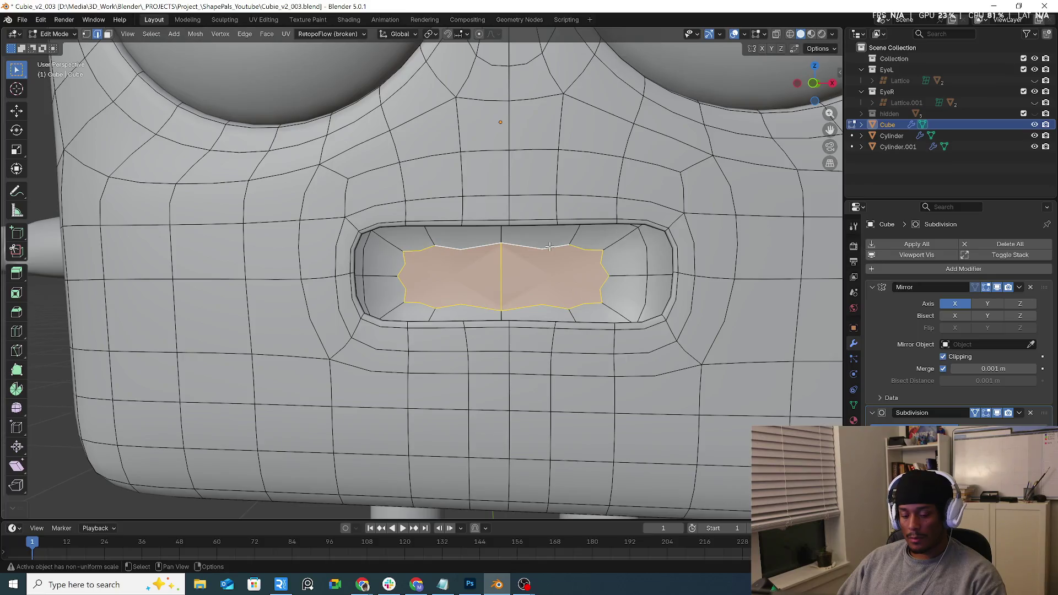
Undo the failed Bridge Faces and Grid Fill the mouth opening instead.
{"action": "right_click", "coordinate": [550, 247]}
{"action": "left_click", "coordinate": [550, 249]}
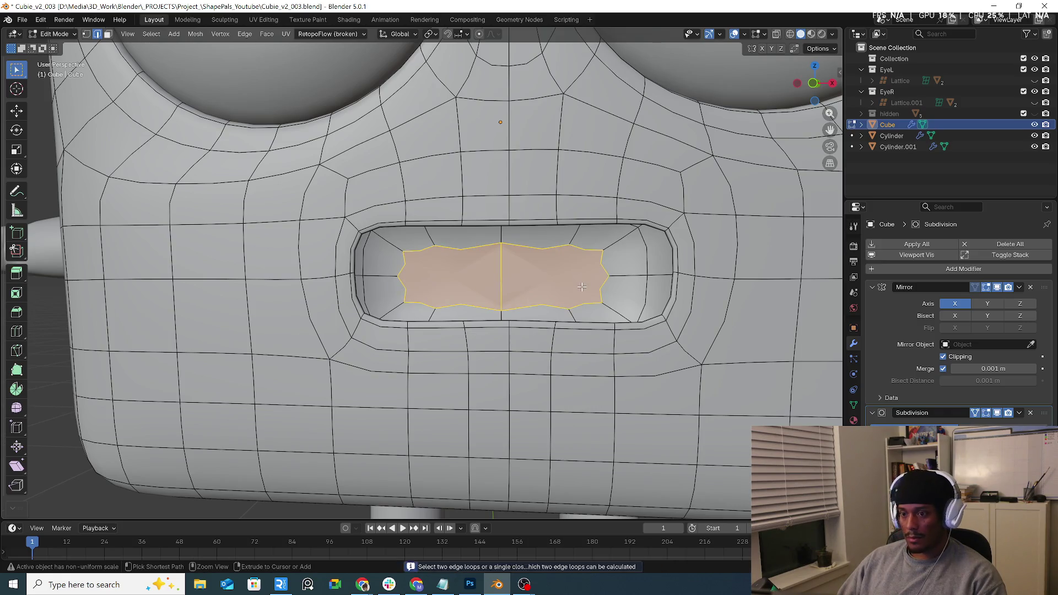
{"action": "key", "text": "ctrl+z"}
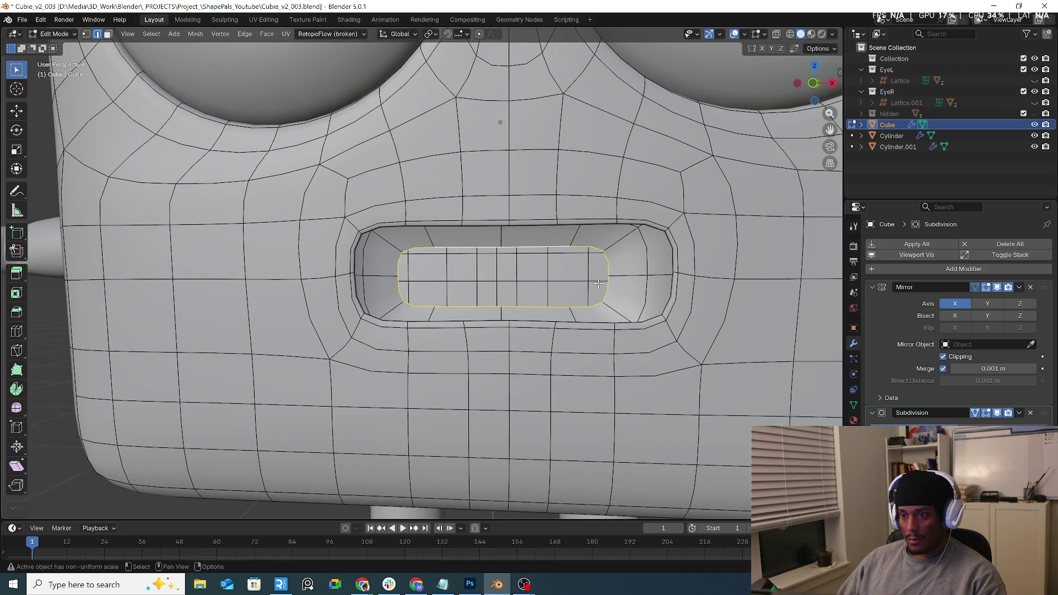
{"action": "key", "text": "ctrl+f"}
{"action": "left_click", "coordinate": [598, 283]}
{"action": "mouse_move", "coordinate": [597, 283]}
{"action": "middle_mouse_down"}
{"action": "mouse_move", "coordinate": [636, 290]}
{"action": "mouse_move", "coordinate": [609, 333]}
{"action": "mouse_move", "coordinate": [641, 327]}
{"action": "middle_mouse_up"}
{"action": "scroll", "coordinate": [636, 291], "scroll_direction": "down", "scroll_amount": 10}
{"action": "scroll", "coordinate": [642, 327], "scroll_direction": "up", "scroll_amount": 4}
{"action": "scroll", "coordinate": [531, 237], "scroll_direction": "up", "scroll_amount": 4}
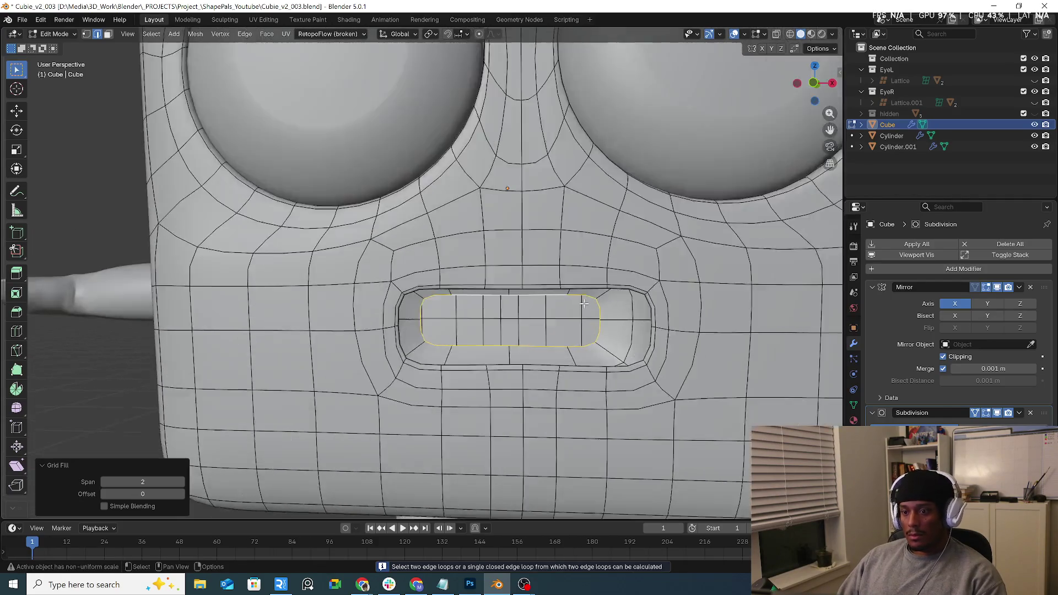
{"action": "mouse_move", "coordinate": [532, 238]}
{"action": "middle_mouse_down"}
{"action": "mouse_move", "coordinate": [585, 316]}
{"action": "mouse_move", "coordinate": [576, 312]}
{"action": "middle_mouse_up"}
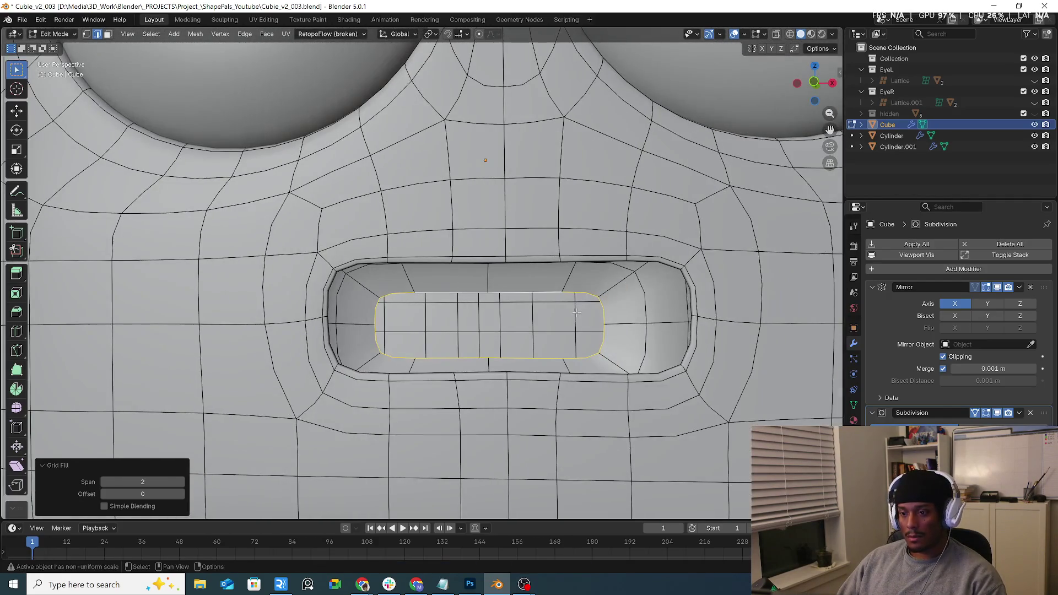
Fill between the top and bottom cavity edges with F, then delete the stray faces.
{"action": "left_click", "coordinate": [523, 291]}
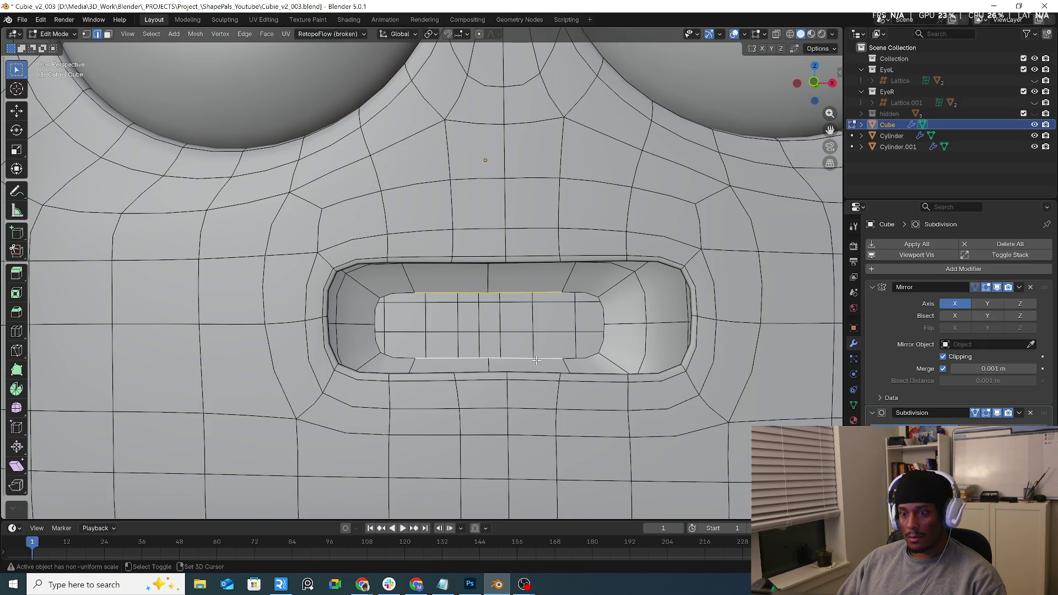
{"action": "key", "text": "f"}
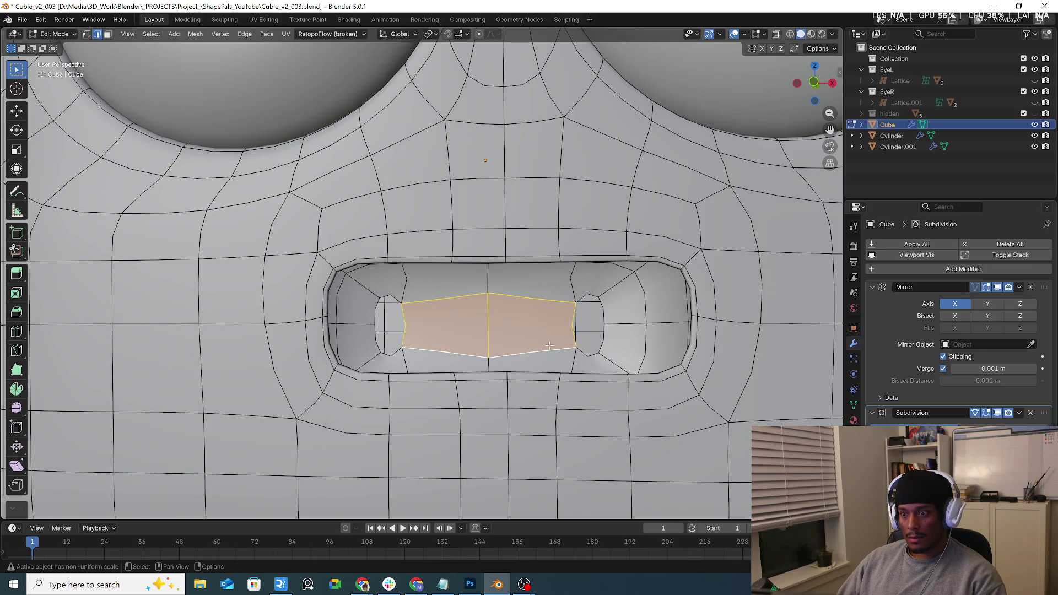
{"action": "key", "text": "ctrl+x"}
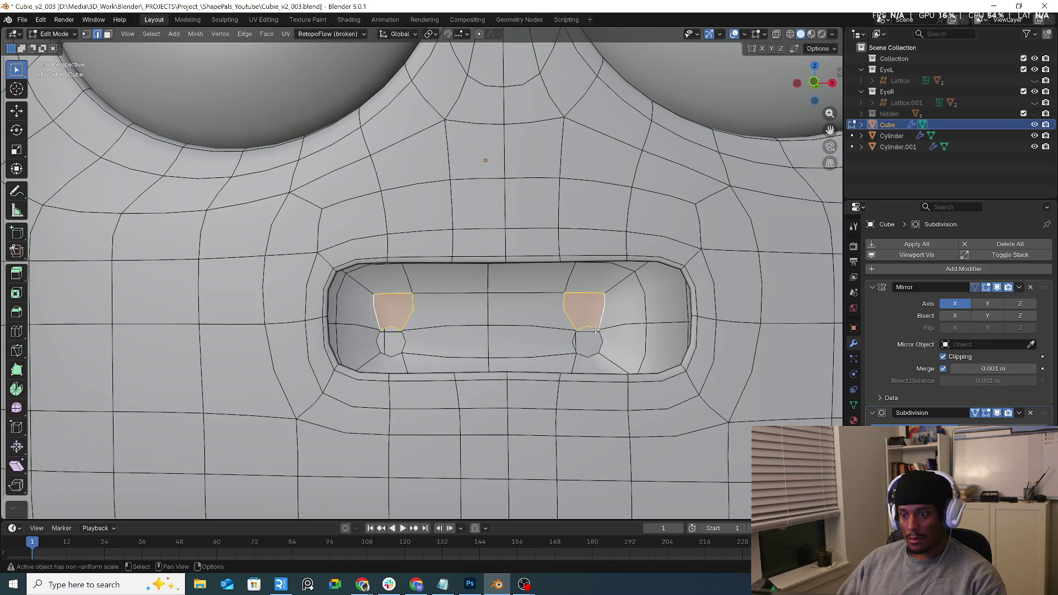
{"action": "scroll", "coordinate": [593, 329], "scroll_direction": "down", "scroll_amount": 4}
{"action": "mouse_move", "coordinate": [593, 329]}
{"action": "middle_mouse_down"}
{"action": "mouse_move", "coordinate": [503, 331]}
{"action": "mouse_move", "coordinate": [367, 296]}
{"action": "mouse_move", "coordinate": [474, 368]}
{"action": "mouse_move", "coordinate": [513, 78]}
{"action": "middle_mouse_up"}
{"action": "scroll", "coordinate": [366, 295], "scroll_direction": "up", "scroll_amount": 3}
{"action": "scroll", "coordinate": [366, 296], "scroll_direction": "down", "scroll_amount": 4}
{"action": "scroll", "coordinate": [514, 77], "scroll_direction": "down", "scroll_amount": 3}
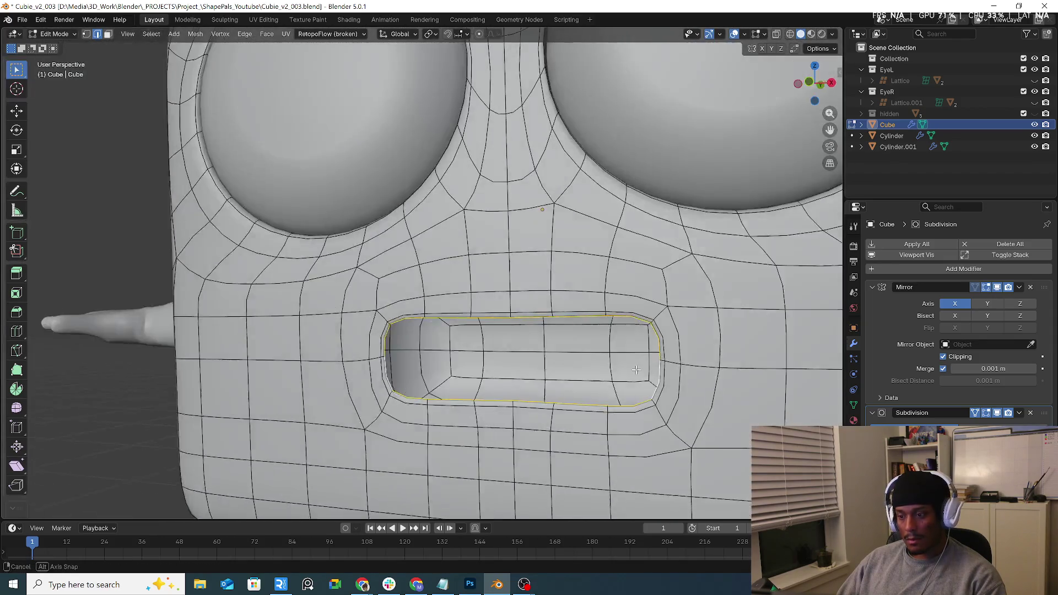
Enable proportional editing and look at the face in front orthographic view.
{"action": "left_click", "coordinate": [479, 34]}
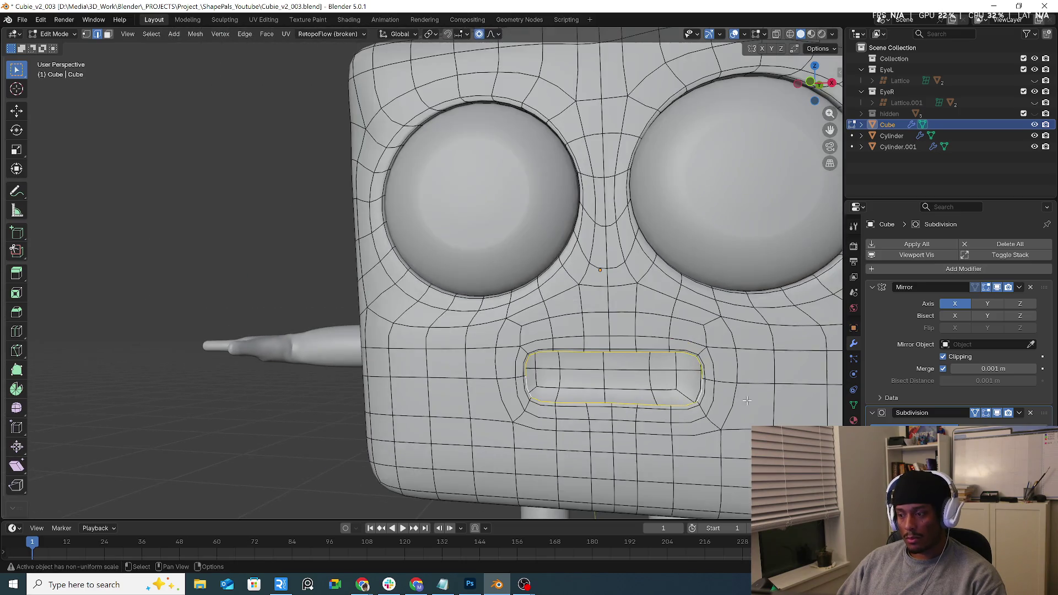
{"action": "scroll", "coordinate": [551, 276], "scroll_direction": "down", "scroll_amount": 3}
{"action": "middle_click_drag", "start_coordinate": [551, 275], "coordinate": [731, 417]}
{"action": "key", "text": "KP_1"}
{"action": "scroll", "coordinate": [627, 376], "scroll_direction": "up", "scroll_amount": 3}
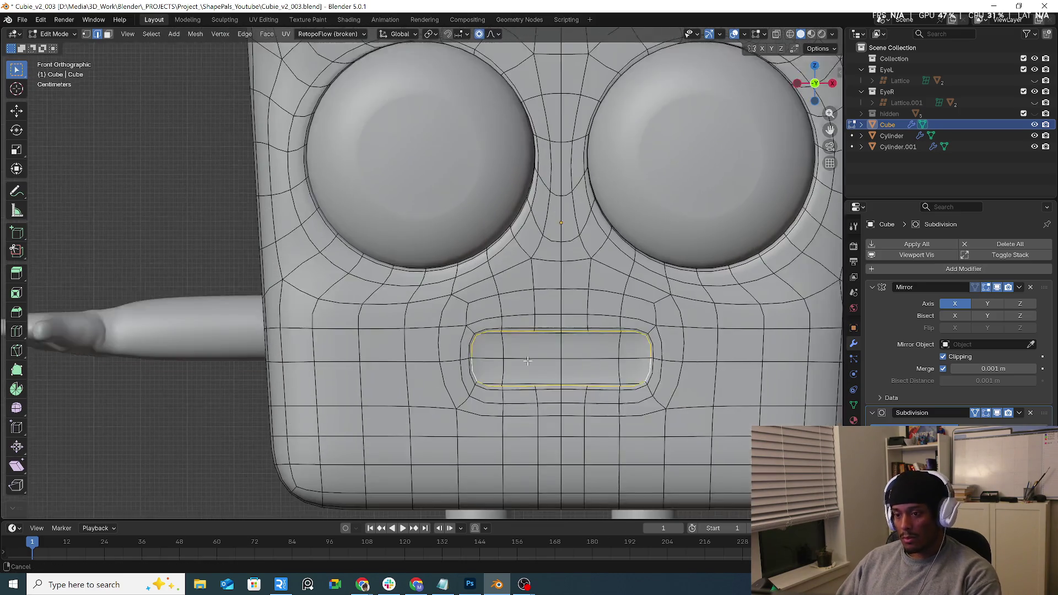
{"action": "key", "text": "g"}
{"action": "scroll", "coordinate": [672, 380], "scroll_direction": "down", "scroll_amount": 3}
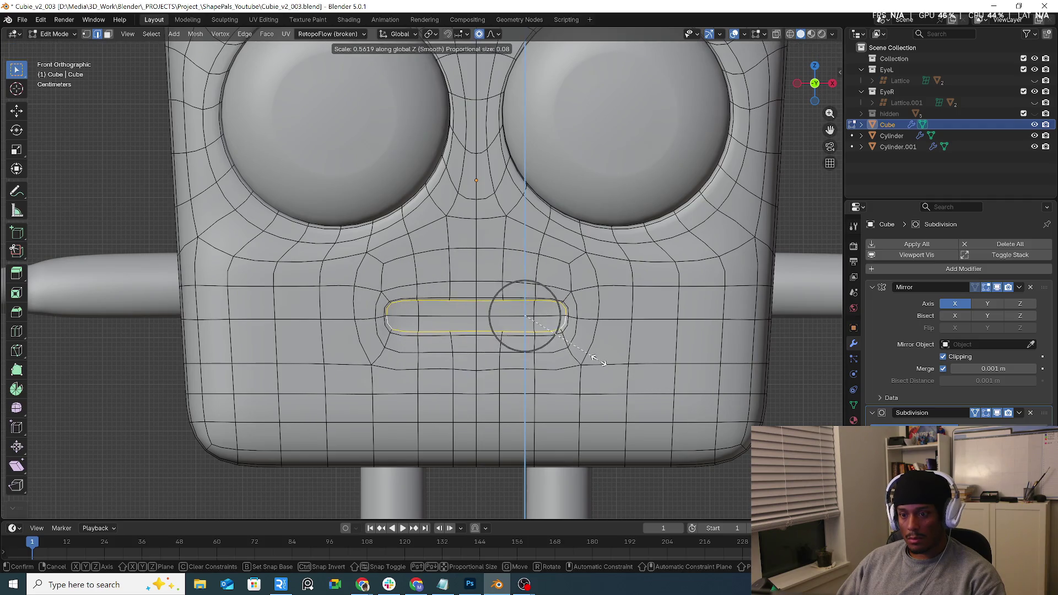
{"action": "right_click", "coordinate": [683, 378]}
Scale the mouth loop vertically to 0.028 into a thin slit, then return to Object Mode.
{"action": "key", "text": "s"}
{"action": "key", "text": "z"}
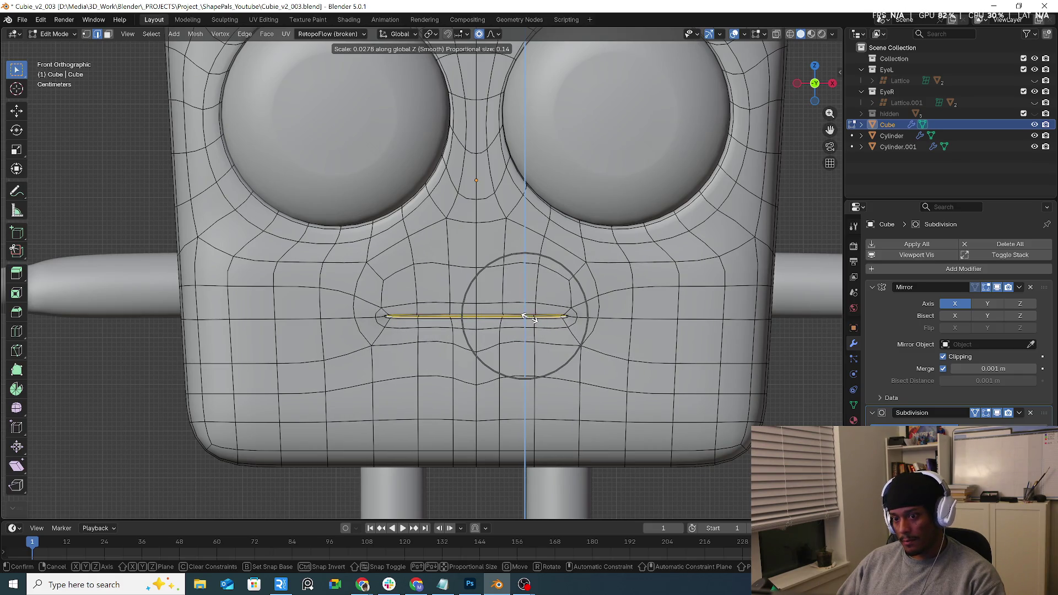
{"action": "left_click", "coordinate": [528, 318]}
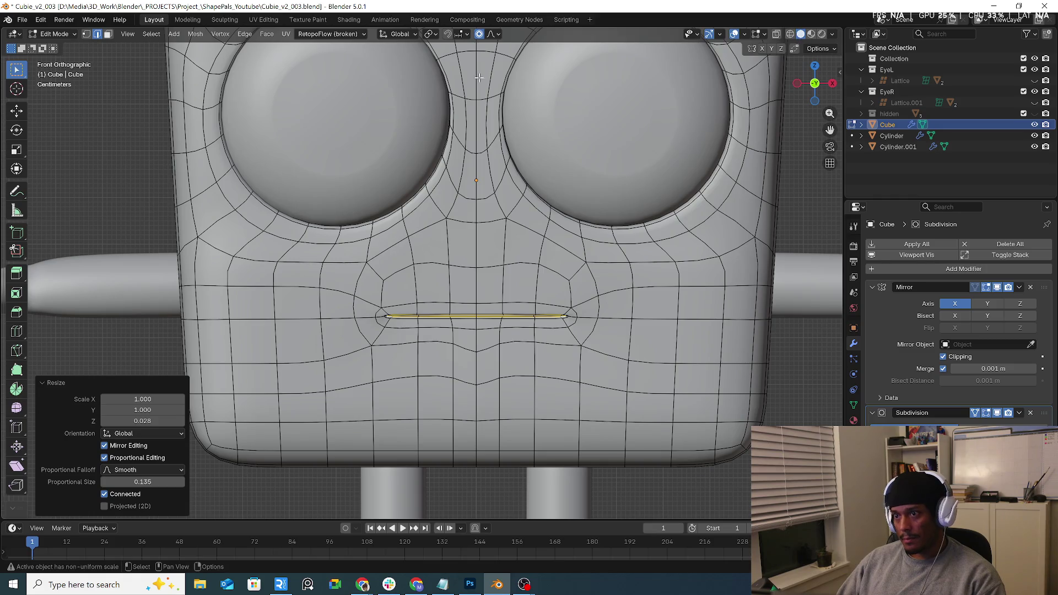
{"action": "left_click", "coordinate": [58, 35]}
{"action": "left_click", "coordinate": [55, 42]}
Select the body mesh, enter Edit Mode, and rescale the mouth loop.
{"action": "scroll", "coordinate": [437, 300], "scroll_direction": "up", "scroll_amount": 2}
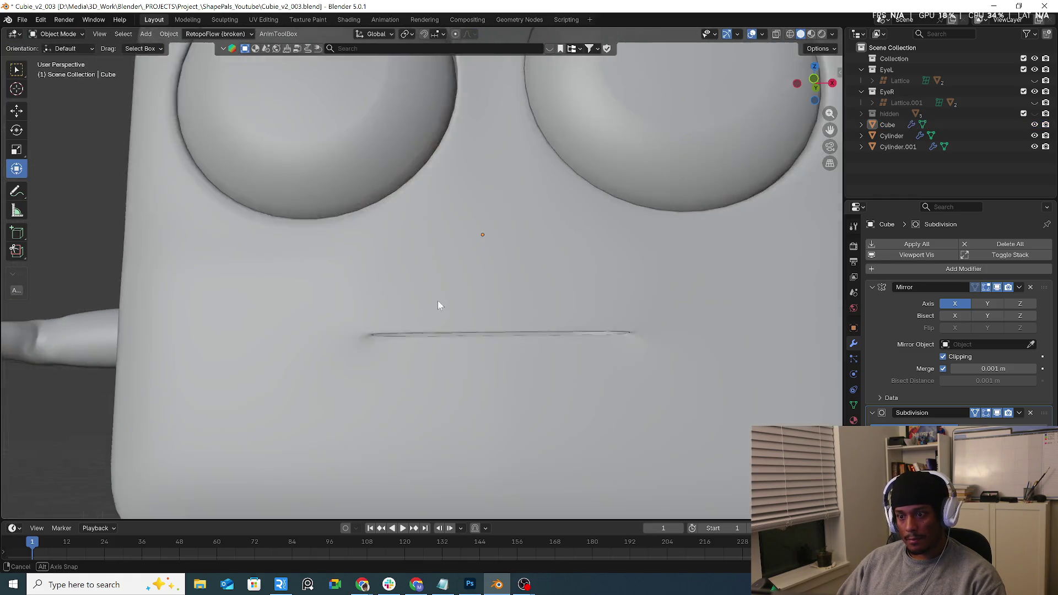
{"action": "mouse_move", "coordinate": [437, 299]}
{"action": "middle_mouse_down"}
{"action": "mouse_move", "coordinate": [436, 272]}
{"action": "mouse_move", "coordinate": [439, 329]}
{"action": "middle_mouse_up"}
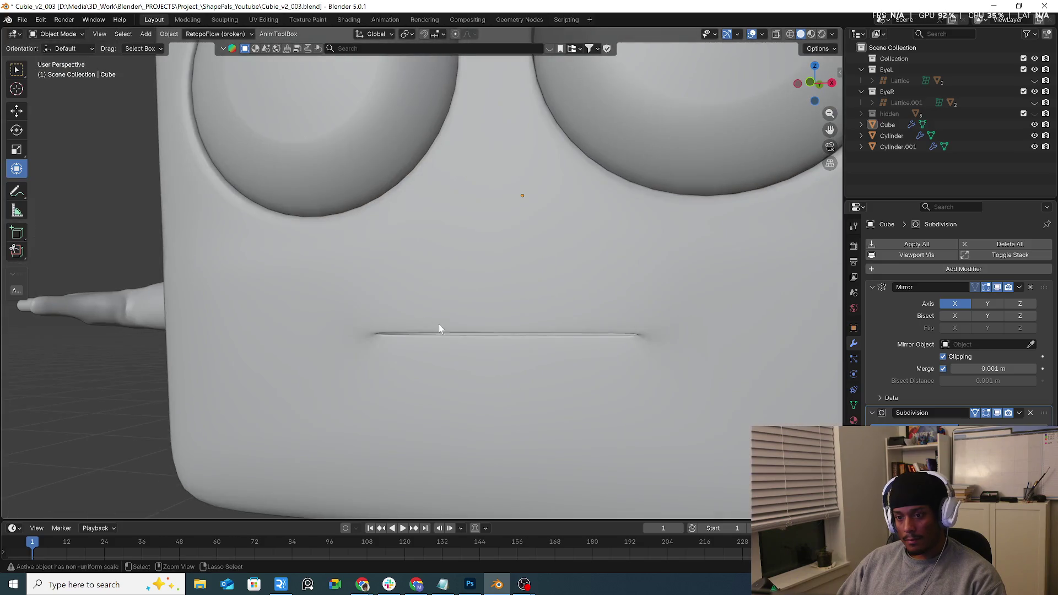
{"action": "left_click", "coordinate": [439, 329]}
{"action": "key", "text": "Tab"}
{"action": "scroll", "coordinate": [584, 358], "scroll_direction": "up", "scroll_amount": 1}
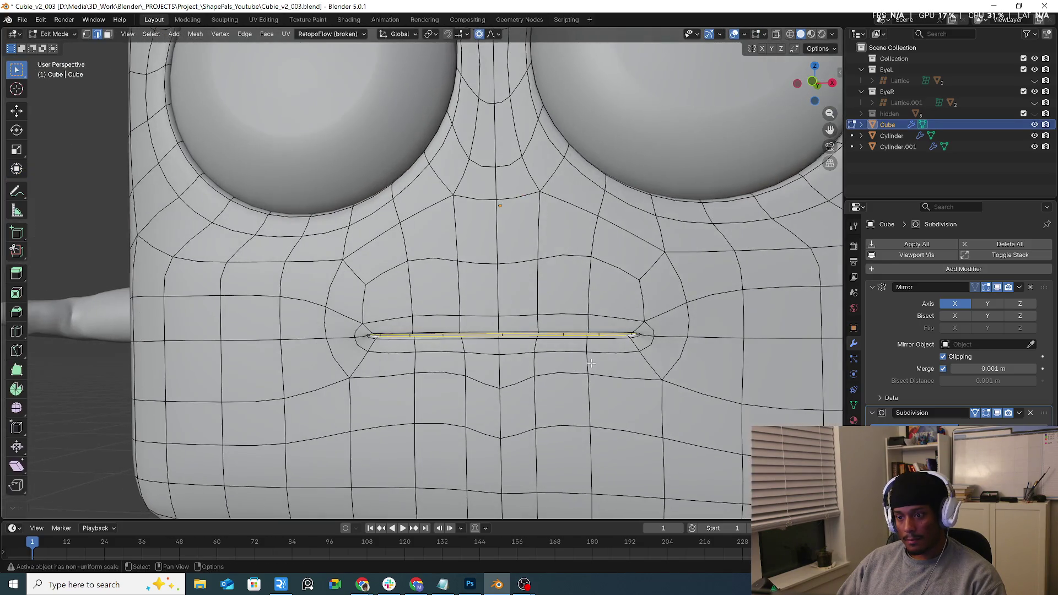
{"action": "key", "text": "s"}
{"action": "scroll", "coordinate": [633, 370], "scroll_direction": "up", "scroll_amount": 2}
{"action": "left_click", "coordinate": [635, 372]}
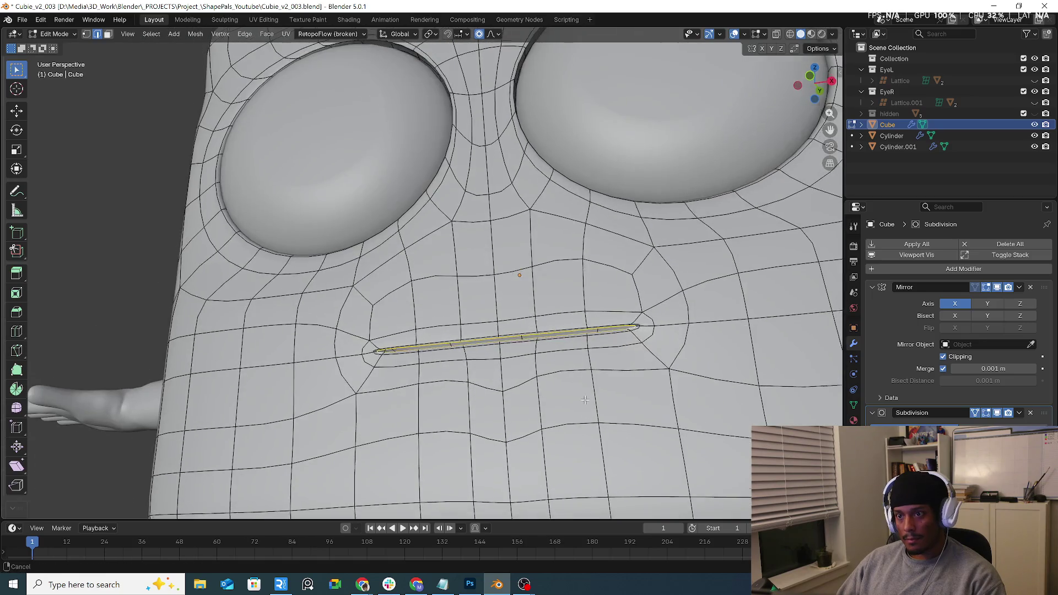
Flatten the mouth slit further by scaling it along the global Z axis.
{"action": "middle_click_drag", "start_coordinate": [566, 341], "coordinate": [544, 282]}
{"action": "scroll", "coordinate": [543, 281], "scroll_direction": "up", "scroll_amount": 3}
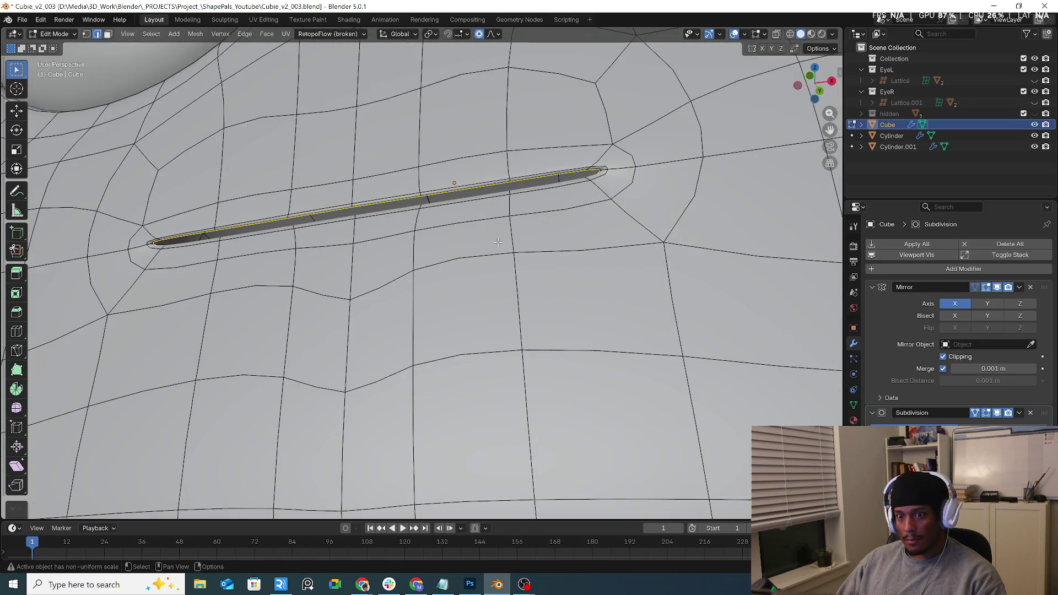
{"action": "scroll", "coordinate": [551, 175], "scroll_direction": "down", "scroll_amount": 4}
{"action": "scroll", "coordinate": [551, 175], "scroll_direction": "up", "scroll_amount": 8}
{"action": "key", "text": "s"}
{"action": "key", "text": "z"}
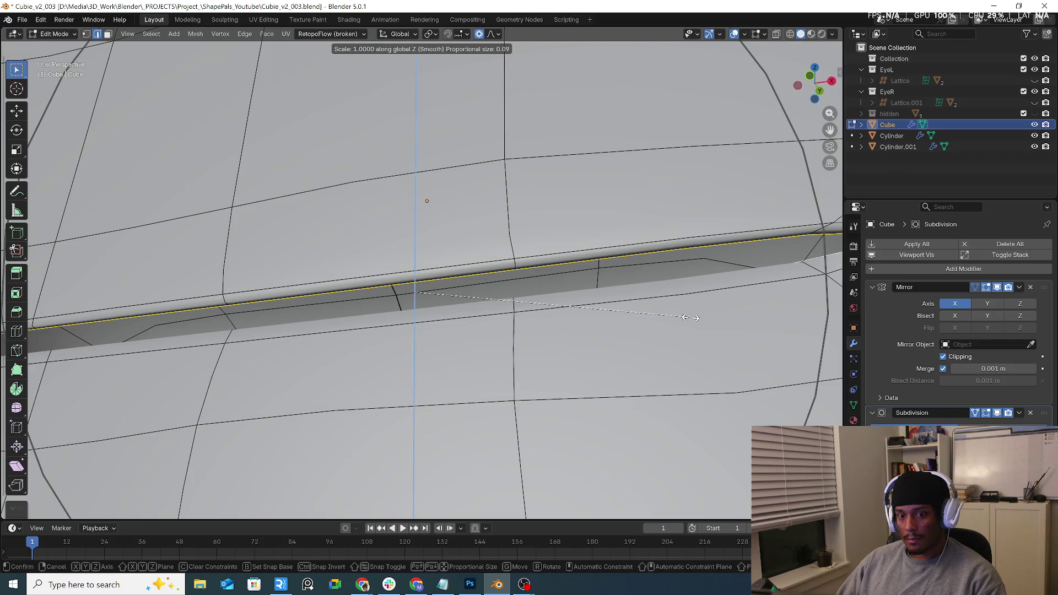
{"action": "key", "text": "z"}
{"action": "scroll", "coordinate": [591, 286], "scroll_direction": "up", "scroll_amount": 10}
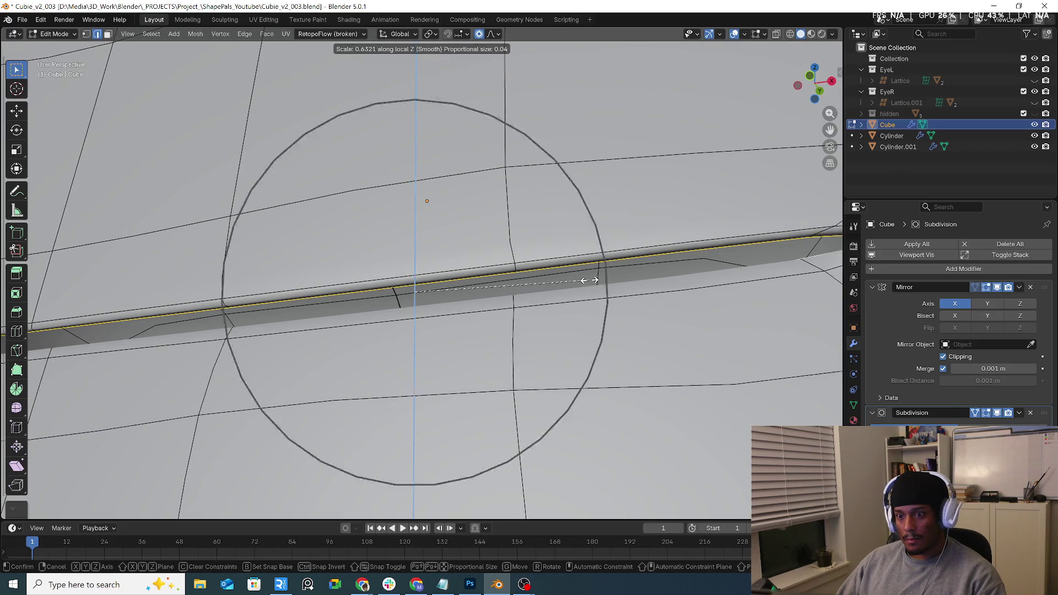
{"action": "scroll", "coordinate": [588, 279], "scroll_direction": "up", "scroll_amount": 5}
{"action": "scroll", "coordinate": [585, 278], "scroll_direction": "up", "scroll_amount": 7}
{"action": "key", "text": "z"}
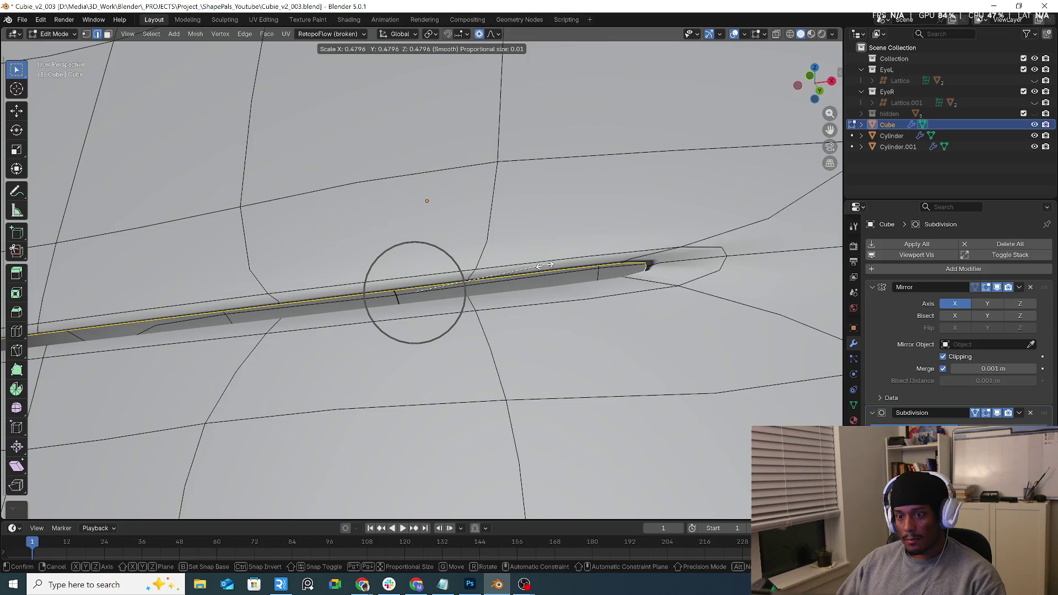
{"action": "key", "text": "z"}
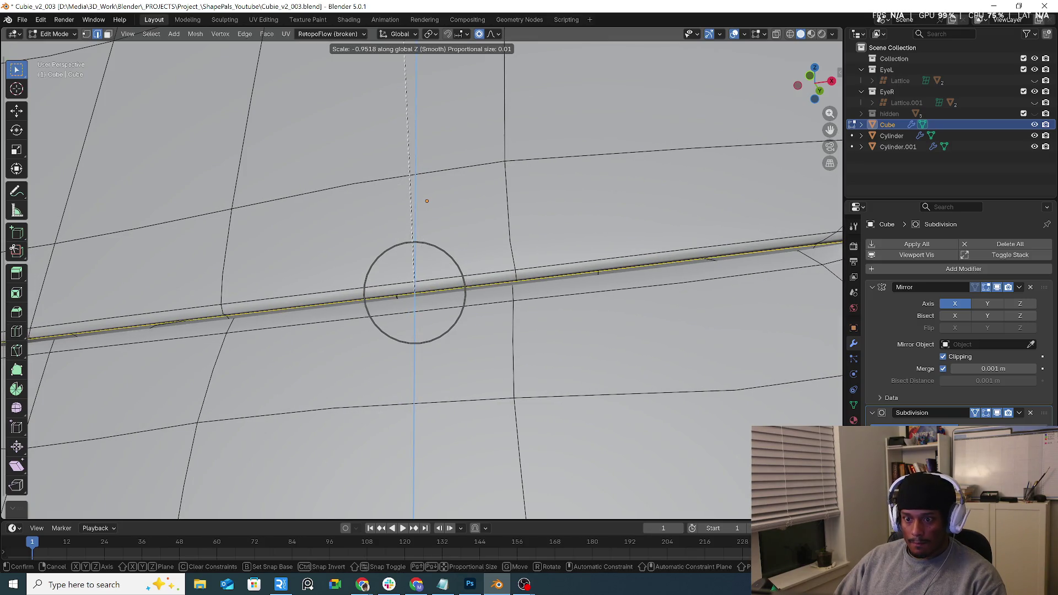
{"action": "left_click", "coordinate": [424, 148]}
{"action": "scroll", "coordinate": [424, 147], "scroll_direction": "down", "scroll_amount": 2}
{"action": "scroll", "coordinate": [424, 148], "scroll_direction": "down", "scroll_amount": 2}
{"action": "scroll", "coordinate": [424, 148], "scroll_direction": "down", "scroll_amount": 2}
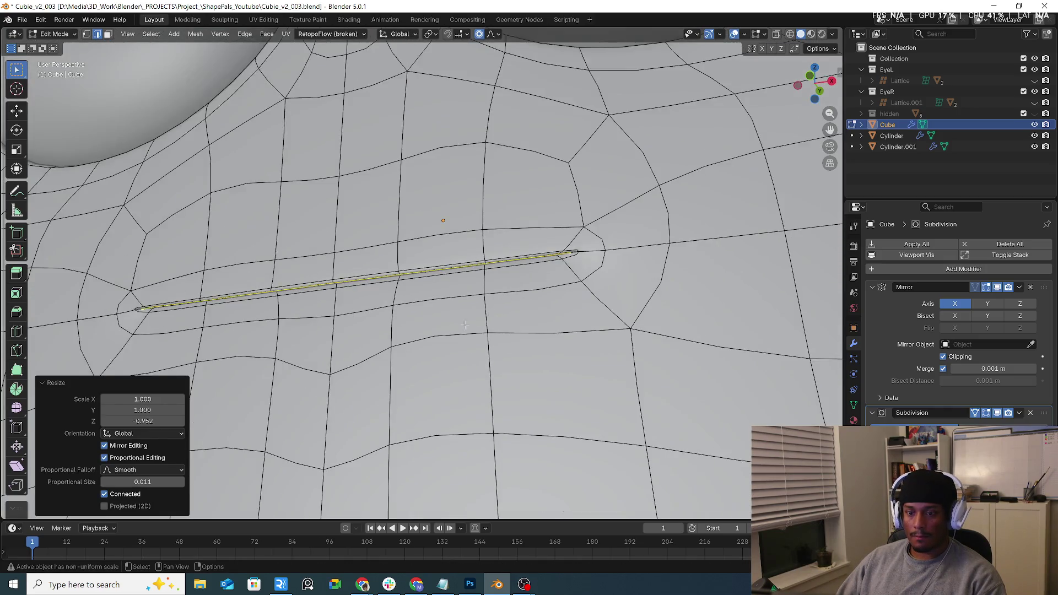
{"action": "mouse_move", "coordinate": [424, 148]}
{"action": "middle_mouse_down"}
{"action": "mouse_move", "coordinate": [391, 335]}
{"action": "mouse_move", "coordinate": [412, 293]}
{"action": "mouse_move", "coordinate": [446, 298]}
{"action": "mouse_move", "coordinate": [493, 278]}
{"action": "mouse_move", "coordinate": [515, 288]}
{"action": "mouse_move", "coordinate": [541, 259]}
{"action": "middle_mouse_up"}
Push the lower and upper mouth edges back along Y by about -0.0018 m.
{"action": "key", "text": "g"}
{"action": "key", "text": "y"}
{"action": "left_click", "coordinate": [511, 287]}
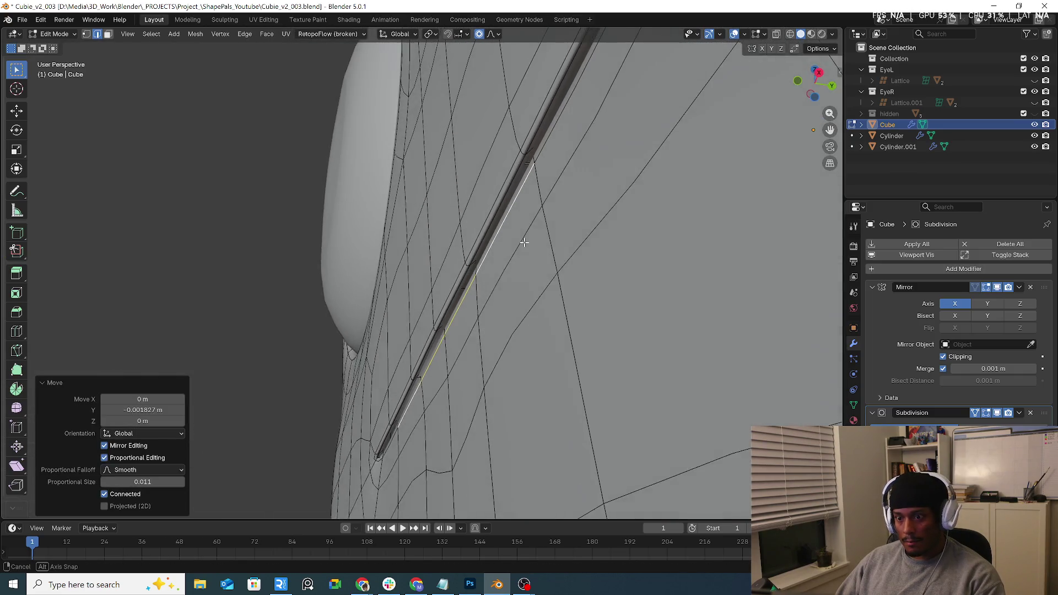
{"action": "left_click", "coordinate": [551, 144], "text": "shift"}
{"action": "key", "text": "g"}
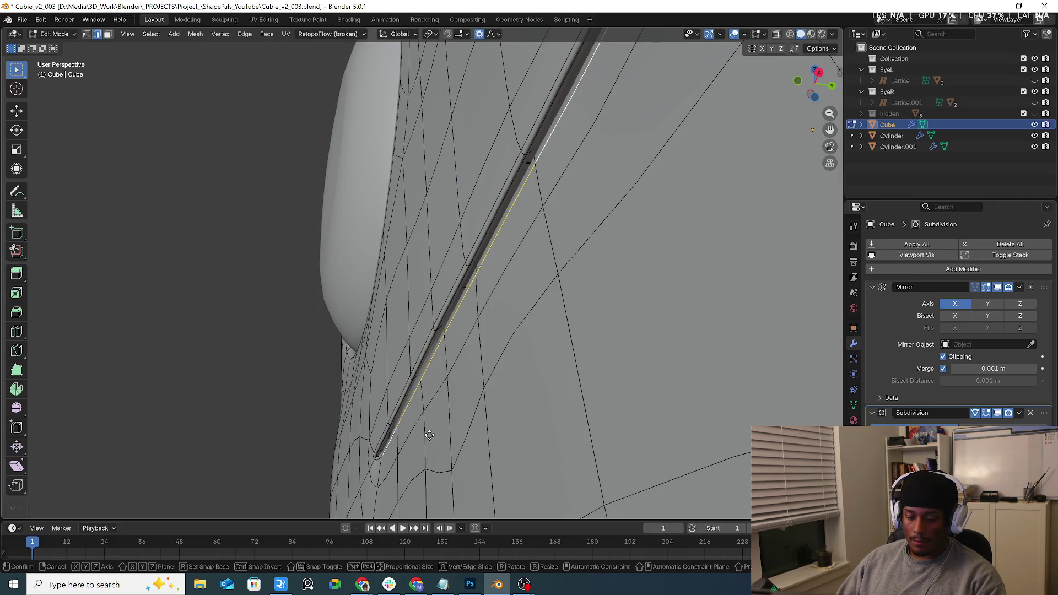
{"action": "key", "text": "y"}
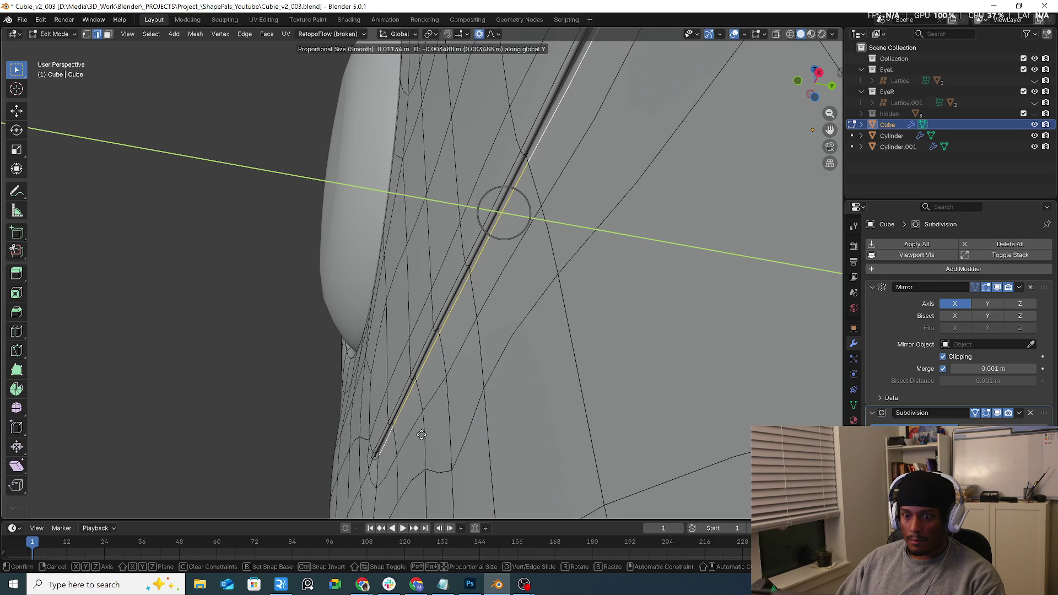
{"action": "left_click", "coordinate": [421, 435]}
{"action": "middle_click_drag", "start_coordinate": [422, 434], "coordinate": [335, 407]}
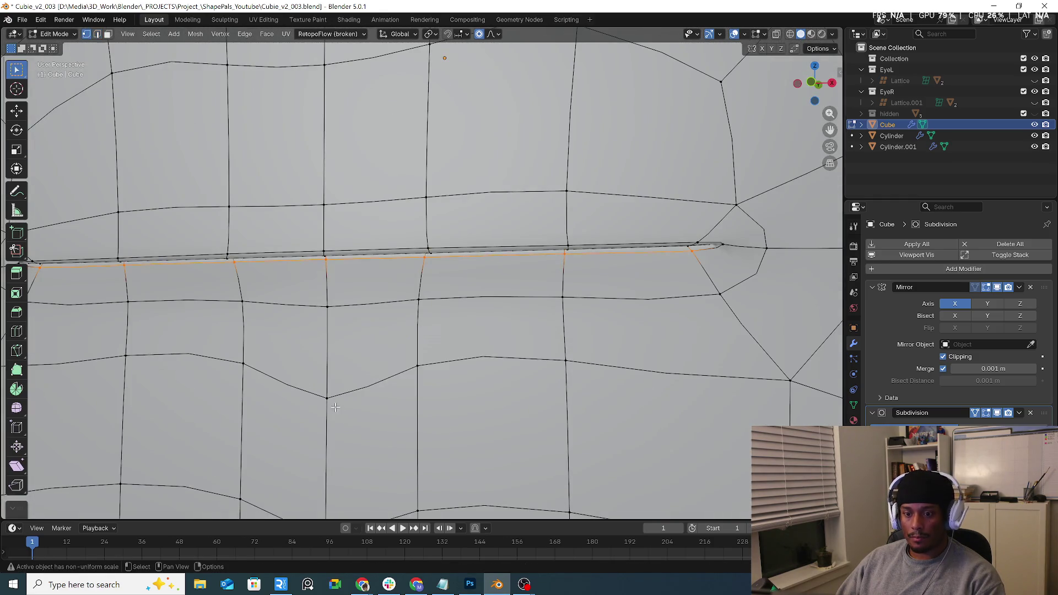
Vertex-slide three vertices below the mouth slightly lower along their edges.
{"action": "scroll", "coordinate": [335, 407], "scroll_direction": "down", "scroll_amount": 5}
{"action": "left_click", "coordinate": [353, 400]}
{"action": "key", "text": "shift+v"}
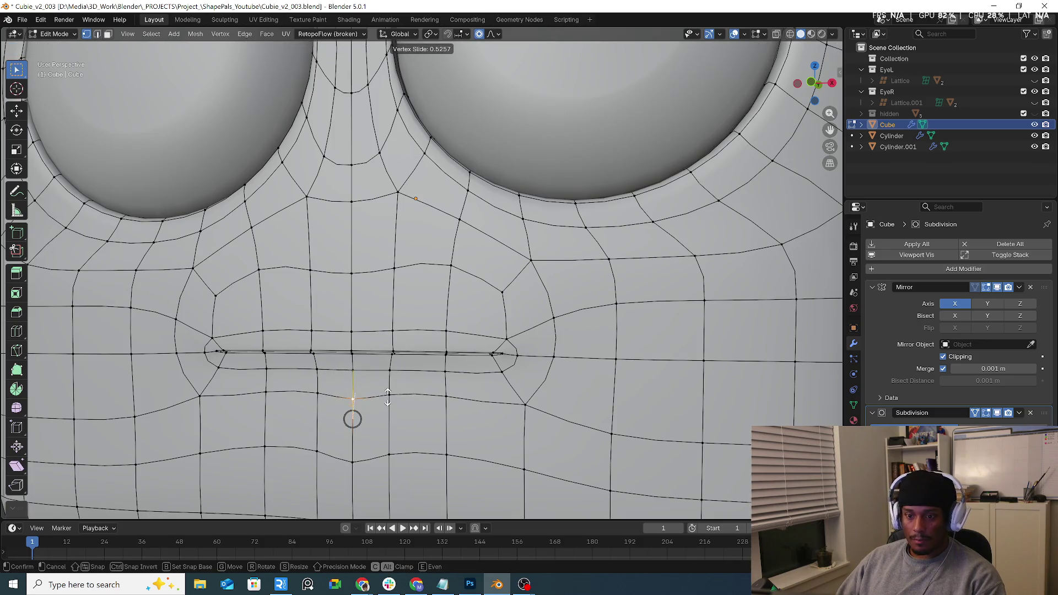
{"action": "left_click", "coordinate": [390, 381]}
{"action": "left_click", "coordinate": [353, 454]}
{"action": "key", "text": "shift+v"}
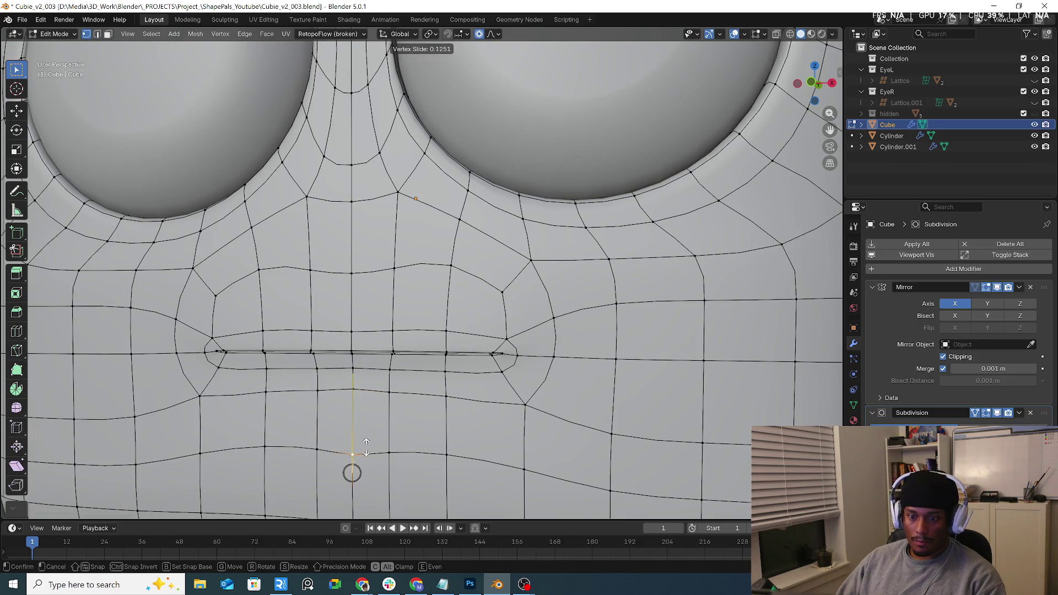
{"action": "left_click", "coordinate": [369, 432]}
{"action": "scroll", "coordinate": [500, 403], "scroll_direction": "down", "scroll_amount": 2}
{"action": "scroll", "coordinate": [500, 403], "scroll_direction": "up", "scroll_amount": 1}
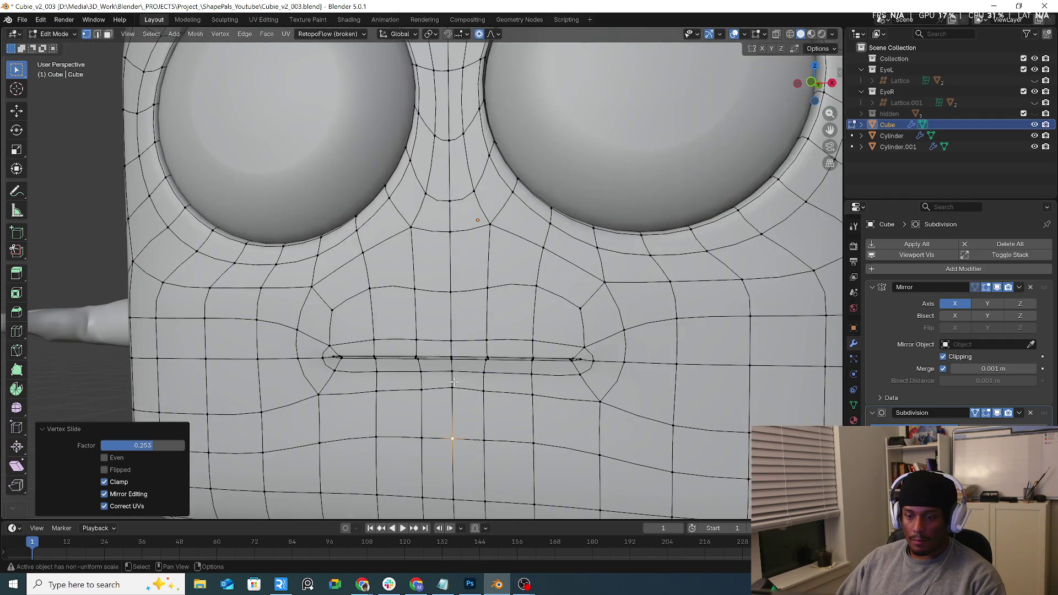
{"action": "key", "text": "shift+v"}
{"action": "left_click", "coordinate": [499, 412]}
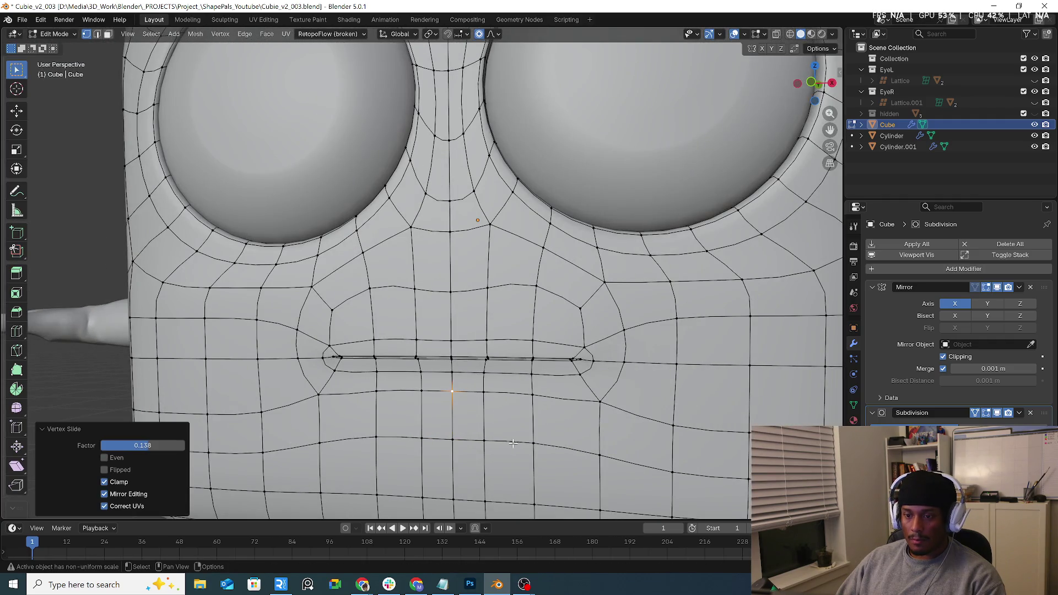
Slide two vertices between the mouth and nose upward, the last to factor 0.281.
{"action": "left_click", "coordinate": [449, 292]}
{"action": "key", "text": "shift+v"}
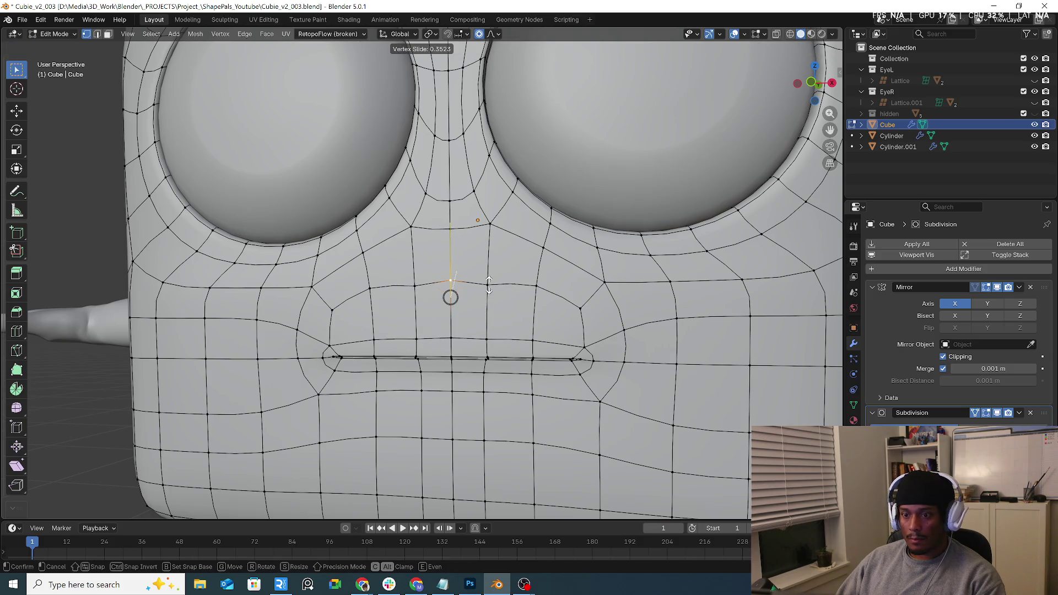
{"action": "left_click", "coordinate": [490, 278]}
{"action": "left_click", "coordinate": [488, 278]}
{"action": "key", "text": "shift+v"}
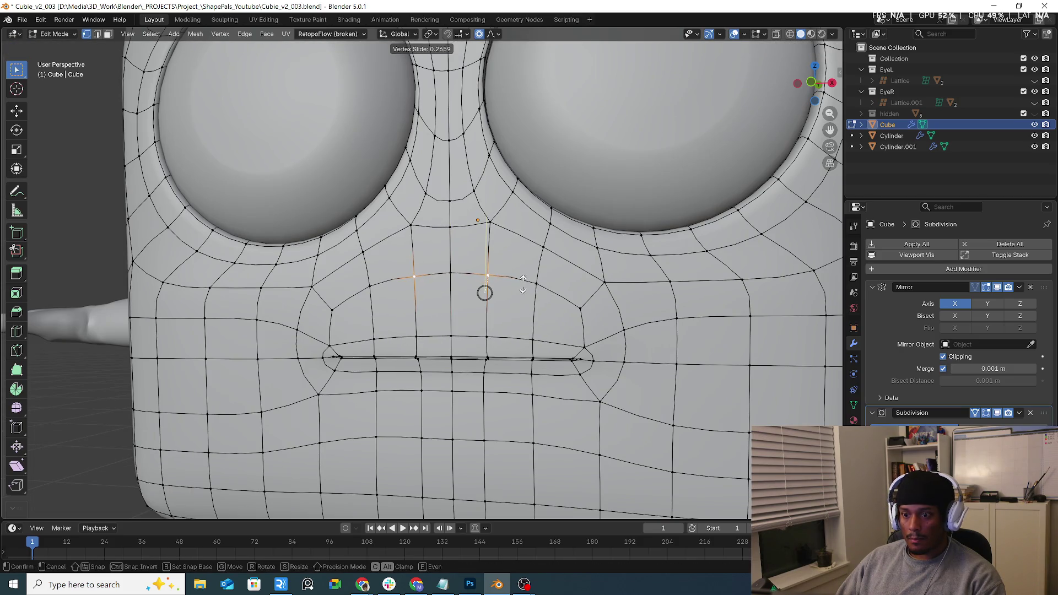
{"action": "left_click", "coordinate": [523, 283]}
Add a centred edge loop across the face above the mouth.
{"action": "key", "text": "ctrl+r"}
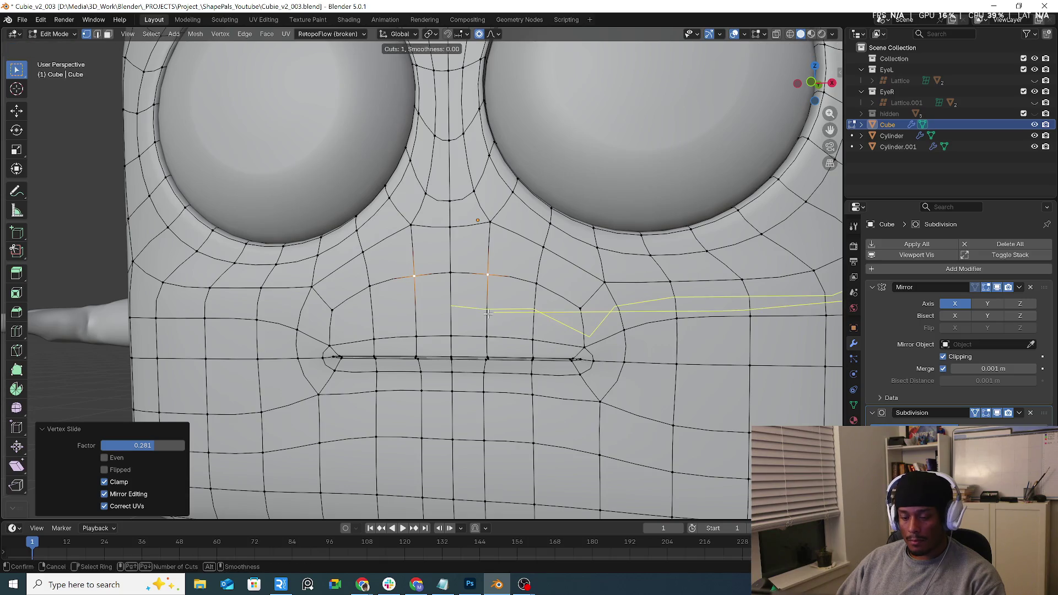
{"action": "left_click", "coordinate": [585, 330]}
{"action": "right_click", "coordinate": [576, 384]}
{"action": "scroll", "coordinate": [579, 380], "scroll_direction": "down", "scroll_amount": 2}
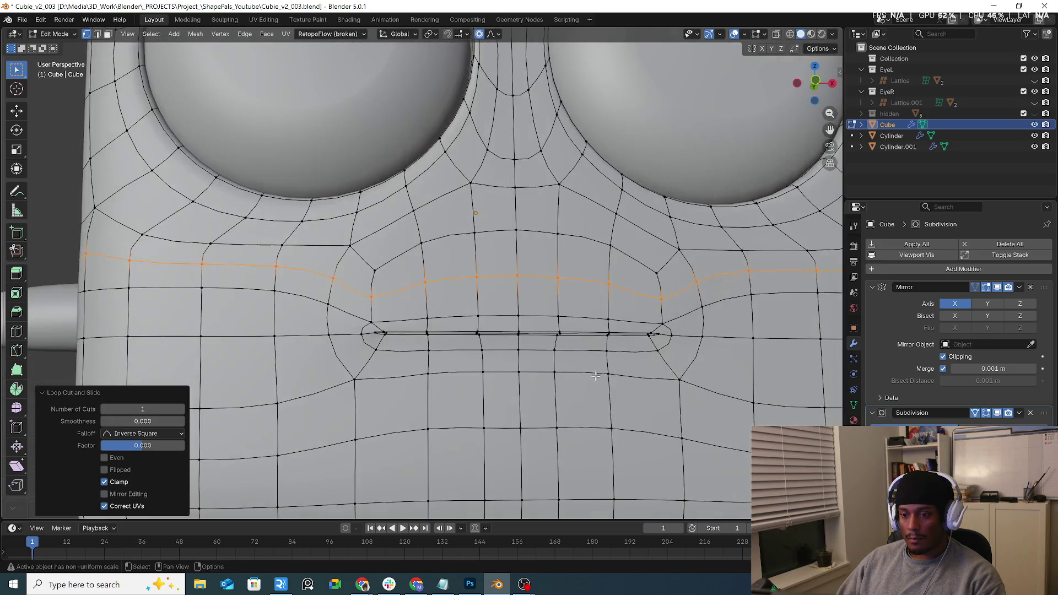
{"action": "scroll", "coordinate": [579, 380], "scroll_direction": "down", "scroll_amount": 1}
{"action": "scroll", "coordinate": [579, 380], "scroll_direction": "up", "scroll_amount": 1}
{"action": "middle_click_drag", "start_coordinate": [579, 380], "coordinate": [532, 379], "text": "shift"}
Add two more centred edge loops across the lower face below the mouth.
{"action": "key", "text": "ctrl+r"}
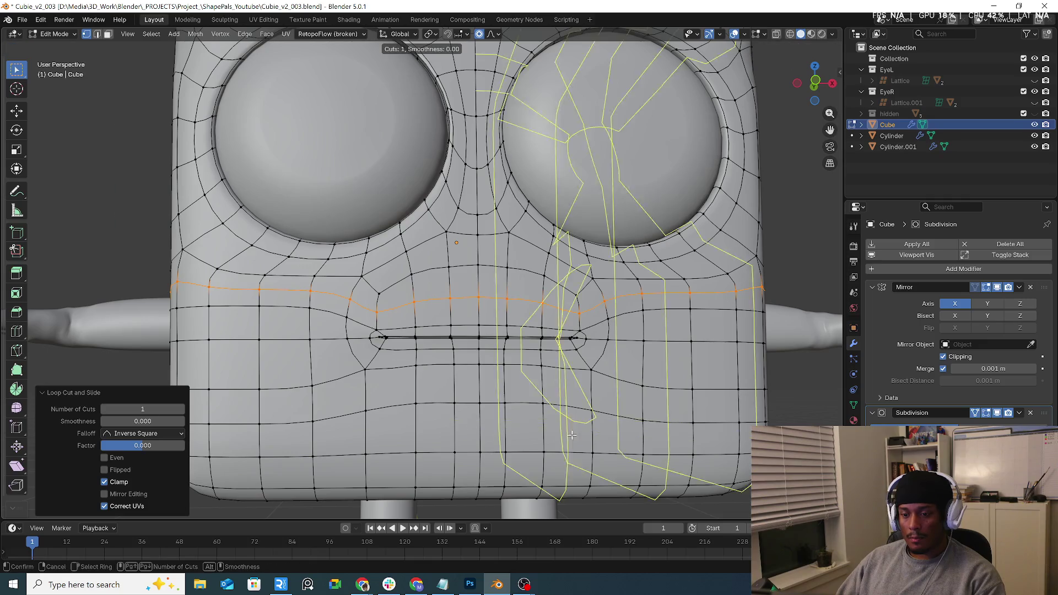
{"action": "left_click", "coordinate": [577, 434]}
{"action": "right_click", "coordinate": [578, 434]}
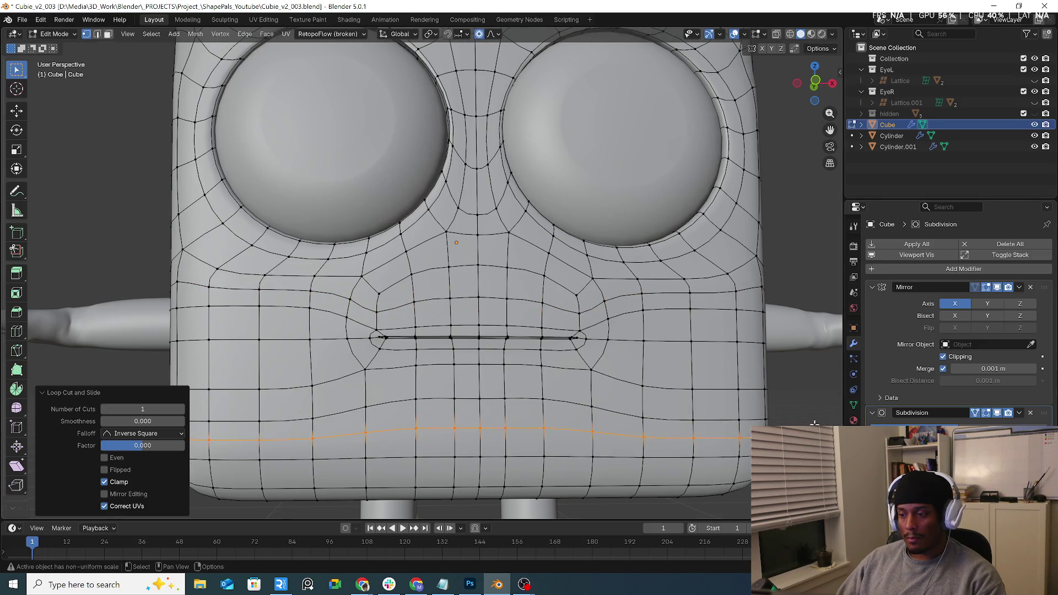
{"action": "scroll", "coordinate": [815, 424], "scroll_direction": "down", "scroll_amount": 2}
{"action": "scroll", "coordinate": [716, 397], "scroll_direction": "up", "scroll_amount": 1}
{"action": "middle_click_drag", "start_coordinate": [716, 397], "coordinate": [646, 373], "text": "shift"}
{"action": "key", "text": "ctrl+r"}
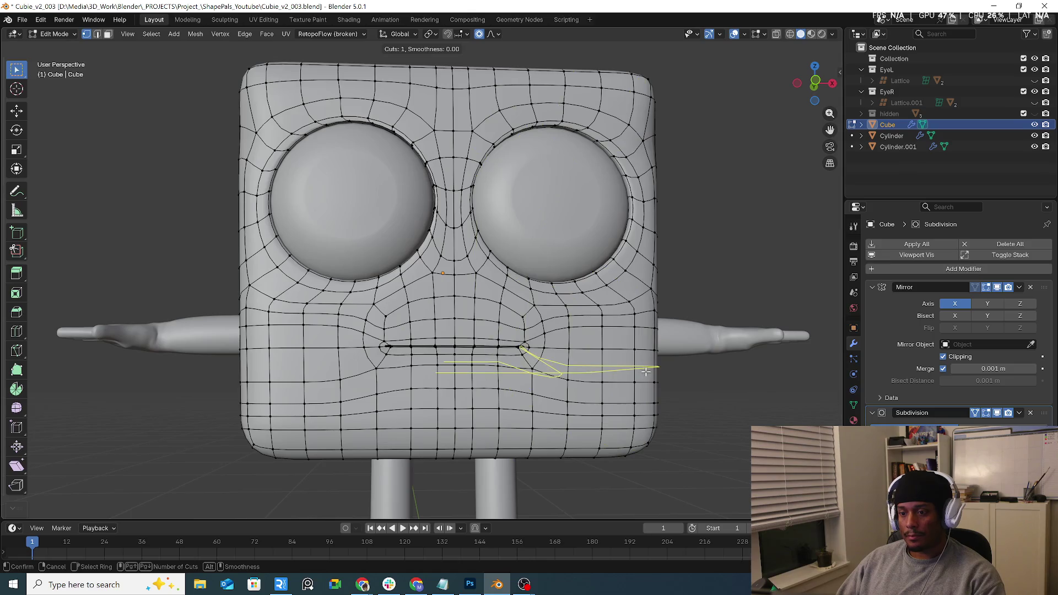
{"action": "left_click", "coordinate": [645, 372]}
{"action": "right_click", "coordinate": [672, 384]}
{"action": "left_click", "coordinate": [729, 403]}
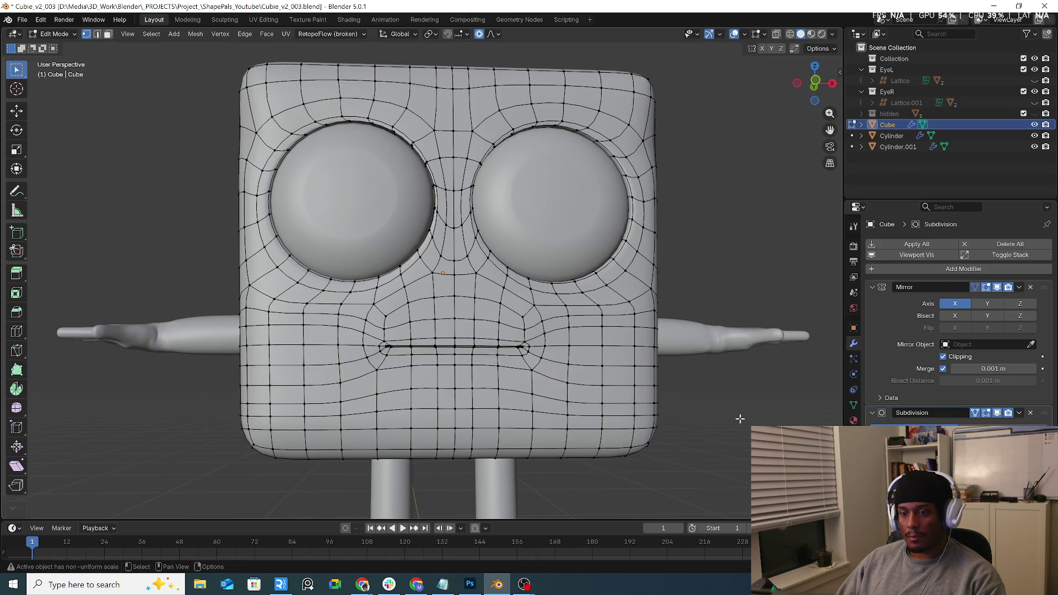
{"action": "scroll", "coordinate": [739, 419], "scroll_direction": "down", "scroll_amount": 2}
{"action": "middle_click_drag", "start_coordinate": [739, 420], "coordinate": [726, 435]}
{"action": "scroll", "coordinate": [582, 403], "scroll_direction": "up", "scroll_amount": 1}
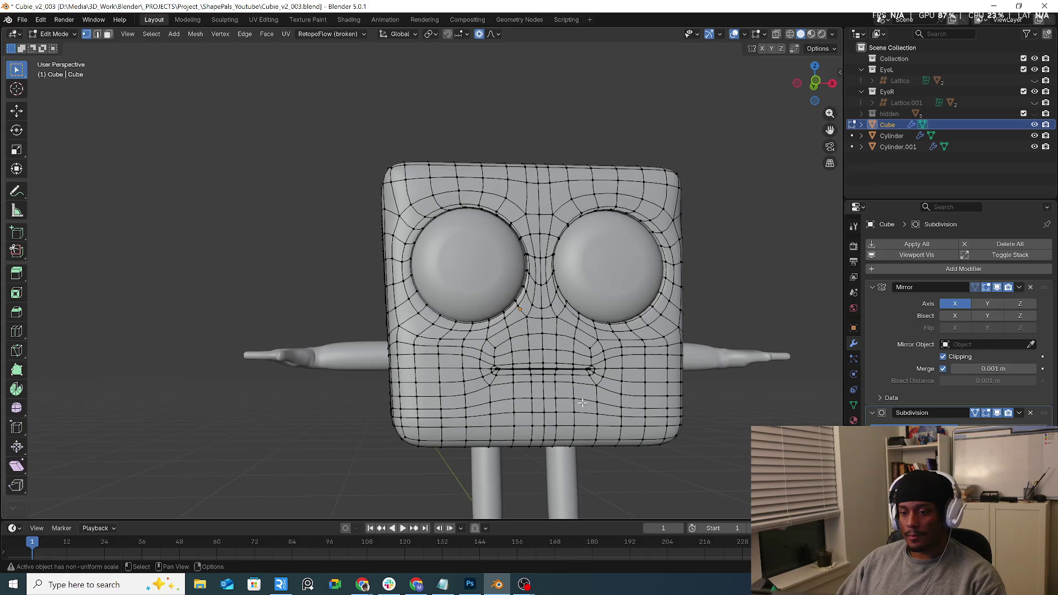
Add a centred edge loop across the cube's forehead.
{"action": "key", "text": "ctrl+r"}
{"action": "left_click", "coordinate": [551, 195]}
{"action": "right_click", "coordinate": [550, 195]}
{"action": "left_click", "coordinate": [762, 262]}
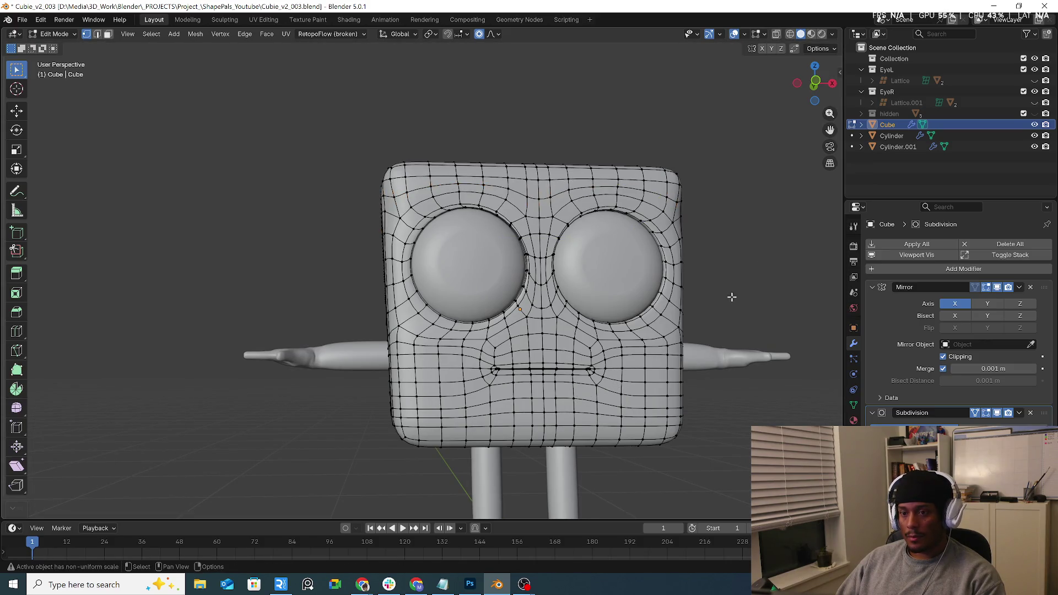
{"action": "middle_click_drag", "start_coordinate": [729, 300], "coordinate": [651, 309]}
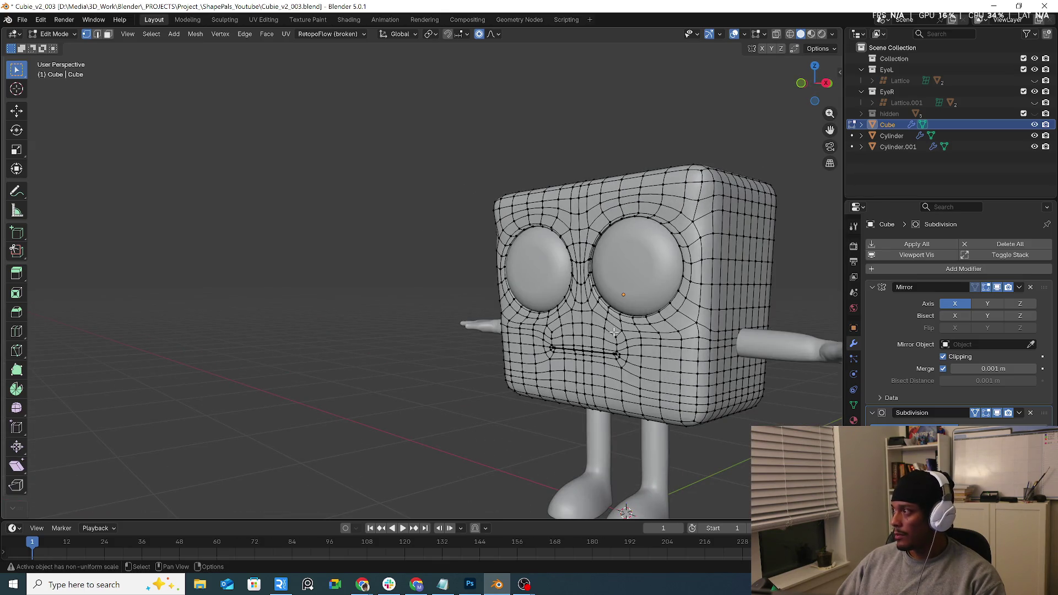
{"action": "mouse_move", "coordinate": [536, 386]}
{"action": "middle_mouse_down"}
{"action": "mouse_move", "coordinate": [604, 343]}
{"action": "mouse_move", "coordinate": [633, 349]}
{"action": "mouse_move", "coordinate": [475, 332]}
{"action": "middle_mouse_up"}
{"action": "scroll", "coordinate": [604, 343], "scroll_direction": "up", "scroll_amount": 3}
{"action": "scroll", "coordinate": [604, 343], "scroll_direction": "up", "scroll_amount": 3}
{"action": "scroll", "coordinate": [605, 343], "scroll_direction": "up", "scroll_amount": 3}
{"action": "scroll", "coordinate": [617, 346], "scroll_direction": "up", "scroll_amount": 5}
{"action": "scroll", "coordinate": [622, 347], "scroll_direction": "down", "scroll_amount": 4}
{"action": "scroll", "coordinate": [475, 333], "scroll_direction": "down", "scroll_amount": 4}
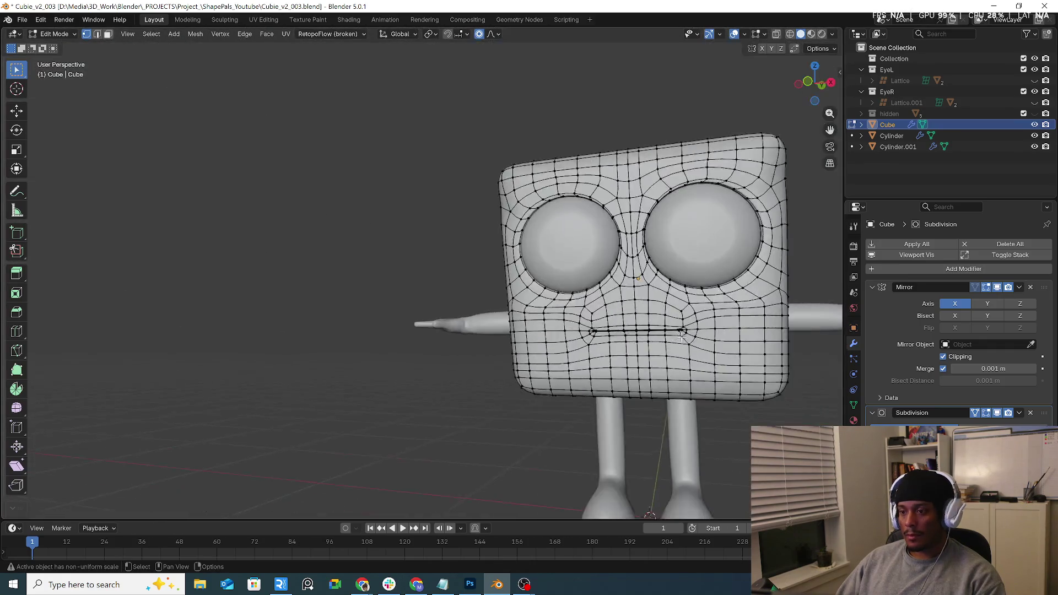
In Object Mode, hide the Cylinder.001 arms via their Outliner eye icon.
{"action": "left_click", "coordinate": [54, 34]}
{"action": "left_click", "coordinate": [55, 46]}
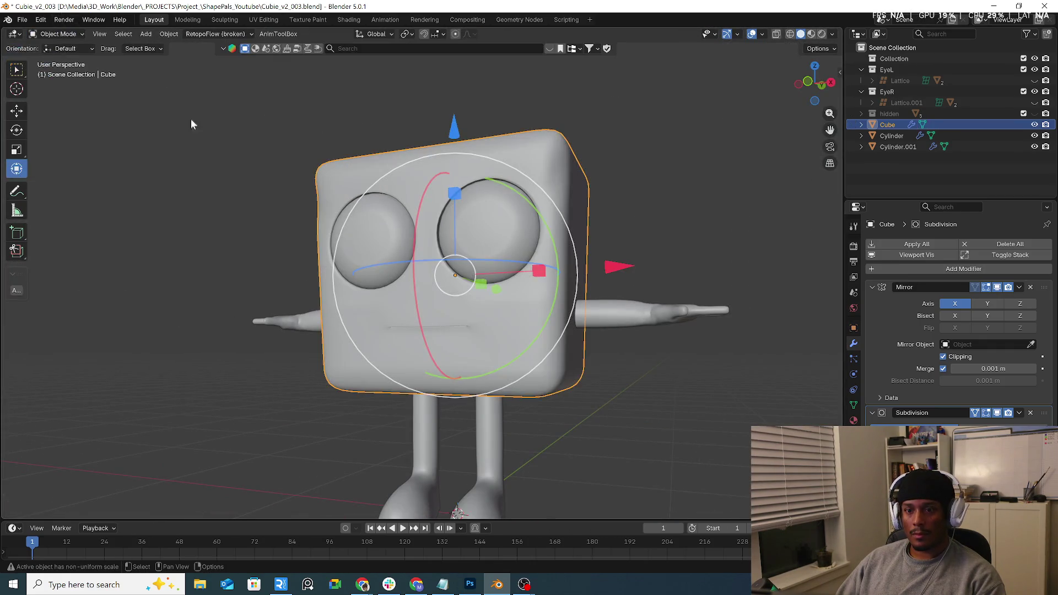
{"action": "left_click", "coordinate": [220, 174]}
{"action": "middle_click_drag", "start_coordinate": [220, 174], "coordinate": [229, 177]}
{"action": "scroll", "coordinate": [359, 297], "scroll_direction": "up", "scroll_amount": 3}
{"action": "scroll", "coordinate": [362, 193], "scroll_direction": "up", "scroll_amount": 2}
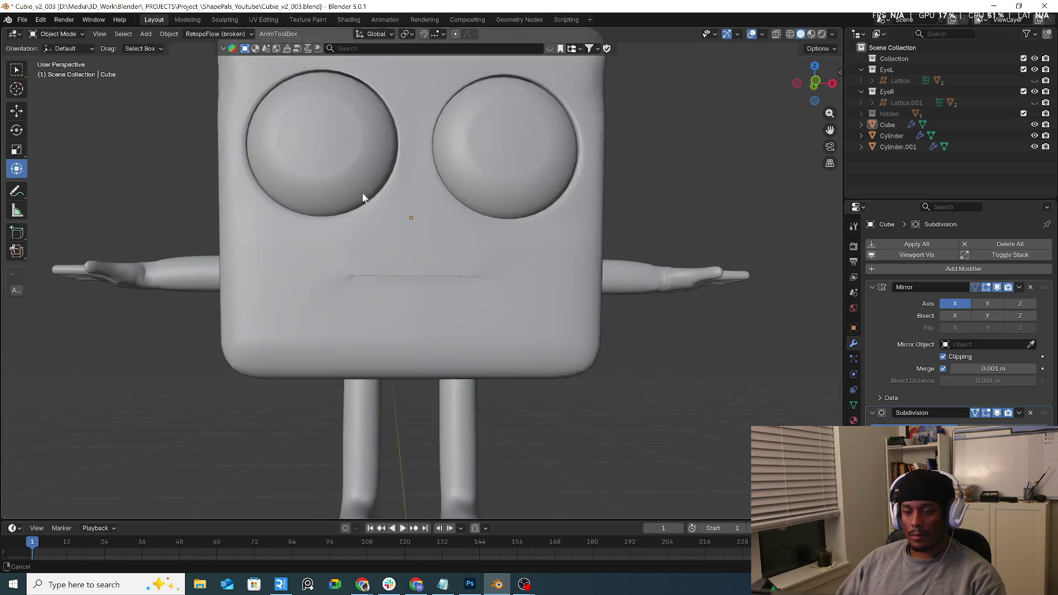
{"action": "scroll", "coordinate": [362, 193], "scroll_direction": "down", "scroll_amount": 5}
{"action": "mouse_move", "coordinate": [446, 260]}
{"action": "middle_mouse_down"}
{"action": "mouse_move", "coordinate": [552, 275]}
{"action": "mouse_move", "coordinate": [621, 224]}
{"action": "mouse_move", "coordinate": [604, 282]}
{"action": "middle_mouse_up"}
{"action": "scroll", "coordinate": [621, 224], "scroll_direction": "up", "scroll_amount": 5}
{"action": "left_click", "coordinate": [529, 319]}
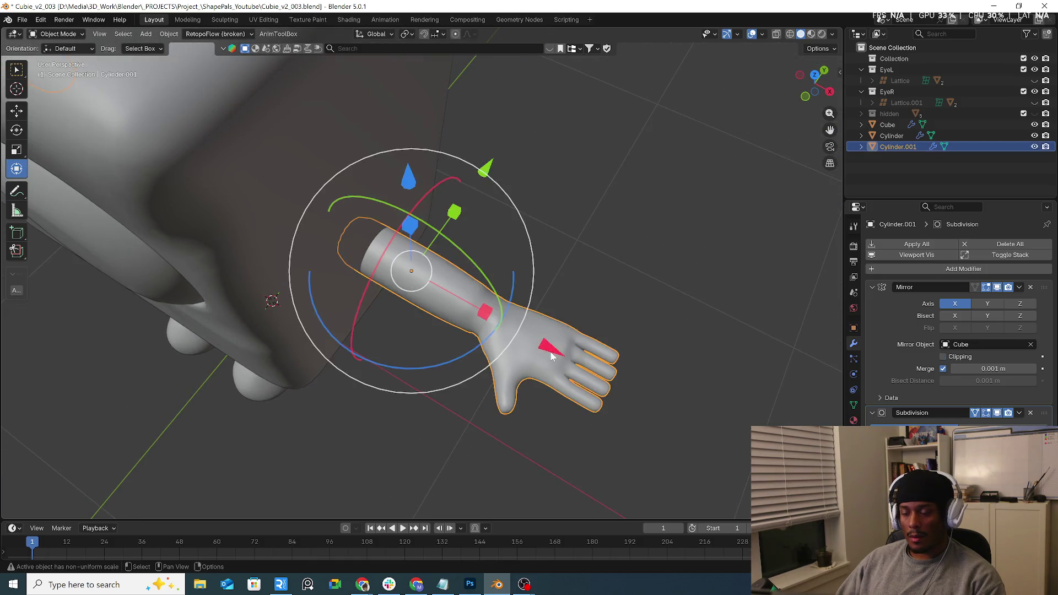
{"action": "mouse_move", "coordinate": [529, 319]}
{"action": "middle_mouse_down"}
{"action": "mouse_move", "coordinate": [585, 228]}
{"action": "mouse_move", "coordinate": [595, 184]}
{"action": "middle_mouse_up"}
{"action": "scroll", "coordinate": [595, 184], "scroll_direction": "down", "scroll_amount": 3}
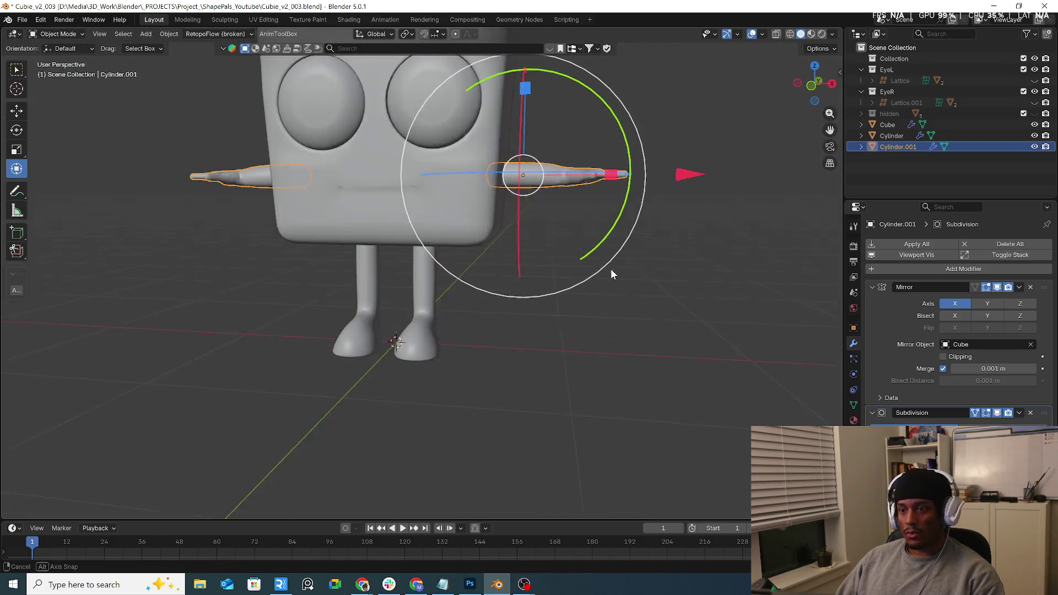
{"action": "mouse_move", "coordinate": [611, 269]}
{"action": "middle_mouse_down"}
{"action": "mouse_move", "coordinate": [548, 263]}
{"action": "mouse_move", "coordinate": [531, 291]}
{"action": "mouse_move", "coordinate": [547, 305]}
{"action": "middle_mouse_up"}
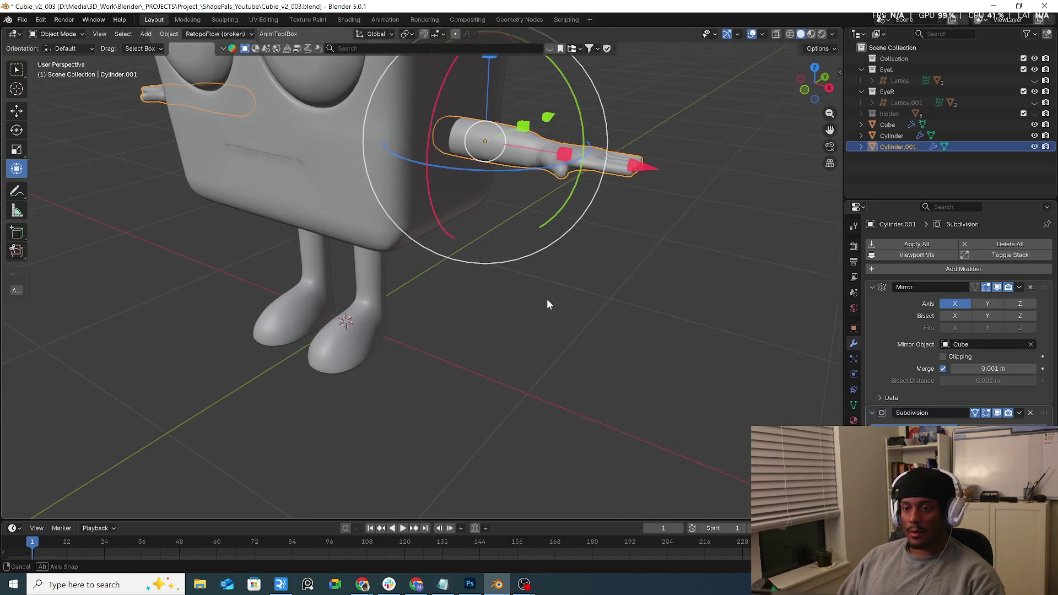
{"action": "left_click", "coordinate": [1034, 146]}
Select the Cube body and switch it back into Edit Mode.
{"action": "mouse_move", "coordinate": [506, 267]}
{"action": "middle_mouse_down"}
{"action": "mouse_move", "coordinate": [473, 205]}
{"action": "mouse_move", "coordinate": [465, 243]}
{"action": "middle_mouse_up"}
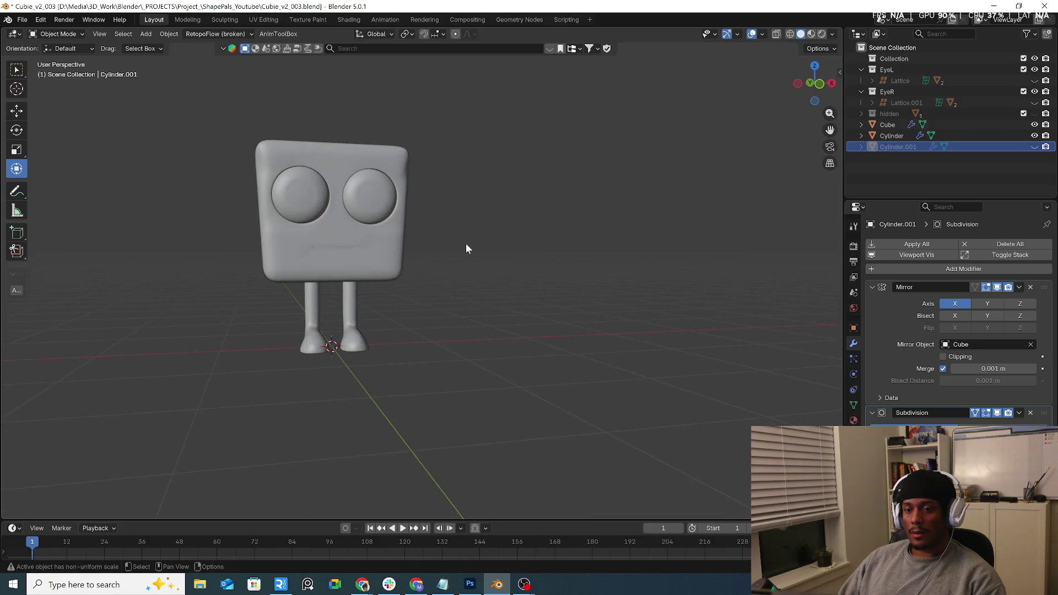
{"action": "scroll", "coordinate": [355, 234], "scroll_direction": "up", "scroll_amount": 1}
{"action": "scroll", "coordinate": [382, 236], "scroll_direction": "up", "scroll_amount": 2}
{"action": "left_click", "coordinate": [382, 236]}
{"action": "mouse_move", "coordinate": [307, 285]}
{"action": "middle_mouse_down"}
{"action": "mouse_move", "coordinate": [234, 295]}
{"action": "mouse_move", "coordinate": [311, 292]}
{"action": "middle_mouse_up"}
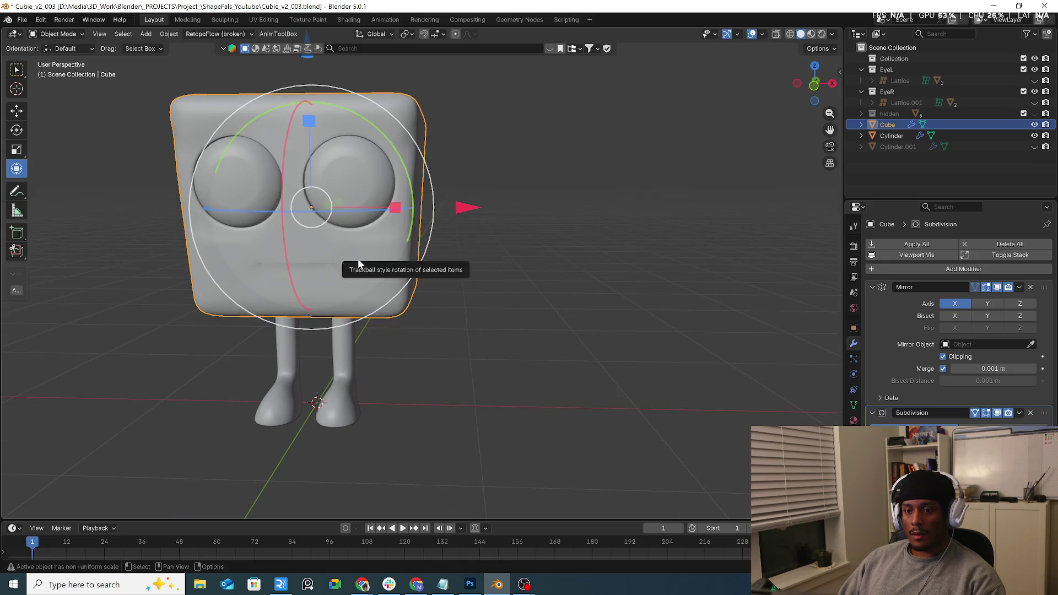
{"action": "key", "text": "Tab"}
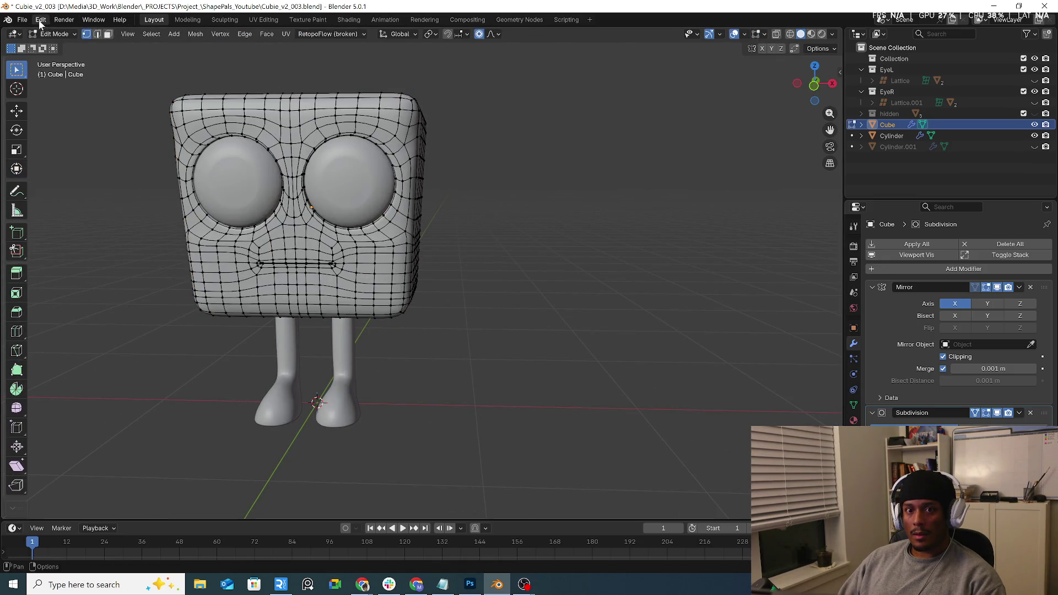
{"action": "left_click", "coordinate": [41, 21]}
{"action": "left_click", "coordinate": [52, 34]}
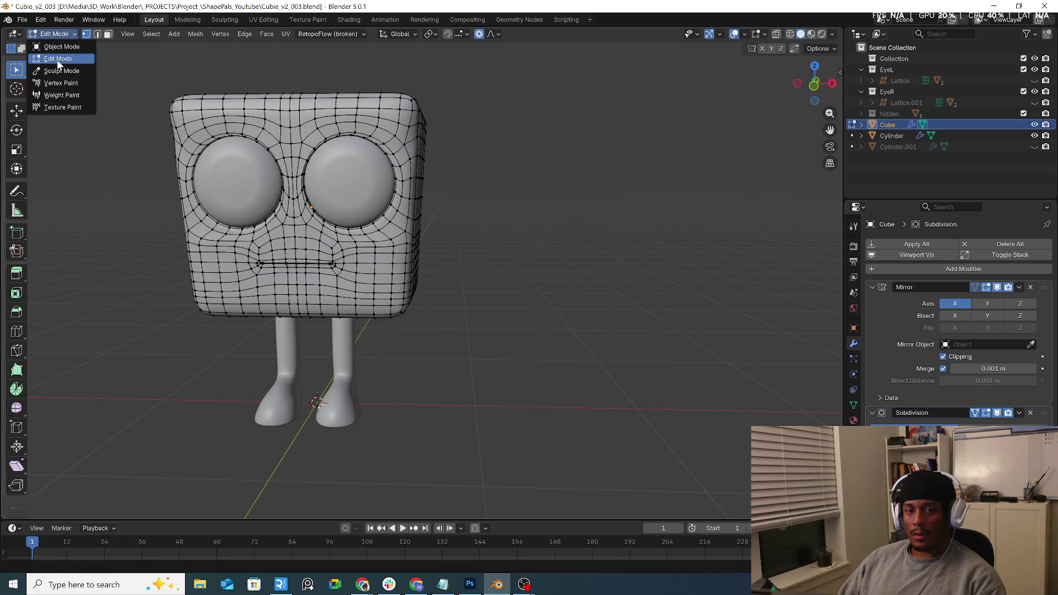
Put the Cube into Sculpt Mode and view it straight from the front.
{"action": "left_click", "coordinate": [56, 71]}
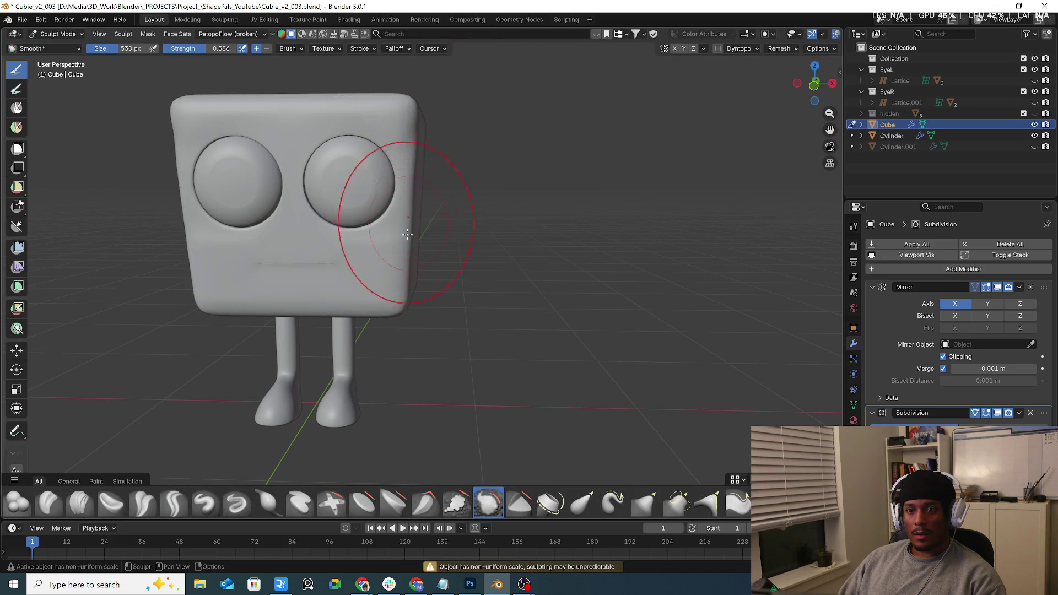
{"action": "scroll", "coordinate": [407, 234], "scroll_direction": "up", "scroll_amount": 3}
{"action": "key", "text": "KP_1"}
{"action": "scroll", "coordinate": [449, 248], "scroll_direction": "up", "scroll_amount": 2}
{"action": "scroll", "coordinate": [451, 251], "scroll_direction": "up", "scroll_amount": 2}
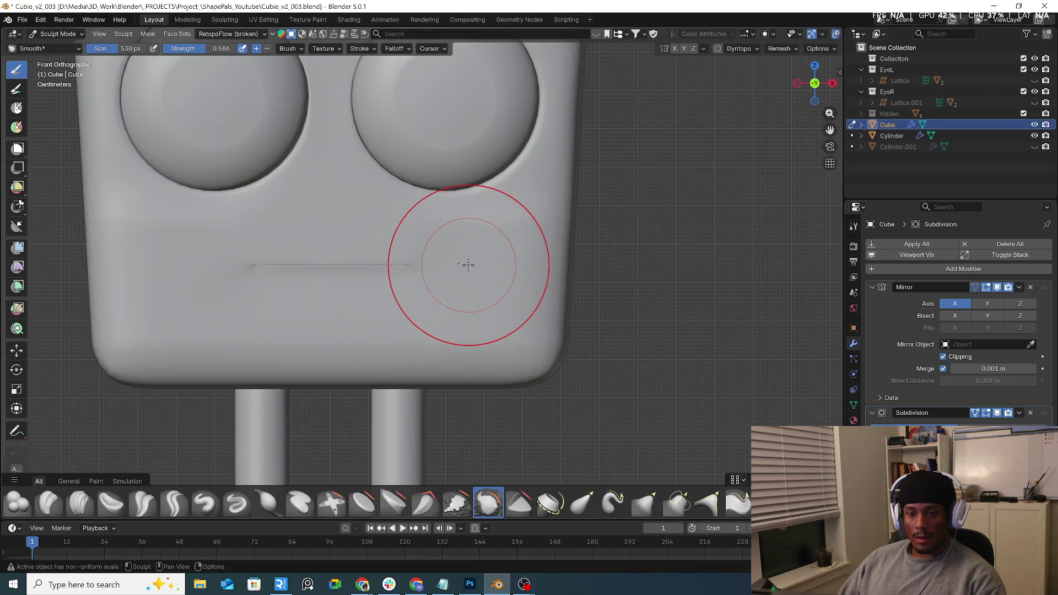
Enlarge the Smooth brush from 530 px to 662 px and orbit around the character.
{"action": "key", "text": "f"}
{"action": "left_click", "coordinate": [486, 265]}
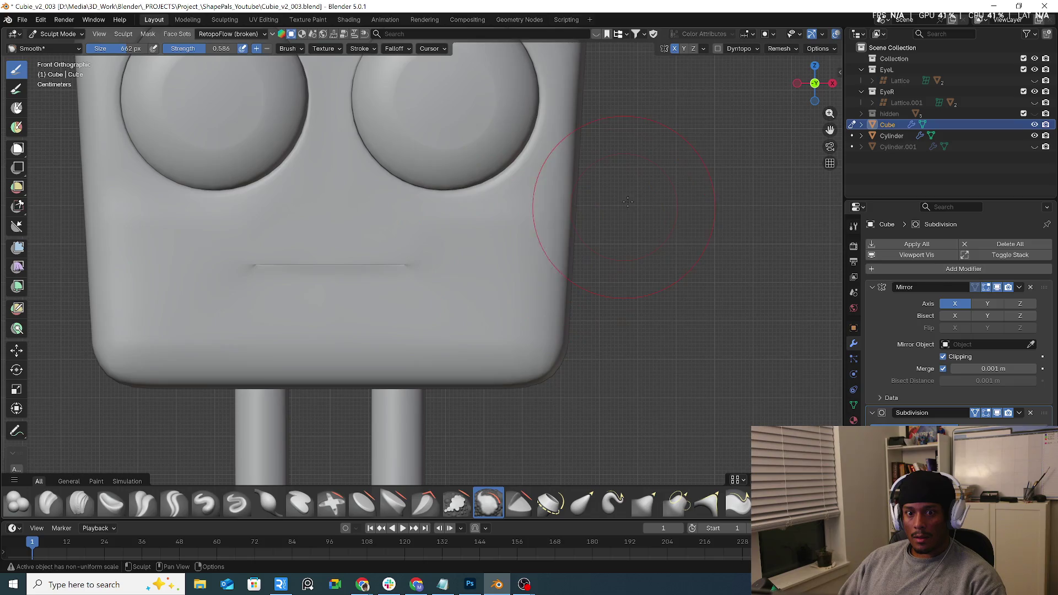
{"action": "scroll", "coordinate": [628, 202], "scroll_direction": "down", "scroll_amount": 5}
{"action": "mouse_move", "coordinate": [628, 202]}
{"action": "middle_mouse_down"}
{"action": "mouse_move", "coordinate": [612, 181]}
{"action": "mouse_move", "coordinate": [501, 188]}
{"action": "middle_mouse_up"}
{"action": "scroll", "coordinate": [598, 216], "scroll_direction": "down", "scroll_amount": 3}
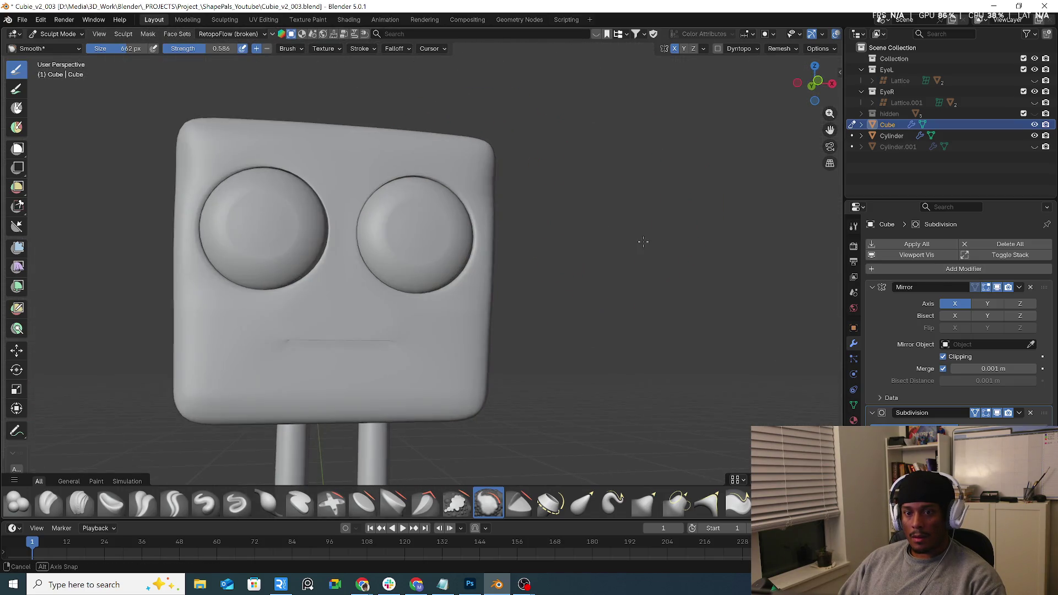
{"action": "mouse_move", "coordinate": [598, 216]}
{"action": "middle_mouse_down"}
{"action": "mouse_move", "coordinate": [526, 229]}
{"action": "mouse_move", "coordinate": [566, 457]}
{"action": "middle_mouse_up"}
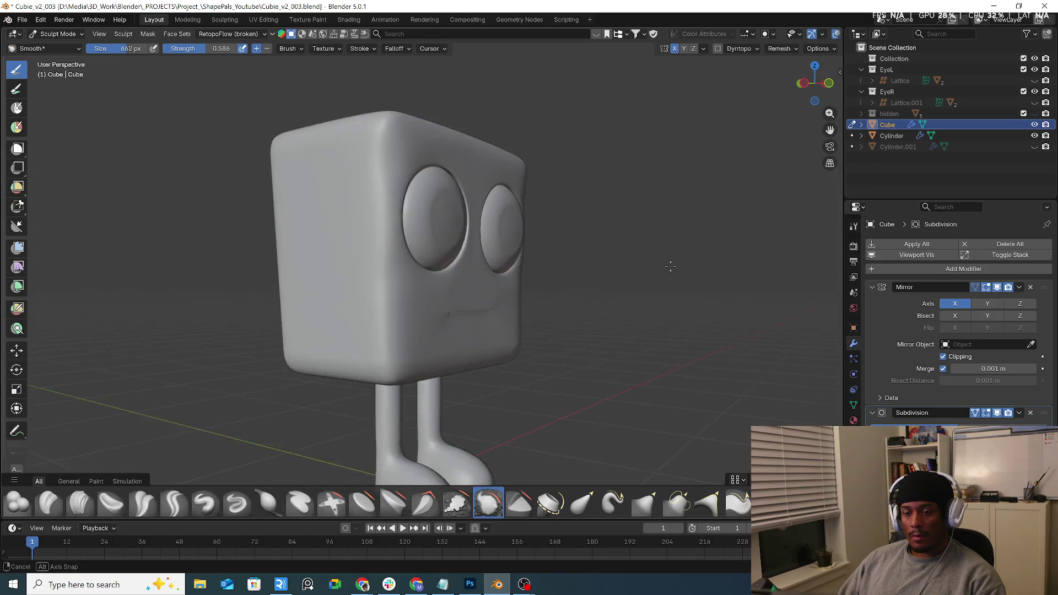
{"action": "scroll", "coordinate": [567, 457], "scroll_direction": "up", "scroll_amount": 2}
Pull the head's top and lower-right corners with Grab Silhouette, then shrink the brush to 600 px.
{"action": "left_click", "coordinate": [708, 503]}
{"action": "middle_click_drag", "start_coordinate": [596, 231], "coordinate": [541, 185]}
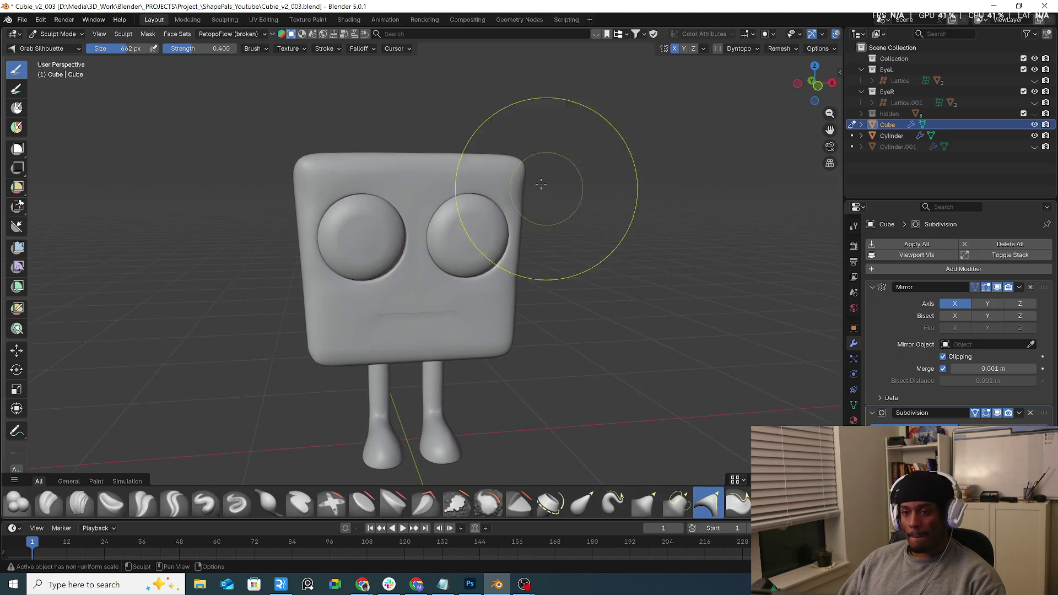
{"action": "left_click_drag", "start_coordinate": [520, 170], "coordinate": [544, 159]}
{"action": "middle_click_drag", "start_coordinate": [537, 158], "coordinate": [532, 278]}
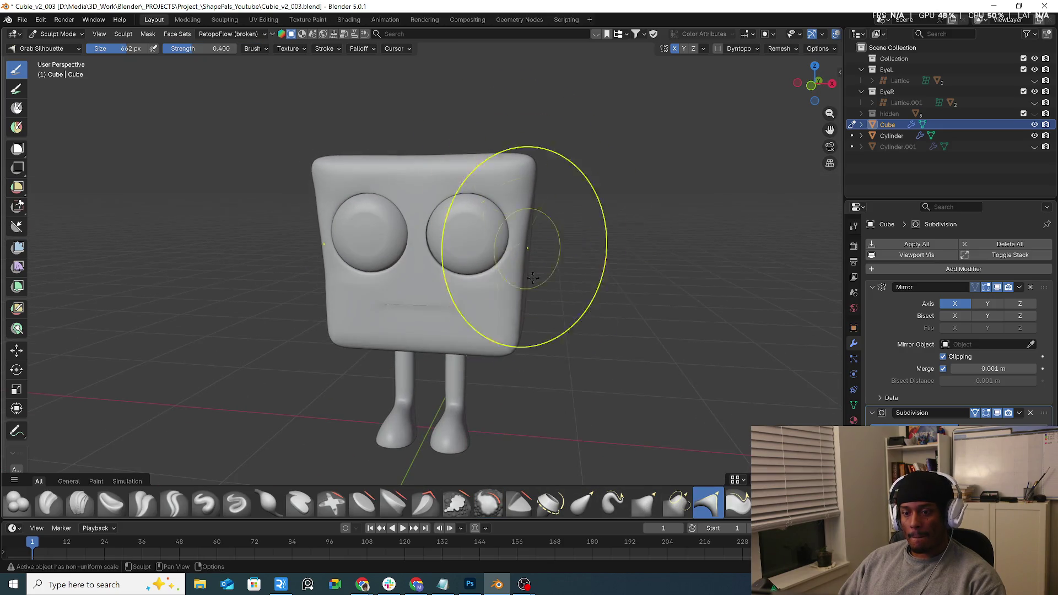
{"action": "left_click_drag", "start_coordinate": [513, 351], "coordinate": [499, 338]}
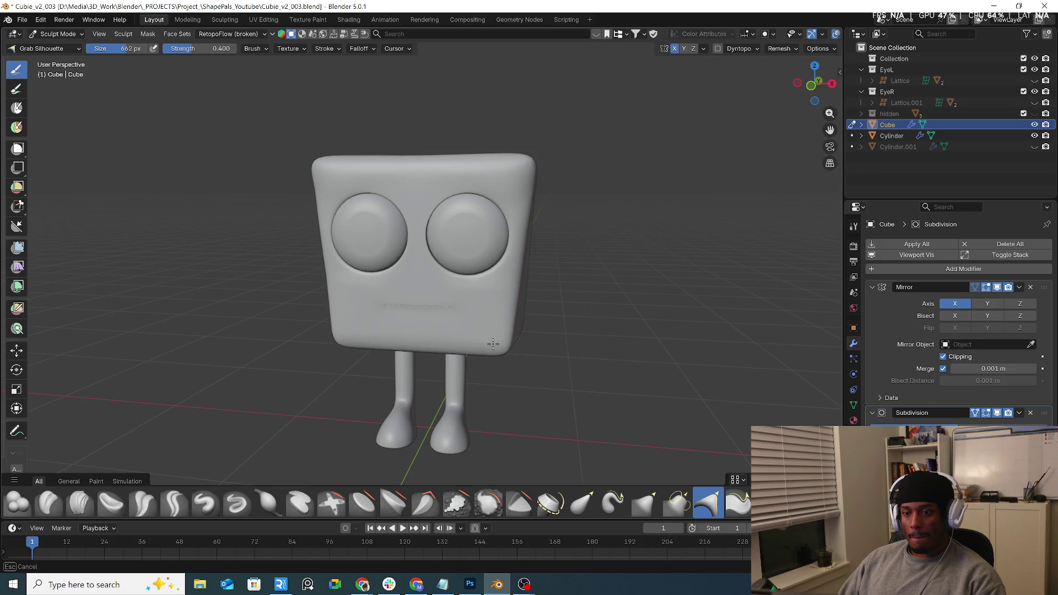
{"action": "middle_click_drag", "start_coordinate": [492, 342], "coordinate": [462, 345]}
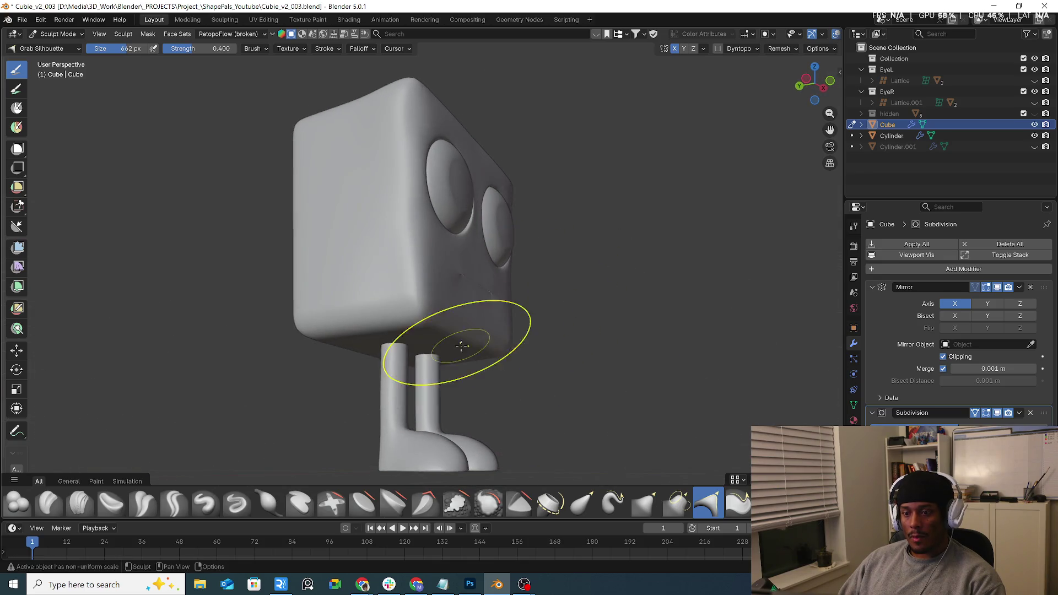
{"action": "middle_click_drag", "start_coordinate": [532, 339], "coordinate": [566, 348]}
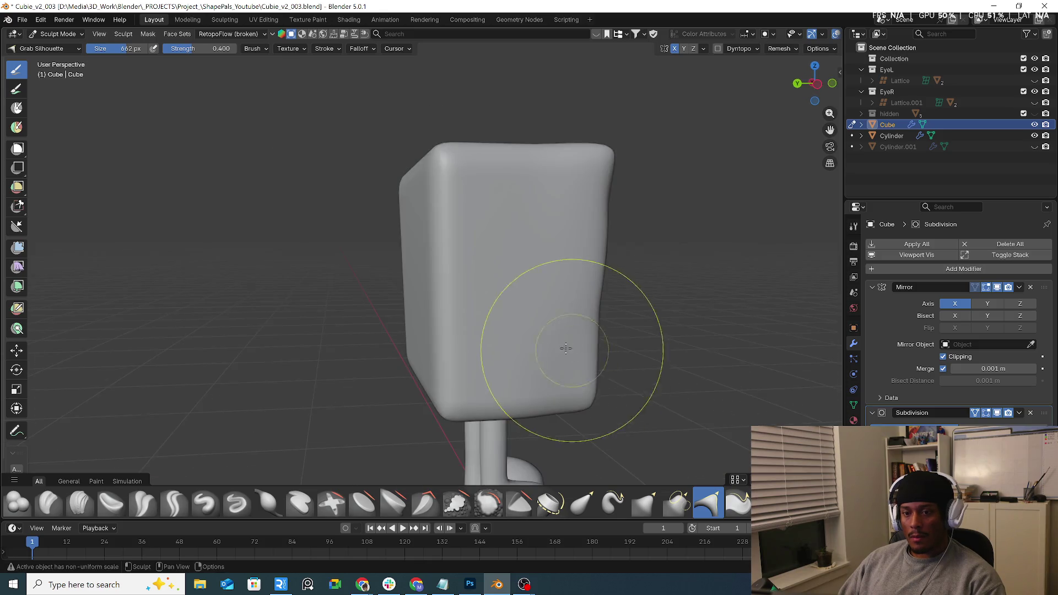
{"action": "key", "text": "f"}
{"action": "left_click", "coordinate": [443, 200]}
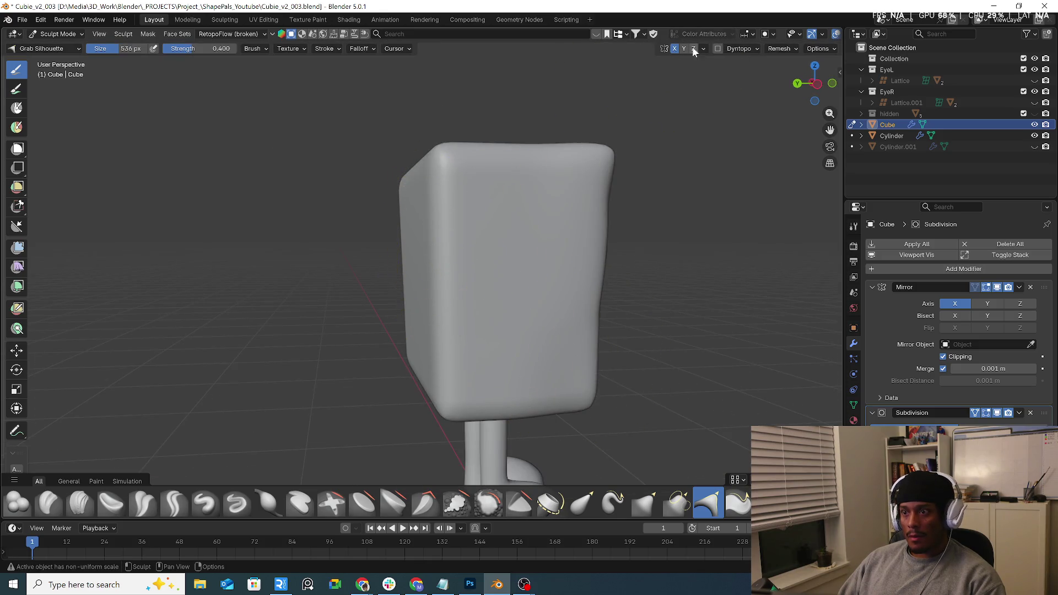
{"action": "key", "text": "f"}
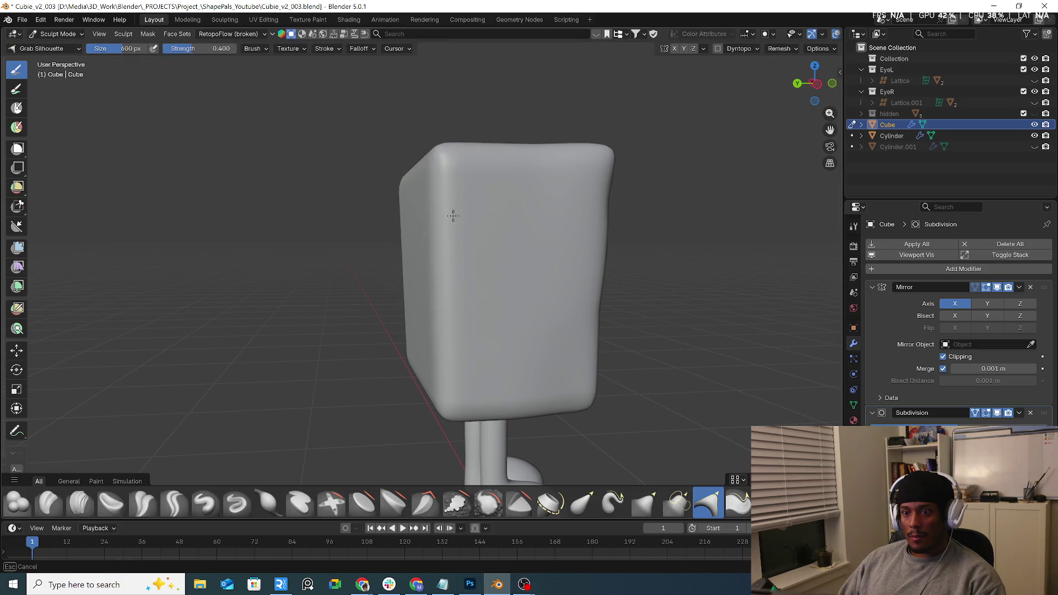
With the plain Grab brush, push the head's side and pull its top edge into shape.
{"action": "left_click", "coordinate": [645, 502]}
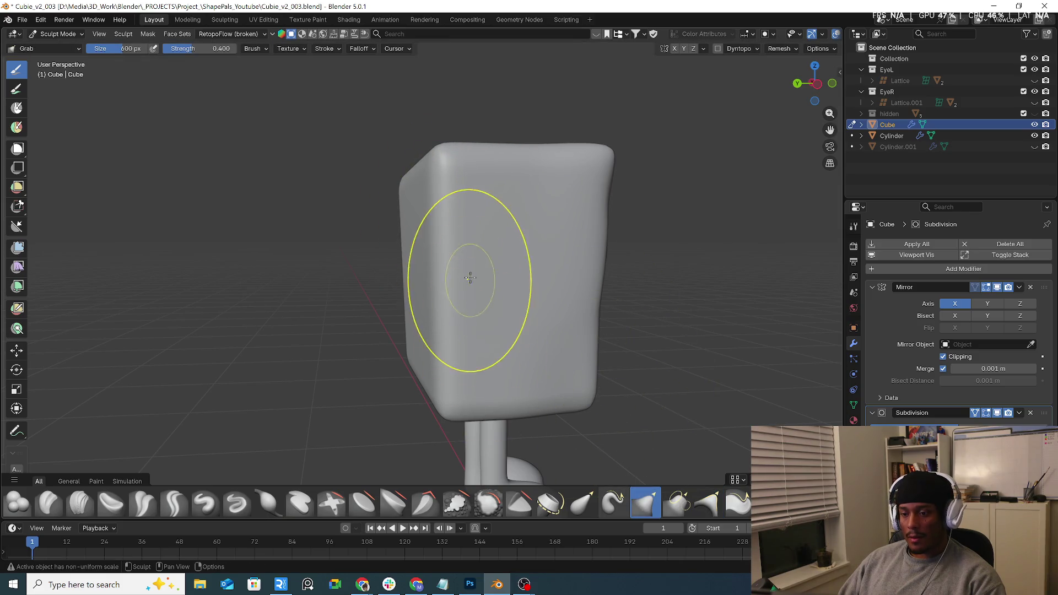
{"action": "middle_click_drag", "start_coordinate": [476, 221], "coordinate": [482, 243]}
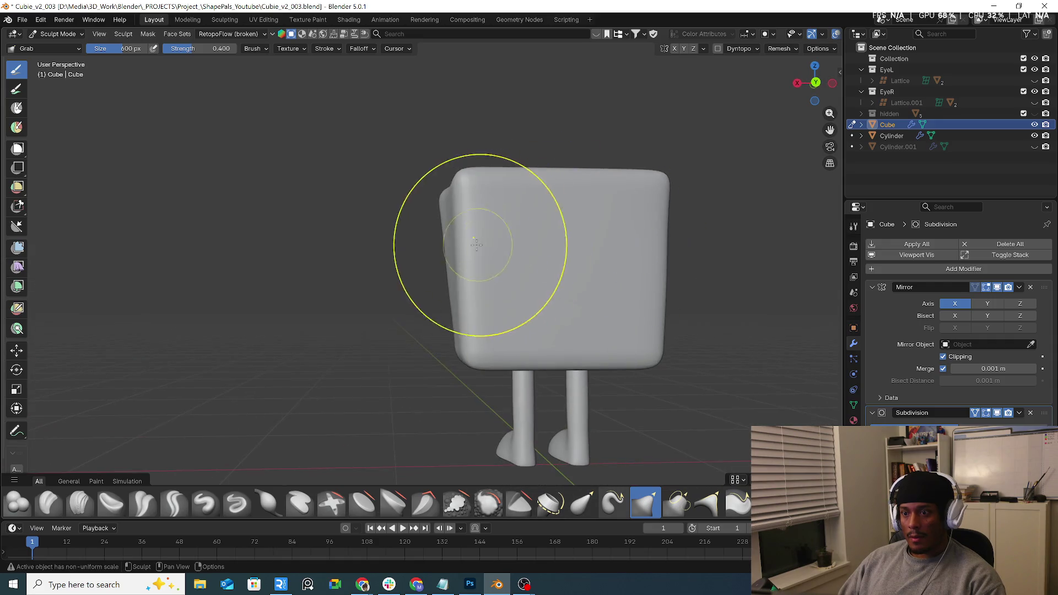
{"action": "mouse_move", "coordinate": [467, 288]}
{"action": "left_mouse_down"}
{"action": "mouse_move", "coordinate": [453, 349]}
{"action": "mouse_move", "coordinate": [490, 334]}
{"action": "left_mouse_up"}
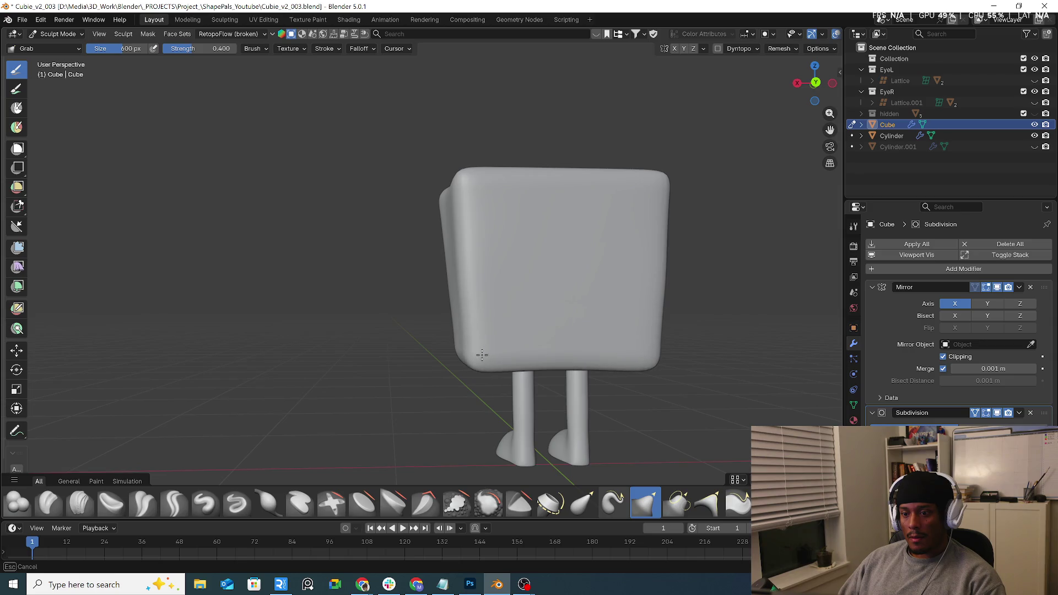
{"action": "left_click_drag", "start_coordinate": [541, 174], "coordinate": [560, 181]}
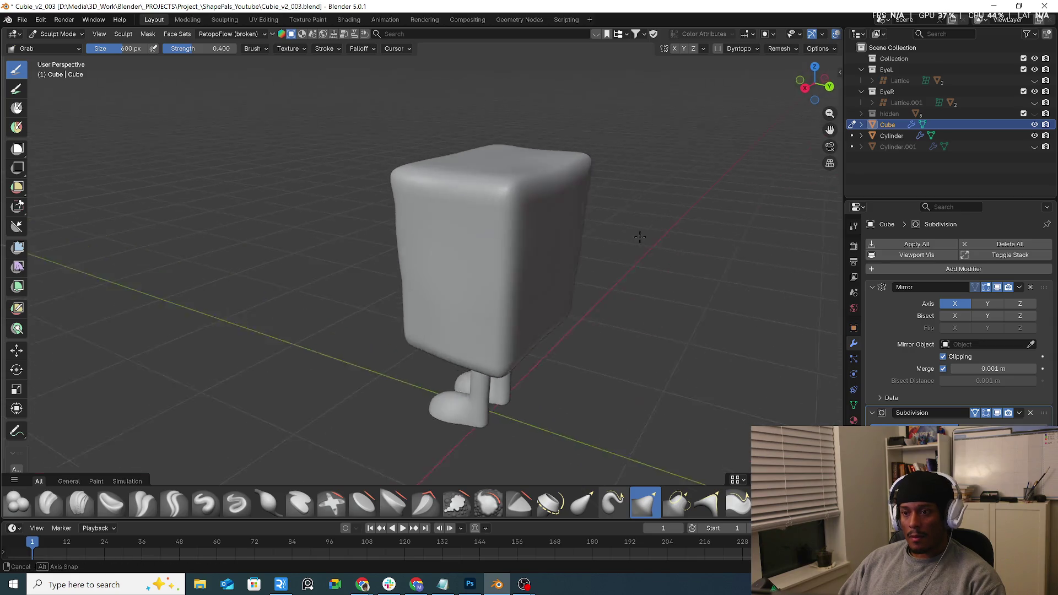
{"action": "mouse_move", "coordinate": [560, 189]}
{"action": "middle_mouse_down"}
{"action": "mouse_move", "coordinate": [709, 236]}
{"action": "mouse_move", "coordinate": [570, 218]}
{"action": "mouse_move", "coordinate": [539, 230]}
{"action": "middle_mouse_up"}
{"action": "left_click_drag", "start_coordinate": [538, 230], "coordinate": [538, 229]}
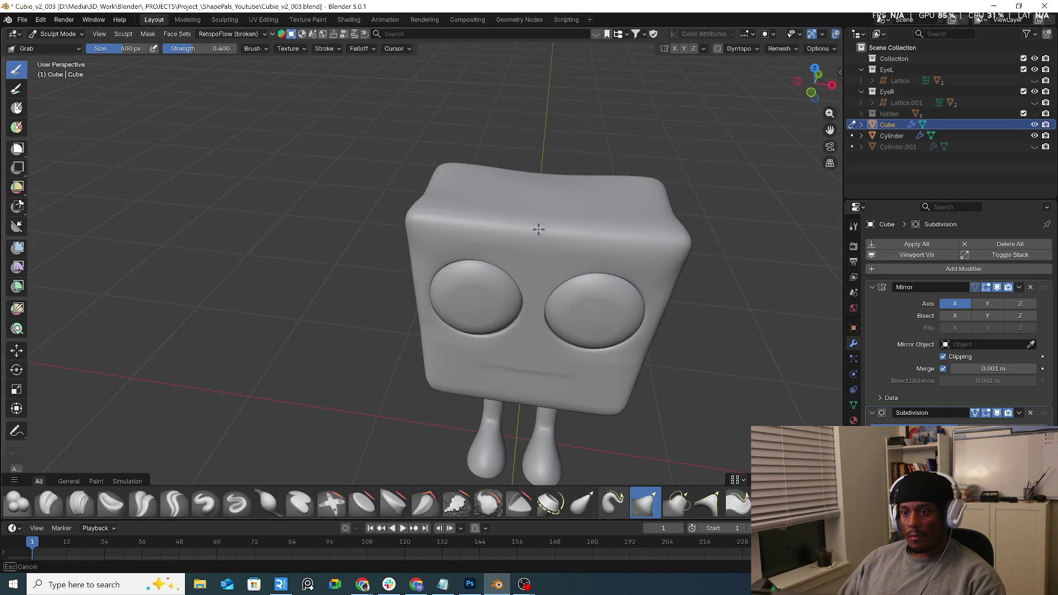
Reshape the head's underside and the sides beside the eyes with the Grab brush.
{"action": "middle_click_drag", "start_coordinate": [550, 217], "coordinate": [538, 276]}
{"action": "left_click_drag", "start_coordinate": [515, 309], "coordinate": [515, 309]}
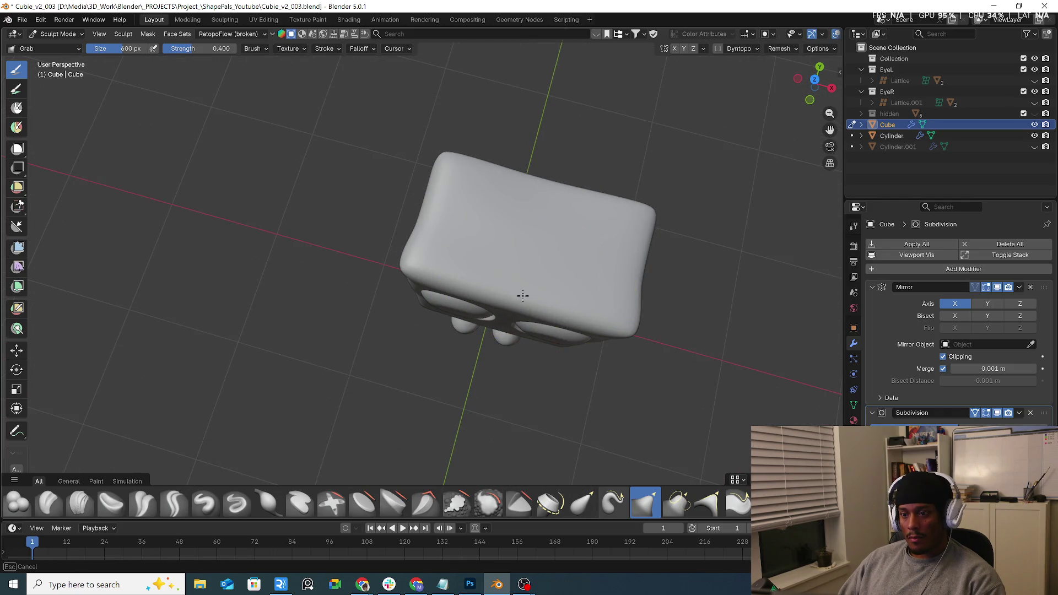
{"action": "middle_click_drag", "start_coordinate": [523, 296], "coordinate": [570, 250]}
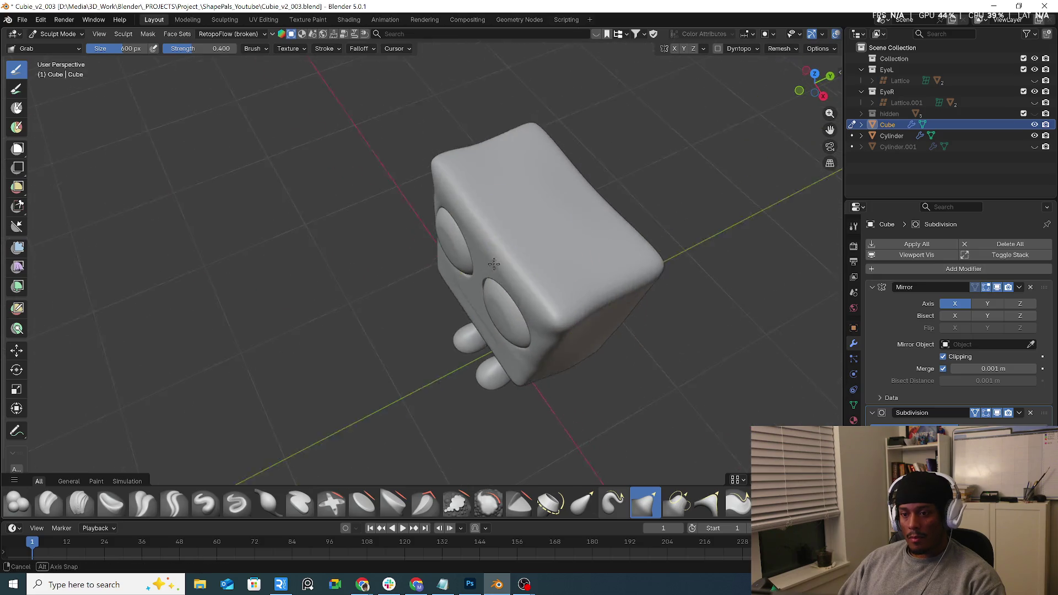
{"action": "middle_click_drag", "start_coordinate": [607, 251], "coordinate": [503, 266]}
{"action": "left_click_drag", "start_coordinate": [503, 267], "coordinate": [499, 252]}
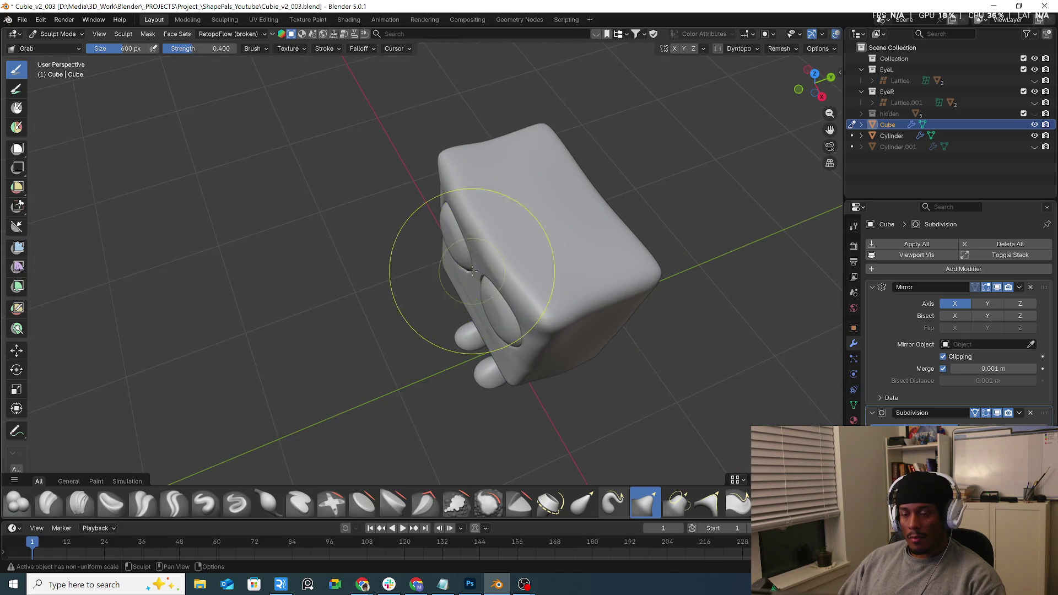
{"action": "mouse_move", "coordinate": [461, 272]}
{"action": "middle_mouse_down"}
{"action": "mouse_move", "coordinate": [529, 265]}
{"action": "mouse_move", "coordinate": [543, 279]}
{"action": "mouse_move", "coordinate": [500, 275]}
{"action": "middle_mouse_up"}
{"action": "left_click_drag", "start_coordinate": [503, 269], "coordinate": [498, 272]}
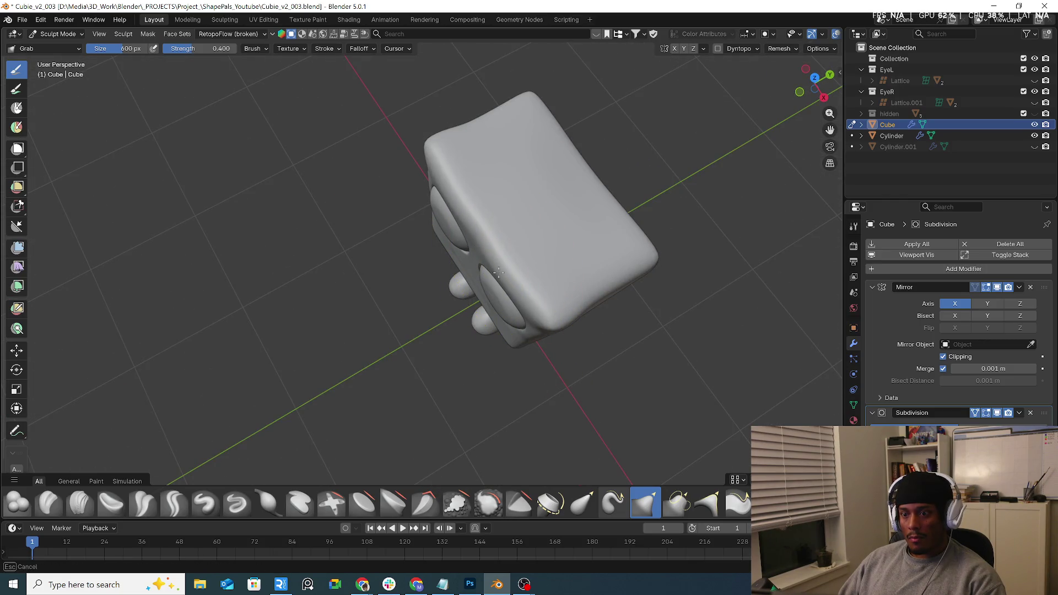
{"action": "mouse_move", "coordinate": [495, 274]}
{"action": "middle_mouse_down"}
{"action": "mouse_move", "coordinate": [520, 272]}
{"action": "mouse_move", "coordinate": [510, 240]}
{"action": "middle_mouse_up"}
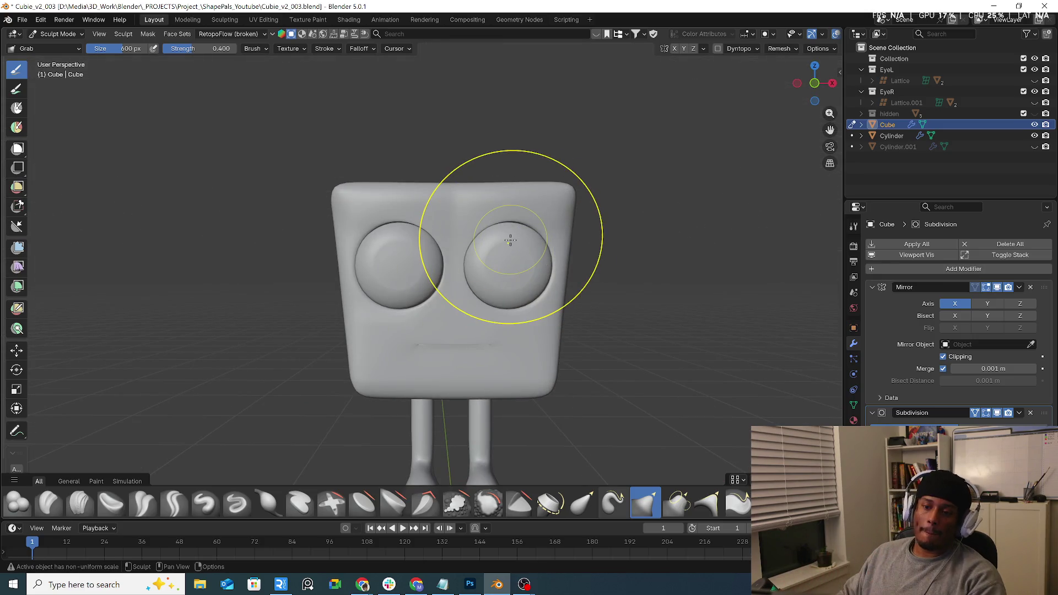
{"action": "middle_click_drag", "start_coordinate": [531, 201], "coordinate": [507, 230]}
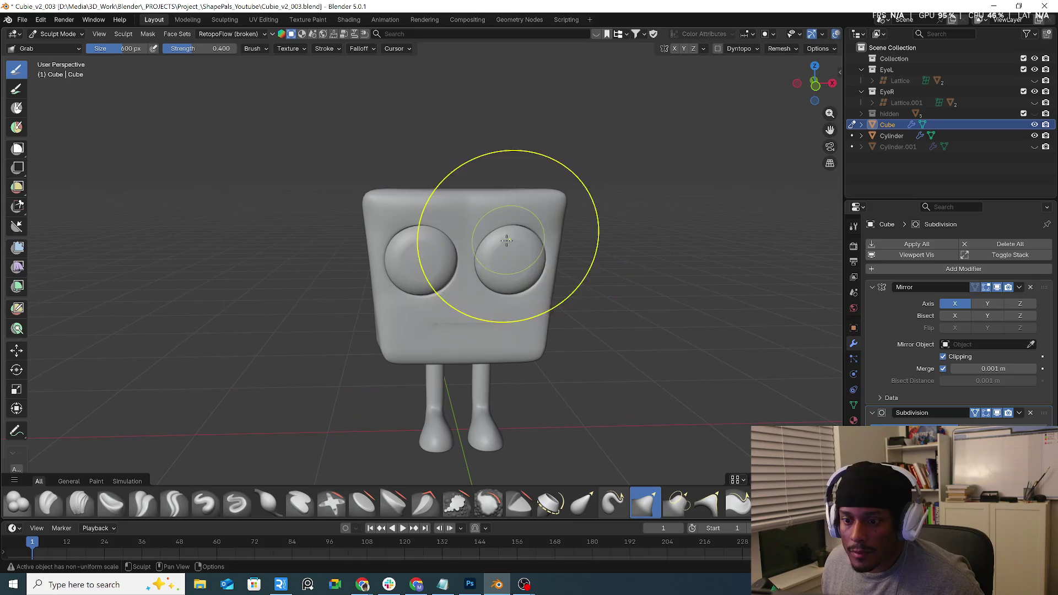
Smooth the lower part of the head with the Smooth brush, then return to Object Mode.
{"action": "left_click", "coordinate": [488, 502]}
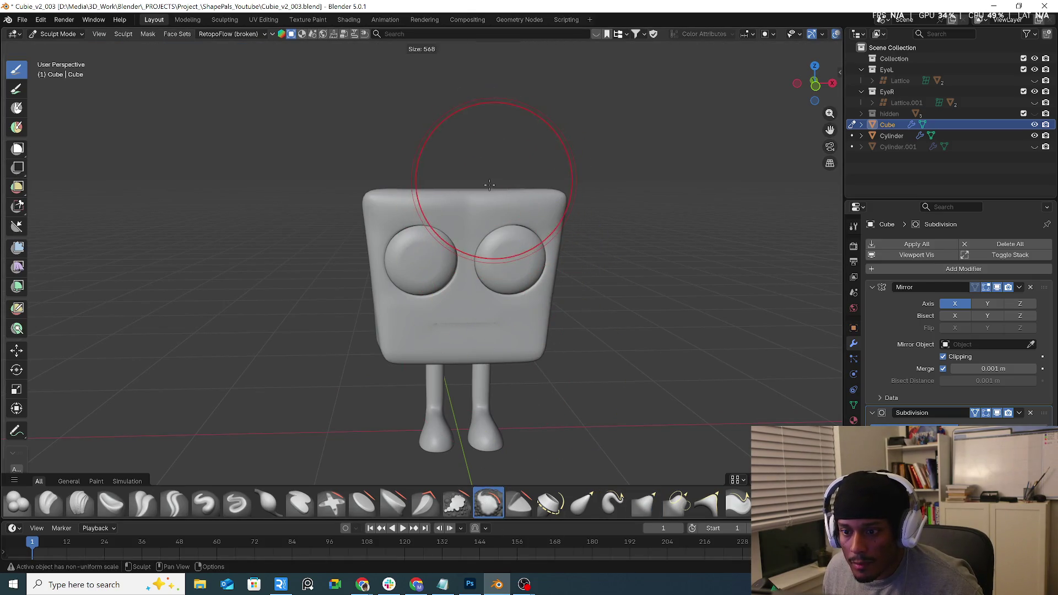
{"action": "middle_click_drag", "start_coordinate": [503, 208], "coordinate": [619, 267]}
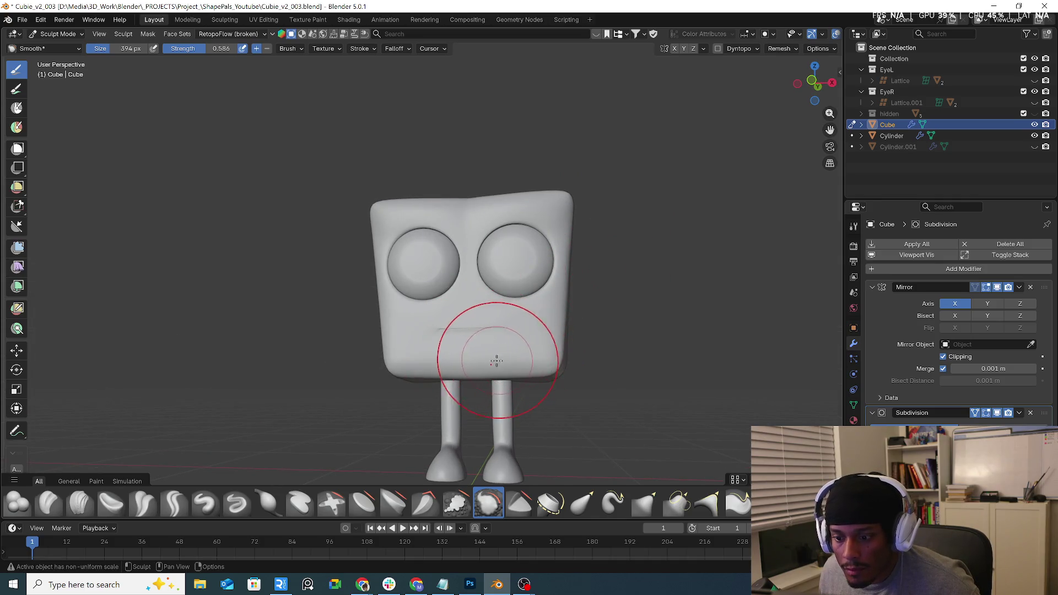
{"action": "mouse_move", "coordinate": [485, 342]}
{"action": "middle_mouse_down"}
{"action": "mouse_move", "coordinate": [656, 349]}
{"action": "mouse_move", "coordinate": [605, 381]}
{"action": "mouse_move", "coordinate": [595, 375]}
{"action": "mouse_move", "coordinate": [661, 364]}
{"action": "mouse_move", "coordinate": [680, 338]}
{"action": "mouse_move", "coordinate": [660, 306]}
{"action": "mouse_move", "coordinate": [484, 264]}
{"action": "middle_mouse_up"}
{"action": "left_click", "coordinate": [57, 33]}
{"action": "left_click", "coordinate": [50, 47]}
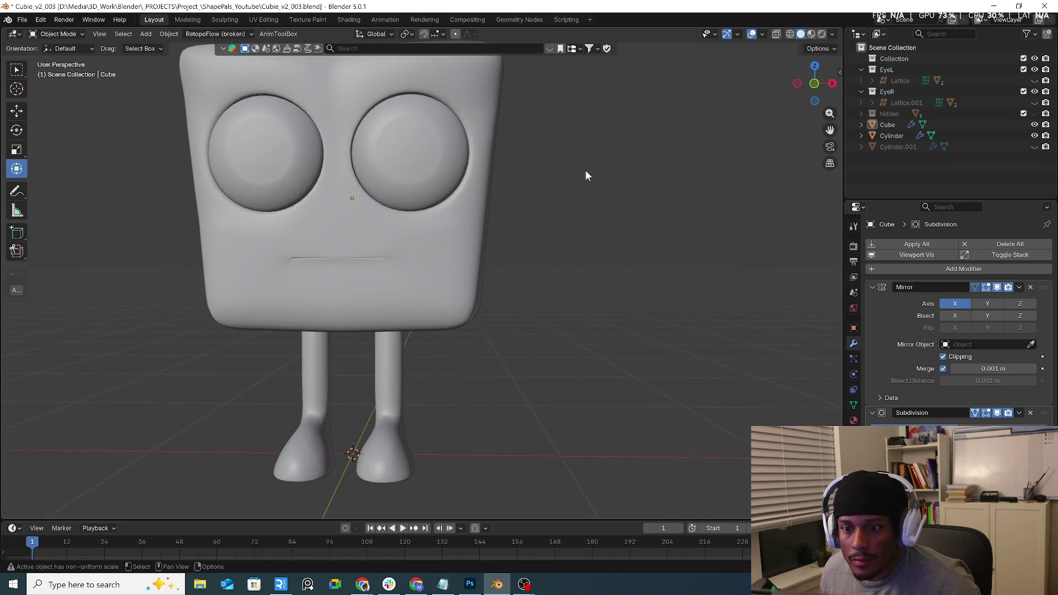
Switch to Material Preview and enter Edit Mode on the body with edge selection, viewed from the front.
{"action": "left_click", "coordinate": [811, 34]}
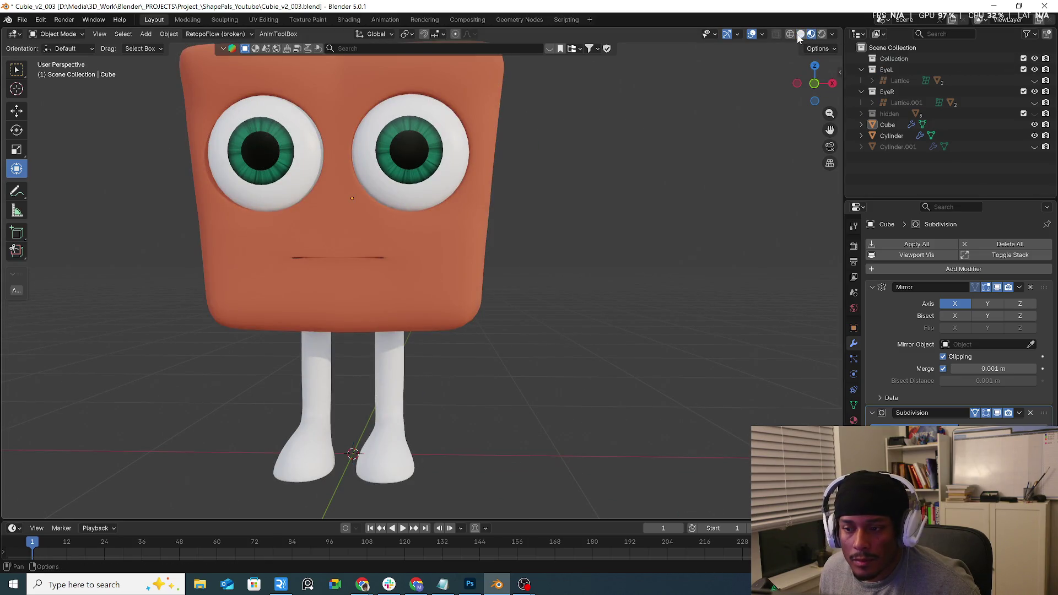
{"action": "scroll", "coordinate": [368, 262], "scroll_direction": "up", "scroll_amount": 3}
{"action": "scroll", "coordinate": [435, 258], "scroll_direction": "up", "scroll_amount": 2}
{"action": "left_click", "coordinate": [503, 257]}
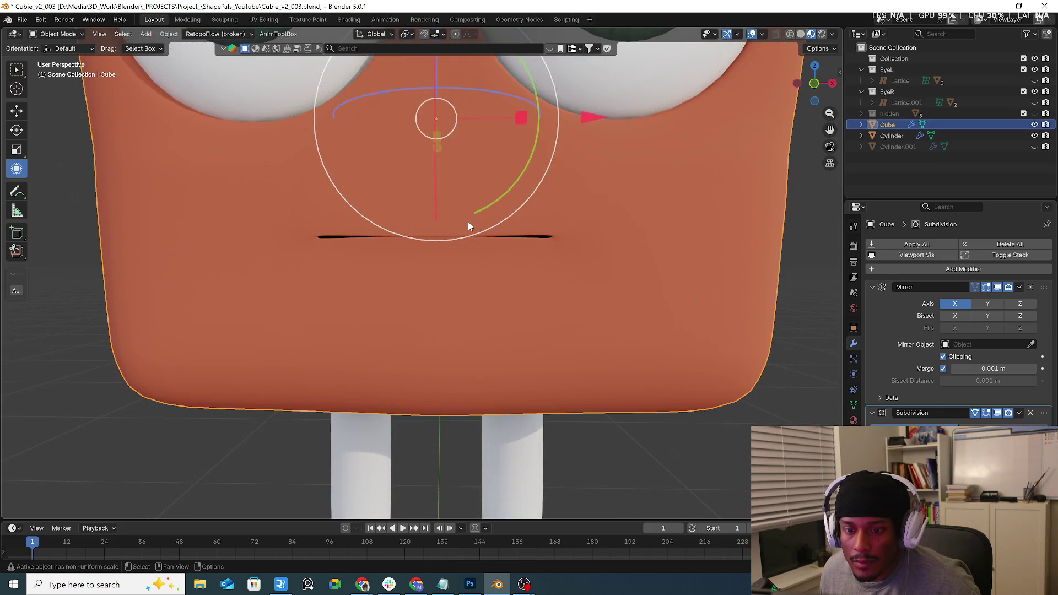
{"action": "key", "text": "KP_1"}
{"action": "left_click", "coordinate": [47, 34]}
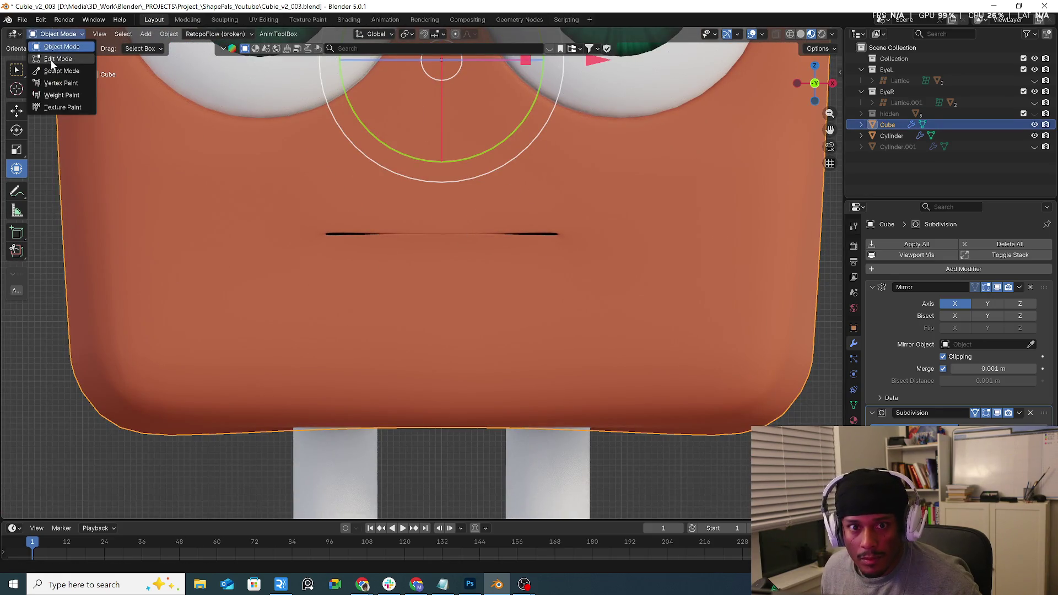
{"action": "left_click", "coordinate": [51, 59]}
{"action": "scroll", "coordinate": [529, 237], "scroll_direction": "up", "scroll_amount": 3}
{"action": "scroll", "coordinate": [455, 206], "scroll_direction": "up", "scroll_amount": 2}
{"action": "scroll", "coordinate": [456, 206], "scroll_direction": "up", "scroll_amount": 2}
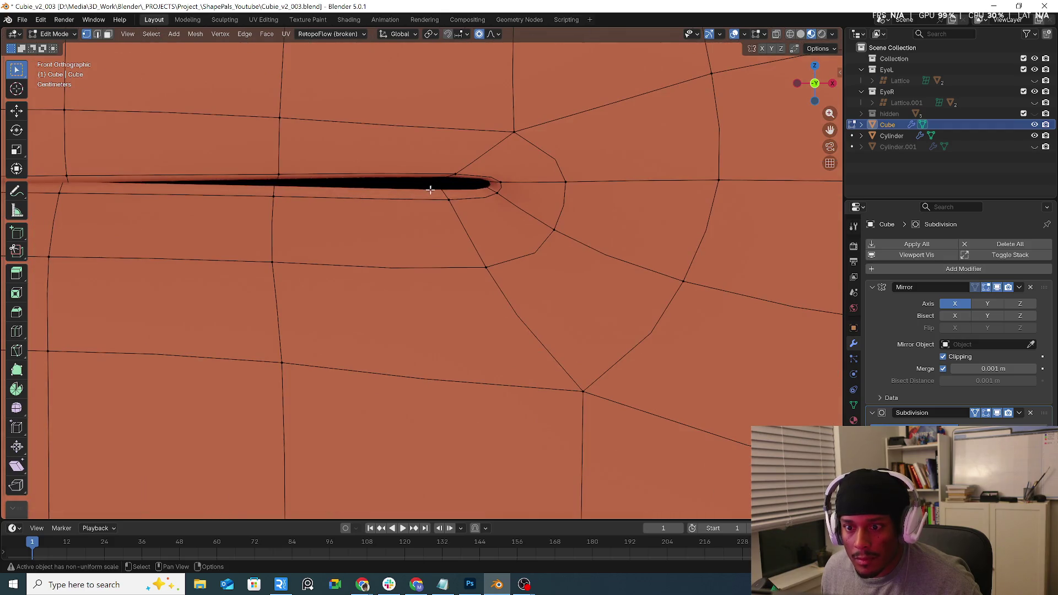
{"action": "key", "text": "2"}
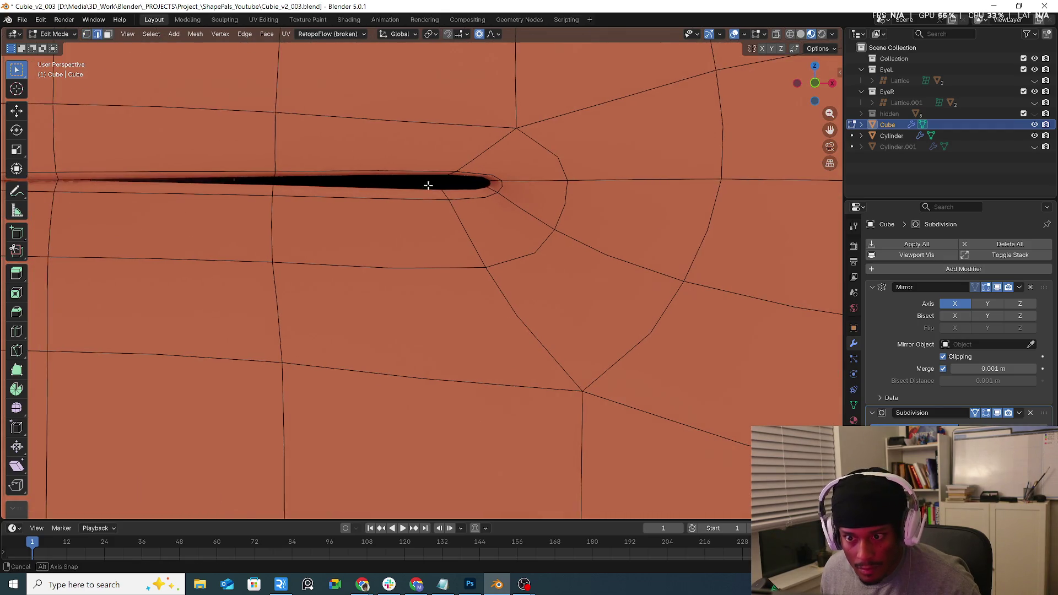
Move the mouth edge vertically twice along Z with soft falloff to widen the slit.
{"action": "mouse_move", "coordinate": [428, 184]}
{"action": "middle_mouse_down"}
{"action": "mouse_move", "coordinate": [444, 151]}
{"action": "mouse_move", "coordinate": [433, 177]}
{"action": "mouse_move", "coordinate": [472, 220]}
{"action": "middle_mouse_up"}
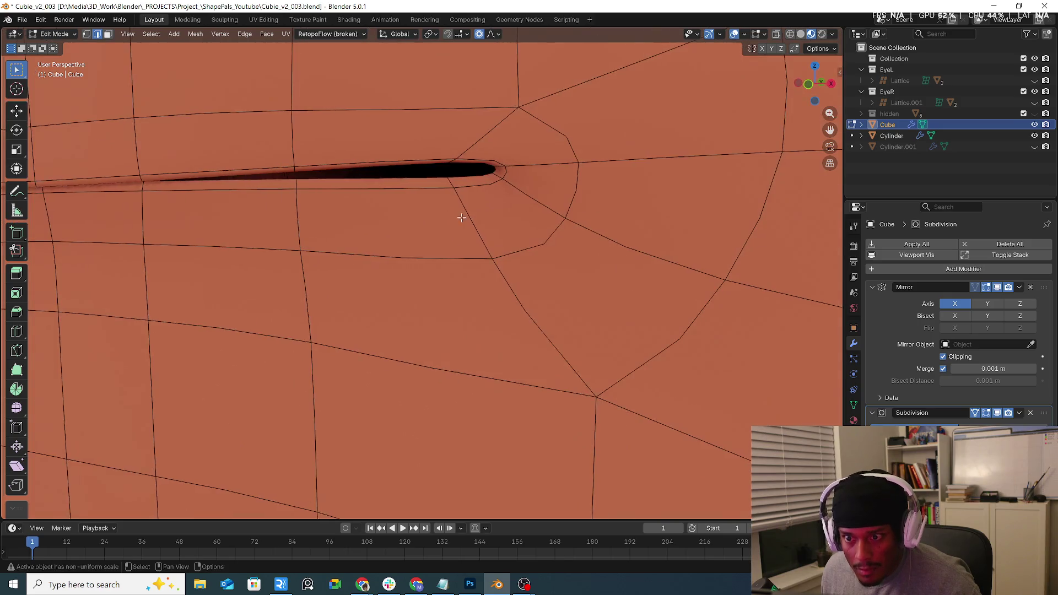
{"action": "key", "text": "g"}
{"action": "key", "text": "z"}
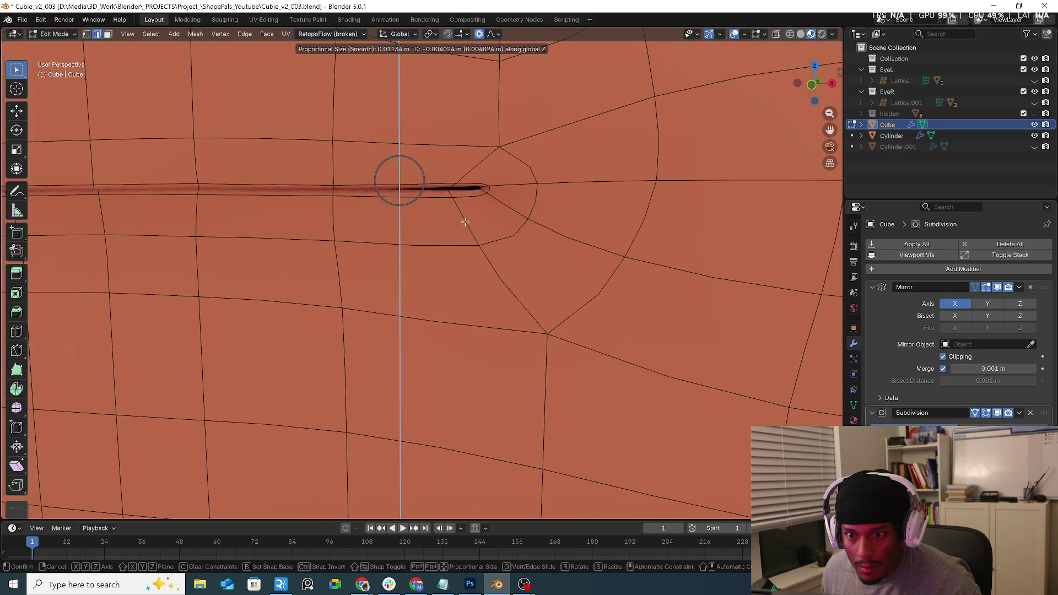
{"action": "left_click", "coordinate": [472, 228]}
{"action": "mouse_move", "coordinate": [473, 228]}
{"action": "middle_mouse_down"}
{"action": "mouse_move", "coordinate": [506, 189]}
{"action": "mouse_move", "coordinate": [503, 205]}
{"action": "middle_mouse_up"}
{"action": "key", "text": "g"}
{"action": "key", "text": "z"}
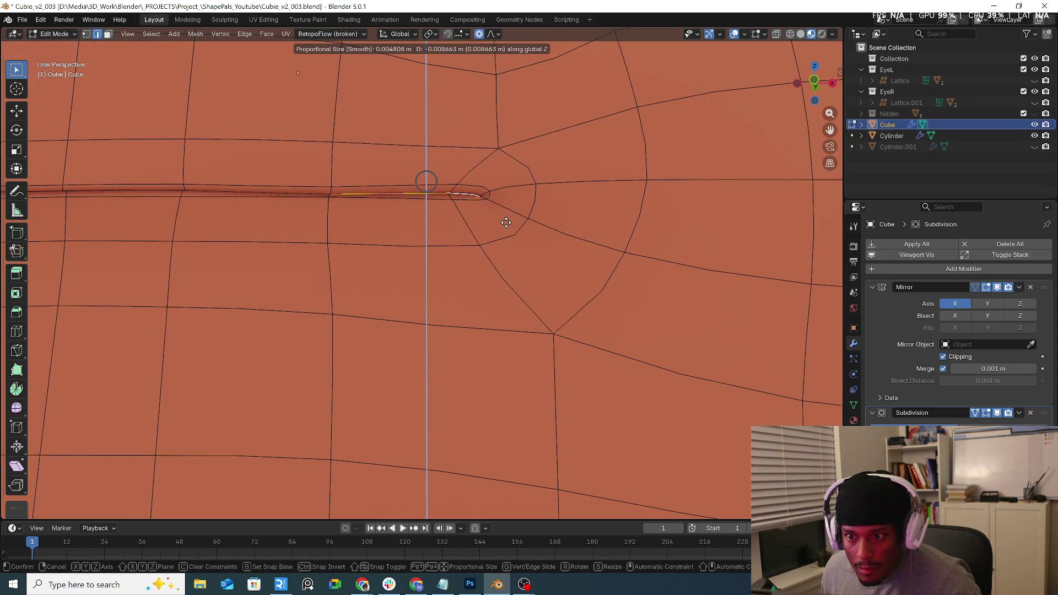
{"action": "left_click", "coordinate": [507, 221]}
{"action": "mouse_move", "coordinate": [506, 221]}
{"action": "middle_mouse_down", "text": "alt"}
{"action": "mouse_move", "coordinate": [526, 216]}
{"action": "mouse_move", "coordinate": [279, 210]}
{"action": "middle_mouse_up", "text": "alt"}
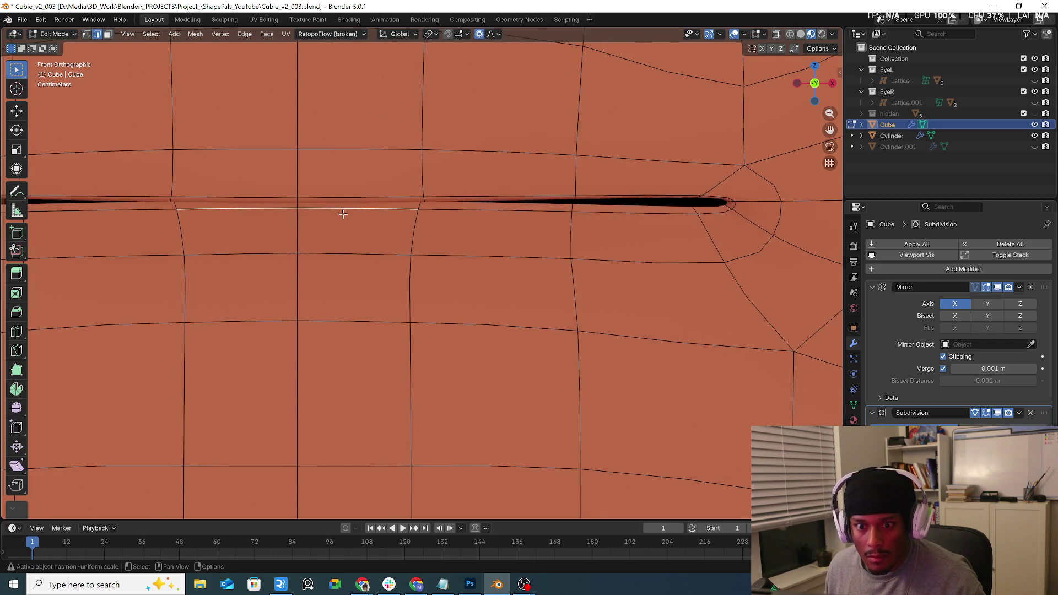
Move the mouth edge down along Z once more, then undo that move.
{"action": "key", "text": "g"}
{"action": "key", "text": "z"}
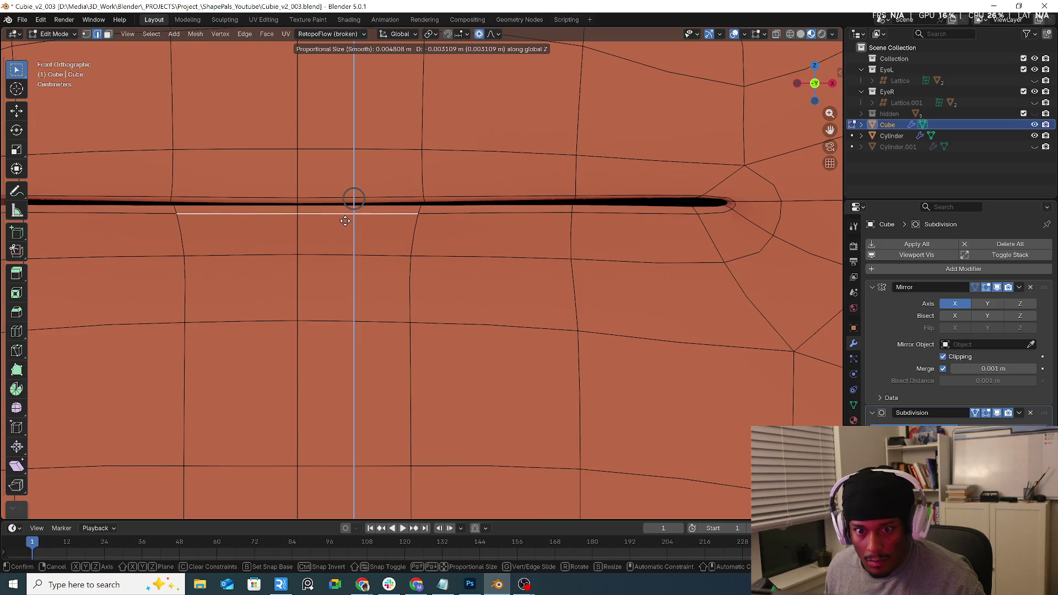
{"action": "left_click", "coordinate": [349, 217]}
{"action": "scroll", "coordinate": [456, 217], "scroll_direction": "down", "scroll_amount": 2}
{"action": "scroll", "coordinate": [496, 217], "scroll_direction": "down", "scroll_amount": 3}
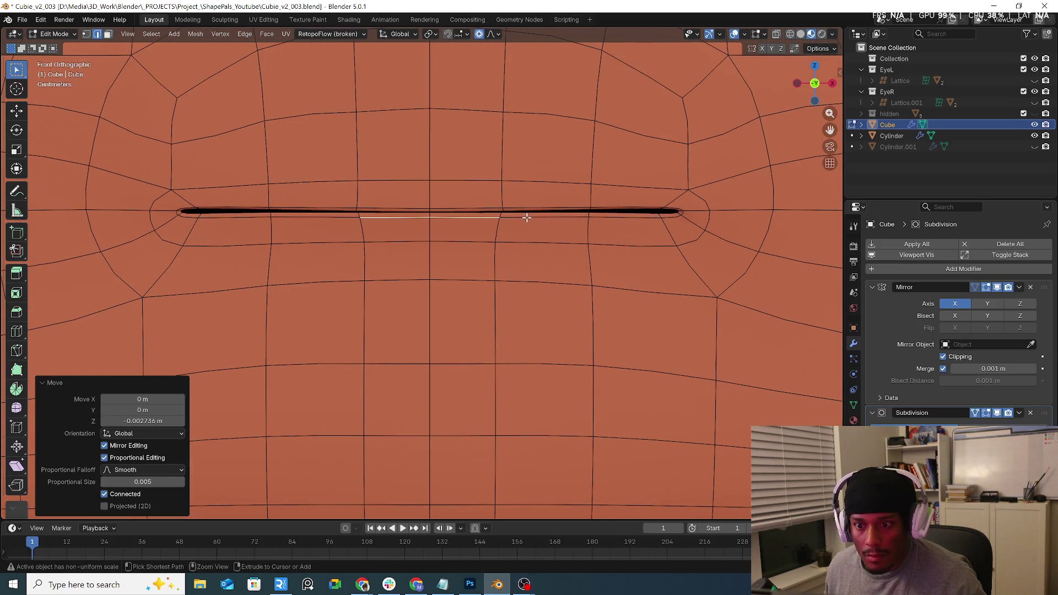
{"action": "key", "text": "ctrl+z"}
Select the whole mouth edge loop and squash it vertically with S then Z.
{"action": "left_click", "coordinate": [606, 209]}
{"action": "left_click", "coordinate": [614, 209], "text": "alt"}
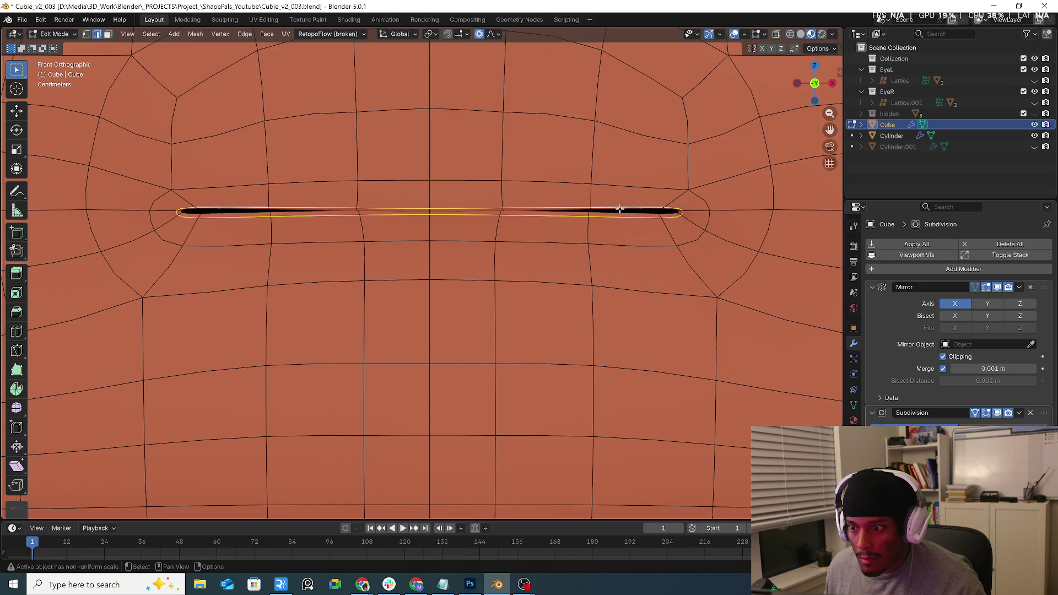
{"action": "scroll", "coordinate": [619, 209], "scroll_direction": "up", "scroll_amount": 3}
{"action": "scroll", "coordinate": [790, 202], "scroll_direction": "up", "scroll_amount": 2}
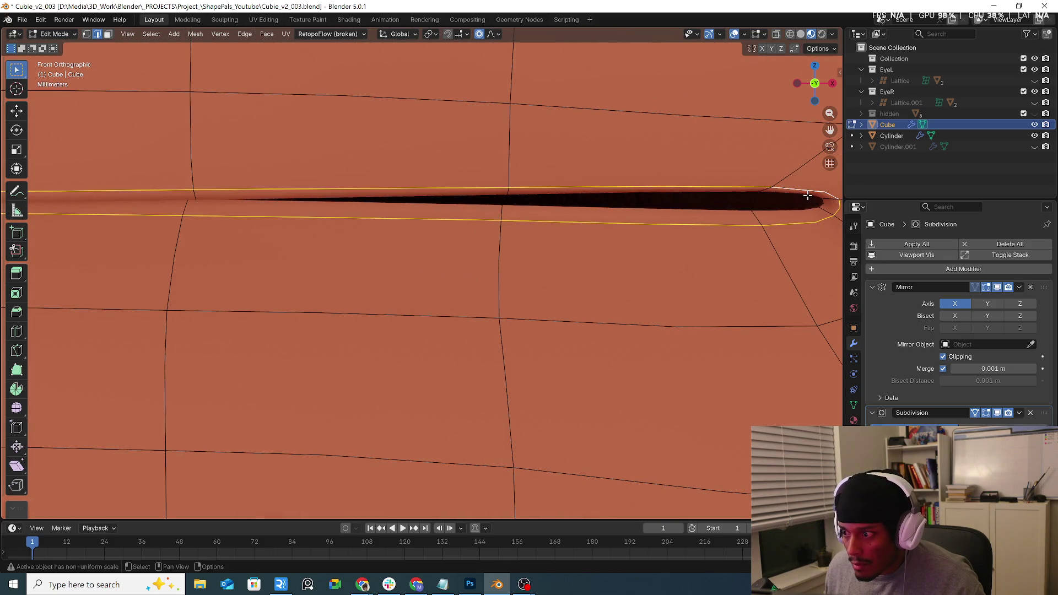
{"action": "middle_click_drag", "start_coordinate": [808, 195], "coordinate": [749, 196]}
{"action": "scroll", "coordinate": [747, 196], "scroll_direction": "down", "scroll_amount": 2}
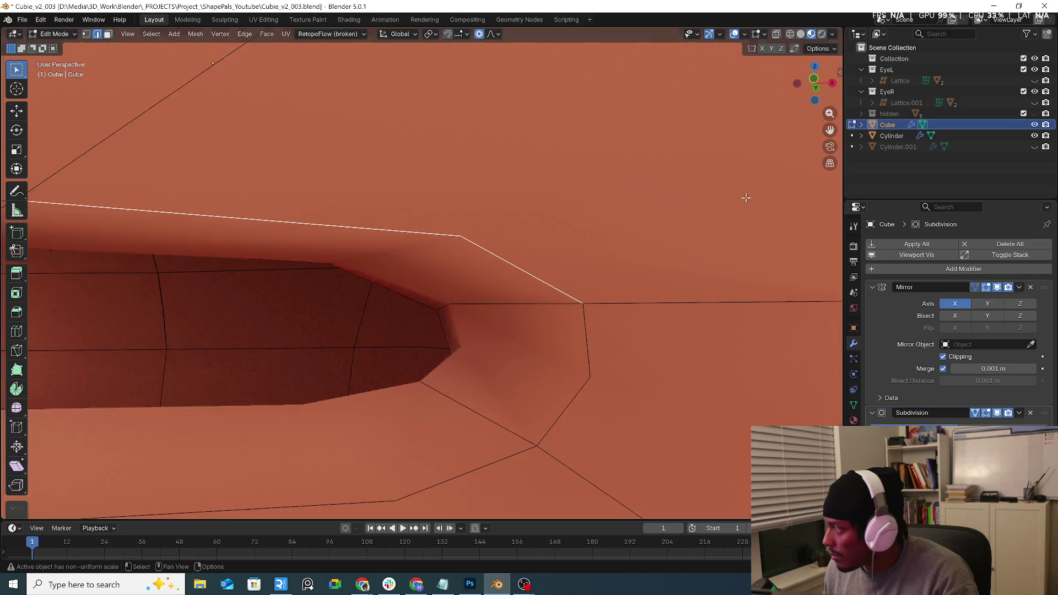
{"action": "scroll", "coordinate": [744, 200], "scroll_direction": "down", "scroll_amount": 1}
{"action": "middle_click_drag", "start_coordinate": [682, 196], "coordinate": [465, 214]}
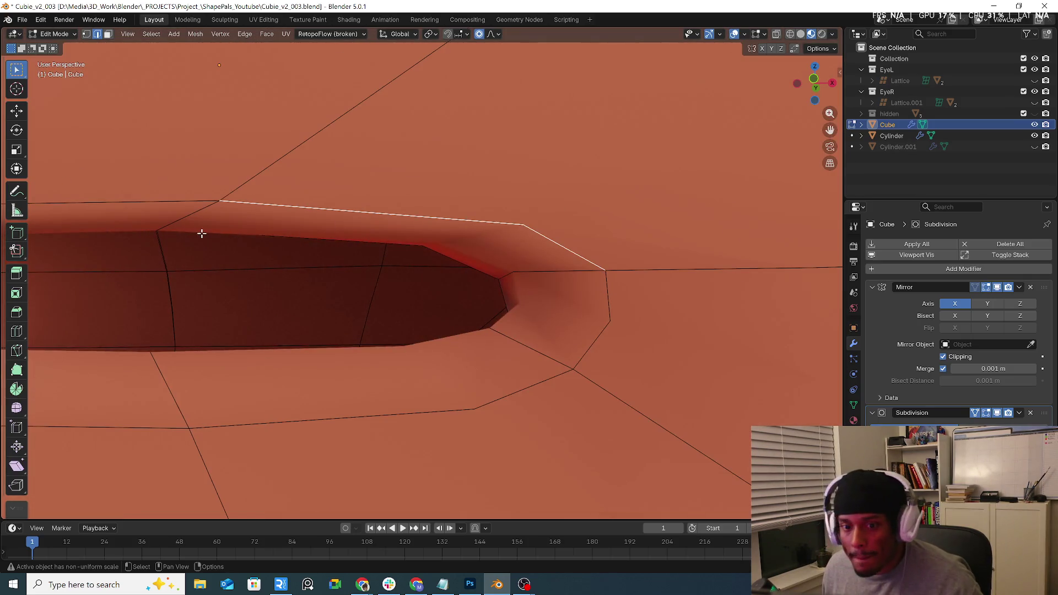
{"action": "mouse_move", "coordinate": [202, 233]}
{"action": "middle_mouse_down"}
{"action": "mouse_move", "coordinate": [597, 86]}
{"action": "mouse_move", "coordinate": [604, 195]}
{"action": "middle_mouse_up"}
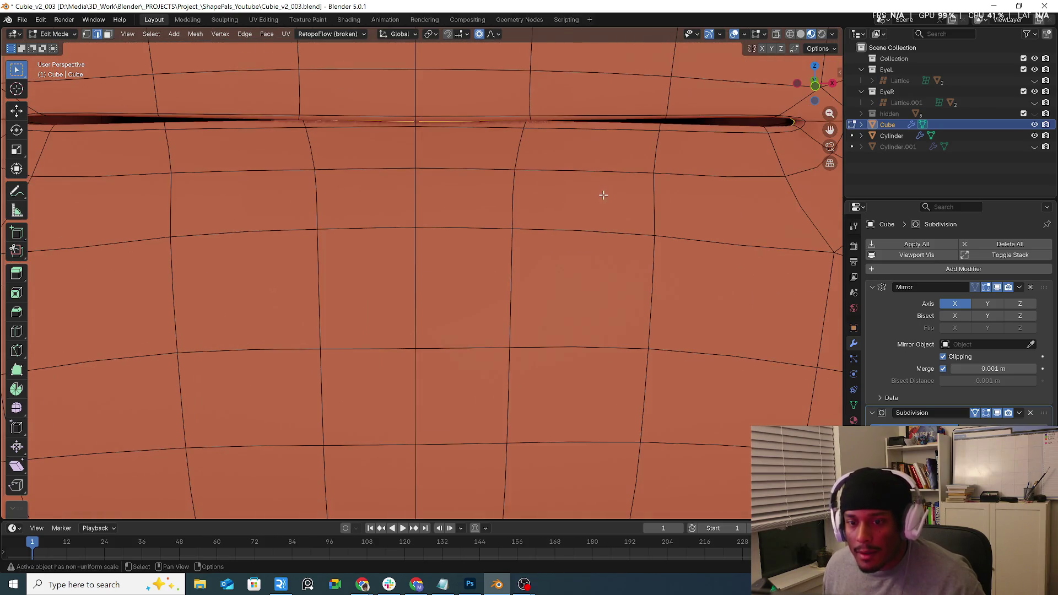
{"action": "scroll", "coordinate": [603, 195], "scroll_direction": "down", "scroll_amount": 2}
{"action": "scroll", "coordinate": [573, 203], "scroll_direction": "up", "scroll_amount": 2}
{"action": "key", "text": "s"}
{"action": "key", "text": "z"}
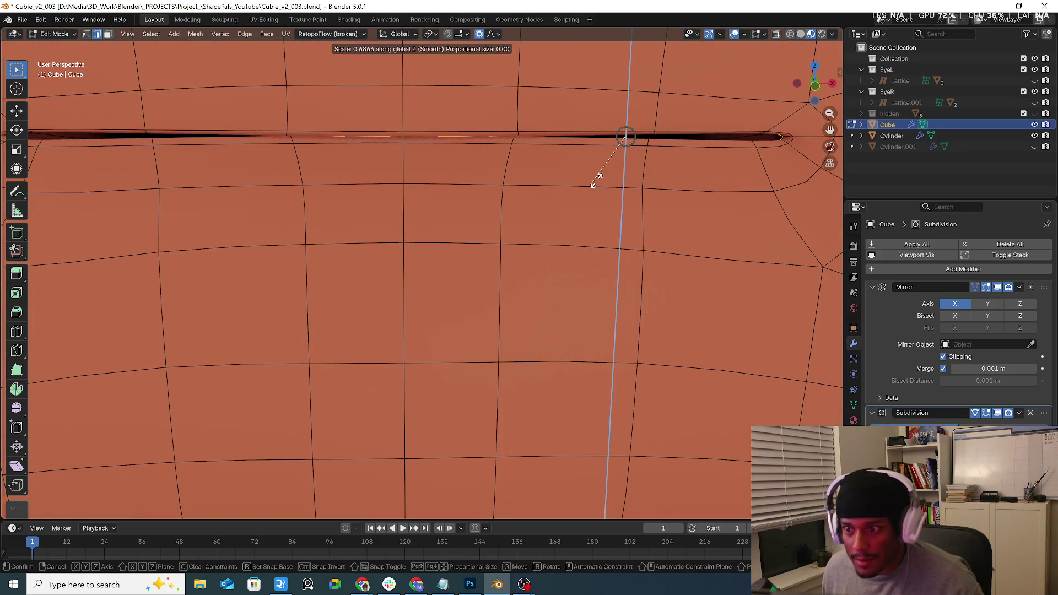
{"action": "left_click", "coordinate": [628, 140]}
Reselect the mouth slit loop and flatten it further along Z.
{"action": "scroll", "coordinate": [626, 154], "scroll_direction": "down", "scroll_amount": 2}
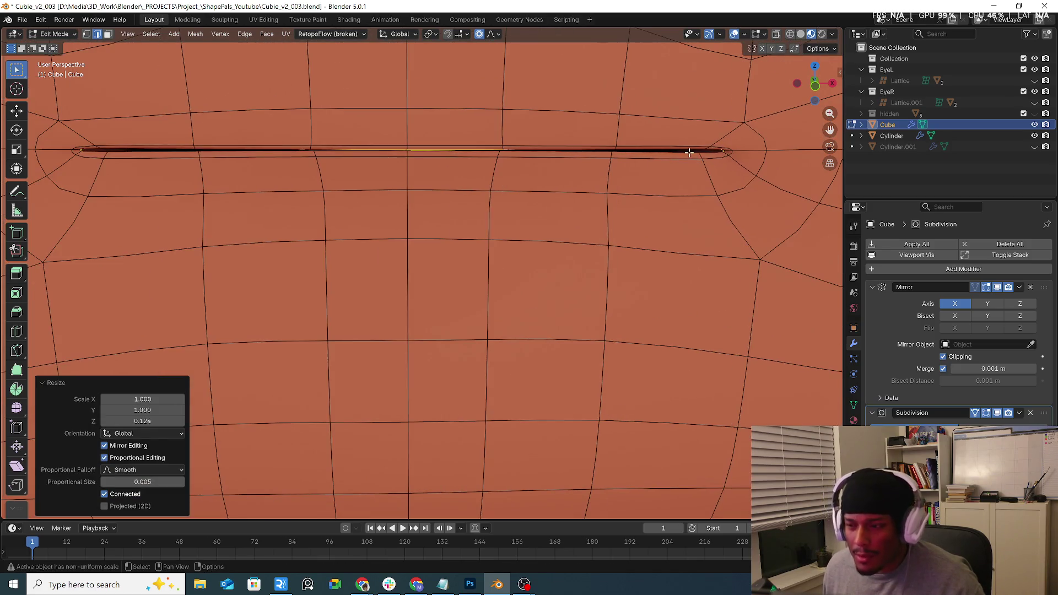
{"action": "left_click", "coordinate": [692, 149]}
{"action": "middle_click_drag", "start_coordinate": [727, 205], "coordinate": [721, 146]}
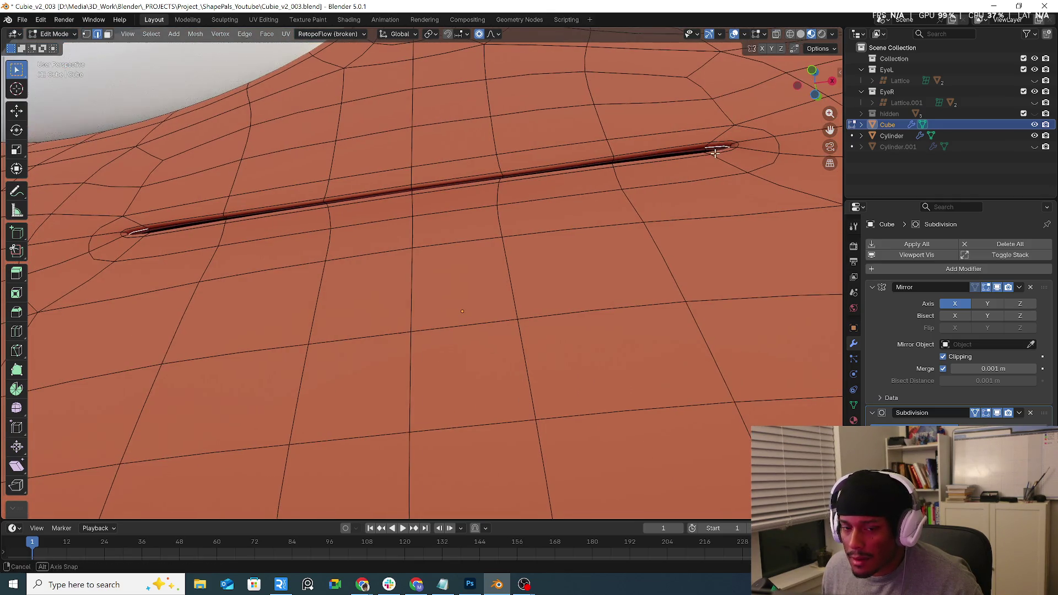
{"action": "left_click", "coordinate": [691, 150], "text": "alt"}
{"action": "middle_click_drag", "start_coordinate": [697, 189], "coordinate": [686, 193]}
{"action": "key", "text": "s"}
{"action": "key", "text": "z"}
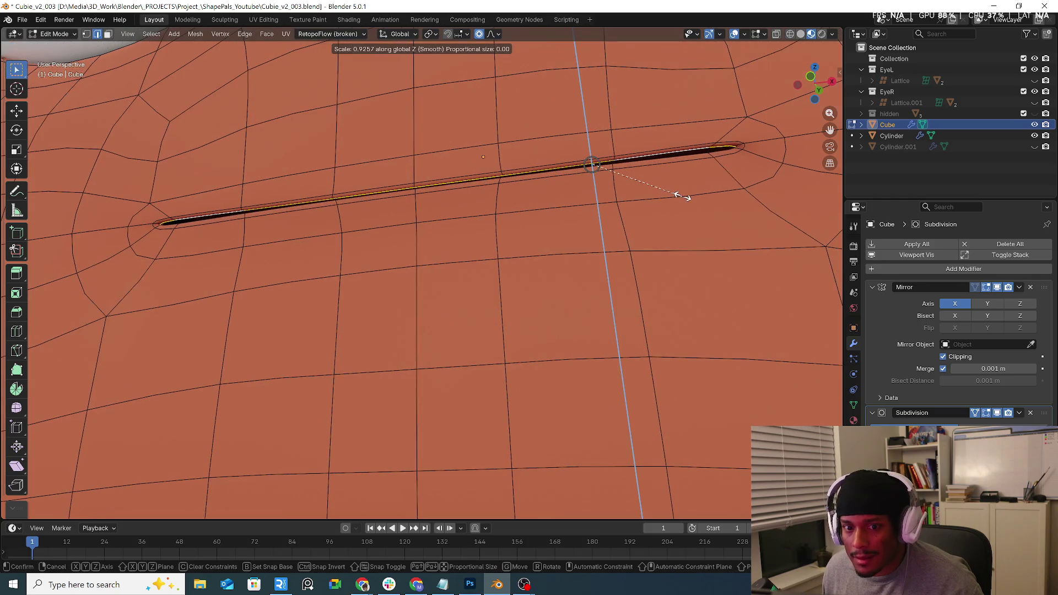
{"action": "left_click", "coordinate": [613, 177]}
Flatten the mouth loop a final time along Z and inspect the thin slit.
{"action": "mouse_move", "coordinate": [613, 178]}
{"action": "middle_mouse_down"}
{"action": "mouse_move", "coordinate": [643, 200]}
{"action": "mouse_move", "coordinate": [702, 161]}
{"action": "middle_mouse_up"}
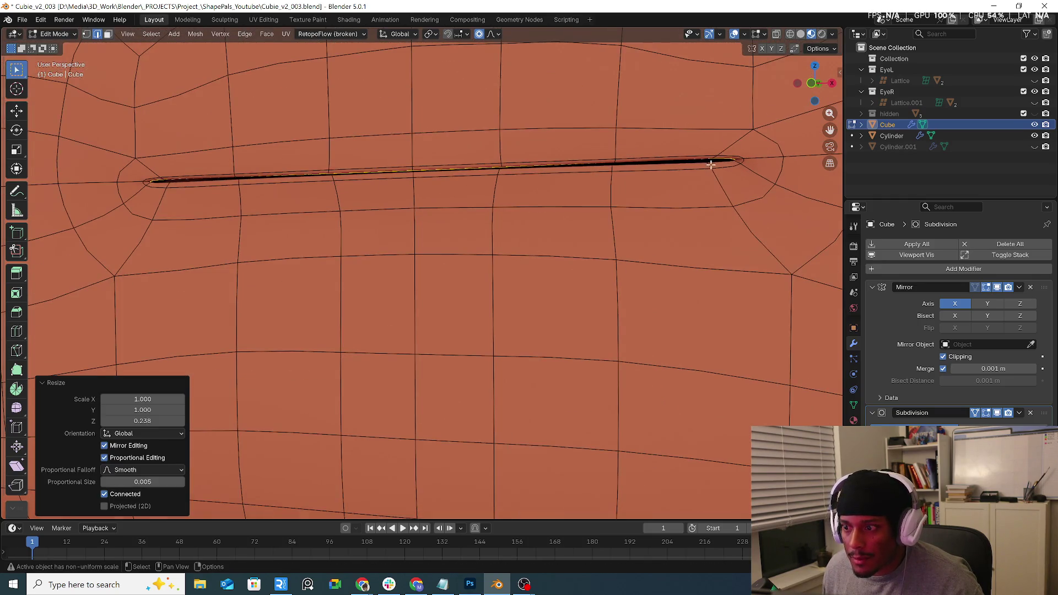
{"action": "left_click", "coordinate": [702, 161]}
{"action": "left_click", "coordinate": [698, 159], "text": "alt"}
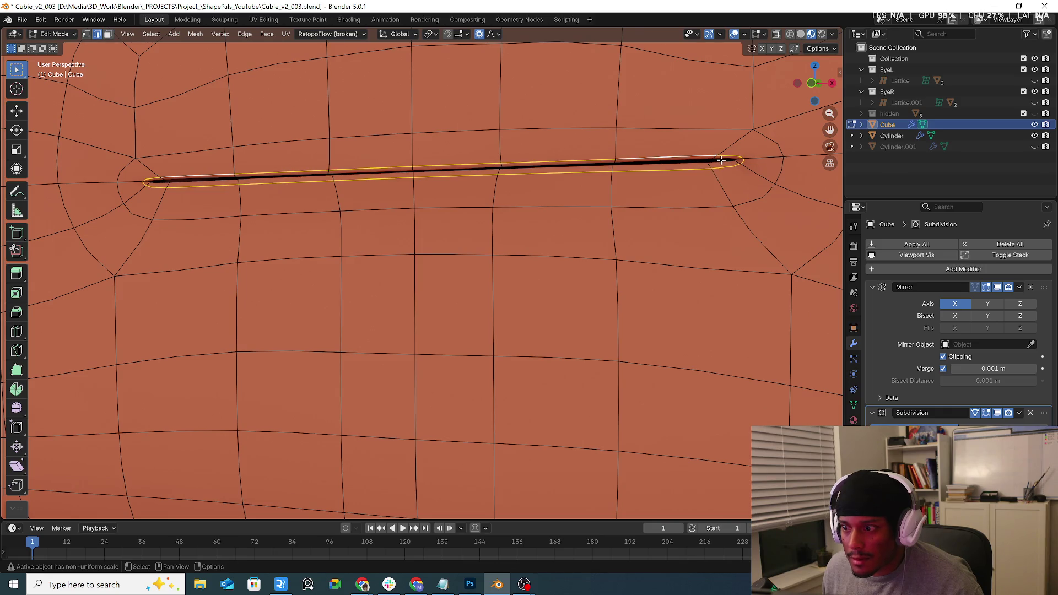
{"action": "key", "text": "s"}
{"action": "key", "text": "z"}
{"action": "left_click", "coordinate": [725, 167]}
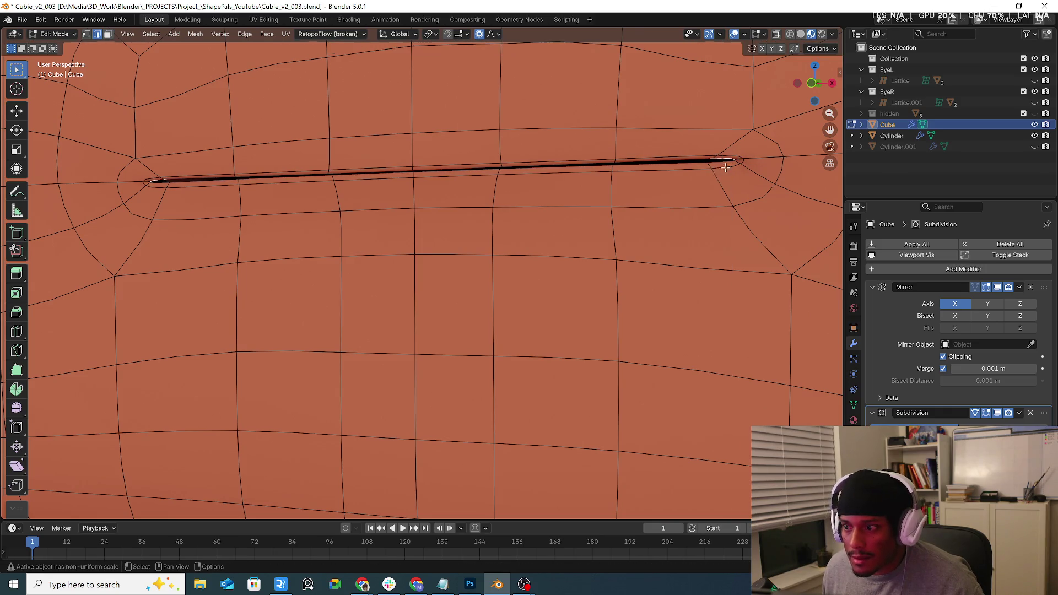
{"action": "left_click", "coordinate": [704, 161], "text": "alt"}
{"action": "middle_click_drag", "start_coordinate": [700, 166], "coordinate": [692, 175]}
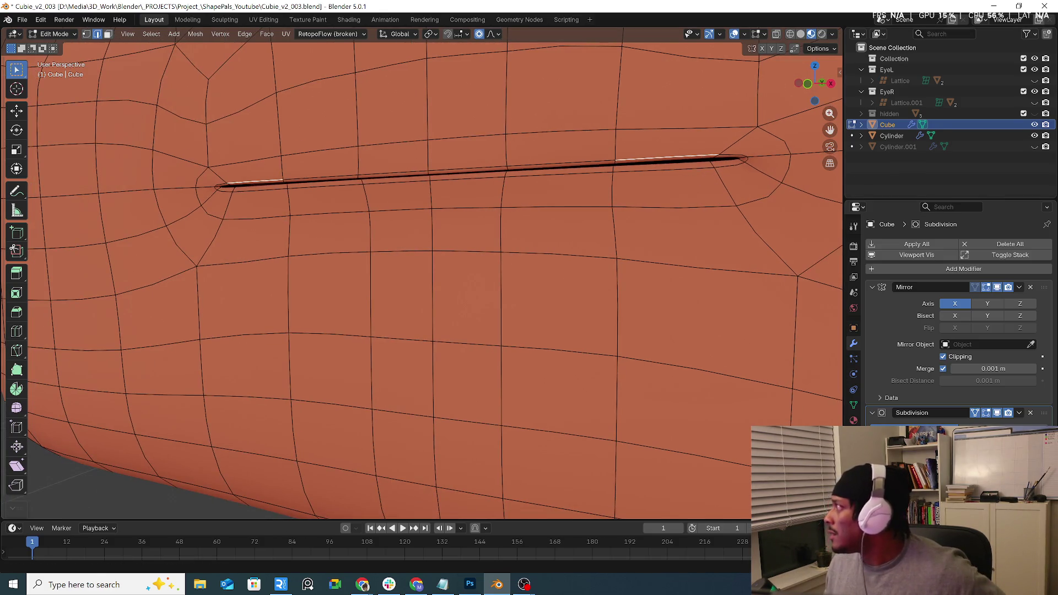
{"action": "key", "text": "alt+Tab"}
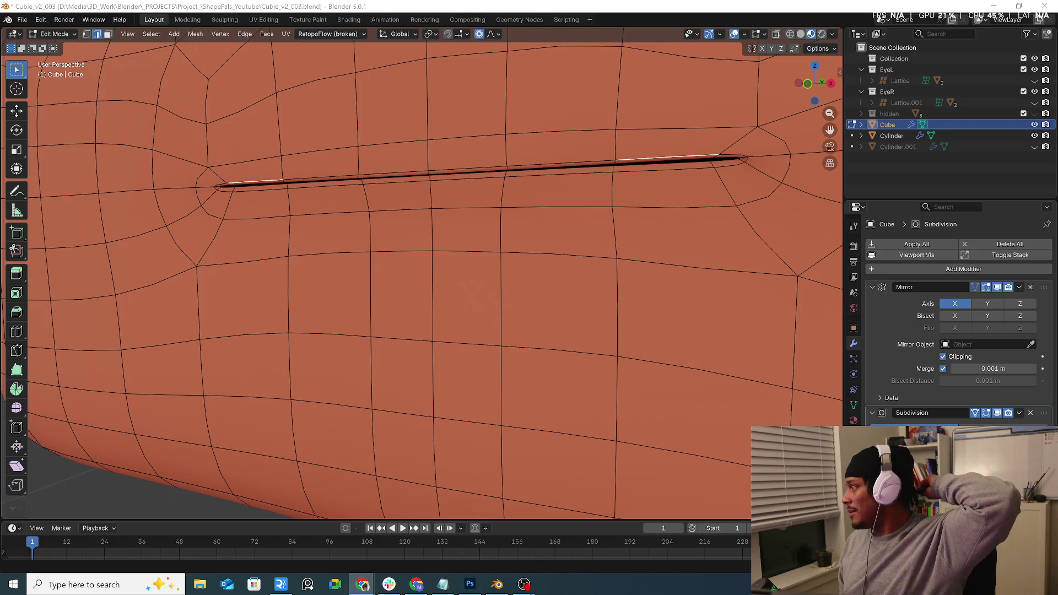
{"action": "middle_click_drag", "start_coordinate": [484, 255], "coordinate": [712, 143]}
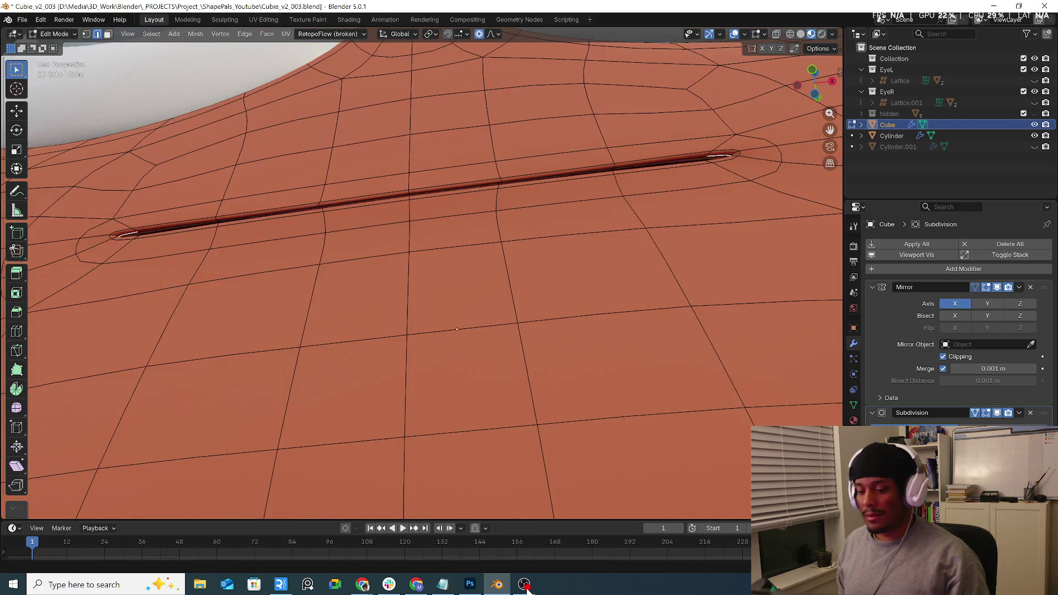
{"action": "mouse_move", "coordinate": [574, 285]}
{"action": "middle_mouse_down"}
{"action": "mouse_move", "coordinate": [710, 175]}
{"action": "mouse_move", "coordinate": [633, 198]}
{"action": "middle_mouse_up"}
Save an incremented copy as Cubie_v2_004 and view the mouth slit from the front.
{"action": "left_click", "coordinate": [22, 20]}
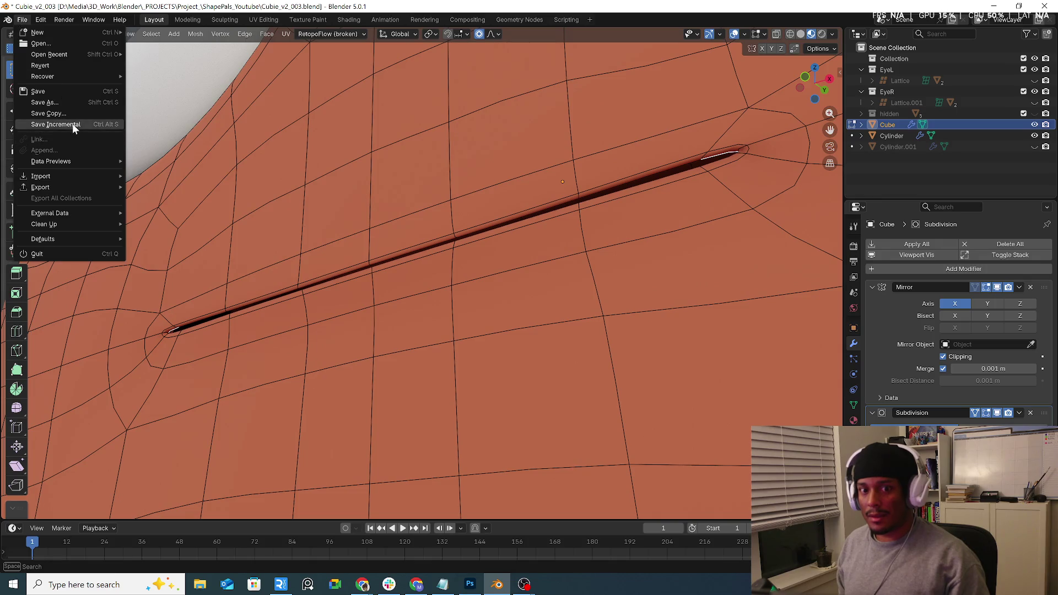
{"action": "left_click", "coordinate": [71, 124]}
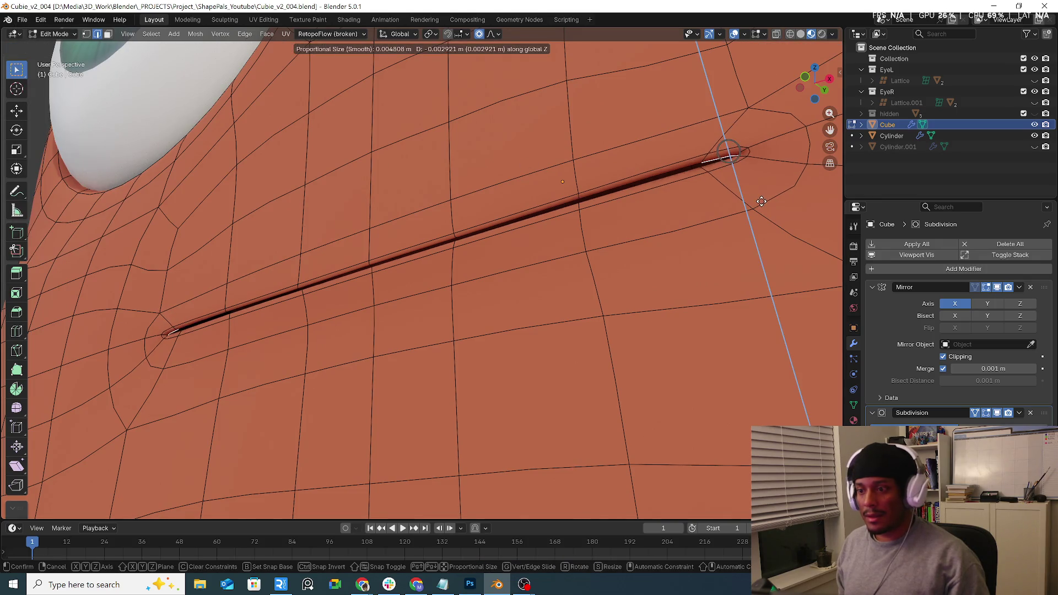
{"action": "middle_click_drag", "start_coordinate": [760, 204], "coordinate": [696, 206]}
{"action": "key", "text": "KP_1"}
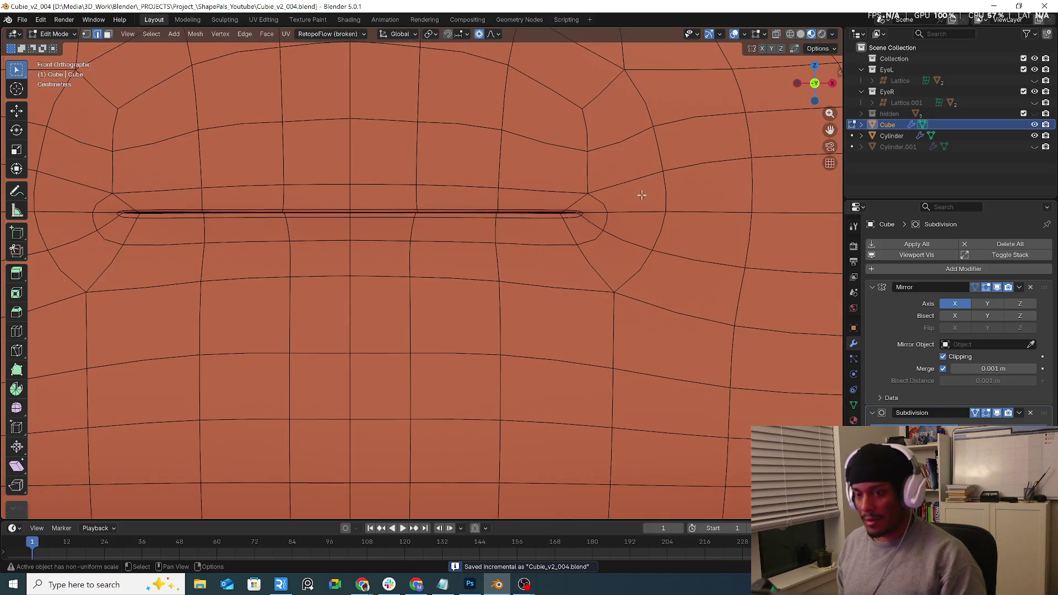
{"action": "scroll", "coordinate": [524, 226], "scroll_direction": "up", "scroll_amount": 5}
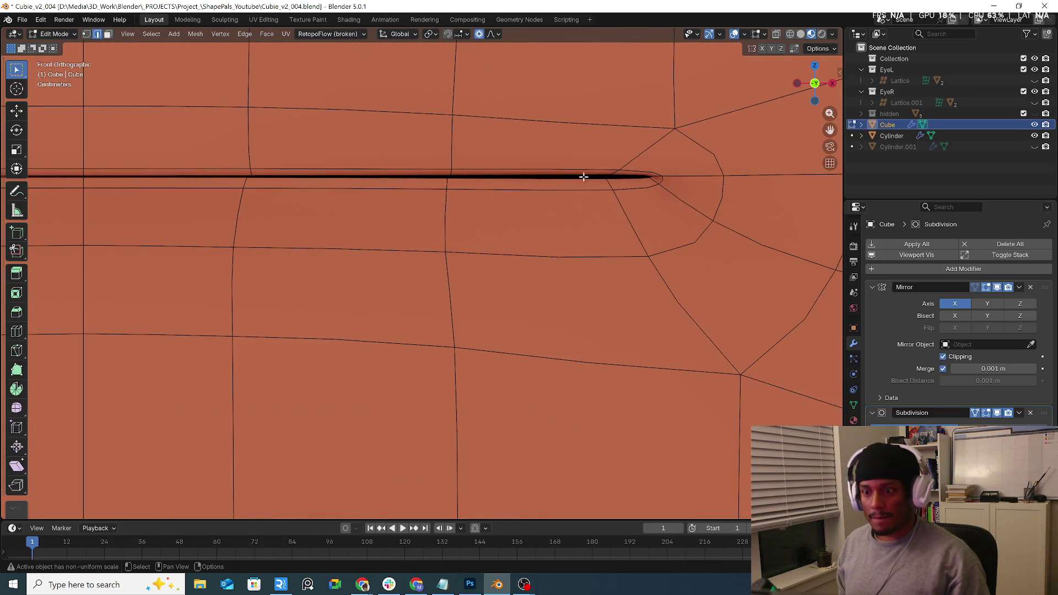
{"action": "mouse_move", "coordinate": [584, 177]}
{"action": "middle_mouse_down"}
{"action": "mouse_move", "coordinate": [550, 179]}
{"action": "mouse_move", "coordinate": [598, 179]}
{"action": "middle_mouse_up"}
Nudge the slit corner along Y with proportional falloff and check the result.
{"action": "key", "text": "g"}
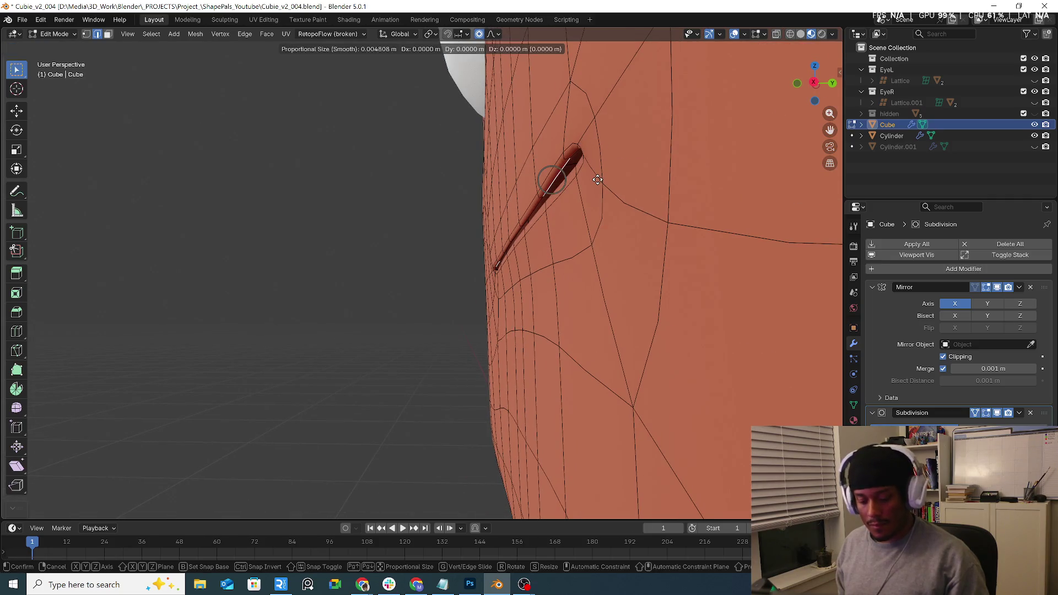
{"action": "key", "text": "y"}
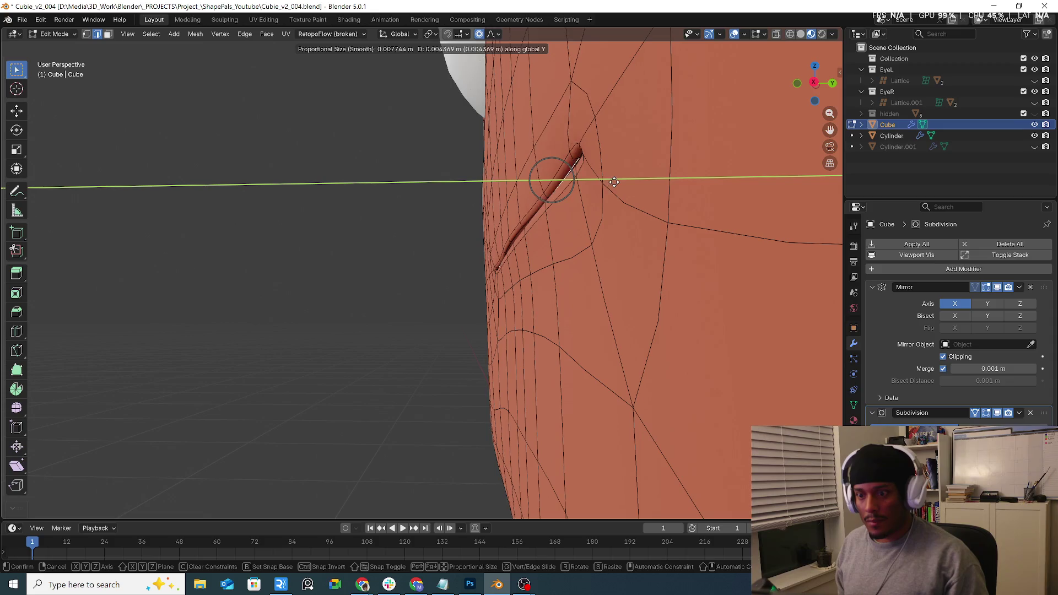
{"action": "left_click", "coordinate": [584, 191]}
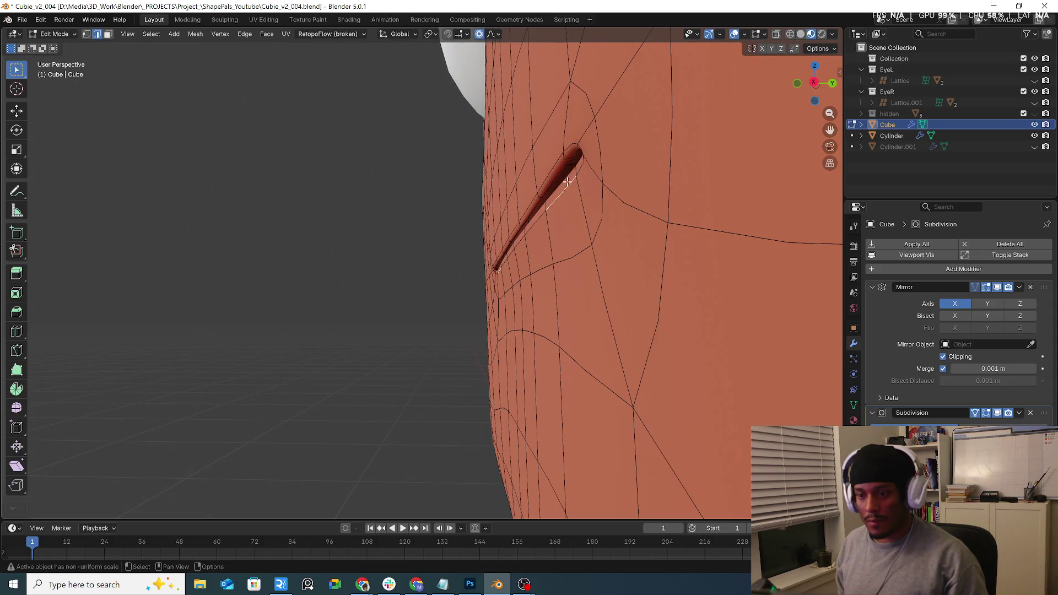
{"action": "middle_click_drag", "start_coordinate": [568, 182], "coordinate": [577, 182]}
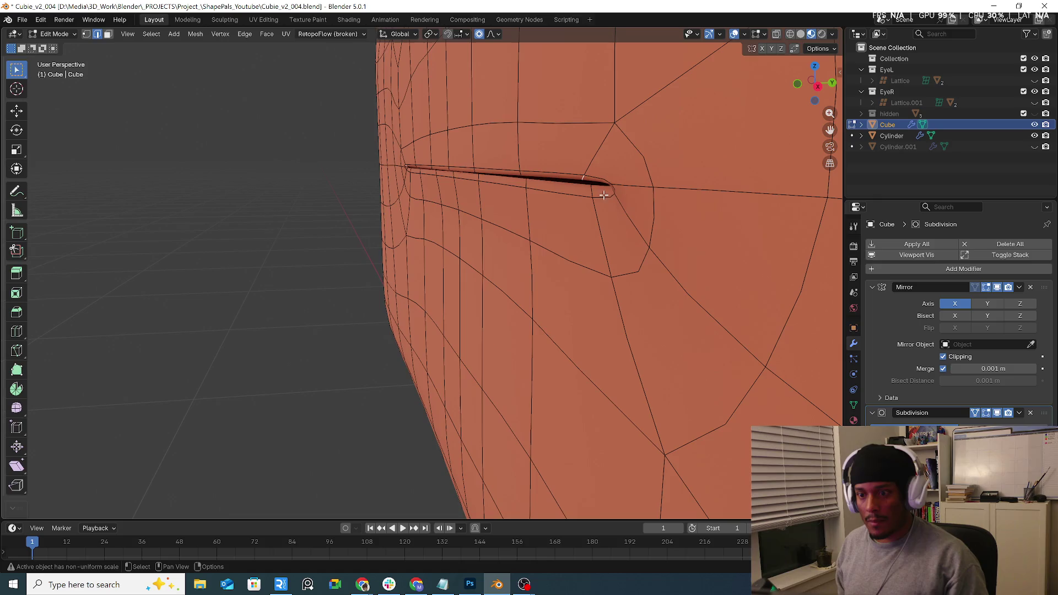
{"action": "middle_click_drag", "start_coordinate": [576, 182], "coordinate": [592, 180]}
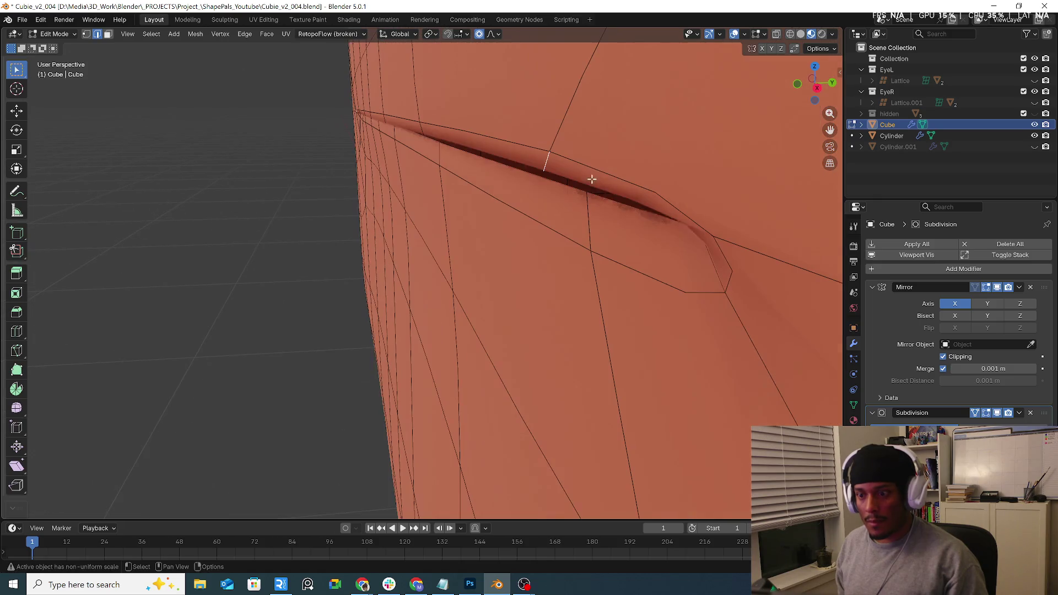
{"action": "scroll", "coordinate": [601, 192], "scroll_direction": "down", "scroll_amount": 3}
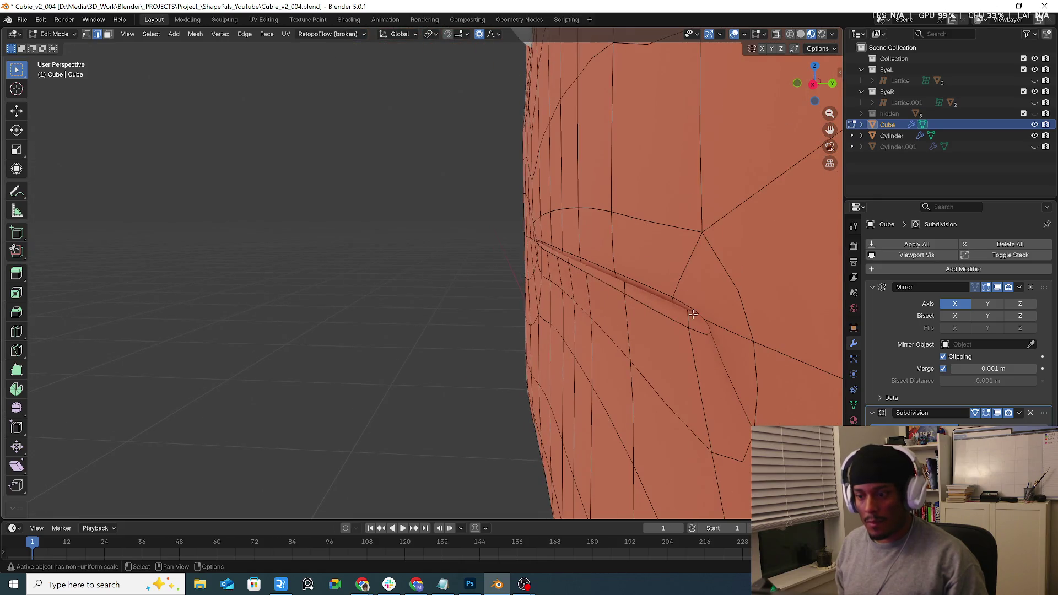
{"action": "scroll", "coordinate": [688, 305], "scroll_direction": "up", "scroll_amount": 5}
Move the selected slit edge vertically along Z, viewed close on the face.
{"action": "mouse_move", "coordinate": [692, 290]}
{"action": "middle_mouse_down"}
{"action": "mouse_move", "coordinate": [616, 254]}
{"action": "mouse_move", "coordinate": [479, 248]}
{"action": "middle_mouse_up"}
{"action": "scroll", "coordinate": [519, 237], "scroll_direction": "up", "scroll_amount": 3}
{"action": "scroll", "coordinate": [668, 243], "scroll_direction": "down", "scroll_amount": 3}
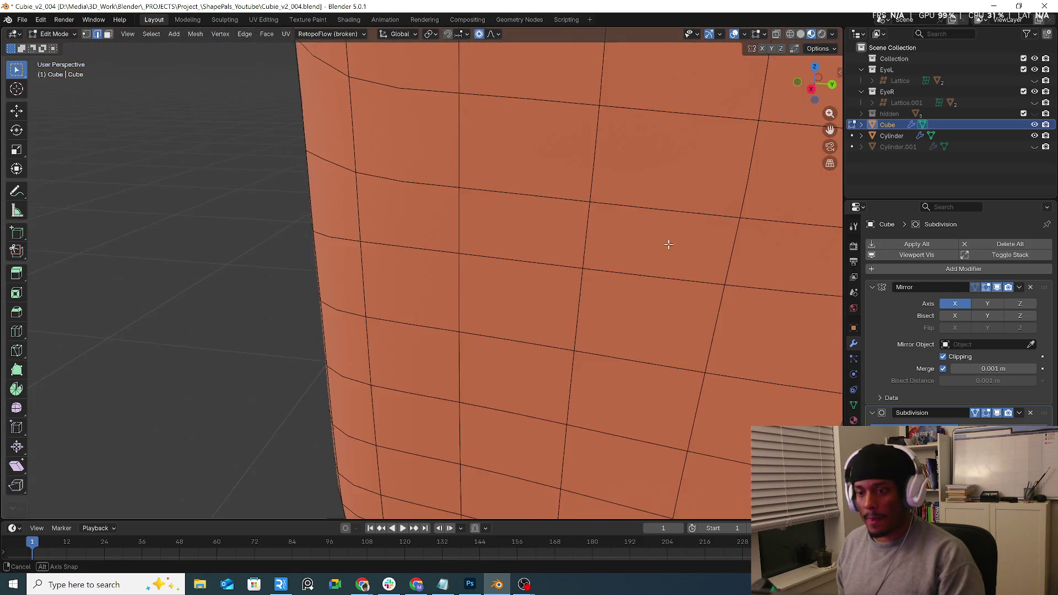
{"action": "mouse_move", "coordinate": [668, 243]}
{"action": "middle_mouse_down"}
{"action": "mouse_move", "coordinate": [458, 247]}
{"action": "mouse_move", "coordinate": [343, 229]}
{"action": "mouse_move", "coordinate": [329, 220]}
{"action": "mouse_move", "coordinate": [364, 217]}
{"action": "mouse_move", "coordinate": [337, 171]}
{"action": "mouse_move", "coordinate": [344, 144]}
{"action": "mouse_move", "coordinate": [366, 159]}
{"action": "mouse_move", "coordinate": [336, 180]}
{"action": "middle_mouse_up"}
{"action": "scroll", "coordinate": [342, 230], "scroll_direction": "up", "scroll_amount": 3}
{"action": "scroll", "coordinate": [337, 217], "scroll_direction": "up", "scroll_amount": 3}
{"action": "scroll", "coordinate": [330, 220], "scroll_direction": "down", "scroll_amount": 5}
{"action": "scroll", "coordinate": [365, 243], "scroll_direction": "up", "scroll_amount": 3}
{"action": "key", "text": "g"}
{"action": "key", "text": "z"}
{"action": "left_click", "coordinate": [366, 167]}
Push the slit edge back along Y with smooth falloff.
{"action": "key", "text": "g"}
{"action": "key", "text": "y"}
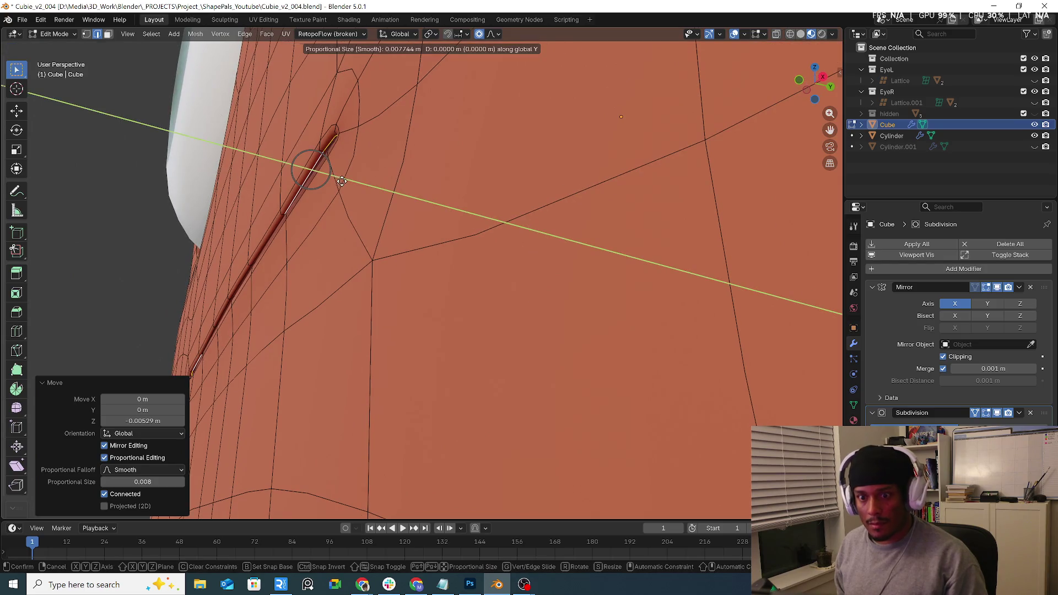
{"action": "scroll", "coordinate": [344, 181], "scroll_direction": "down", "scroll_amount": 12}
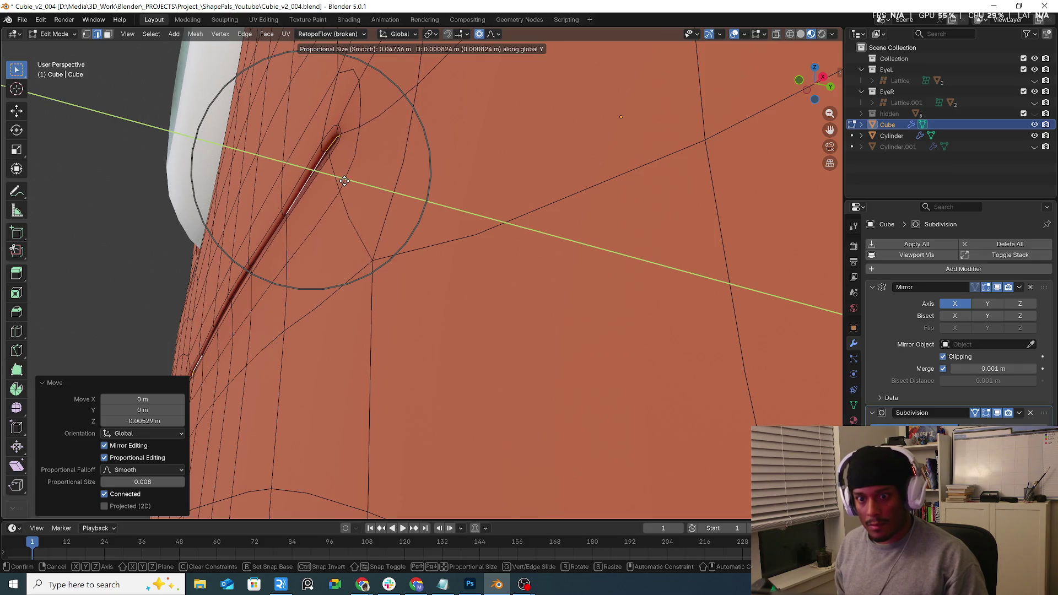
{"action": "left_click", "coordinate": [344, 180]}
{"action": "middle_click_drag", "start_coordinate": [303, 215], "coordinate": [274, 201]}
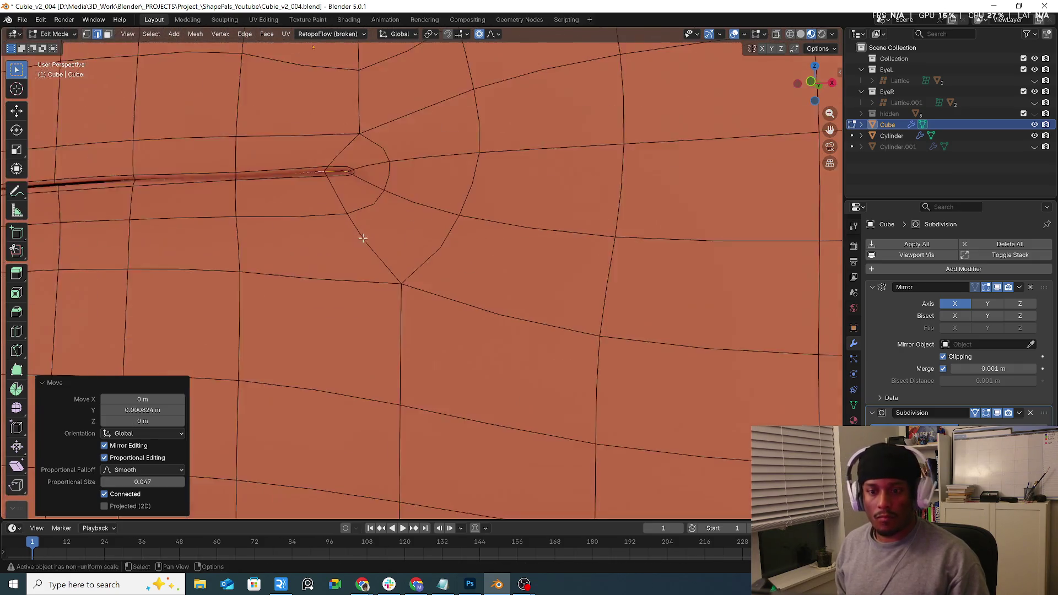
{"action": "scroll", "coordinate": [274, 201], "scroll_direction": "up", "scroll_amount": 4}
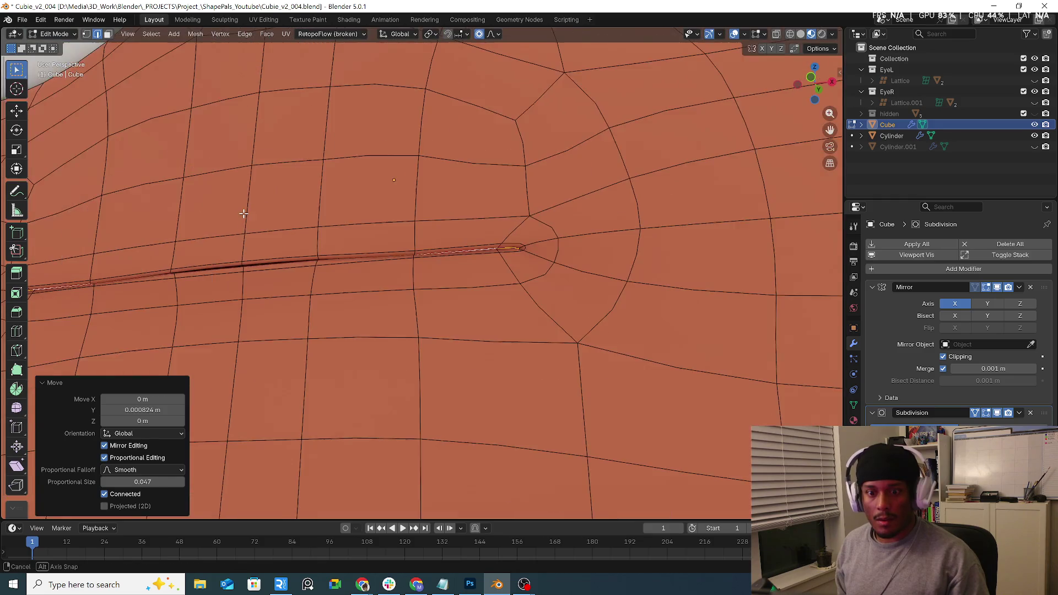
Select a mouth edge and push it 0.002151 m along Y with falloff size 0.069.
{"action": "left_click", "coordinate": [234, 279]}
{"action": "middle_click_drag", "start_coordinate": [233, 280], "coordinate": [275, 265]}
{"action": "key", "text": "g"}
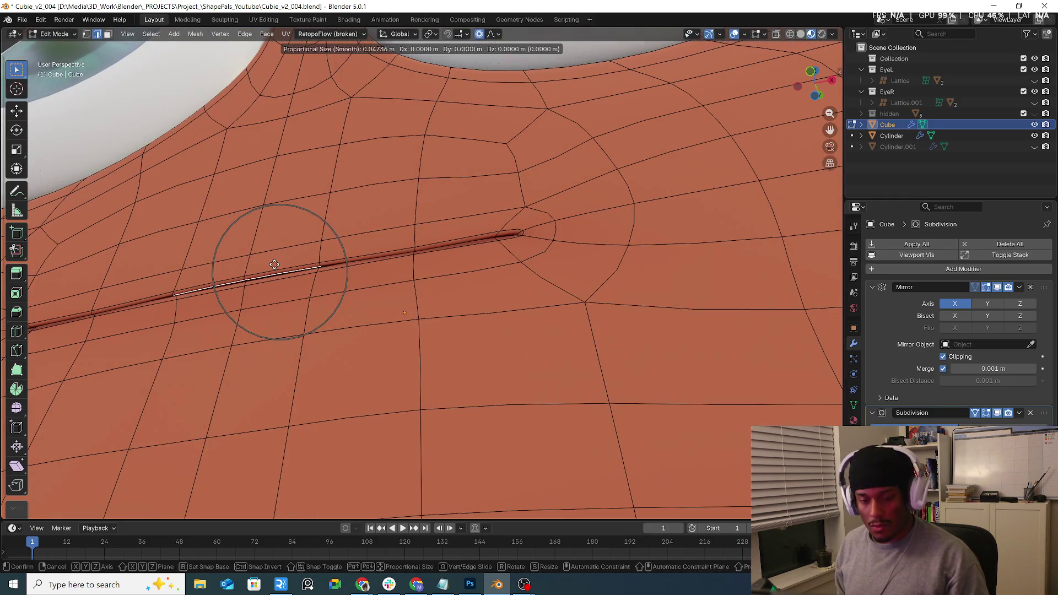
{"action": "key", "text": "y"}
{"action": "scroll", "coordinate": [277, 266], "scroll_direction": "down", "scroll_amount": 3}
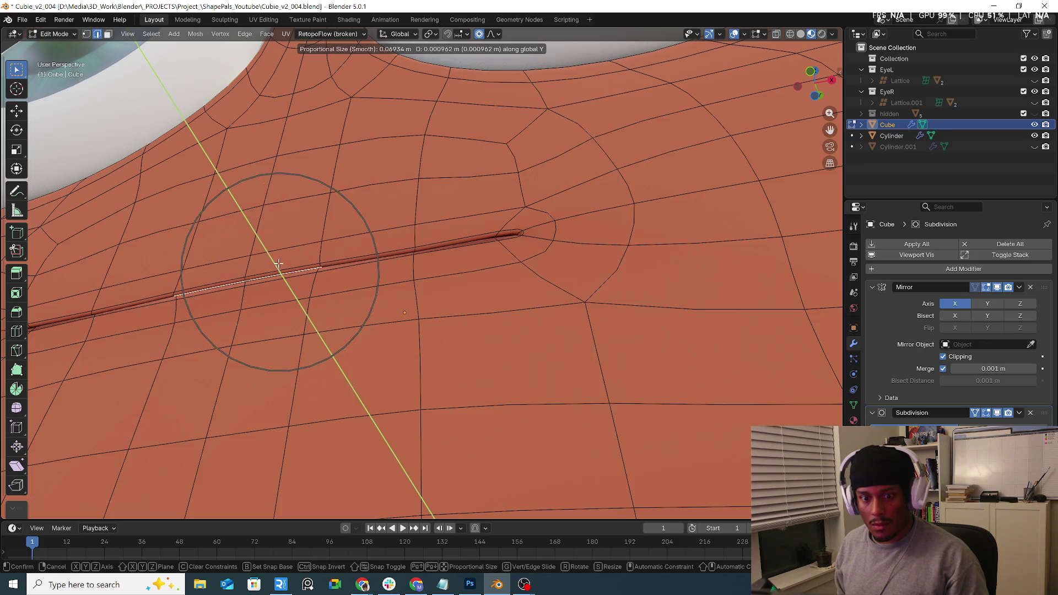
{"action": "right_click", "coordinate": [277, 265]}
{"action": "key", "text": "g"}
{"action": "key", "text": "y"}
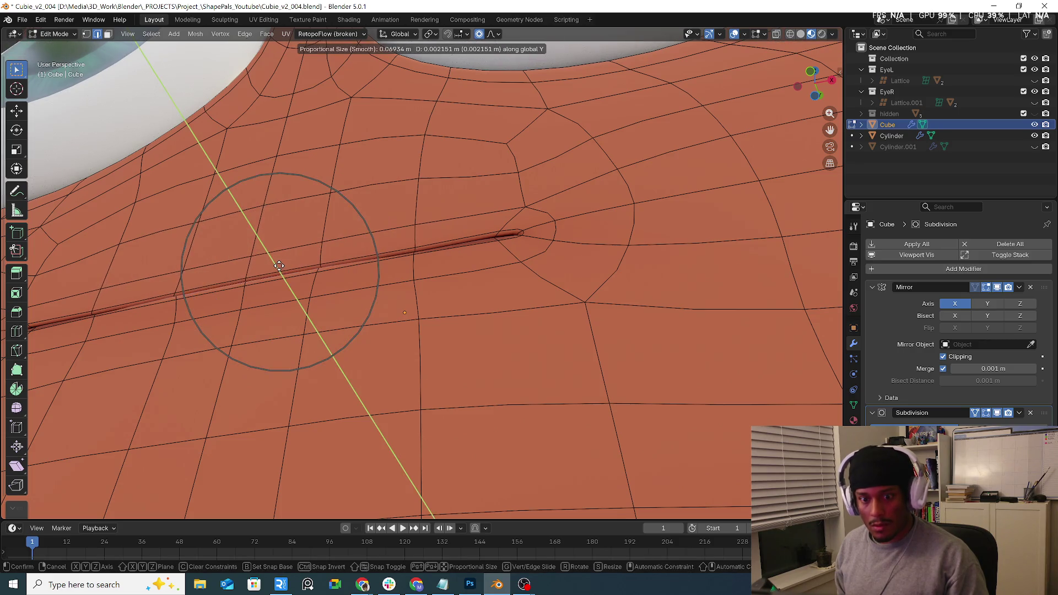
{"action": "left_click", "coordinate": [279, 265]}
{"action": "middle_click_drag", "start_coordinate": [279, 266], "coordinate": [668, 325]}
{"action": "scroll", "coordinate": [668, 325], "scroll_direction": "down", "scroll_amount": 3}
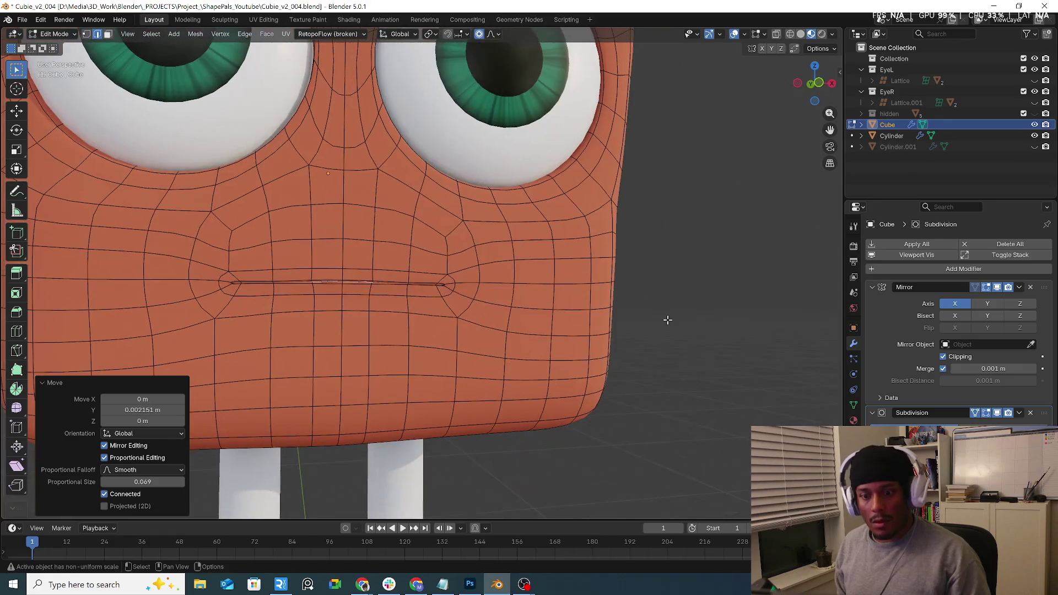
{"action": "key", "text": "Tab"}
{"action": "key", "text": "KP_1"}
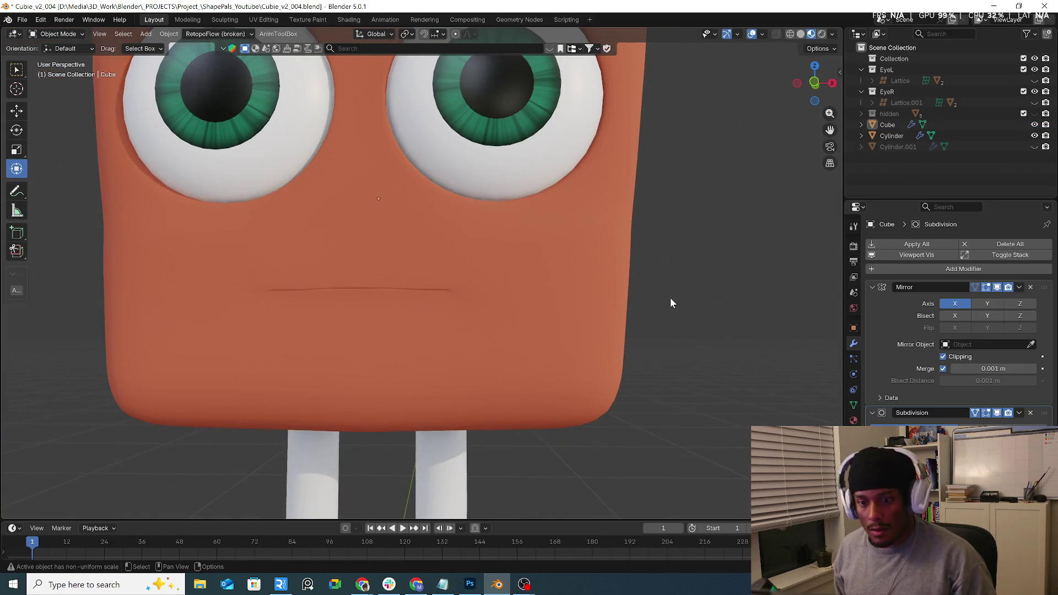
{"action": "scroll", "coordinate": [357, 295], "scroll_direction": "up", "scroll_amount": 3}
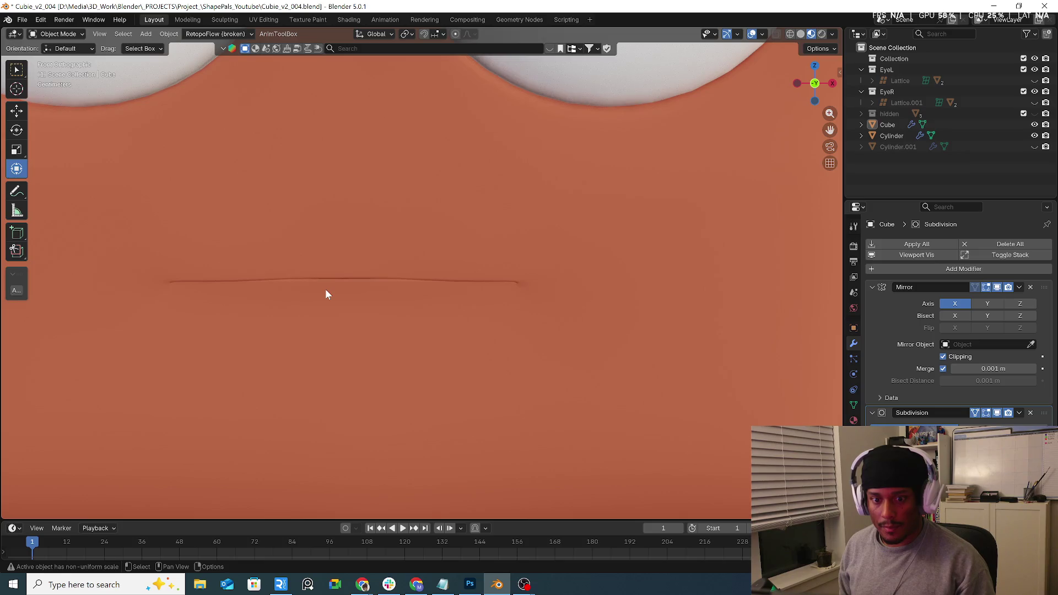
{"action": "scroll", "coordinate": [326, 289], "scroll_direction": "down", "scroll_amount": 6}
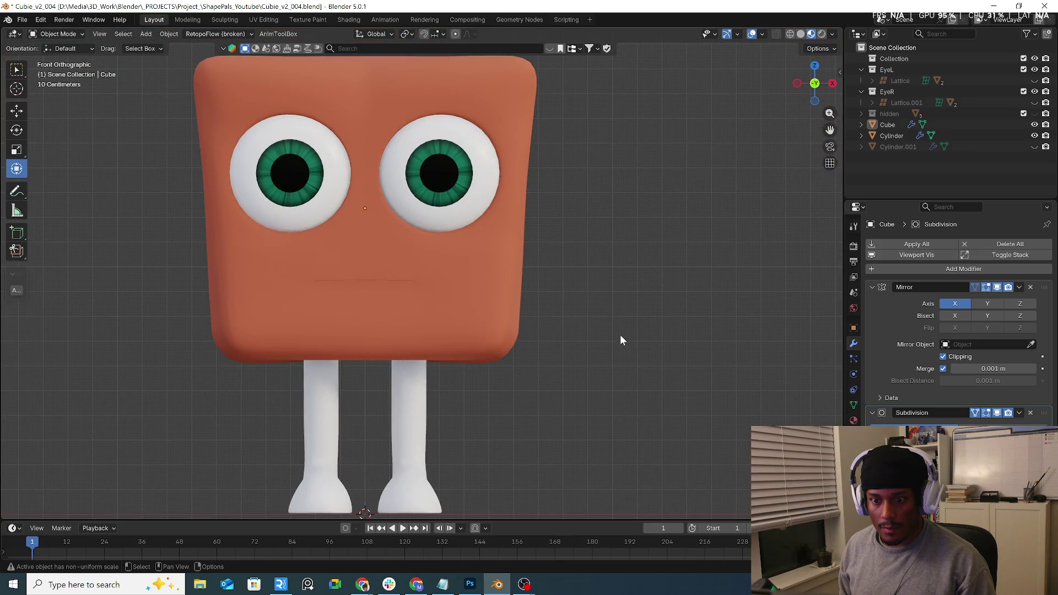
{"action": "mouse_move", "coordinate": [620, 335]}
{"action": "middle_mouse_down"}
{"action": "mouse_move", "coordinate": [673, 289]}
{"action": "mouse_move", "coordinate": [587, 288]}
{"action": "mouse_move", "coordinate": [547, 304]}
{"action": "middle_mouse_up"}
Back in Edit Mode, select the mouth faces and extrude them along their normals into puffed lips.
{"action": "key", "text": "Tab"}
{"action": "scroll", "coordinate": [438, 321], "scroll_direction": "up", "scroll_amount": 4}
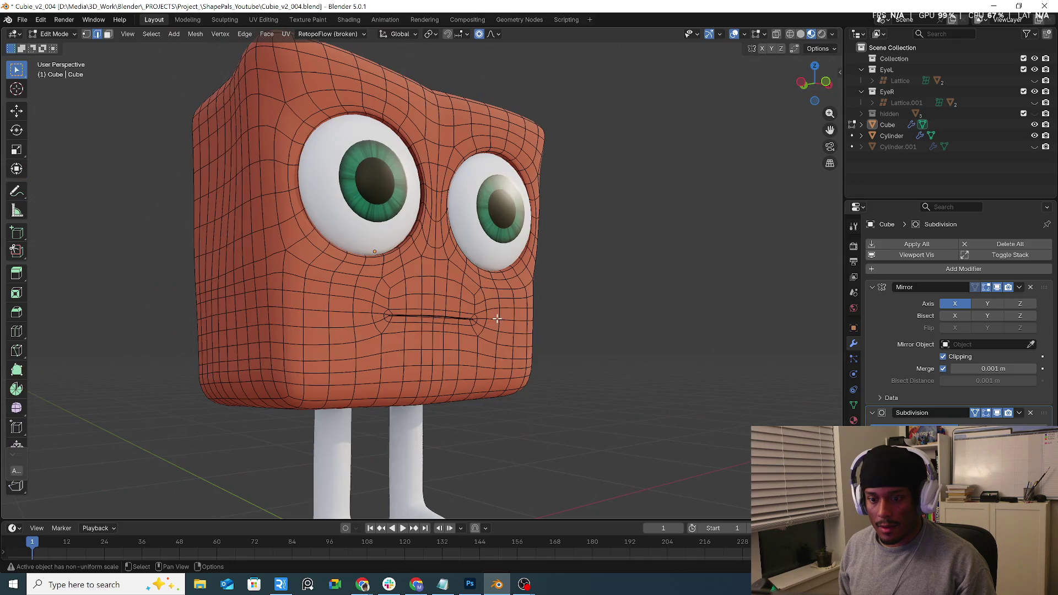
{"action": "scroll", "coordinate": [437, 322], "scroll_direction": "up", "scroll_amount": 5}
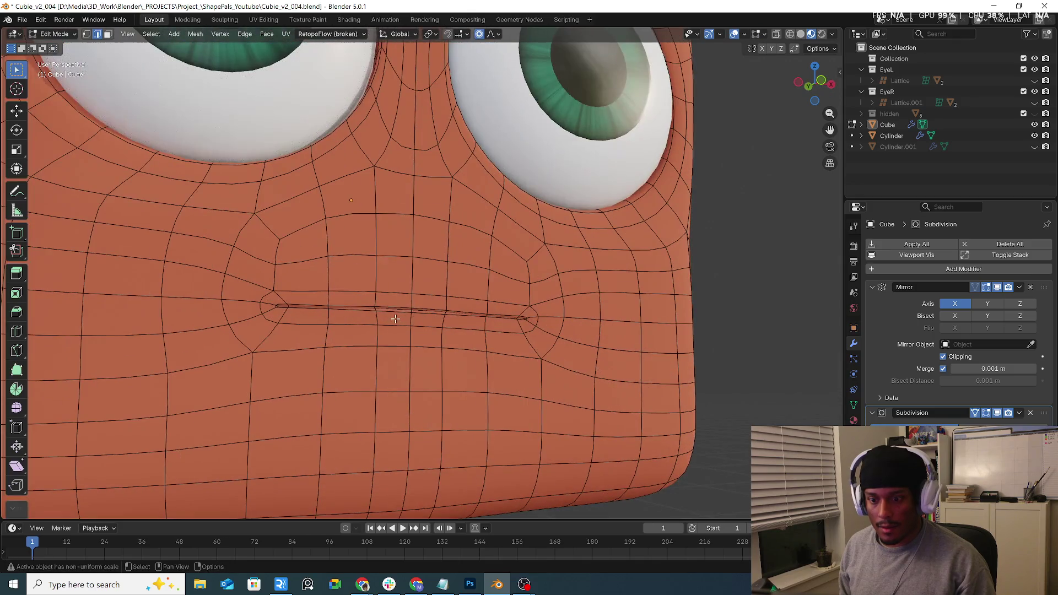
{"action": "left_click", "coordinate": [328, 301], "text": "alt"}
{"action": "key", "text": "3"}
{"action": "left_click", "coordinate": [328, 302], "text": "alt"}
{"action": "middle_click_drag", "start_coordinate": [331, 303], "coordinate": [456, 318]}
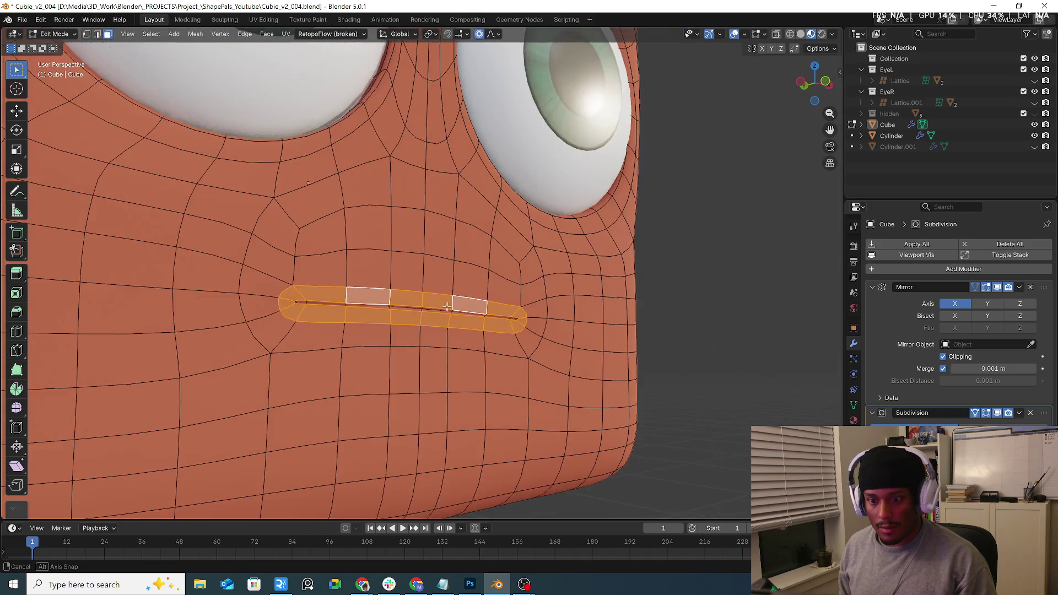
{"action": "key", "text": "alt+e"}
{"action": "left_click", "coordinate": [456, 315]}
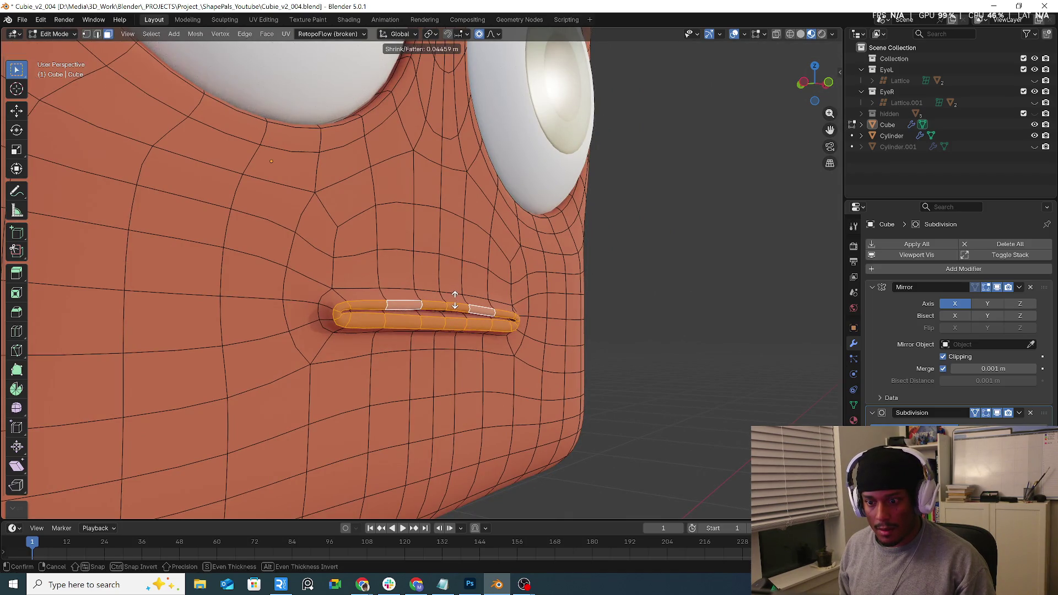
{"action": "left_click", "coordinate": [454, 300]}
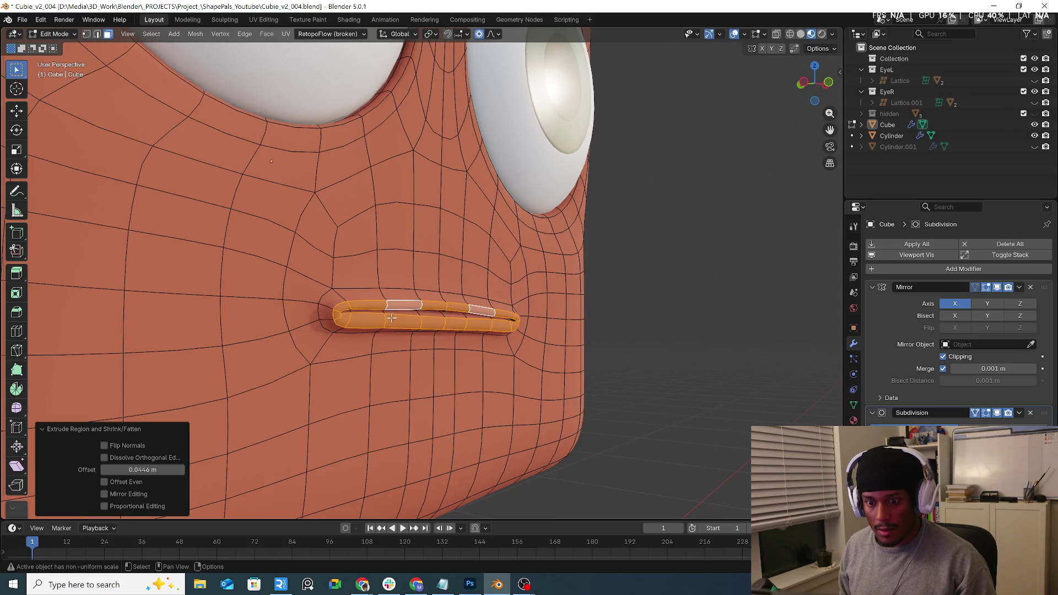
In front view, deselect the lower lip faces so only the upper lip stays selected.
{"action": "key", "text": "KP_1"}
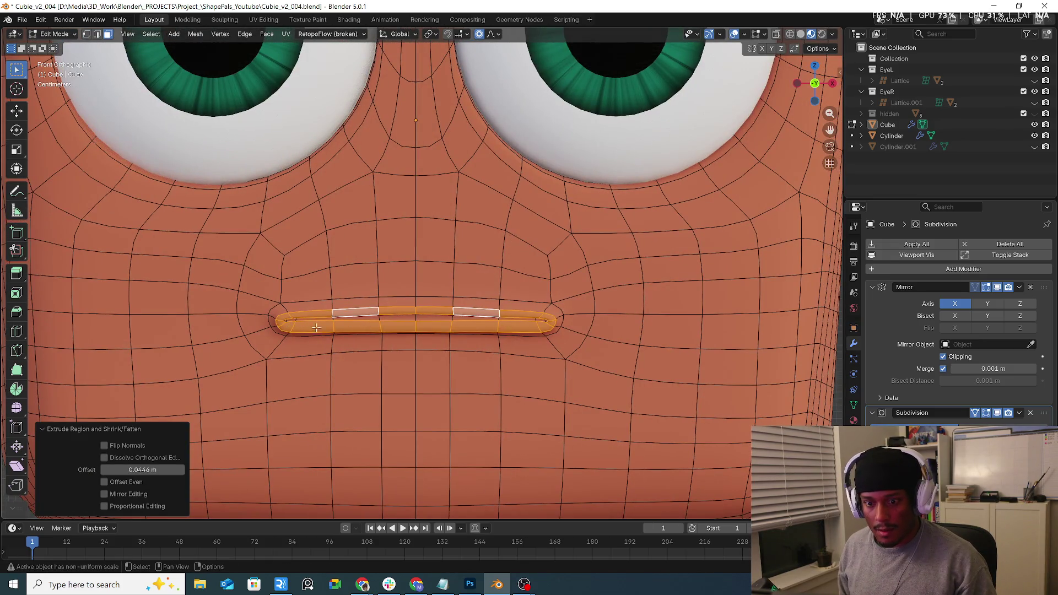
{"action": "key", "text": "alt+s"}
{"action": "key", "text": "Escape"}
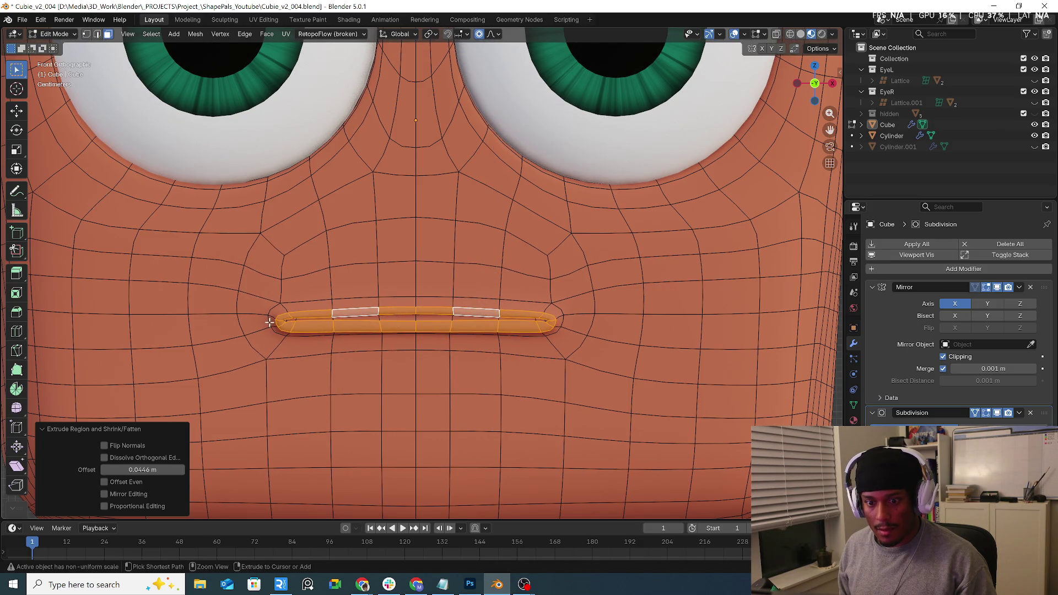
{"action": "left_click_drag", "start_coordinate": [295, 334], "coordinate": [303, 334], "text": "ctrl"}
{"action": "left_click_drag", "start_coordinate": [413, 331], "coordinate": [454, 338], "text": "ctrl"}
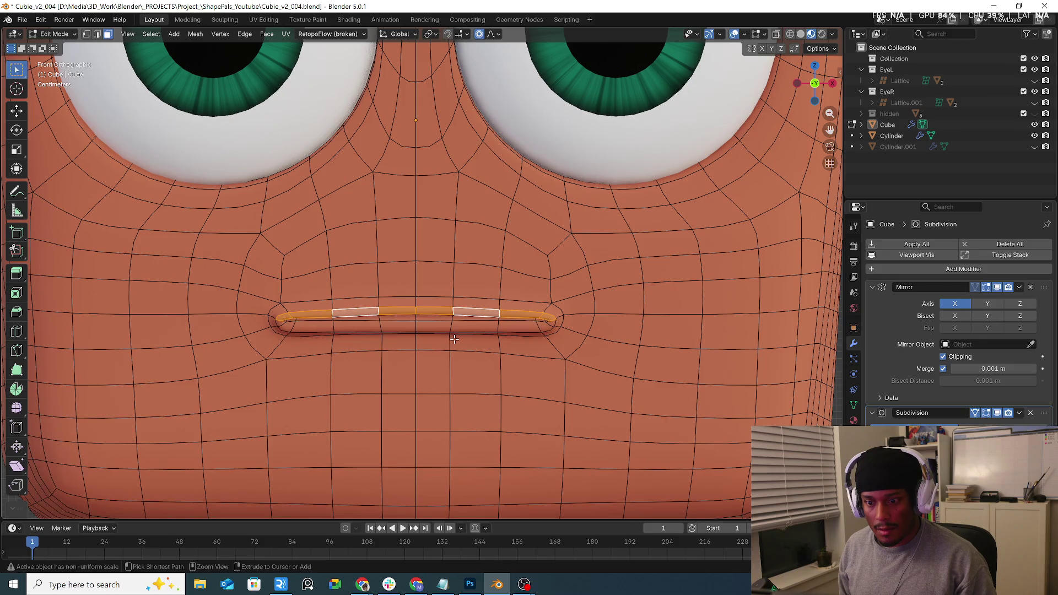
{"action": "key", "text": "s"}
{"action": "key", "text": "z"}
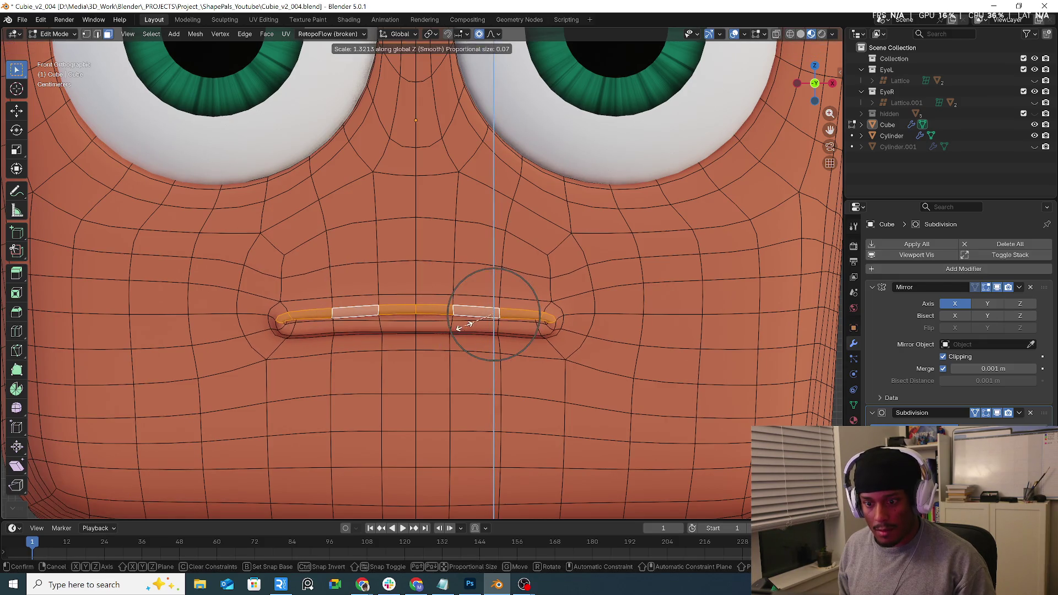
{"action": "right_click", "coordinate": [513, 322]}
{"action": "key", "text": "s"}
{"action": "key", "text": "z"}
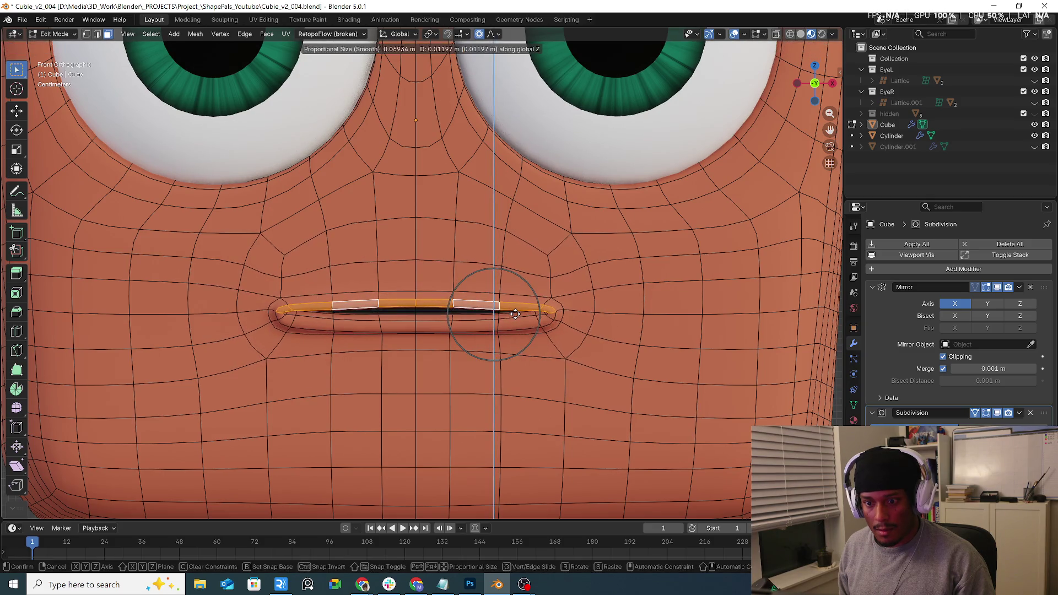
{"action": "right_click", "coordinate": [514, 314]}
With proportional editing turned off, raise the upper lip vertically.
{"action": "left_click", "coordinate": [479, 33]}
{"action": "key", "text": "g"}
{"action": "key", "text": "z"}
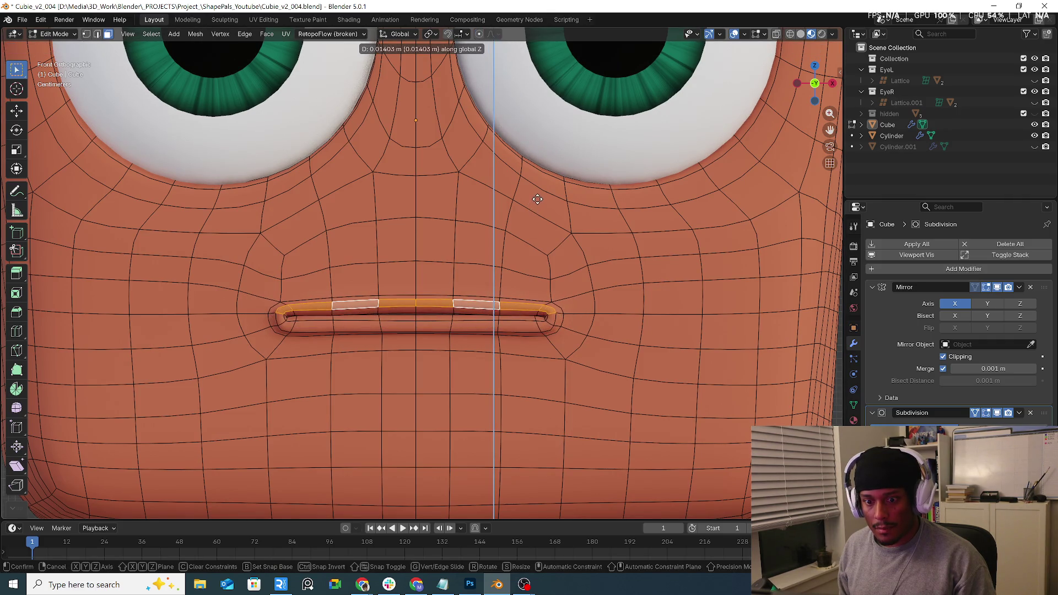
{"action": "left_click", "coordinate": [537, 199]}
Select the middle mouth edge and lower it slightly along Z with smooth falloff.
{"action": "scroll", "coordinate": [401, 323], "scroll_direction": "up", "scroll_amount": 3}
{"action": "left_click", "coordinate": [397, 321]}
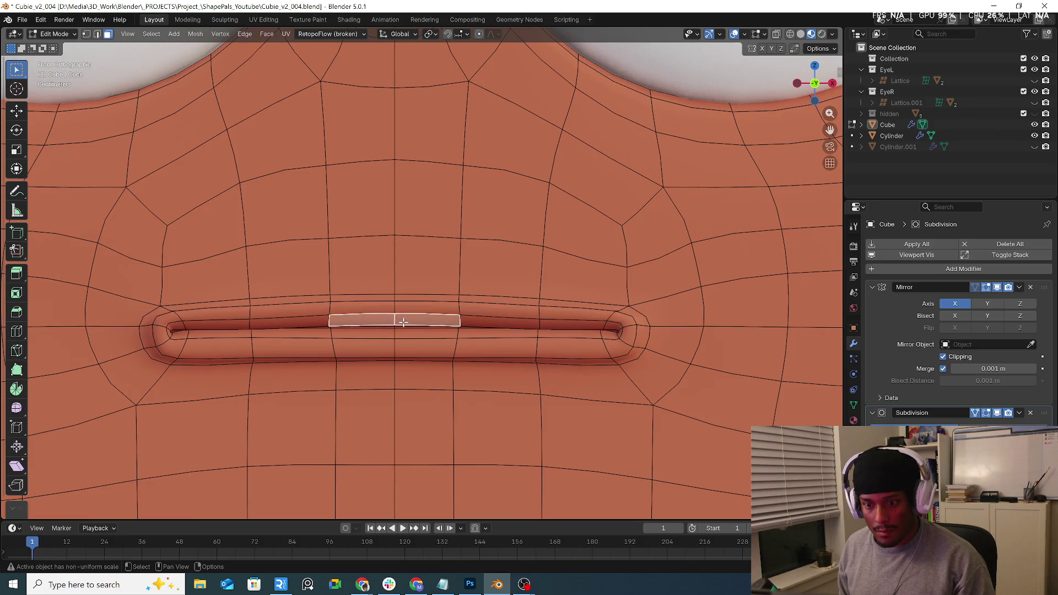
{"action": "key", "text": "2"}
{"action": "key", "text": "g"}
{"action": "key", "text": "z"}
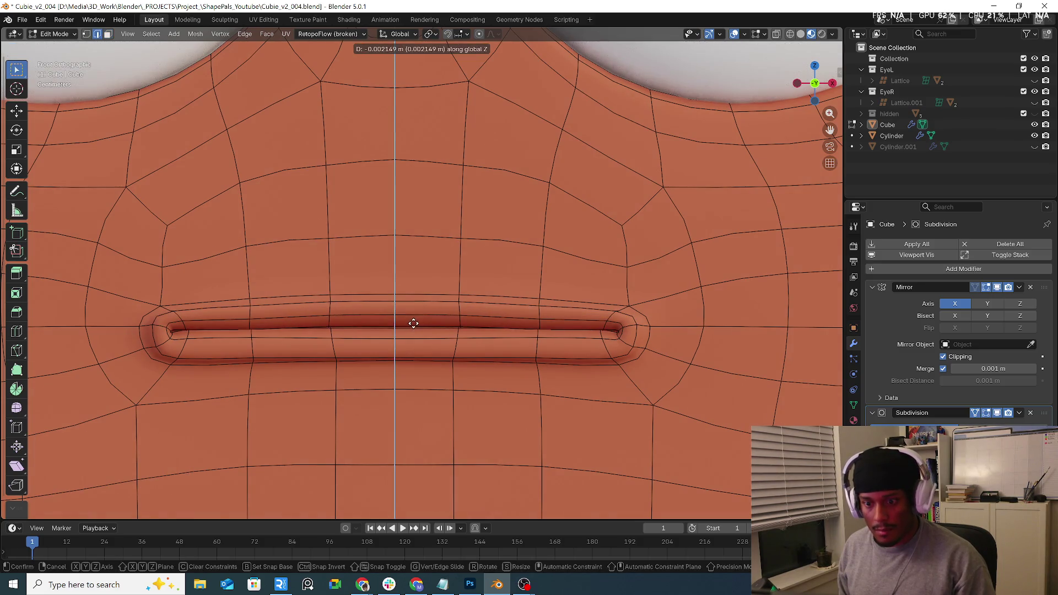
{"action": "right_click", "coordinate": [414, 323]}
{"action": "key", "text": "g"}
{"action": "key", "text": "z"}
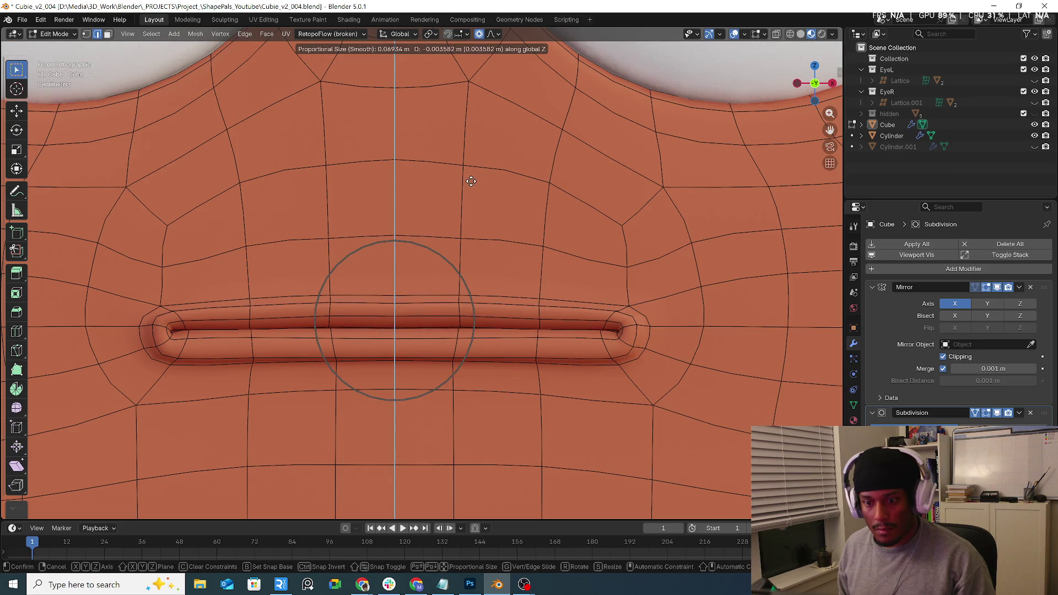
{"action": "left_click", "coordinate": [471, 180]}
{"action": "key", "text": "g"}
{"action": "key", "text": "z"}
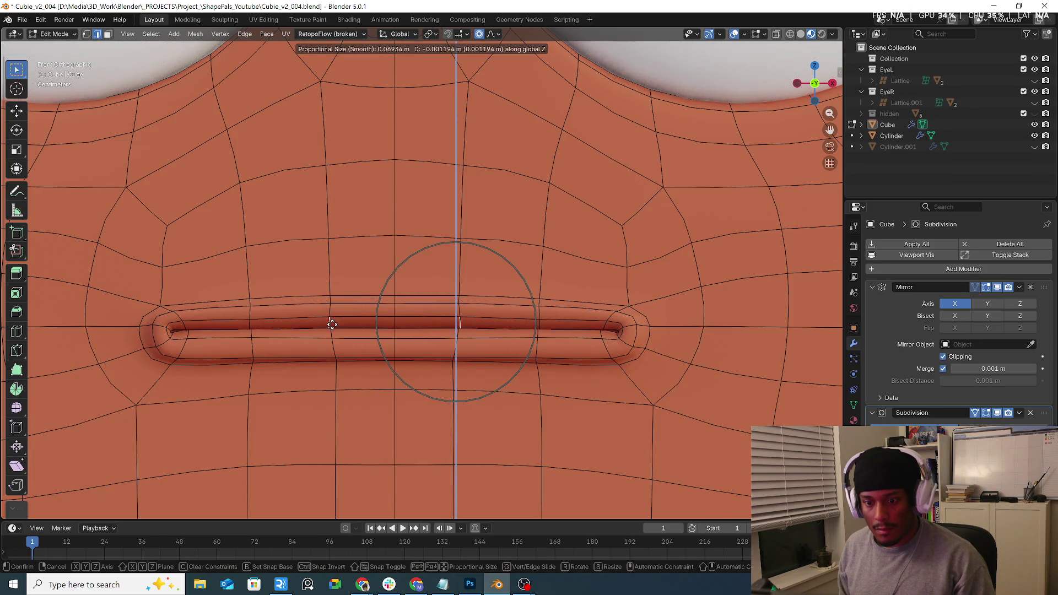
{"action": "left_click", "coordinate": [333, 323]}
Tilt two lower-lip edges about 12 degrees, then raise the mouth's centre edge slightly.
{"action": "left_click", "coordinate": [332, 333]}
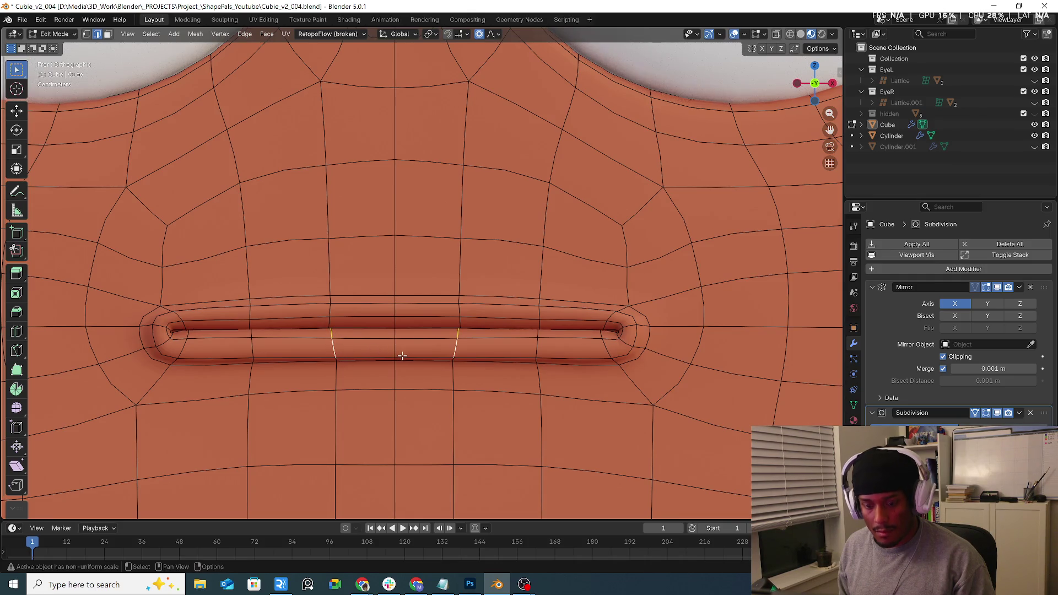
{"action": "key", "text": "r"}
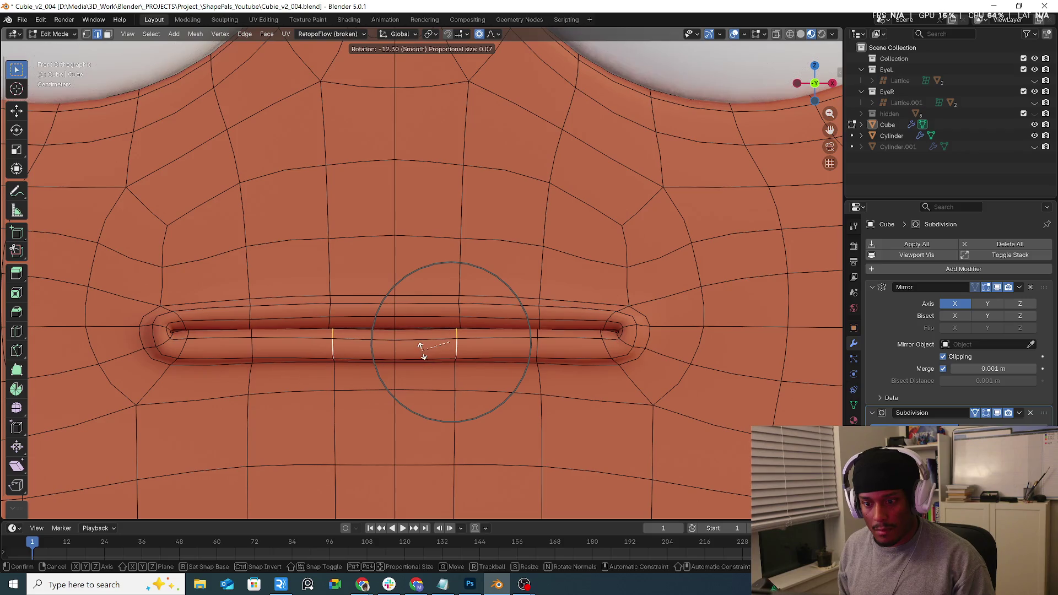
{"action": "left_click", "coordinate": [421, 351]}
{"action": "key", "text": "alt+a"}
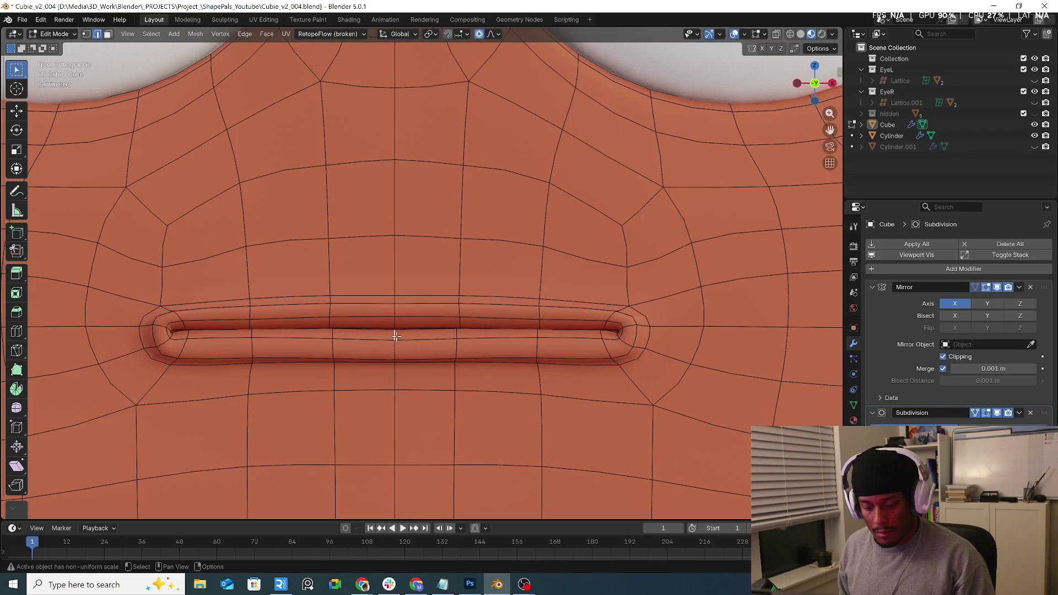
{"action": "left_click", "coordinate": [396, 336]}
{"action": "key", "text": "g"}
{"action": "key", "text": "z"}
{"action": "left_click", "coordinate": [225, 335]}
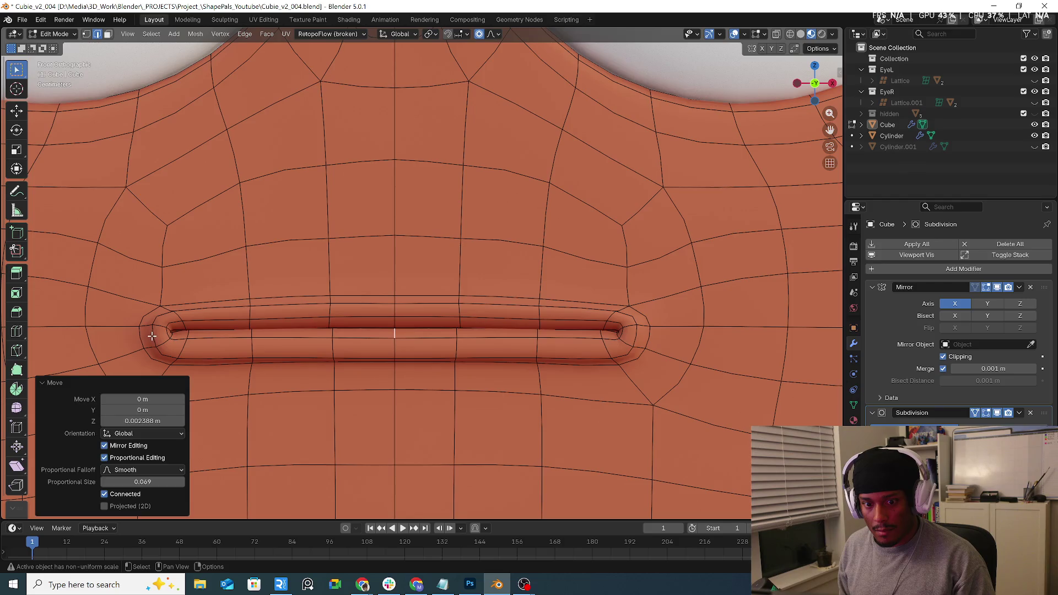
Move the mouth corner edge 0.01433 m along X with smooth falloff size 0.020.
{"action": "left_click", "coordinate": [152, 336]}
{"action": "key", "text": "g"}
{"action": "scroll", "coordinate": [659, 339], "scroll_direction": "up", "scroll_amount": 4}
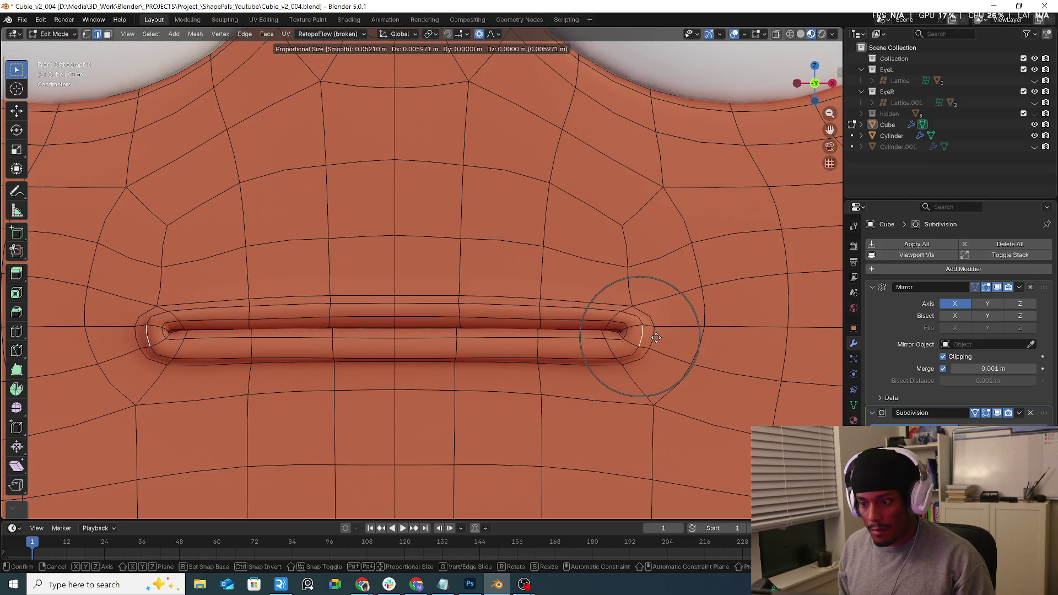
{"action": "scroll", "coordinate": [663, 339], "scroll_direction": "up", "scroll_amount": 5}
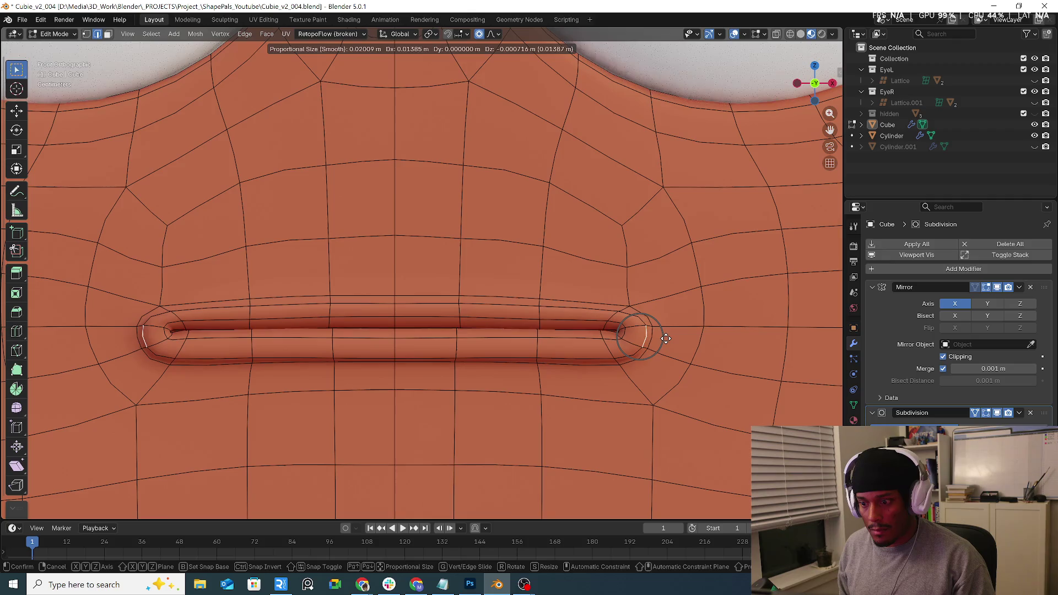
{"action": "left_click", "coordinate": [665, 338]}
{"action": "scroll", "coordinate": [666, 338], "scroll_direction": "down", "scroll_amount": 5}
{"action": "middle_click_drag", "start_coordinate": [666, 338], "coordinate": [731, 346]}
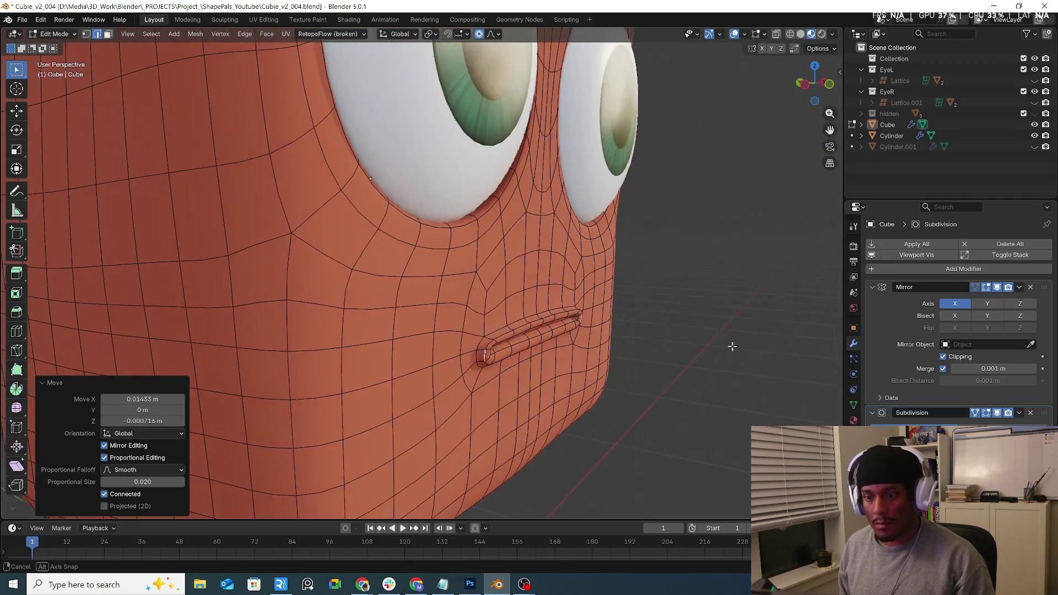
{"action": "key", "text": "shift+z"}
{"action": "key", "text": "shift+z"}
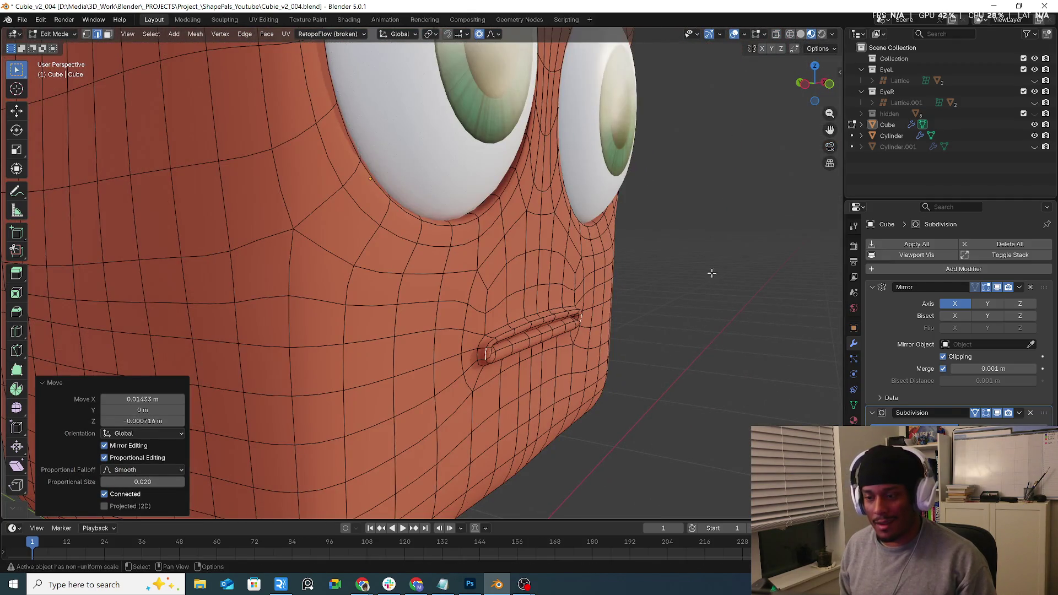
Check the smoothed face in Object Mode from a near-front view.
{"action": "key", "text": "Tab"}
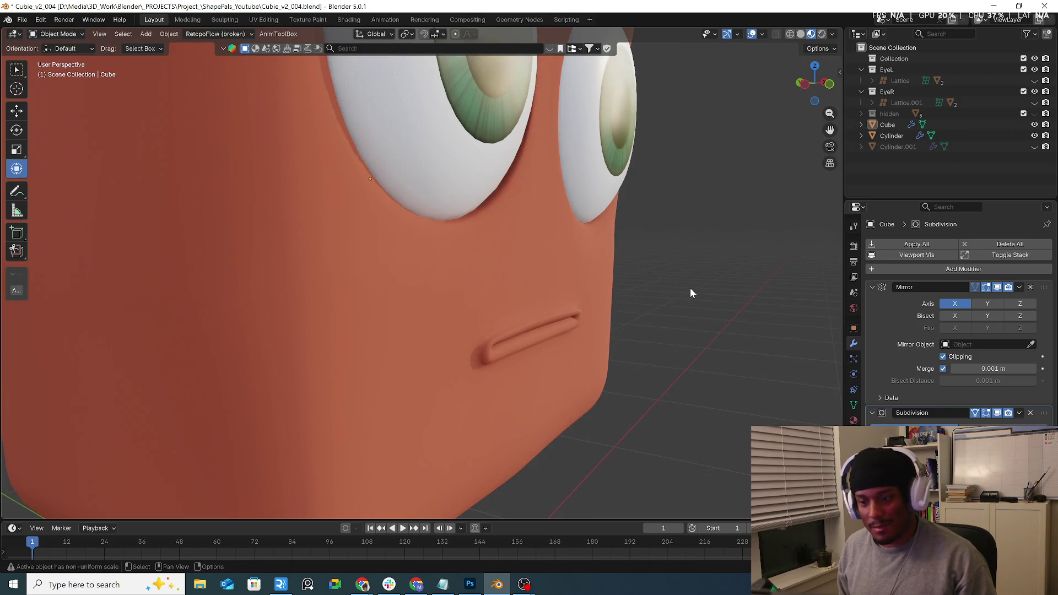
{"action": "key", "text": "KP_1"}
{"action": "middle_click_drag", "start_coordinate": [551, 278], "coordinate": [687, 309]}
{"action": "key", "text": "Up"}
{"action": "scroll", "coordinate": [606, 284], "scroll_direction": "down", "scroll_amount": 5}
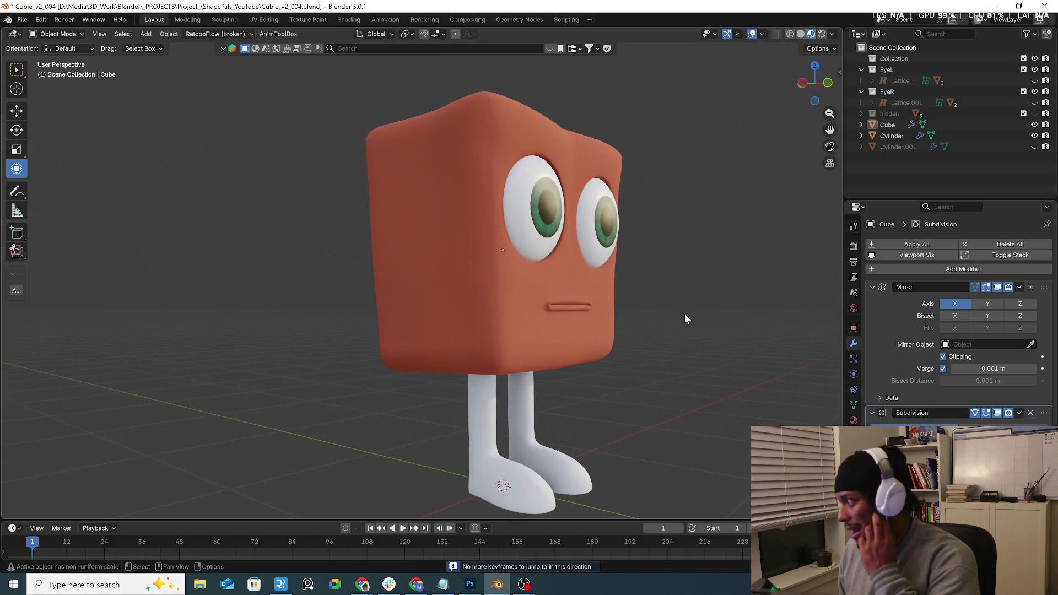
{"action": "scroll", "coordinate": [626, 337], "scroll_direction": "up", "scroll_amount": 4}
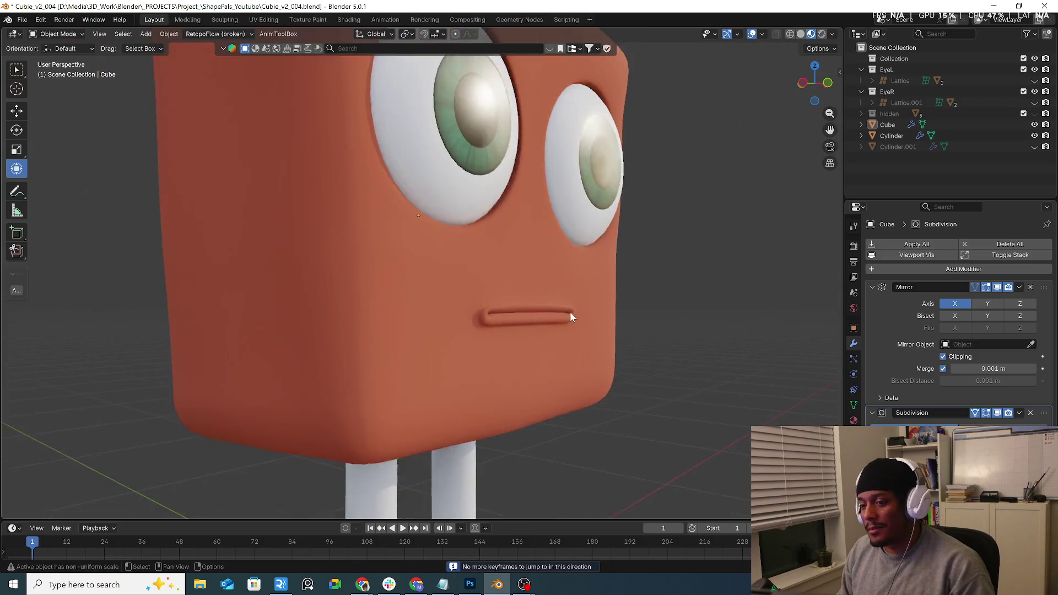
{"action": "mouse_move", "coordinate": [570, 312]}
{"action": "middle_mouse_down"}
{"action": "mouse_move", "coordinate": [518, 332]}
{"action": "mouse_move", "coordinate": [531, 310]}
{"action": "mouse_move", "coordinate": [496, 334]}
{"action": "mouse_move", "coordinate": [532, 326]}
{"action": "mouse_move", "coordinate": [498, 358]}
{"action": "middle_mouse_up"}
In Edit Mode, edge-slide the upper-lip loop by factor 0.052.
{"action": "key", "text": "Tab"}
{"action": "scroll", "coordinate": [532, 336], "scroll_direction": "up", "scroll_amount": 2}
{"action": "scroll", "coordinate": [479, 333], "scroll_direction": "up", "scroll_amount": 3}
{"action": "key", "text": "g"}
{"action": "key", "text": "g"}
{"action": "left_click", "coordinate": [531, 327]}
Edge-slide the lower-lip loop twice to tighten it.
{"action": "left_click", "coordinate": [498, 361], "text": "alt"}
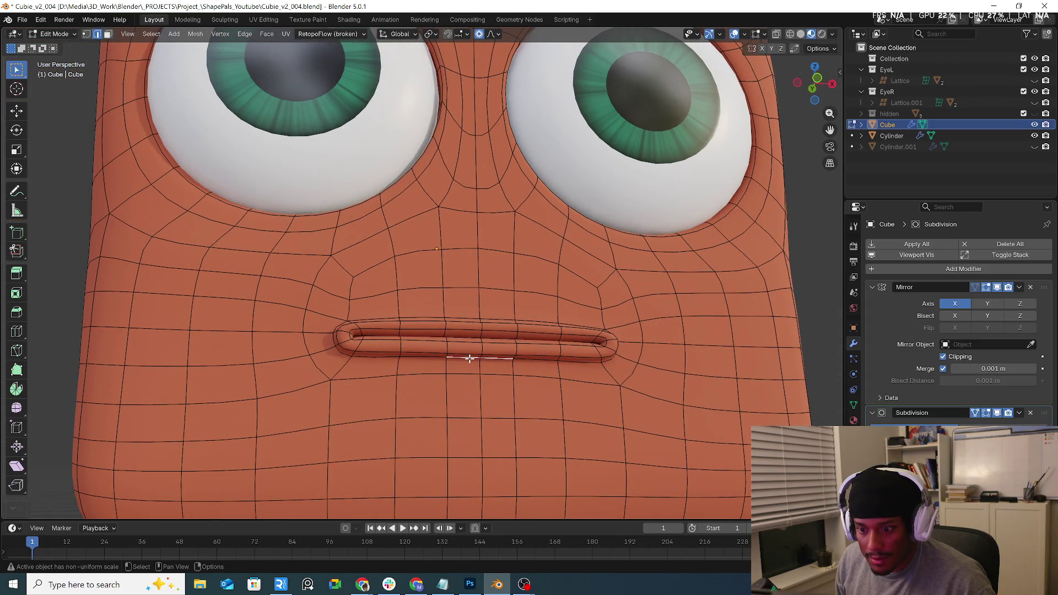
{"action": "key", "text": "g"}
{"action": "key", "text": "g"}
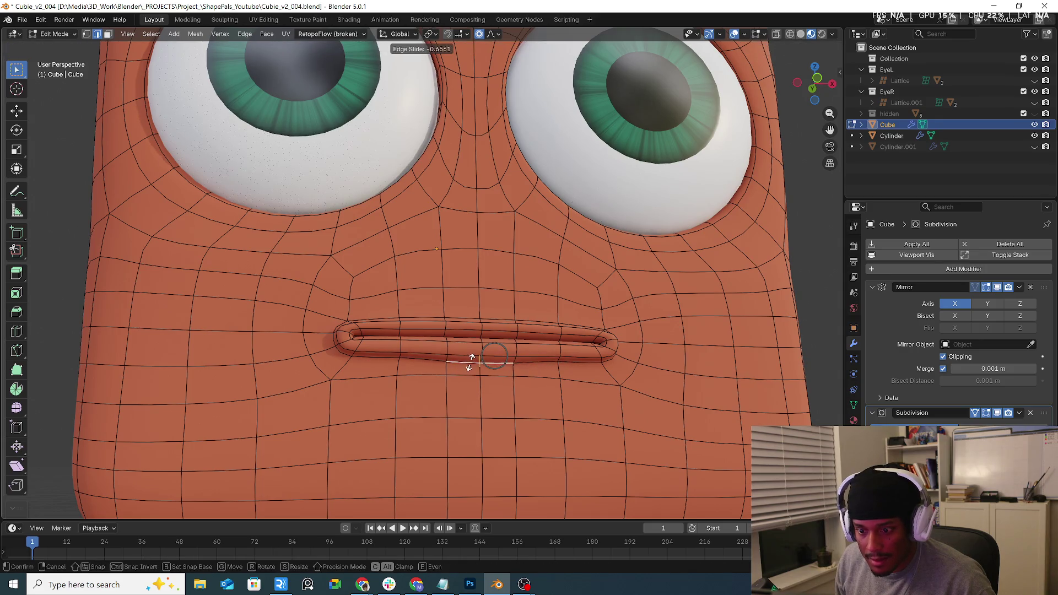
{"action": "left_click", "coordinate": [431, 364]}
{"action": "key", "text": "g"}
{"action": "key", "text": "g"}
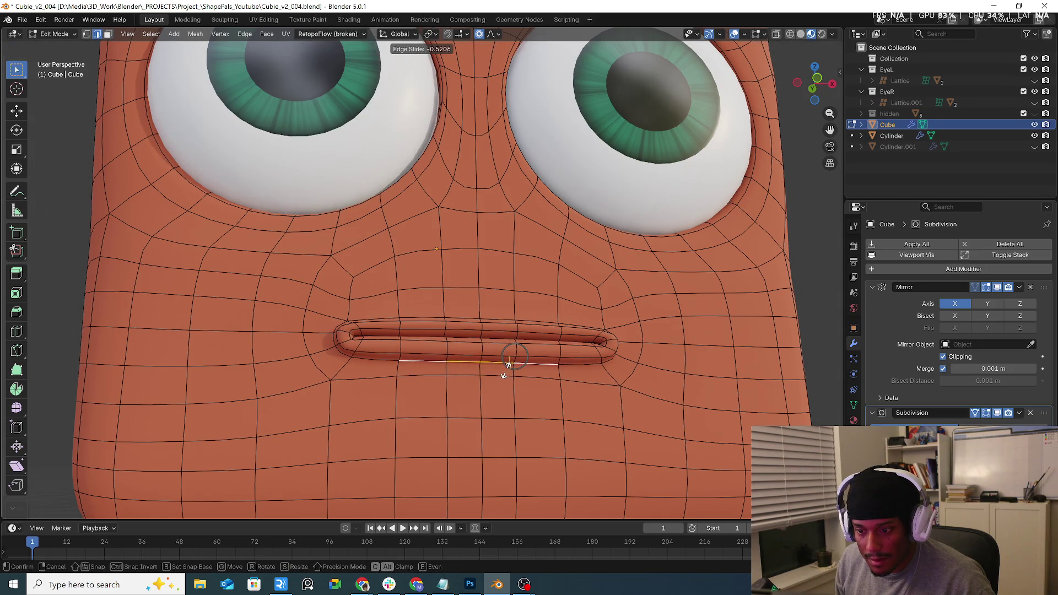
{"action": "left_click", "coordinate": [485, 366]}
Slide the three loops below the lip and on the chin downward, the last at factor 0.215.
{"action": "left_click", "coordinate": [473, 376], "text": "alt"}
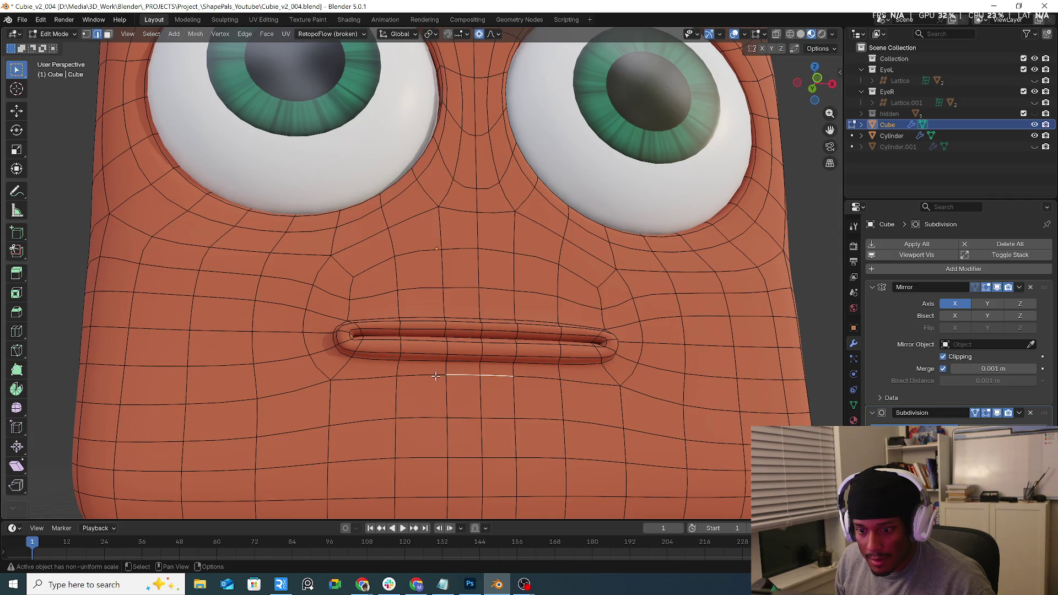
{"action": "key", "text": "g"}
{"action": "key", "text": "g"}
{"action": "left_click", "coordinate": [516, 388]}
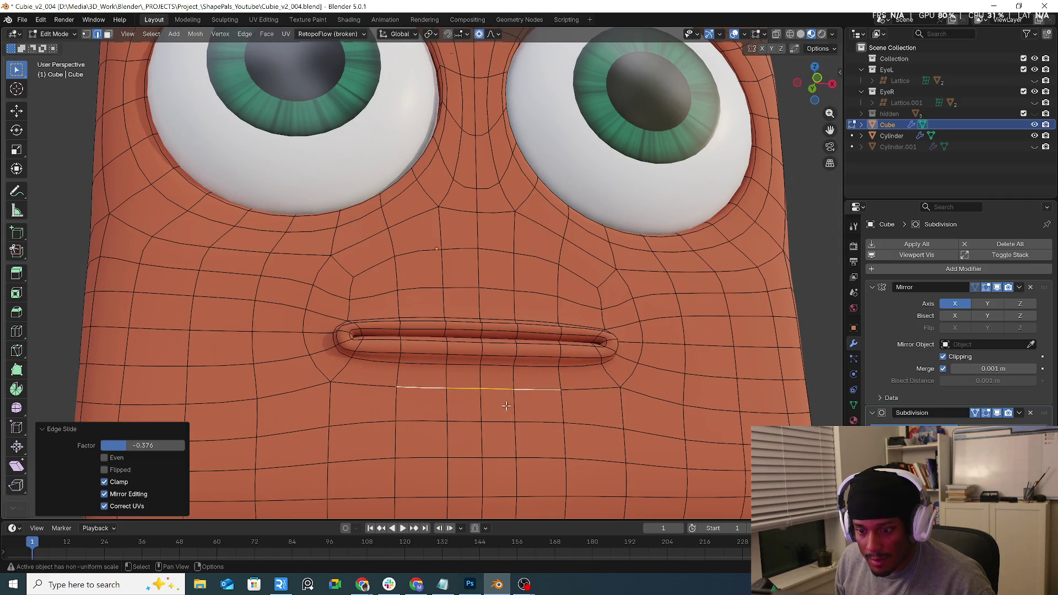
{"action": "left_click", "coordinate": [500, 421]}
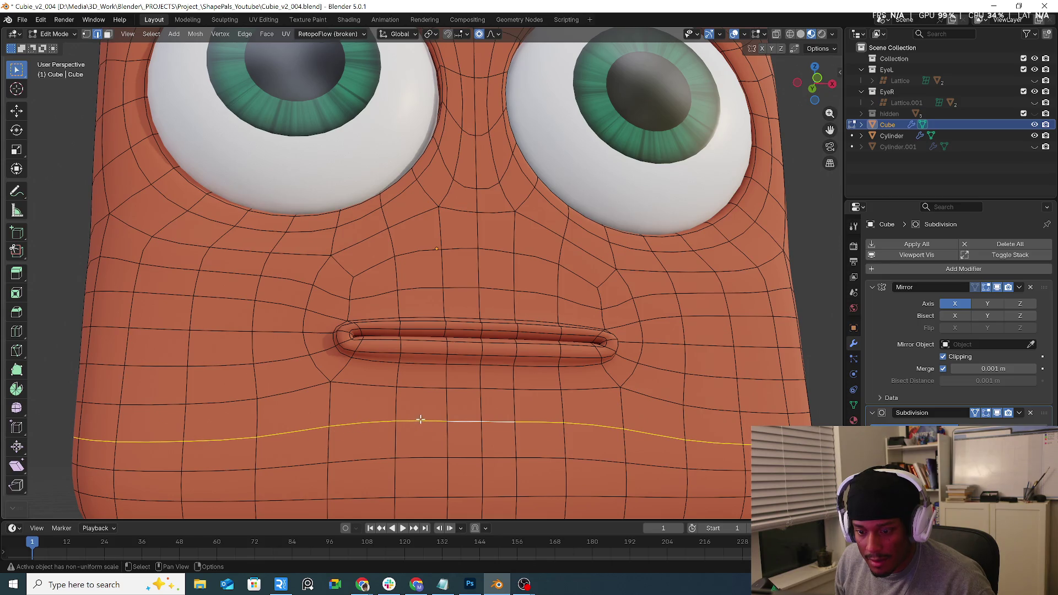
{"action": "left_click", "coordinate": [489, 420], "text": "alt"}
{"action": "key", "text": "g"}
{"action": "key", "text": "g"}
{"action": "left_click", "coordinate": [496, 426]}
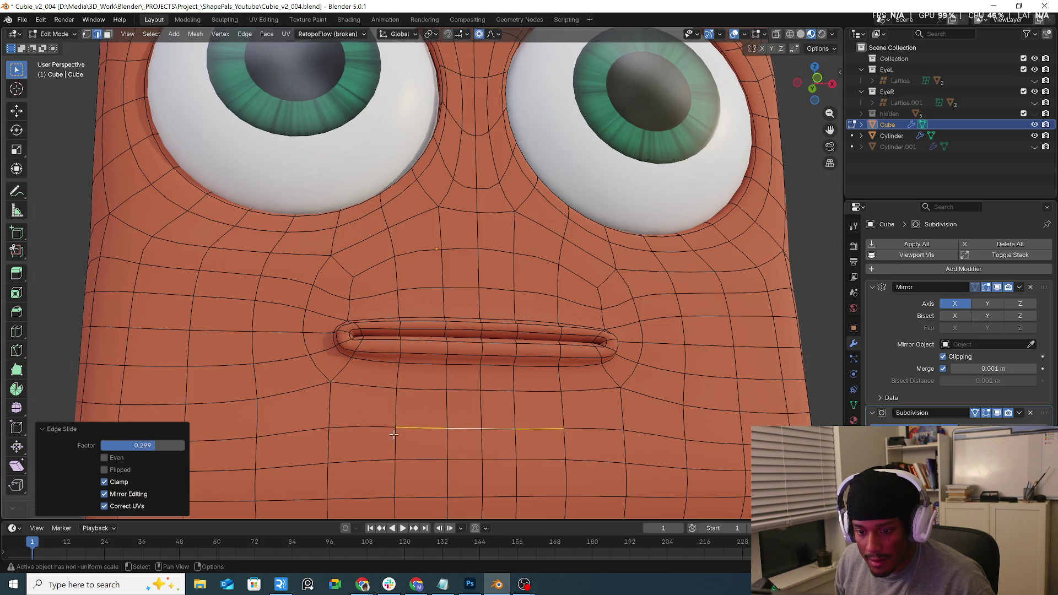
{"action": "left_click", "coordinate": [359, 426], "text": "alt"}
{"action": "key", "text": "g"}
{"action": "key", "text": "g"}
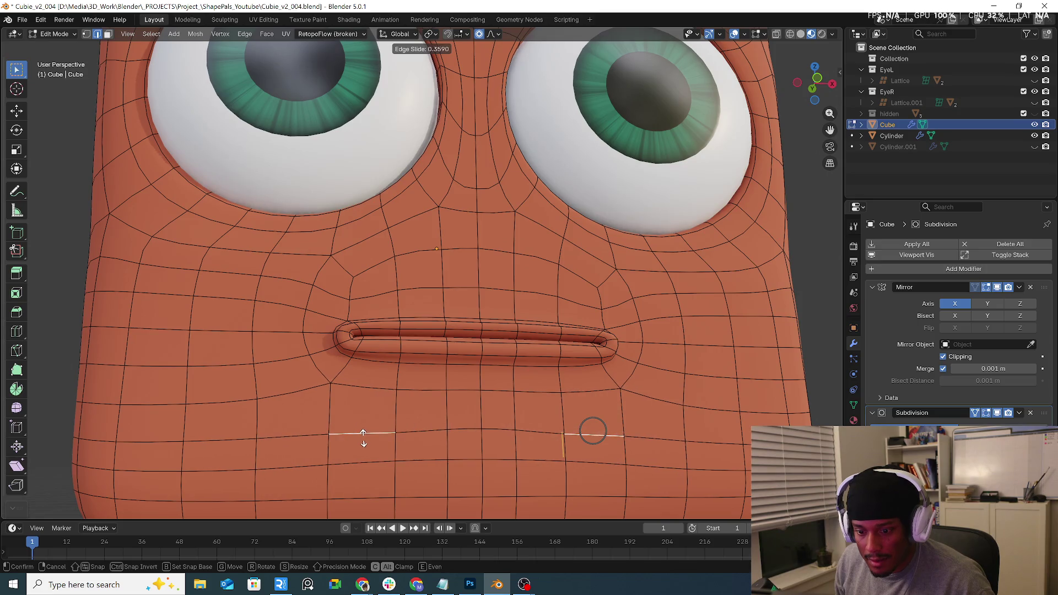
{"action": "left_click", "coordinate": [364, 433]}
Return to Object Mode and view the head from an angle.
{"action": "middle_click_drag", "start_coordinate": [365, 433], "coordinate": [496, 381]}
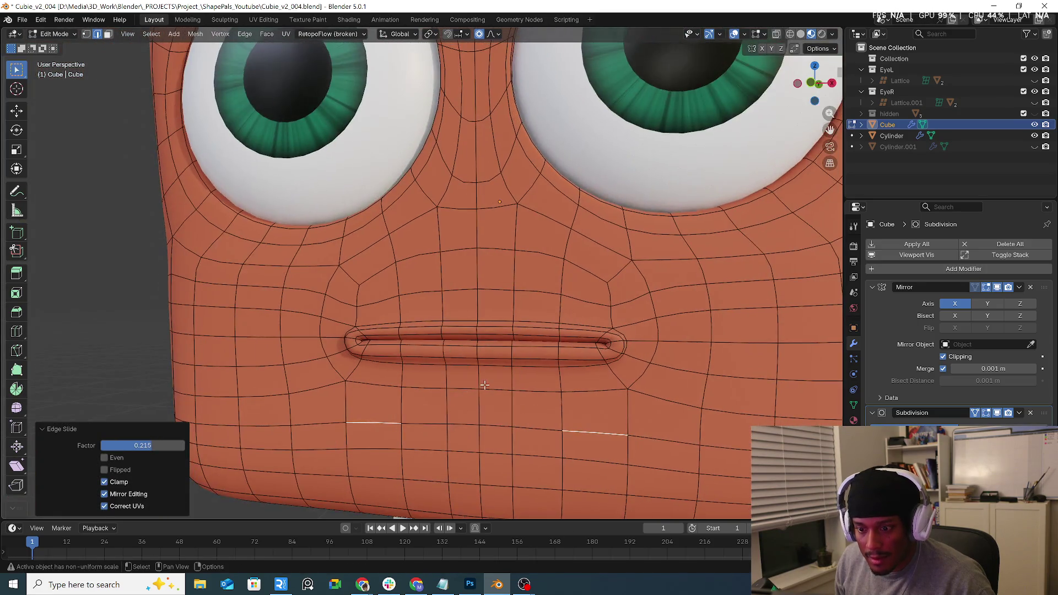
{"action": "scroll", "coordinate": [495, 381], "scroll_direction": "down", "scroll_amount": 3}
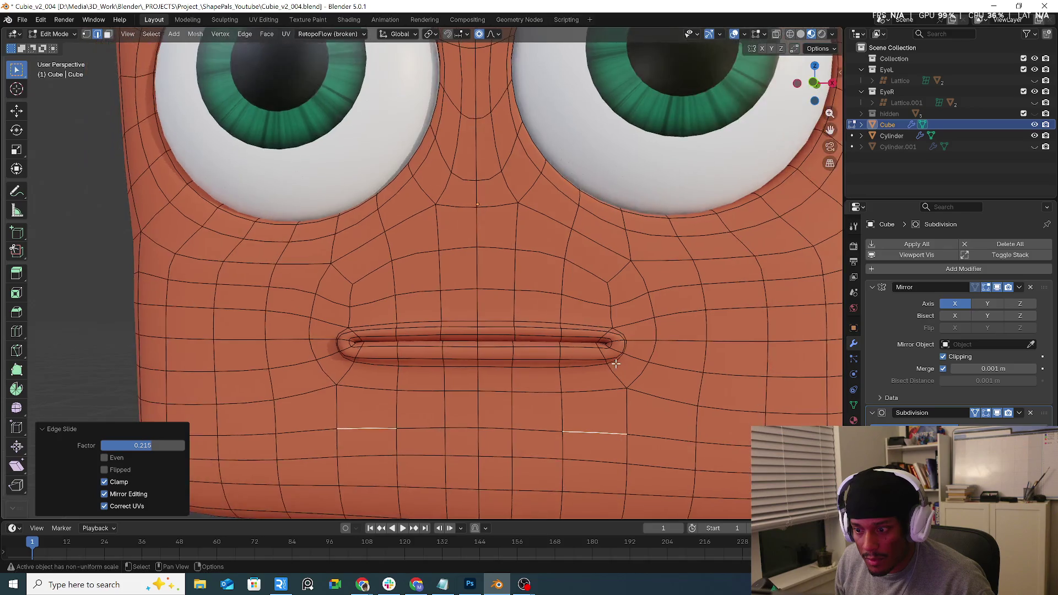
{"action": "scroll", "coordinate": [607, 360], "scroll_direction": "down", "scroll_amount": 4}
{"action": "key", "text": "ctrl+Tab"}
{"action": "key", "text": "Tab"}
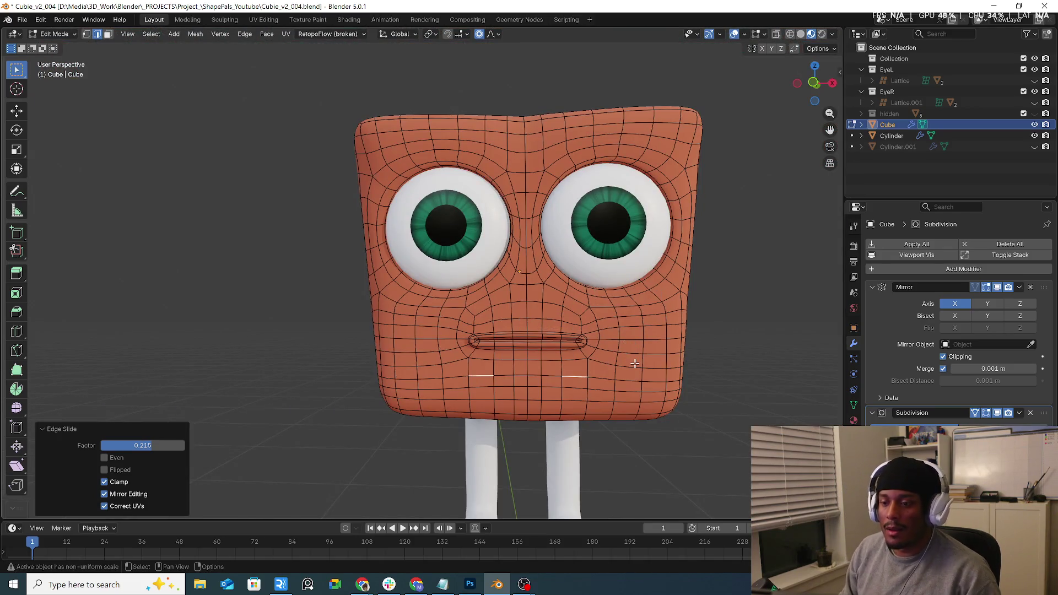
{"action": "mouse_move", "coordinate": [633, 371]}
{"action": "middle_mouse_down"}
{"action": "mouse_move", "coordinate": [694, 371]}
{"action": "mouse_move", "coordinate": [401, 331]}
{"action": "middle_mouse_up"}
Assign the body's orange 'Material' to the cylinder legs.
{"action": "left_click", "coordinate": [693, 374]}
{"action": "scroll", "coordinate": [425, 316], "scroll_direction": "down", "scroll_amount": 5}
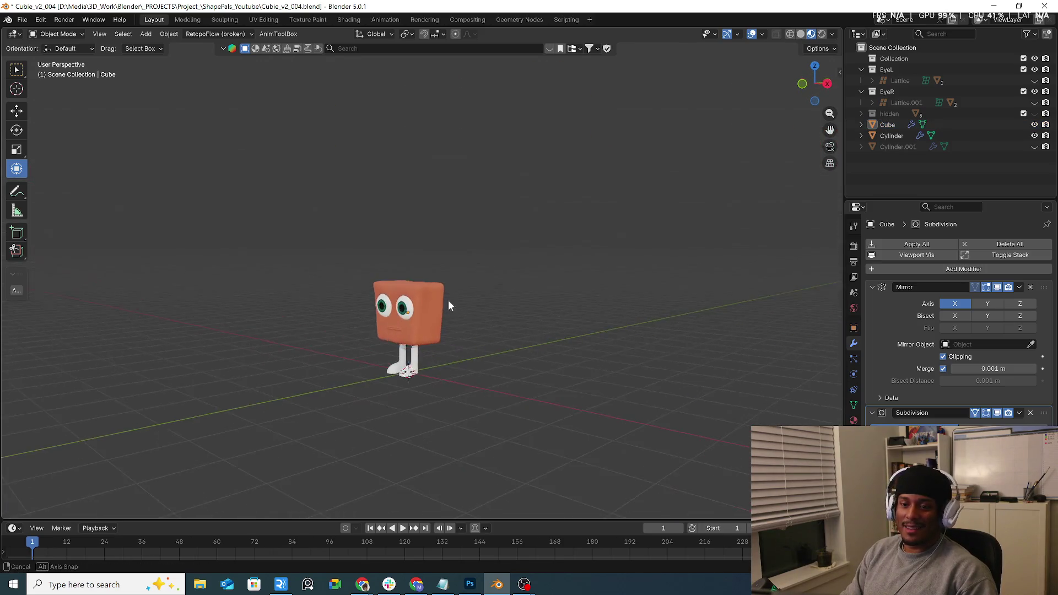
{"action": "mouse_move", "coordinate": [448, 302]}
{"action": "middle_mouse_down"}
{"action": "mouse_move", "coordinate": [574, 310]}
{"action": "mouse_move", "coordinate": [425, 353]}
{"action": "middle_mouse_up"}
{"action": "left_click", "coordinate": [392, 356]}
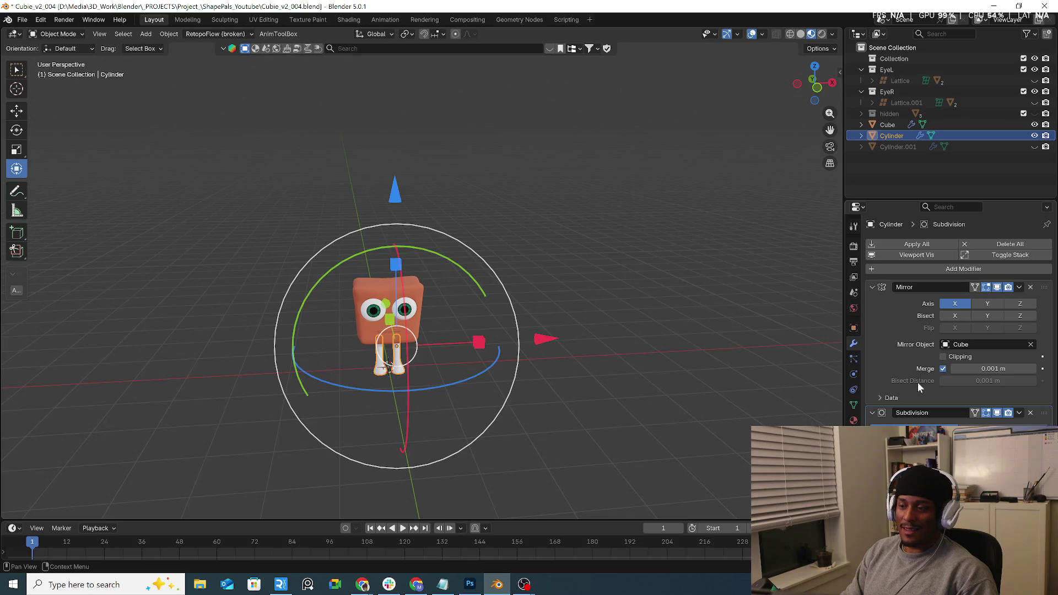
{"action": "left_click", "coordinate": [856, 420]}
{"action": "left_click", "coordinate": [872, 291]}
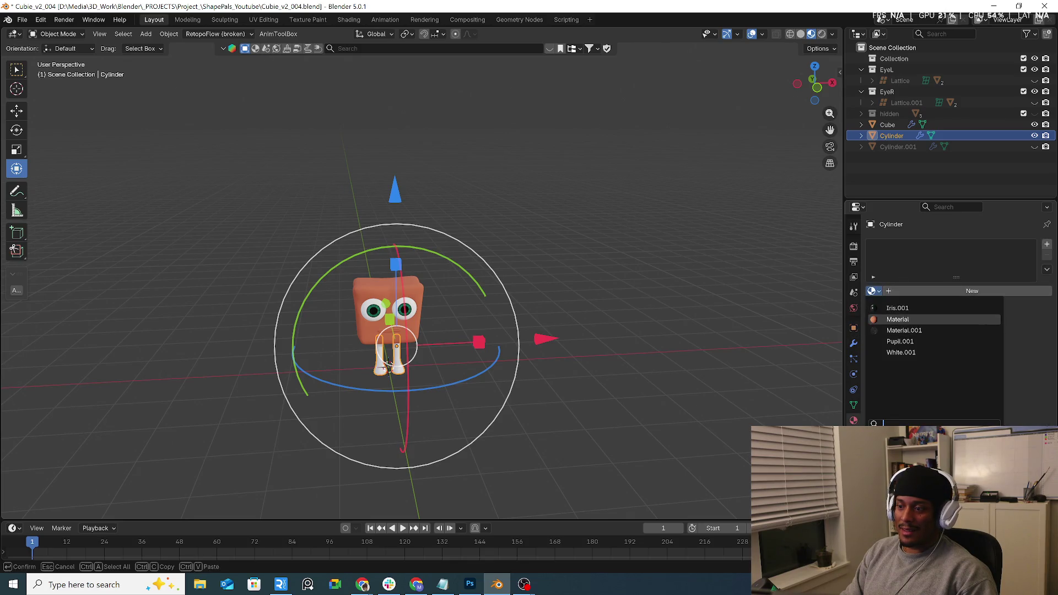
{"action": "left_click", "coordinate": [892, 319]}
{"action": "left_click", "coordinate": [723, 365]}
{"action": "mouse_move", "coordinate": [600, 343]}
{"action": "middle_mouse_down"}
{"action": "mouse_move", "coordinate": [639, 363]}
{"action": "mouse_move", "coordinate": [416, 309]}
{"action": "mouse_move", "coordinate": [554, 320]}
{"action": "mouse_move", "coordinate": [457, 315]}
{"action": "middle_mouse_up"}
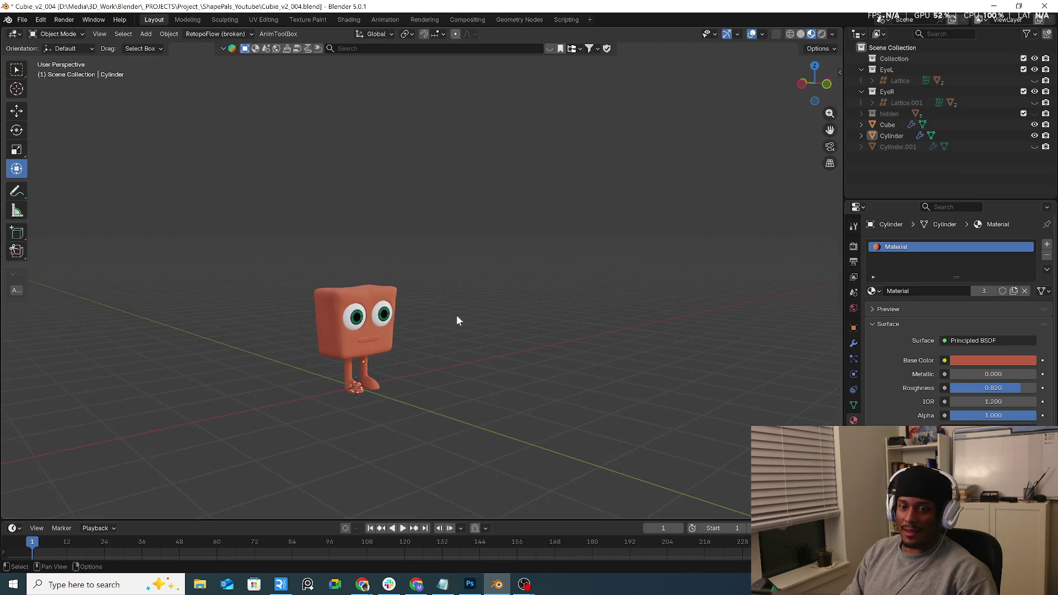
Inspect the character from a three-quarter view and save incrementally as Cubie_v2_005.blend.
{"action": "scroll", "coordinate": [377, 303], "scroll_direction": "up", "scroll_amount": 4}
{"action": "scroll", "coordinate": [386, 306], "scroll_direction": "up", "scroll_amount": 2}
{"action": "left_click", "coordinate": [406, 310]}
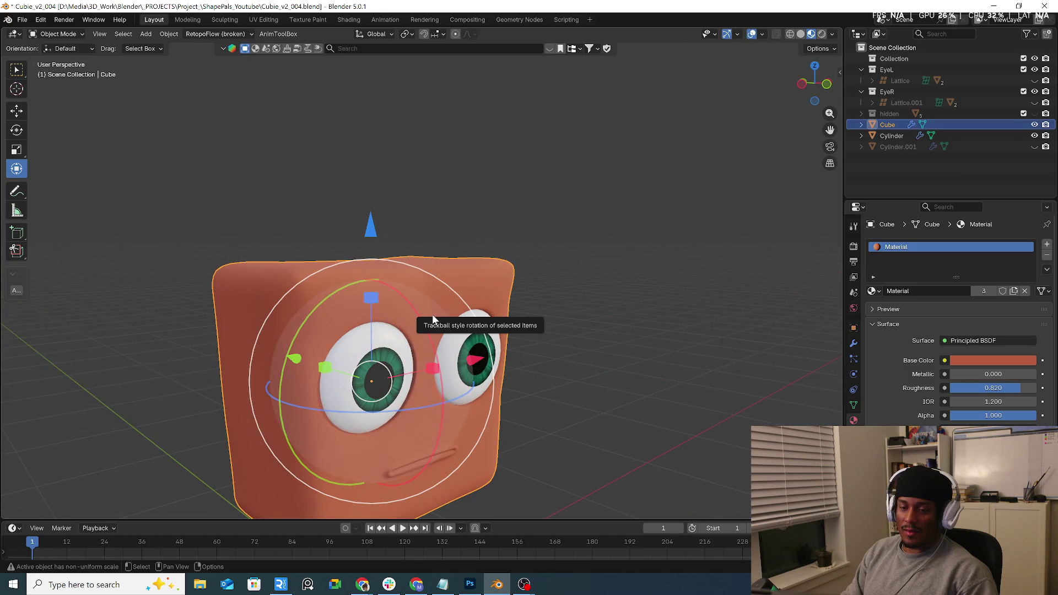
{"action": "mouse_move", "coordinate": [477, 326]}
{"action": "middle_mouse_down"}
{"action": "mouse_move", "coordinate": [388, 312]}
{"action": "mouse_move", "coordinate": [408, 316]}
{"action": "middle_mouse_up"}
{"action": "key", "text": "shift+grave"}
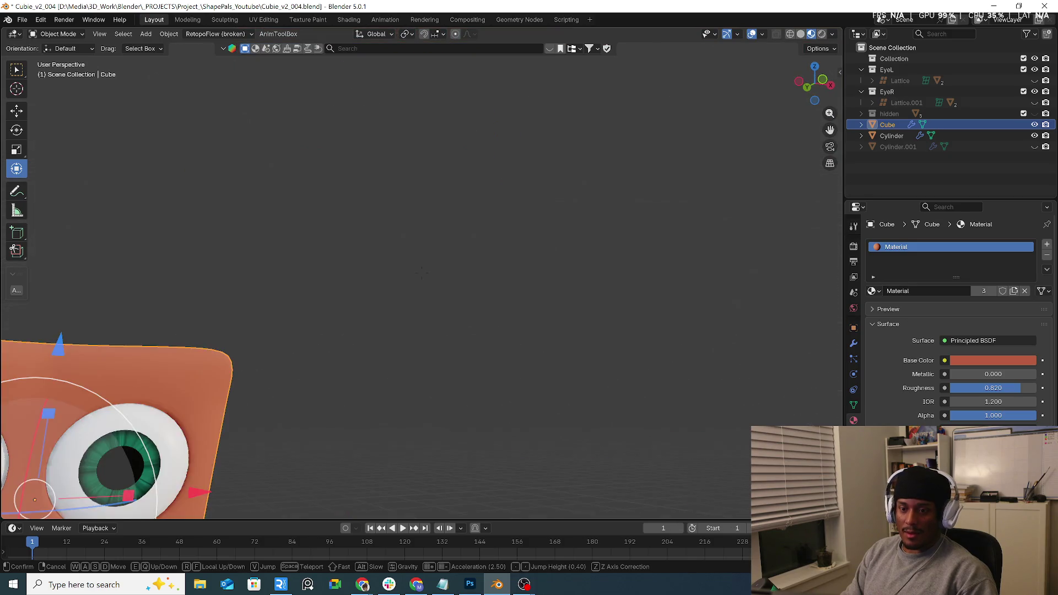
{"action": "key", "text": "Escape"}
{"action": "middle_click_drag", "start_coordinate": [525, 368], "coordinate": [567, 336]}
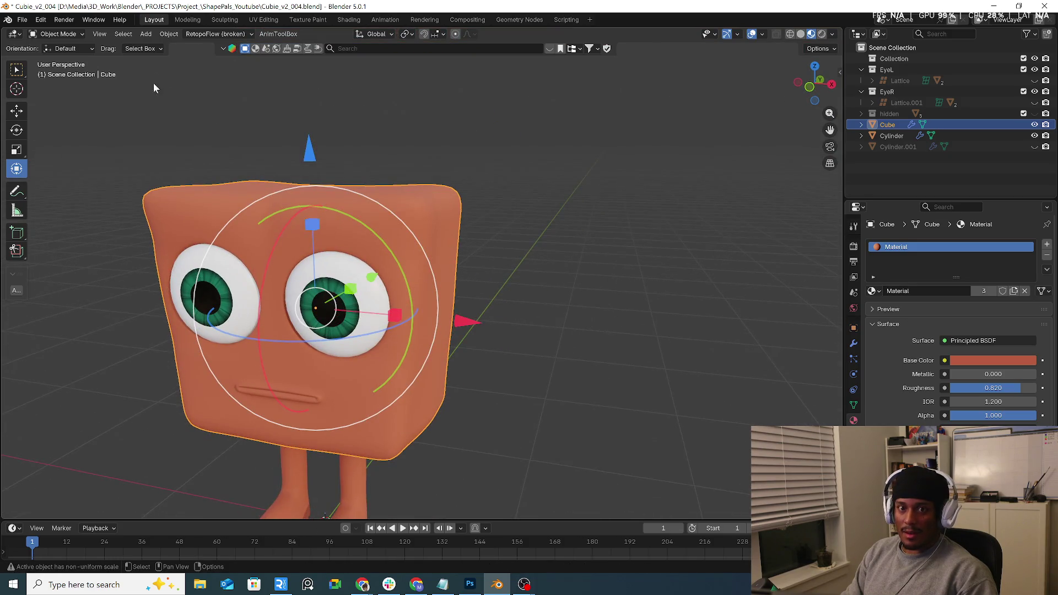
{"action": "left_click", "coordinate": [22, 20]}
{"action": "left_click", "coordinate": [61, 104]}
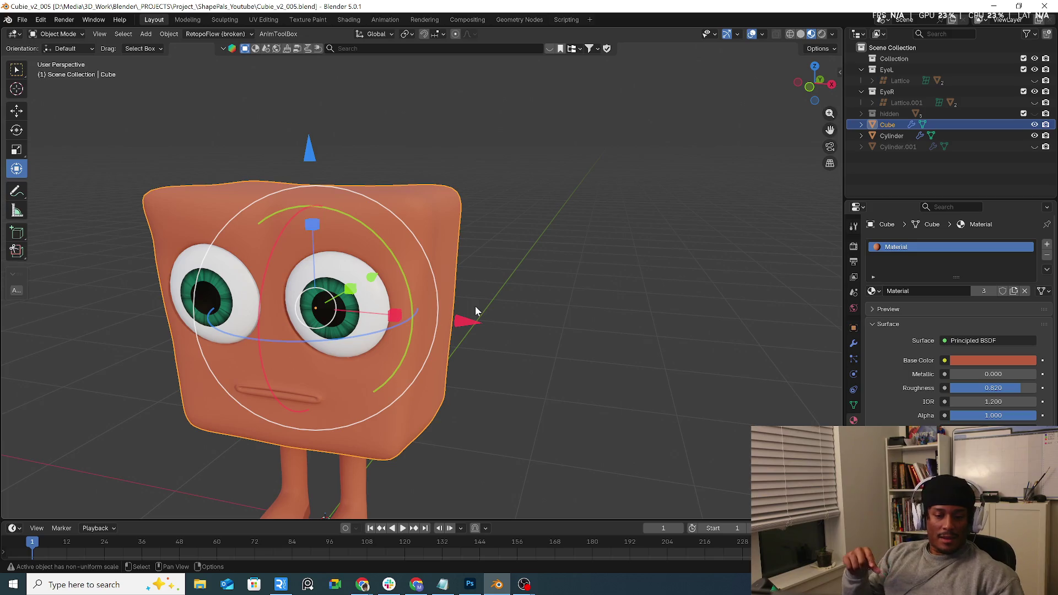
Add a new cube mesh and shrink it to about half size.
{"action": "left_click", "coordinate": [549, 400]}
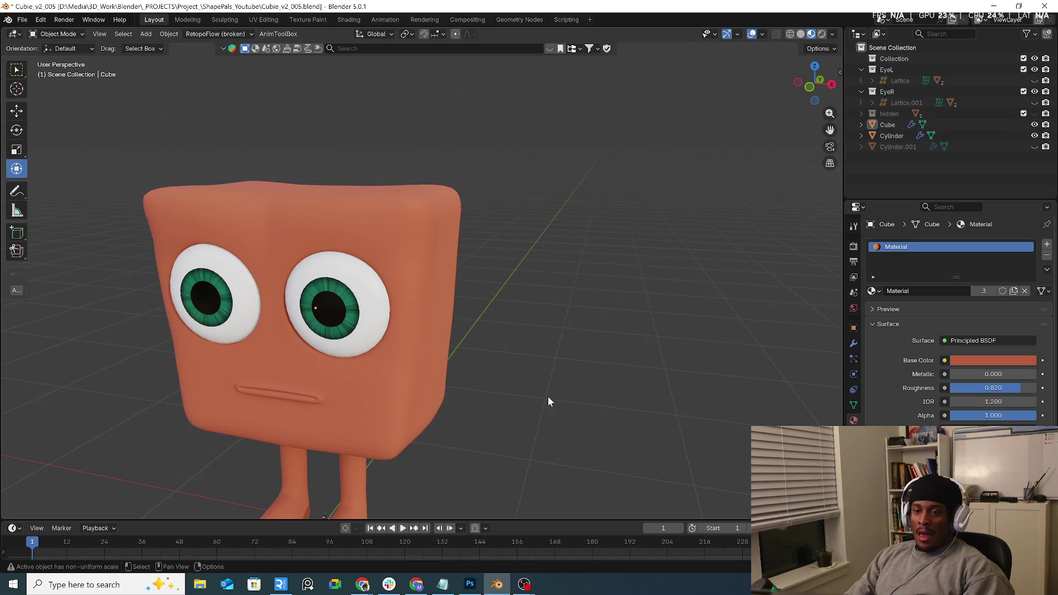
{"action": "middle_click_drag", "start_coordinate": [548, 396], "coordinate": [524, 313]}
{"action": "mouse_move", "coordinate": [531, 357]}
{"action": "middle_mouse_down"}
{"action": "mouse_move", "coordinate": [577, 308]}
{"action": "mouse_move", "coordinate": [485, 321]}
{"action": "middle_mouse_up"}
{"action": "key", "text": "shift+a"}
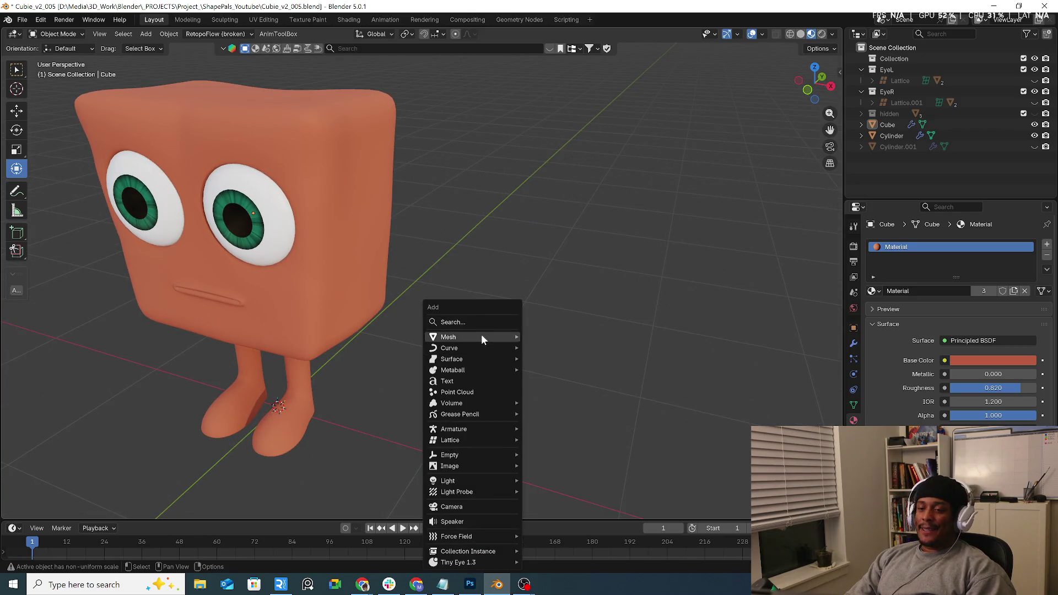
{"action": "mouse_move", "coordinate": [482, 336]}
{"action": "left_click", "coordinate": [565, 131]}
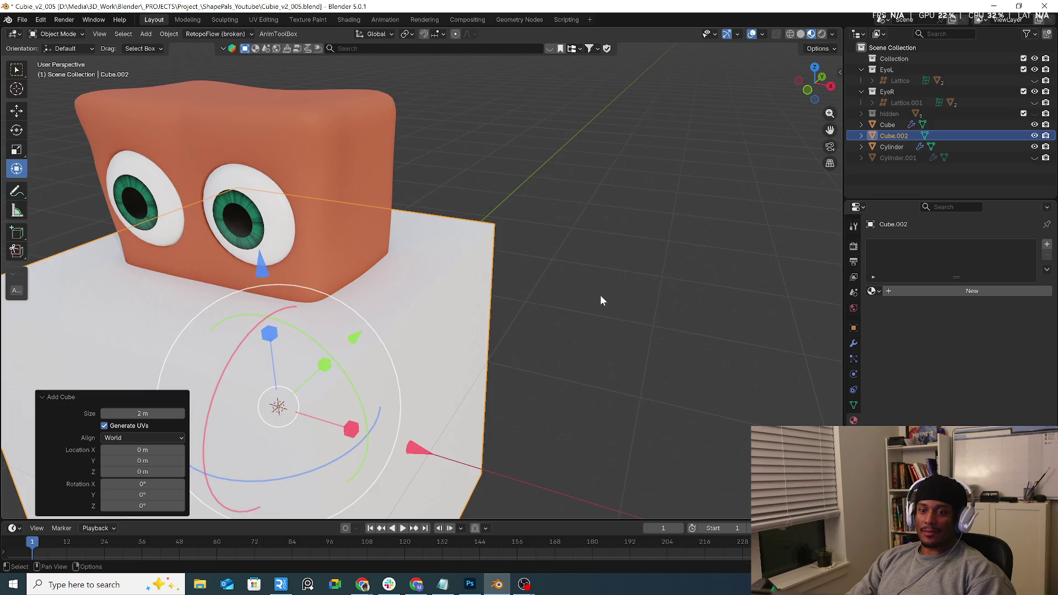
{"action": "mouse_move", "coordinate": [600, 295]}
{"action": "middle_mouse_down"}
{"action": "mouse_move", "coordinate": [558, 301]}
{"action": "mouse_move", "coordinate": [581, 313]}
{"action": "middle_mouse_up"}
{"action": "key", "text": "s"}
{"action": "left_click", "coordinate": [502, 360]}
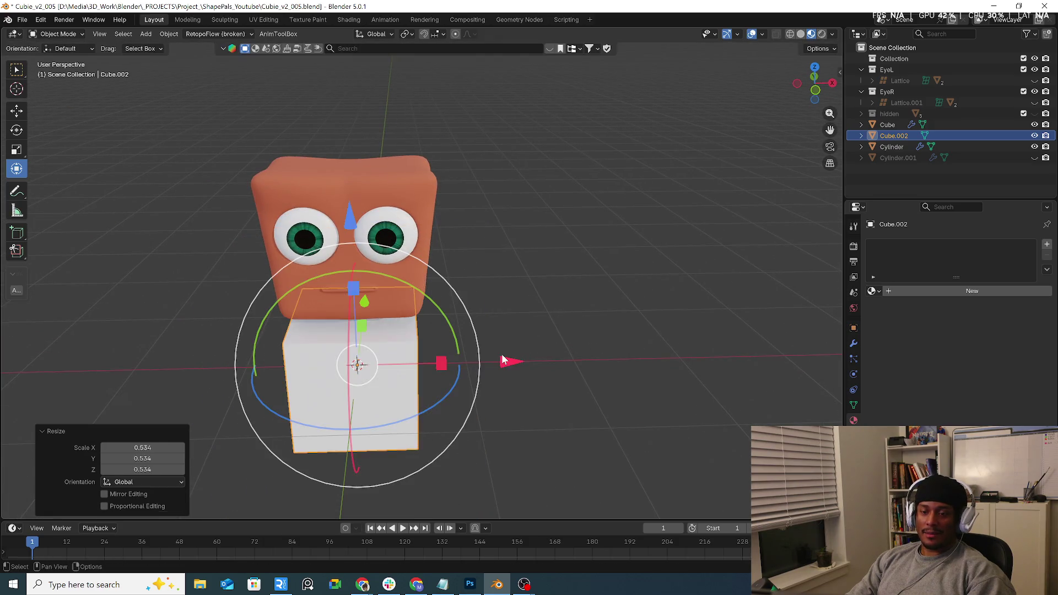
In front view, place the cube beside the character's body and scale it to 0.524.
{"action": "key", "text": "KP_1"}
{"action": "key", "text": "g"}
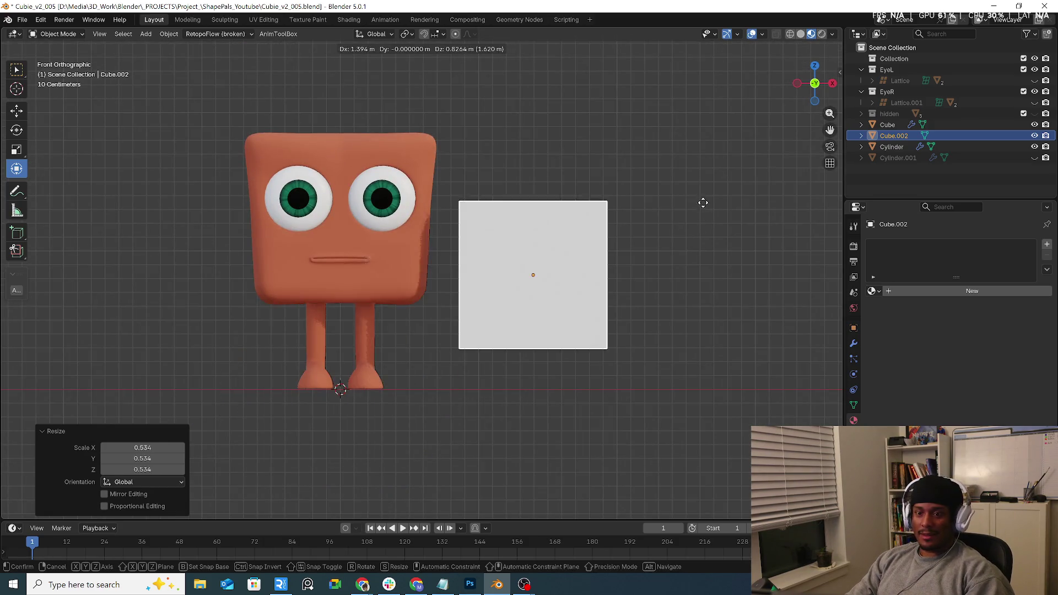
{"action": "left_click", "coordinate": [705, 165]}
{"action": "key", "text": "s"}
{"action": "left_click", "coordinate": [617, 251]}
{"action": "key", "text": "g"}
{"action": "left_click", "coordinate": [617, 267]}
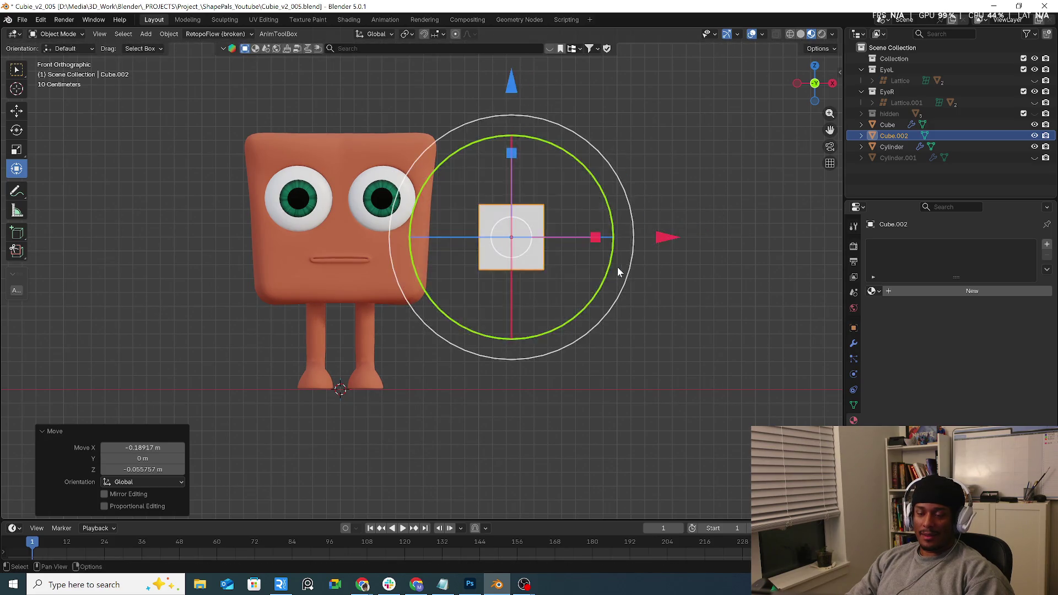
{"action": "key", "text": "s"}
{"action": "left_click", "coordinate": [571, 263]}
Stretch the box deeper along Y, widen it to 1.310 along X, and flatten its height slightly.
{"action": "middle_click_drag", "start_coordinate": [570, 261], "coordinate": [585, 284]}
{"action": "left_click_drag", "start_coordinate": [505, 160], "coordinate": [518, 138]}
{"action": "mouse_move", "coordinate": [581, 258]}
{"action": "left_mouse_down"}
{"action": "mouse_move", "coordinate": [611, 264]}
{"action": "mouse_move", "coordinate": [605, 279]}
{"action": "left_mouse_up"}
{"action": "mouse_move", "coordinate": [605, 279]}
{"action": "middle_mouse_down"}
{"action": "mouse_move", "coordinate": [513, 212]}
{"action": "mouse_move", "coordinate": [562, 245]}
{"action": "middle_mouse_up"}
{"action": "left_click_drag", "start_coordinate": [495, 187], "coordinate": [495, 200]}
{"action": "left_click", "coordinate": [553, 270]}
{"action": "mouse_move", "coordinate": [554, 270]}
{"action": "middle_mouse_down"}
{"action": "mouse_move", "coordinate": [498, 258]}
{"action": "mouse_move", "coordinate": [555, 272]}
{"action": "mouse_move", "coordinate": [508, 335]}
{"action": "middle_mouse_up"}
Snap the 3D cursor to the selected box's centre.
{"action": "key", "text": "Tab"}
{"action": "mouse_move", "coordinate": [574, 310]}
{"action": "middle_mouse_down"}
{"action": "mouse_move", "coordinate": [508, 292]}
{"action": "mouse_move", "coordinate": [444, 229]}
{"action": "mouse_move", "coordinate": [553, 299]}
{"action": "middle_mouse_up"}
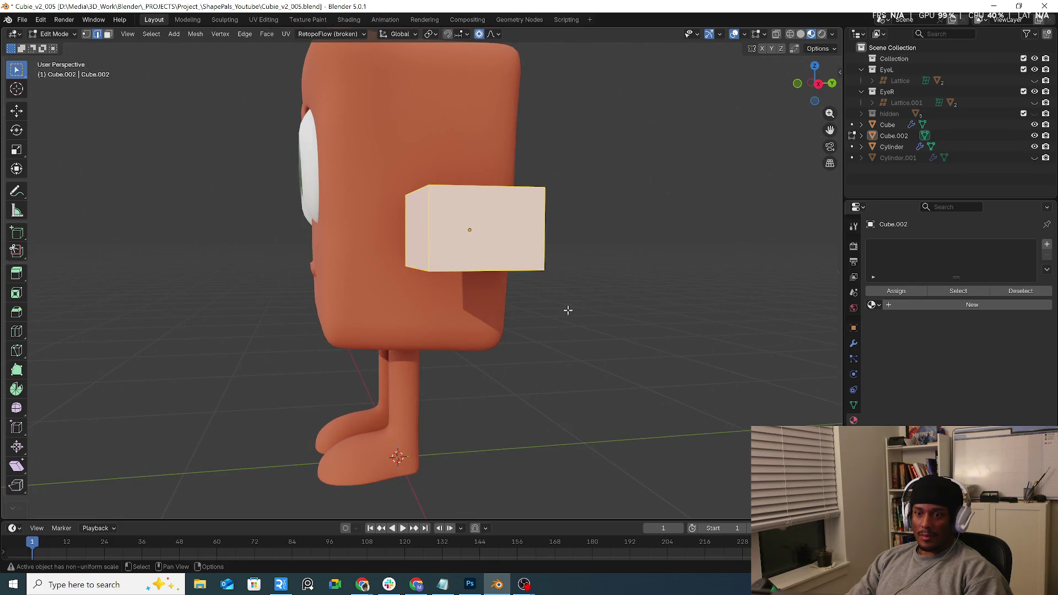
{"action": "key", "text": "Tab"}
{"action": "key", "text": "shift+s"}
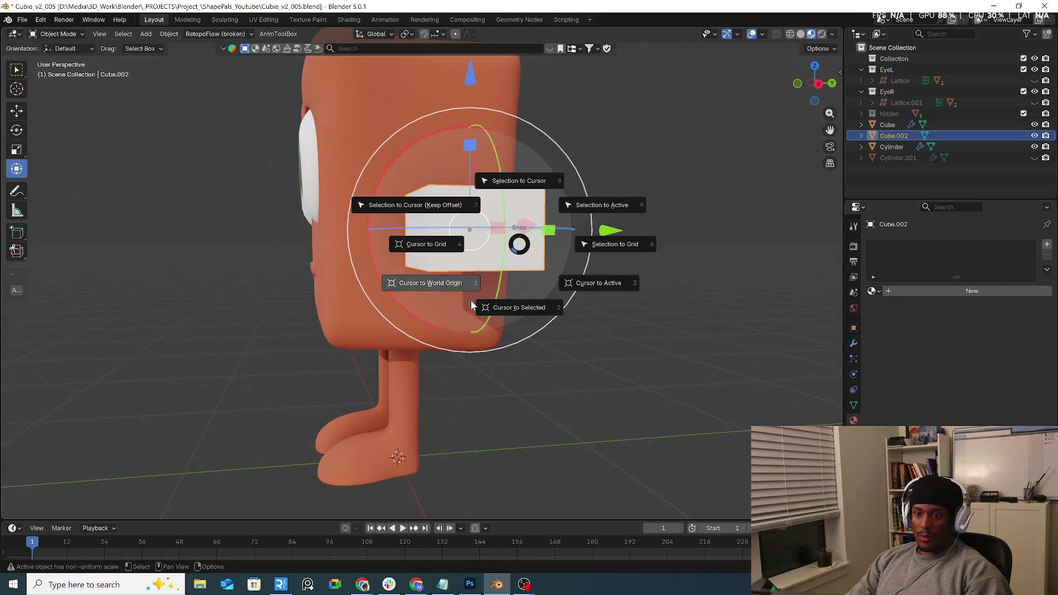
{"action": "left_click", "coordinate": [485, 307]}
{"action": "middle_click_drag", "start_coordinate": [527, 310], "coordinate": [583, 340]}
{"action": "key", "text": "Tab"}
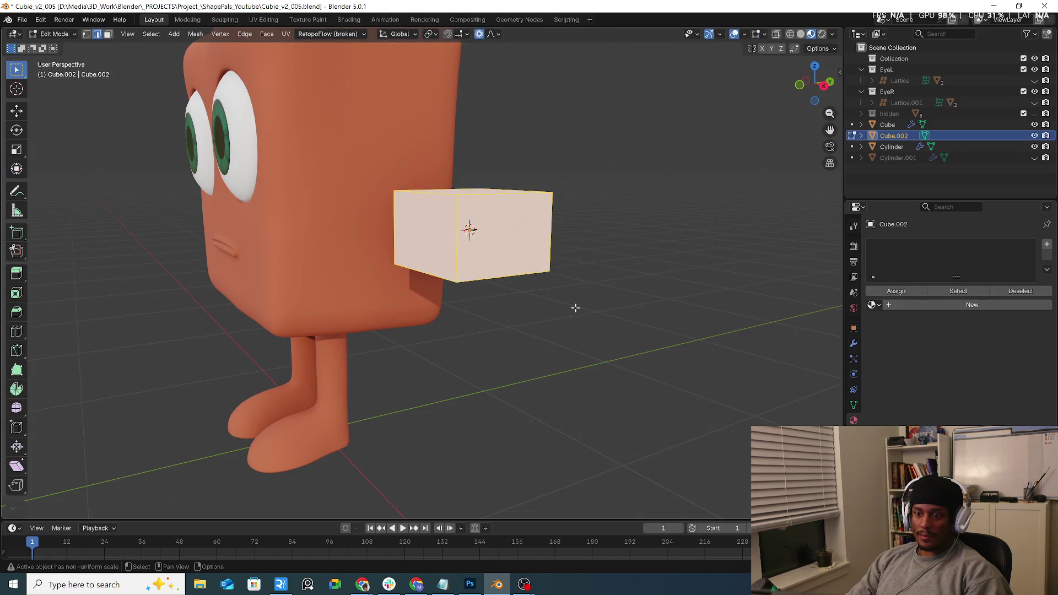
{"action": "key", "text": "Tab"}
{"action": "key", "text": "shift+a"}
Add a cylinder at the box and reduce it to 12 vertices.
{"action": "mouse_move", "coordinate": [579, 338]}
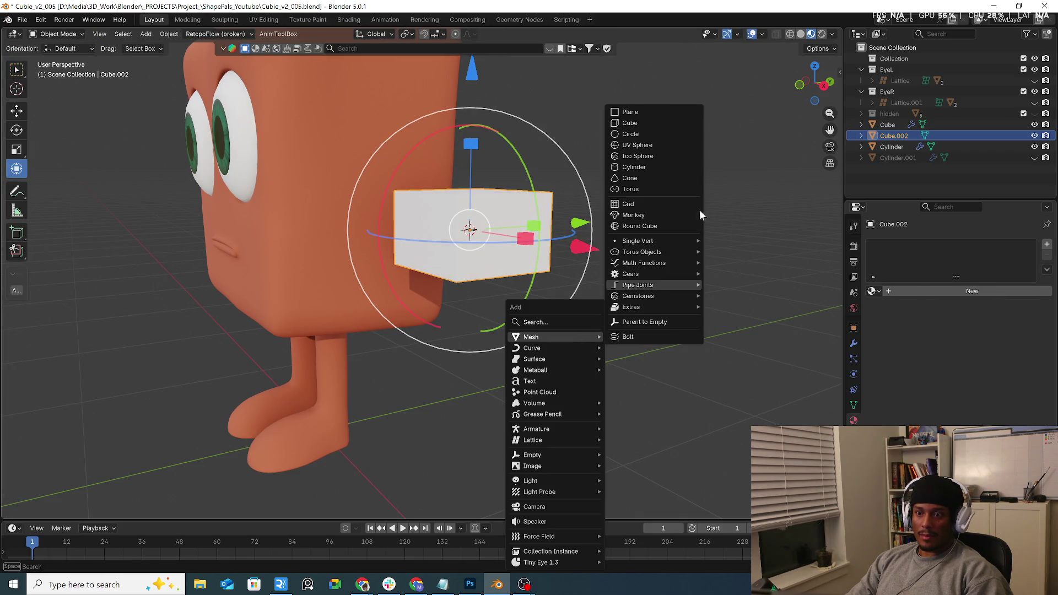
{"action": "left_click", "coordinate": [646, 167]}
{"action": "middle_click_drag", "start_coordinate": [664, 282], "coordinate": [677, 317]}
{"action": "left_click_drag", "start_coordinate": [157, 377], "coordinate": [157, 377]}
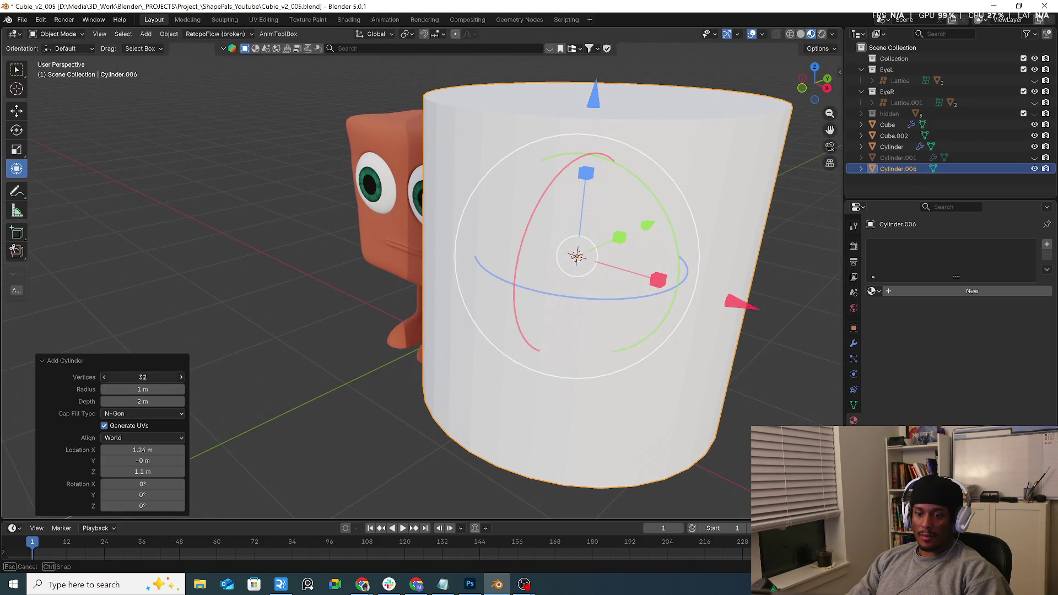
{"action": "left_click", "coordinate": [113, 377]}
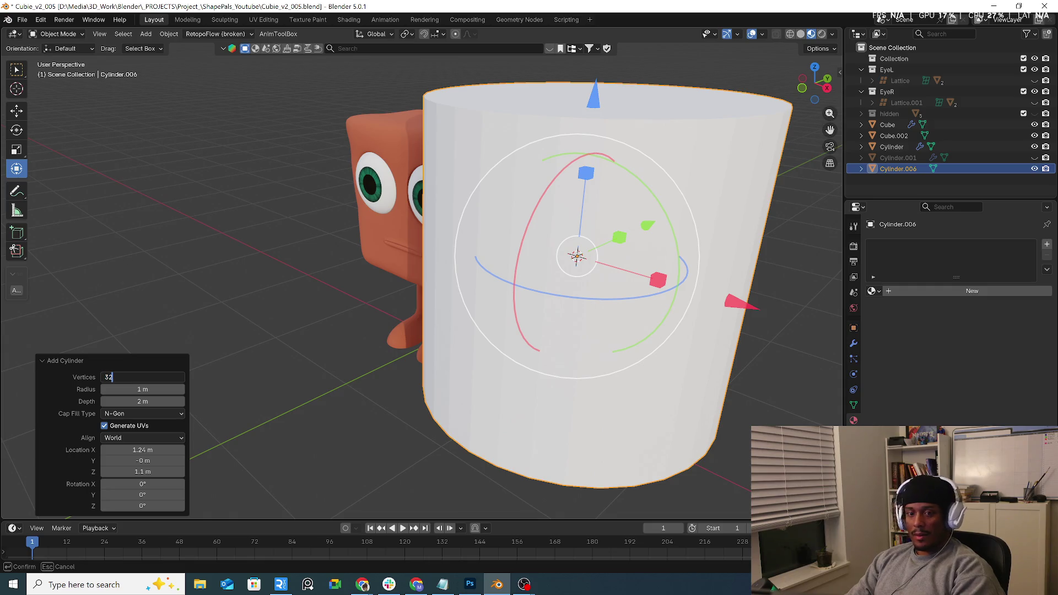
{"action": "key", "text": "BackSpace"}
{"action": "key", "text": "BackSpace"}
{"action": "type", "text": "12"}
{"action": "key", "text": "Return"}
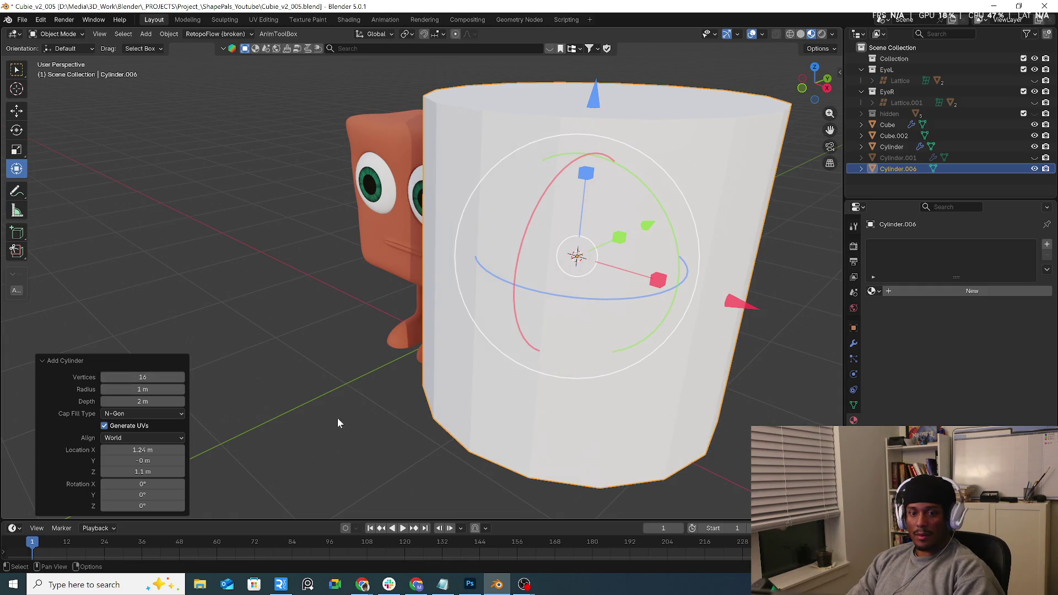
Shrink the cylinder to 0.231 scale and rotate it 90° onto its side in front view.
{"action": "left_click", "coordinate": [337, 418]}
{"action": "left_click", "coordinate": [571, 347]}
{"action": "key", "text": "s"}
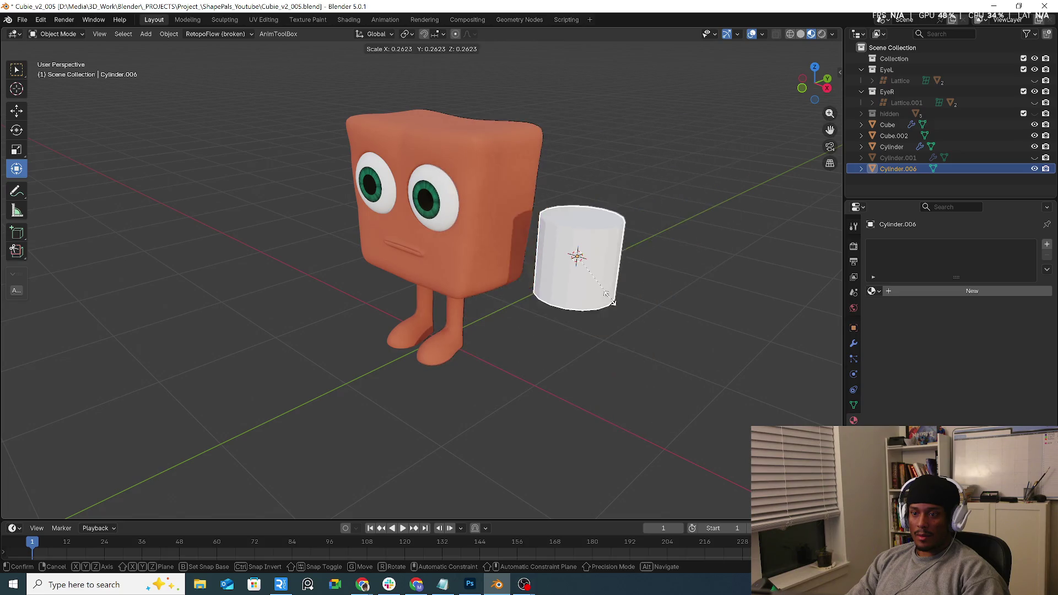
{"action": "left_click", "coordinate": [603, 298]}
{"action": "key", "text": "KP_1"}
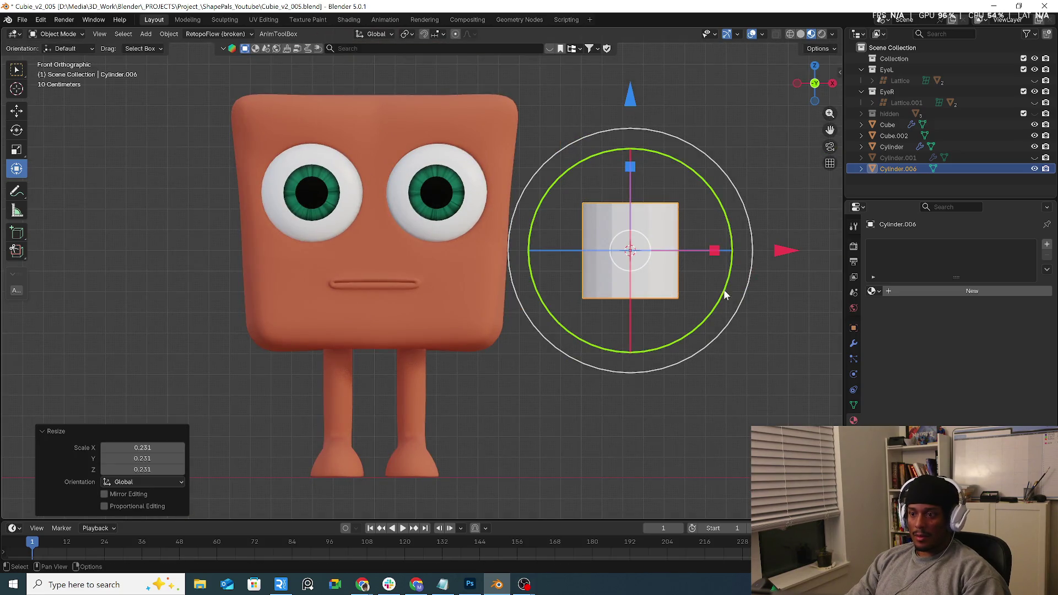
{"action": "type", "text": "r90"}
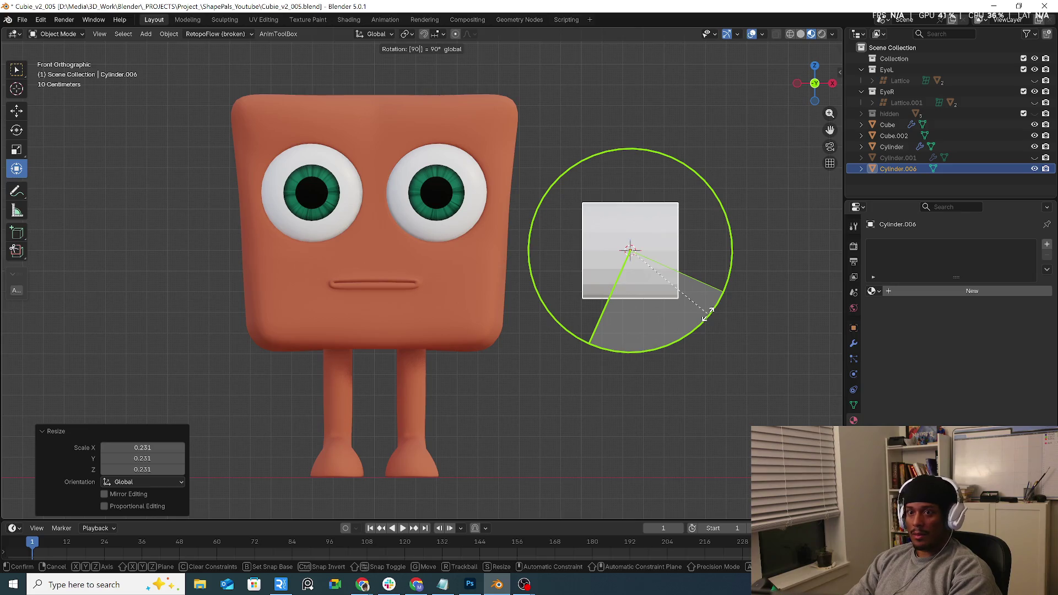
{"action": "key", "text": "Return"}
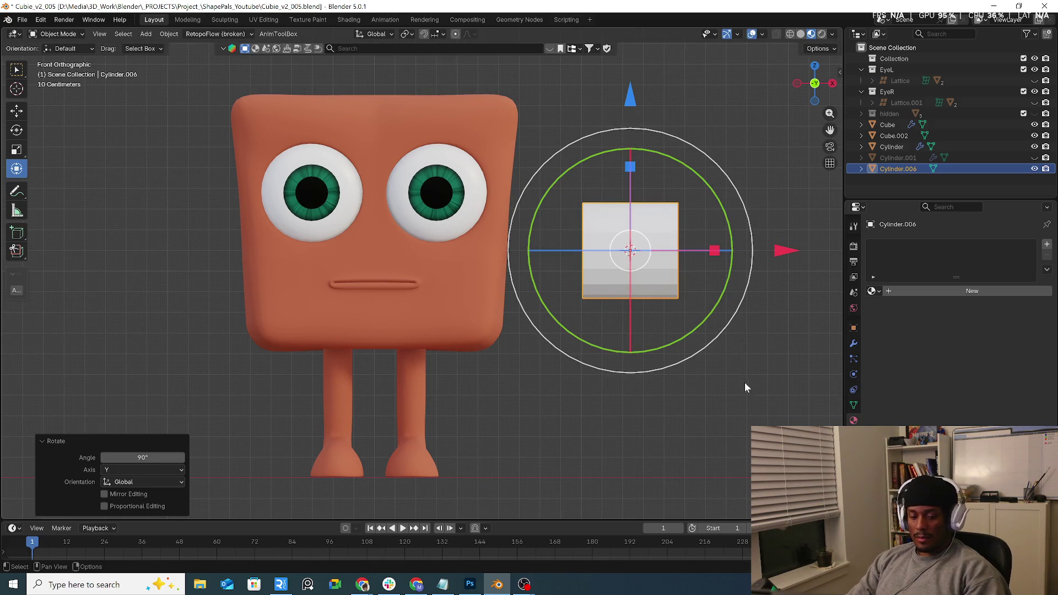
Resize the cylinder to about 0.443, then stretch it along X to 1.944.
{"action": "key", "text": "s"}
{"action": "left_click", "coordinate": [695, 319]}
{"action": "key", "text": "s"}
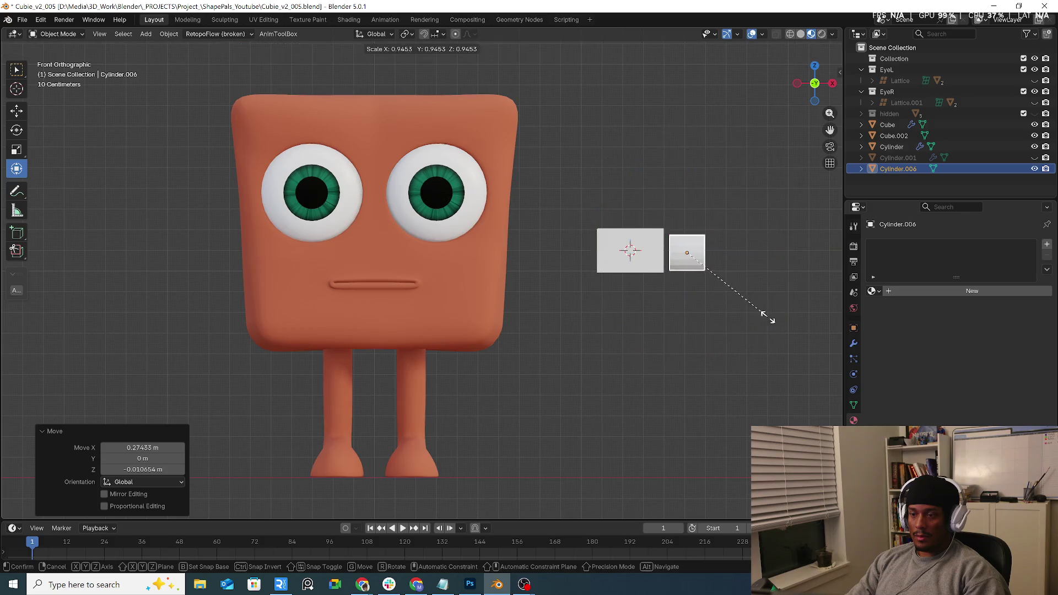
{"action": "left_click", "coordinate": [724, 275]}
{"action": "key", "text": "KP_Decimal"}
{"action": "key", "text": "s"}
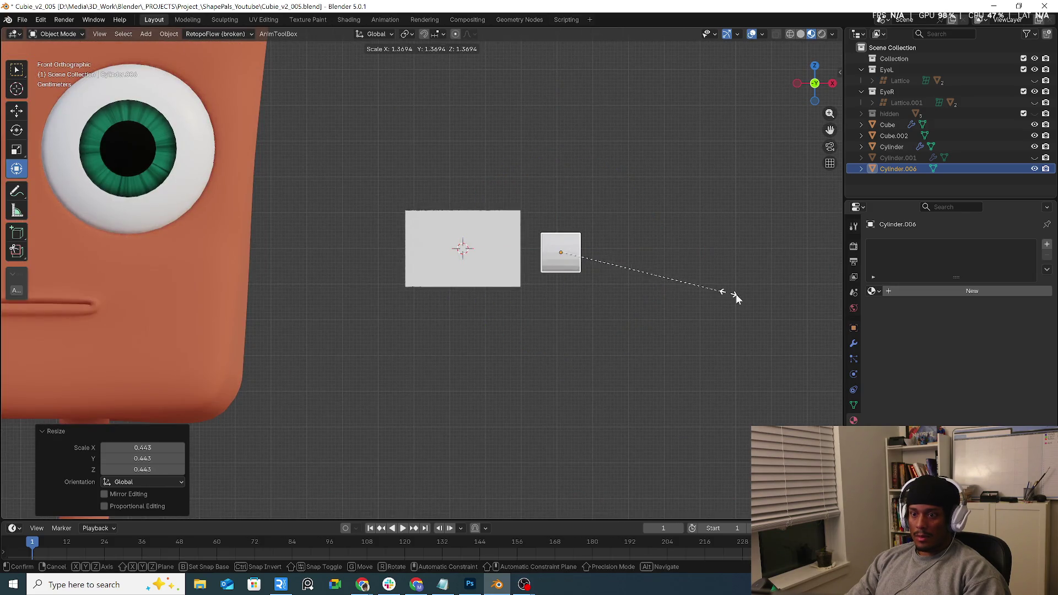
{"action": "left_click", "coordinate": [736, 293]}
{"action": "key", "text": "s"}
{"action": "key", "text": "x"}
{"action": "left_click", "coordinate": [1, 327]}
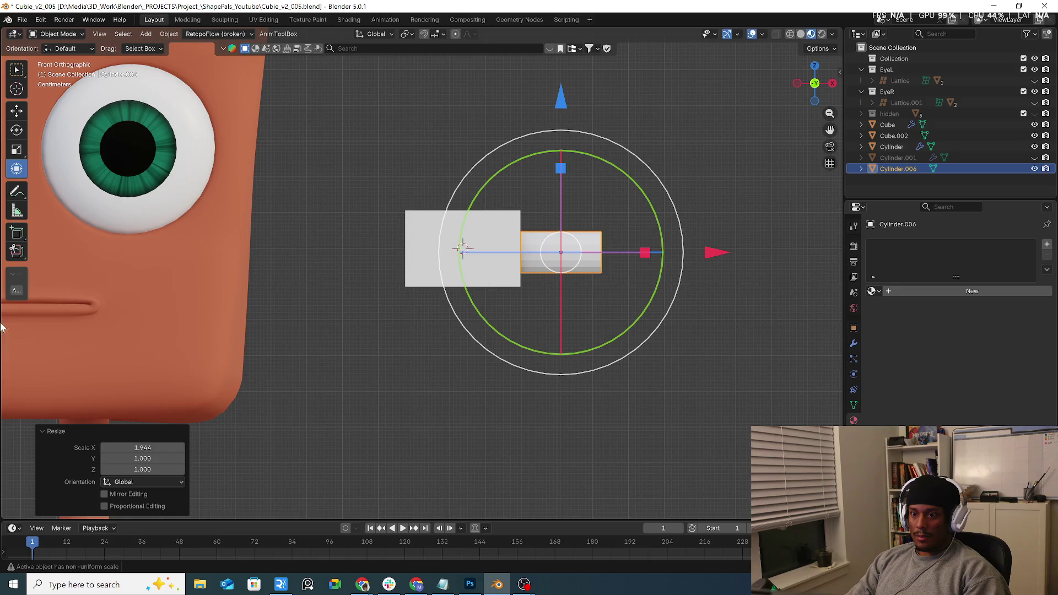
From the top view, slide the cylinder onto the box's centre line and inspect it.
{"action": "middle_click_drag", "start_coordinate": [492, 373], "coordinate": [534, 371]}
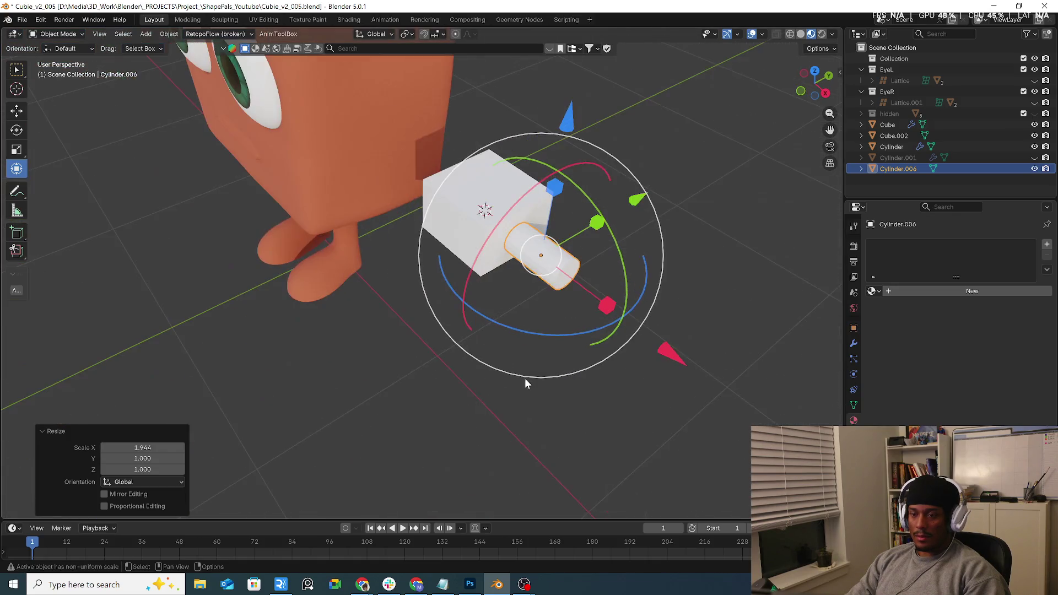
{"action": "key", "text": "KP_7"}
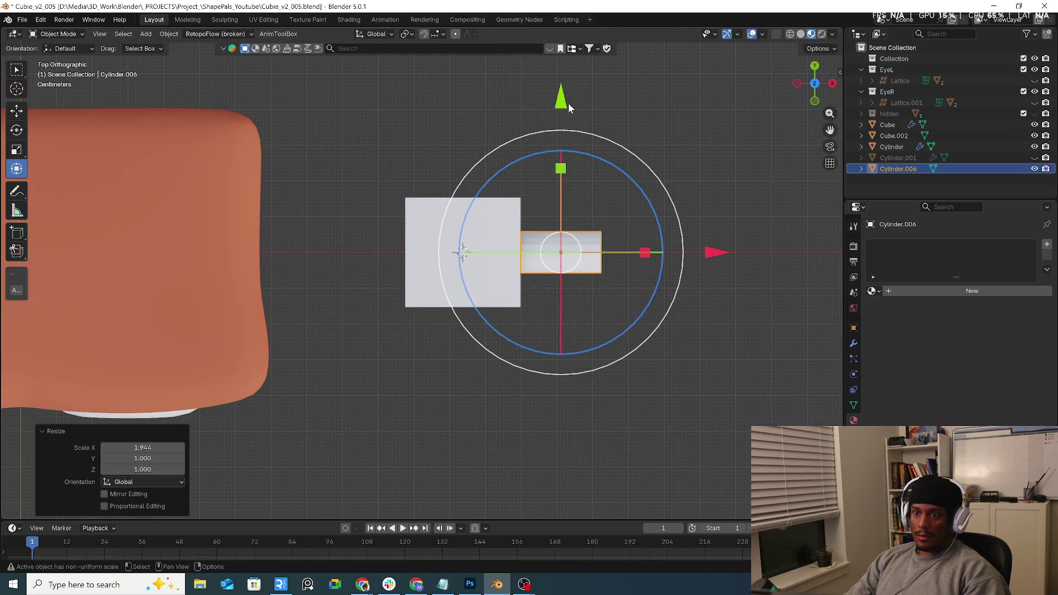
{"action": "left_click_drag", "start_coordinate": [561, 100], "coordinate": [561, 137]}
{"action": "mouse_move", "coordinate": [573, 265]}
{"action": "middle_mouse_down"}
{"action": "mouse_move", "coordinate": [586, 335]}
{"action": "mouse_move", "coordinate": [568, 313]}
{"action": "middle_mouse_up"}
{"action": "mouse_move", "coordinate": [600, 354]}
{"action": "middle_mouse_down"}
{"action": "mouse_move", "coordinate": [603, 298]}
{"action": "mouse_move", "coordinate": [617, 334]}
{"action": "mouse_move", "coordinate": [644, 302]}
{"action": "middle_mouse_up"}
In Edit Mode face select, select the cylinder's outer end cap.
{"action": "key", "text": "Tab"}
{"action": "scroll", "coordinate": [610, 321], "scroll_direction": "up", "scroll_amount": 3}
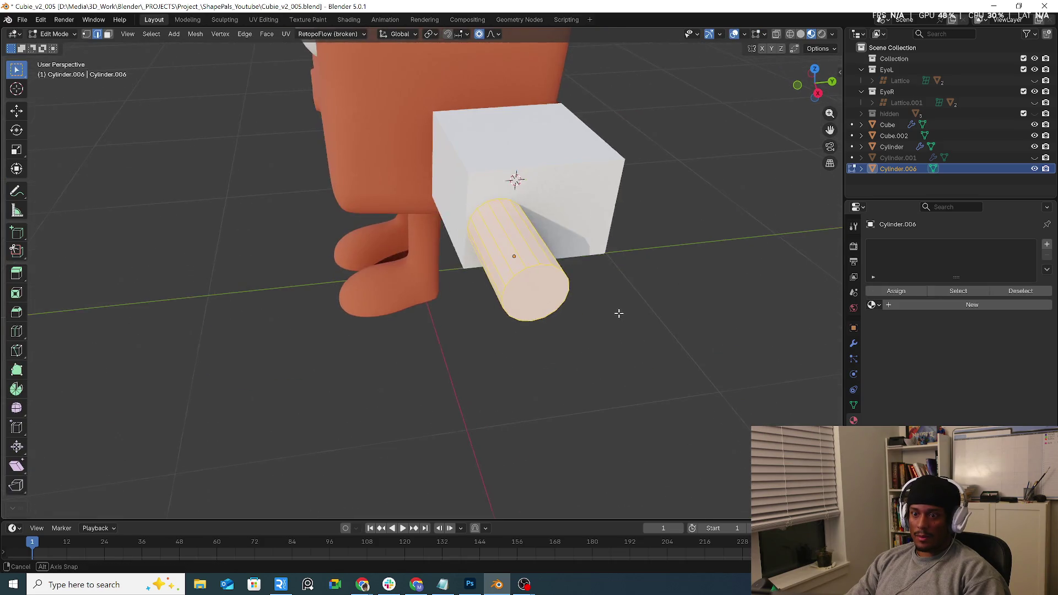
{"action": "scroll", "coordinate": [619, 312], "scroll_direction": "up", "scroll_amount": 4}
{"action": "mouse_move", "coordinate": [561, 292]}
{"action": "middle_mouse_down"}
{"action": "mouse_move", "coordinate": [532, 298]}
{"action": "mouse_move", "coordinate": [613, 315]}
{"action": "middle_mouse_up"}
{"action": "key", "text": "alt+a"}
{"action": "key", "text": "3"}
{"action": "left_click", "coordinate": [531, 300]}
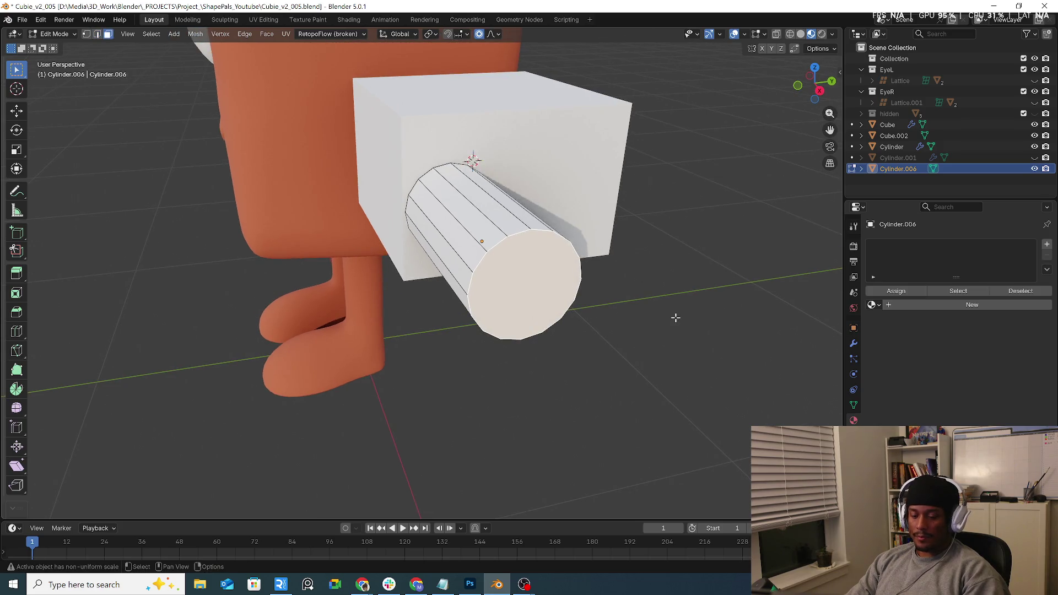
After abandoning several inset attempts, delete the end cap face to leave the cylinder open.
{"action": "key", "text": "i"}
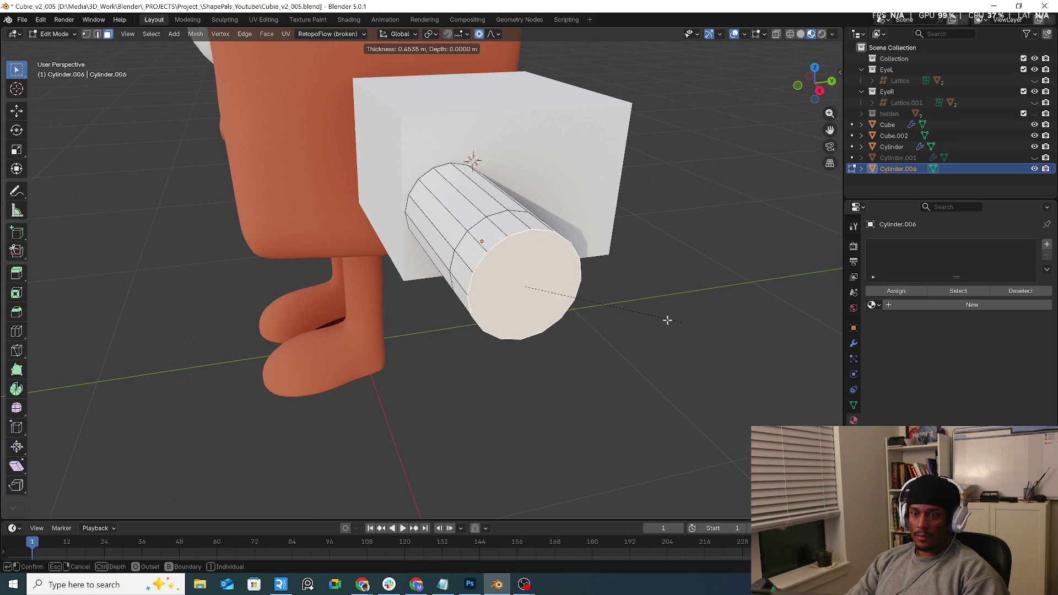
{"action": "key", "text": "Escape"}
{"action": "key", "text": "alt+a"}
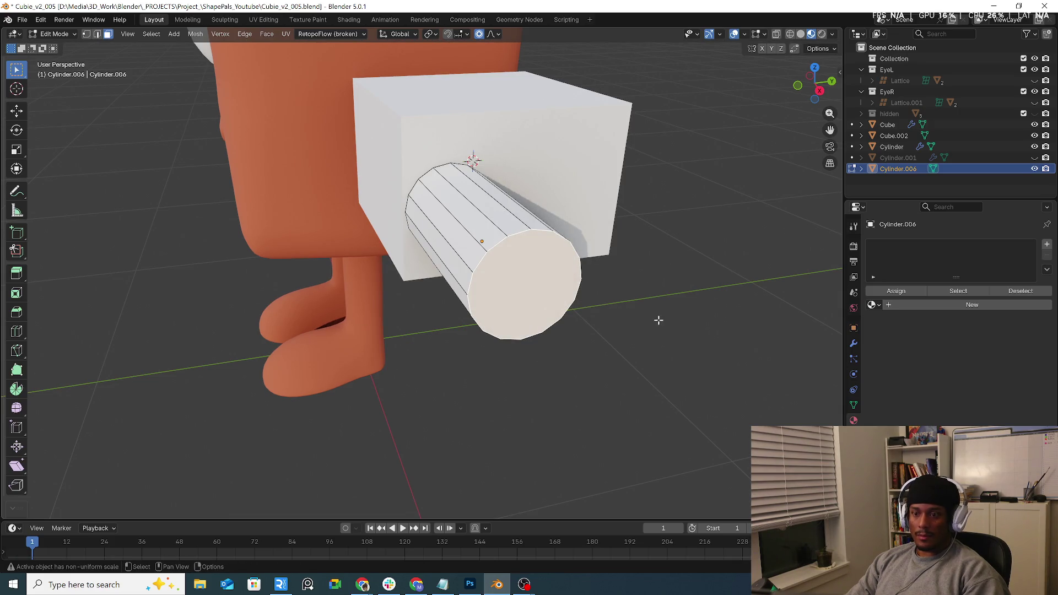
{"action": "key", "text": "i"}
{"action": "key", "text": "Escape"}
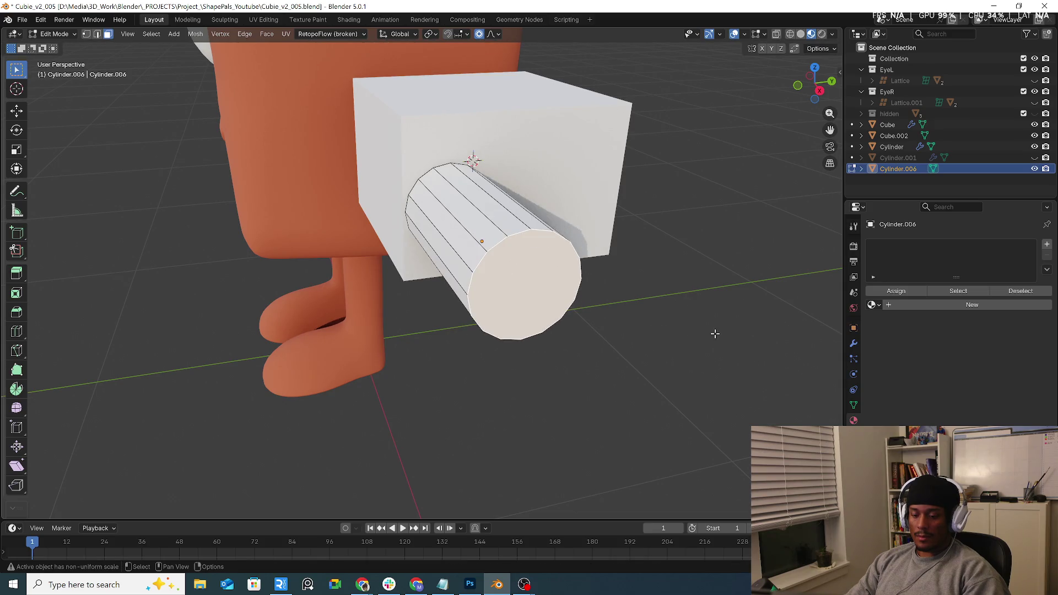
{"action": "key", "text": "i"}
{"action": "key", "text": "Escape"}
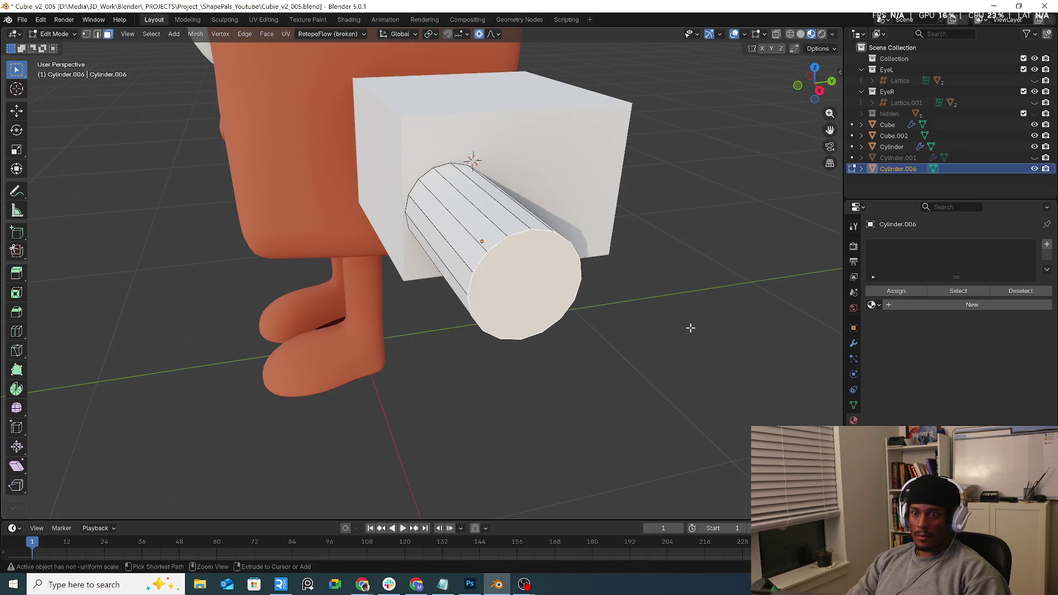
{"action": "key", "text": "x"}
{"action": "left_click", "coordinate": [538, 302]}
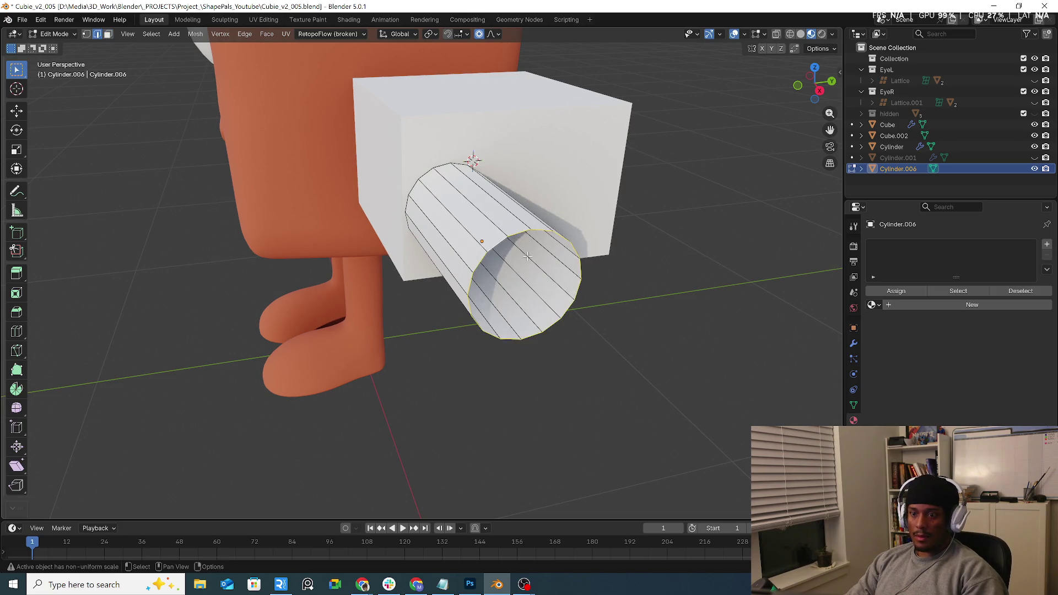
Extrude the open edge loop, scale it to 0.805 into a rim, and push it along X.
{"action": "key", "text": "e"}
{"action": "middle_click_drag", "start_coordinate": [612, 309], "coordinate": [628, 304]}
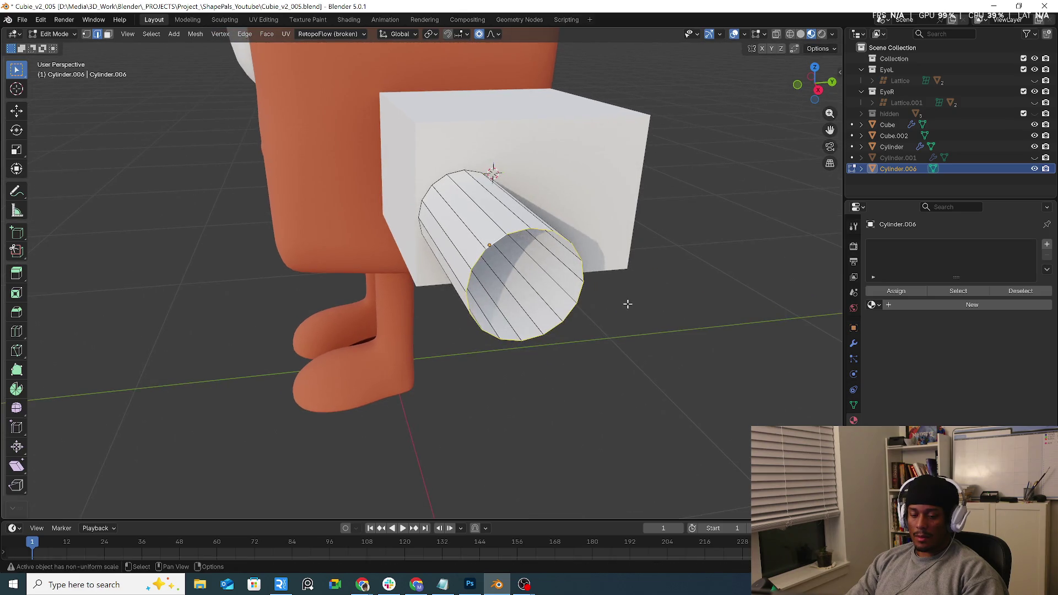
{"action": "key", "text": "s"}
{"action": "left_click", "coordinate": [607, 298]}
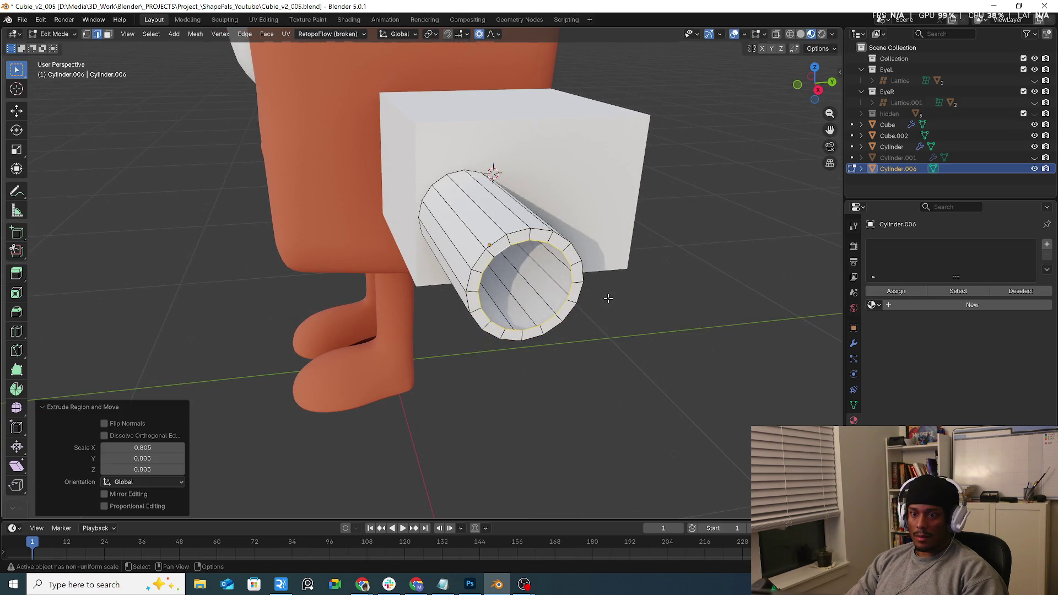
{"action": "key", "text": "g"}
{"action": "key", "text": "x"}
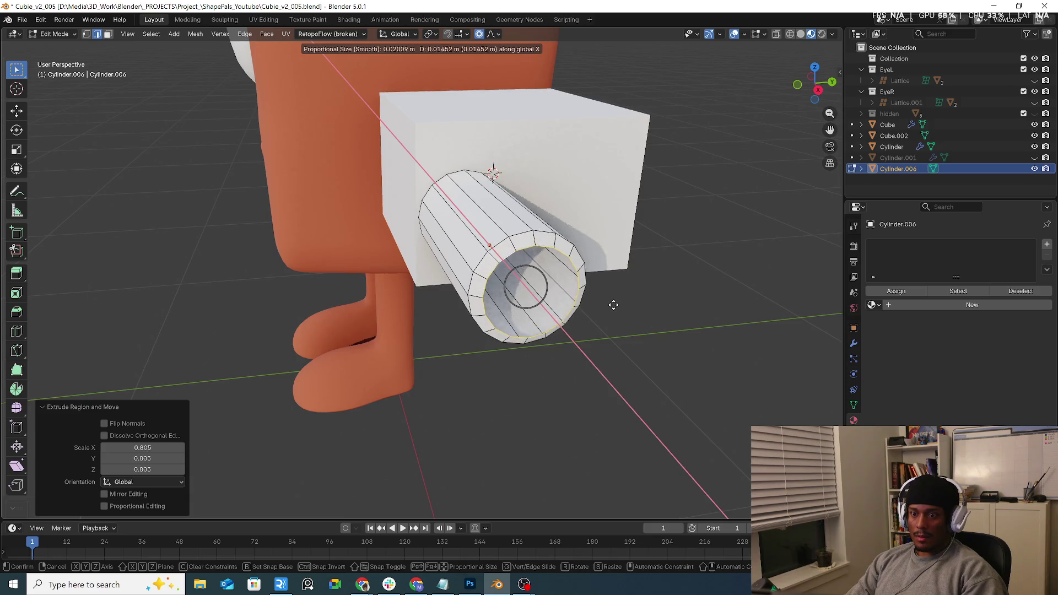
{"action": "left_click", "coordinate": [617, 313]}
{"action": "middle_click_drag", "start_coordinate": [617, 313], "coordinate": [609, 318]}
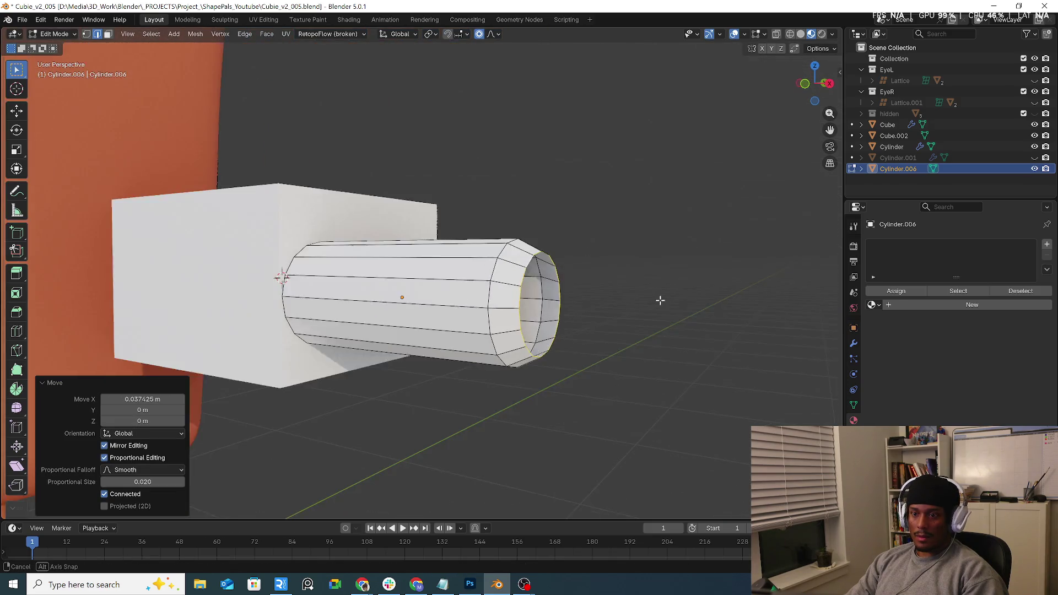
Grid Fill the open end, trying spans from 5 down to 1 and offsets up to 7.
{"action": "key", "text": "ctrl+f"}
{"action": "left_click", "coordinate": [608, 316]}
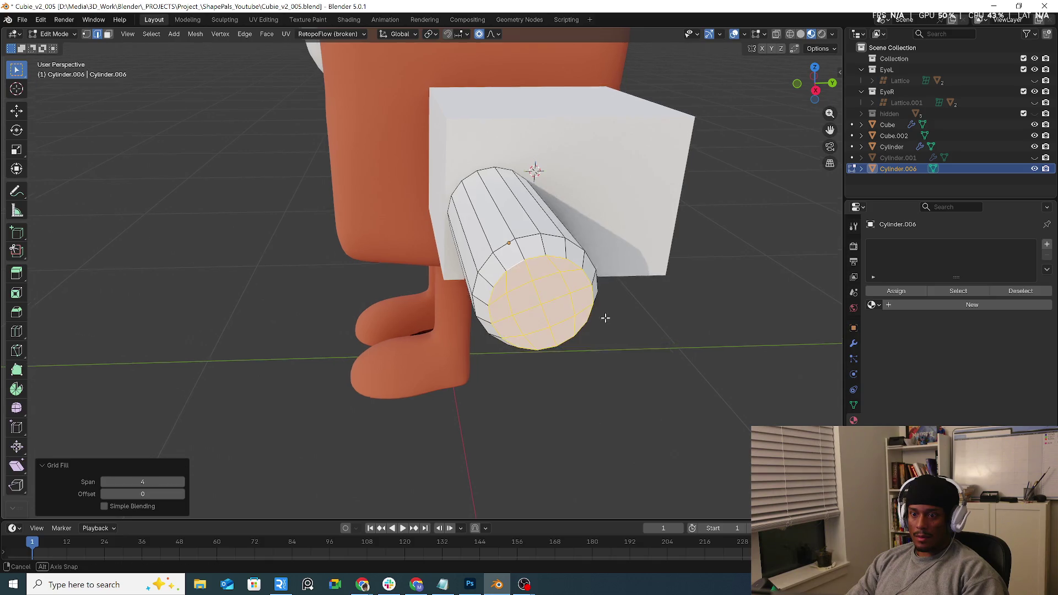
{"action": "middle_click_drag", "start_coordinate": [608, 317], "coordinate": [551, 331]}
{"action": "left_click", "coordinate": [182, 483]}
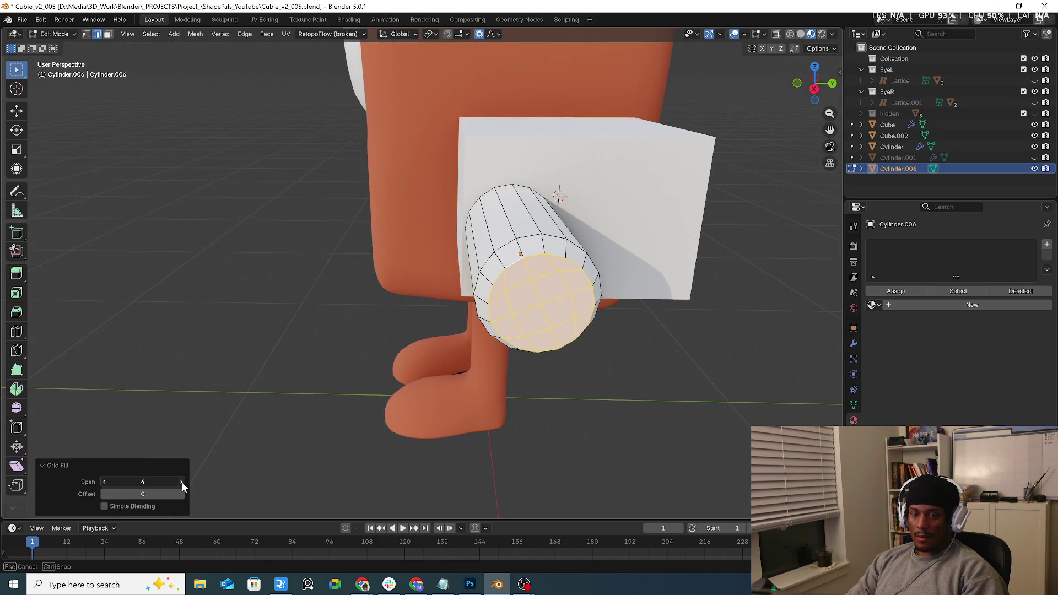
{"action": "left_click", "coordinate": [107, 482]}
{"action": "left_click", "coordinate": [107, 480]}
{"action": "left_click", "coordinate": [107, 480]}
{"action": "left_click", "coordinate": [107, 480]}
{"action": "left_click", "coordinate": [181, 494]}
{"action": "left_click", "coordinate": [182, 494]}
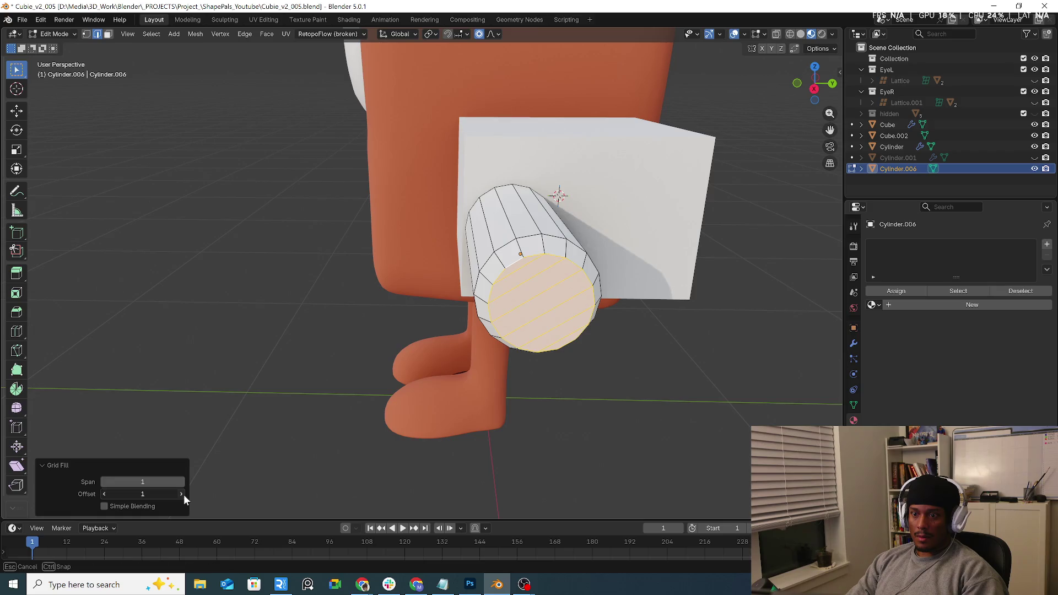
{"action": "left_click", "coordinate": [182, 493]}
{"action": "left_click", "coordinate": [182, 493]}
{"action": "left_click", "coordinate": [182, 493]}
{"action": "left_click", "coordinate": [182, 494]}
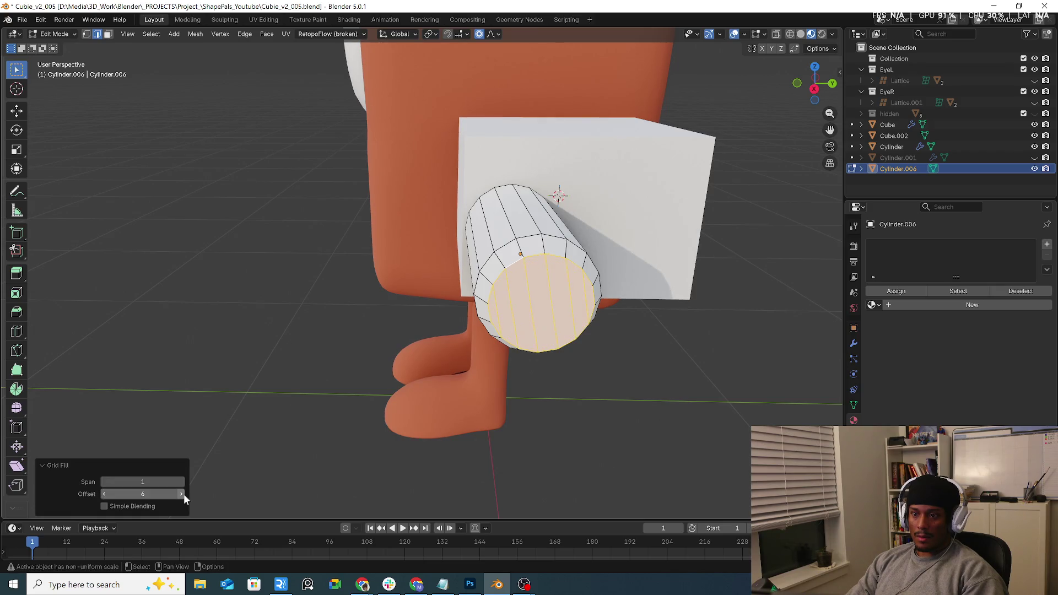
{"action": "left_click", "coordinate": [182, 494]}
{"action": "left_click_drag", "start_coordinate": [105, 493], "coordinate": [77, 493]}
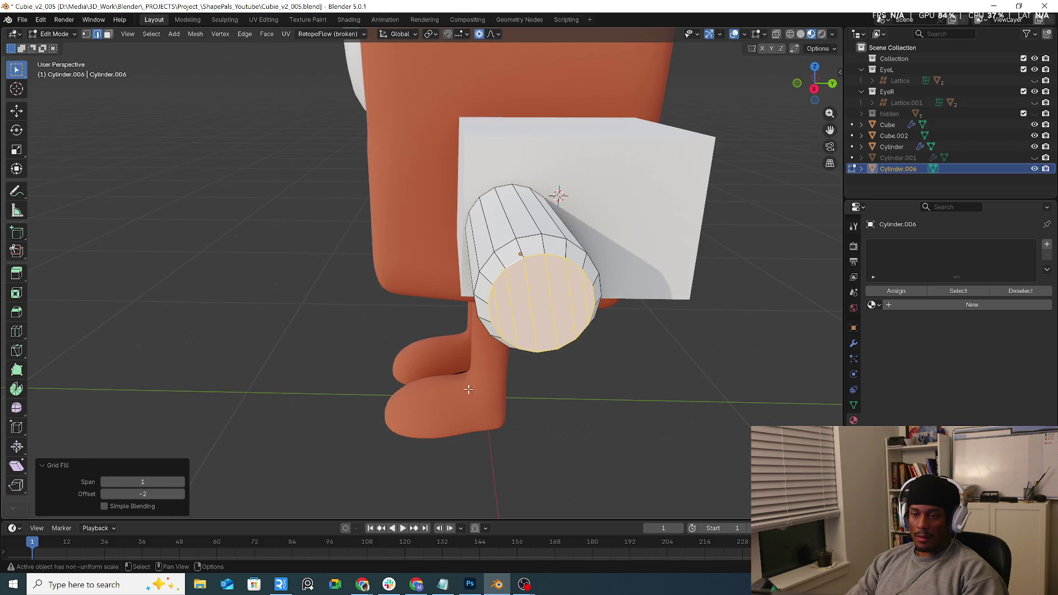
Settle the Grid Fill cap on span 2 and offset -2, checking it from side and front.
{"action": "mouse_move", "coordinate": [469, 389]}
{"action": "middle_mouse_down"}
{"action": "mouse_move", "coordinate": [438, 362]}
{"action": "mouse_move", "coordinate": [480, 395]}
{"action": "middle_mouse_up"}
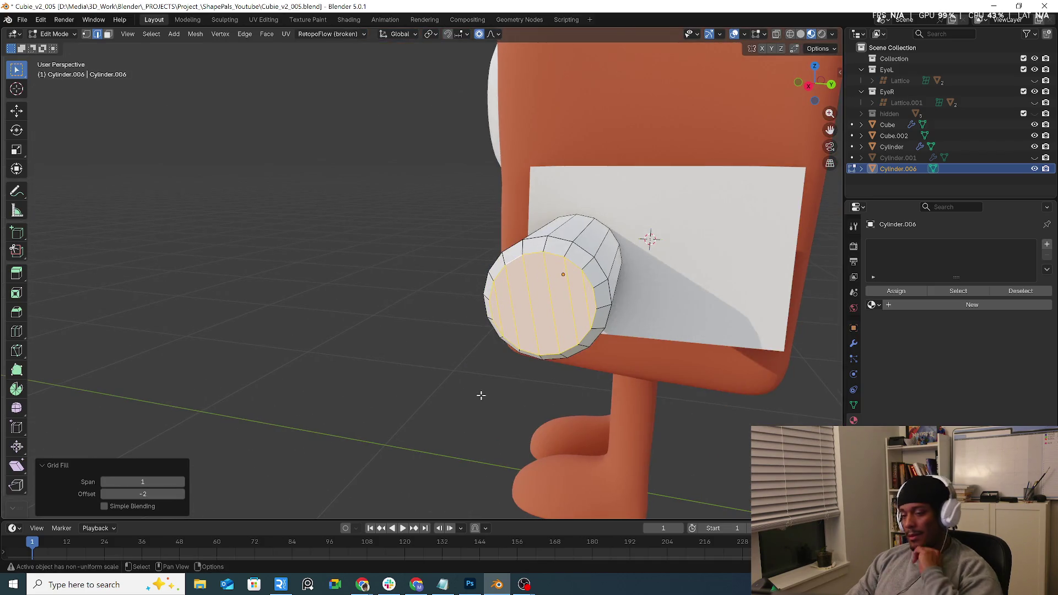
{"action": "left_click", "coordinate": [182, 494]}
{"action": "mouse_move", "coordinate": [217, 489]}
{"action": "middle_mouse_down"}
{"action": "mouse_move", "coordinate": [715, 330]}
{"action": "mouse_move", "coordinate": [598, 343]}
{"action": "middle_mouse_up"}
{"action": "left_click", "coordinate": [181, 483]}
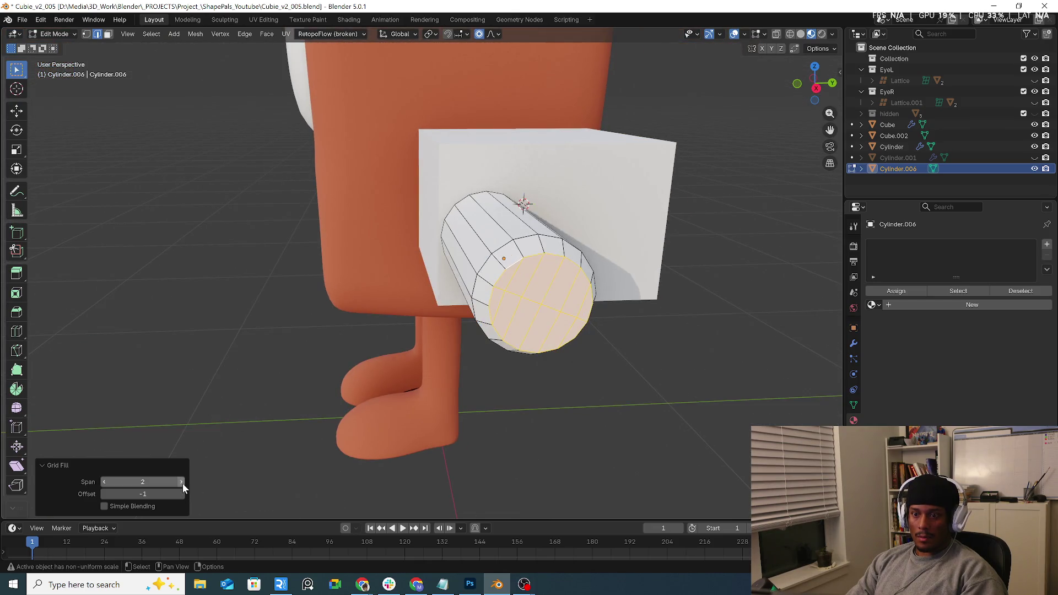
{"action": "left_click", "coordinate": [107, 494]}
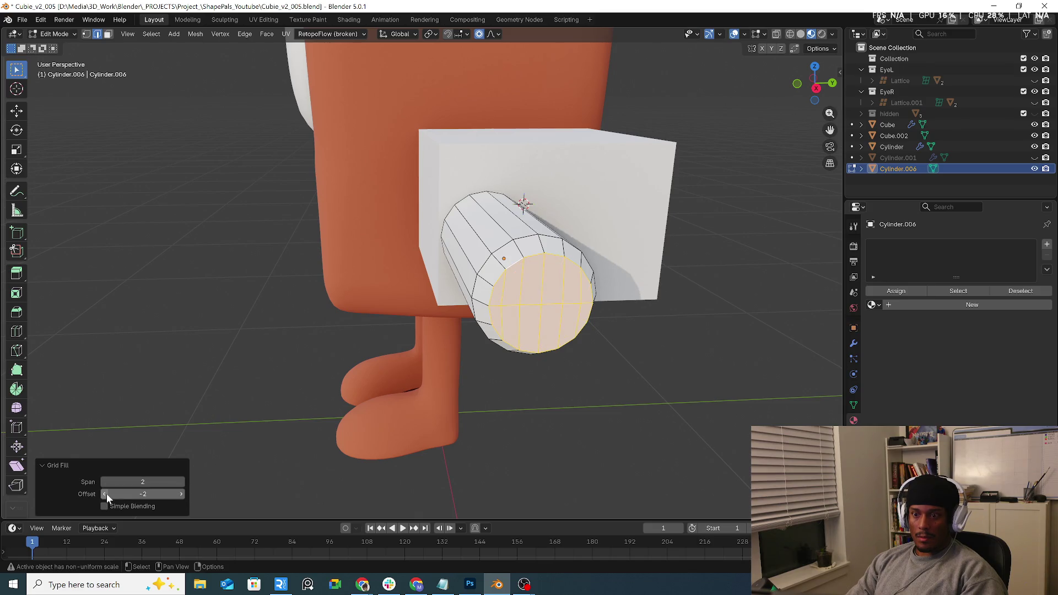
{"action": "middle_click_drag", "start_coordinate": [257, 473], "coordinate": [620, 374]}
{"action": "key", "text": "i"}
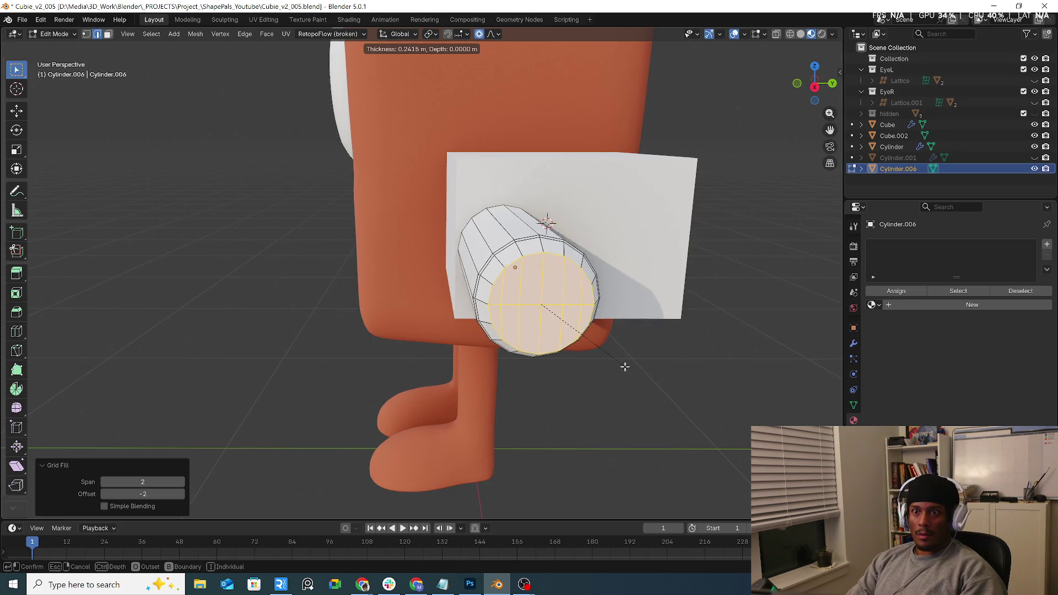
Undo the old cap, disable proportional editing, and re-cap the end with a face and Grid Fill.
{"action": "key", "text": "Escape"}
{"action": "key", "text": "ctrl+z"}
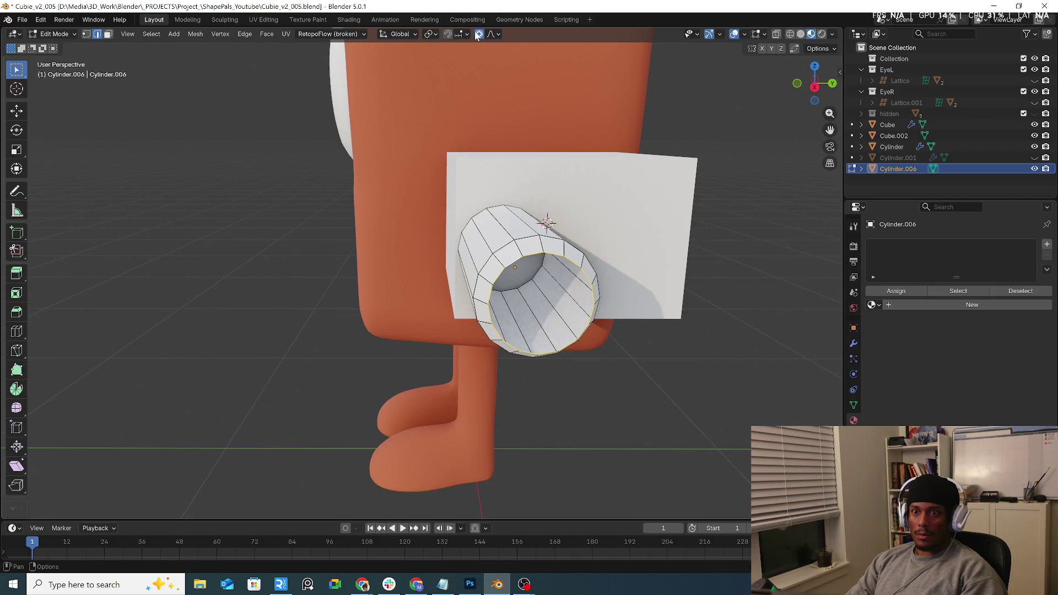
{"action": "key", "text": "o"}
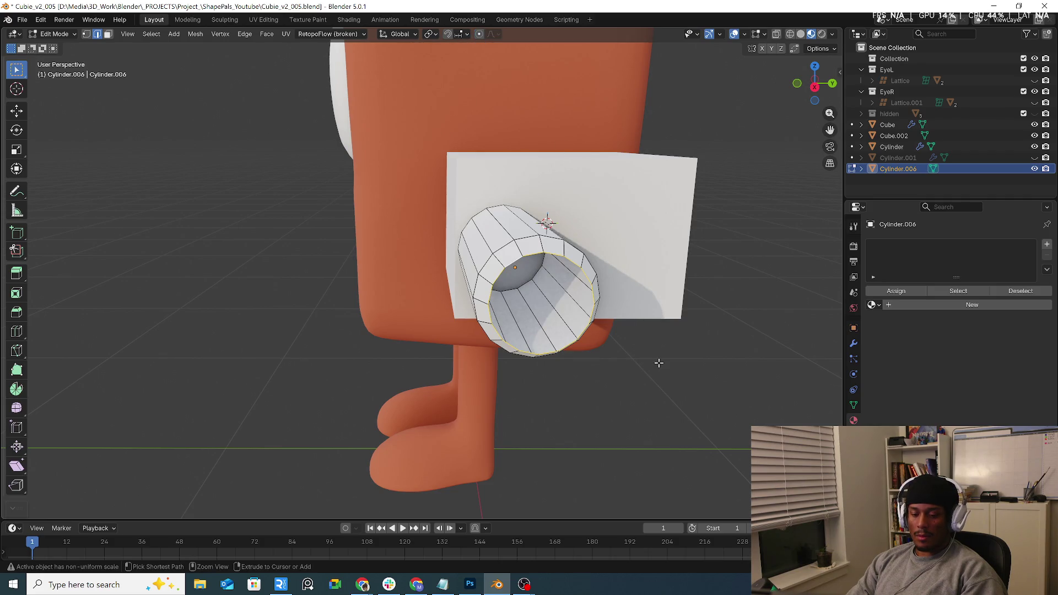
{"action": "key", "text": "f"}
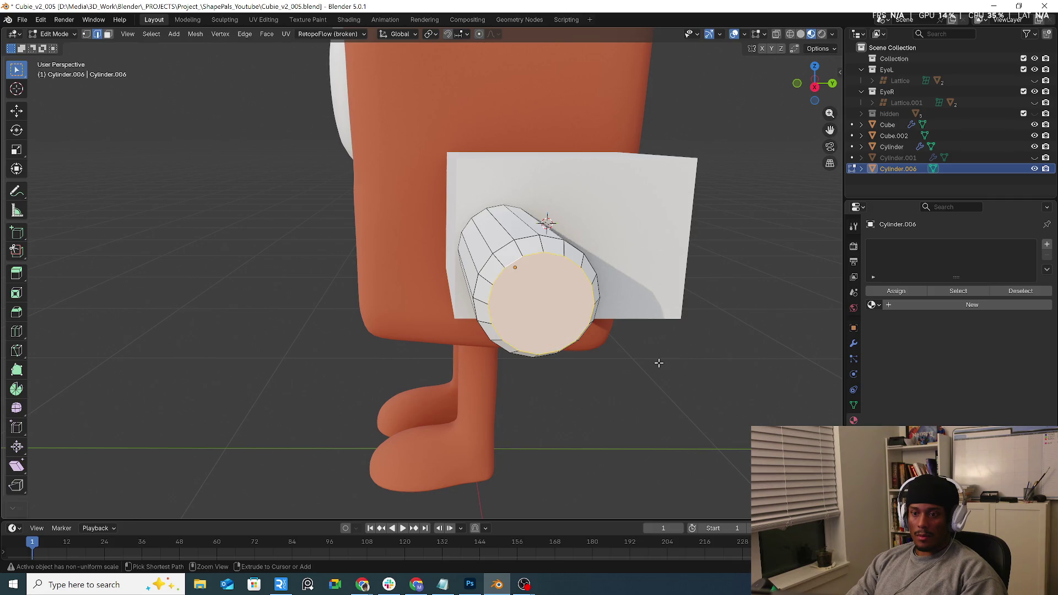
{"action": "right_click", "coordinate": [659, 362]}
{"action": "left_click", "coordinate": [659, 362]}
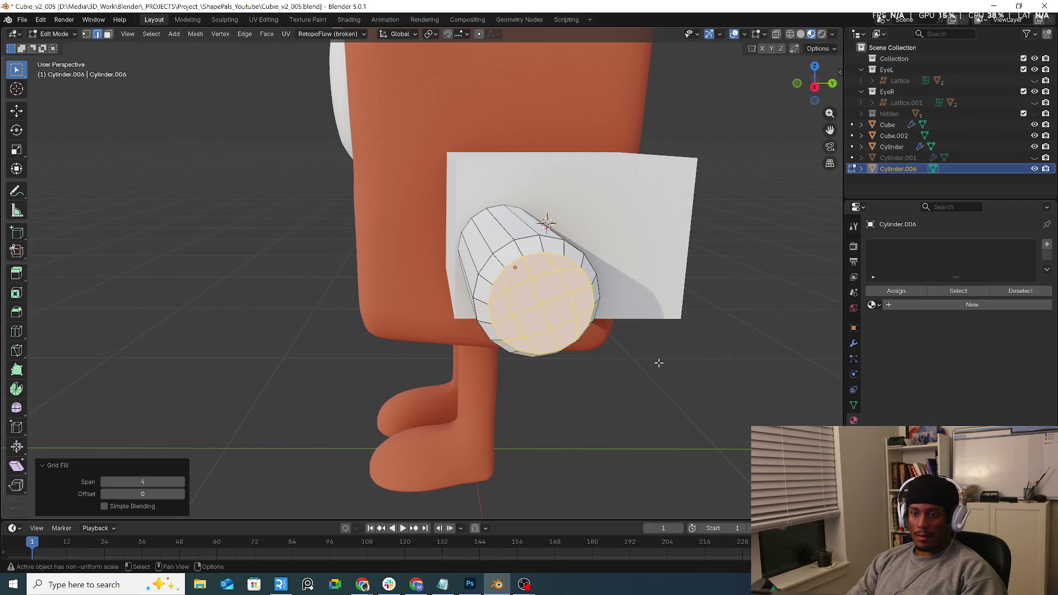
{"action": "key", "text": "ctrl+z"}
{"action": "key", "text": "ctrl+z"}
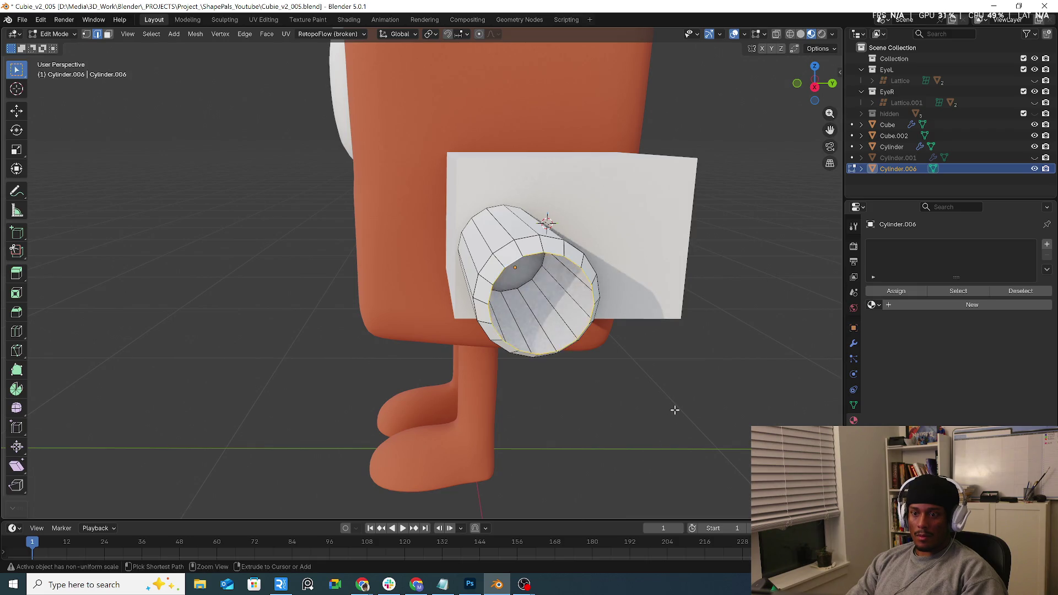
Redo the undone Grid Fill through the Edit menu to restore the quad cap.
{"action": "left_click", "coordinate": [43, 20]}
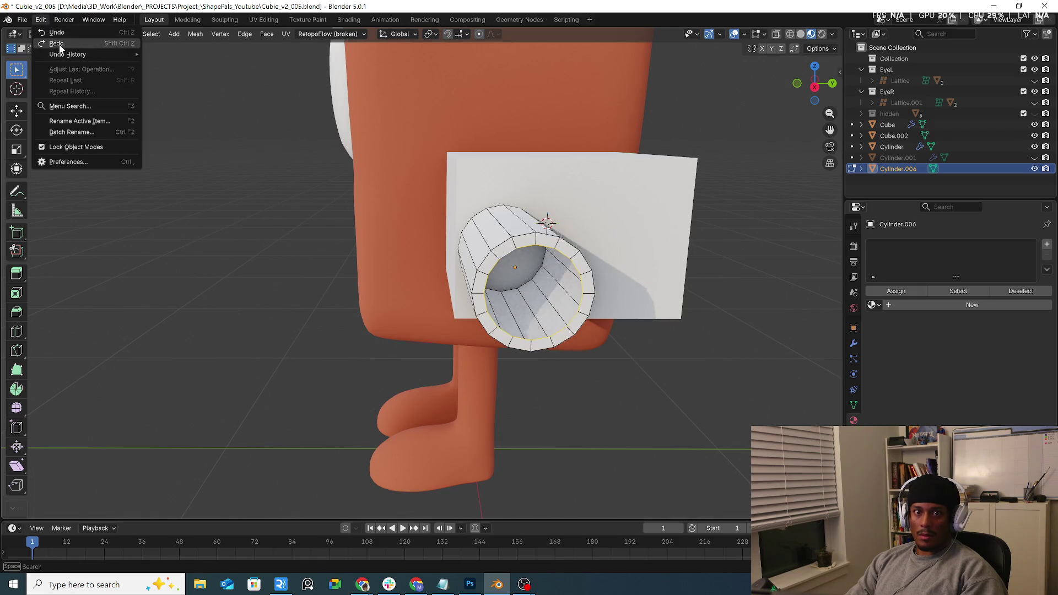
{"action": "left_click", "coordinate": [58, 43]}
{"action": "left_click", "coordinate": [41, 20]}
{"action": "left_click", "coordinate": [56, 43]}
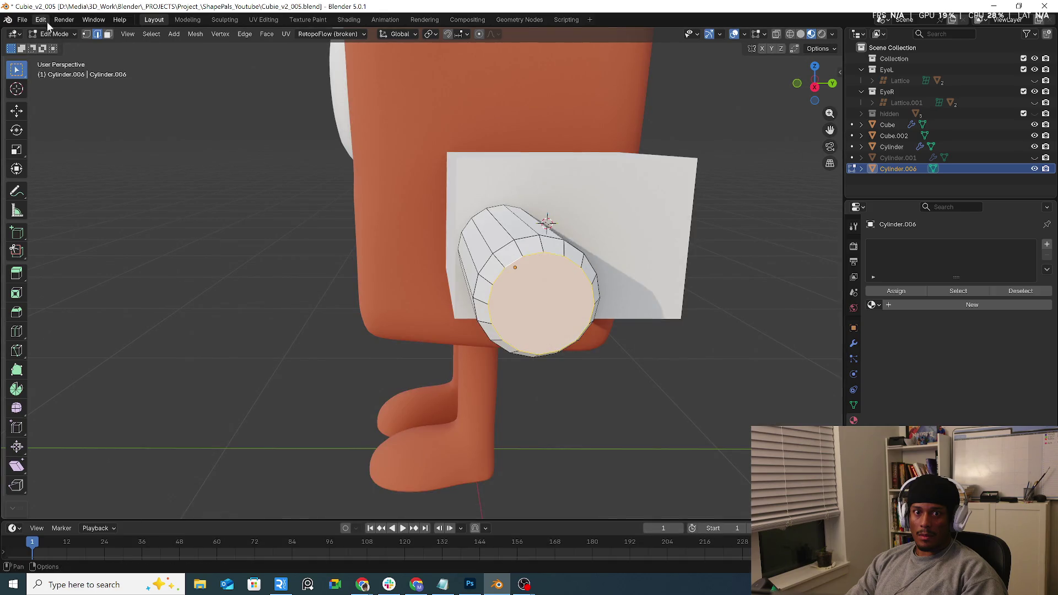
{"action": "left_click", "coordinate": [47, 21]}
{"action": "left_click", "coordinate": [60, 43]}
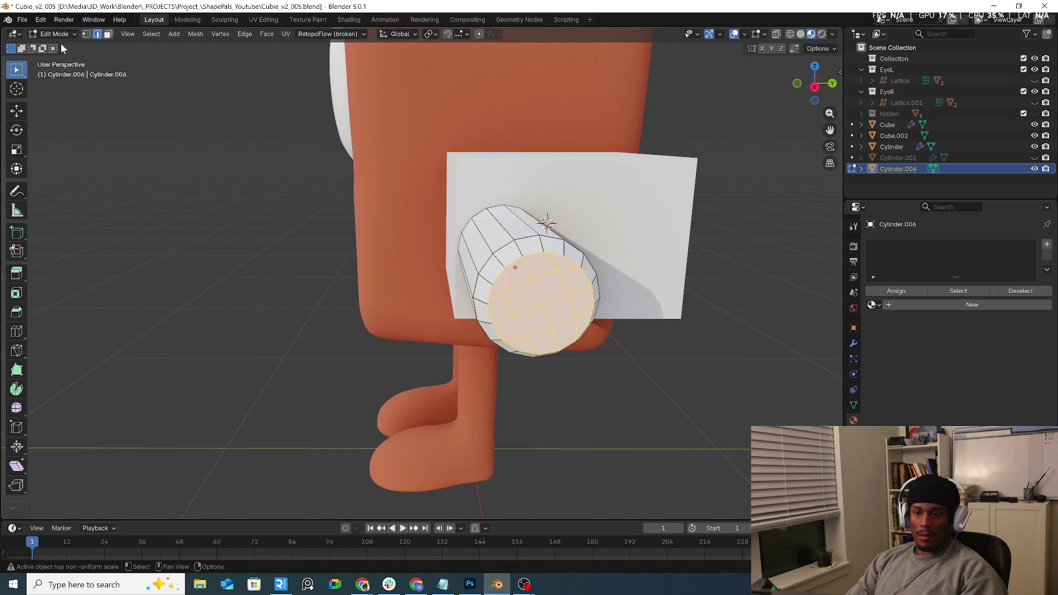
{"action": "left_click", "coordinate": [42, 22]}
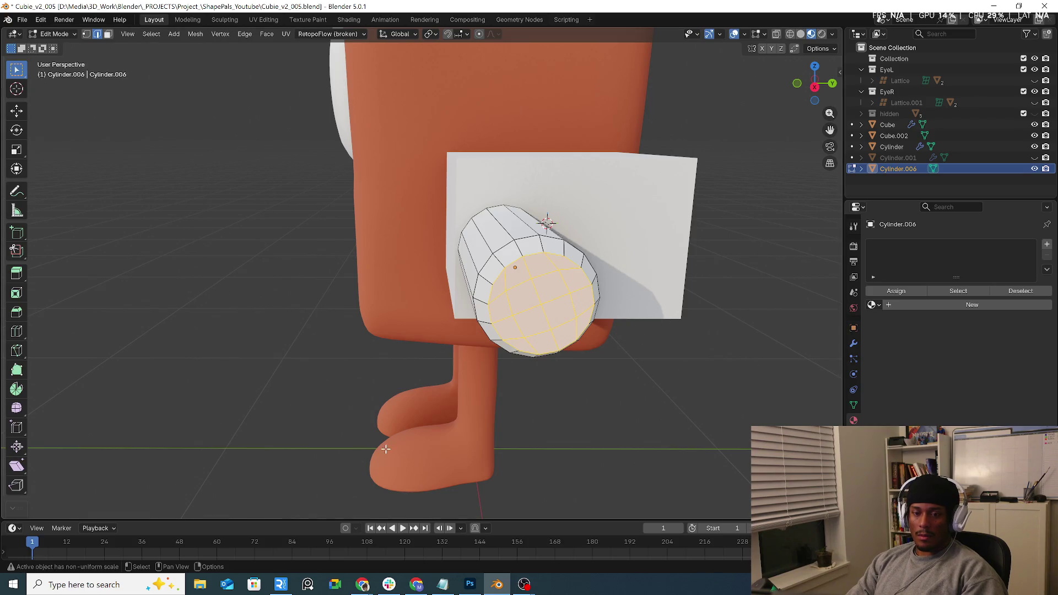
Apply Grid Fill to the cylinder's cap from the Face menu with span 2 and offset 2.
{"action": "key", "text": "ctrl+f"}
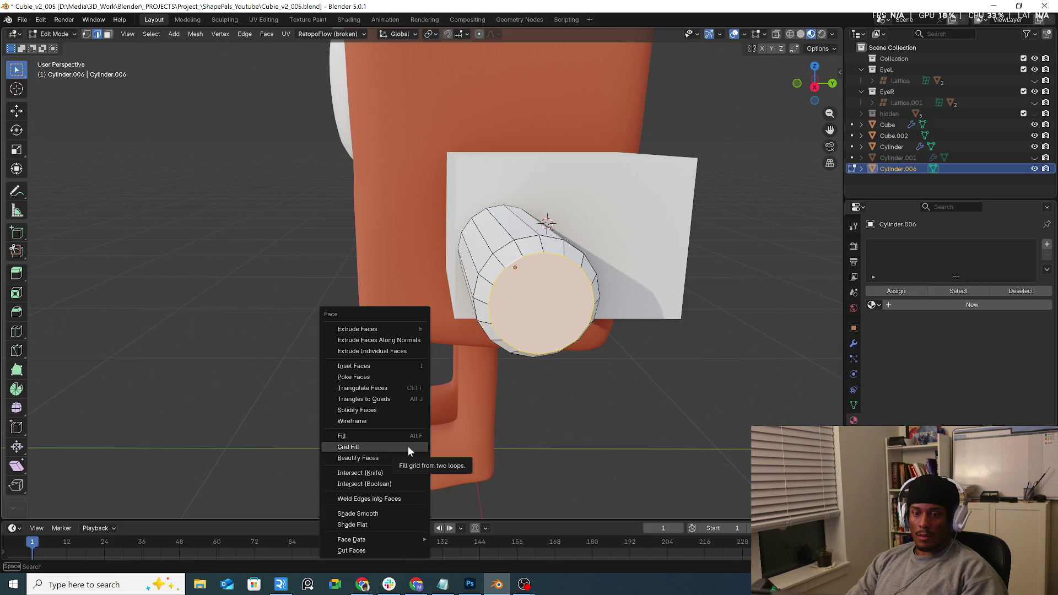
{"action": "left_click", "coordinate": [407, 445]}
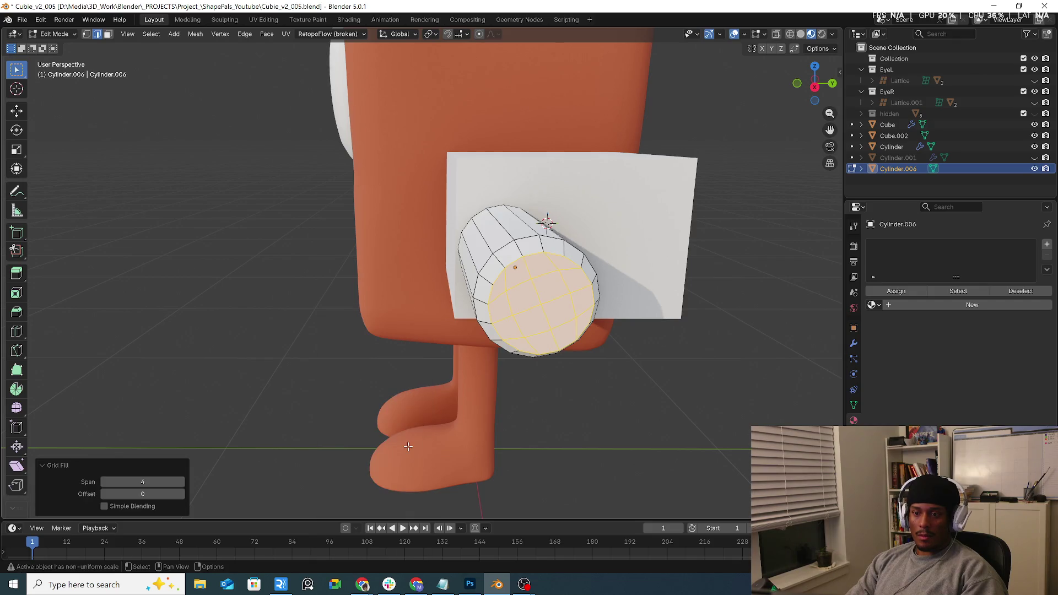
{"action": "left_click", "coordinate": [182, 494]}
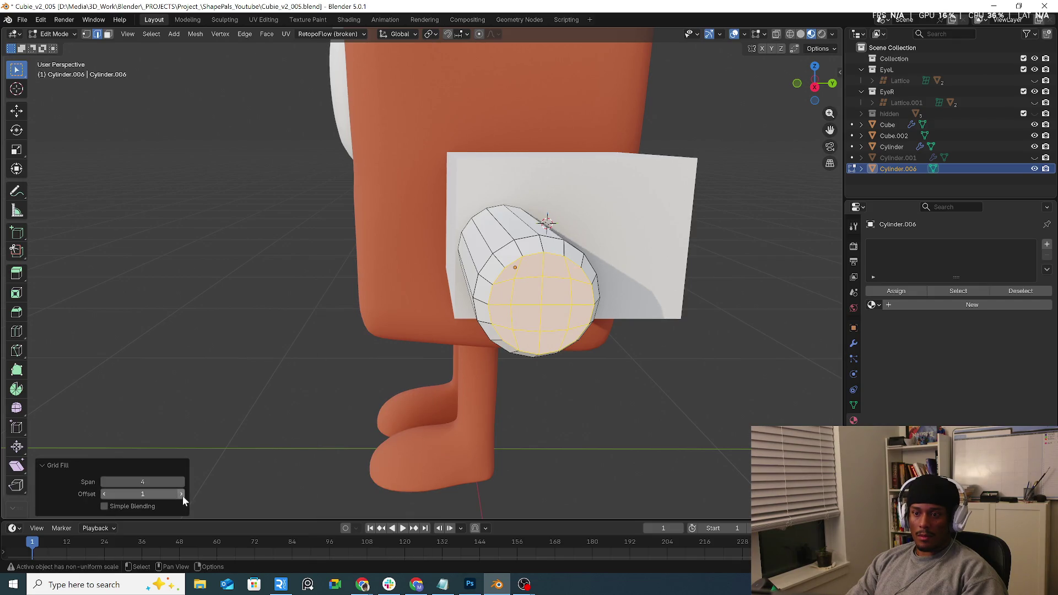
{"action": "left_click", "coordinate": [105, 482]}
{"action": "left_click", "coordinate": [104, 482]}
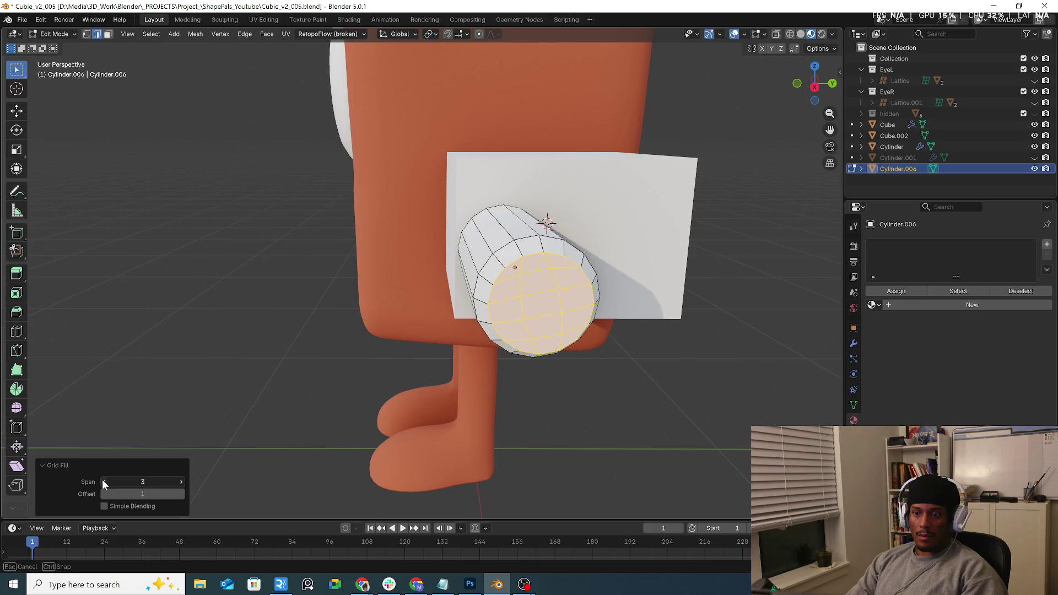
{"action": "left_click", "coordinate": [181, 492]}
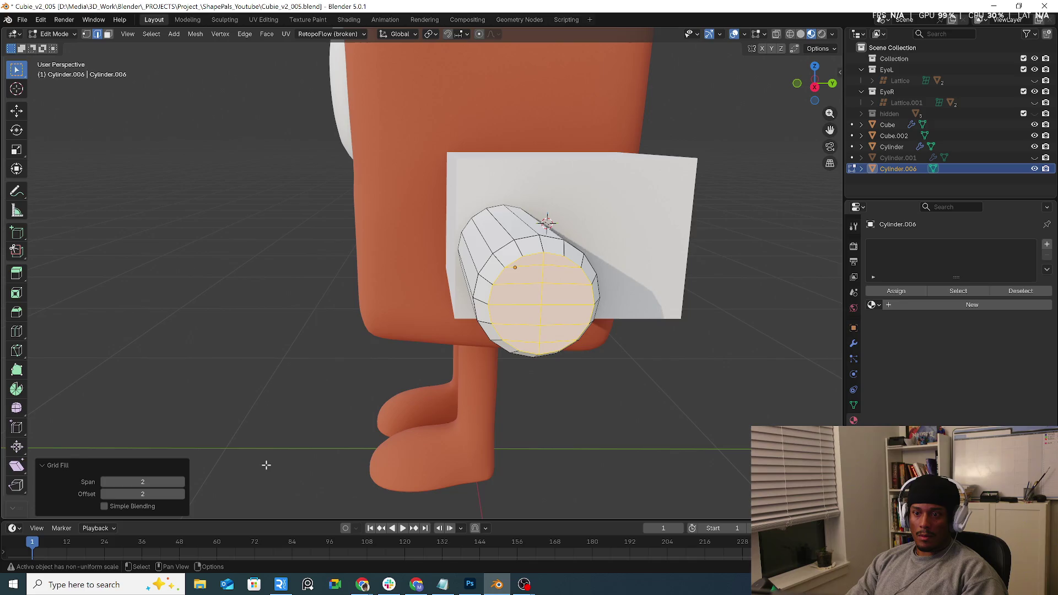
{"action": "left_click", "coordinate": [182, 481]}
{"action": "left_click", "coordinate": [107, 481]}
{"action": "key", "text": "i"}
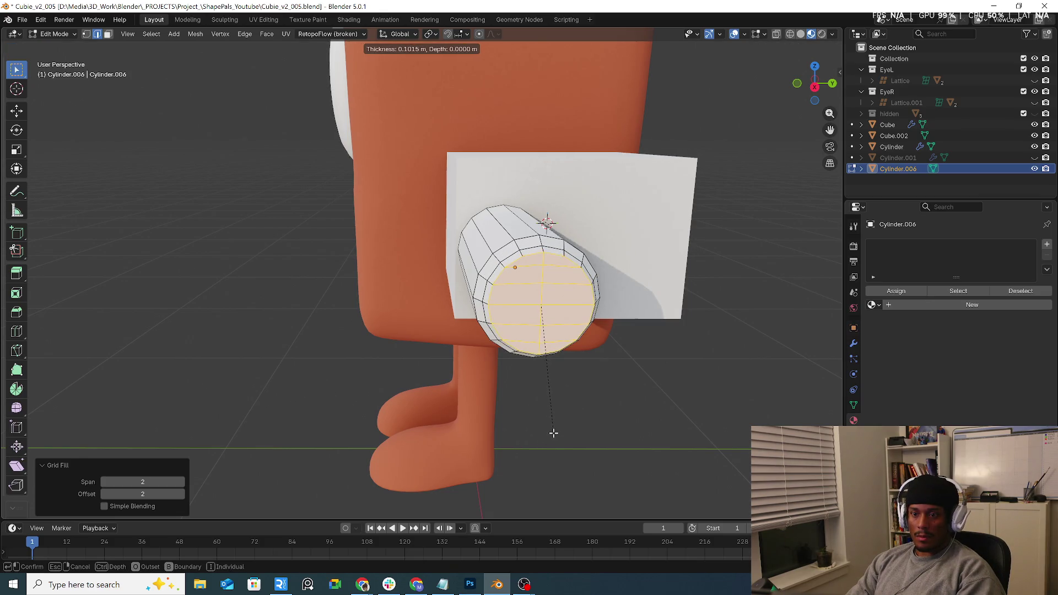
{"action": "left_click", "coordinate": [554, 433]}
{"action": "key", "text": "s"}
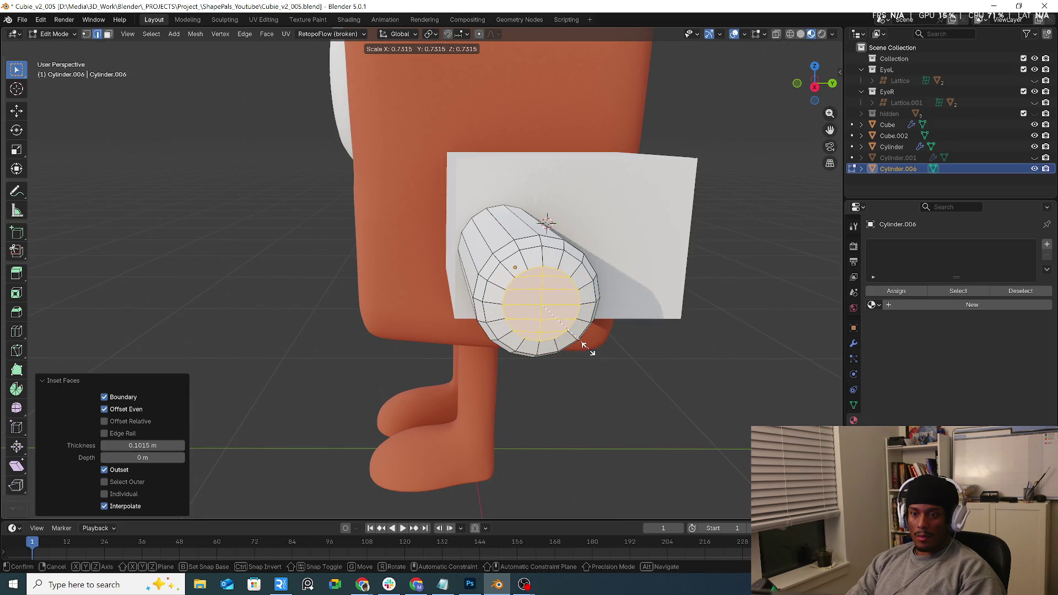
{"action": "right_click", "coordinate": [599, 355]}
{"action": "middle_click_drag", "start_coordinate": [573, 319], "coordinate": [530, 270]}
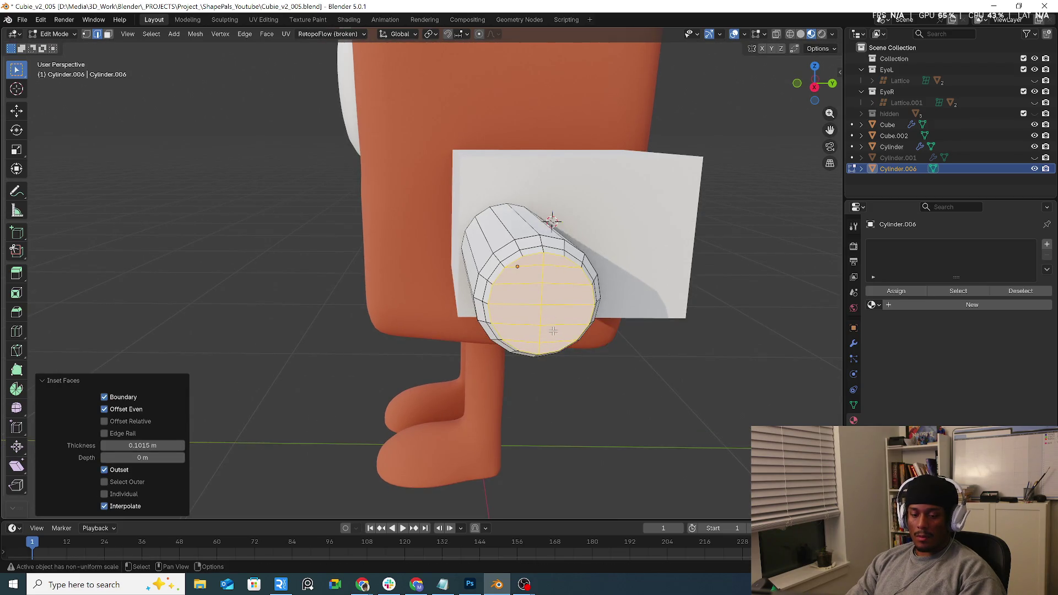
{"action": "key", "text": "ctrl+z"}
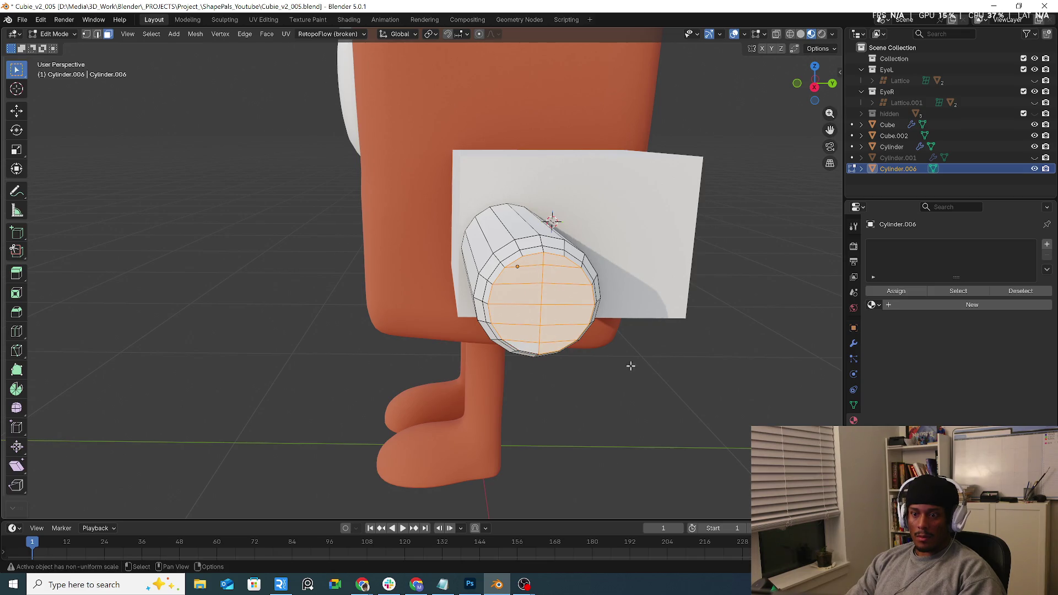
{"action": "key", "text": "i"}
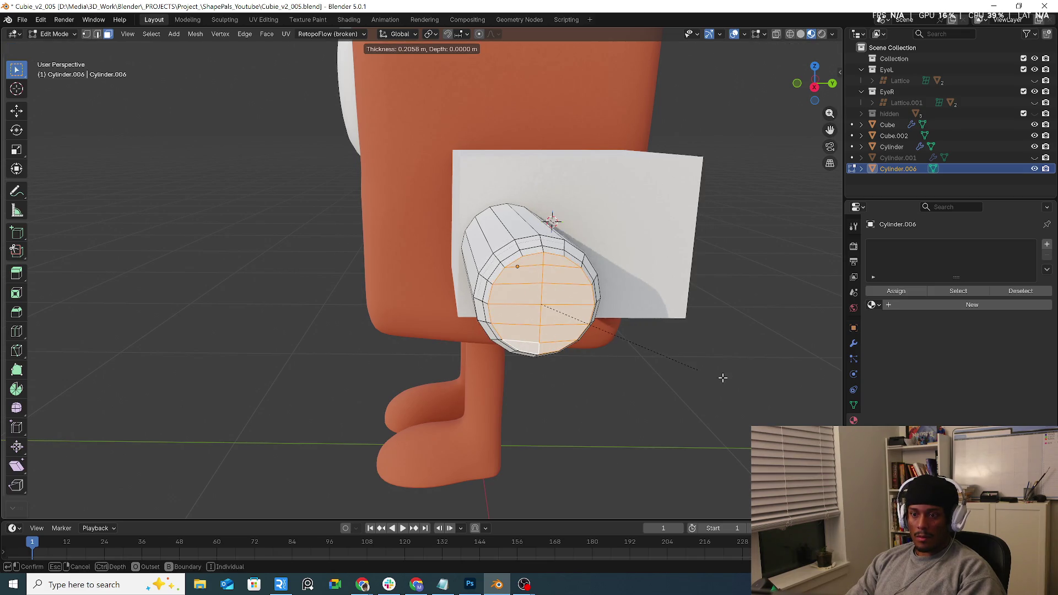
{"action": "right_click", "coordinate": [716, 409]}
{"action": "middle_click_drag", "start_coordinate": [683, 407], "coordinate": [760, 386]}
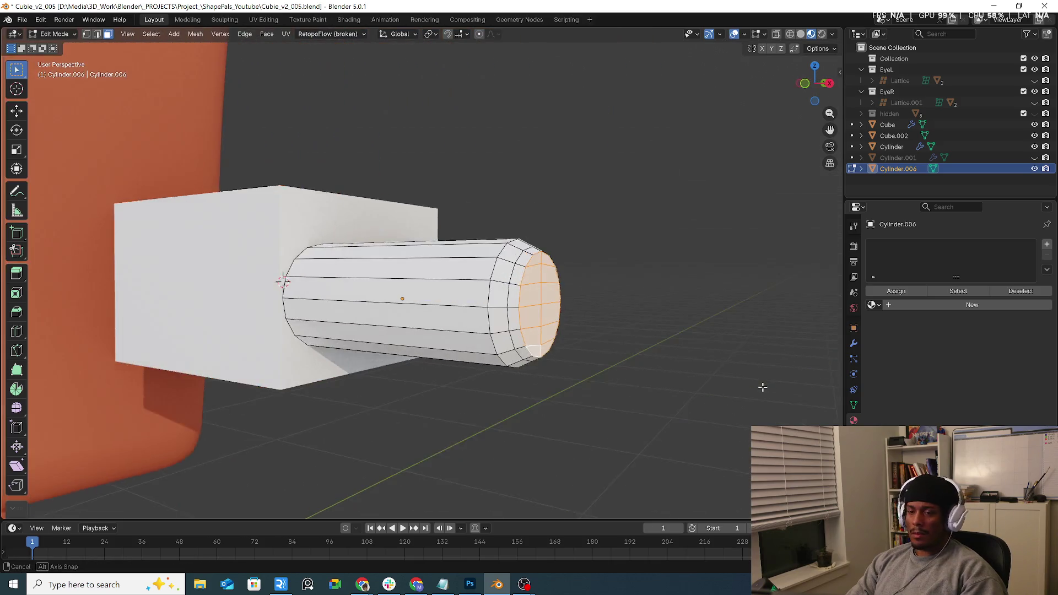
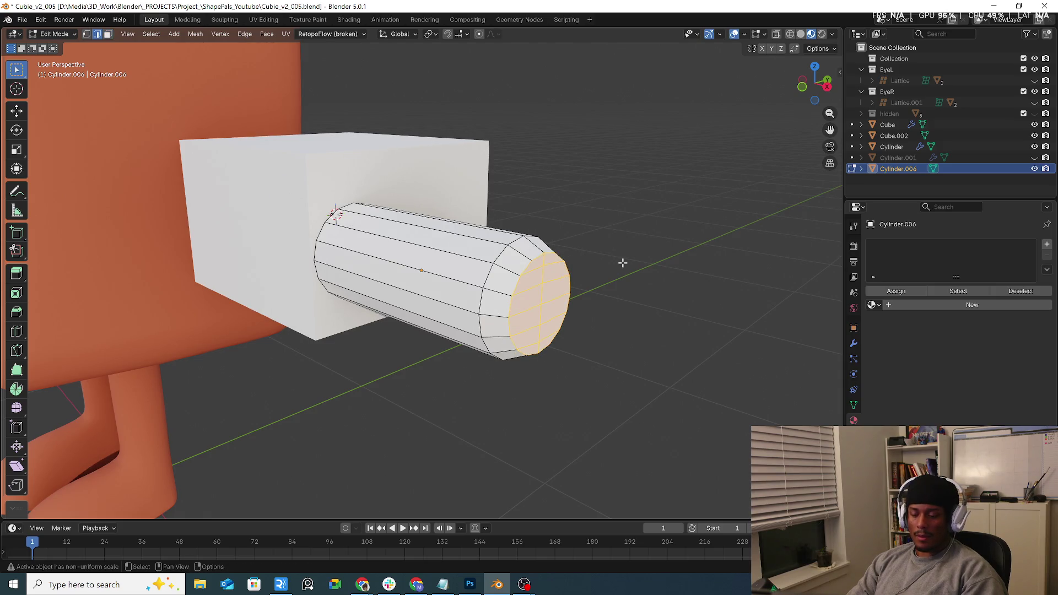
Delete the end cap, then extrude and scale the edge ring inward and nudge it along X.
{"action": "key", "text": "x"}
{"action": "left_click", "coordinate": [622, 260]}
{"action": "middle_click_drag", "start_coordinate": [622, 260], "coordinate": [514, 260]}
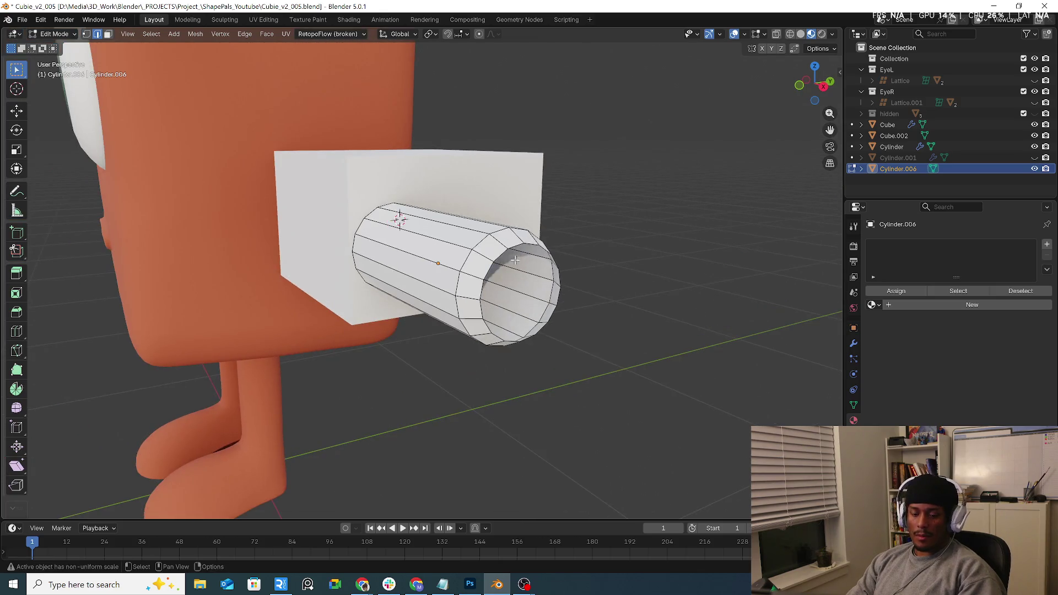
{"action": "mouse_move", "coordinate": [665, 268]}
{"action": "middle_mouse_down"}
{"action": "mouse_move", "coordinate": [642, 264]}
{"action": "mouse_move", "coordinate": [639, 286]}
{"action": "mouse_move", "coordinate": [260, 418]}
{"action": "middle_mouse_up"}
{"action": "key", "text": "e"}
{"action": "key", "text": "s"}
{"action": "left_click", "coordinate": [607, 276]}
{"action": "key", "text": "g"}
{"action": "key", "text": "x"}
{"action": "left_click", "coordinate": [653, 281]}
Grid Fill the opening and adjust it to Span 4 and Offset 3.
{"action": "key", "text": "ctrl+f"}
{"action": "left_click", "coordinate": [639, 286]}
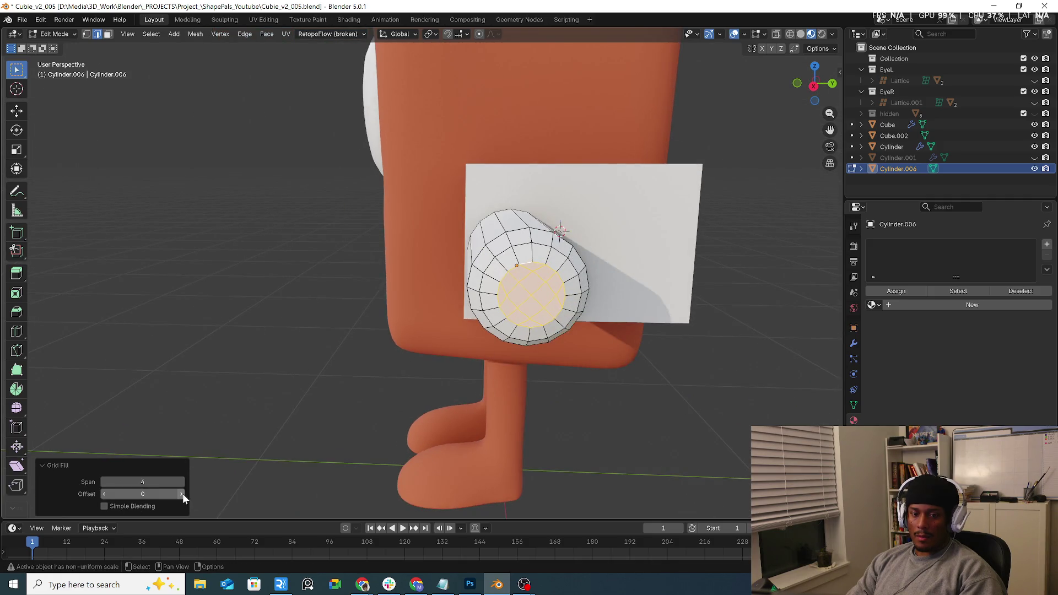
{"action": "left_click", "coordinate": [183, 494]}
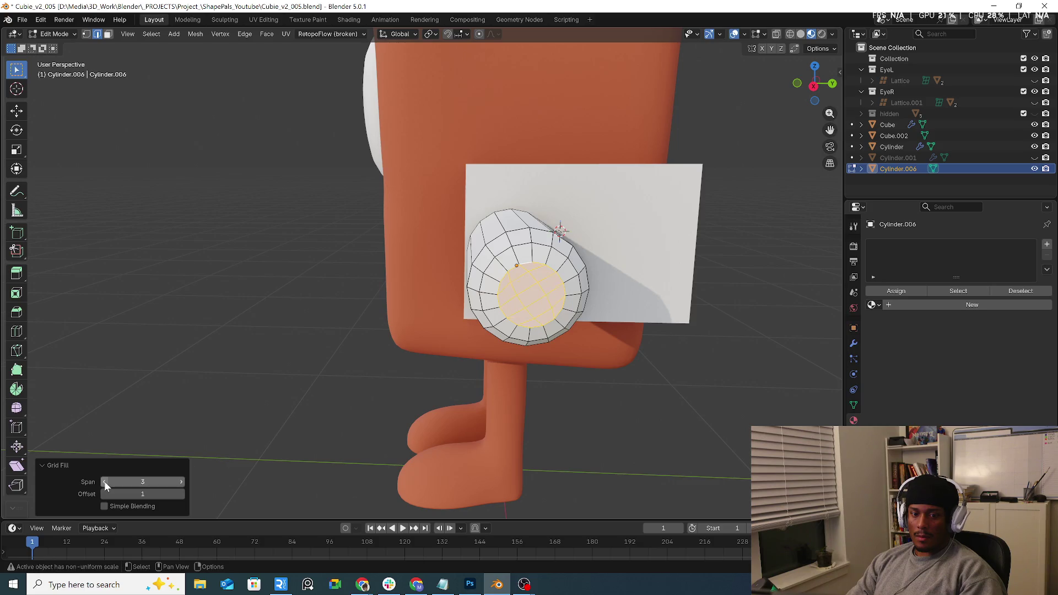
{"action": "left_click", "coordinate": [104, 481]}
{"action": "left_click", "coordinate": [181, 494]}
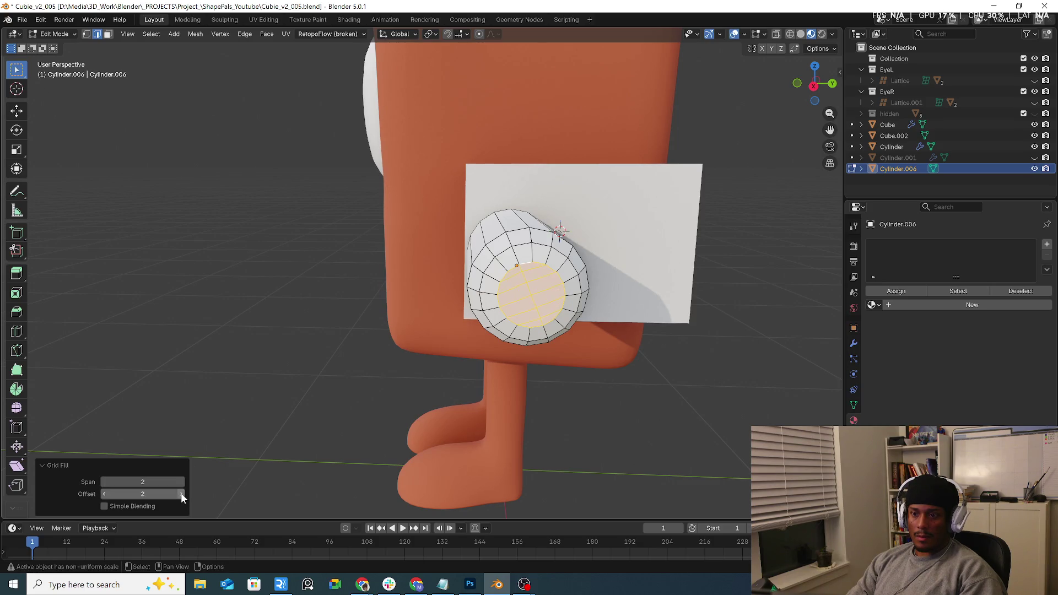
{"action": "left_click", "coordinate": [182, 482]}
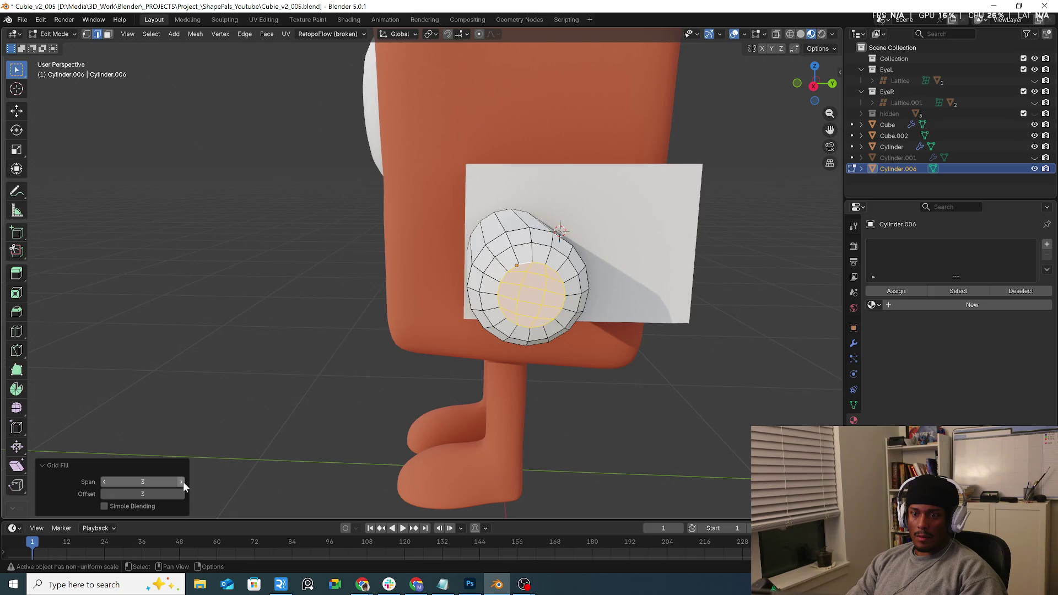
{"action": "left_click", "coordinate": [183, 481]}
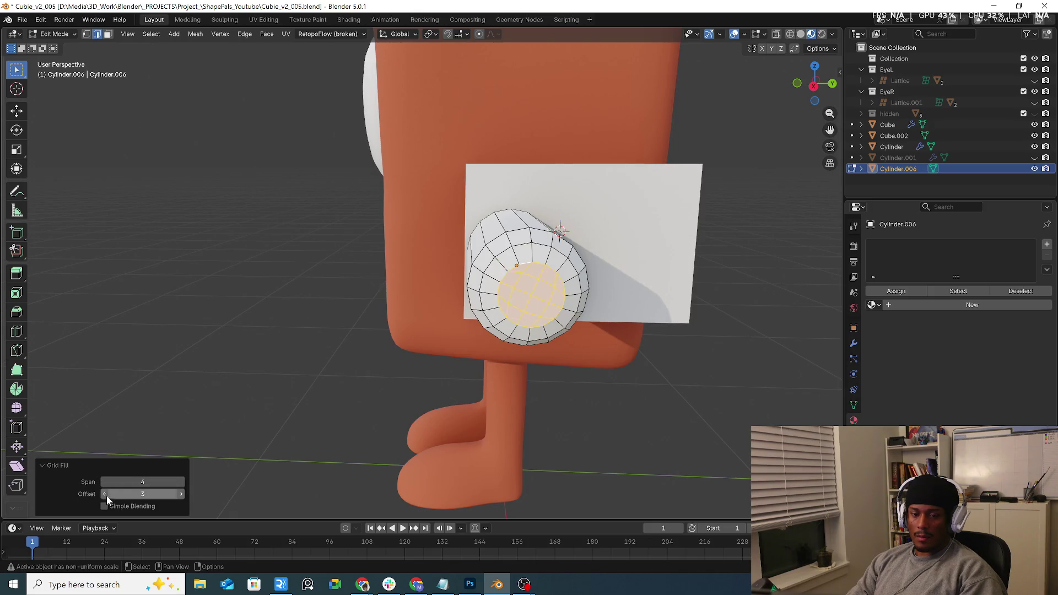
Add one edge loop, then four evenly spaced loops along the cylinder.
{"action": "left_click", "coordinate": [522, 427]}
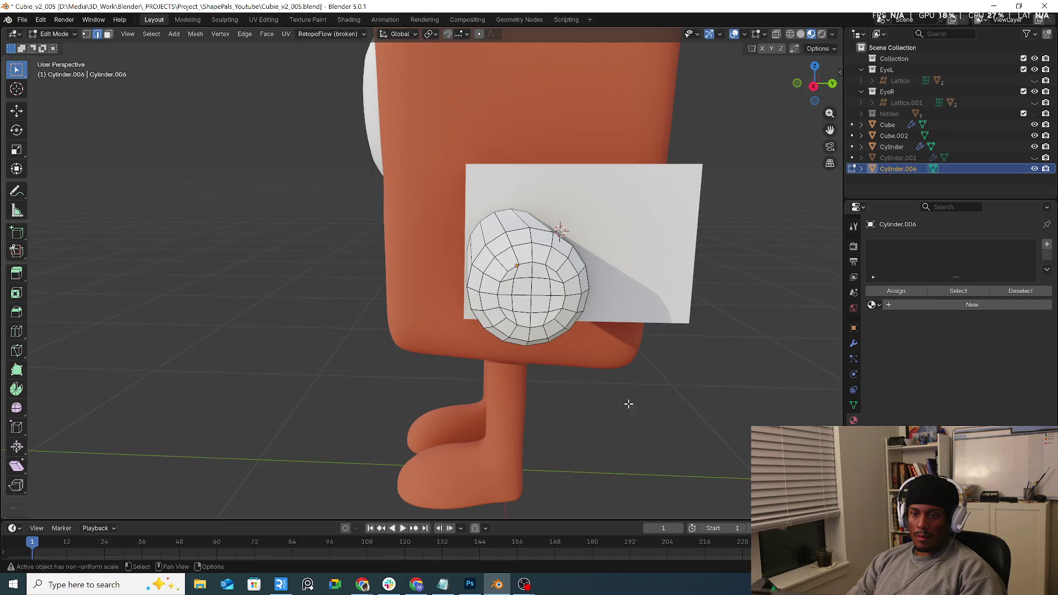
{"action": "mouse_move", "coordinate": [629, 404]}
{"action": "middle_mouse_down"}
{"action": "mouse_move", "coordinate": [696, 385]}
{"action": "mouse_move", "coordinate": [692, 445]}
{"action": "middle_mouse_up"}
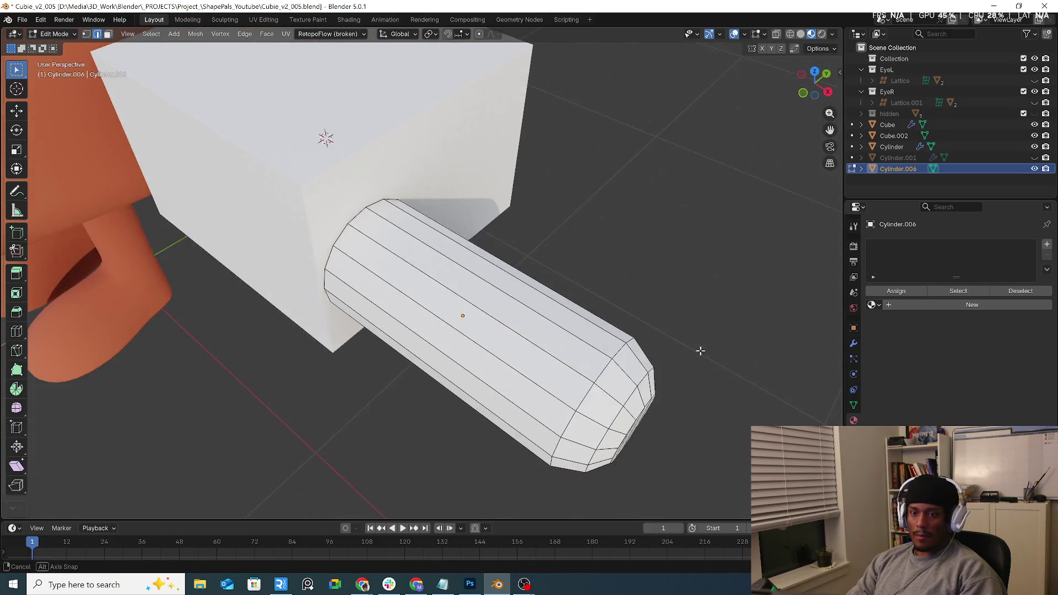
{"action": "middle_click_drag", "start_coordinate": [699, 349], "coordinate": [542, 385]}
{"action": "key", "text": "ctrl+r"}
{"action": "left_click", "coordinate": [515, 380]}
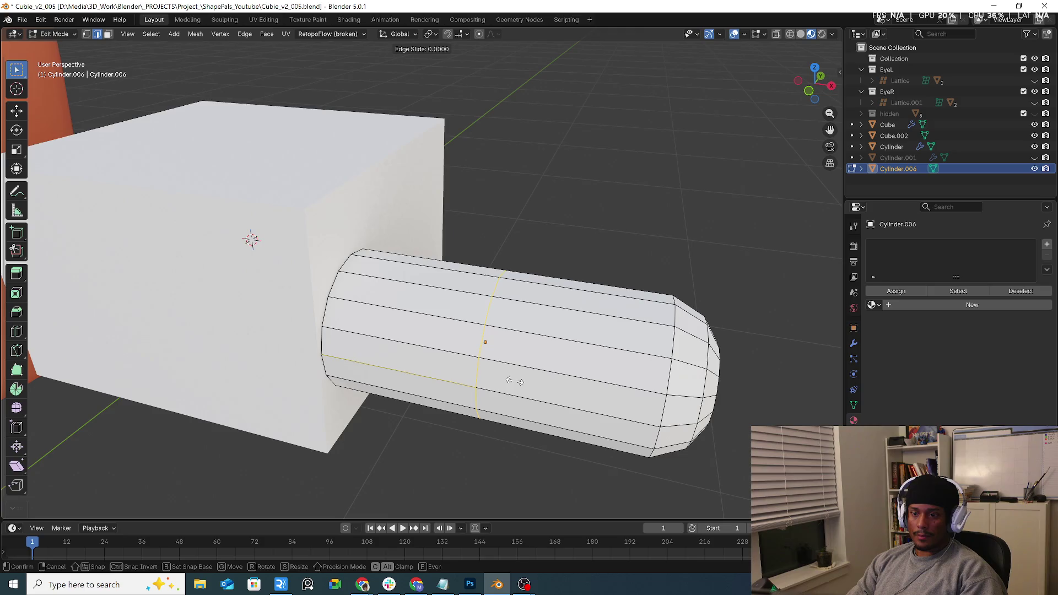
{"action": "left_click", "coordinate": [568, 385]}
{"action": "key", "text": "ctrl+r"}
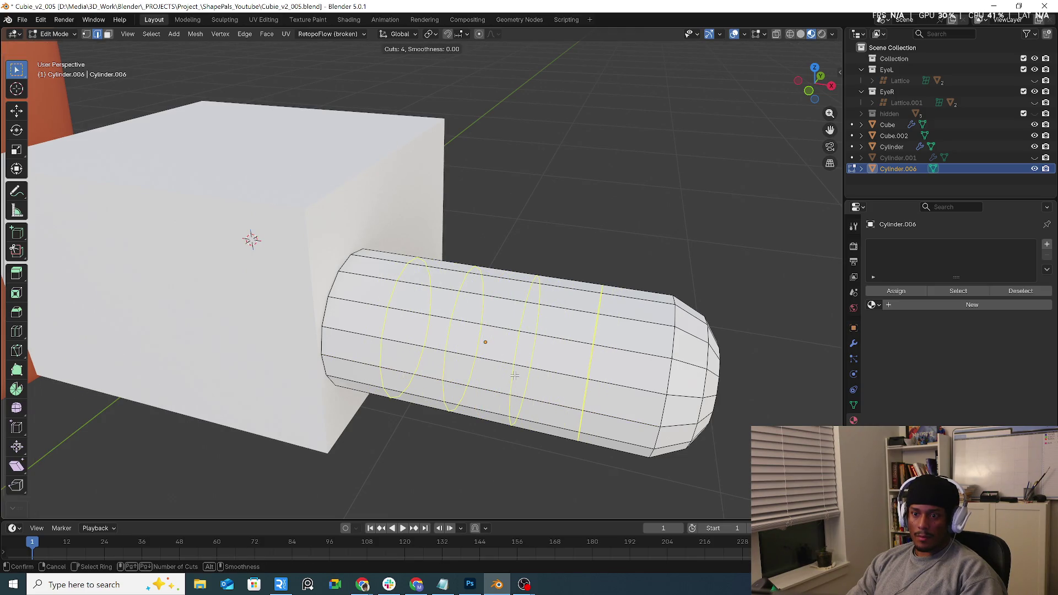
{"action": "left_click", "coordinate": [514, 375]}
{"action": "right_click", "coordinate": [469, 346]}
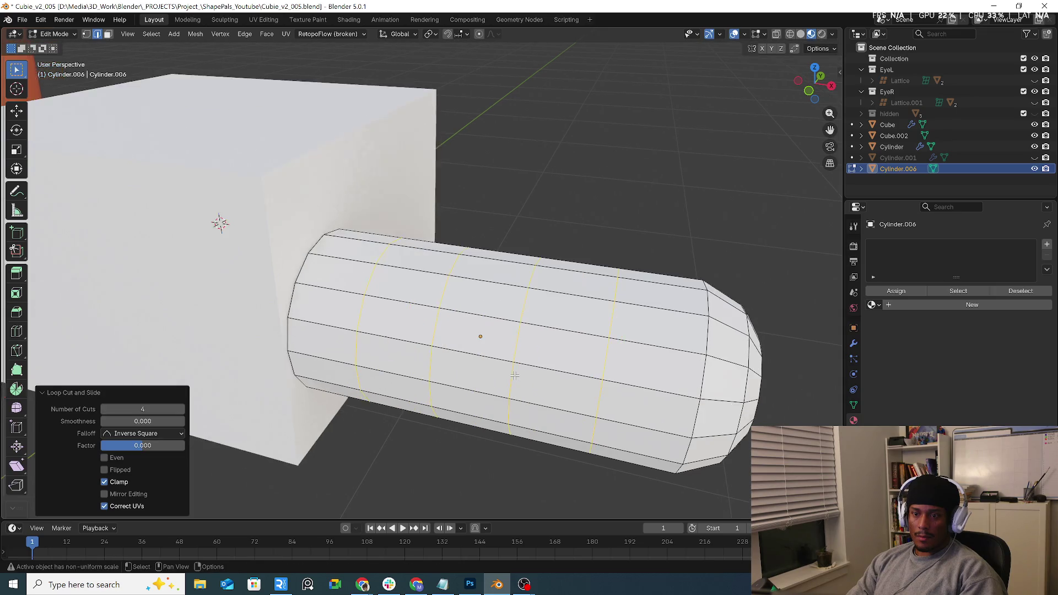
Add two more loop cuts, sliding the last one toward the base.
{"action": "key", "text": "ctrl+r"}
{"action": "left_click", "coordinate": [468, 339]}
{"action": "right_click", "coordinate": [468, 340]}
{"action": "key", "text": "ctrl+r"}
{"action": "left_click", "coordinate": [414, 346]}
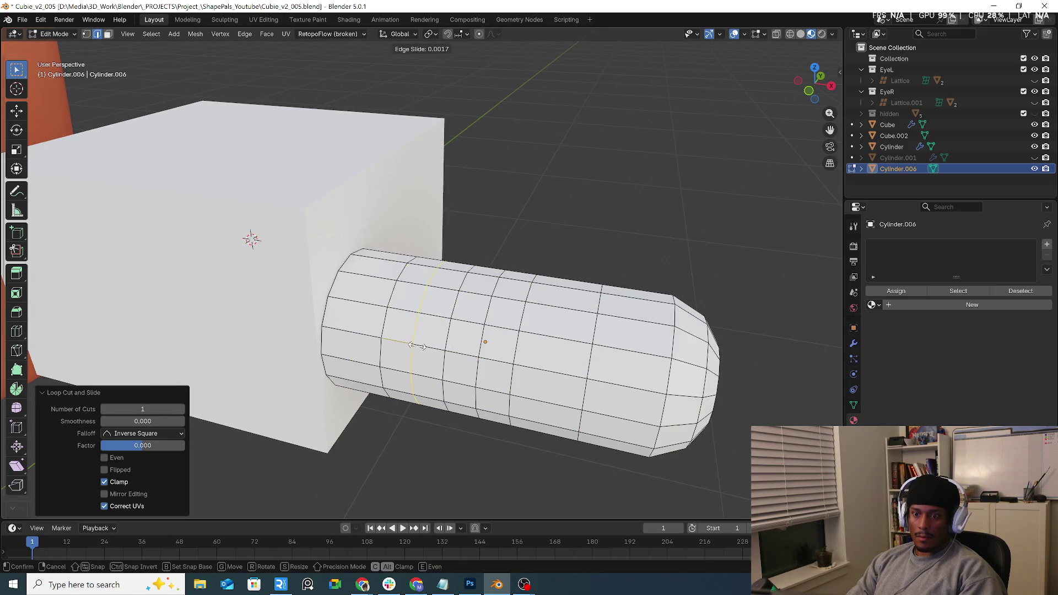
{"action": "left_click", "coordinate": [417, 346]}
{"action": "right_click", "coordinate": [419, 345]}
Switch the cylinder back to Object Mode from the mode dropdown.
{"action": "middle_click_drag", "start_coordinate": [655, 235], "coordinate": [528, 348]}
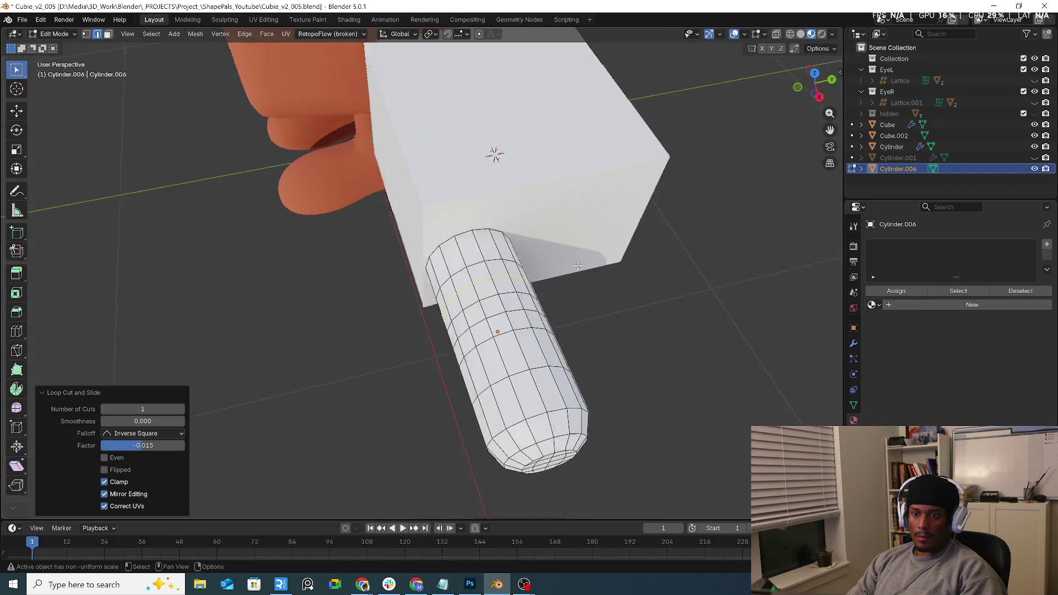
{"action": "key", "text": "ctrl+Tab"}
{"action": "key", "text": "Tab"}
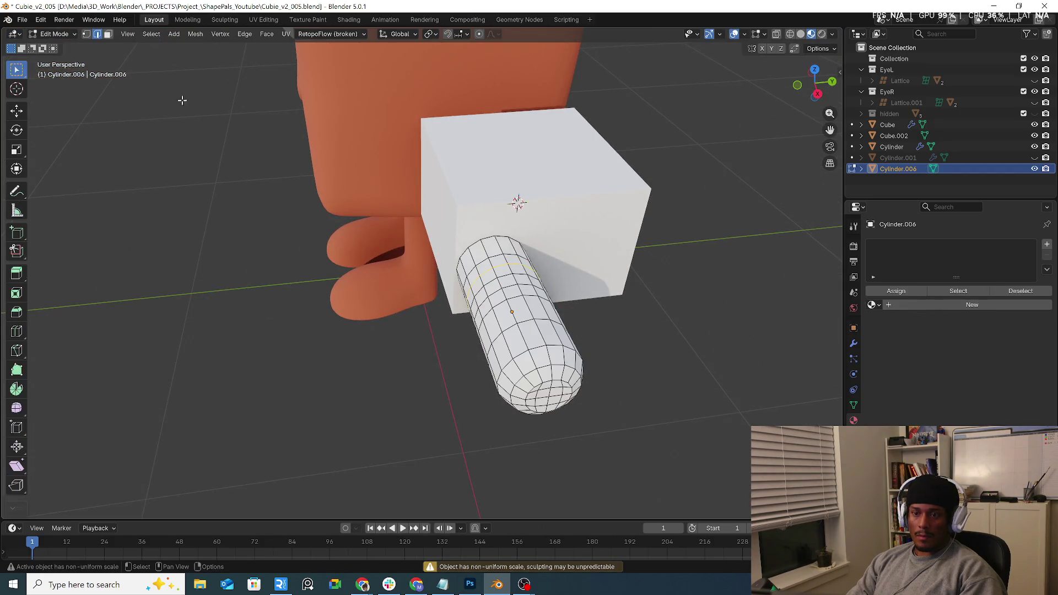
{"action": "left_click", "coordinate": [52, 34]}
{"action": "left_click", "coordinate": [56, 46]}
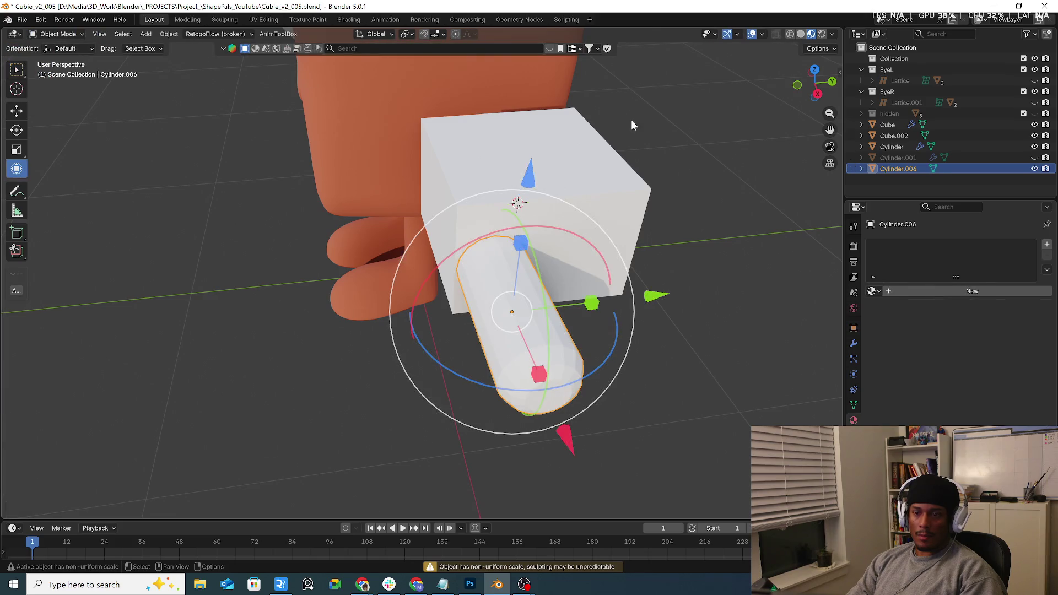
In solid shading, add a Subdivision Surface, shade the cylinder smooth and isolate it.
{"action": "left_click", "coordinate": [800, 35]}
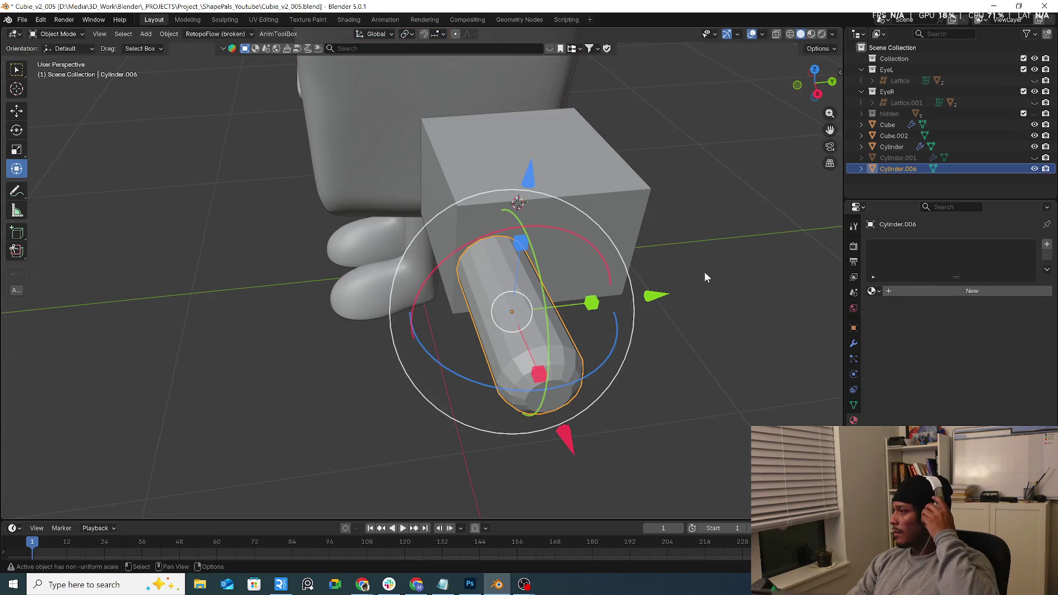
{"action": "middle_click_drag", "start_coordinate": [686, 317], "coordinate": [675, 299]}
{"action": "key", "text": "q"}
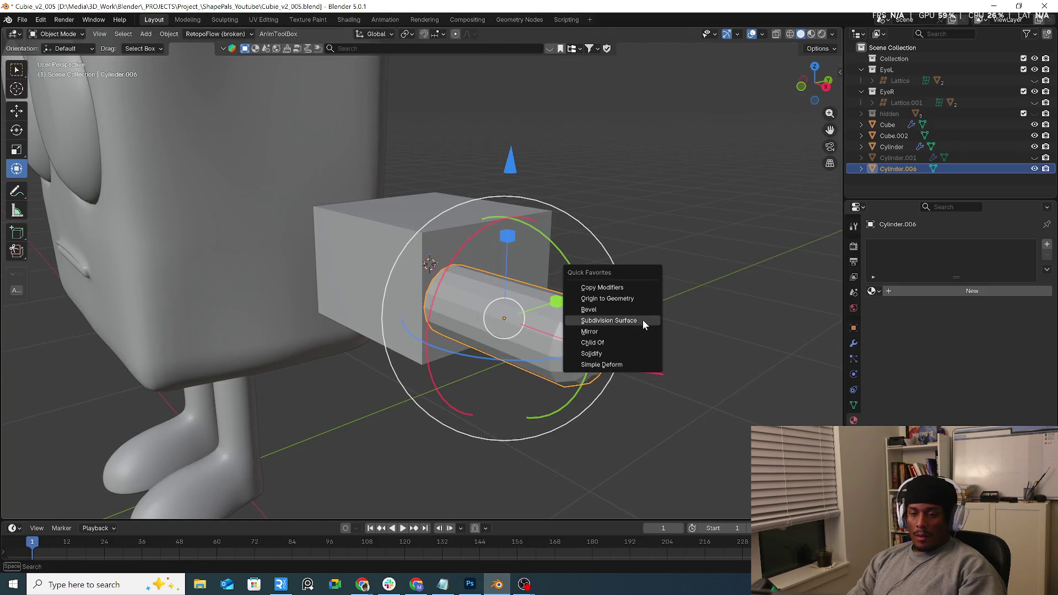
{"action": "left_click", "coordinate": [634, 322]}
{"action": "right_click", "coordinate": [596, 329]}
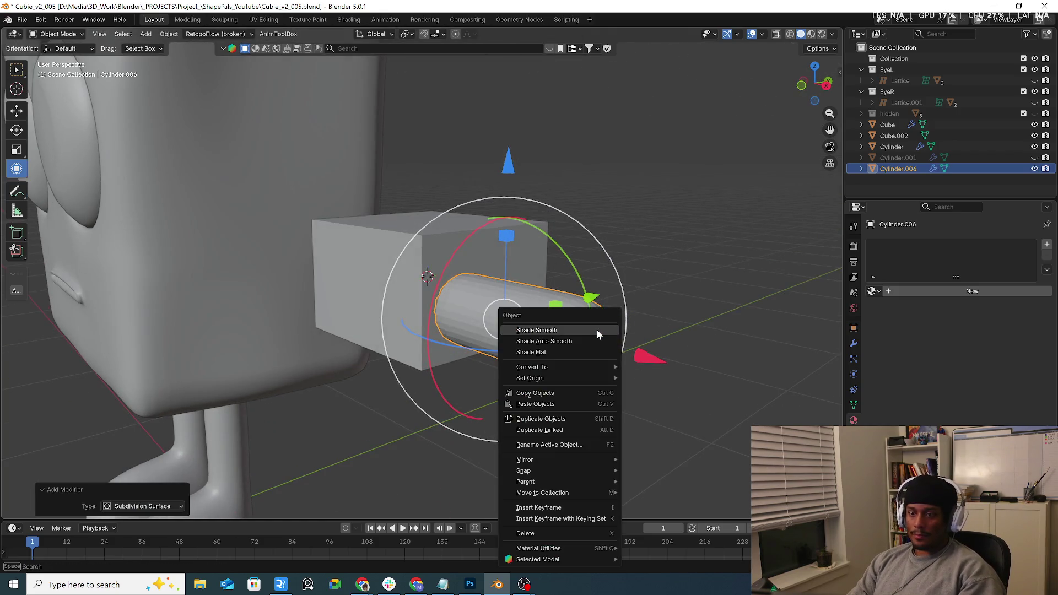
{"action": "left_click", "coordinate": [590, 331]}
{"action": "middle_click_drag", "start_coordinate": [590, 332], "coordinate": [573, 334]}
{"action": "key", "text": "KP_Divide"}
Delete the cylinder's inner end-cap faces and add a loop cut near the open end.
{"action": "key", "text": "Tab"}
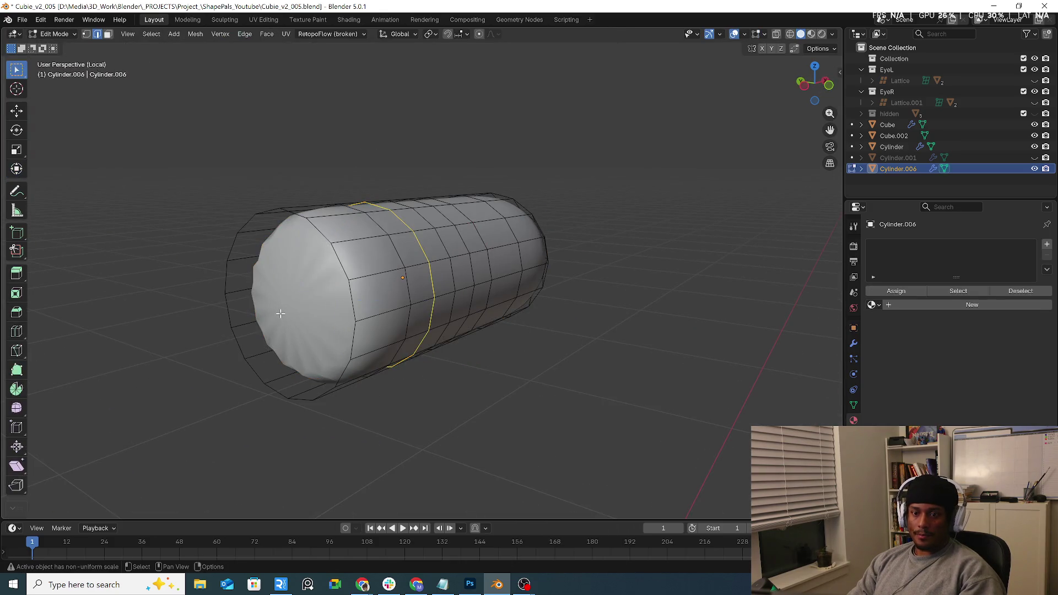
{"action": "key", "text": "3"}
{"action": "left_click", "coordinate": [287, 305]}
{"action": "key", "text": "x"}
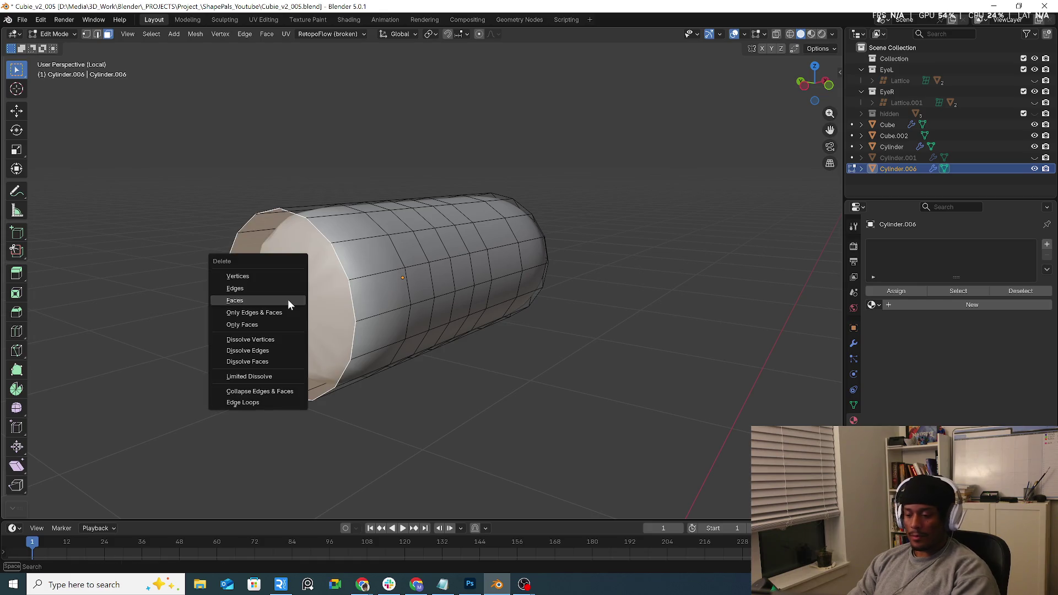
{"action": "left_click", "coordinate": [287, 300]}
{"action": "middle_click_drag", "start_coordinate": [456, 321], "coordinate": [409, 324]}
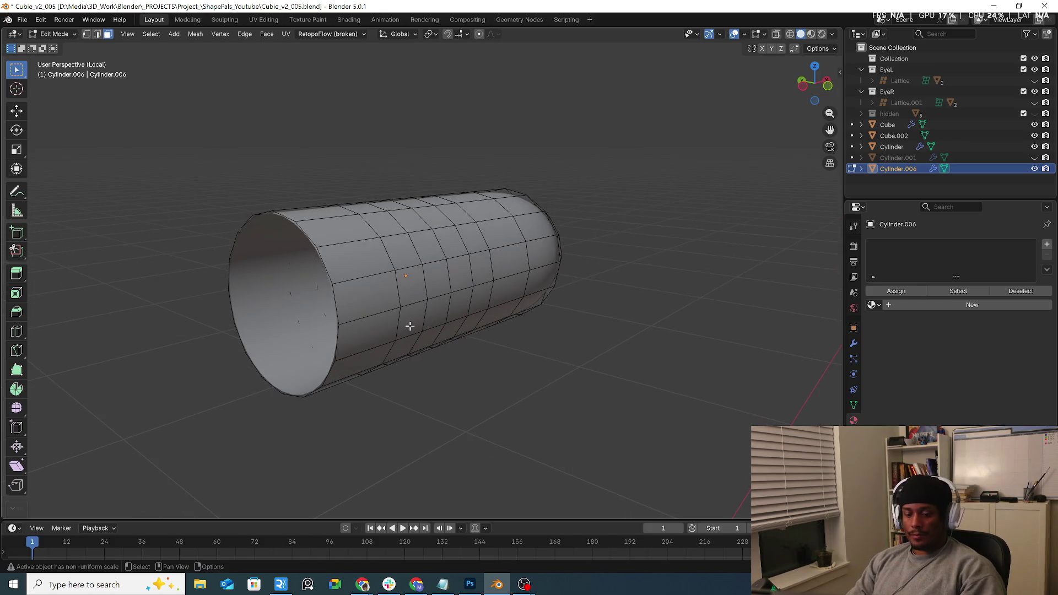
{"action": "key", "text": "ctrl+r"}
{"action": "left_click", "coordinate": [369, 300]}
{"action": "left_click", "coordinate": [349, 307]}
{"action": "middle_click_drag", "start_coordinate": [350, 307], "coordinate": [567, 333]}
{"action": "scroll", "coordinate": [513, 320], "scroll_direction": "up", "scroll_amount": 2}
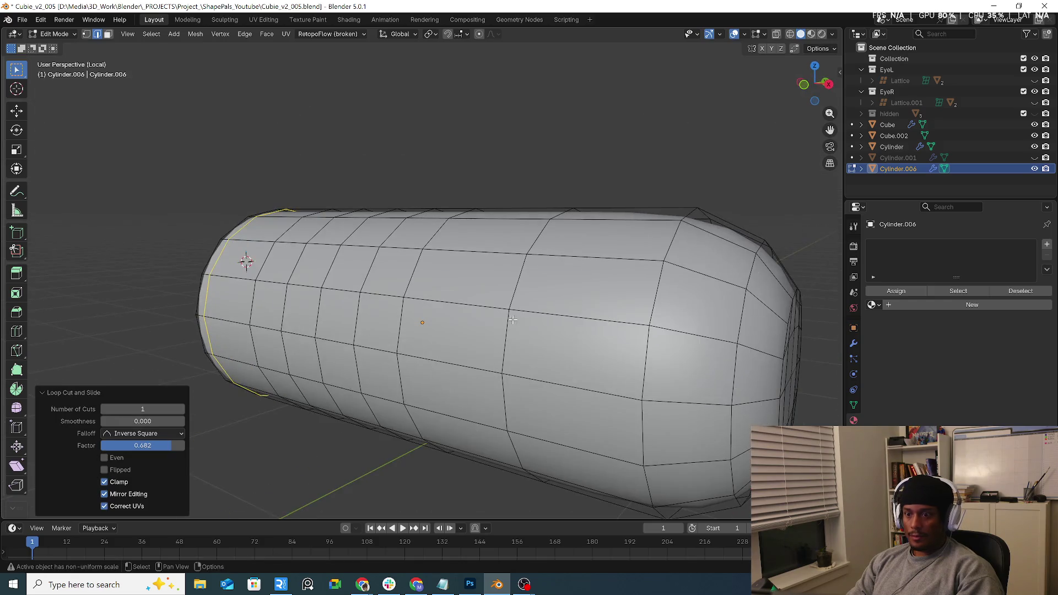
Show the Subdivision modifier in Edit Mode, then return to Object Mode and exit local view.
{"action": "left_click", "coordinate": [854, 343]}
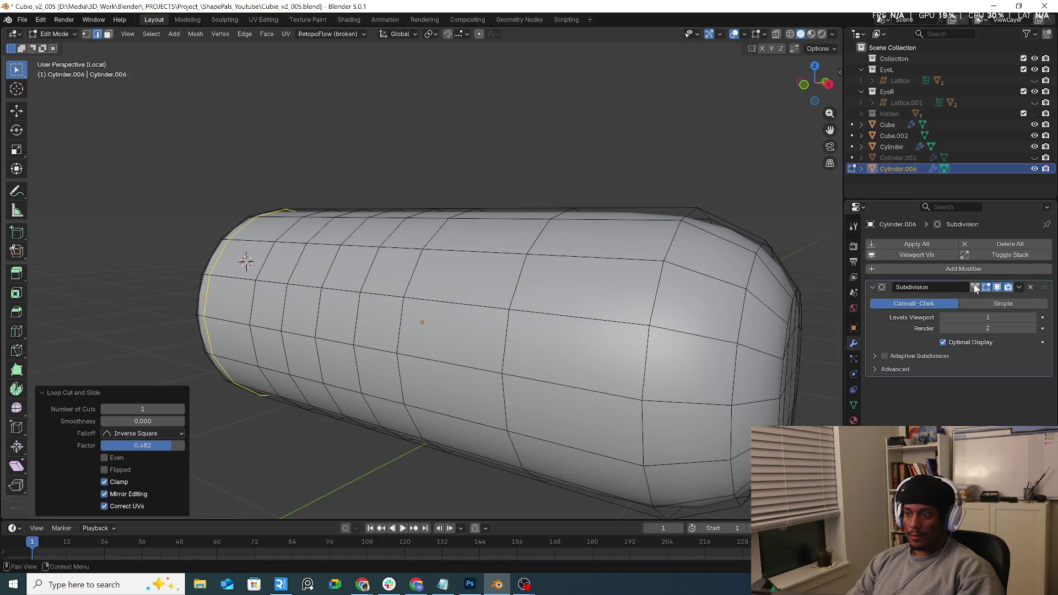
{"action": "left_click", "coordinate": [974, 286]}
{"action": "mouse_move", "coordinate": [606, 309]}
{"action": "middle_mouse_down"}
{"action": "mouse_move", "coordinate": [656, 314]}
{"action": "mouse_move", "coordinate": [669, 328]}
{"action": "middle_mouse_up"}
{"action": "key", "text": "Tab"}
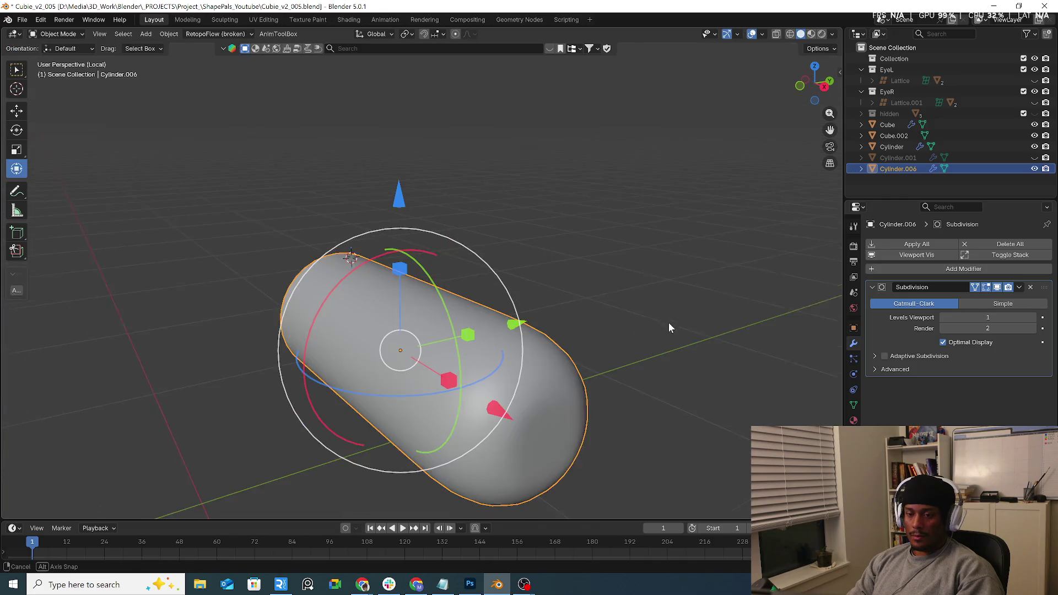
{"action": "key", "text": "KP_Divide"}
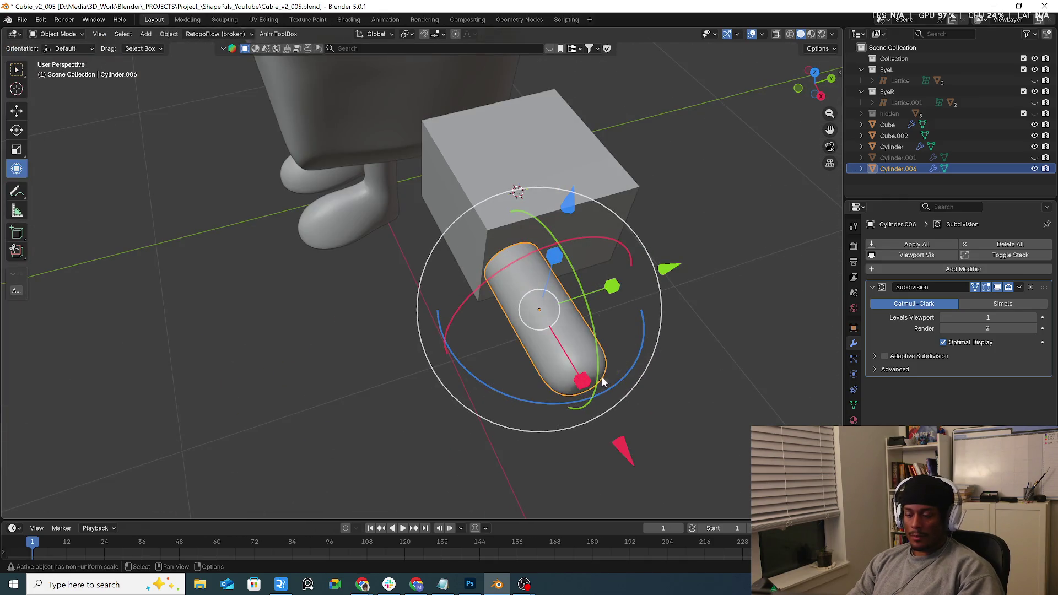
Duplicate the finger cylinder twice, placing the new finger above the others.
{"action": "key", "text": "KP_7"}
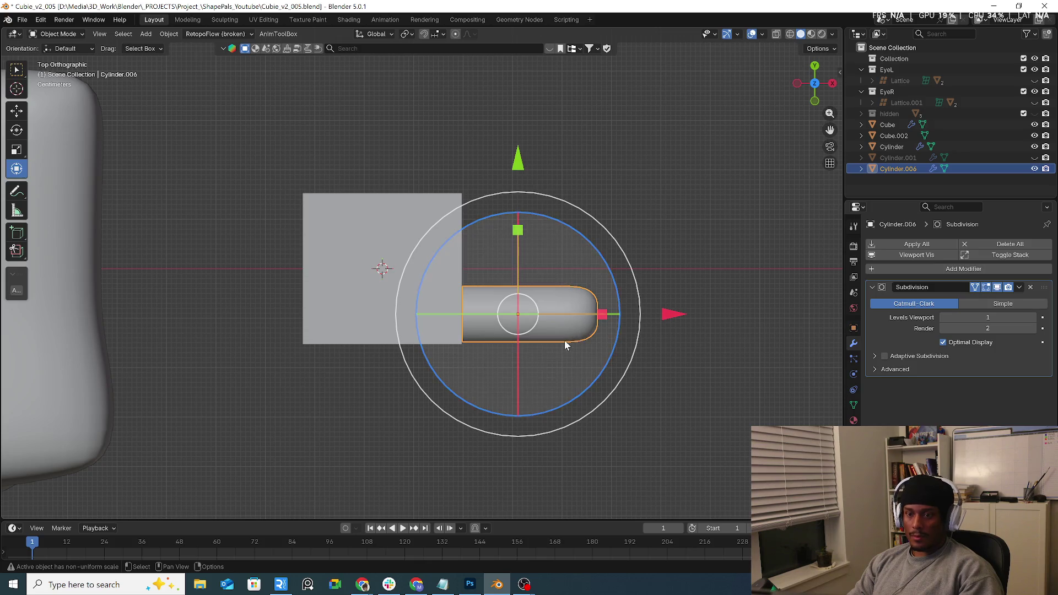
{"action": "mouse_move", "coordinate": [566, 341]}
{"action": "middle_mouse_down"}
{"action": "mouse_move", "coordinate": [446, 148]}
{"action": "mouse_move", "coordinate": [532, 274]}
{"action": "mouse_move", "coordinate": [495, 222]}
{"action": "mouse_move", "coordinate": [468, 272]}
{"action": "mouse_move", "coordinate": [511, 296]}
{"action": "middle_mouse_up"}
{"action": "left_click", "coordinate": [469, 273]}
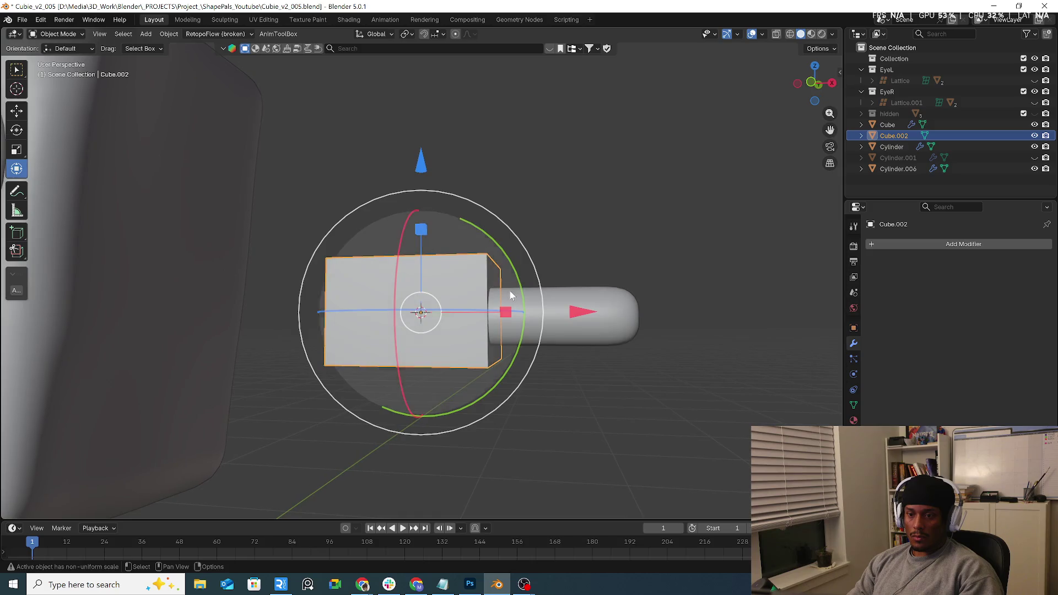
{"action": "left_click", "coordinate": [510, 296]}
{"action": "middle_click_drag", "start_coordinate": [607, 316], "coordinate": [457, 457]}
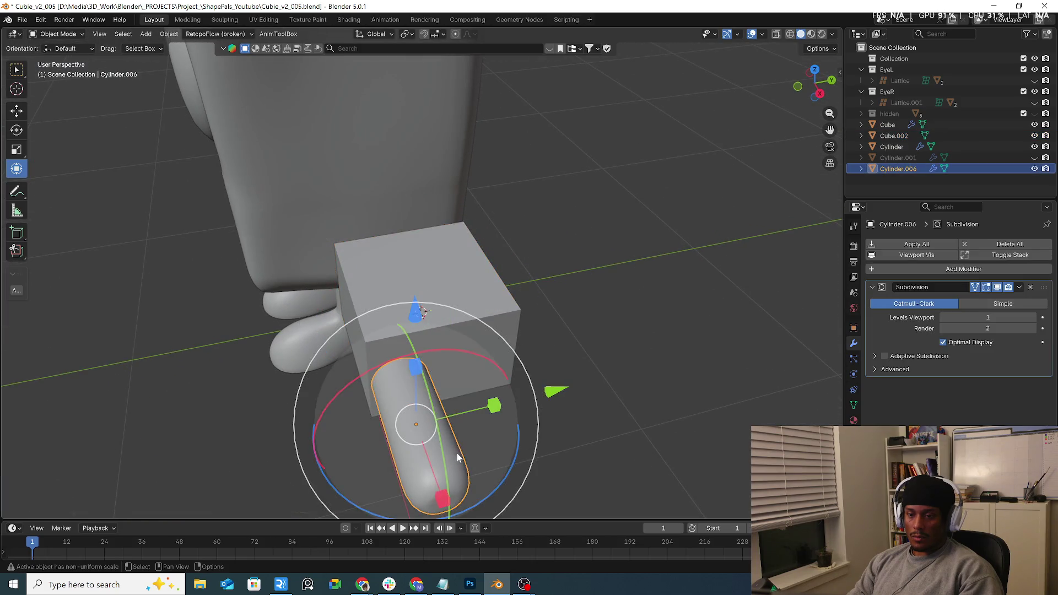
{"action": "key", "text": "KP_7"}
{"action": "key", "text": "shift+d"}
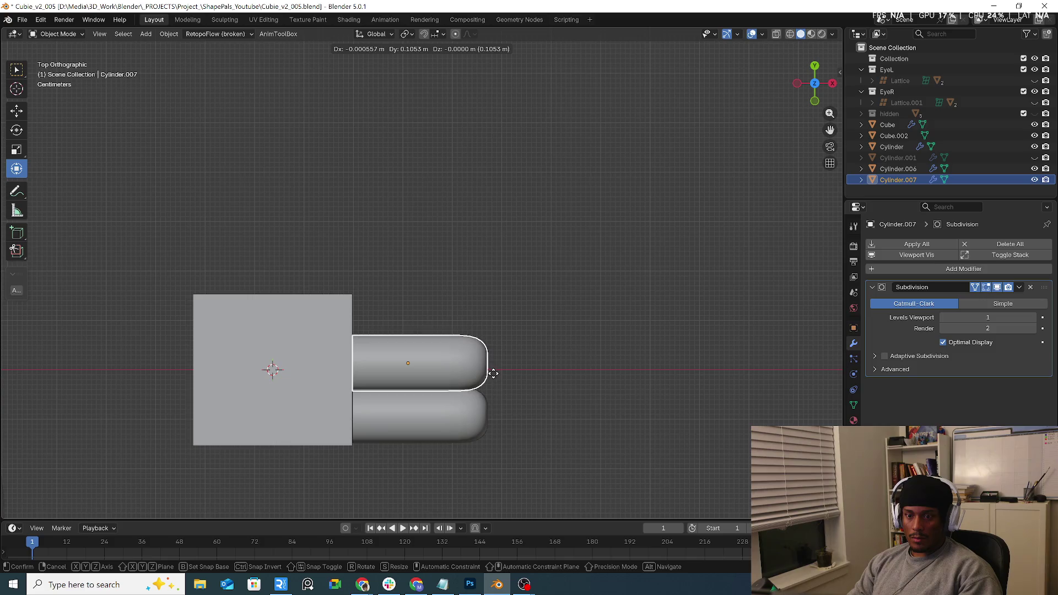
{"action": "left_click", "coordinate": [490, 362]}
{"action": "key", "text": "shift+d"}
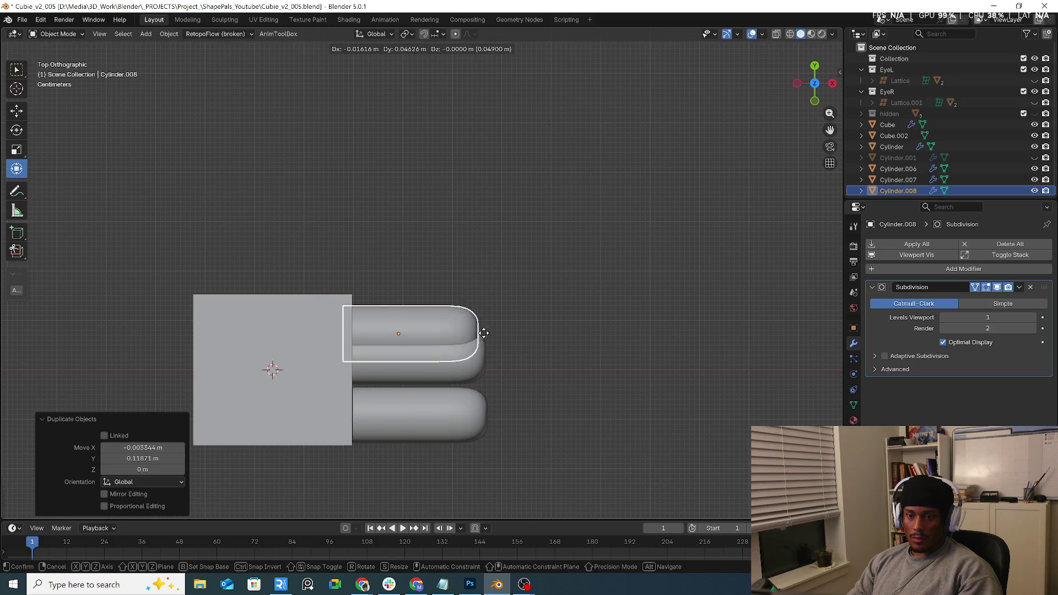
{"action": "left_click", "coordinate": [484, 298]}
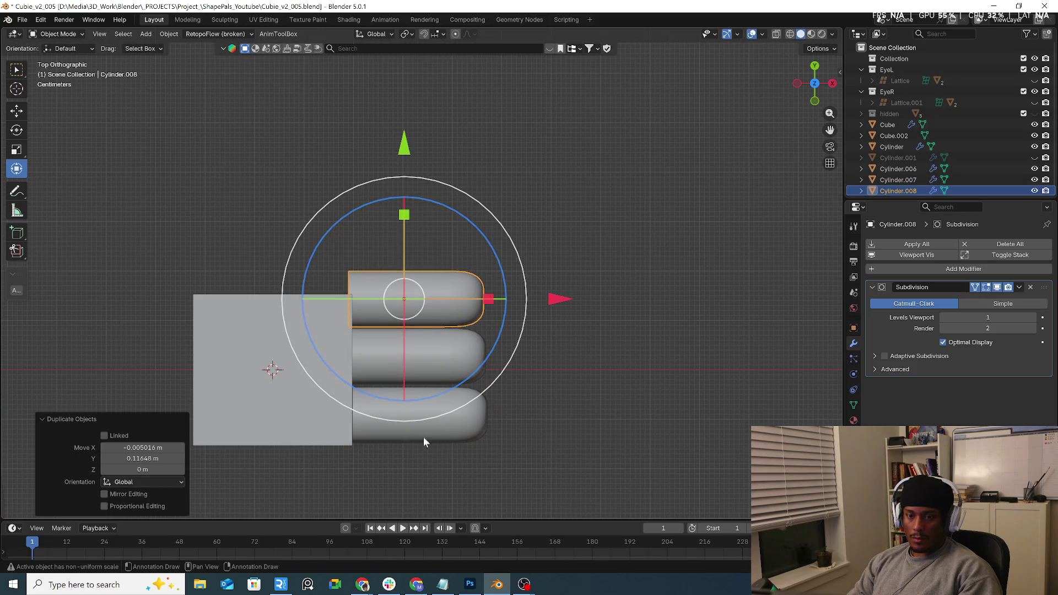
Copy the top finger below the palm and rotate it about 53° as a thumb.
{"action": "key", "text": "shift+d"}
{"action": "middle_click_drag", "start_coordinate": [461, 391], "coordinate": [554, 320], "text": "shift"}
{"action": "left_click", "coordinate": [569, 330]}
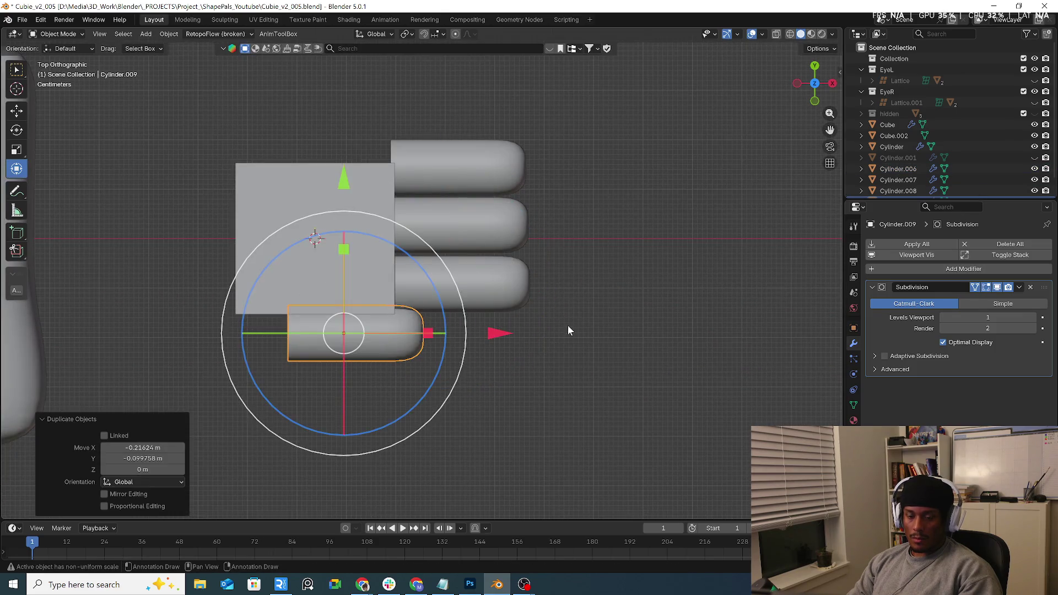
{"action": "key", "text": "r"}
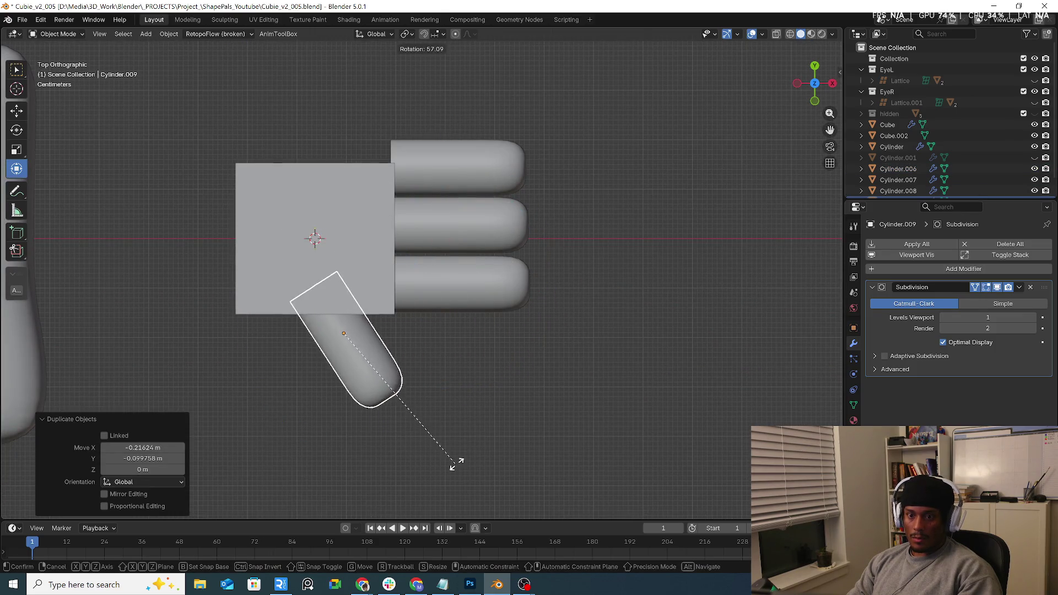
{"action": "left_click", "coordinate": [454, 467]}
{"action": "key", "text": "g"}
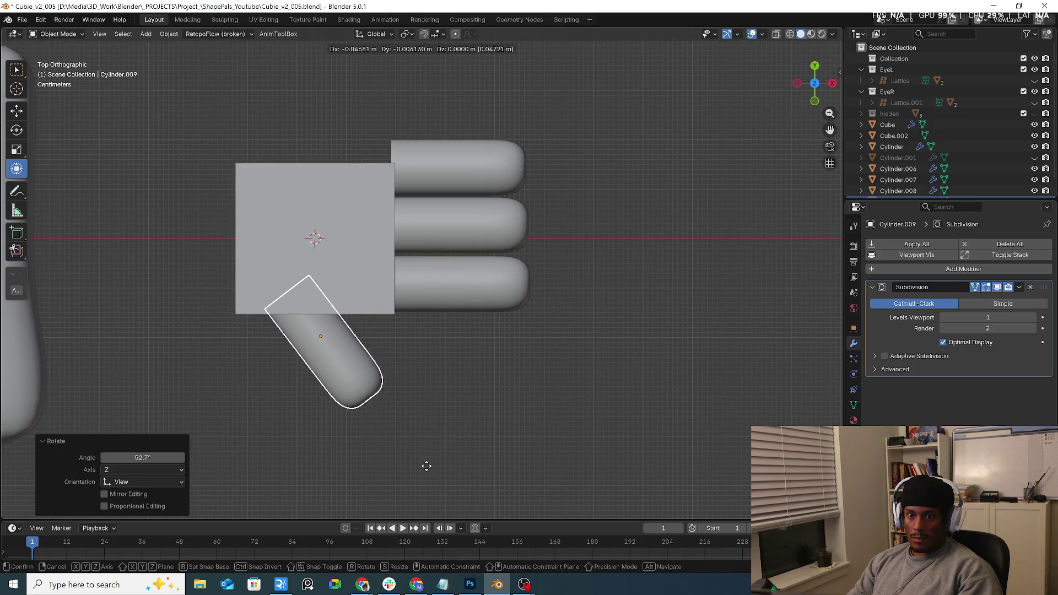
{"action": "left_click", "coordinate": [425, 466]}
{"action": "key", "text": "r"}
{"action": "key", "text": "g"}
{"action": "left_click", "coordinate": [483, 435]}
{"action": "key", "text": "r"}
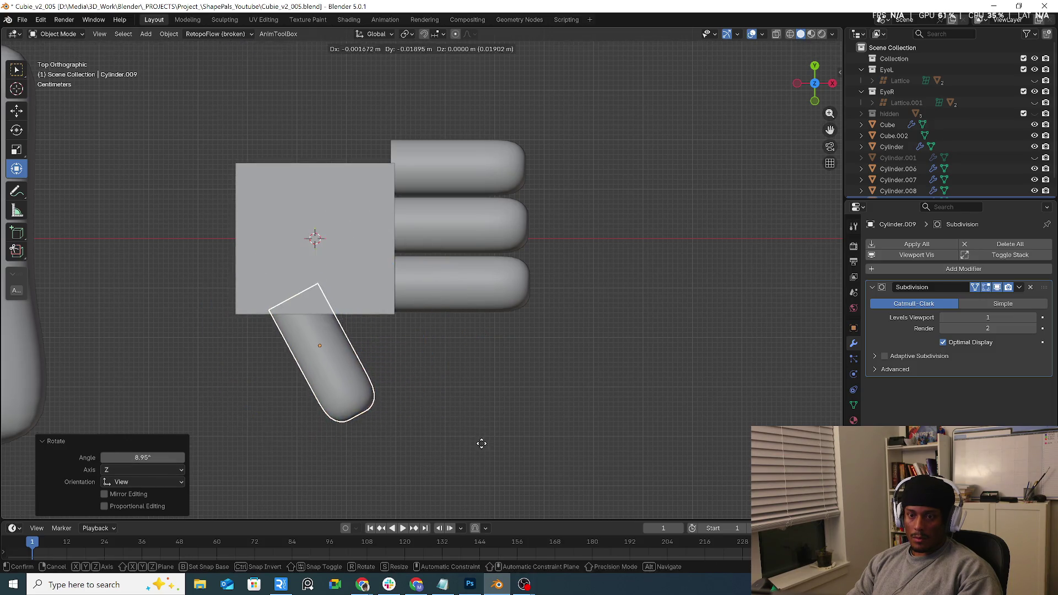
{"action": "left_click", "coordinate": [530, 428]}
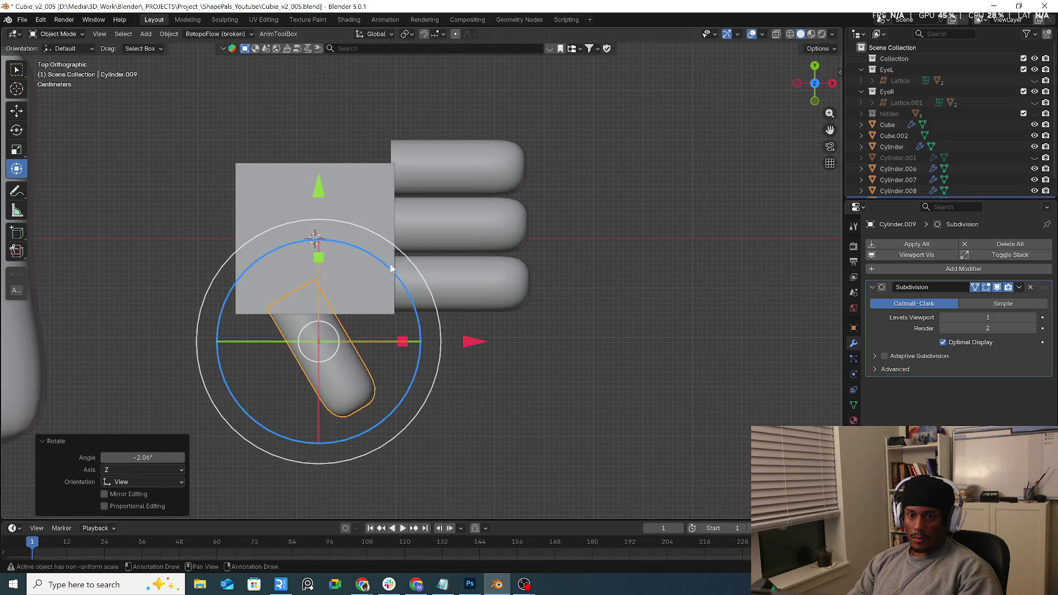
{"action": "left_click", "coordinate": [375, 220]}
{"action": "left_click", "coordinate": [358, 203]}
Stretch Cube.002 taller along Y and adjust its Y position with the gizmo.
{"action": "left_click_drag", "start_coordinate": [326, 159], "coordinate": [331, 135]}
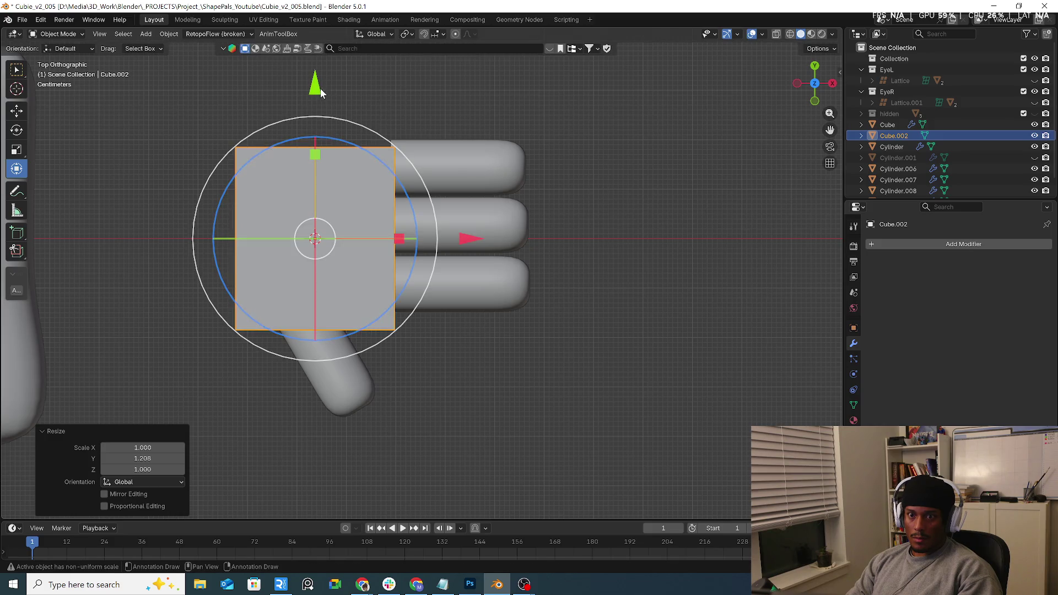
{"action": "left_click_drag", "start_coordinate": [321, 92], "coordinate": [329, 68]}
{"action": "left_click_drag", "start_coordinate": [320, 136], "coordinate": [320, 138]}
{"action": "left_click_drag", "start_coordinate": [314, 71], "coordinate": [313, 84]}
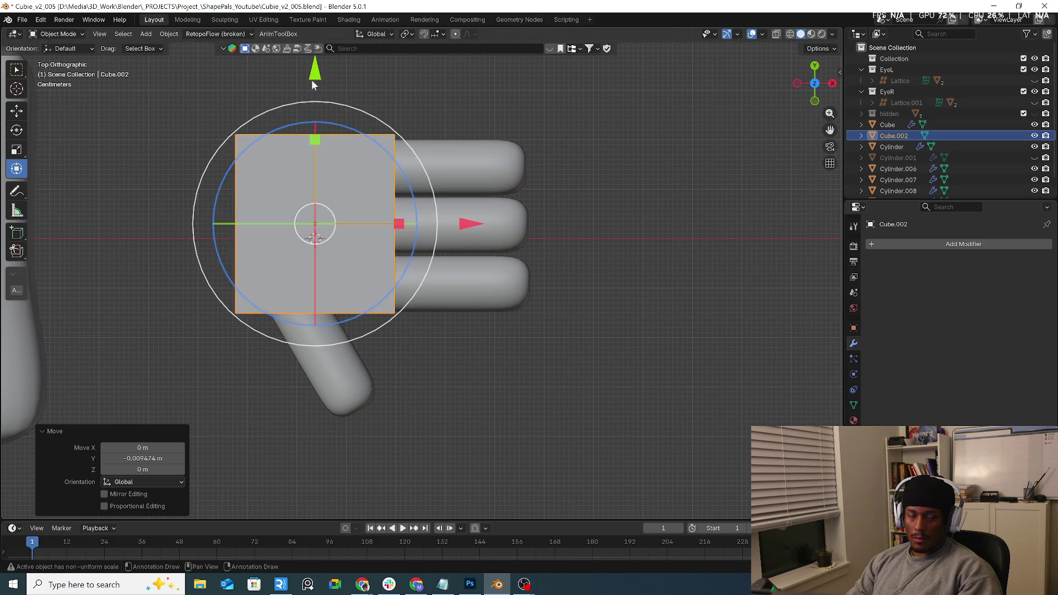
In Edit Mode, lower the top edge and move the bottom edge along Z to flatten the block.
{"action": "key", "text": "Tab"}
{"action": "mouse_move", "coordinate": [318, 101]}
{"action": "middle_mouse_down"}
{"action": "mouse_move", "coordinate": [281, 295]}
{"action": "mouse_move", "coordinate": [345, 214]}
{"action": "middle_mouse_up"}
{"action": "key", "text": "alt+a"}
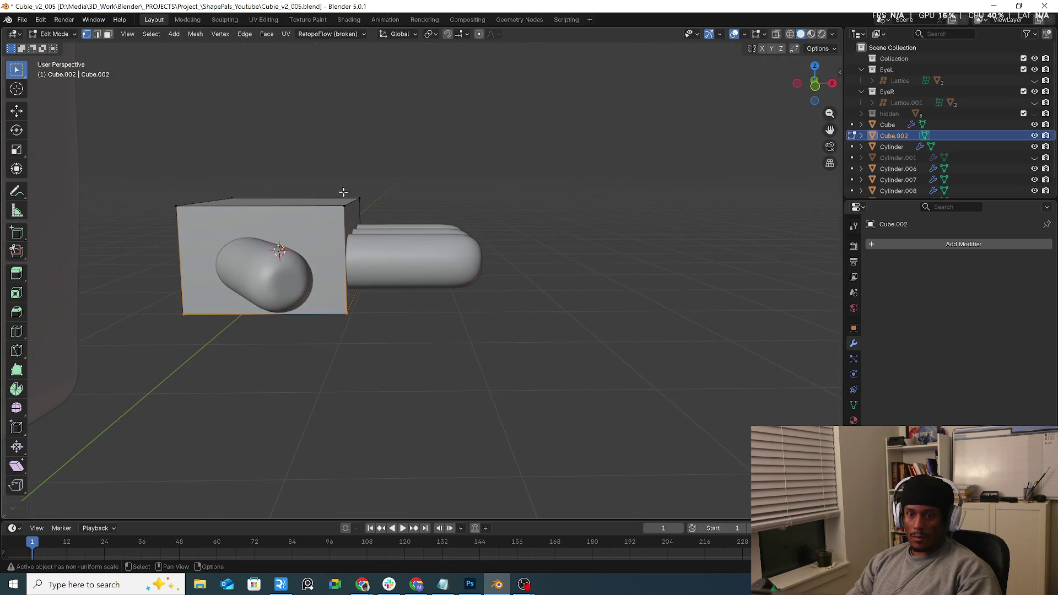
{"action": "left_click", "coordinate": [343, 192]}
{"action": "key", "text": "g"}
{"action": "key", "text": "z"}
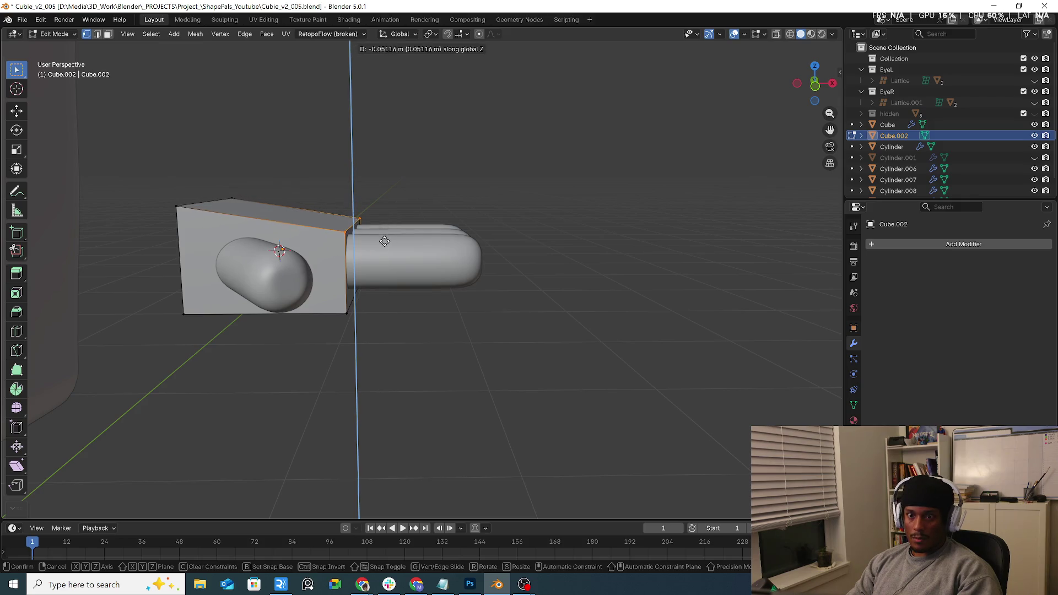
{"action": "left_click", "coordinate": [385, 242]}
{"action": "middle_click_drag", "start_coordinate": [384, 242], "coordinate": [315, 283]}
{"action": "left_click_drag", "start_coordinate": [316, 283], "coordinate": [414, 336]}
{"action": "key", "text": "g"}
{"action": "key", "text": "z"}
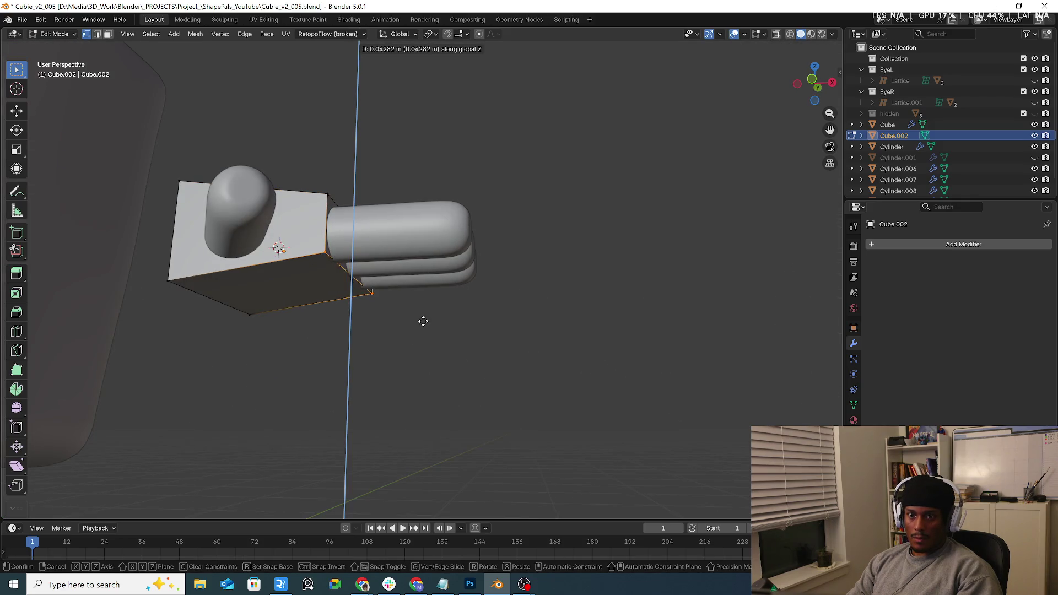
{"action": "left_click", "coordinate": [422, 321]}
Refine the flattening by moving the top and bottom edges again along Z.
{"action": "middle_click_drag", "start_coordinate": [421, 321], "coordinate": [454, 342]}
{"action": "left_click", "coordinate": [220, 198]}
{"action": "middle_click_drag", "start_coordinate": [220, 197], "coordinate": [140, 266]}
{"action": "key", "text": "g"}
{"action": "key", "text": "z"}
{"action": "left_click", "coordinate": [165, 248]}
{"action": "left_click_drag", "start_coordinate": [141, 266], "coordinate": [236, 333]}
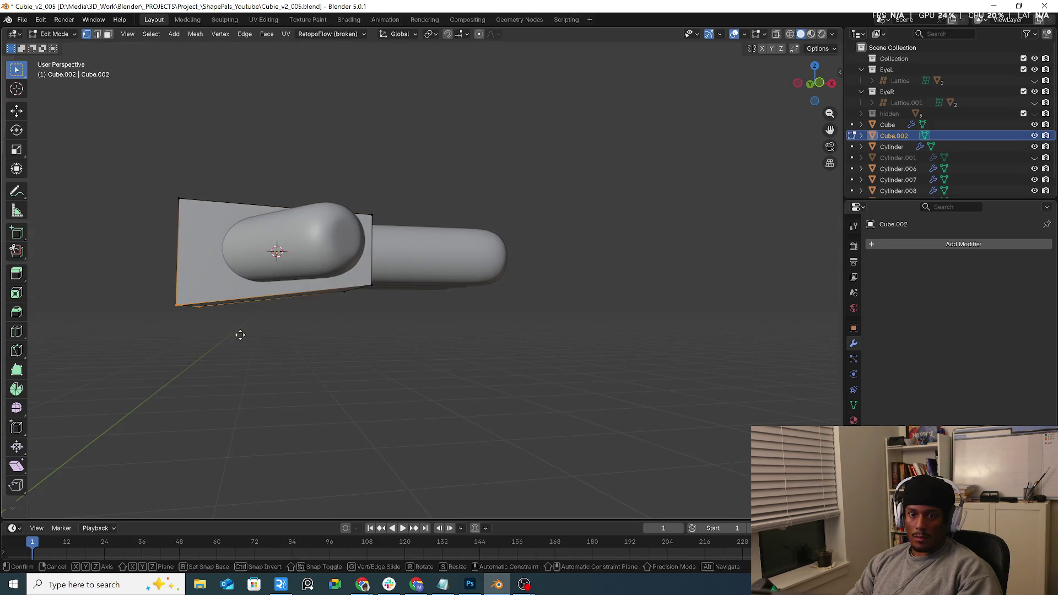
{"action": "key", "text": "g"}
{"action": "key", "text": "z"}
{"action": "left_click", "coordinate": [255, 303]}
{"action": "mouse_move", "coordinate": [255, 303]}
{"action": "middle_mouse_down"}
{"action": "mouse_move", "coordinate": [245, 302]}
{"action": "mouse_move", "coordinate": [312, 318]}
{"action": "mouse_move", "coordinate": [358, 298]}
{"action": "middle_mouse_up"}
Bevel all edges of the palm block.
{"action": "key", "text": "ctrl+r"}
{"action": "right_click", "coordinate": [257, 290]}
{"action": "key", "text": "a"}
{"action": "key", "text": "ctrl+b"}
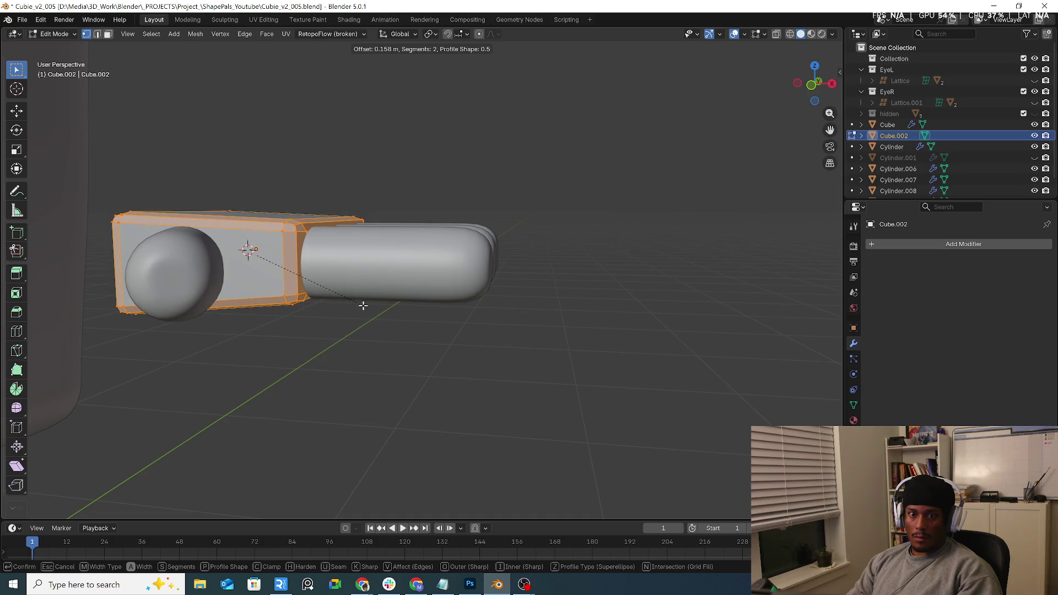
{"action": "left_click", "coordinate": [373, 308]}
{"action": "mouse_move", "coordinate": [385, 314]}
{"action": "middle_mouse_down"}
{"action": "mouse_move", "coordinate": [497, 355]}
{"action": "mouse_move", "coordinate": [413, 359]}
{"action": "mouse_move", "coordinate": [343, 343]}
{"action": "mouse_move", "coordinate": [365, 355]}
{"action": "middle_mouse_up"}
{"action": "key", "text": "Tab"}
{"action": "key", "text": "Tab"}
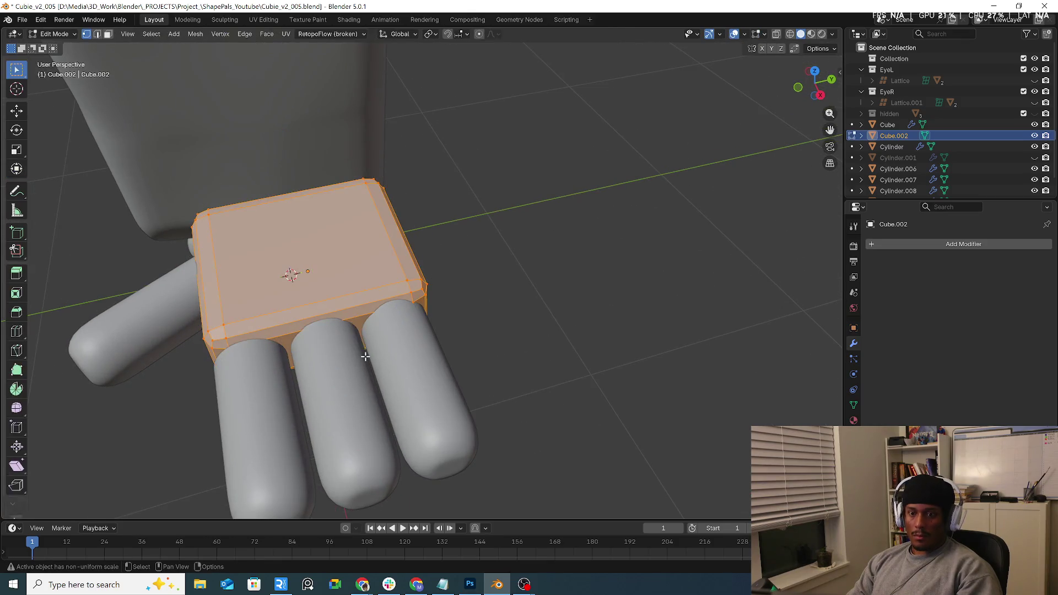
{"action": "key", "text": "ctrl+r"}
Add two edge loops across the palm and bevel them into doubled lines.
{"action": "left_click", "coordinate": [269, 336]}
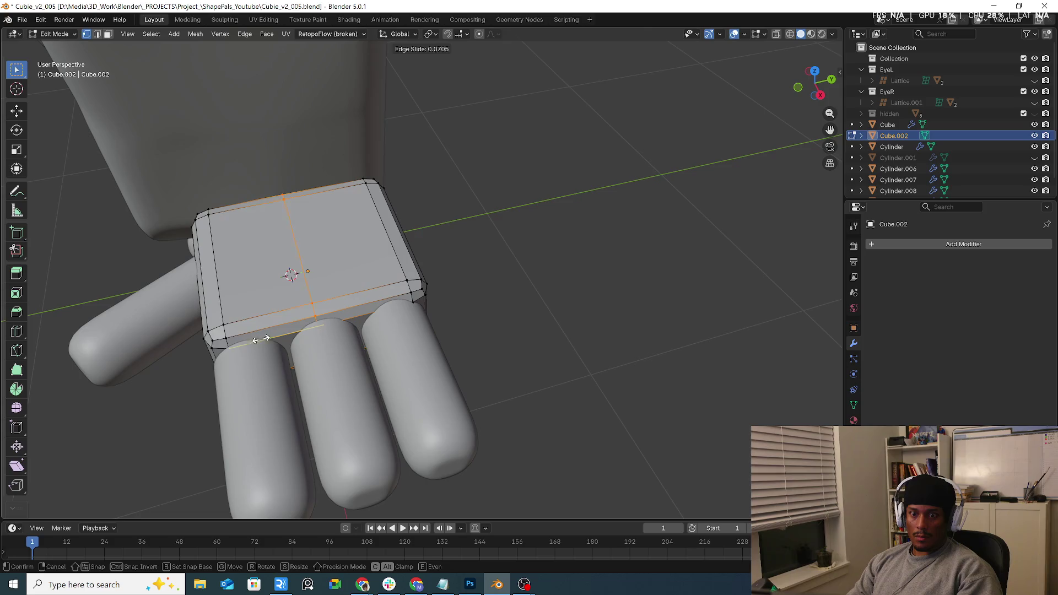
{"action": "left_click", "coordinate": [226, 350]}
{"action": "key", "text": "ctrl+r"}
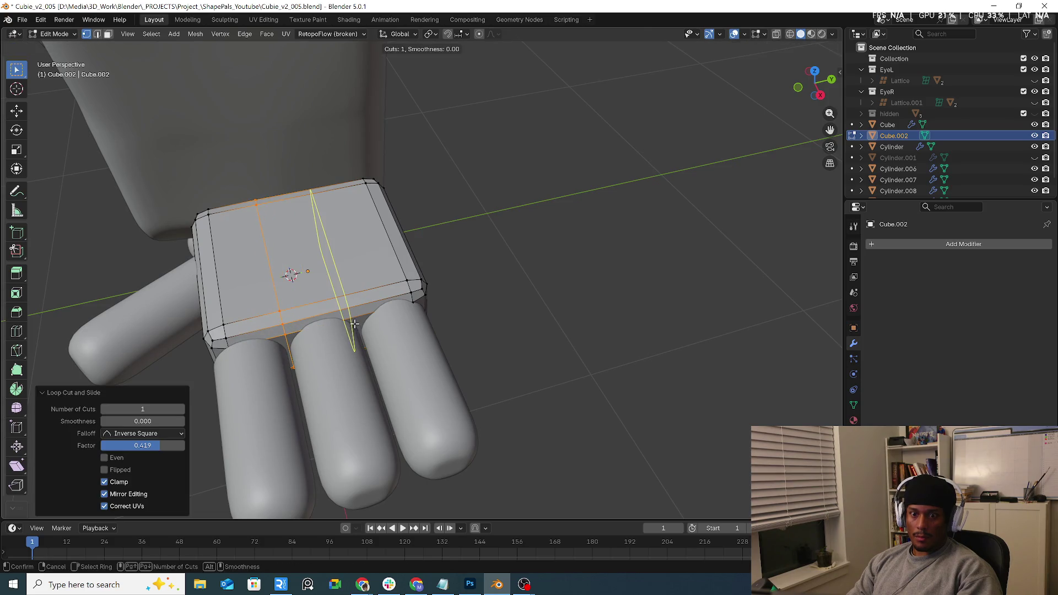
{"action": "left_click", "coordinate": [353, 321]}
{"action": "left_click", "coordinate": [361, 327]}
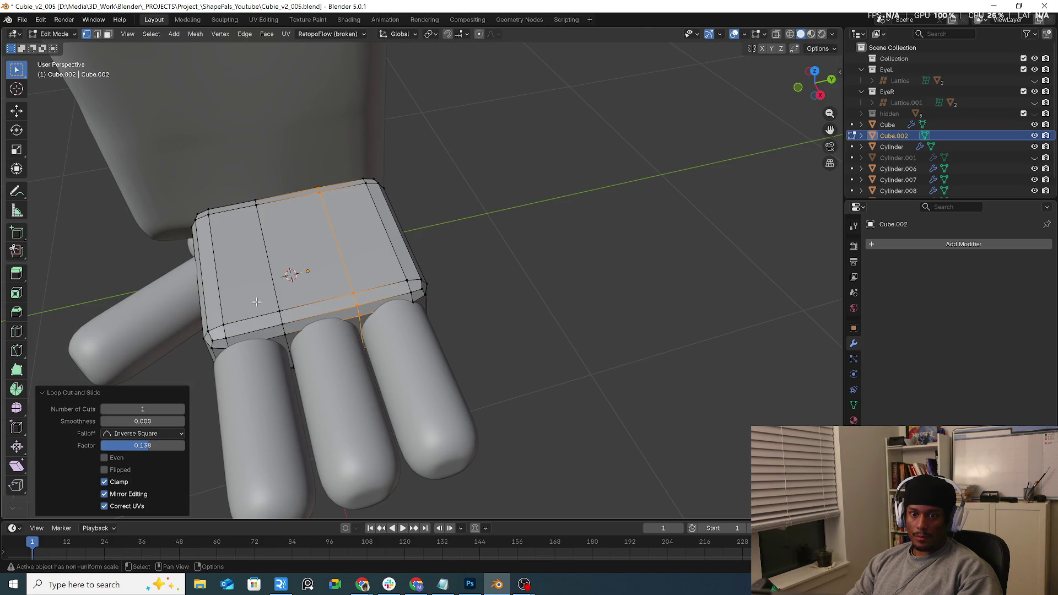
{"action": "key", "text": "2"}
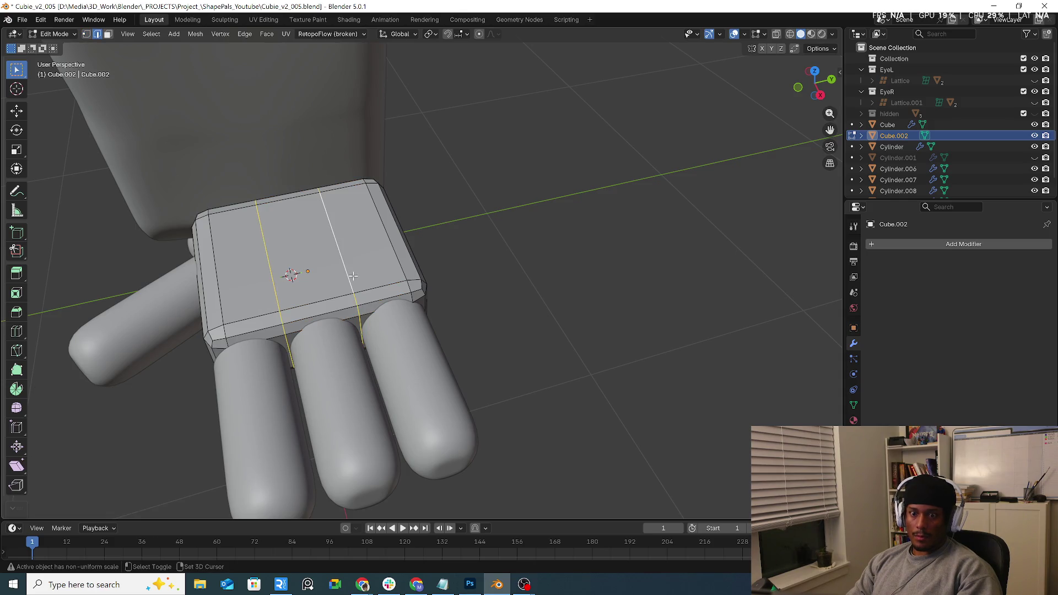
{"action": "key", "text": "ctrl+b"}
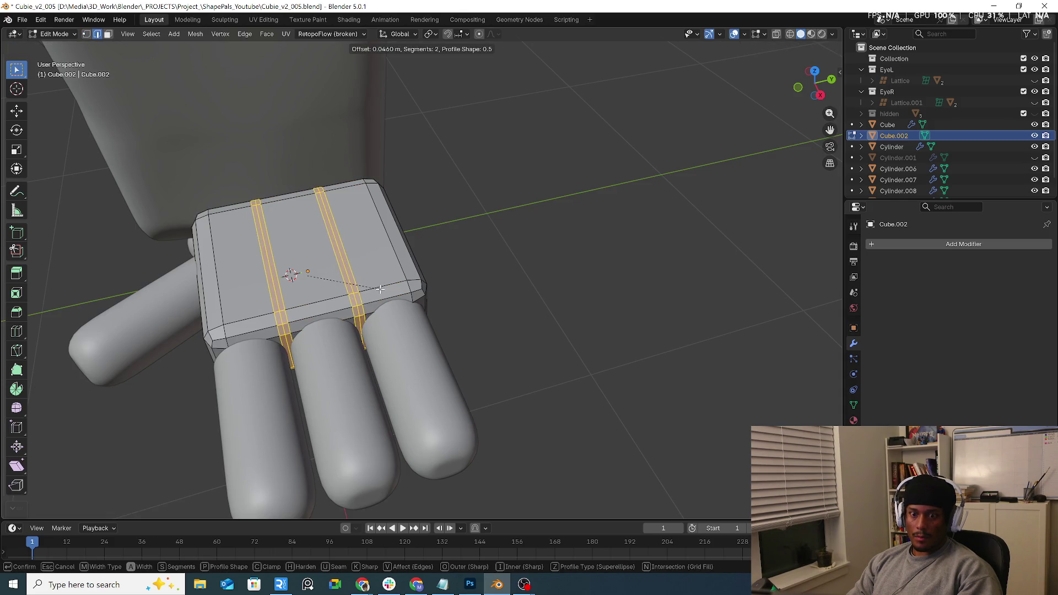
{"action": "left_click", "coordinate": [383, 295]}
Add a perpendicular edge loop slid toward the palm's thumb-side edge.
{"action": "mouse_move", "coordinate": [383, 295]}
{"action": "middle_mouse_down"}
{"action": "mouse_move", "coordinate": [372, 328]}
{"action": "mouse_move", "coordinate": [386, 331]}
{"action": "middle_mouse_up"}
{"action": "key", "text": "ctrl+r"}
{"action": "left_click", "coordinate": [389, 332]}
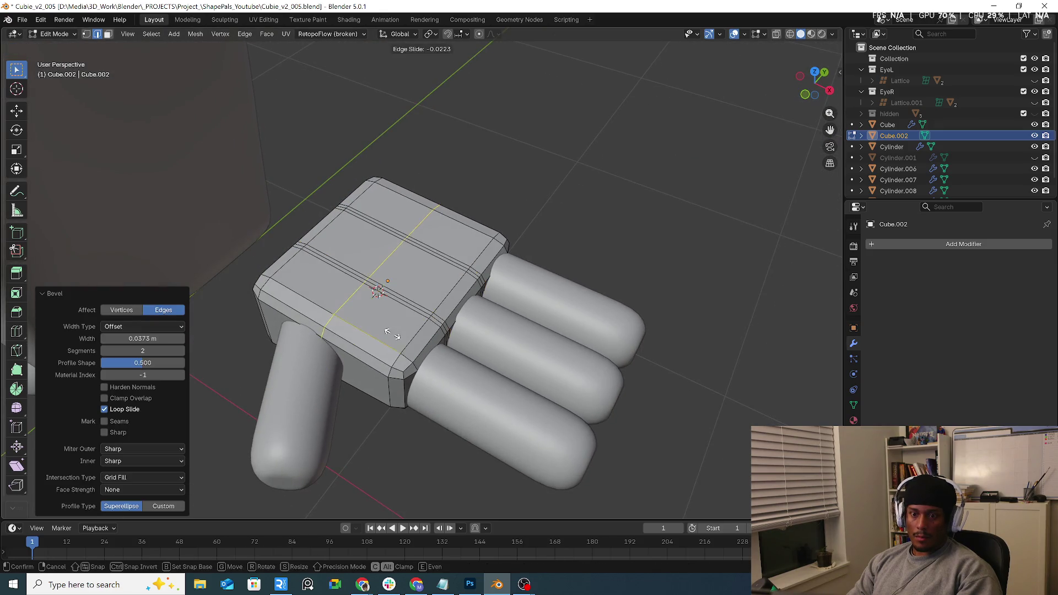
{"action": "middle_click_drag", "start_coordinate": [408, 360], "coordinate": [396, 326]}
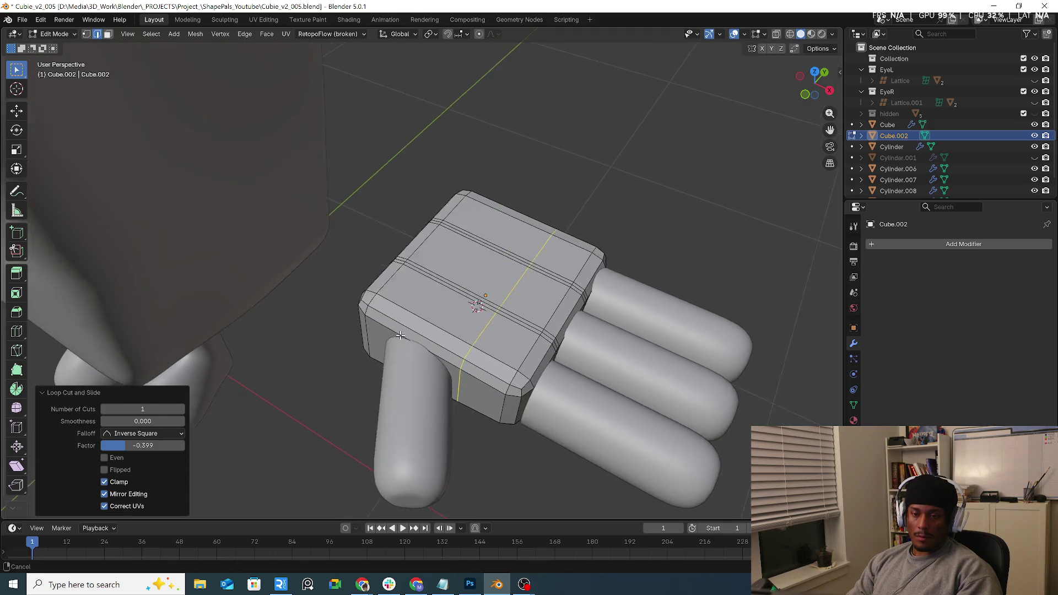
{"action": "left_click", "coordinate": [384, 326]}
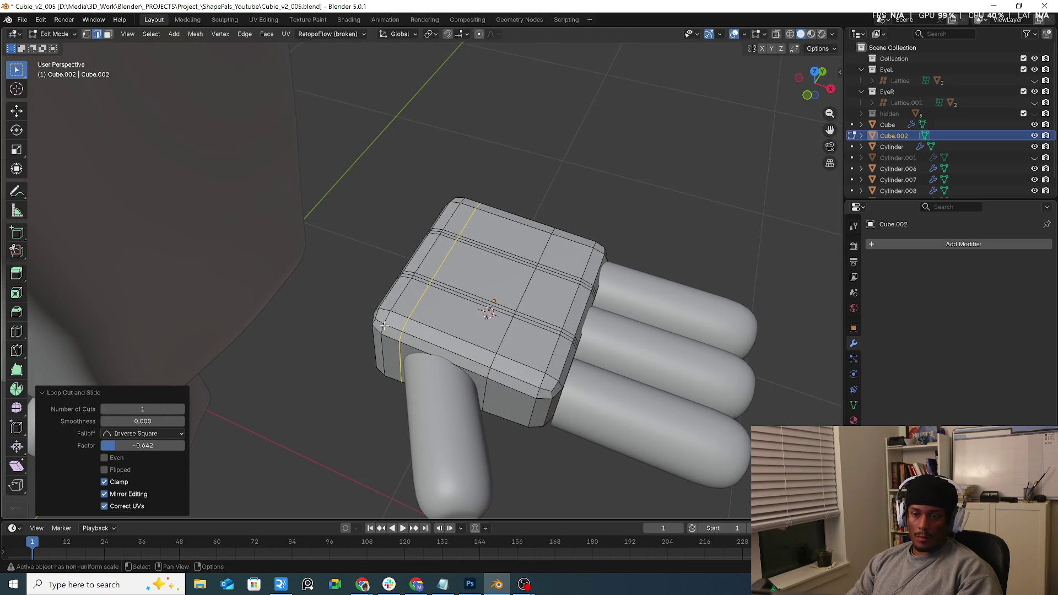
Add a centred loop around the palm's sides, enlarge it slightly to 1.029, and exit Edit Mode.
{"action": "mouse_move", "coordinate": [556, 353]}
{"action": "middle_mouse_down"}
{"action": "mouse_move", "coordinate": [584, 386]}
{"action": "mouse_move", "coordinate": [649, 374]}
{"action": "middle_mouse_up"}
{"action": "key", "text": "ctrl+r"}
{"action": "left_click", "coordinate": [496, 380]}
{"action": "right_click", "coordinate": [636, 403]}
{"action": "key", "text": "s"}
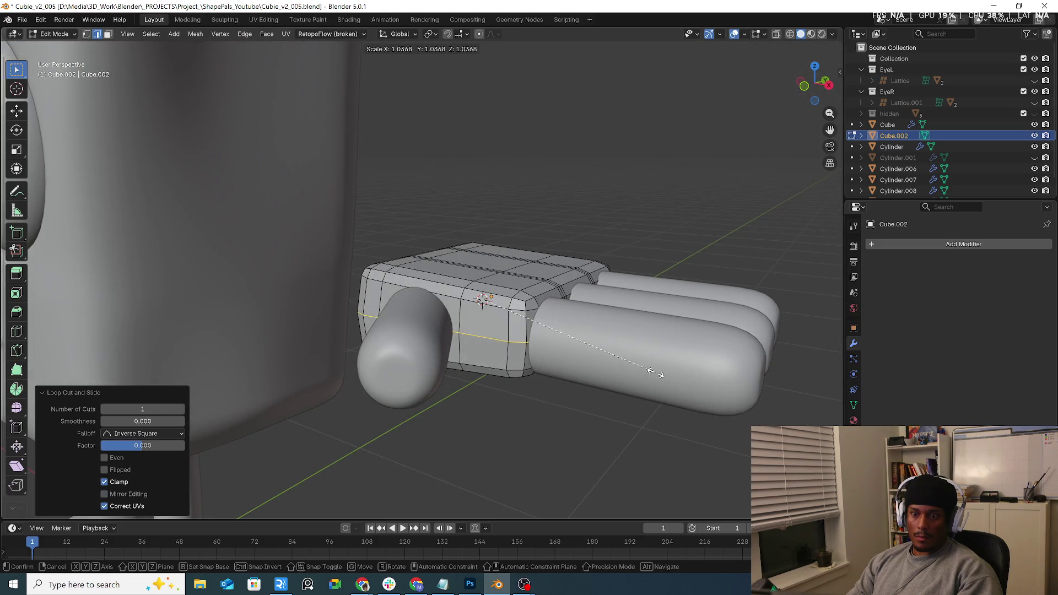
{"action": "left_click", "coordinate": [654, 374]}
{"action": "mouse_move", "coordinate": [654, 373]}
{"action": "middle_mouse_down"}
{"action": "mouse_move", "coordinate": [598, 293]}
{"action": "mouse_move", "coordinate": [491, 275]}
{"action": "middle_mouse_up"}
{"action": "key", "text": "Tab"}
Apply Shade Smooth to the palm block.
{"action": "right_click", "coordinate": [491, 276]}
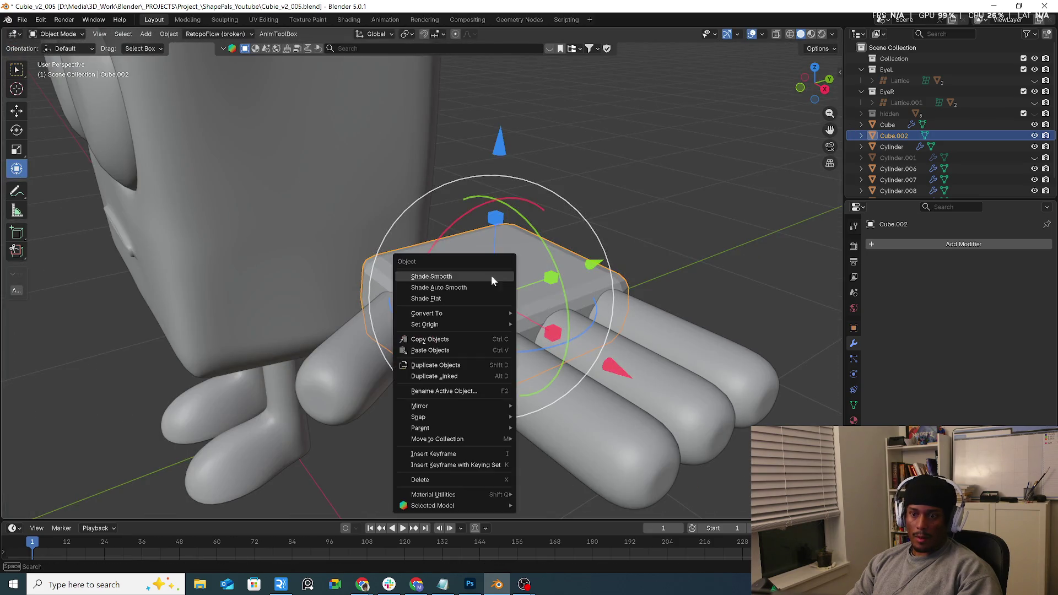
{"action": "left_click", "coordinate": [458, 276]}
{"action": "left_click", "coordinate": [654, 224]}
{"action": "mouse_move", "coordinate": [654, 224]}
{"action": "middle_mouse_down"}
{"action": "mouse_move", "coordinate": [526, 329]}
{"action": "mouse_move", "coordinate": [597, 334]}
{"action": "middle_mouse_up"}
Shrink the top finger to 0.908, move it closer to the palm, and tilt it upward.
{"action": "left_click", "coordinate": [597, 333]}
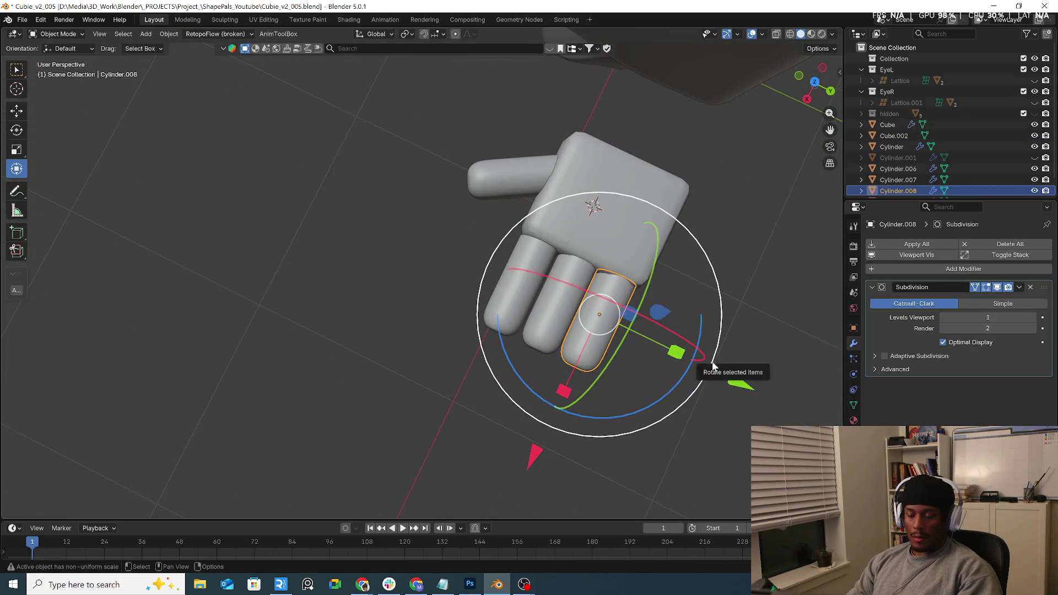
{"action": "key", "text": "KP_7"}
{"action": "key", "text": "s"}
{"action": "left_click", "coordinate": [716, 367]}
{"action": "key", "text": "g"}
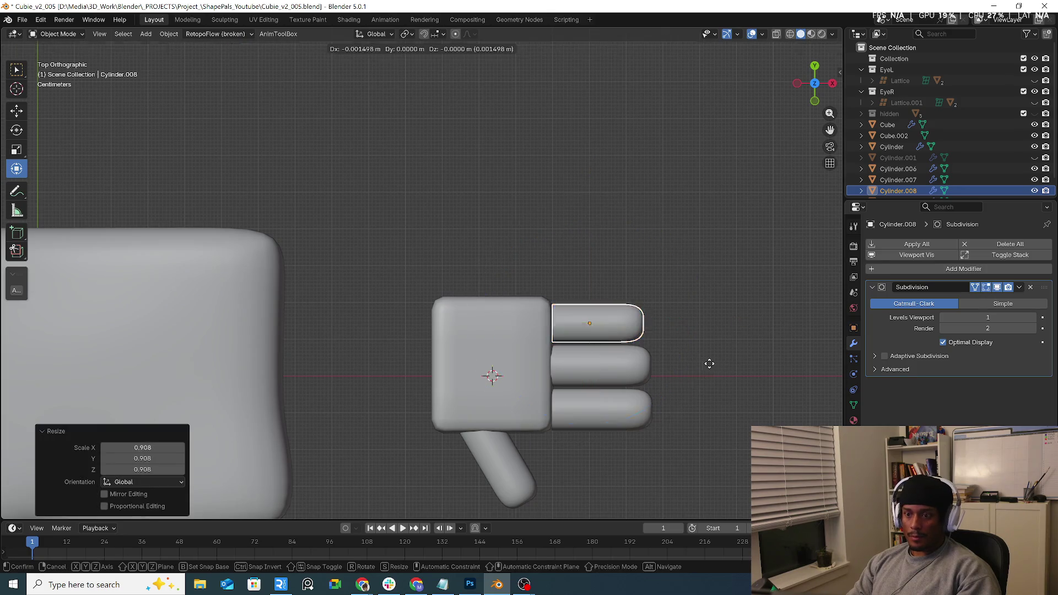
{"action": "left_click", "coordinate": [701, 362]}
{"action": "key", "text": "r"}
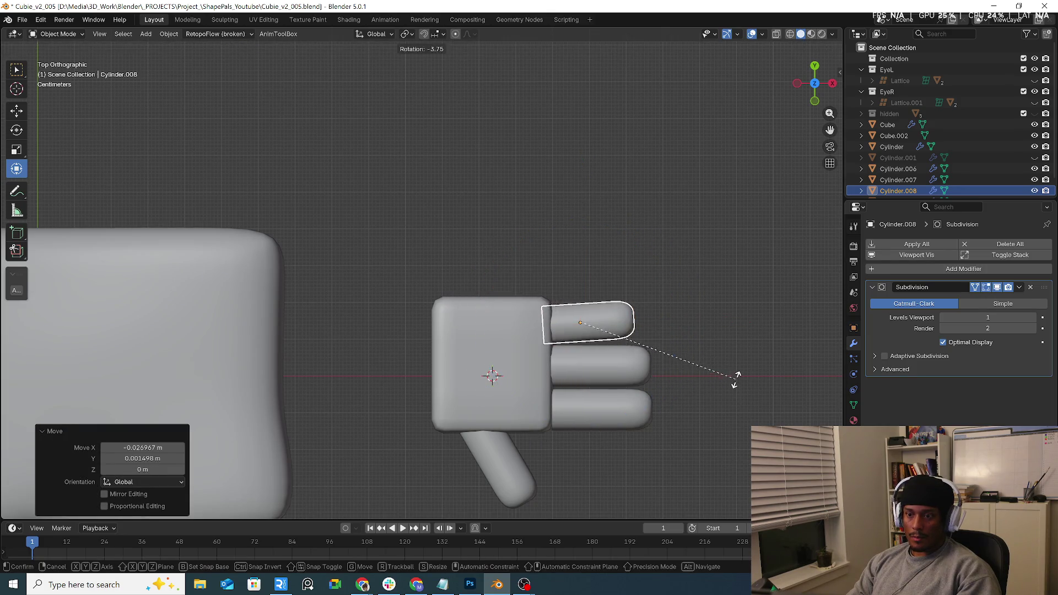
{"action": "key", "text": "g"}
{"action": "left_click", "coordinate": [738, 376]}
Move the bottom finger and angle it slightly outward.
{"action": "left_click", "coordinate": [637, 429]}
{"action": "key", "text": "g"}
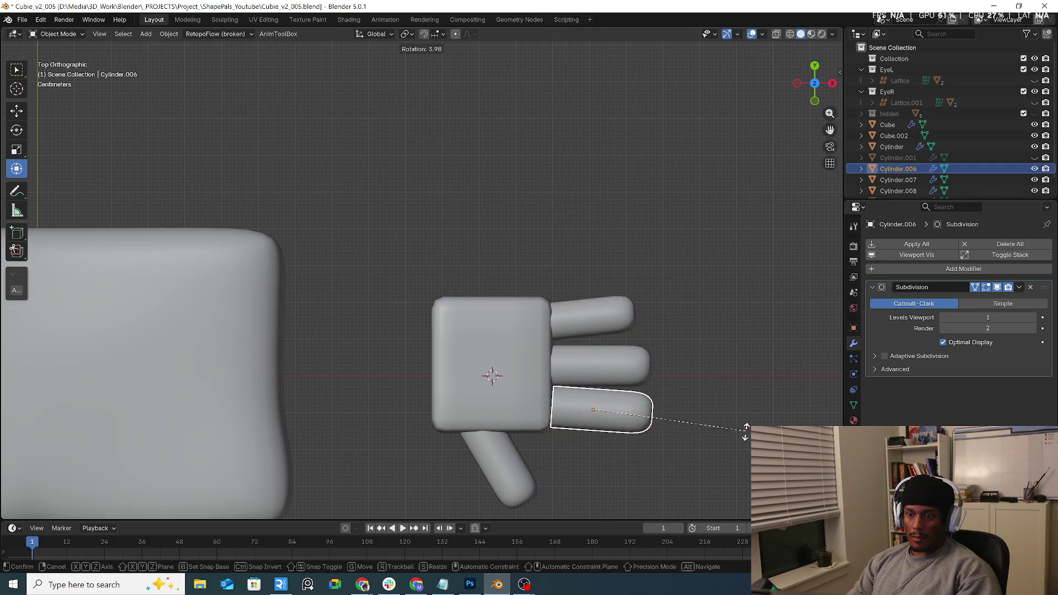
{"action": "left_click", "coordinate": [738, 435]}
{"action": "key", "text": "g"}
{"action": "left_click", "coordinate": [735, 431]}
{"action": "left_click", "coordinate": [762, 379]}
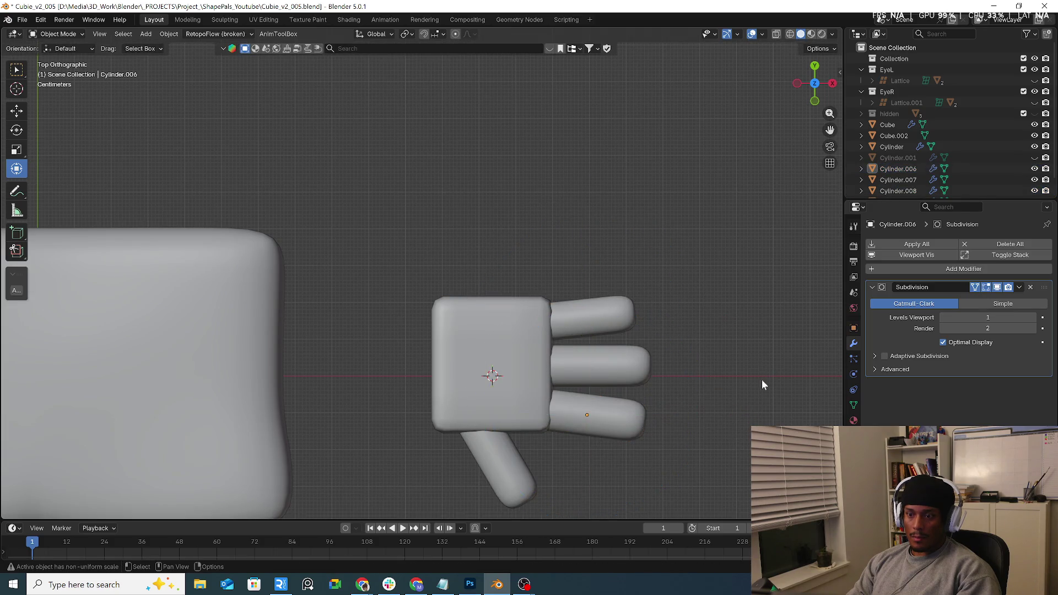
Make the wrist-end edge loop circular with LoopTools Circle and shrink it.
{"action": "middle_click_drag", "start_coordinate": [686, 311], "coordinate": [687, 298]}
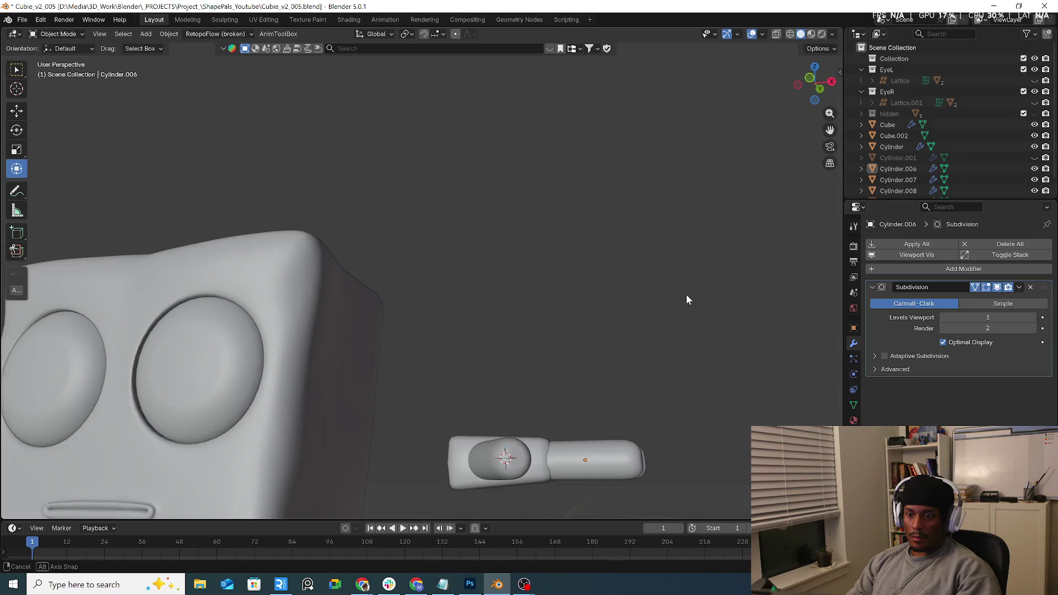
{"action": "middle_click_drag", "start_coordinate": [634, 406], "coordinate": [639, 399]}
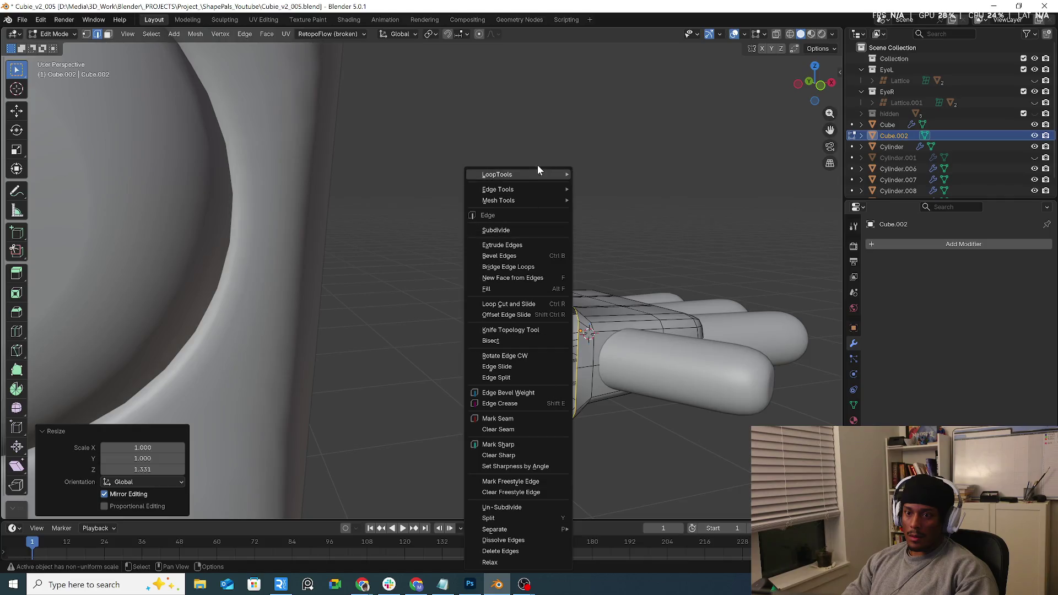
{"action": "mouse_move", "coordinate": [556, 174]}
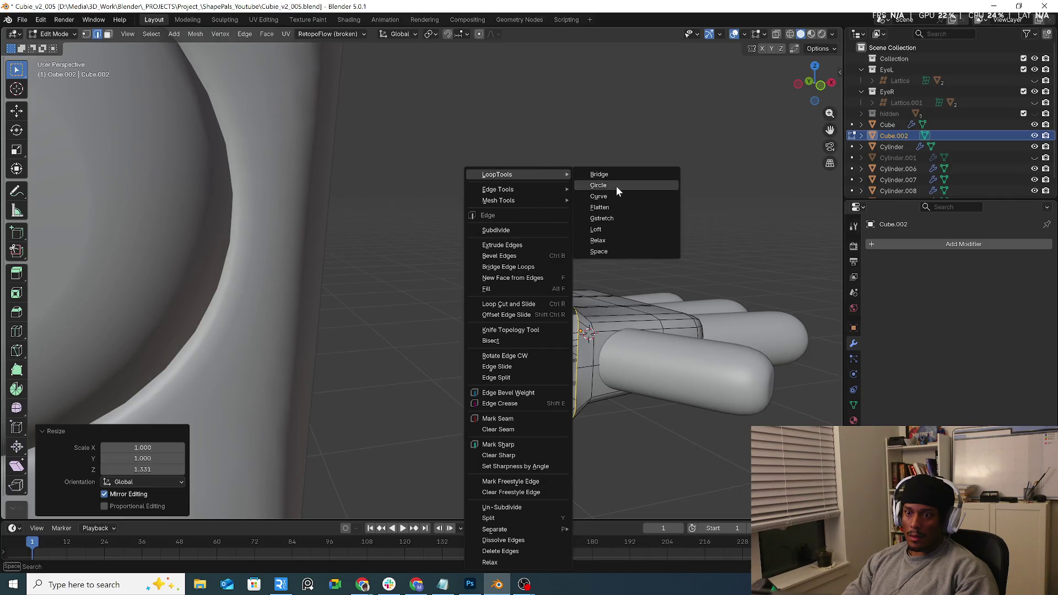
{"action": "left_click", "coordinate": [616, 186]}
{"action": "mouse_move", "coordinate": [616, 187]}
{"action": "middle_mouse_down"}
{"action": "mouse_move", "coordinate": [566, 323]}
{"action": "mouse_move", "coordinate": [623, 351]}
{"action": "mouse_move", "coordinate": [673, 346]}
{"action": "middle_mouse_up"}
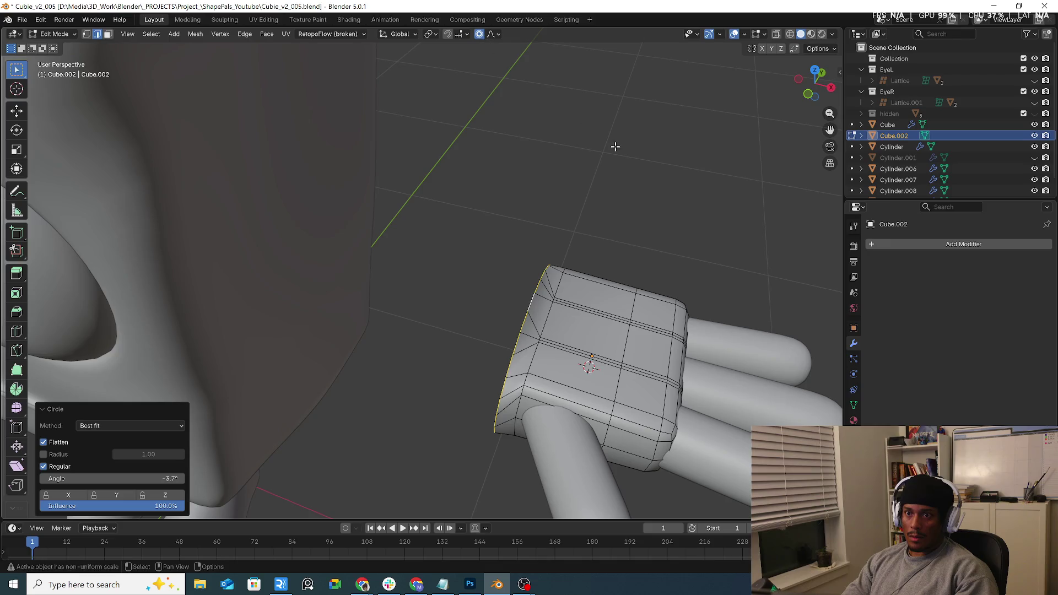
{"action": "key", "text": "s"}
{"action": "left_click", "coordinate": [670, 211]}
Undo the shrink, rescale the wrist loop from top view, then revert the circular shape.
{"action": "middle_click_drag", "start_coordinate": [625, 271], "coordinate": [553, 327]}
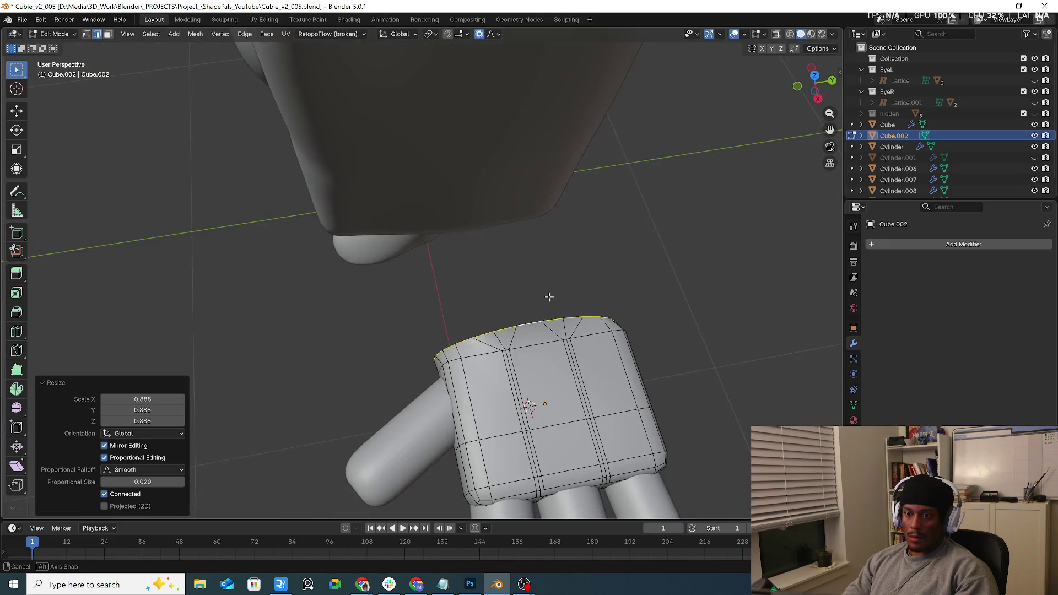
{"action": "key", "text": "ctrl+z"}
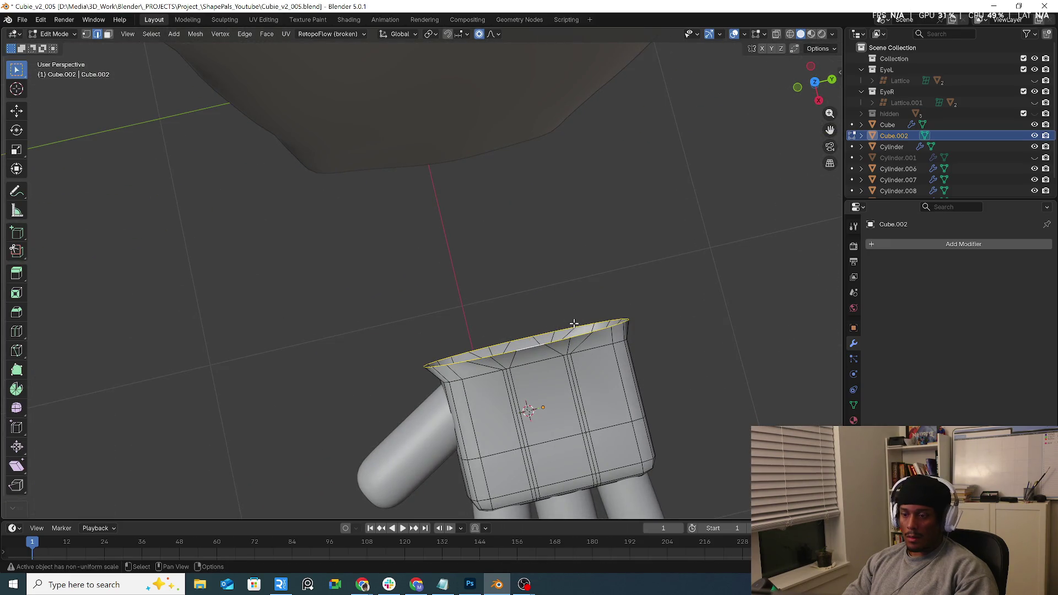
{"action": "key", "text": "KP_1"}
{"action": "key", "text": "KP_7"}
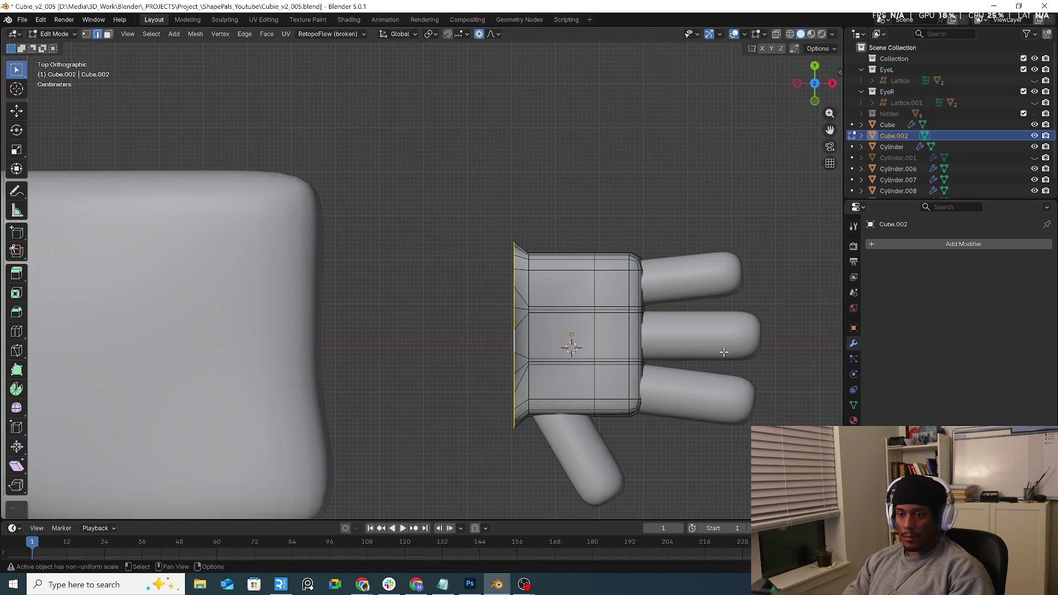
{"action": "key", "text": "s"}
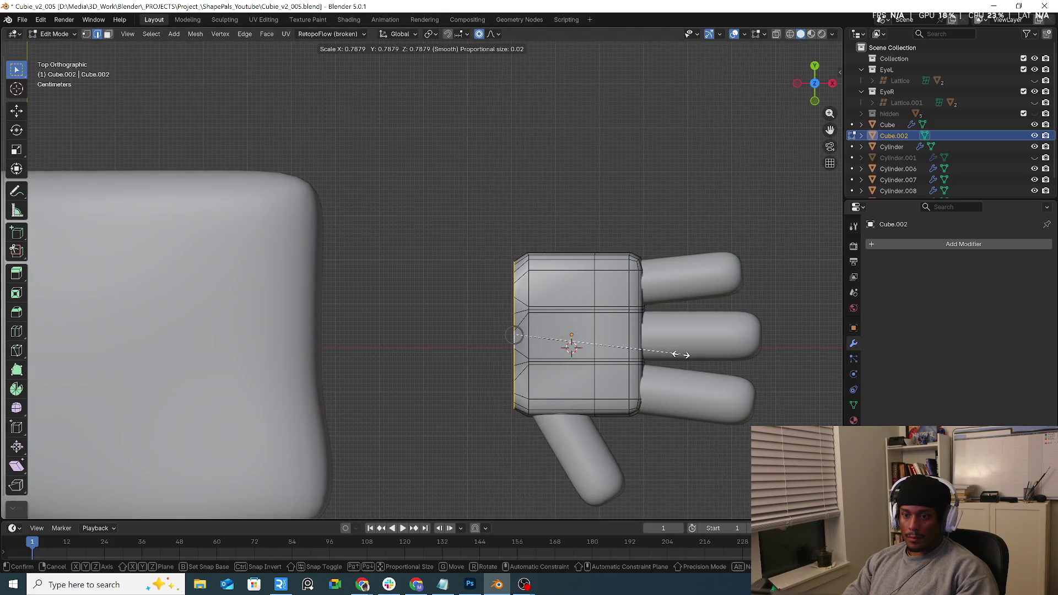
{"action": "left_click", "coordinate": [689, 354]}
{"action": "middle_click_drag", "start_coordinate": [688, 354], "coordinate": [682, 287]}
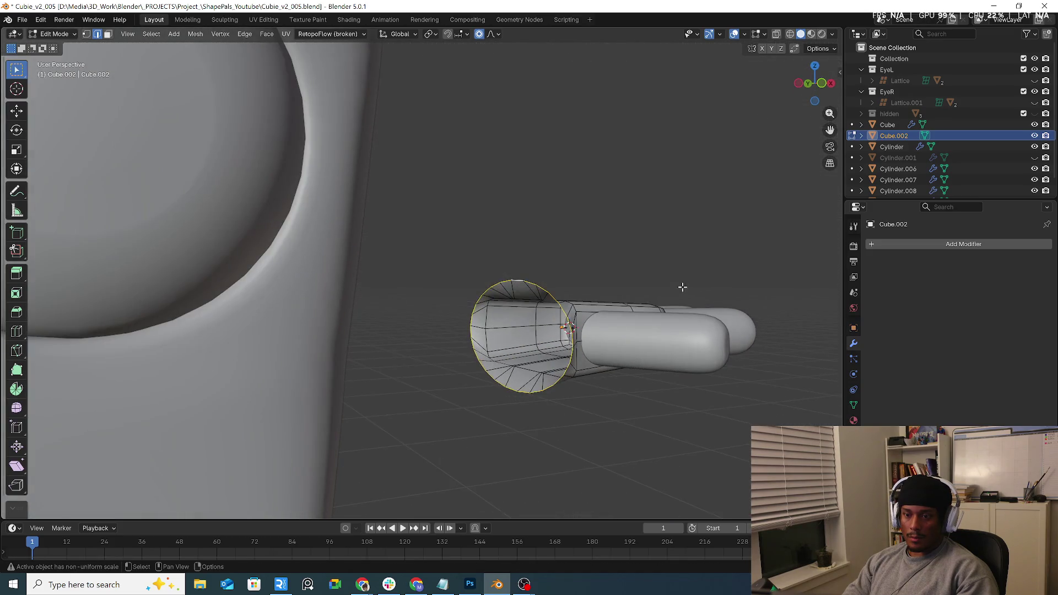
{"action": "key", "text": "ctrl+z"}
{"action": "middle_click_drag", "start_coordinate": [674, 317], "coordinate": [637, 310]}
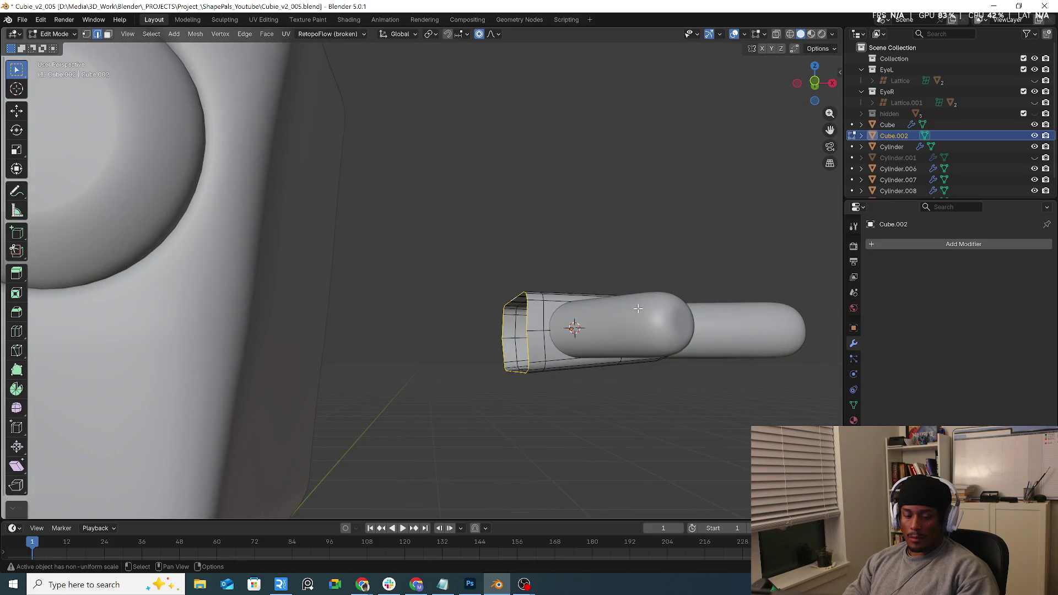
Stretch the wrist opening taller along the Z axis.
{"action": "key", "text": "s"}
{"action": "key", "text": "z"}
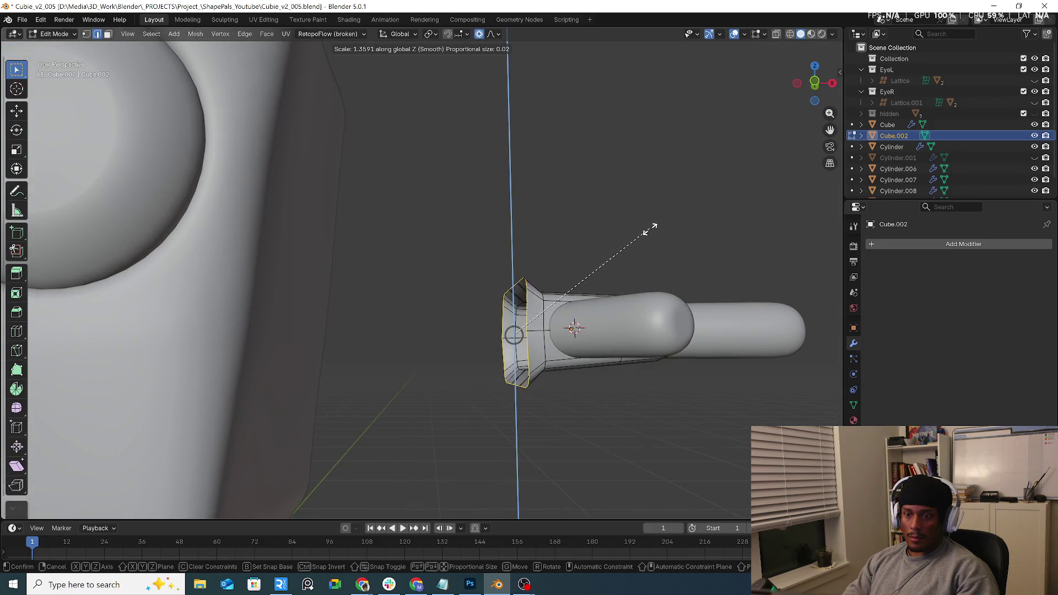
{"action": "left_click", "coordinate": [648, 230]}
{"action": "key", "text": "KP_3"}
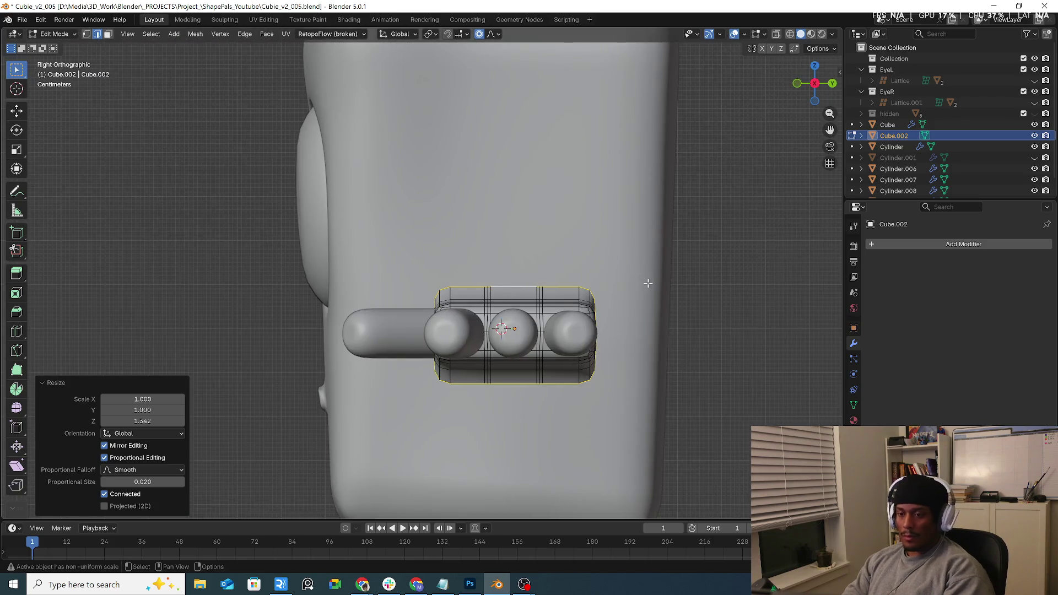
{"action": "key", "text": "KP_1"}
Create a new ring at the wrist and flatten it to zero along X.
{"action": "key", "text": "g"}
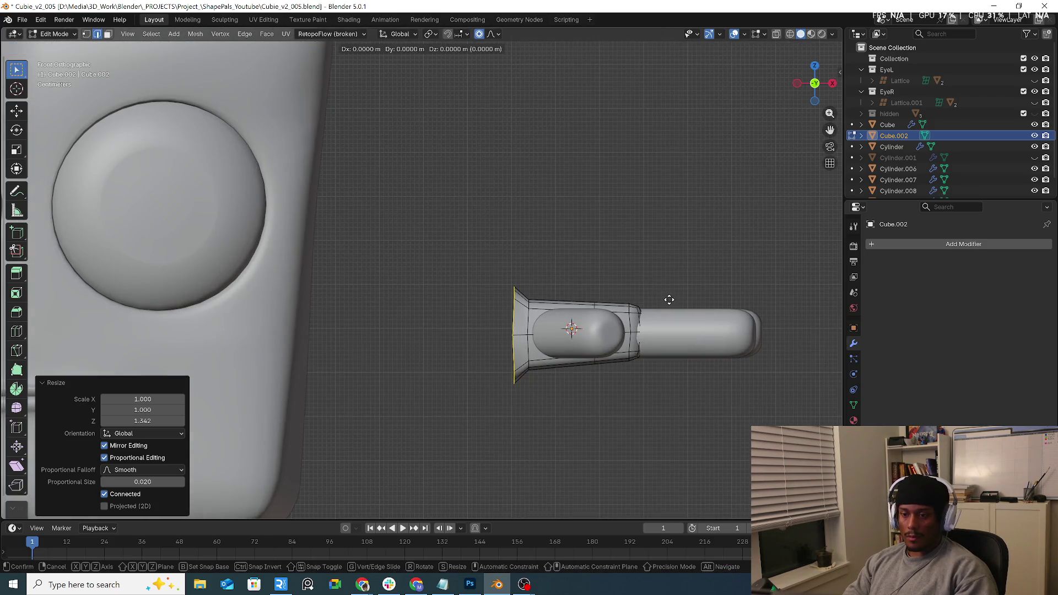
{"action": "key", "text": "y"}
{"action": "right_click", "coordinate": [621, 300]}
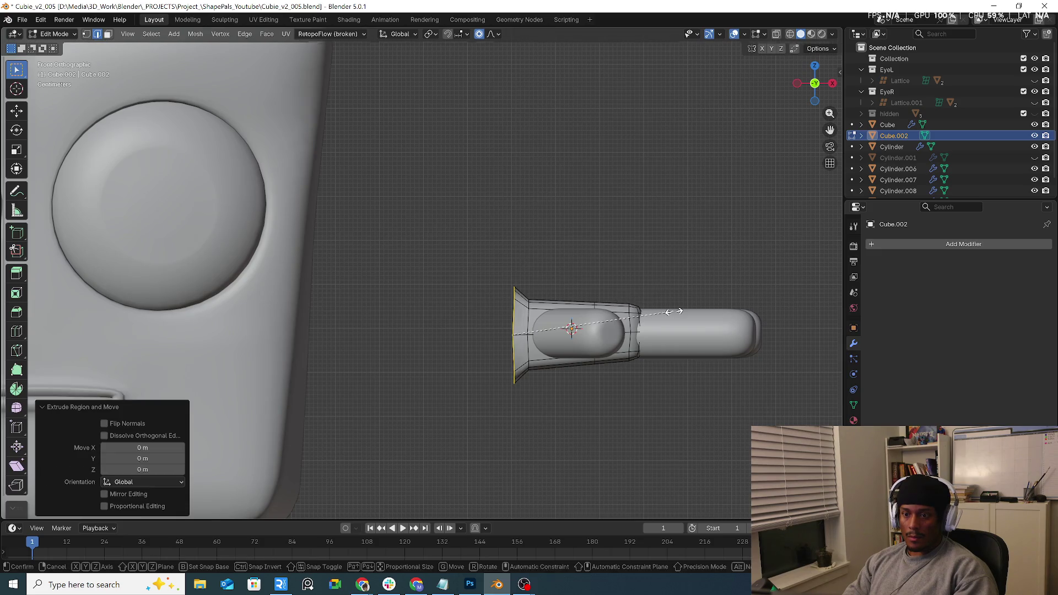
{"action": "key", "text": "s"}
{"action": "key", "text": "y"}
{"action": "type", "text": "x"}
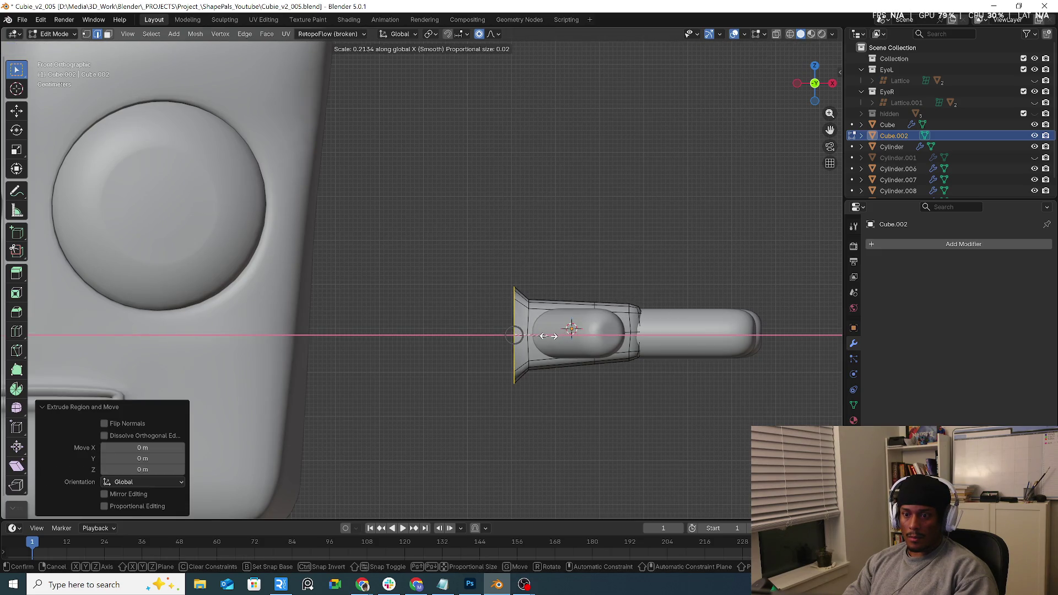
{"action": "type", "text": "0"}
{"action": "key", "text": "Return"}
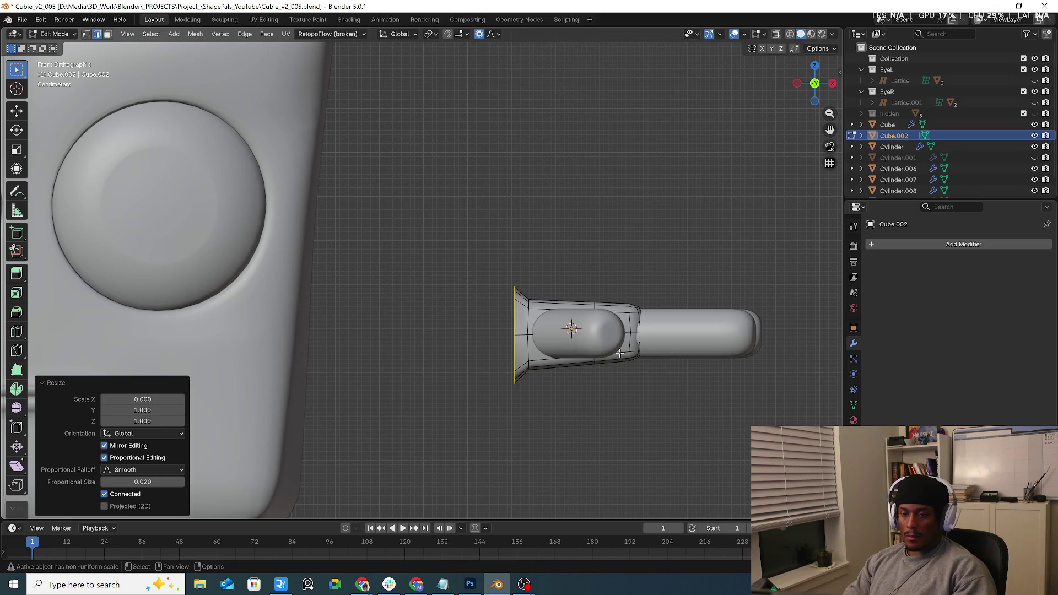
Extrude the forearm about 0.574 m along X toward the body.
{"action": "key", "text": "e"}
{"action": "key", "text": "x"}
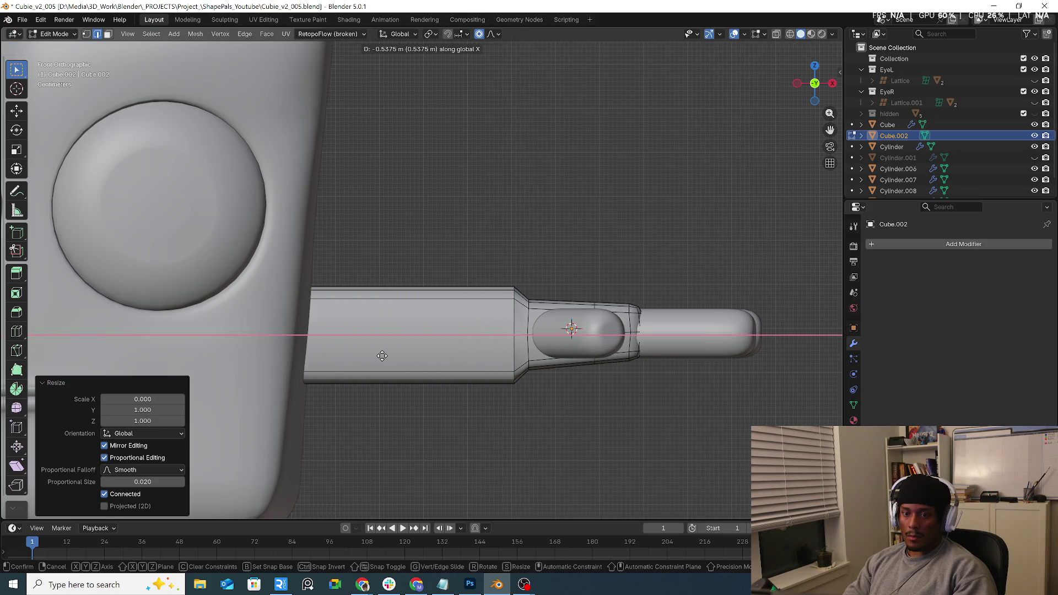
{"action": "left_click", "coordinate": [367, 356]}
{"action": "mouse_move", "coordinate": [367, 356]}
{"action": "middle_mouse_down"}
{"action": "mouse_move", "coordinate": [531, 349]}
{"action": "mouse_move", "coordinate": [520, 385]}
{"action": "mouse_move", "coordinate": [479, 389]}
{"action": "middle_mouse_up"}
Add an edge loop around the middle of the forearm.
{"action": "scroll", "coordinate": [479, 389], "scroll_direction": "up", "scroll_amount": 5}
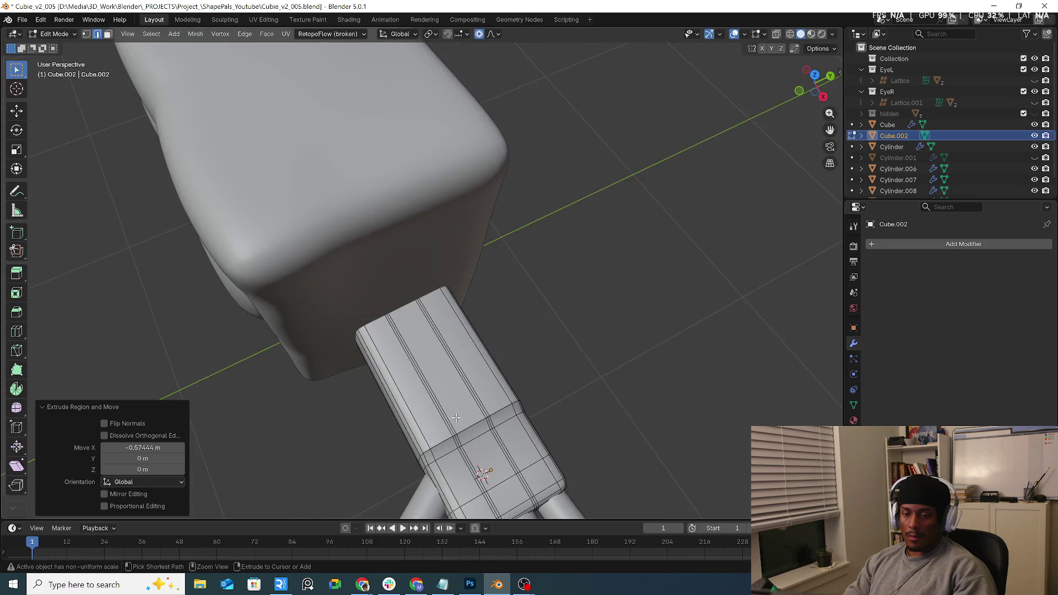
{"action": "key", "text": "ctrl+r"}
{"action": "left_click", "coordinate": [480, 389]}
{"action": "left_click", "coordinate": [512, 414]}
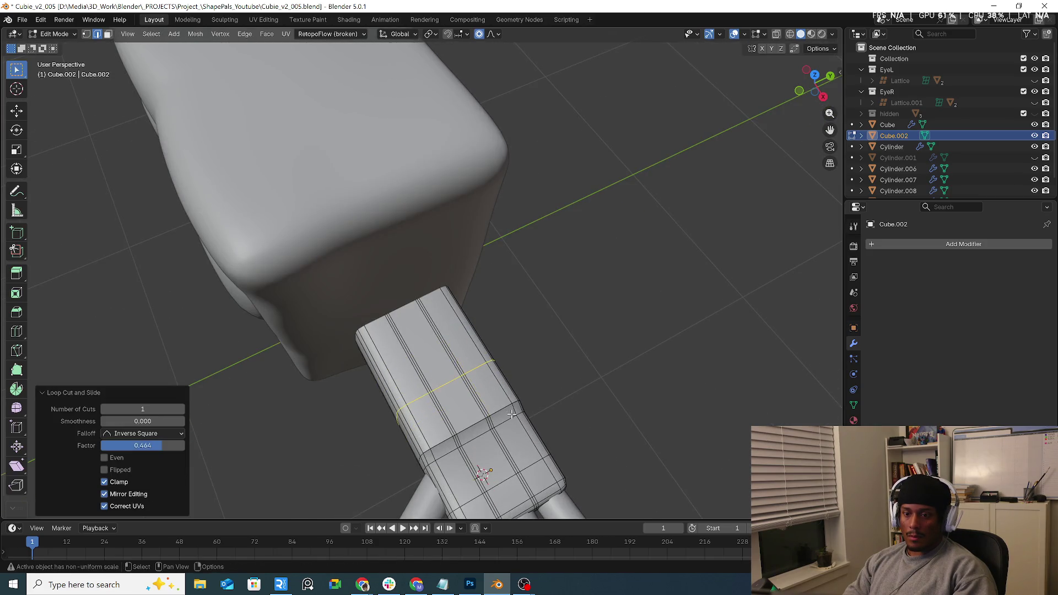
Make the forearm loop circular with LoopTools, pinch it to 0.658, and view it from the front.
{"action": "right_click", "coordinate": [524, 373]}
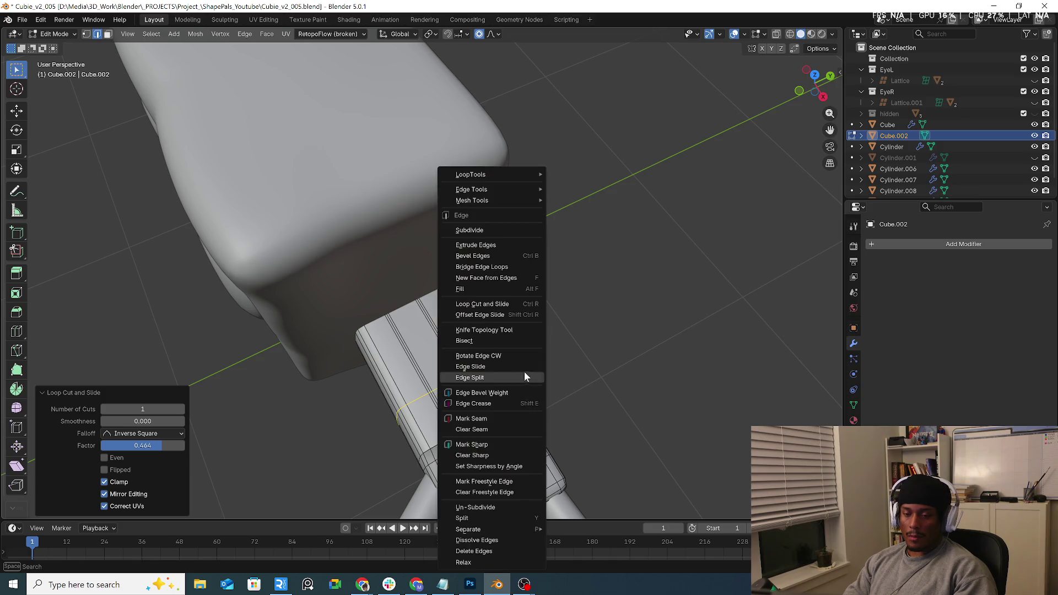
{"action": "mouse_move", "coordinate": [527, 177]}
{"action": "left_click", "coordinate": [637, 185]}
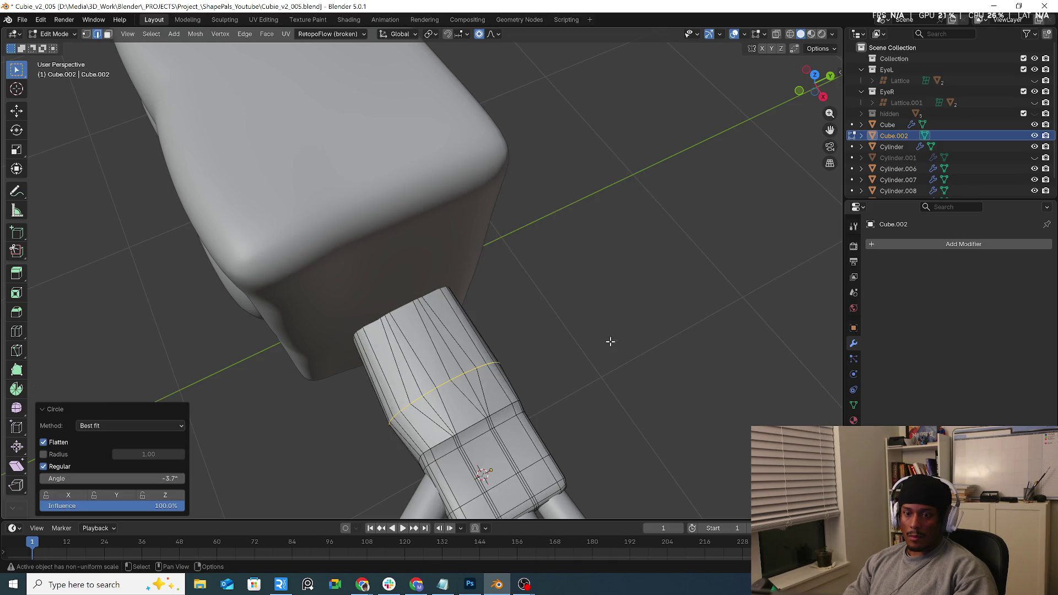
{"action": "mouse_move", "coordinate": [610, 342]}
{"action": "middle_mouse_down"}
{"action": "mouse_move", "coordinate": [628, 365]}
{"action": "mouse_move", "coordinate": [597, 331]}
{"action": "middle_mouse_up"}
{"action": "key", "text": "s"}
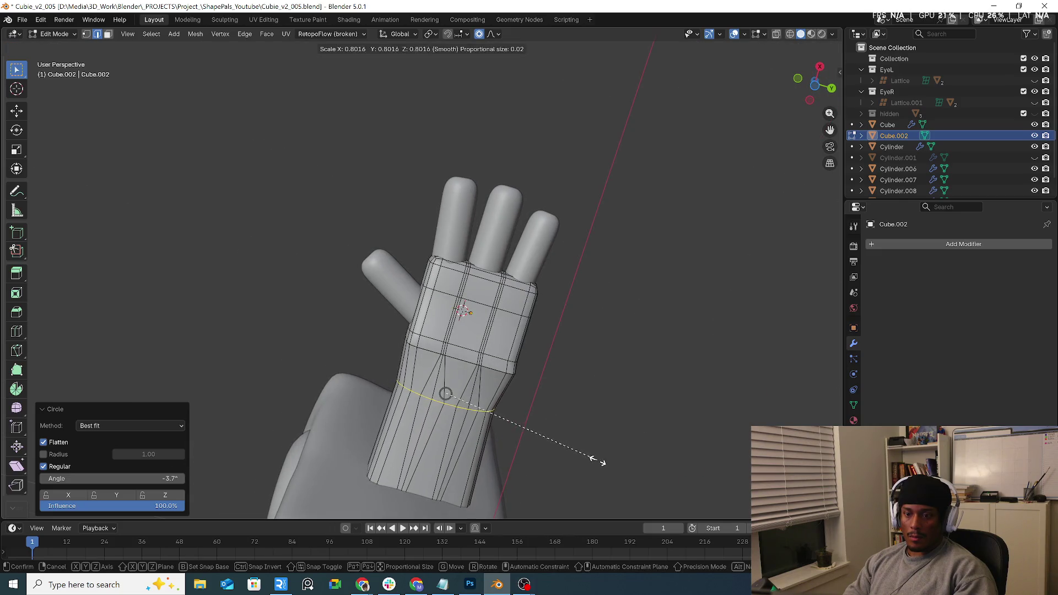
{"action": "left_click", "coordinate": [571, 446]}
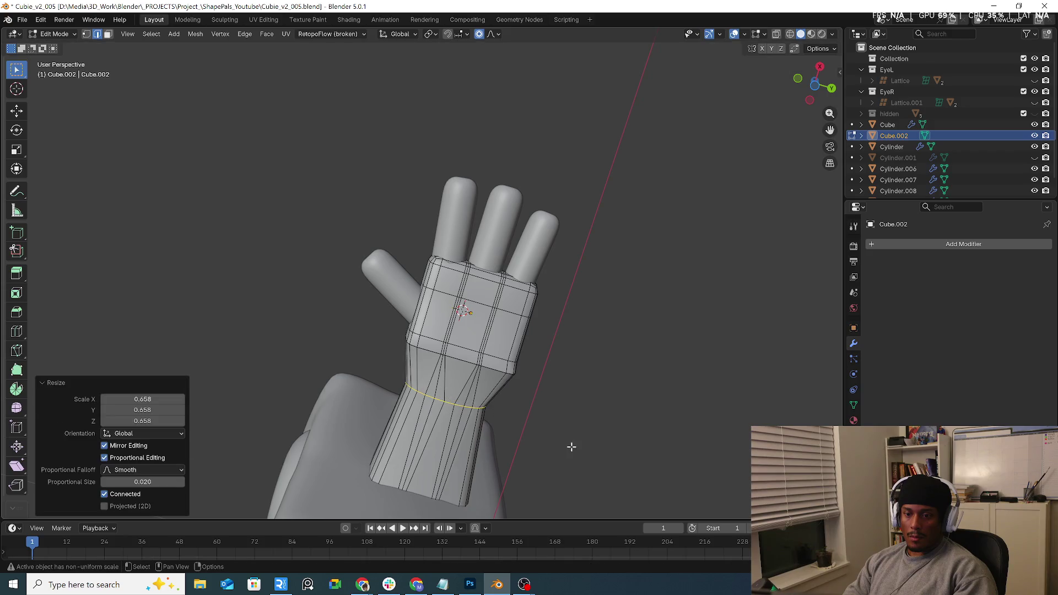
{"action": "key", "text": "KP_1"}
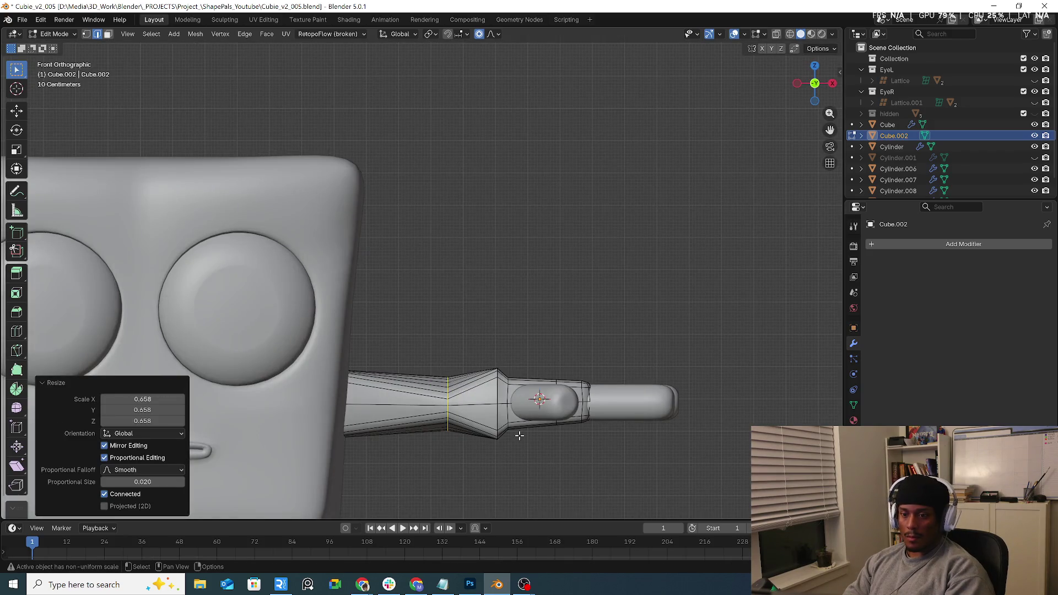
{"action": "key", "text": "KP_5"}
{"action": "key", "text": "KP_5"}
Isolate the hand mesh and dissolve the two extra edge loops where forearm meets hand.
{"action": "key", "text": "KP_Divide"}
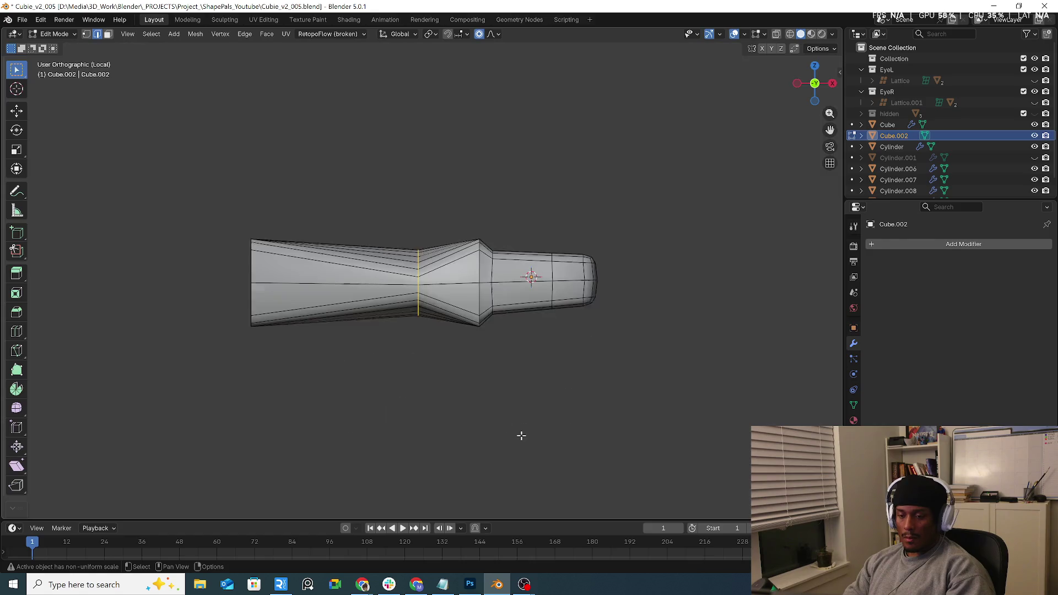
{"action": "middle_click_drag", "start_coordinate": [521, 436], "coordinate": [461, 356]}
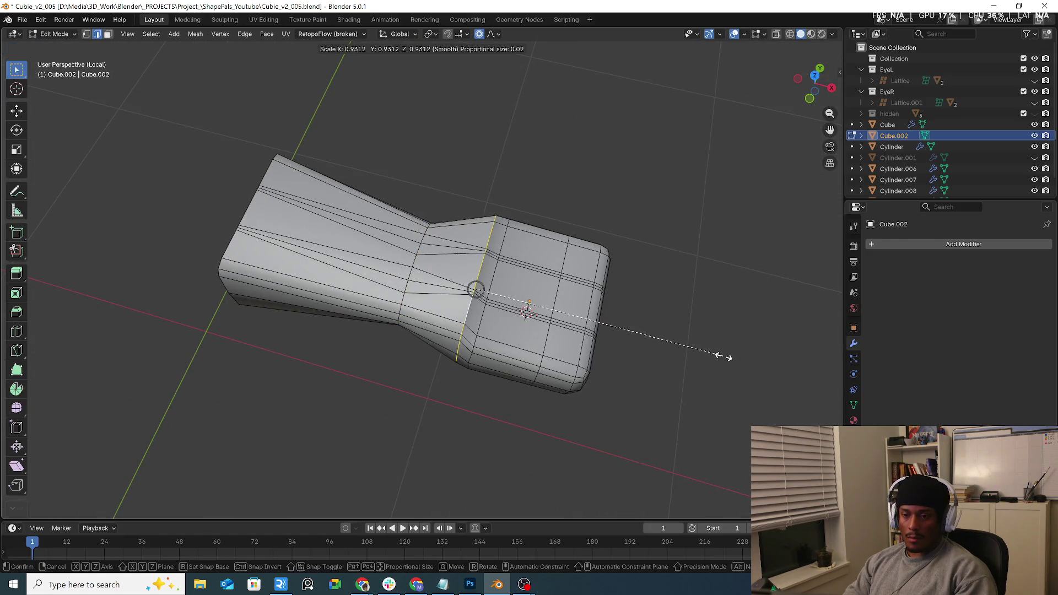
{"action": "middle_click_drag", "start_coordinate": [657, 330], "coordinate": [637, 228]}
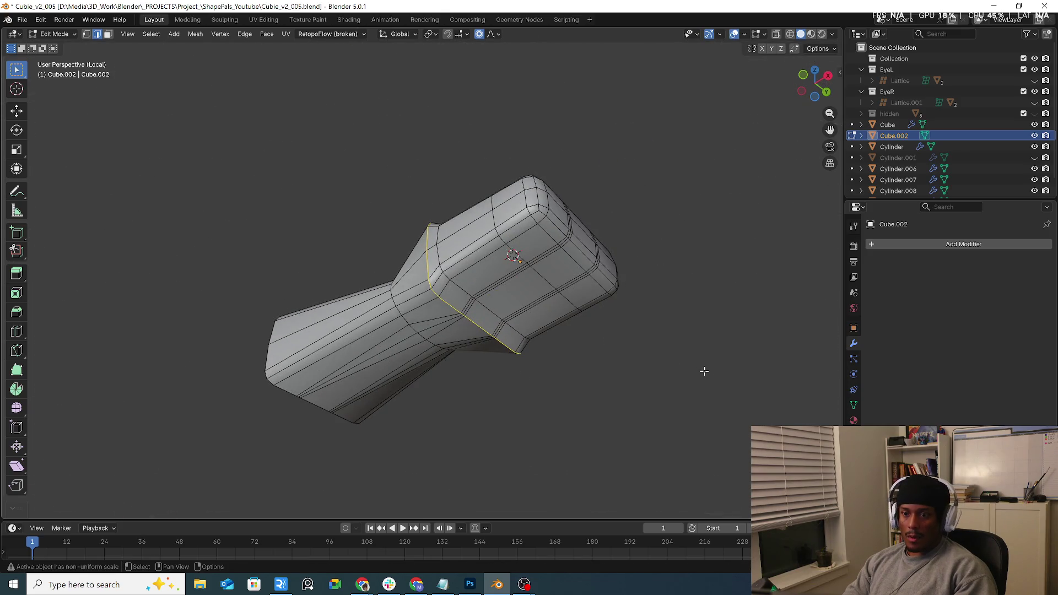
{"action": "key", "text": "x"}
{"action": "left_click", "coordinate": [694, 418]}
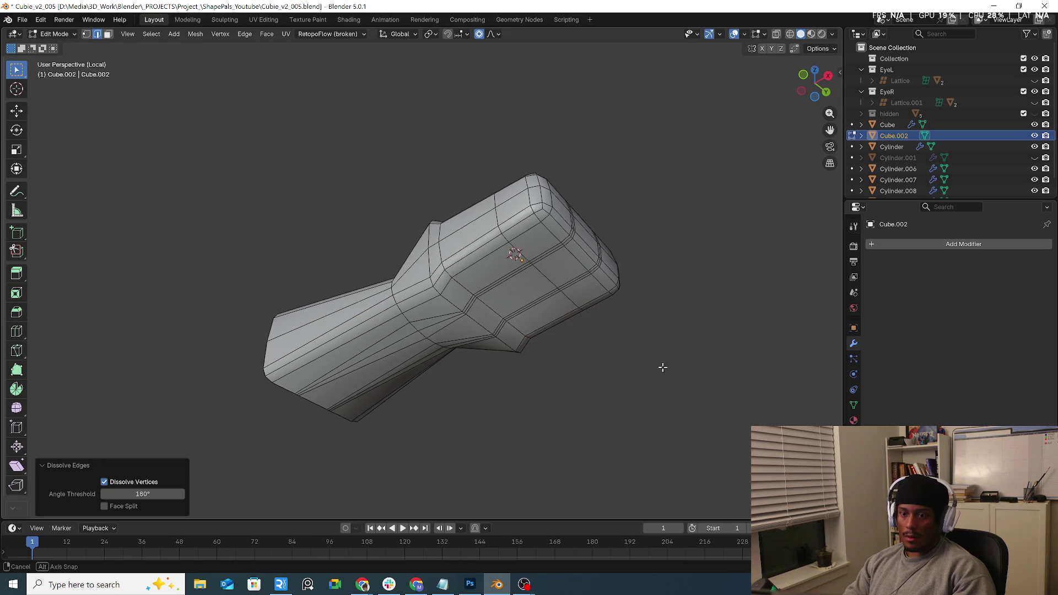
{"action": "middle_click_drag", "start_coordinate": [662, 367], "coordinate": [493, 283]}
{"action": "left_click", "coordinate": [499, 262], "text": "alt"}
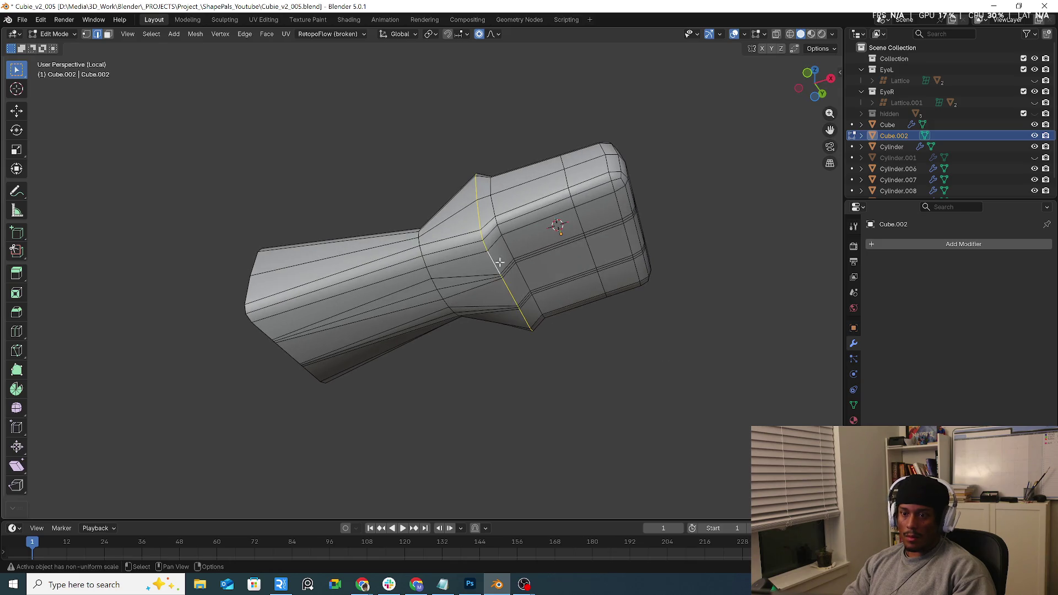
{"action": "key", "text": "x"}
{"action": "left_click", "coordinate": [726, 373]}
Return to the full scene and switch the hand mesh into Sculpt Mode.
{"action": "mouse_move", "coordinate": [708, 373]}
{"action": "middle_mouse_down"}
{"action": "mouse_move", "coordinate": [562, 401]}
{"action": "mouse_move", "coordinate": [435, 333]}
{"action": "middle_mouse_up"}
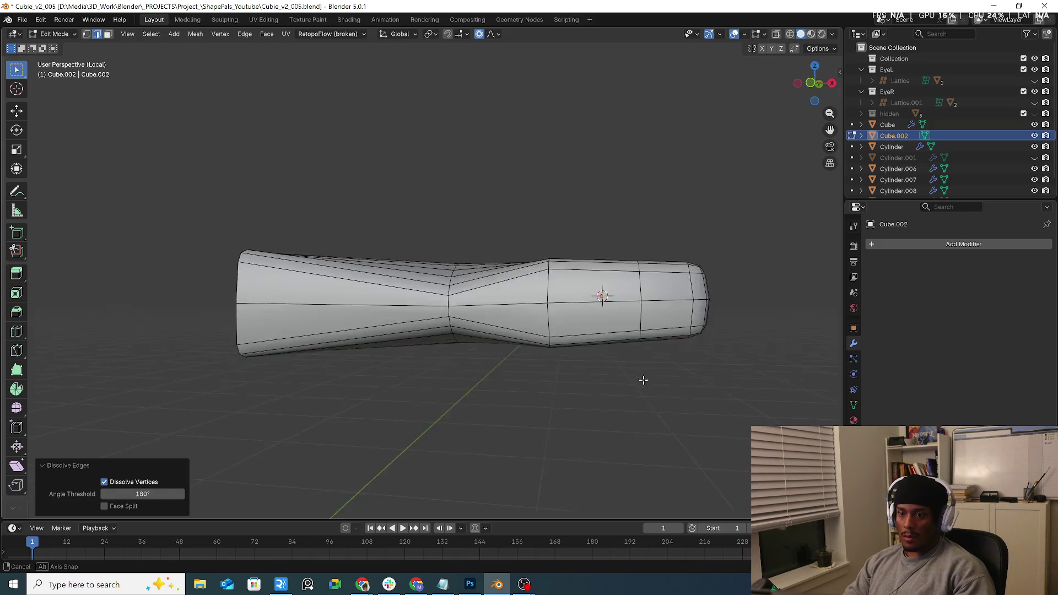
{"action": "key", "text": "KP_Divide"}
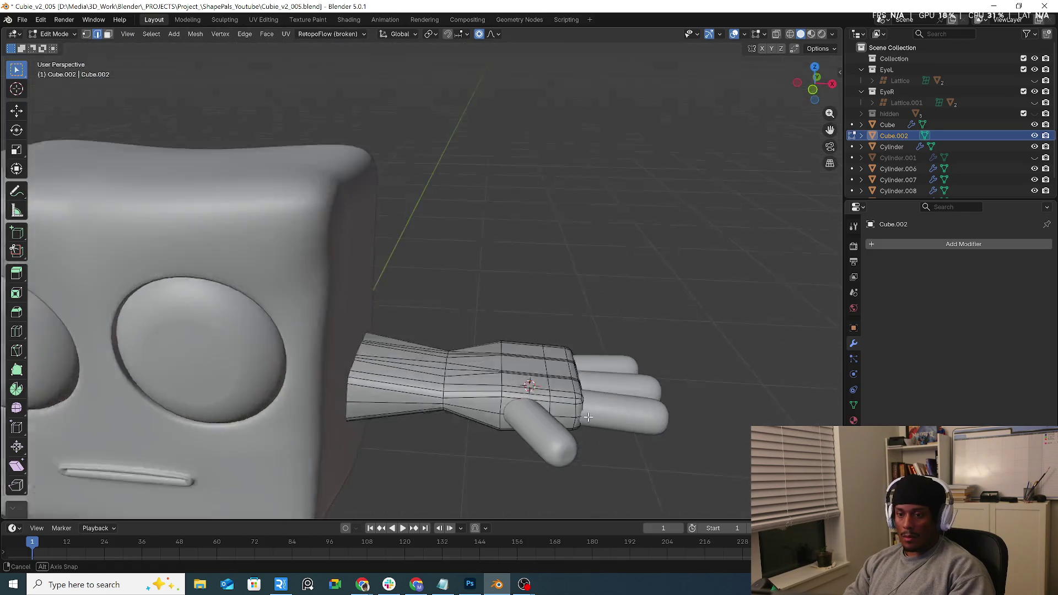
{"action": "left_click", "coordinate": [54, 34]}
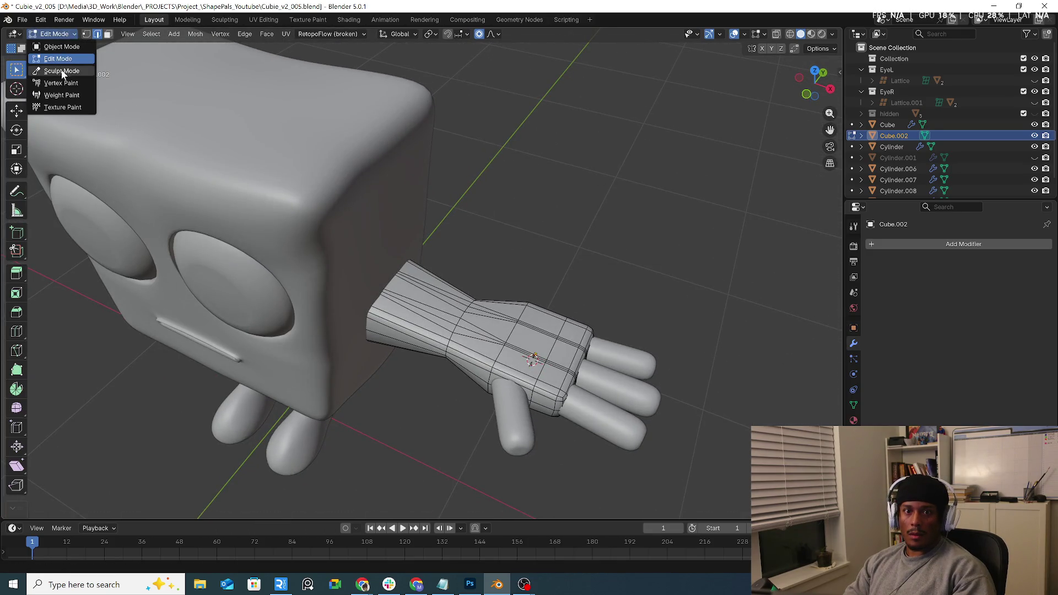
{"action": "left_click", "coordinate": [42, 65]}
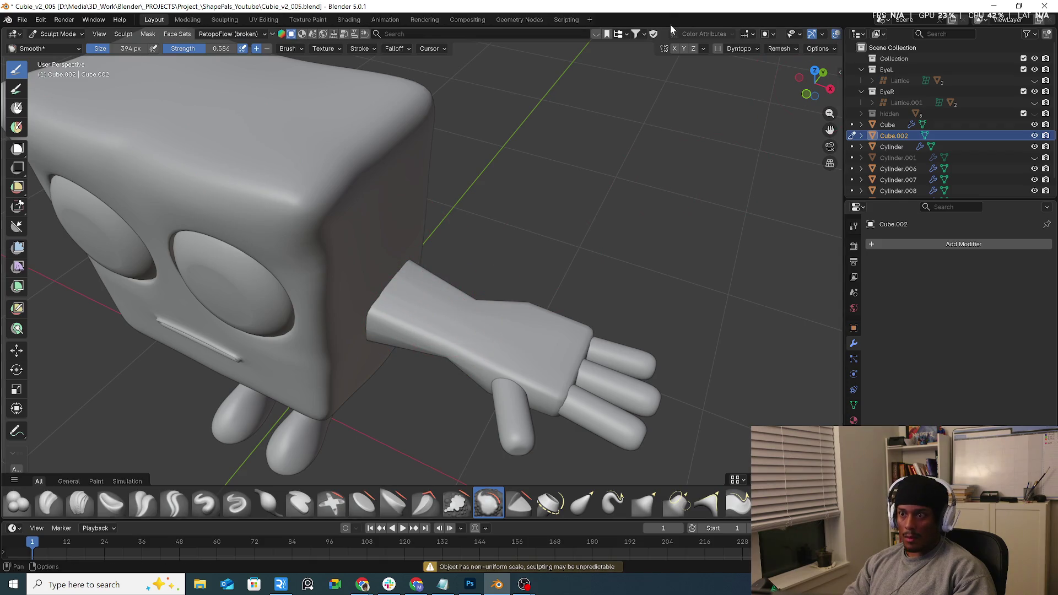
Enable the Wireframe overlay and smooth the arm's narrow wrist with the Smooth brush.
{"action": "scroll", "coordinate": [796, 33], "scroll_direction": "down", "scroll_amount": 3}
{"action": "left_click", "coordinate": [810, 34]}
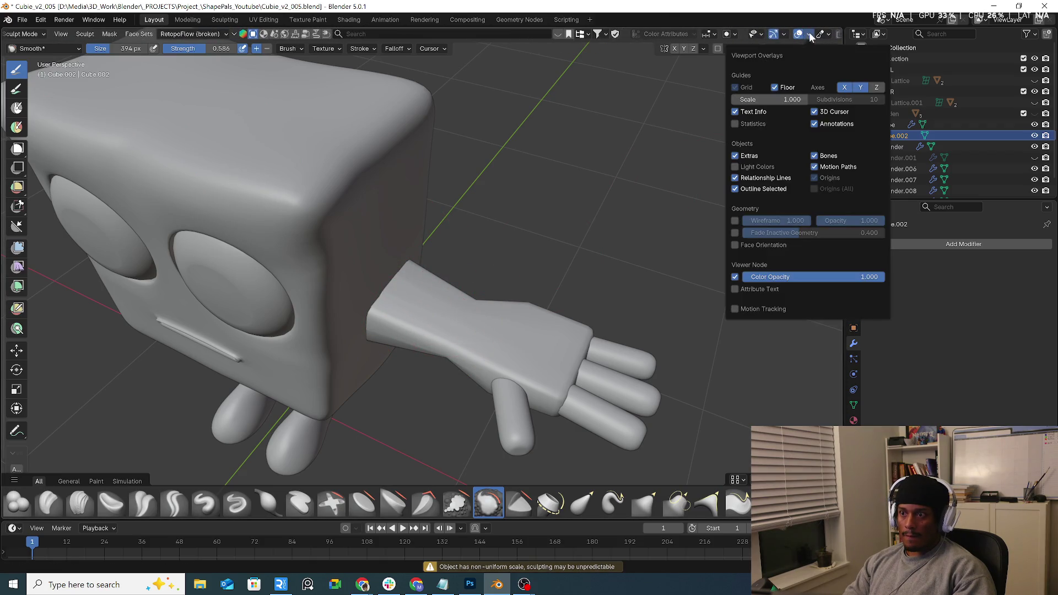
{"action": "left_click", "coordinate": [735, 221]}
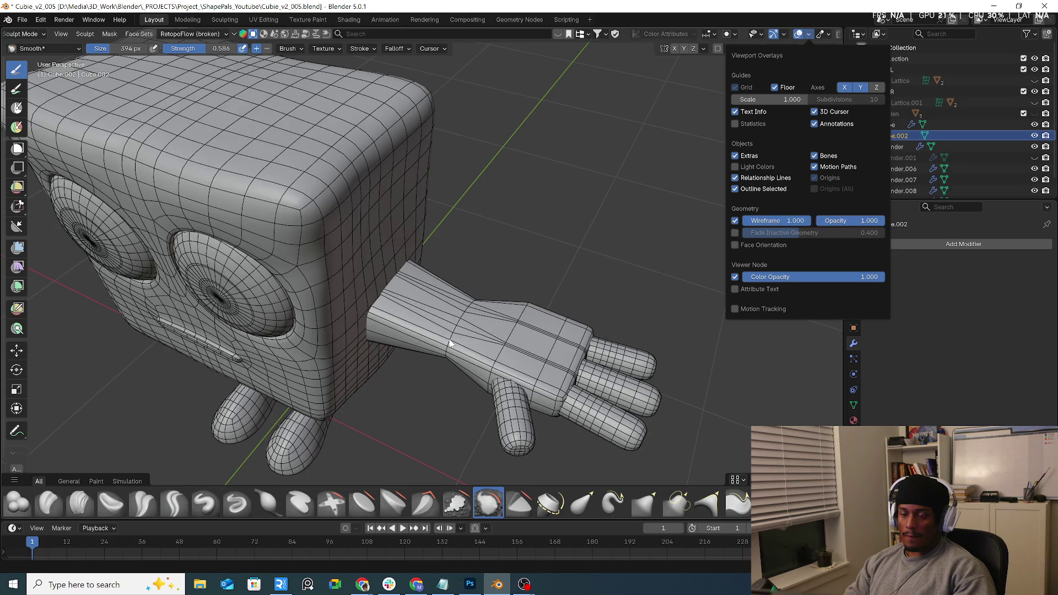
{"action": "left_click_drag", "start_coordinate": [459, 378], "coordinate": [430, 358]}
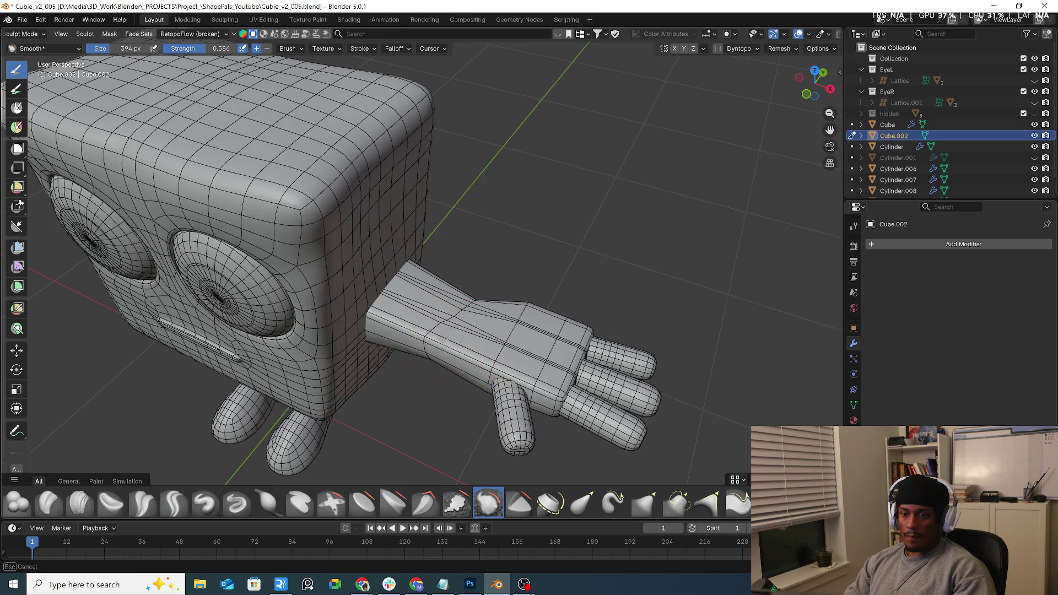
{"action": "middle_click_drag", "start_coordinate": [430, 358], "coordinate": [443, 393]}
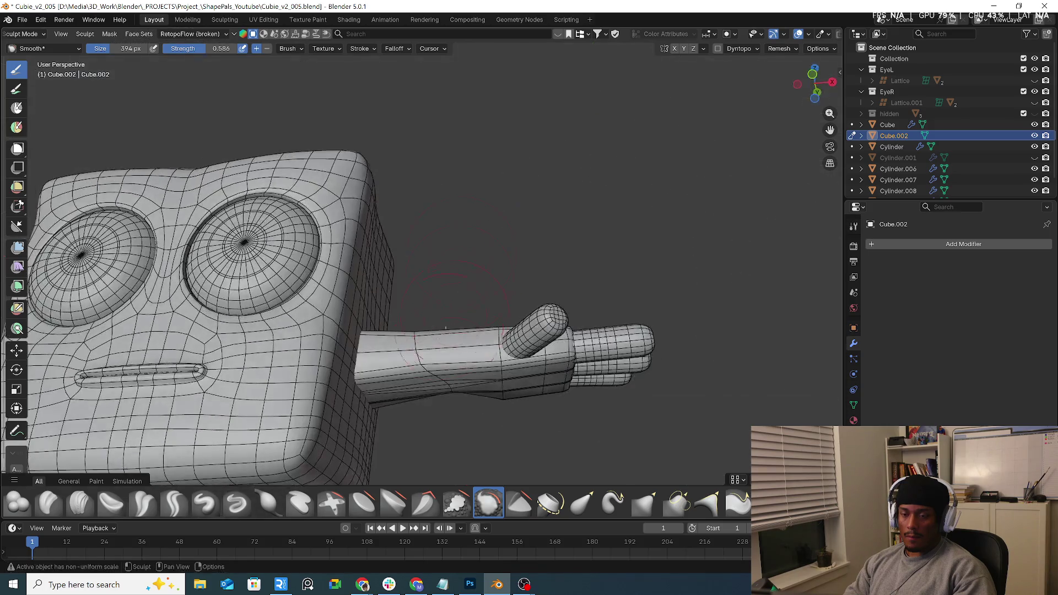
Inspect the isolated arm from several angles, enter Edit Mode, and show the whole character again.
{"action": "key", "text": "KP_Divide"}
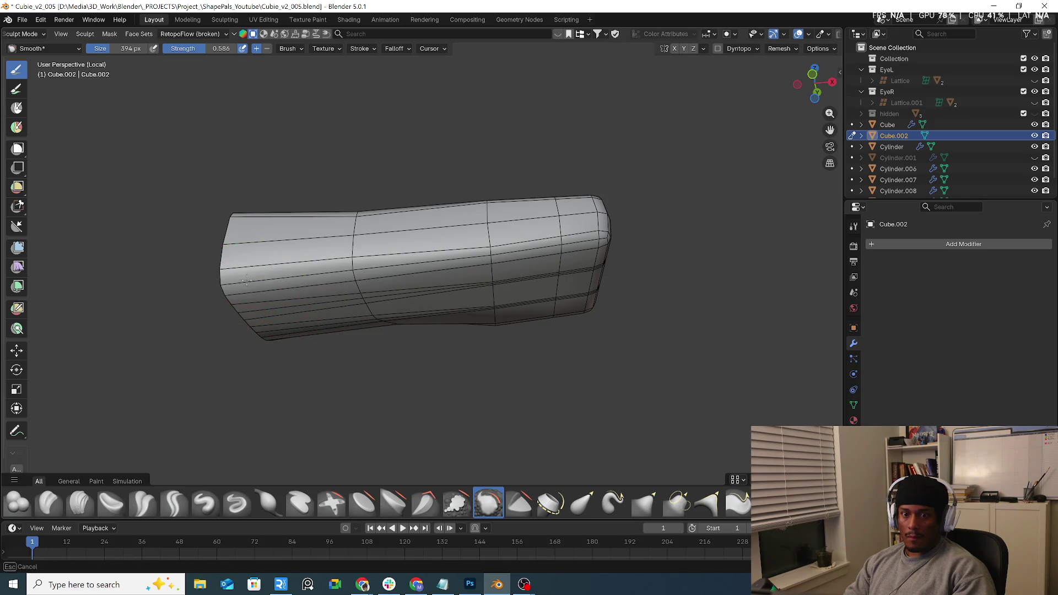
{"action": "middle_click_drag", "start_coordinate": [291, 198], "coordinate": [287, 157]}
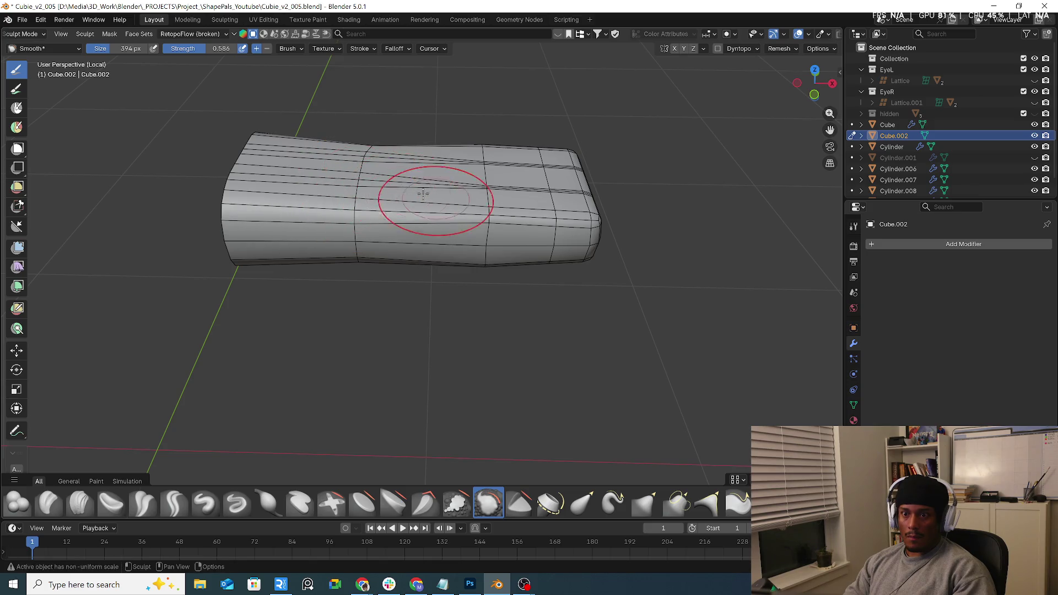
{"action": "mouse_move", "coordinate": [423, 193]}
{"action": "middle_mouse_down"}
{"action": "mouse_move", "coordinate": [378, 300]}
{"action": "mouse_move", "coordinate": [348, 306]}
{"action": "mouse_move", "coordinate": [308, 404]}
{"action": "middle_mouse_up"}
{"action": "mouse_move", "coordinate": [323, 368]}
{"action": "middle_mouse_down"}
{"action": "mouse_move", "coordinate": [385, 319]}
{"action": "mouse_move", "coordinate": [301, 418]}
{"action": "middle_mouse_up"}
{"action": "mouse_move", "coordinate": [414, 386]}
{"action": "middle_mouse_down"}
{"action": "mouse_move", "coordinate": [371, 343]}
{"action": "mouse_move", "coordinate": [425, 313]}
{"action": "mouse_move", "coordinate": [369, 364]}
{"action": "mouse_move", "coordinate": [371, 349]}
{"action": "mouse_move", "coordinate": [419, 410]}
{"action": "mouse_move", "coordinate": [449, 343]}
{"action": "mouse_move", "coordinate": [543, 378]}
{"action": "mouse_move", "coordinate": [554, 342]}
{"action": "middle_mouse_up"}
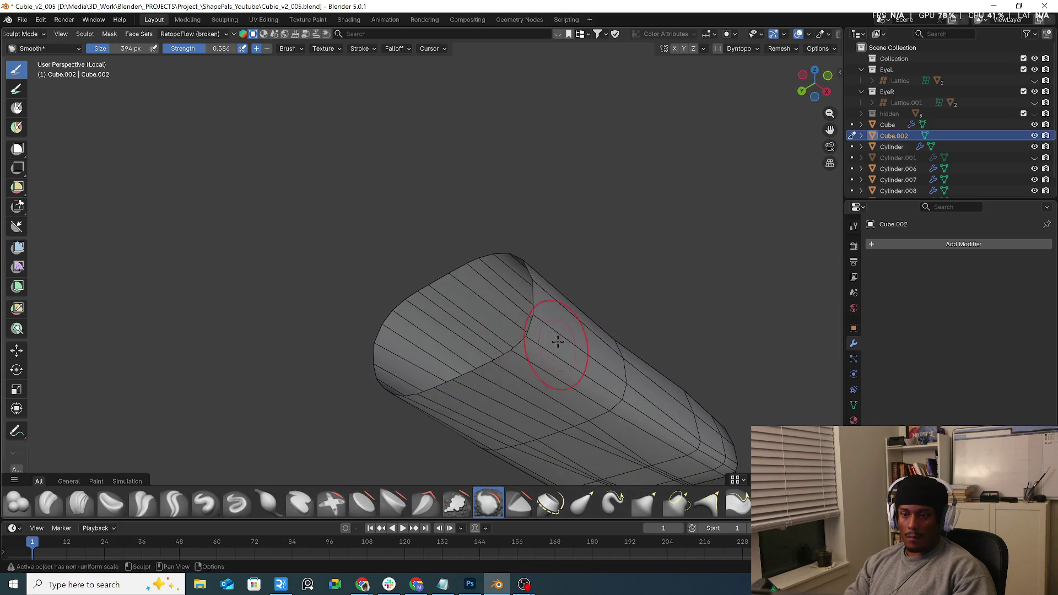
{"action": "middle_click_drag", "start_coordinate": [507, 381], "coordinate": [543, 314]}
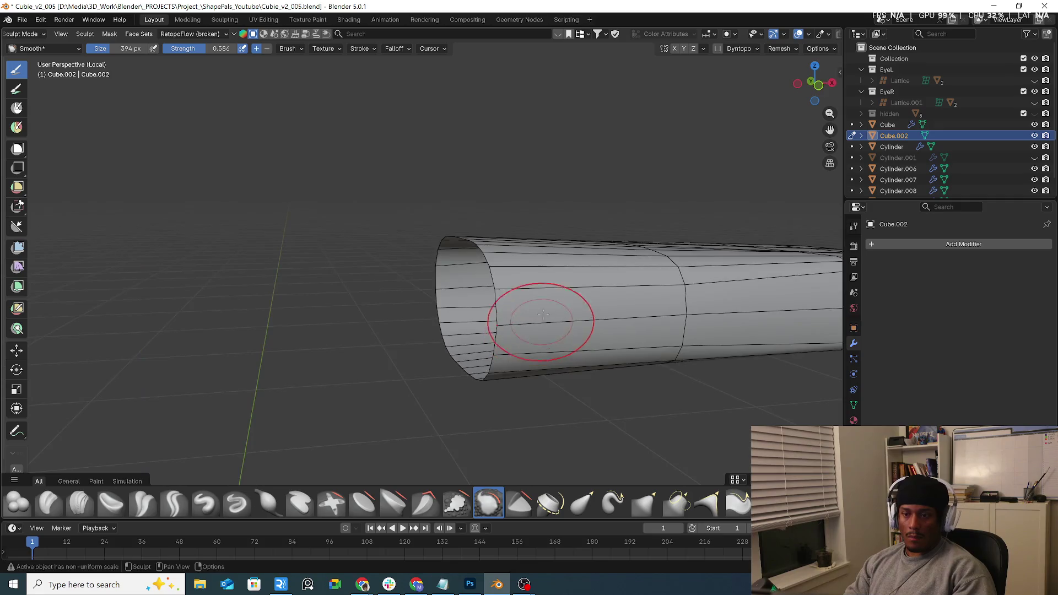
{"action": "mouse_move", "coordinate": [565, 273]}
{"action": "middle_mouse_down"}
{"action": "mouse_move", "coordinate": [634, 292]}
{"action": "mouse_move", "coordinate": [499, 351]}
{"action": "mouse_move", "coordinate": [617, 388]}
{"action": "mouse_move", "coordinate": [593, 325]}
{"action": "middle_mouse_up"}
{"action": "key", "text": "Tab"}
{"action": "key", "text": "KP_Divide"}
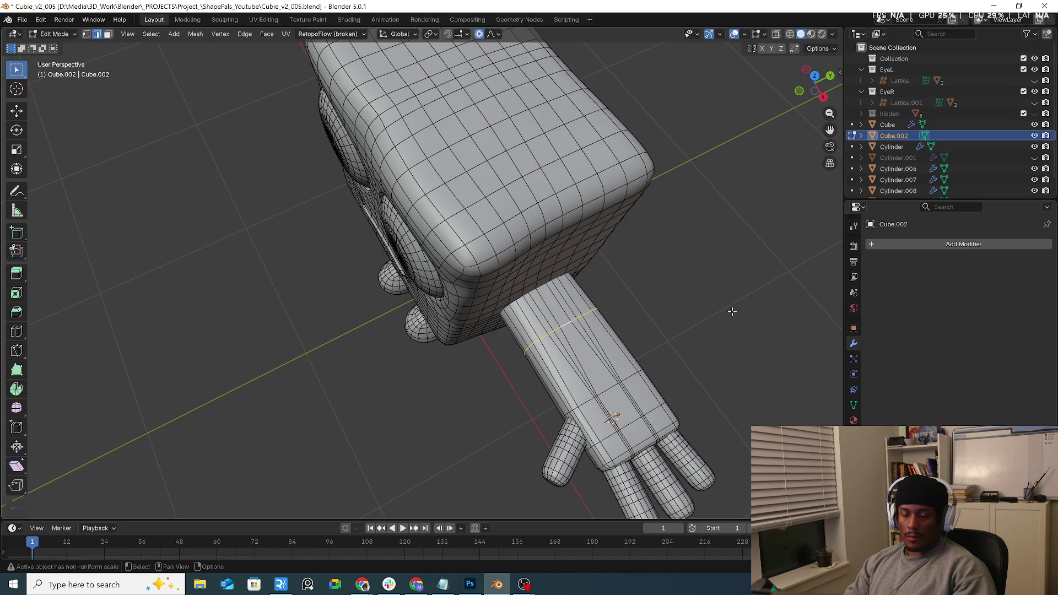
Try shrinking the selected arm loop, undo it, and slide the loop along the arm instead.
{"action": "key", "text": "s"}
{"action": "left_click", "coordinate": [688, 308]}
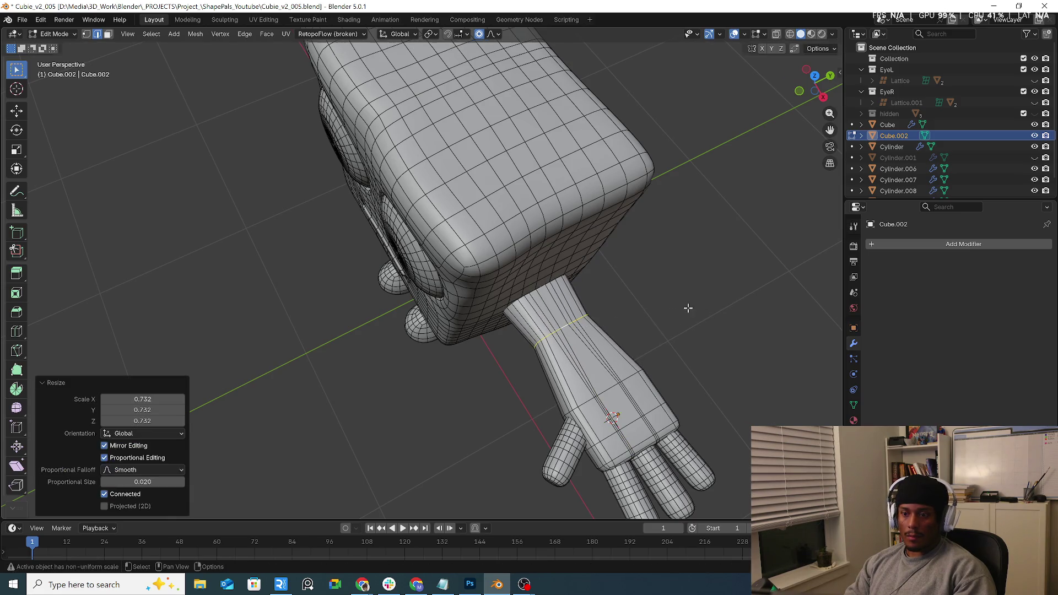
{"action": "key", "text": "ctrl+z"}
{"action": "key", "text": "g"}
{"action": "key", "text": "g"}
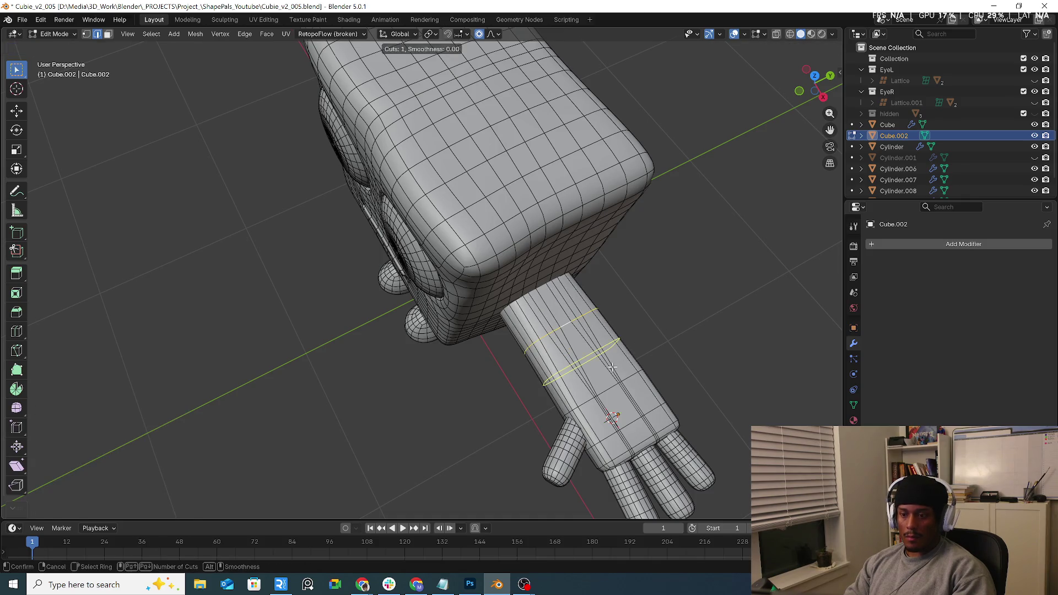
{"action": "left_click", "coordinate": [610, 364]}
{"action": "scroll", "coordinate": [610, 364], "scroll_direction": "down", "scroll_amount": 2}
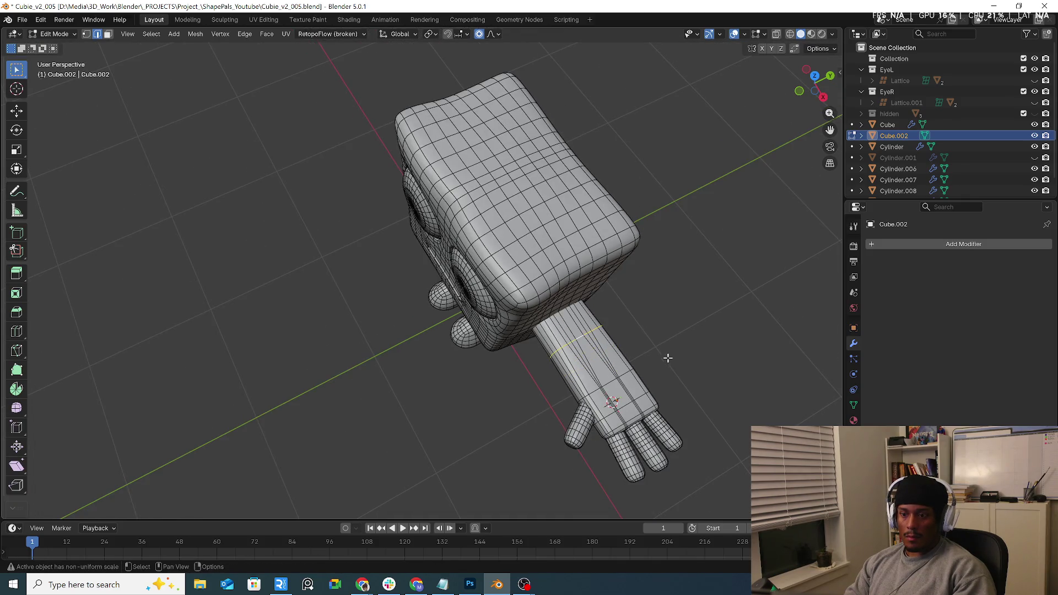
Add loop cuts across the arm, kept at their default position.
{"action": "key", "text": "ctrl+r"}
{"action": "left_click", "coordinate": [589, 368]}
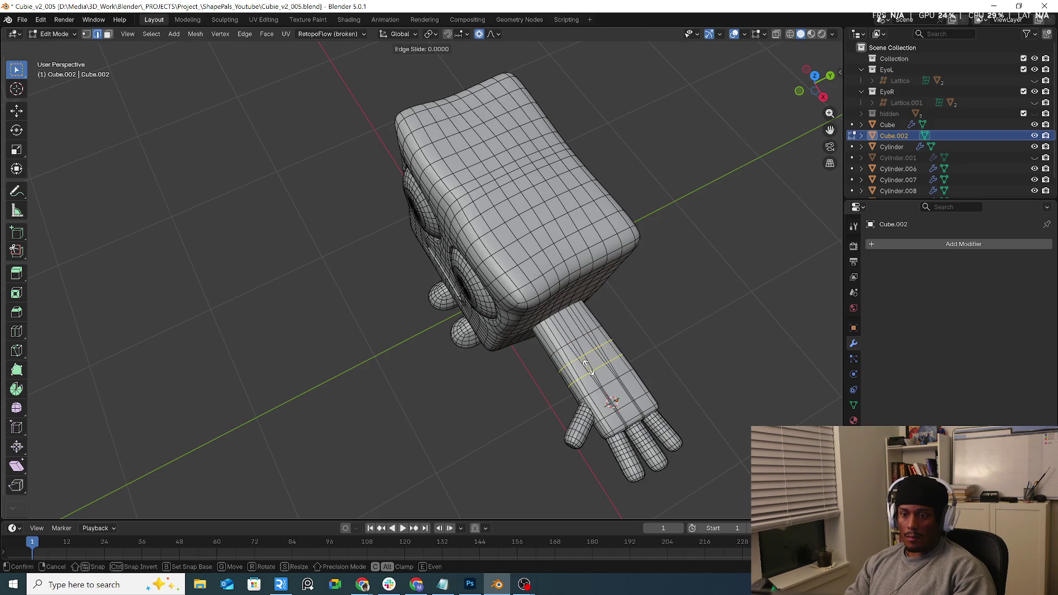
{"action": "right_click", "coordinate": [673, 345]}
{"action": "middle_click_drag", "start_coordinate": [672, 345], "coordinate": [586, 335]}
Add a loop cut near the arm's end and select the top rings of the arm.
{"action": "key", "text": "KP_Divide"}
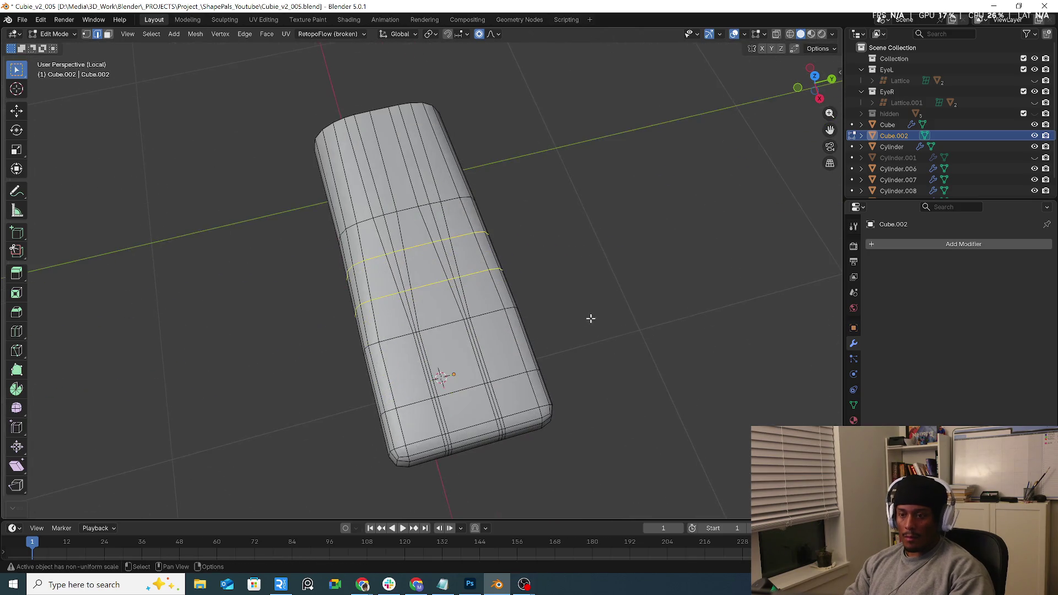
{"action": "key", "text": "ctrl+r"}
{"action": "left_click", "coordinate": [394, 164]}
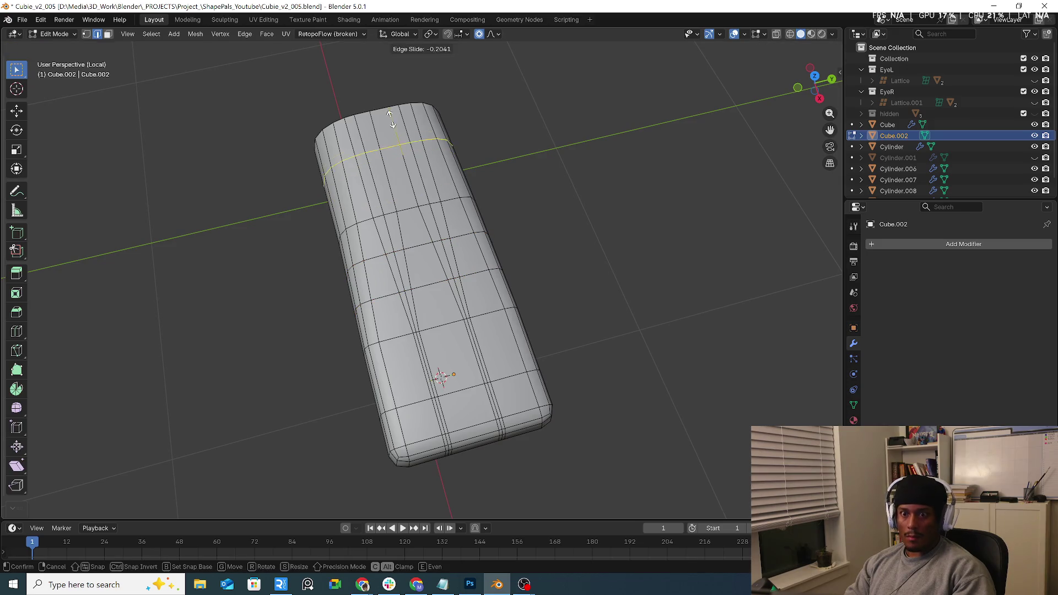
{"action": "left_click", "coordinate": [392, 91]}
{"action": "left_click", "coordinate": [363, 112], "text": "alt"}
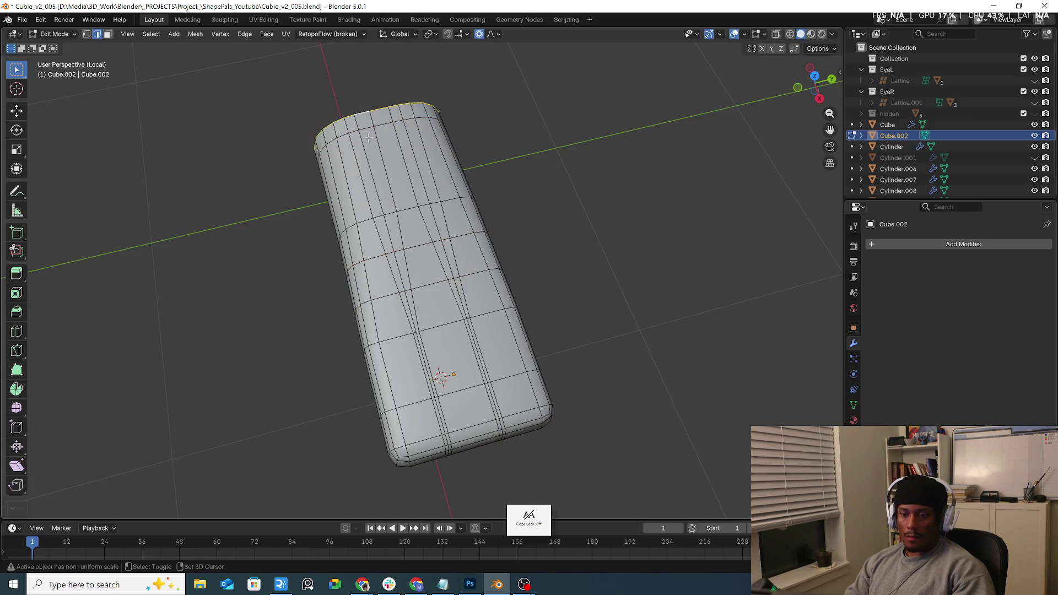
{"action": "left_click", "coordinate": [367, 113], "text": "alt"}
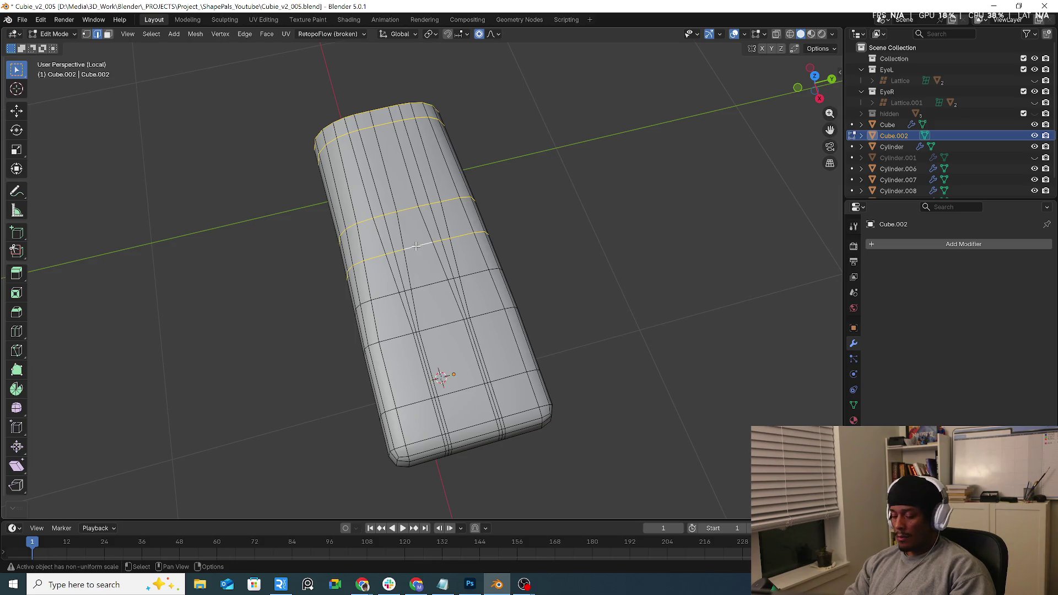
{"action": "key", "text": "KP_Divide"}
Scale the selected upper-arm loops down to 0.748 with proportional editing.
{"action": "key", "text": "s"}
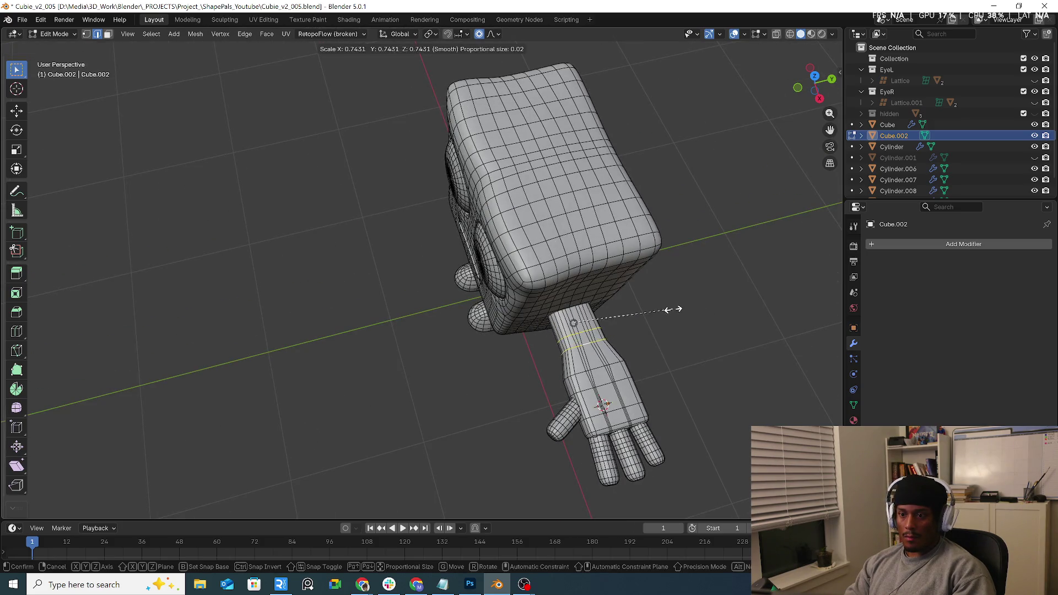
{"action": "left_click", "coordinate": [663, 312]}
{"action": "middle_click_drag", "start_coordinate": [642, 328], "coordinate": [680, 307]}
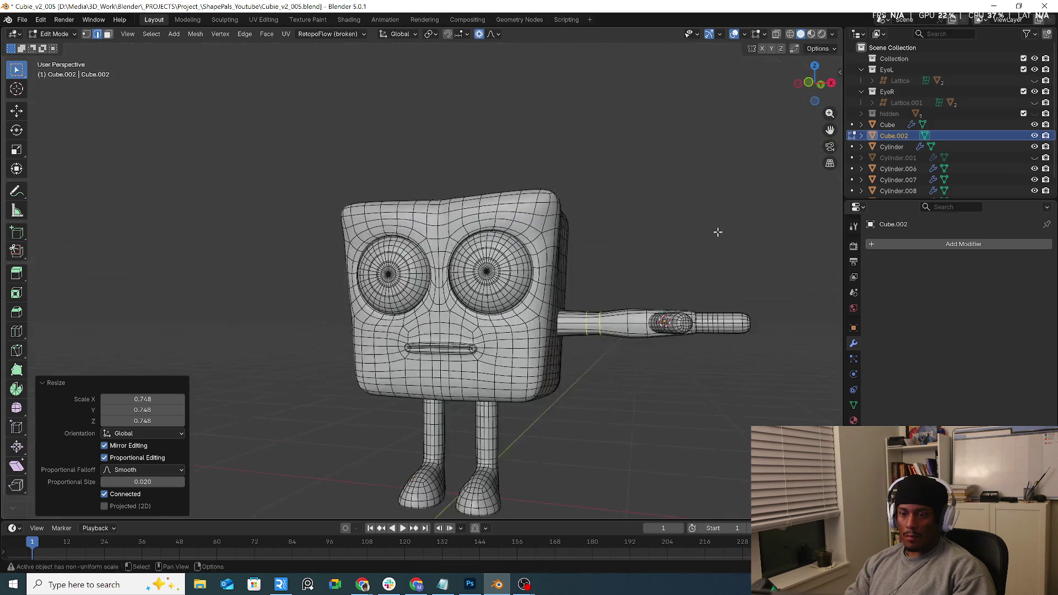
{"action": "scroll", "coordinate": [689, 375], "scroll_direction": "up", "scroll_amount": 3}
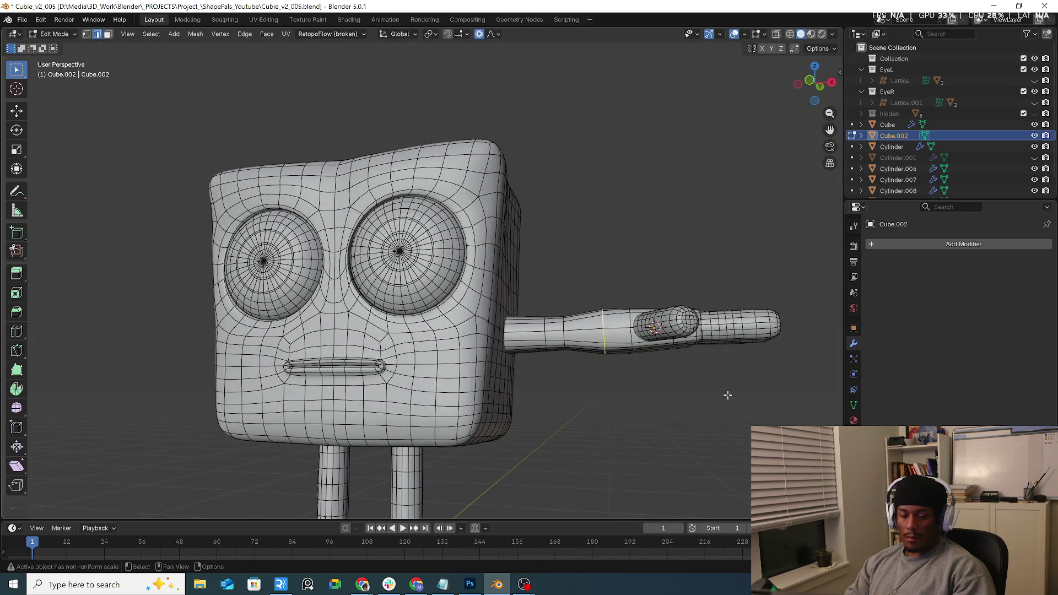
{"action": "key", "text": "s"}
{"action": "left_click", "coordinate": [699, 385]}
Select a forearm edge loop and scale it to 0.873.
{"action": "left_click", "coordinate": [630, 348], "text": "alt"}
{"action": "key", "text": "s"}
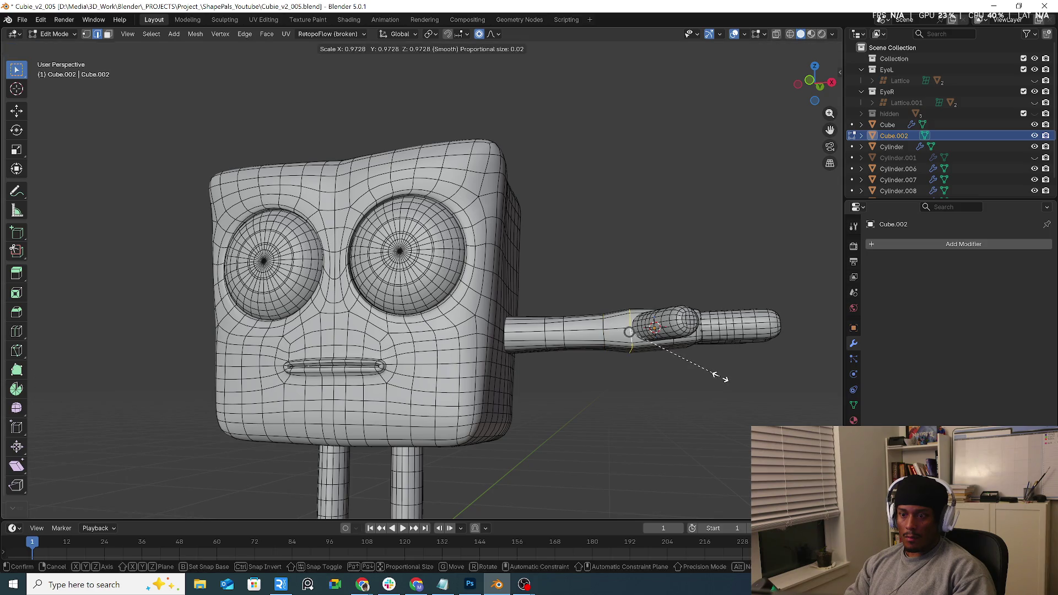
{"action": "left_click", "coordinate": [711, 377]}
Move the wrist-area loop vertically along Z with proportional falloff.
{"action": "mouse_move", "coordinate": [722, 366]}
{"action": "middle_mouse_down"}
{"action": "mouse_move", "coordinate": [650, 402]}
{"action": "mouse_move", "coordinate": [701, 317]}
{"action": "middle_mouse_up"}
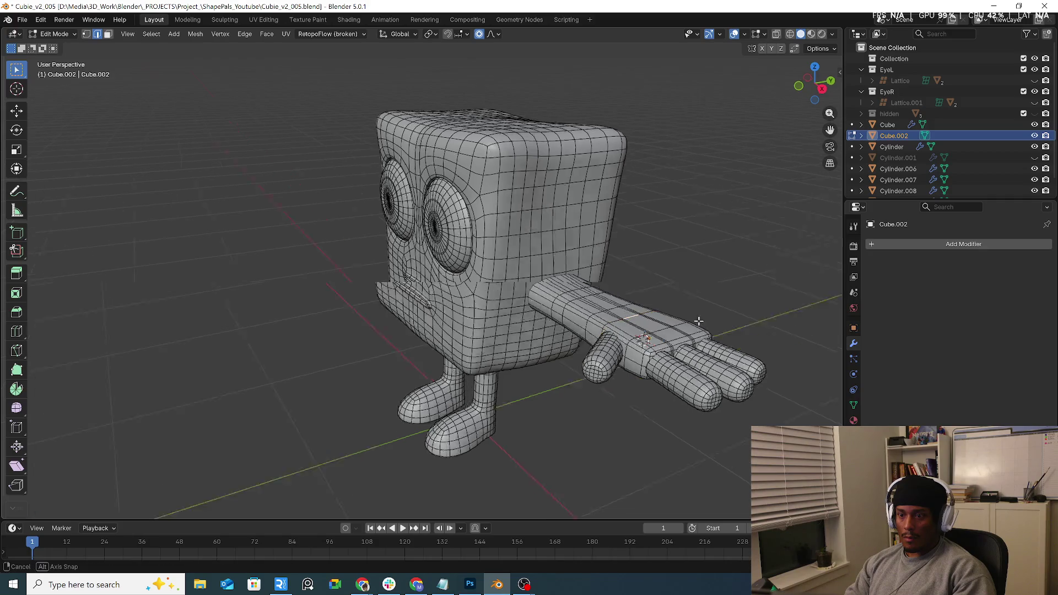
{"action": "scroll", "coordinate": [701, 317], "scroll_direction": "up", "scroll_amount": 3}
{"action": "key", "text": "g"}
{"action": "key", "text": "z"}
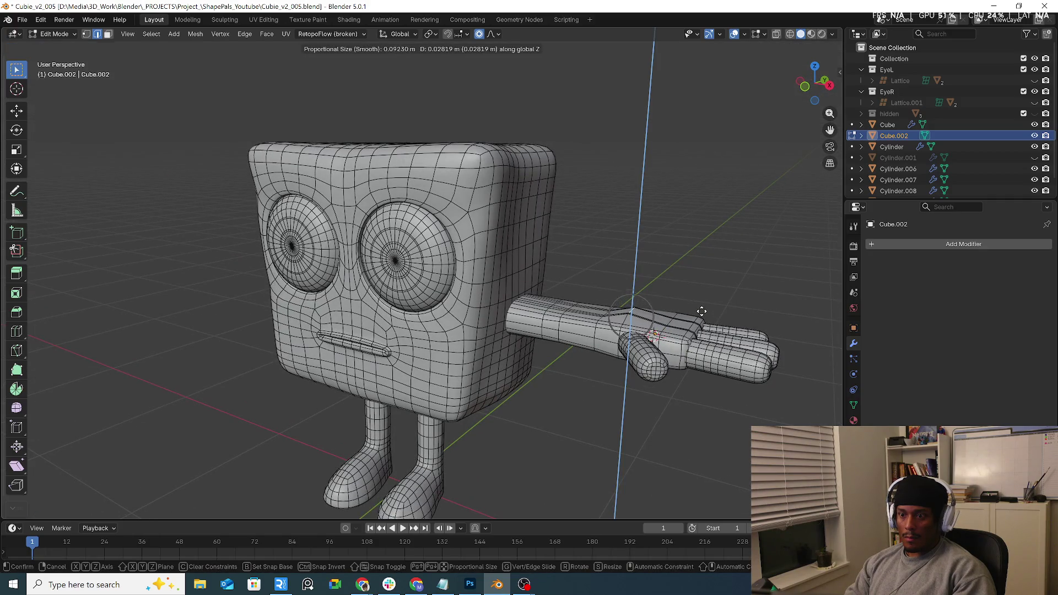
{"action": "mouse_move", "coordinate": [701, 312]}
{"action": "middle_mouse_down"}
{"action": "mouse_move", "coordinate": [711, 303]}
{"action": "mouse_move", "coordinate": [715, 312]}
{"action": "mouse_move", "coordinate": [706, 374]}
{"action": "mouse_move", "coordinate": [655, 391]}
{"action": "mouse_move", "coordinate": [621, 371]}
{"action": "mouse_move", "coordinate": [603, 331]}
{"action": "middle_mouse_up"}
{"action": "scroll", "coordinate": [715, 299], "scroll_direction": "down", "scroll_amount": 3}
{"action": "left_click", "coordinate": [719, 288]}
{"action": "scroll", "coordinate": [706, 375], "scroll_direction": "up", "scroll_amount": 4}
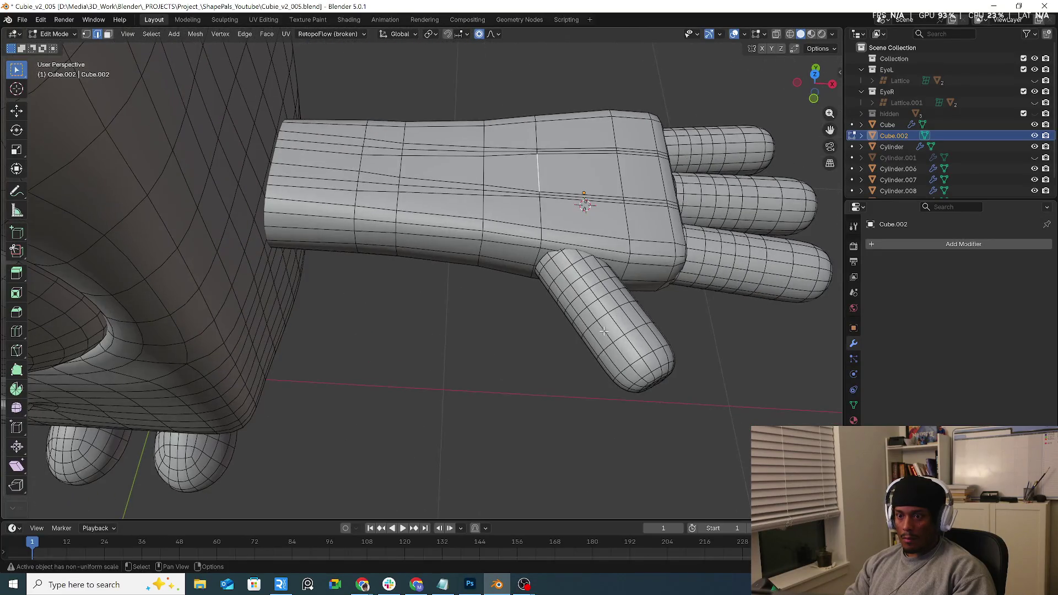
Clear the arm selection, return to Object Mode, and enter Edit Mode on the thumb.
{"action": "key", "text": "ctrl+l"}
{"action": "key", "text": "alt+a"}
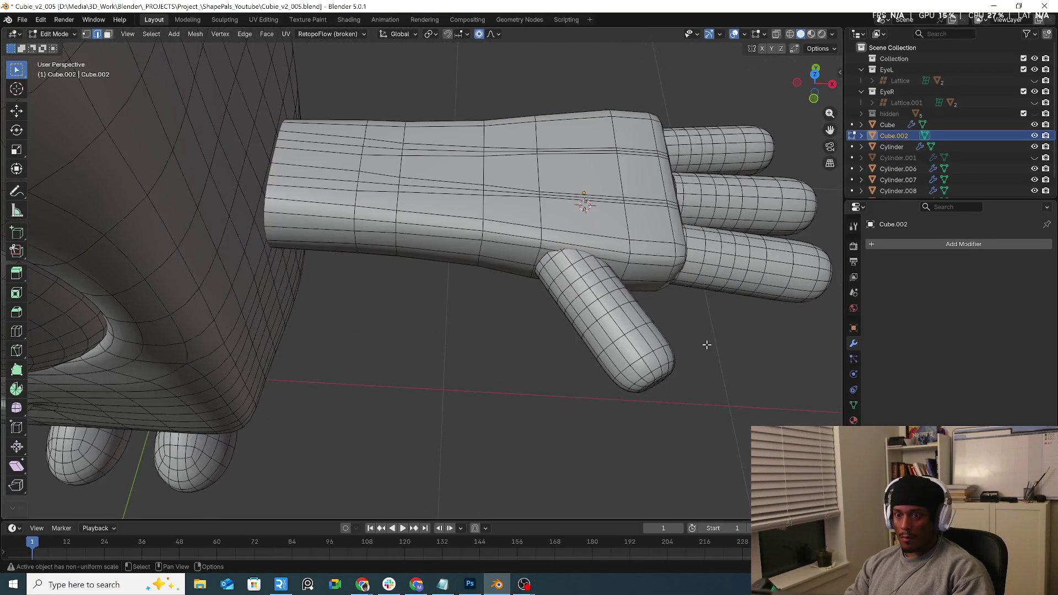
{"action": "key", "text": "ctrl+Tab"}
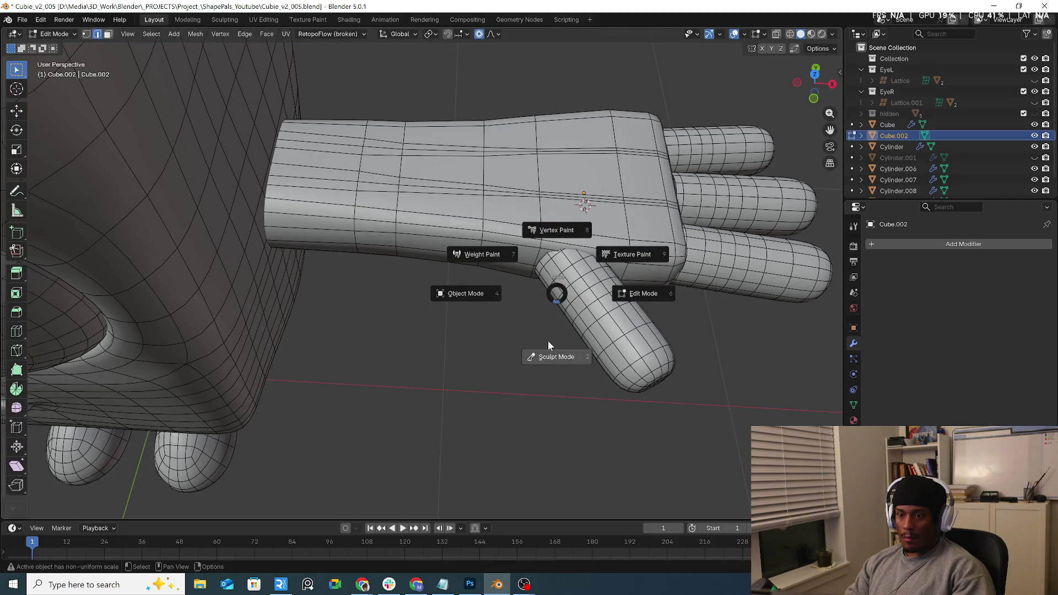
{"action": "left_click", "coordinate": [502, 288]}
{"action": "left_click", "coordinate": [626, 347]}
{"action": "key", "text": "ctrl+Tab"}
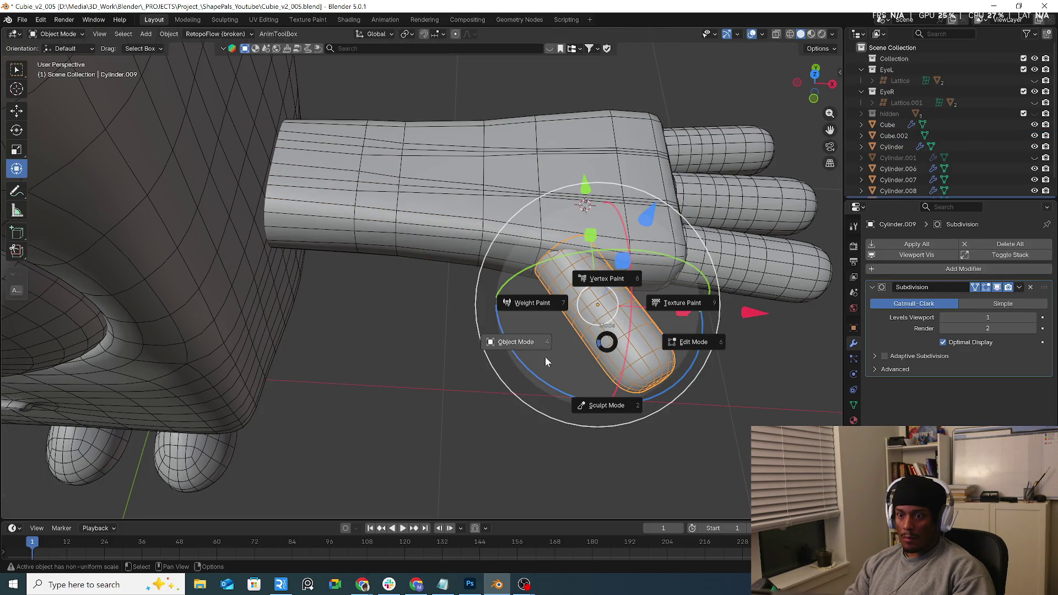
{"action": "left_click", "coordinate": [693, 342]}
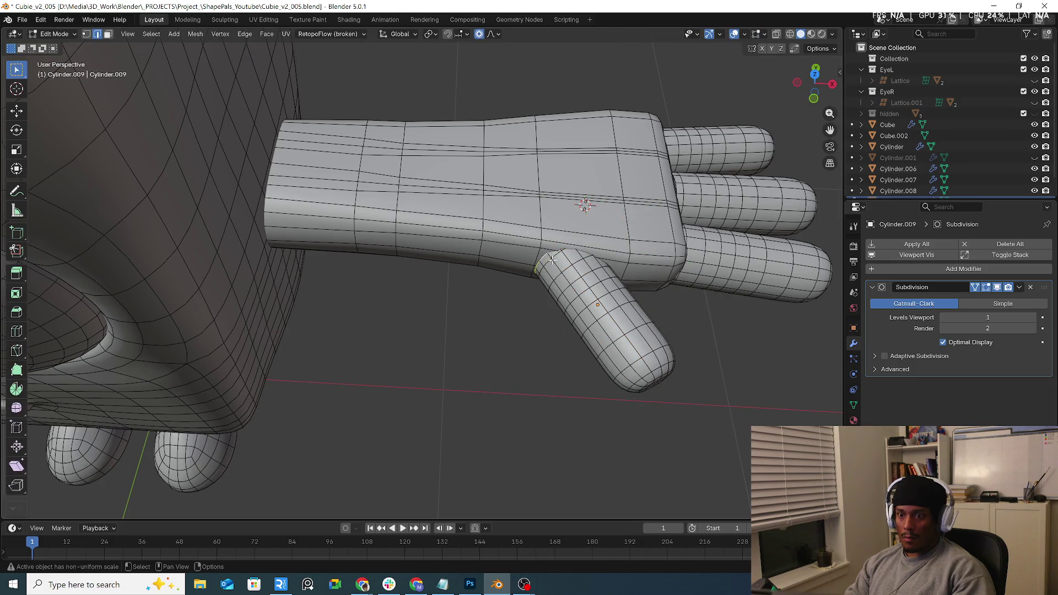
Grow the thumb-top selection two rings, rotate it 13.2° and nudge it toward the palm.
{"action": "middle_click_drag", "start_coordinate": [552, 259], "coordinate": [593, 303]}
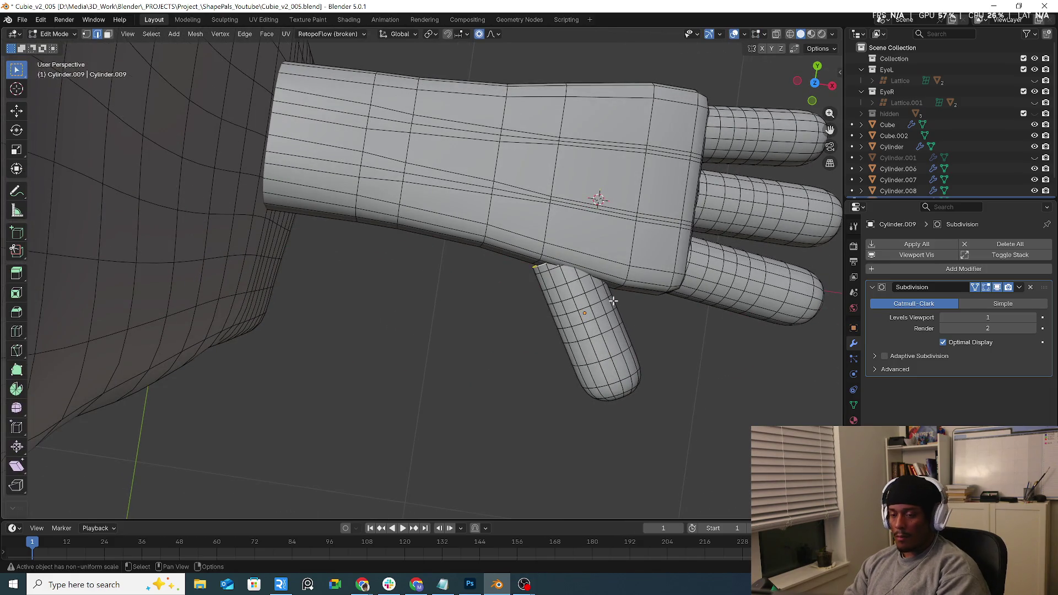
{"action": "scroll", "coordinate": [613, 300], "scroll_direction": "up", "scroll_amount": 1}
{"action": "key", "text": "ctrl+KP_Add"}
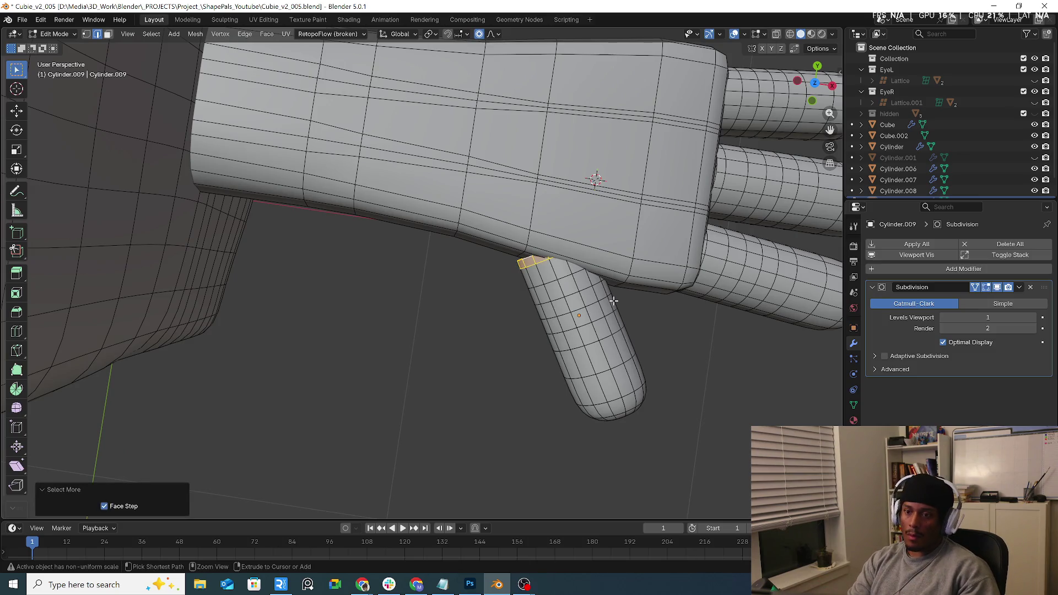
{"action": "key", "text": "ctrl+KP_Add"}
{"action": "scroll", "coordinate": [587, 219], "scroll_direction": "down", "scroll_amount": 1, "text": "ctrl"}
{"action": "key", "text": "r"}
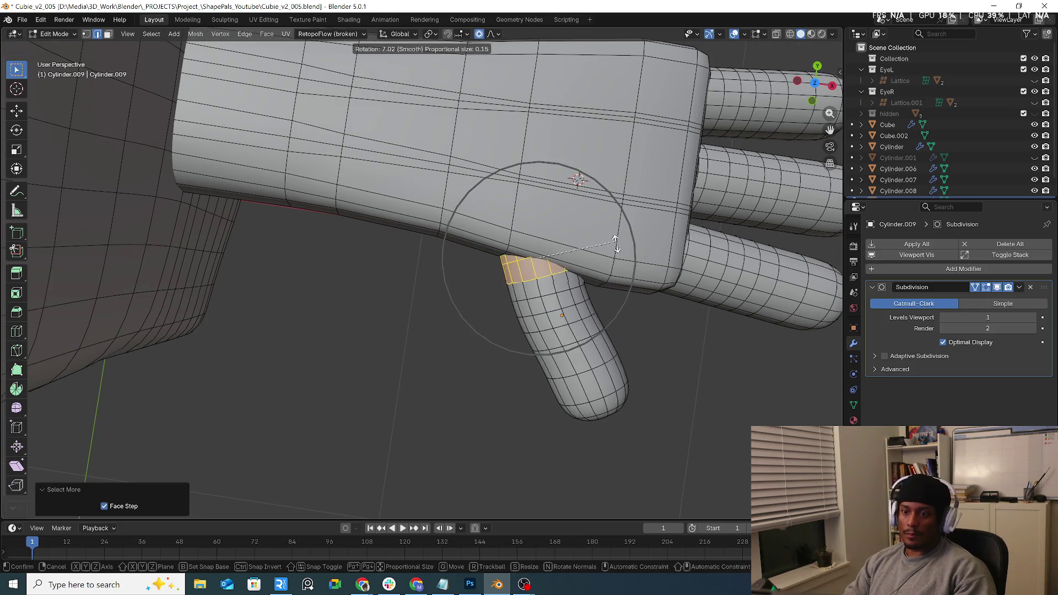
{"action": "left_click", "coordinate": [619, 250]}
{"action": "key", "text": "g"}
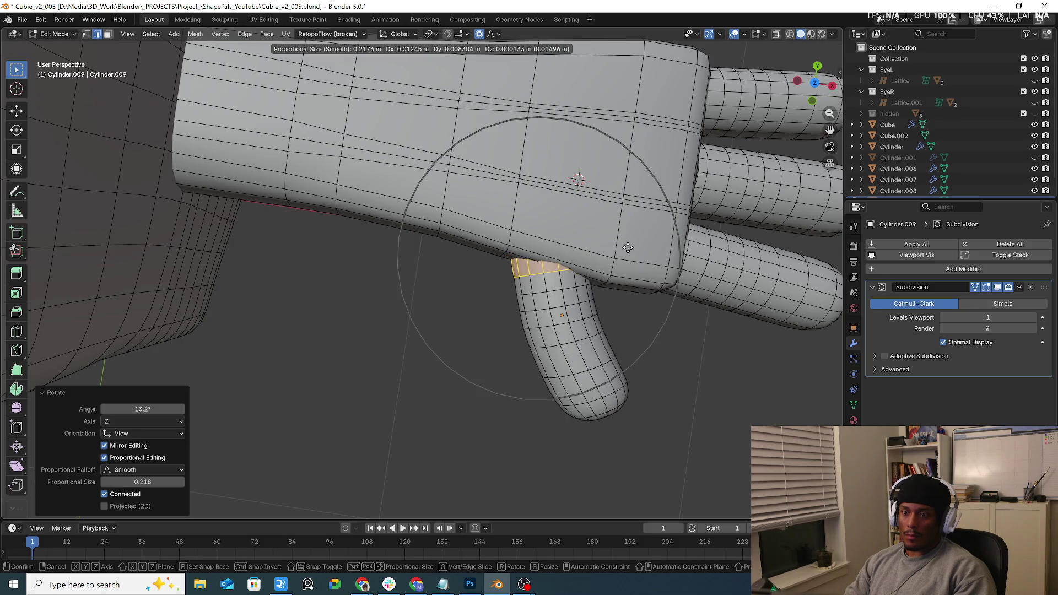
{"action": "right_click", "coordinate": [646, 249]}
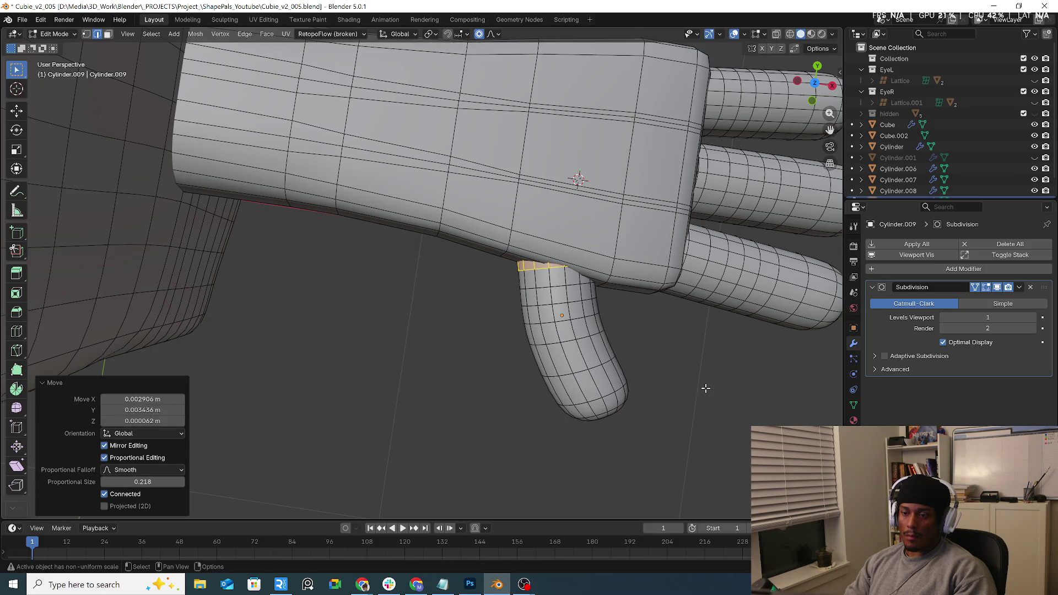
Inspect the bent thumb from below and the side, then return to its Edit Mode.
{"action": "middle_click_drag", "start_coordinate": [703, 390], "coordinate": [545, 333]}
{"action": "key", "text": "Tab"}
{"action": "scroll", "coordinate": [662, 378], "scroll_direction": "down", "scroll_amount": 2}
{"action": "mouse_move", "coordinate": [662, 378]}
{"action": "middle_mouse_down"}
{"action": "mouse_move", "coordinate": [513, 369]}
{"action": "mouse_move", "coordinate": [660, 364]}
{"action": "middle_mouse_up"}
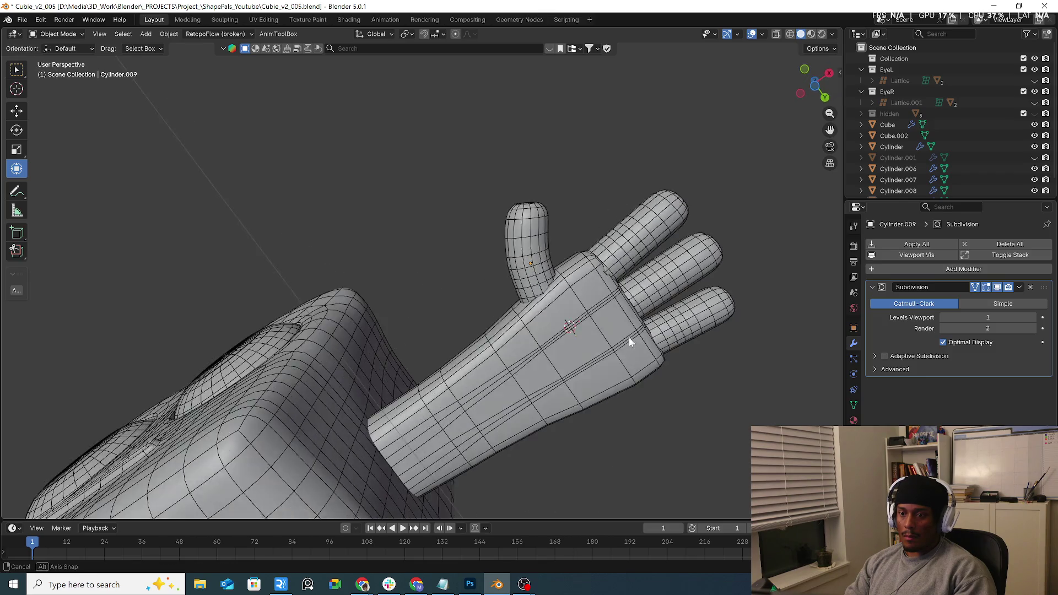
{"action": "middle_click_drag", "start_coordinate": [648, 320], "coordinate": [640, 409]}
{"action": "key", "text": "Tab"}
{"action": "scroll", "coordinate": [489, 318], "scroll_direction": "down", "scroll_amount": 4}
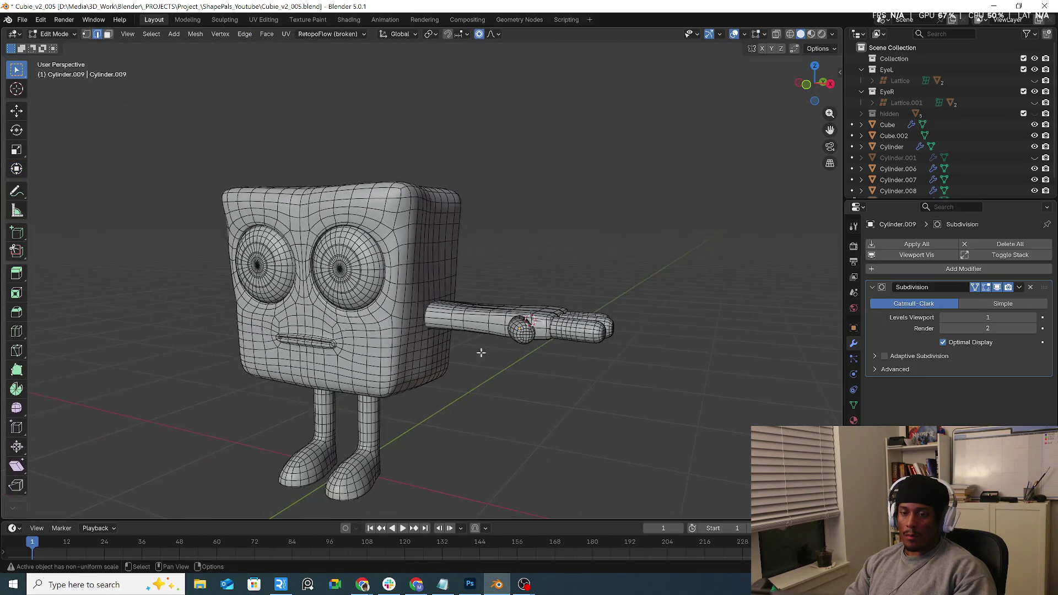
{"action": "middle_click_drag", "start_coordinate": [480, 350], "coordinate": [241, 170]}
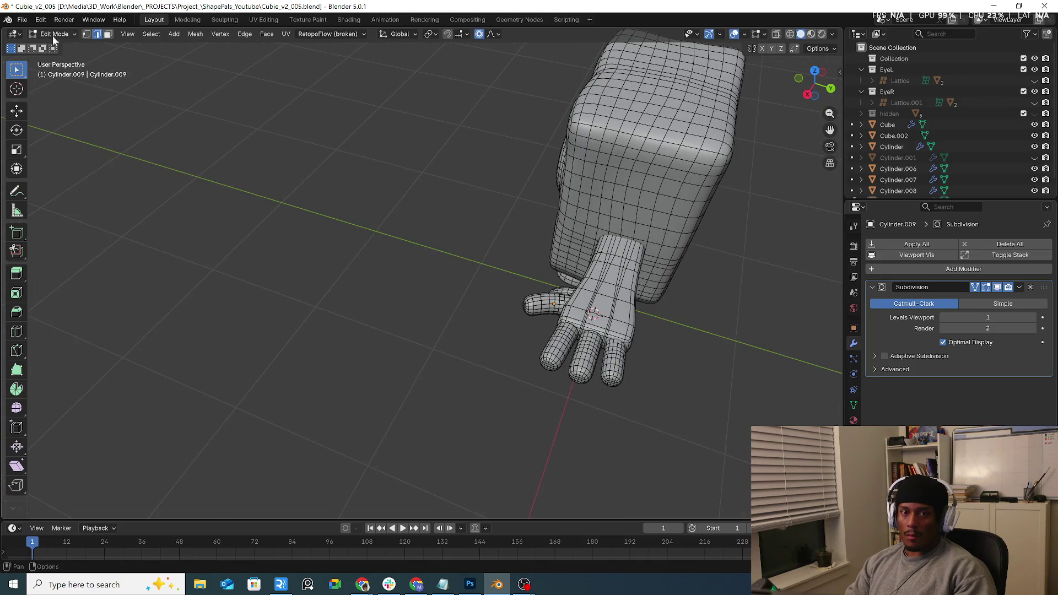
Return to Object Mode, switch to Material Preview shading and hide the wireframe overlay.
{"action": "left_click", "coordinate": [54, 40]}
{"action": "left_click", "coordinate": [72, 47]}
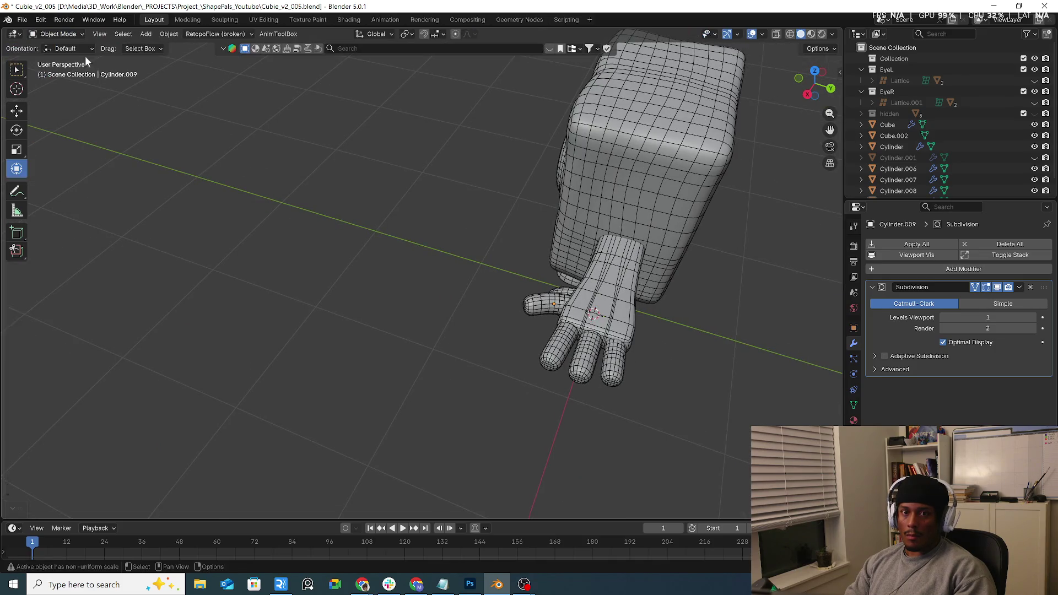
{"action": "left_click", "coordinate": [811, 33]}
{"action": "left_click", "coordinate": [762, 34]}
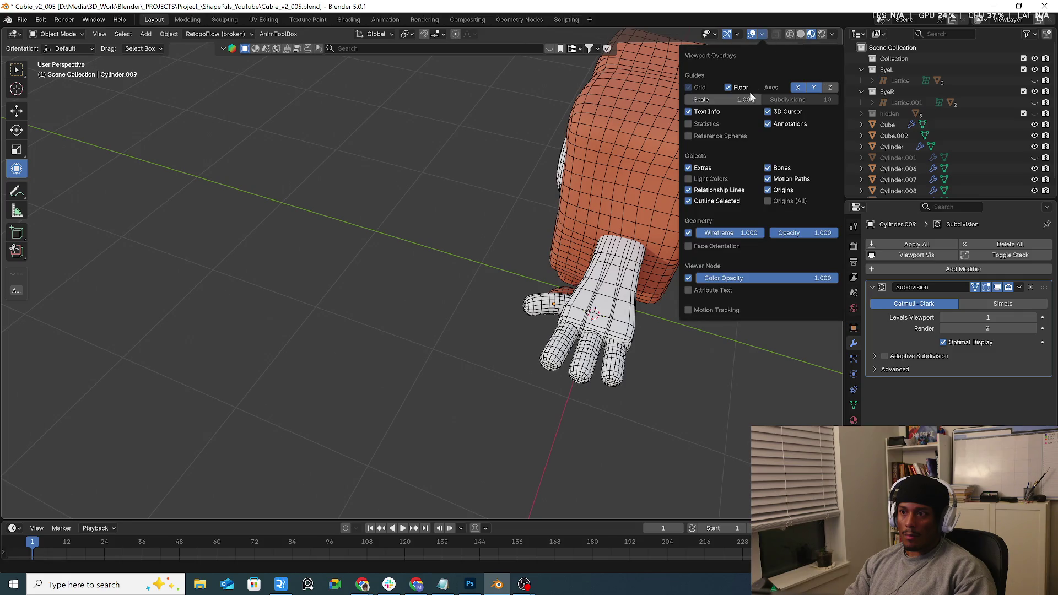
{"action": "left_click", "coordinate": [690, 234]}
{"action": "middle_click_drag", "start_coordinate": [542, 237], "coordinate": [638, 302]}
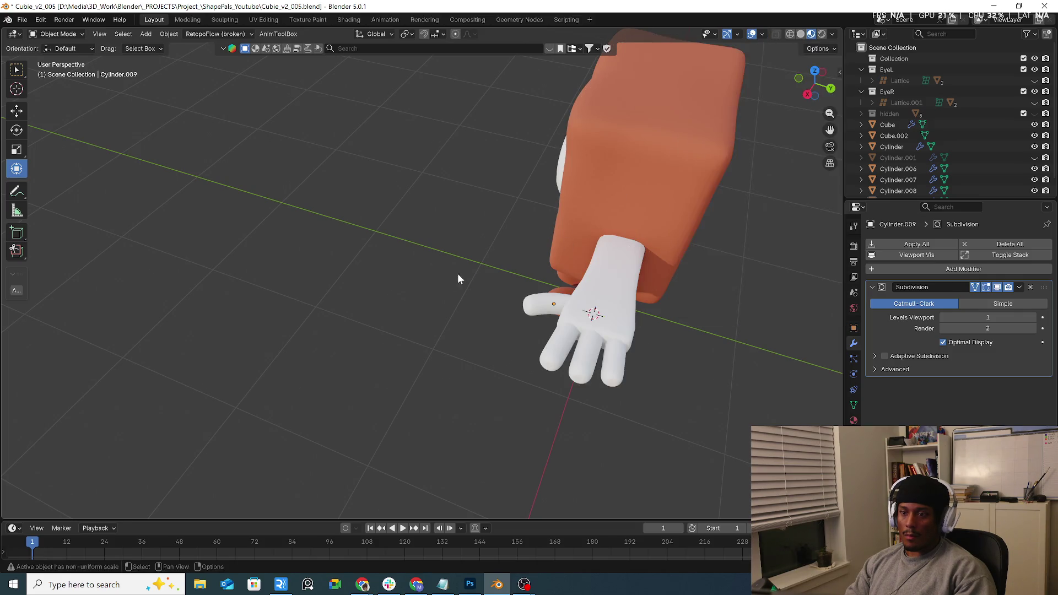
Assign the orange 'Material' to the arm and give it a Mirror modifier.
{"action": "left_click", "coordinate": [566, 319]}
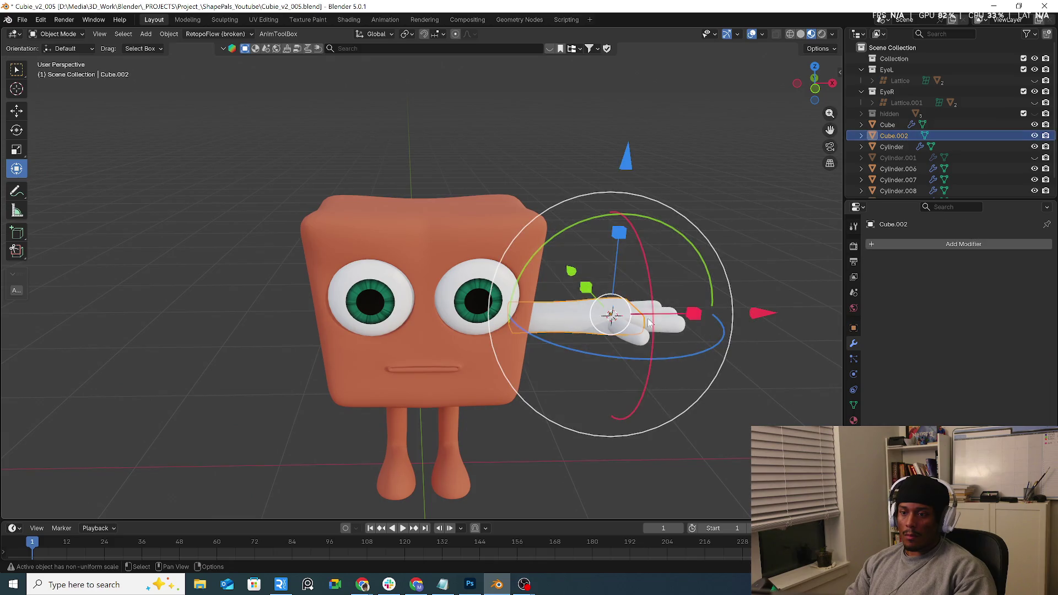
{"action": "middle_click_drag", "start_coordinate": [622, 341], "coordinate": [589, 397]}
{"action": "middle_click_drag", "start_coordinate": [677, 345], "coordinate": [711, 336]}
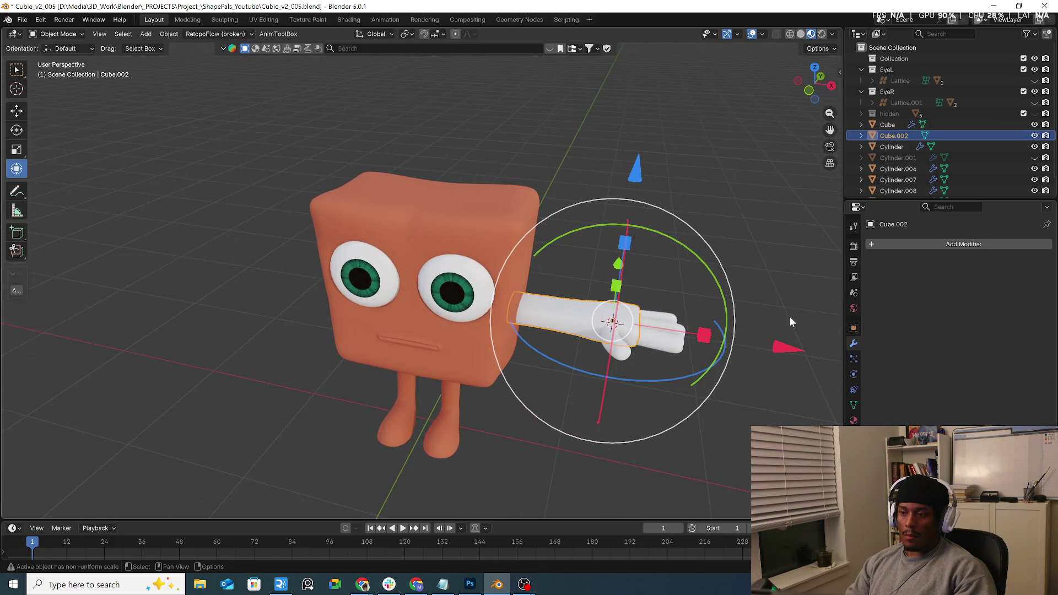
{"action": "left_click", "coordinate": [853, 420]}
{"action": "left_click", "coordinate": [873, 291]}
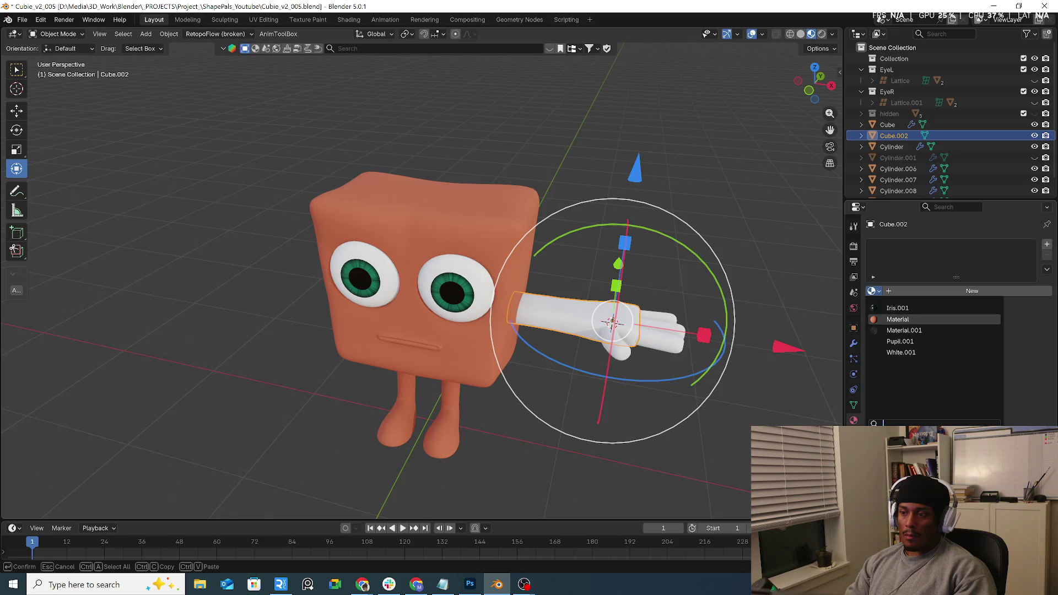
{"action": "left_click", "coordinate": [898, 319]}
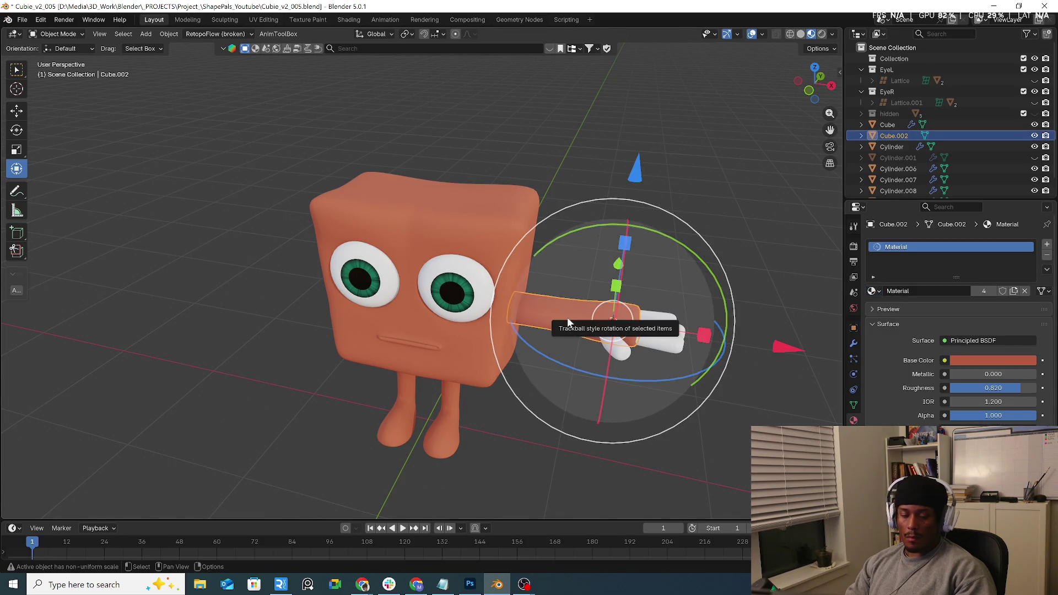
{"action": "key", "text": "q"}
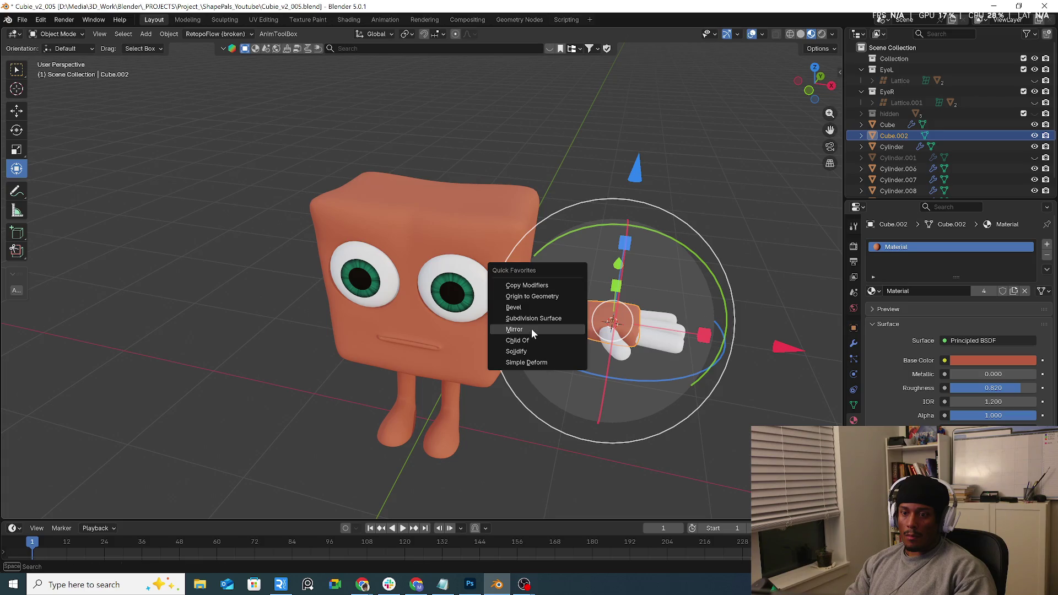
{"action": "left_click", "coordinate": [531, 329]}
Set the arm's Mirror modifier Mirror Object to Cube.
{"action": "left_click", "coordinate": [856, 345]}
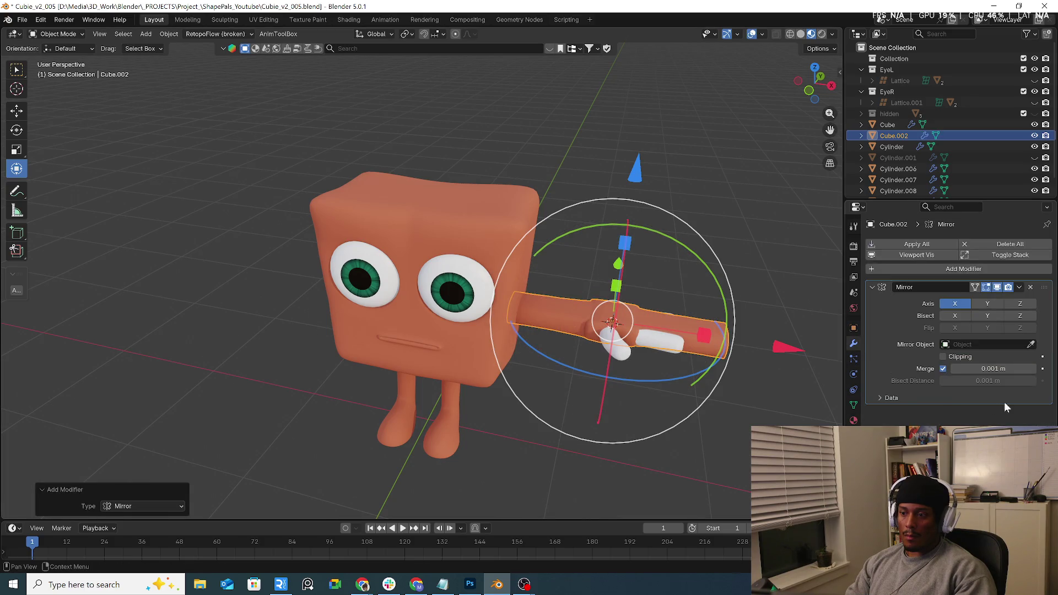
{"action": "left_click", "coordinate": [1030, 344]}
{"action": "left_click", "coordinate": [478, 379]}
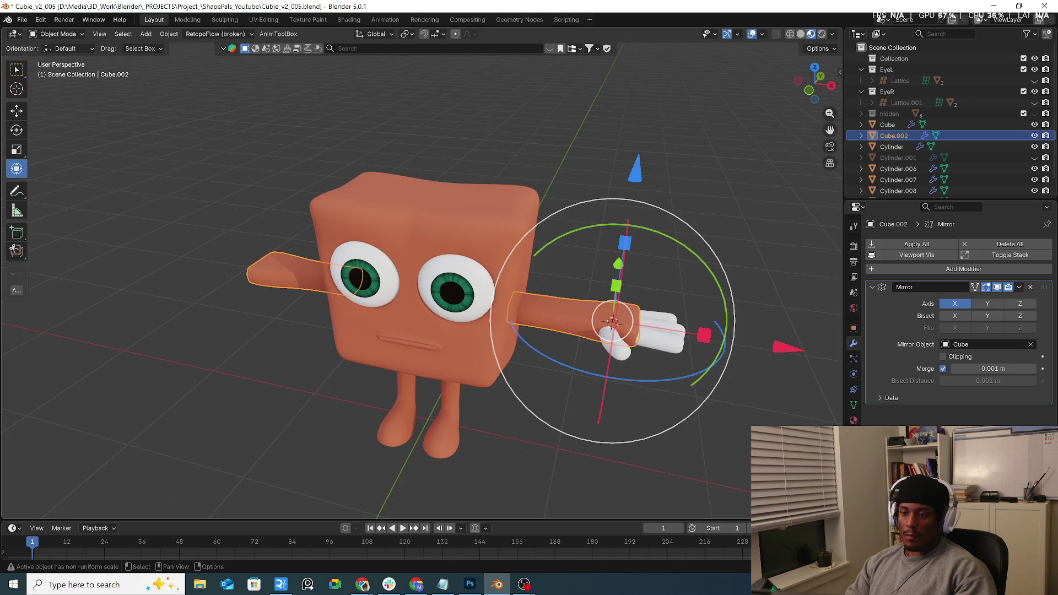
Link the arm's orange material to the thumb and three fingers with Link Materials.
{"action": "left_click", "coordinate": [616, 346]}
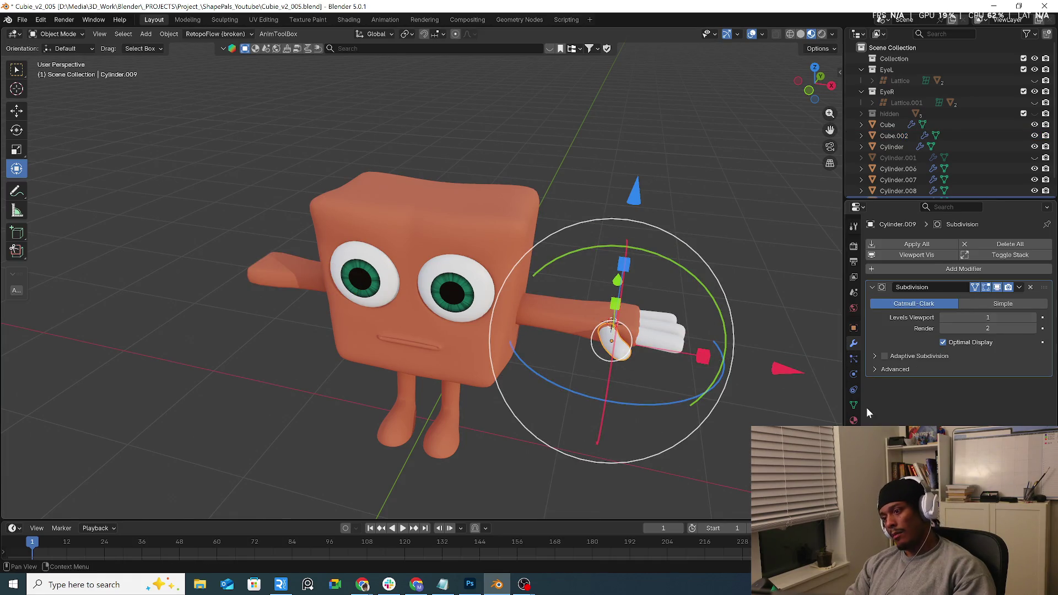
{"action": "left_click", "coordinate": [853, 420]}
{"action": "left_click", "coordinate": [872, 295]}
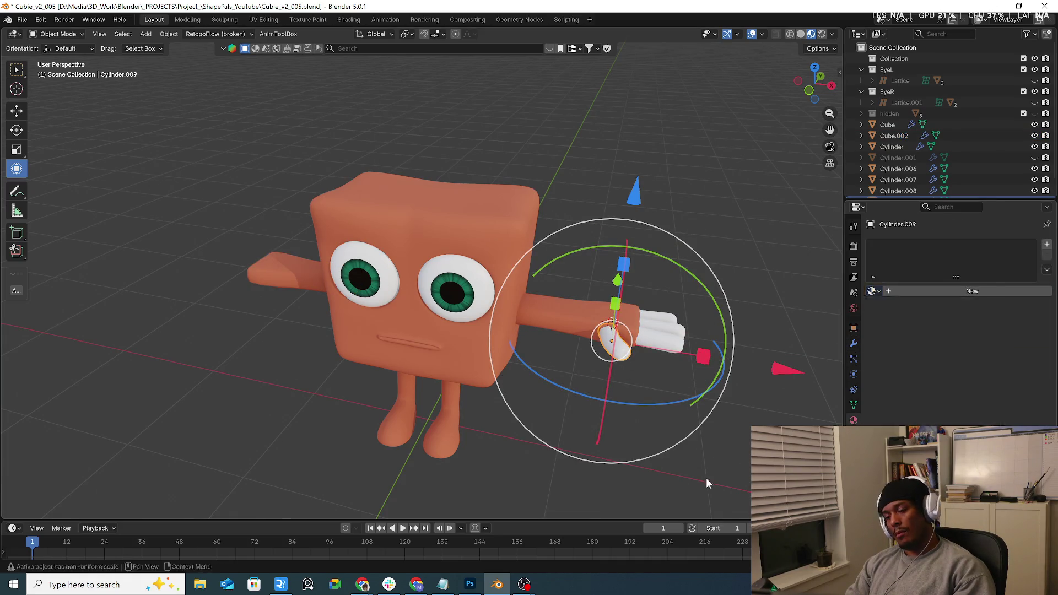
{"action": "left_click", "coordinate": [677, 336]}
{"action": "left_click", "coordinate": [674, 326], "text": "shift"}
{"action": "left_click", "coordinate": [668, 318], "text": "shift"}
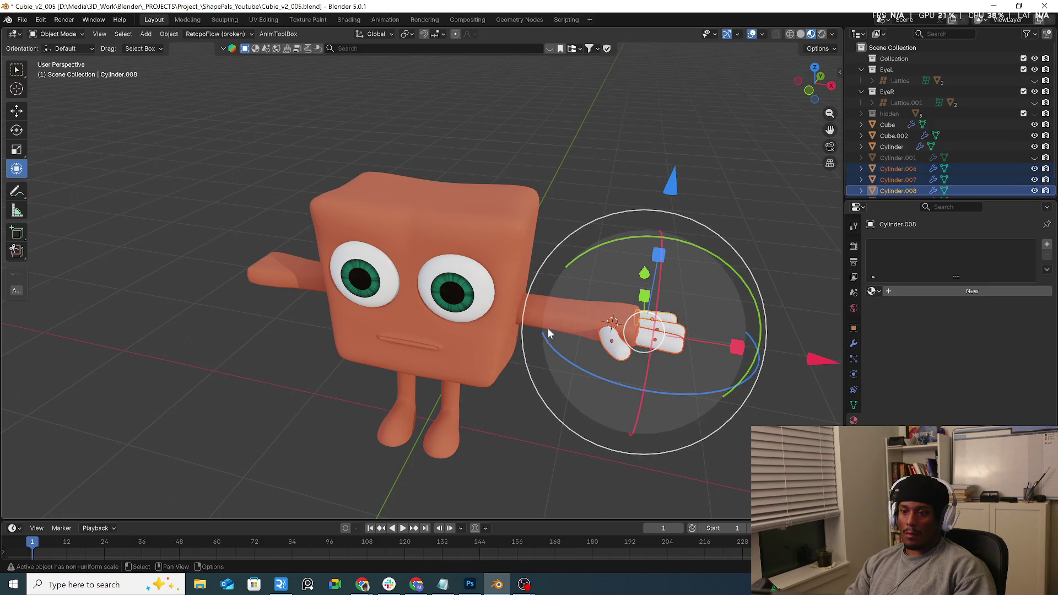
{"action": "left_click", "coordinate": [553, 324], "text": "shift"}
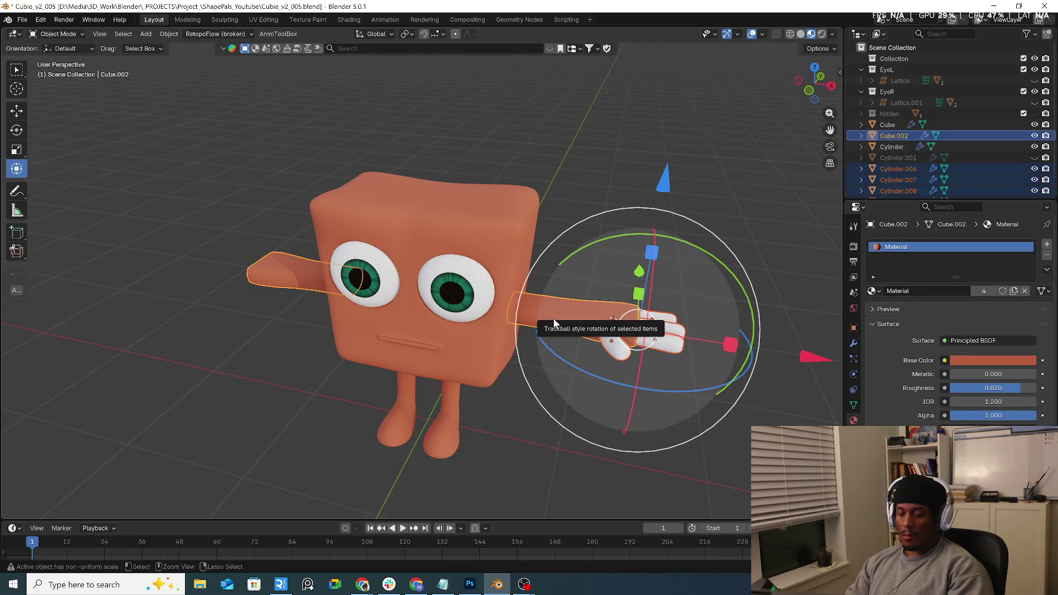
{"action": "key", "text": "ctrl+l"}
{"action": "left_click", "coordinate": [551, 345]}
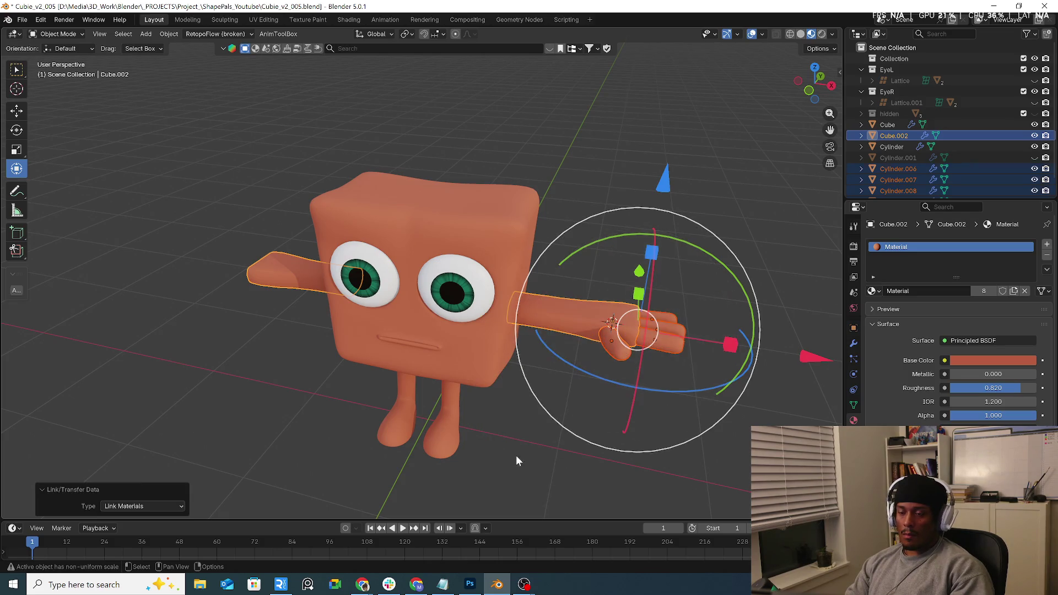
Clear the selection, orbit around the character and select the thumb.
{"action": "left_click", "coordinate": [668, 397]}
{"action": "mouse_move", "coordinate": [667, 397]}
{"action": "middle_mouse_down"}
{"action": "mouse_move", "coordinate": [537, 384]}
{"action": "mouse_move", "coordinate": [619, 283]}
{"action": "mouse_move", "coordinate": [465, 390]}
{"action": "mouse_move", "coordinate": [553, 359]}
{"action": "mouse_move", "coordinate": [508, 347]}
{"action": "middle_mouse_up"}
{"action": "scroll", "coordinate": [608, 342], "scroll_direction": "up", "scroll_amount": 4}
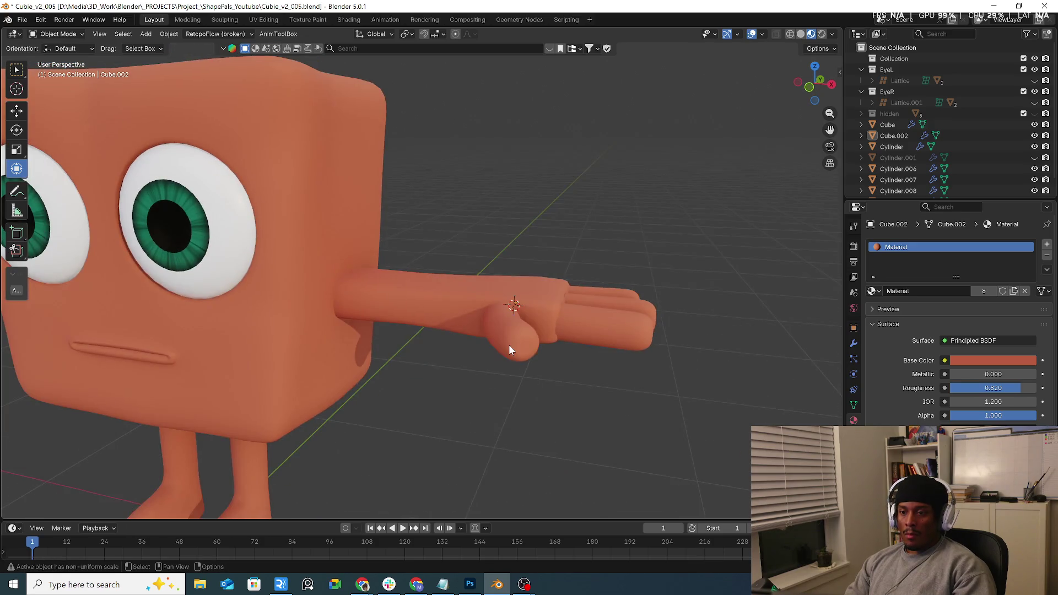
{"action": "left_click", "coordinate": [508, 347]}
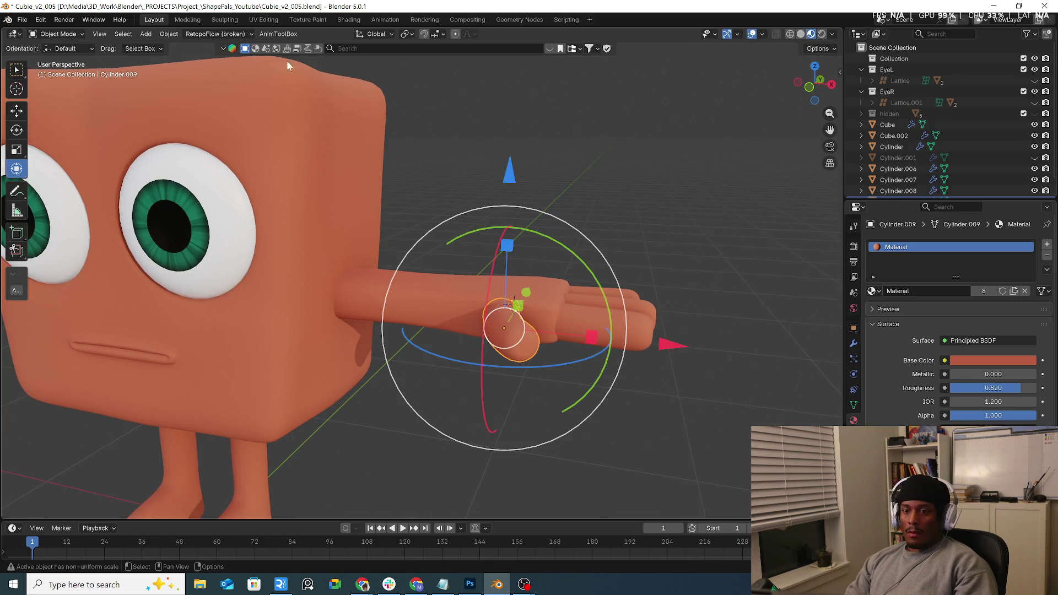
Switch to the Geometry Nodes workspace and check the empty node-group list.
{"action": "left_click", "coordinate": [507, 21]}
{"action": "left_click", "coordinate": [389, 281]}
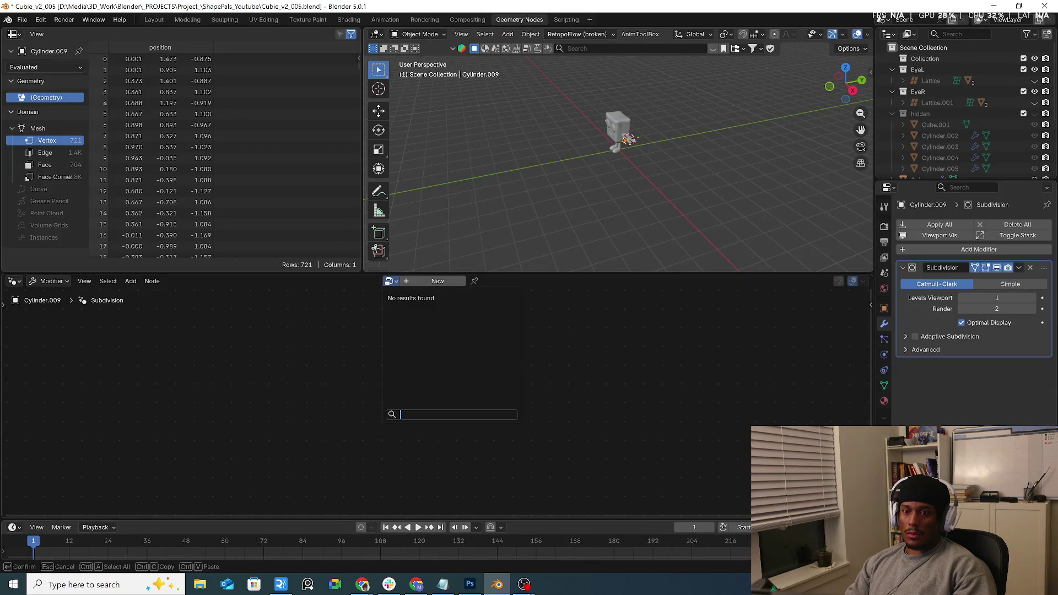
{"action": "left_click", "coordinate": [696, 396]}
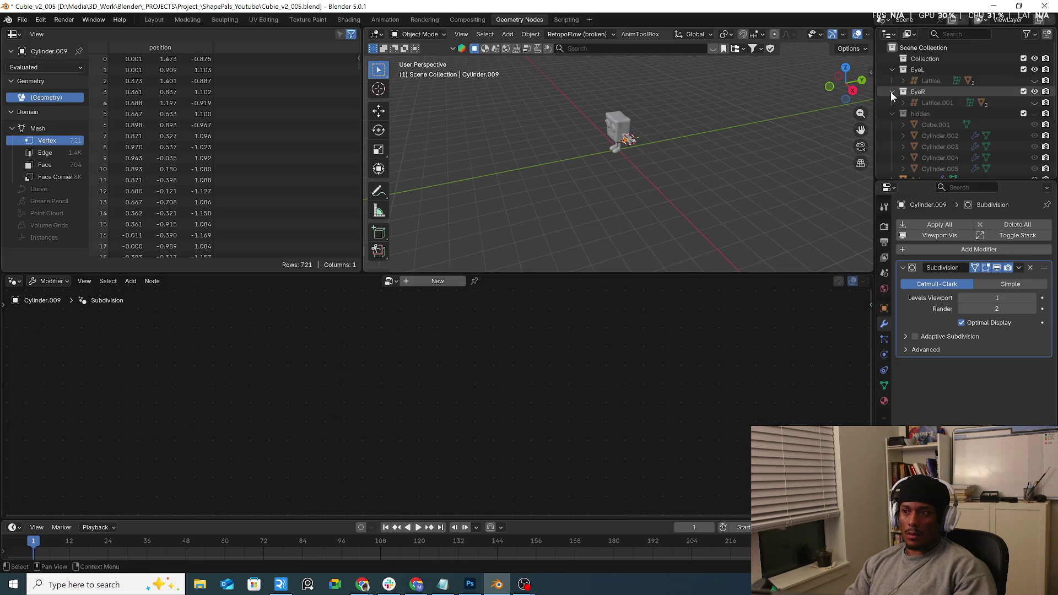
{"action": "left_click", "coordinate": [892, 114]}
{"action": "left_click", "coordinate": [389, 281]}
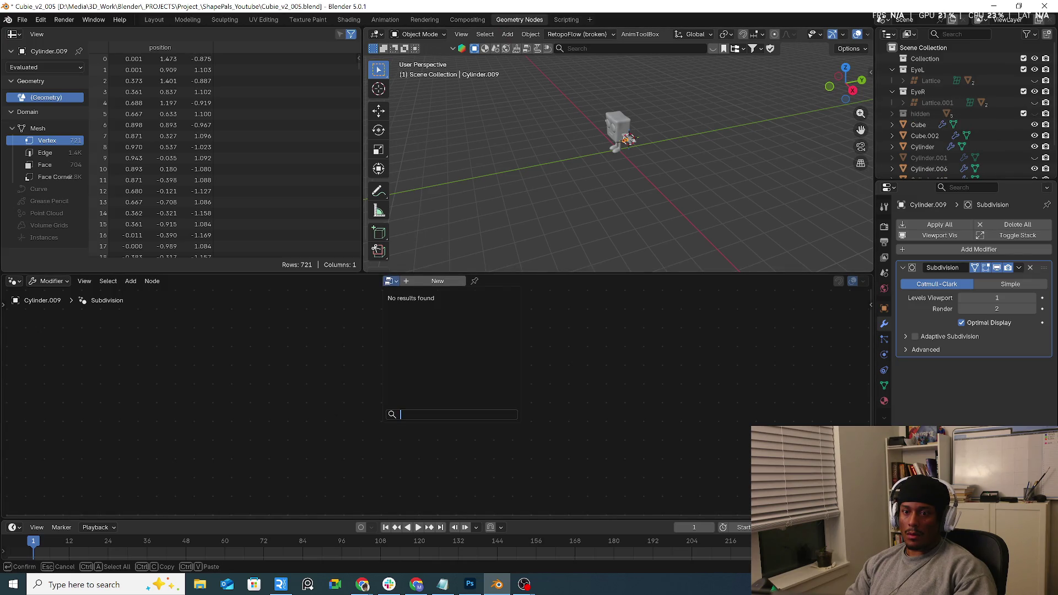
{"action": "key", "text": "Escape"}
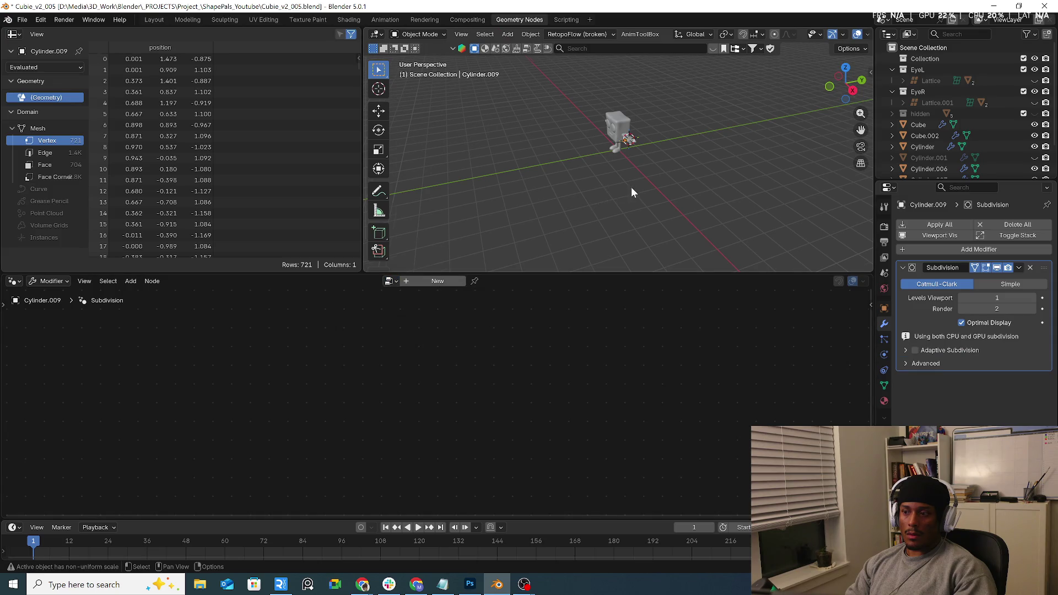
{"action": "scroll", "coordinate": [630, 187], "scroll_direction": "up", "scroll_amount": 5}
{"action": "scroll", "coordinate": [609, 157], "scroll_direction": "down", "scroll_amount": 5}
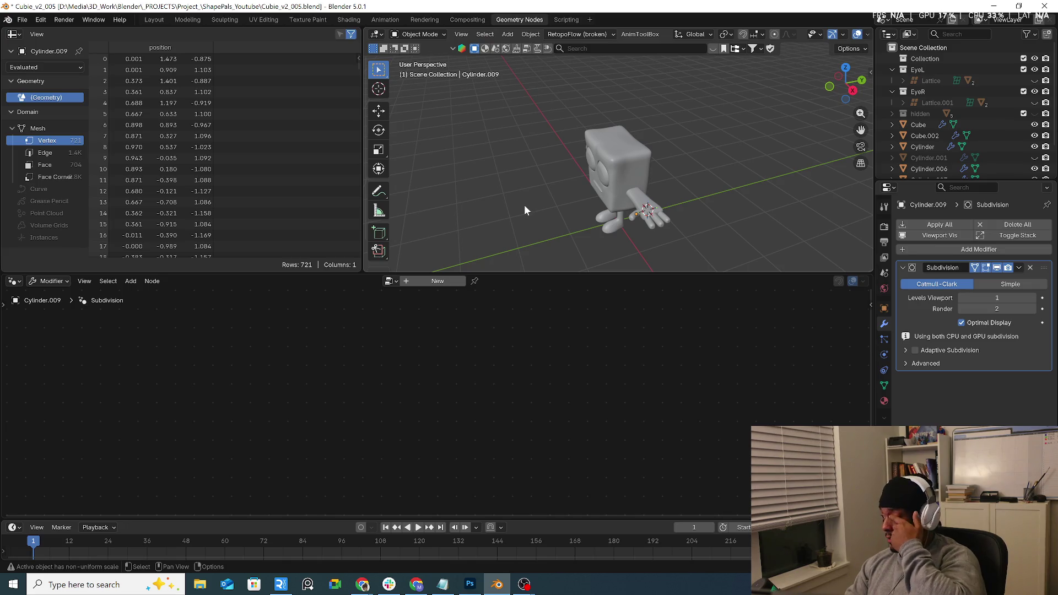
Dismiss the recent files list and turn off snapping in the timeline.
{"action": "right_click", "coordinate": [495, 569]}
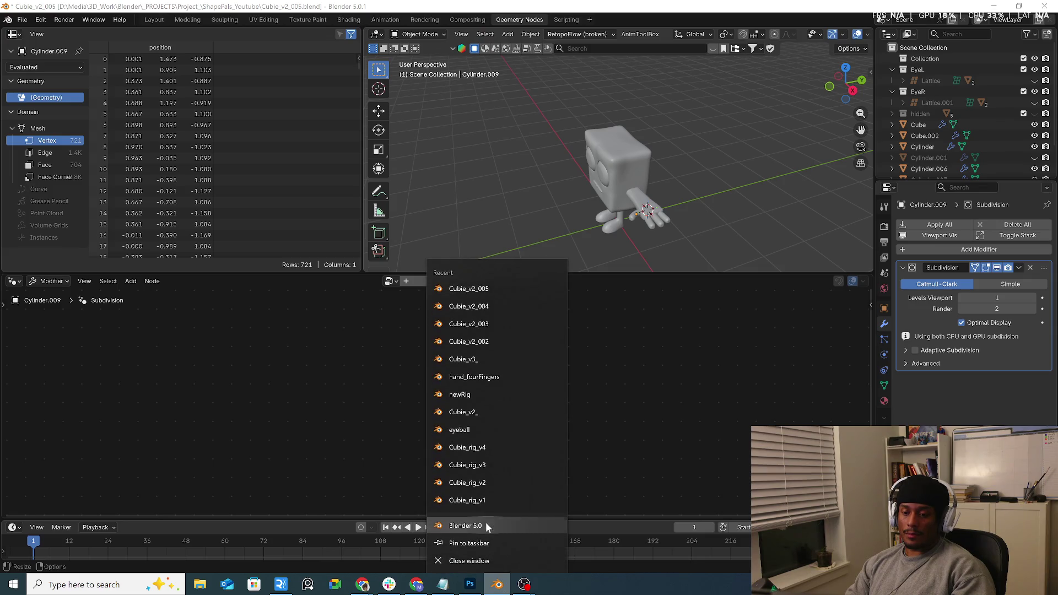
{"action": "key", "text": "Escape"}
{"action": "left_click", "coordinate": [485, 525]}
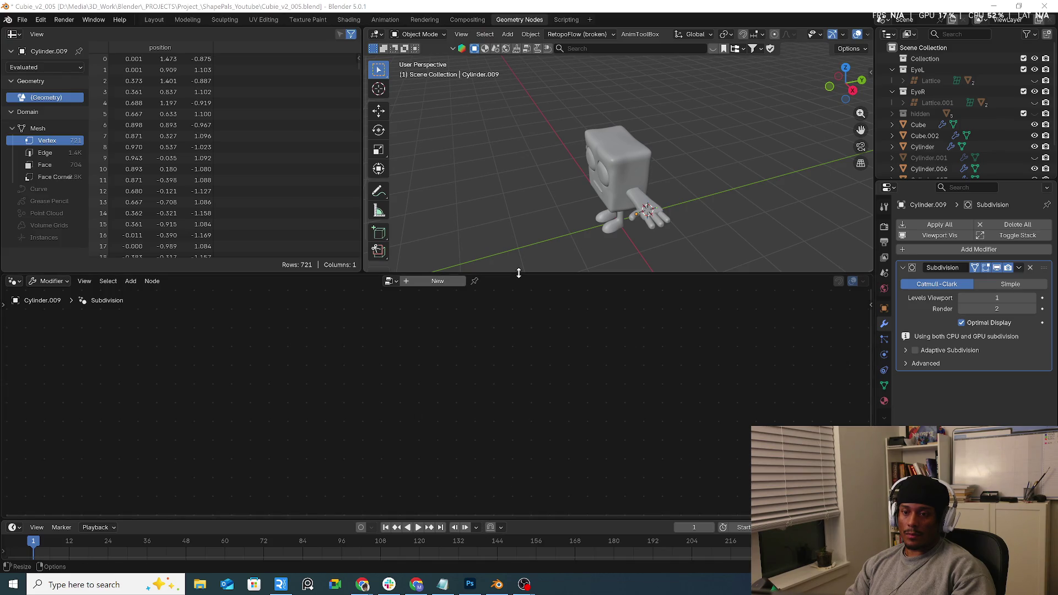
Drag the editor border down to enlarge the 3D view and orbit to the character's side.
{"action": "left_click_drag", "start_coordinate": [517, 274], "coordinate": [517, 398]}
{"action": "middle_click_drag", "start_coordinate": [550, 326], "coordinate": [627, 259]}
{"action": "scroll", "coordinate": [538, 220], "scroll_direction": "up", "scroll_amount": 5}
{"action": "mouse_move", "coordinate": [539, 222]}
{"action": "middle_mouse_down"}
{"action": "mouse_move", "coordinate": [512, 231]}
{"action": "mouse_move", "coordinate": [557, 221]}
{"action": "mouse_move", "coordinate": [525, 206]}
{"action": "mouse_move", "coordinate": [576, 327]}
{"action": "mouse_move", "coordinate": [629, 243]}
{"action": "mouse_move", "coordinate": [604, 305]}
{"action": "middle_mouse_up"}
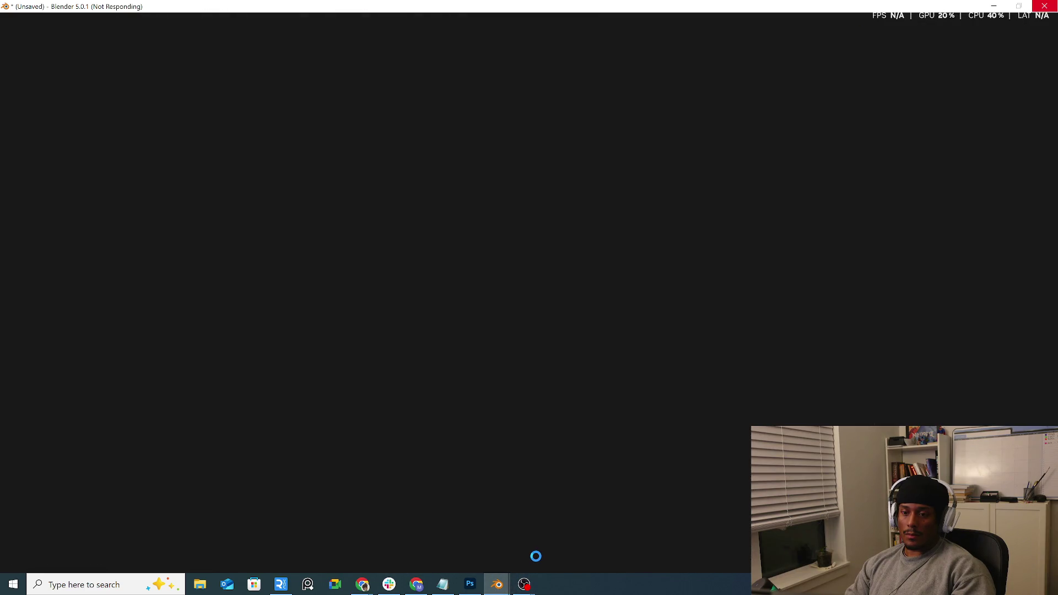
Bring the Cubie_v2_005 window forward, select the Cube body and orbit to its side.
{"action": "mouse_move", "coordinate": [496, 584]}
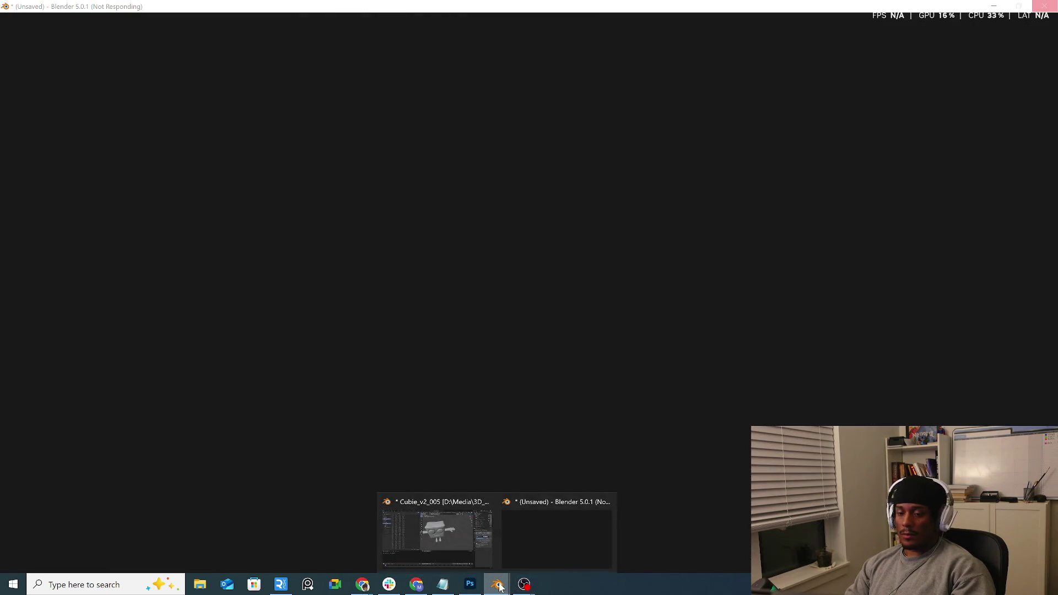
{"action": "left_click", "coordinate": [459, 537]}
{"action": "middle_click_drag", "start_coordinate": [631, 272], "coordinate": [612, 264]}
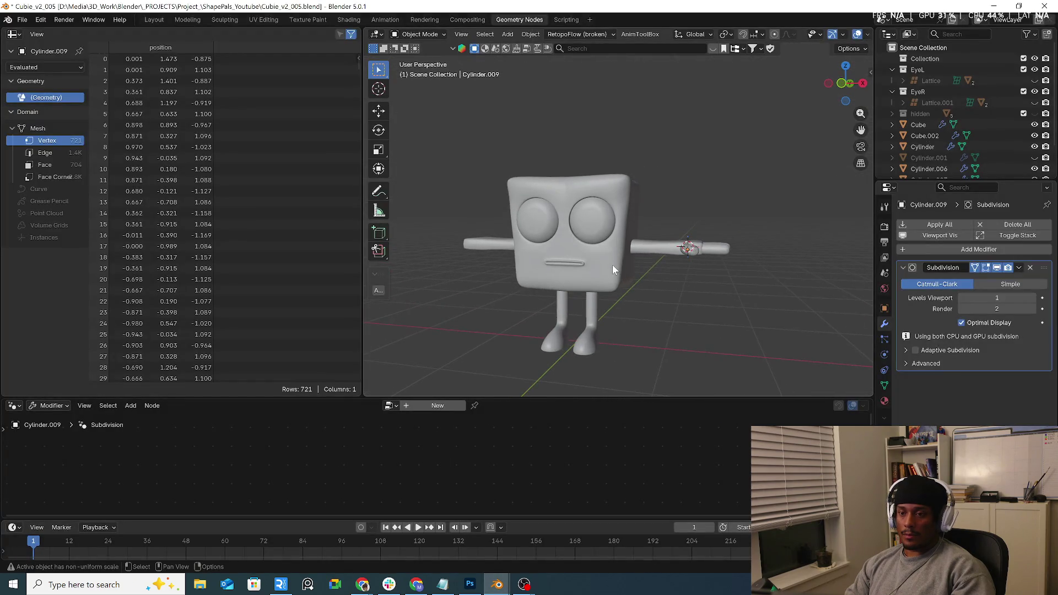
{"action": "left_click", "coordinate": [614, 272]}
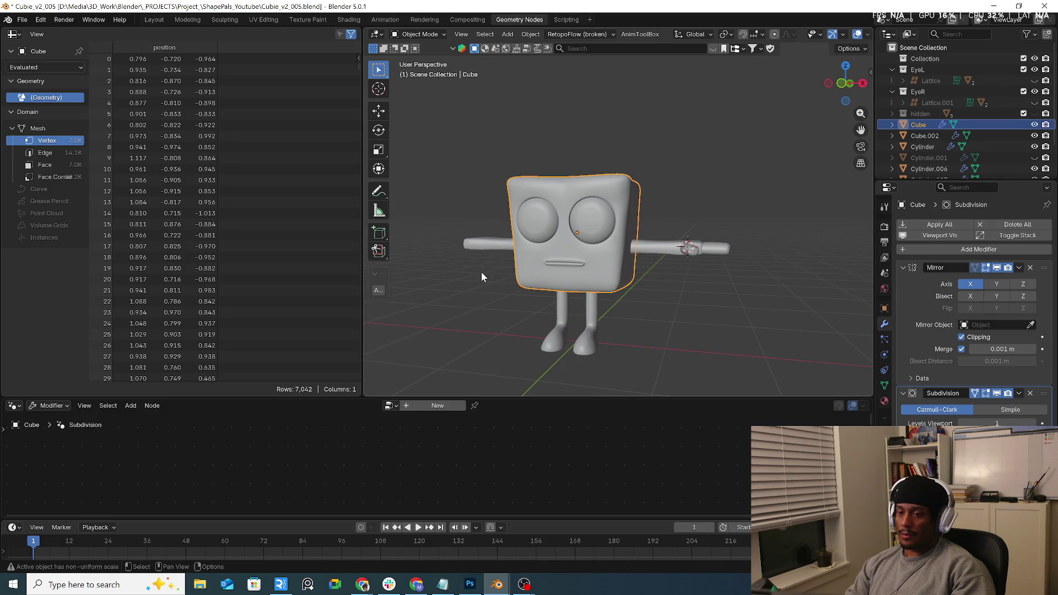
{"action": "middle_click_drag", "start_coordinate": [551, 302], "coordinate": [637, 299]}
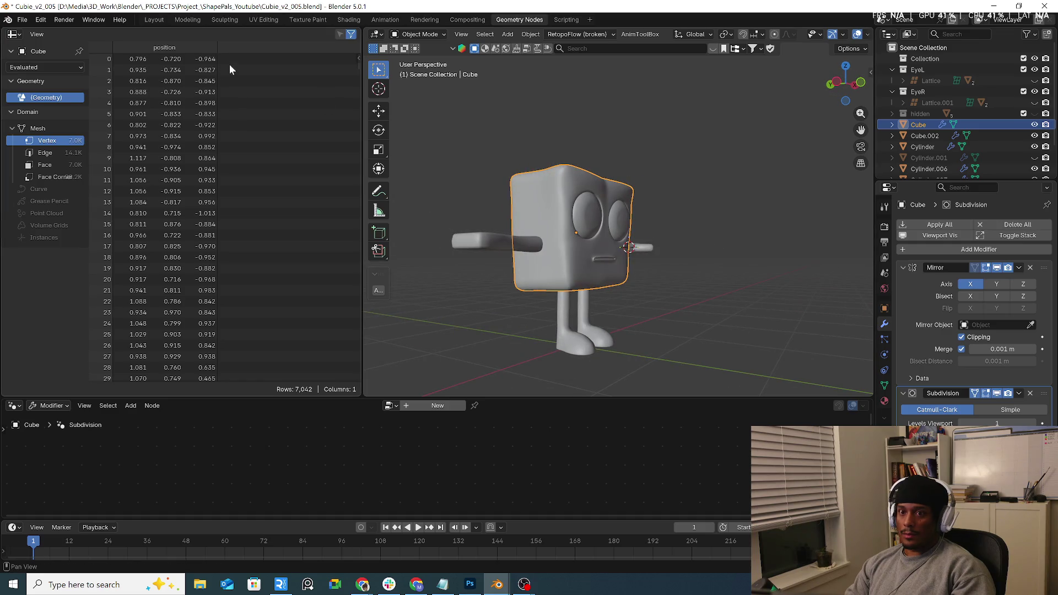
Switch to the new unsaved window and open Cubie_v2_003.blend from the splash screen.
{"action": "mouse_move", "coordinate": [496, 584]}
{"action": "left_click", "coordinate": [528, 562]}
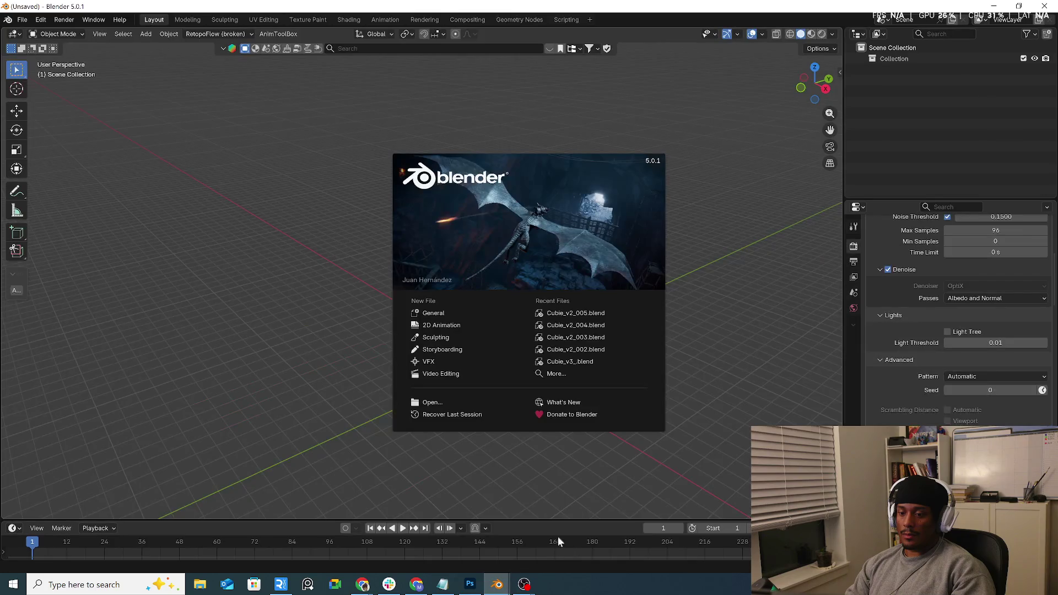
{"action": "left_click", "coordinate": [597, 336]}
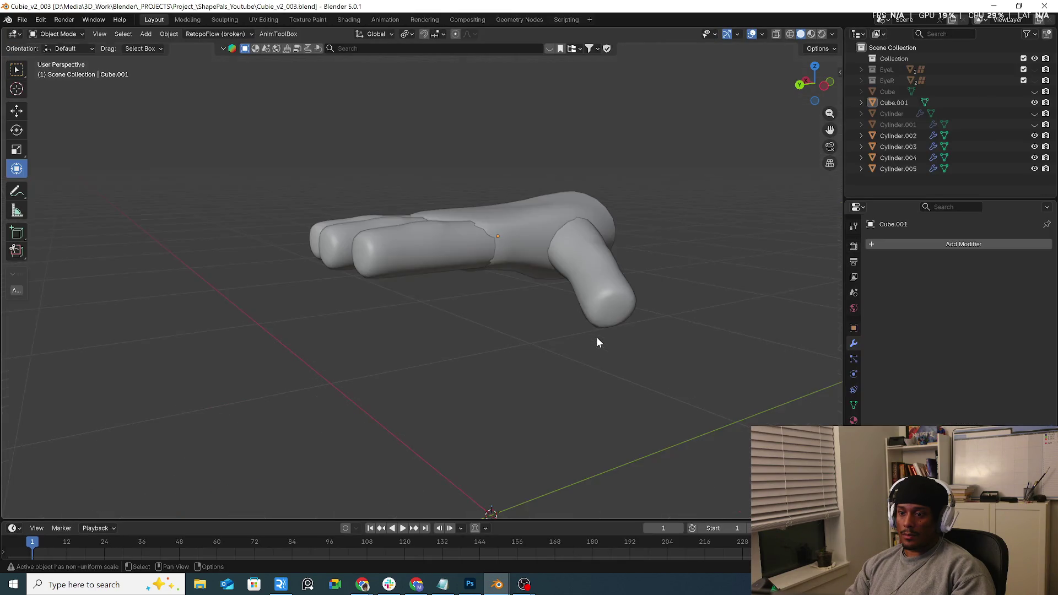
Inspect the thumb in Material Preview, then go to the Geometry Nodes workspace.
{"action": "left_click", "coordinate": [603, 282]}
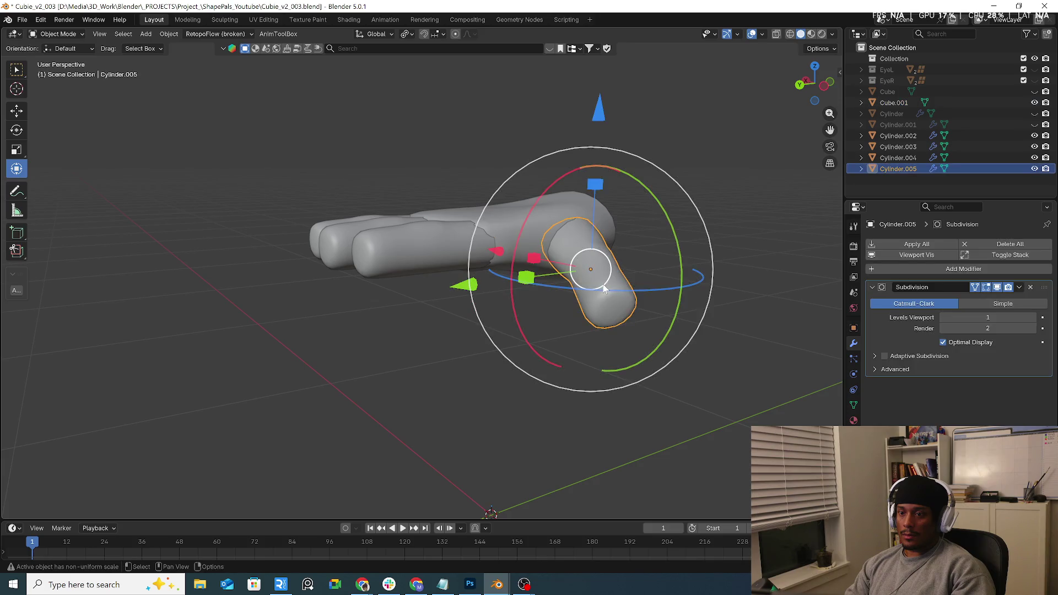
{"action": "left_click", "coordinate": [812, 34]}
{"action": "left_click", "coordinate": [689, 212]}
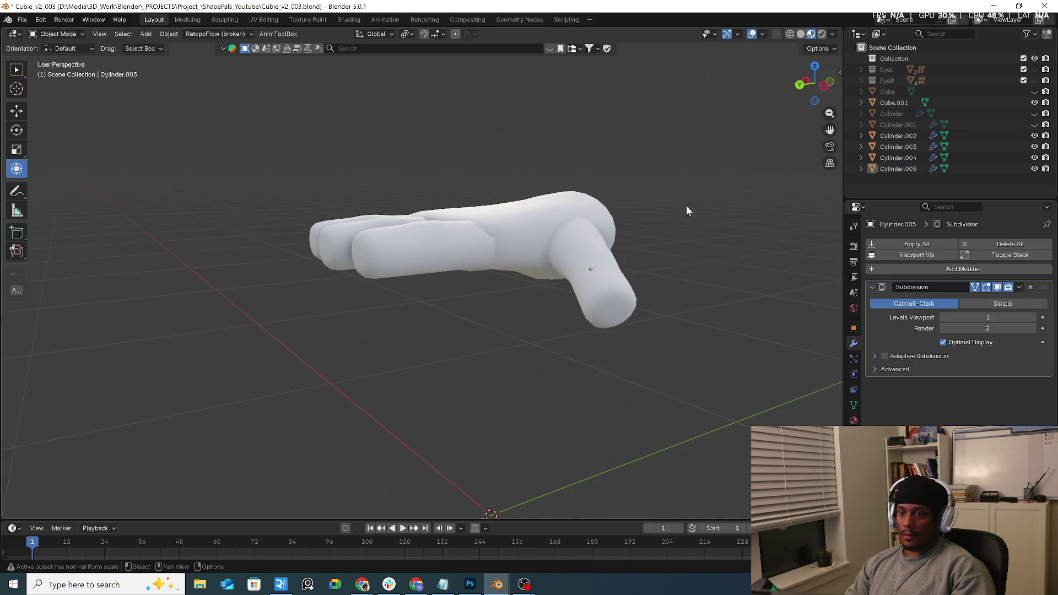
{"action": "left_click", "coordinate": [605, 287]}
{"action": "middle_click_drag", "start_coordinate": [605, 287], "coordinate": [611, 238]}
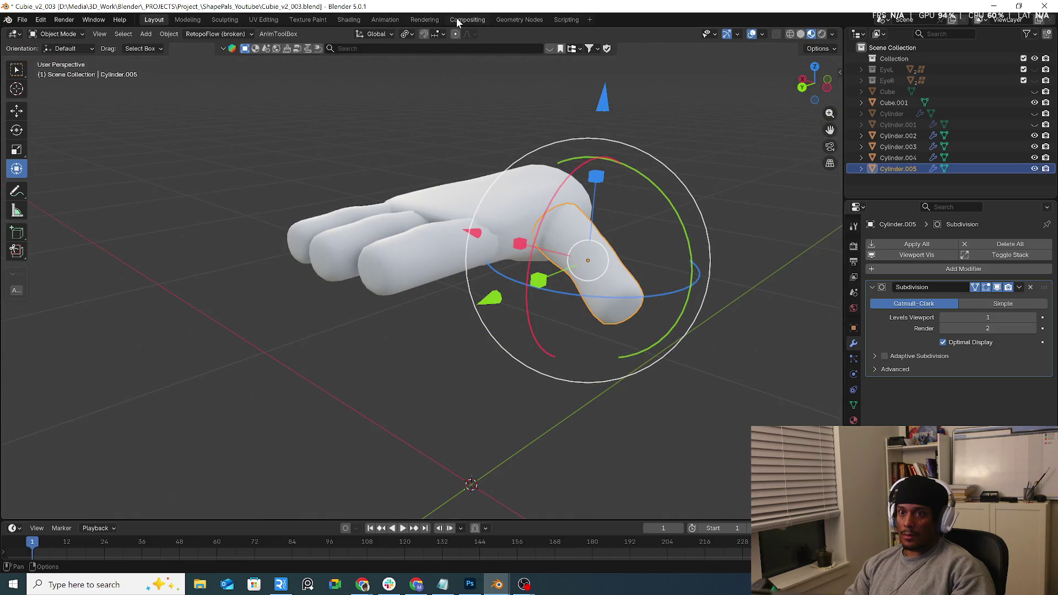
{"action": "left_click", "coordinate": [522, 21]}
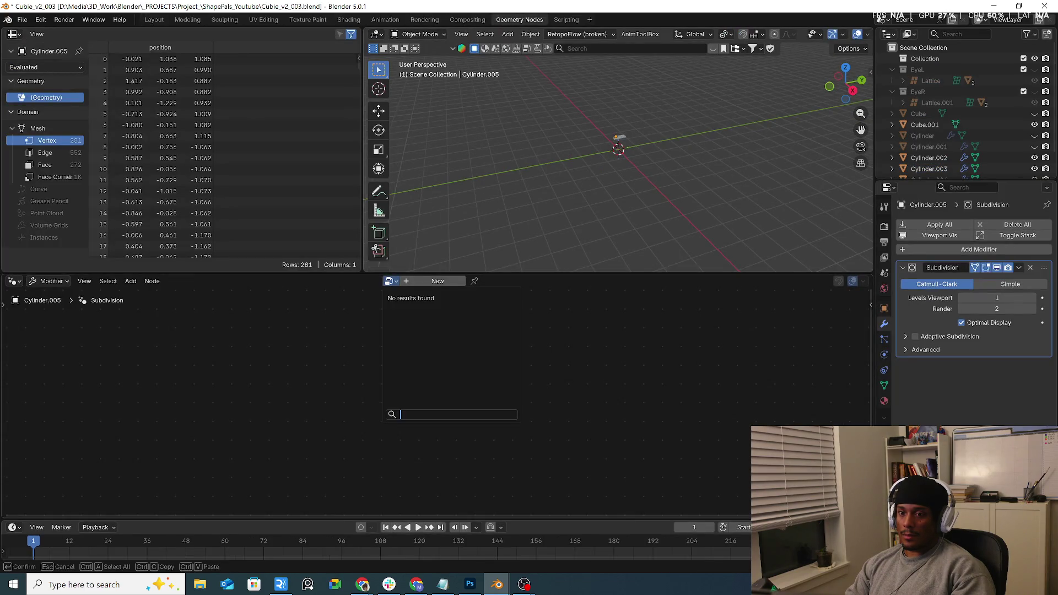
Open Cubie_v2_002.blend without saving the current changes.
{"action": "left_click", "coordinate": [22, 19]}
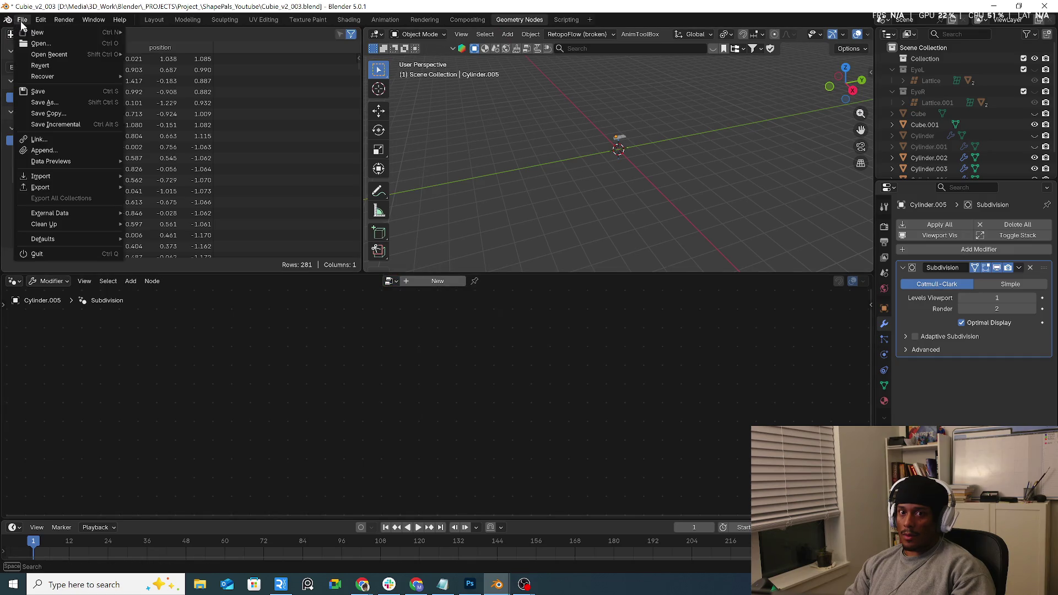
{"action": "left_click", "coordinate": [56, 47]}
{"action": "left_click", "coordinate": [536, 308]}
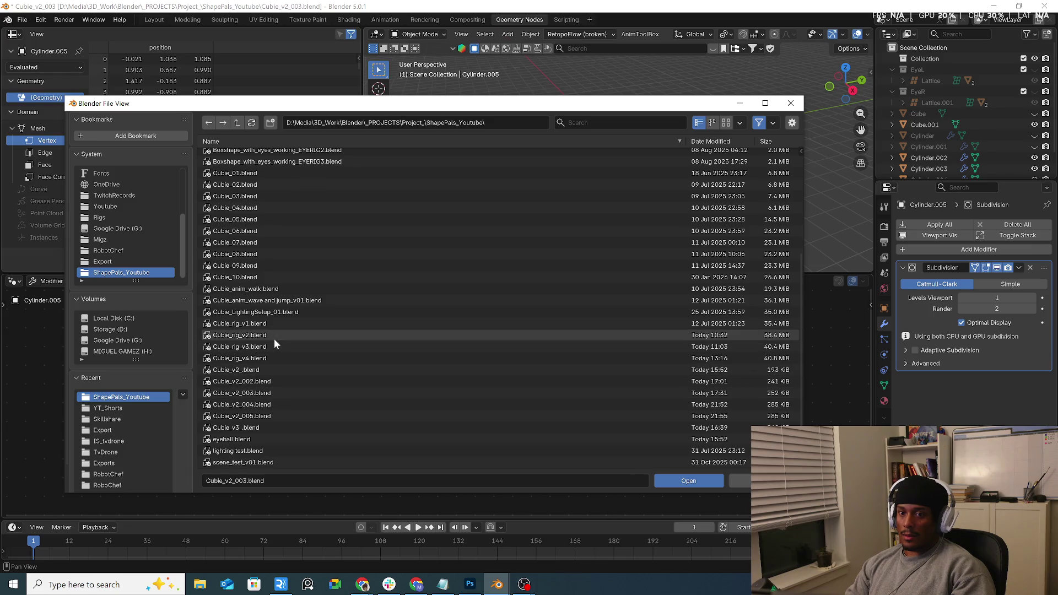
{"action": "scroll", "coordinate": [273, 338], "scroll_direction": "up", "scroll_amount": 3}
{"action": "scroll", "coordinate": [274, 339], "scroll_direction": "up", "scroll_amount": 3}
{"action": "scroll", "coordinate": [277, 339], "scroll_direction": "up", "scroll_amount": 2}
{"action": "scroll", "coordinate": [277, 349], "scroll_direction": "down", "scroll_amount": 8}
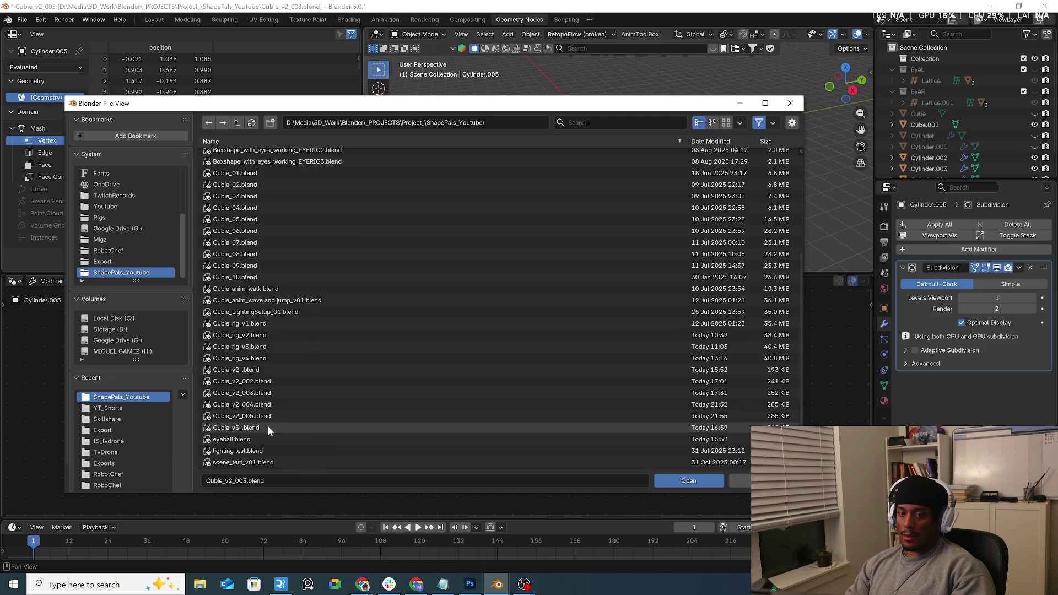
{"action": "mouse_move", "coordinate": [269, 382]}
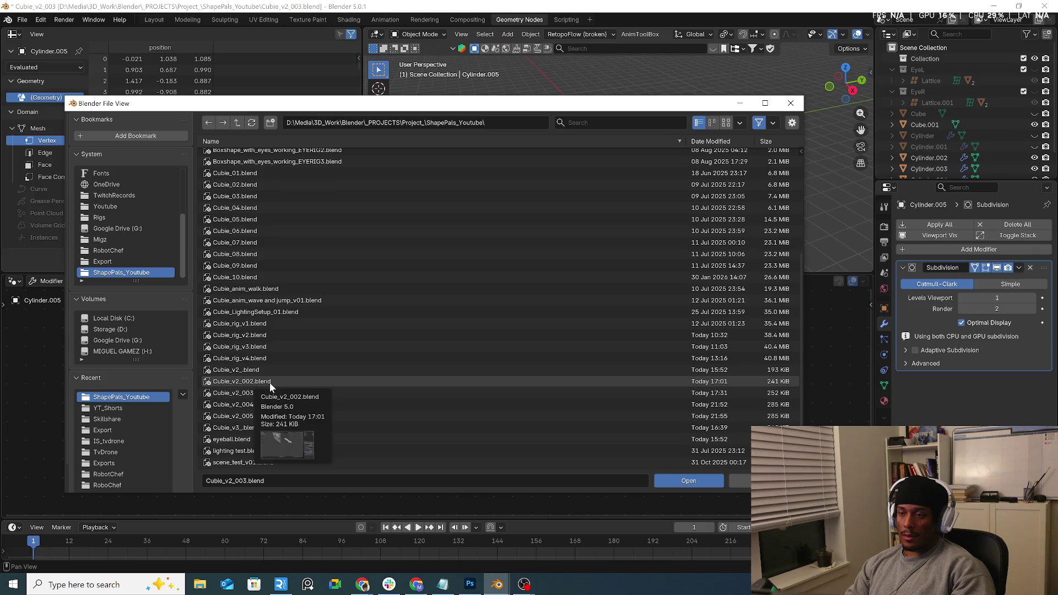
{"action": "double_click", "coordinate": [269, 382]}
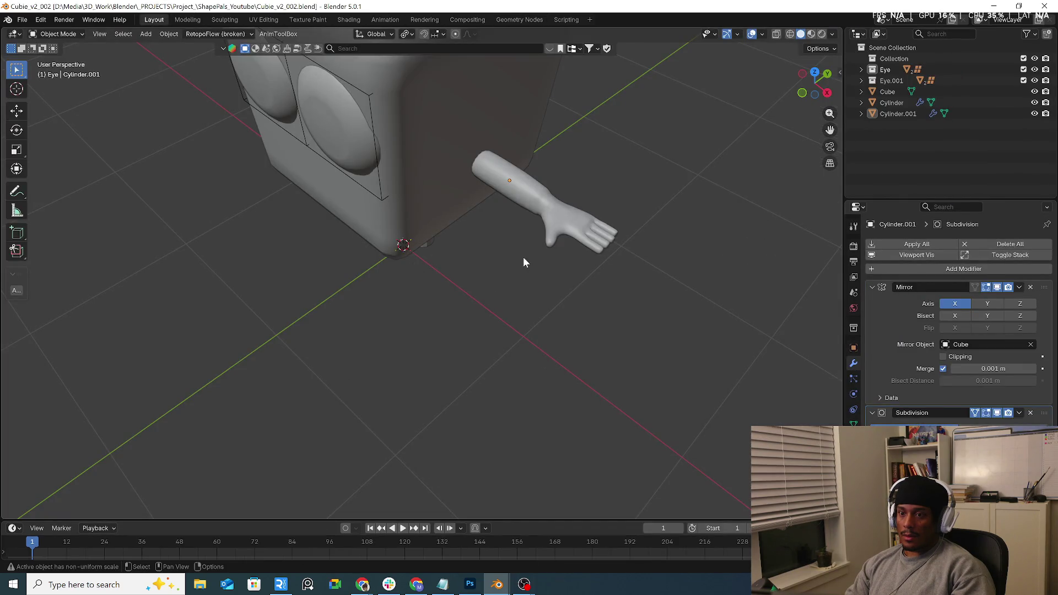
Open Cubie_v2_004.blend, discarding unsaved changes.
{"action": "left_click", "coordinate": [580, 241]}
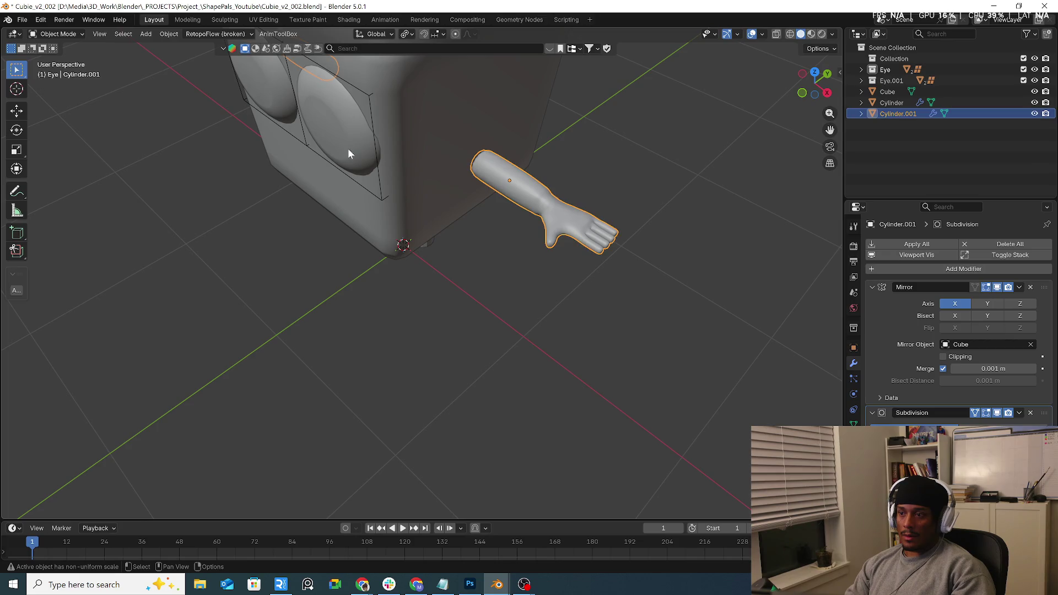
{"action": "left_click", "coordinate": [22, 20]}
{"action": "left_click", "coordinate": [33, 47]}
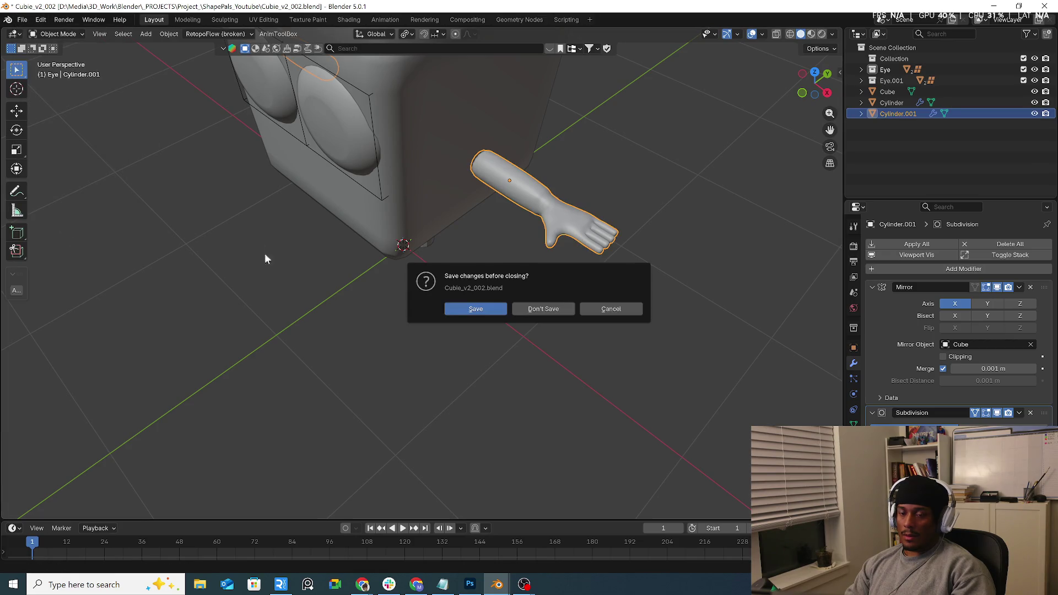
{"action": "left_click", "coordinate": [542, 308]}
{"action": "scroll", "coordinate": [349, 408], "scroll_direction": "down", "scroll_amount": 10}
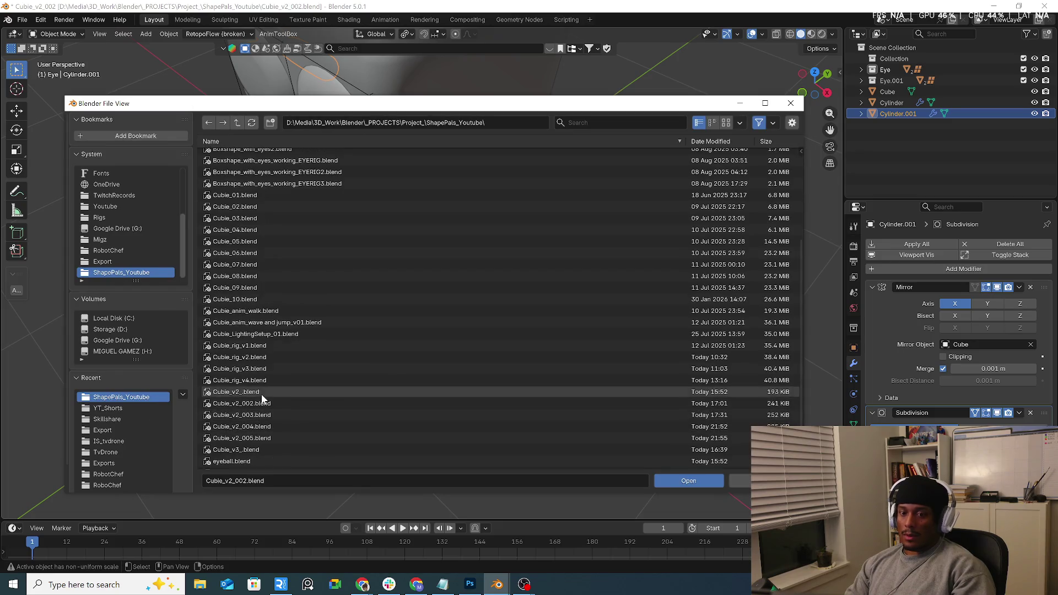
{"action": "double_click", "coordinate": [277, 425]}
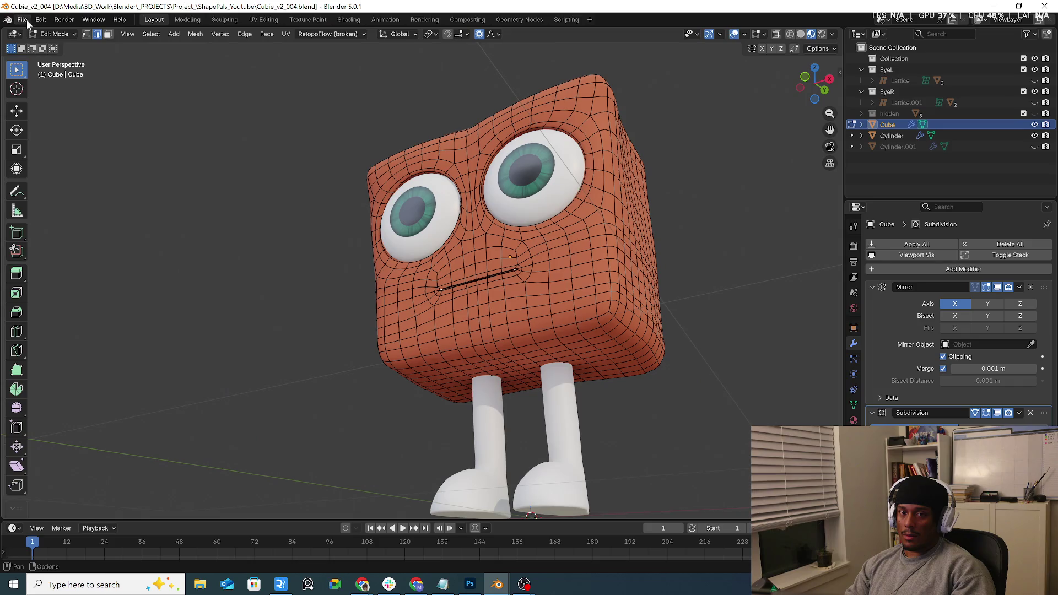
Open Cubie_v3_.blend from the file browser.
{"action": "left_click", "coordinate": [22, 19]}
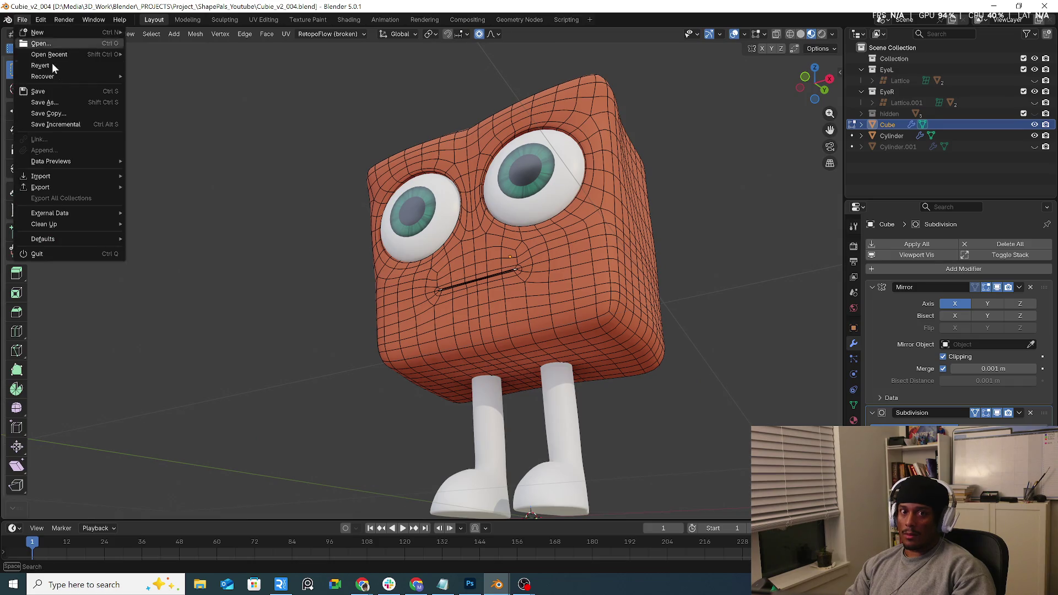
{"action": "left_click", "coordinate": [58, 46]}
{"action": "scroll", "coordinate": [362, 442], "scroll_direction": "down", "scroll_amount": 10}
{"action": "scroll", "coordinate": [267, 438], "scroll_direction": "down", "scroll_amount": 2}
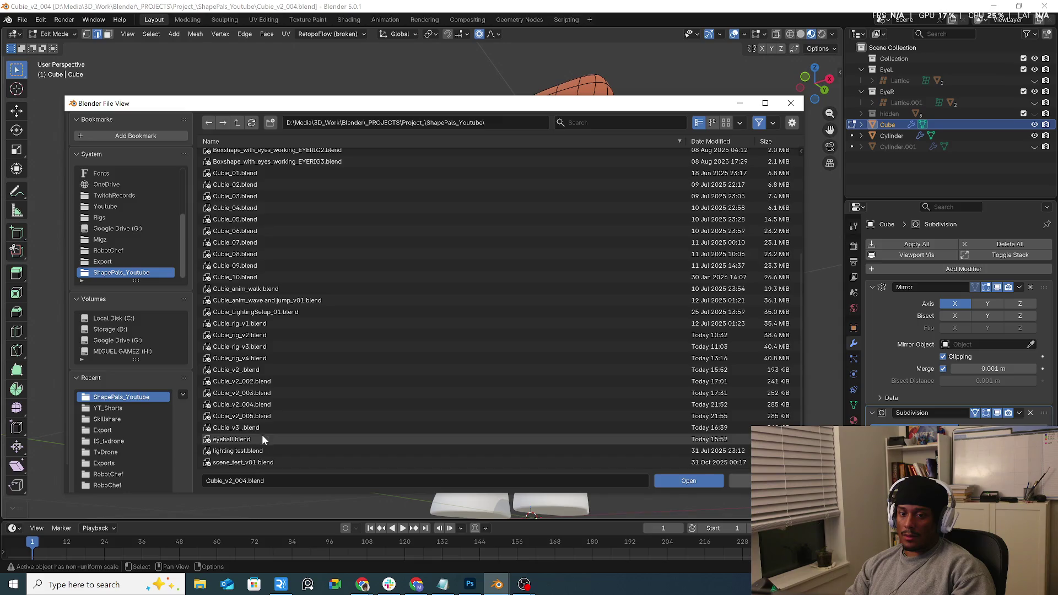
{"action": "left_click", "coordinate": [264, 428]}
{"action": "double_click", "coordinate": [264, 427]}
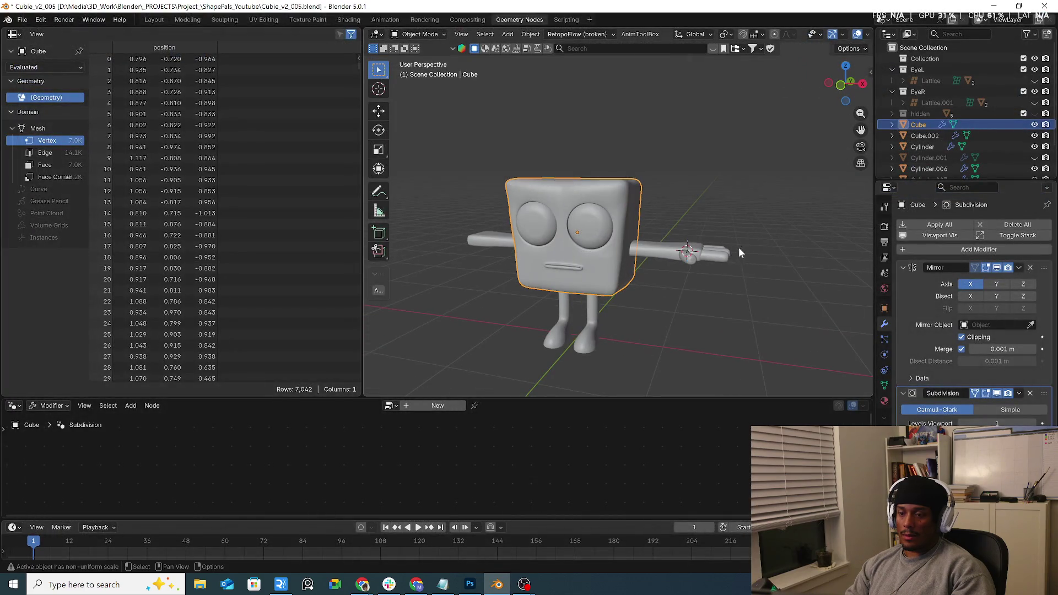
Add a new Geometry Nodes tree to thumb Cylinder.009 and enlarge the node editor.
{"action": "scroll", "coordinate": [739, 253], "scroll_direction": "up", "scroll_amount": 3}
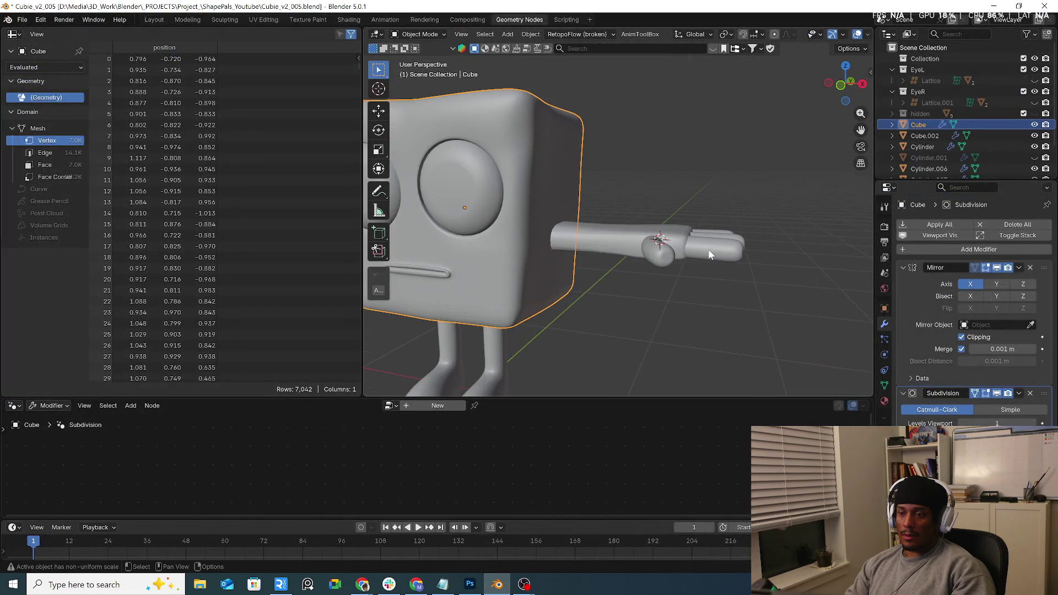
{"action": "scroll", "coordinate": [683, 283], "scroll_direction": "up", "scroll_amount": 3}
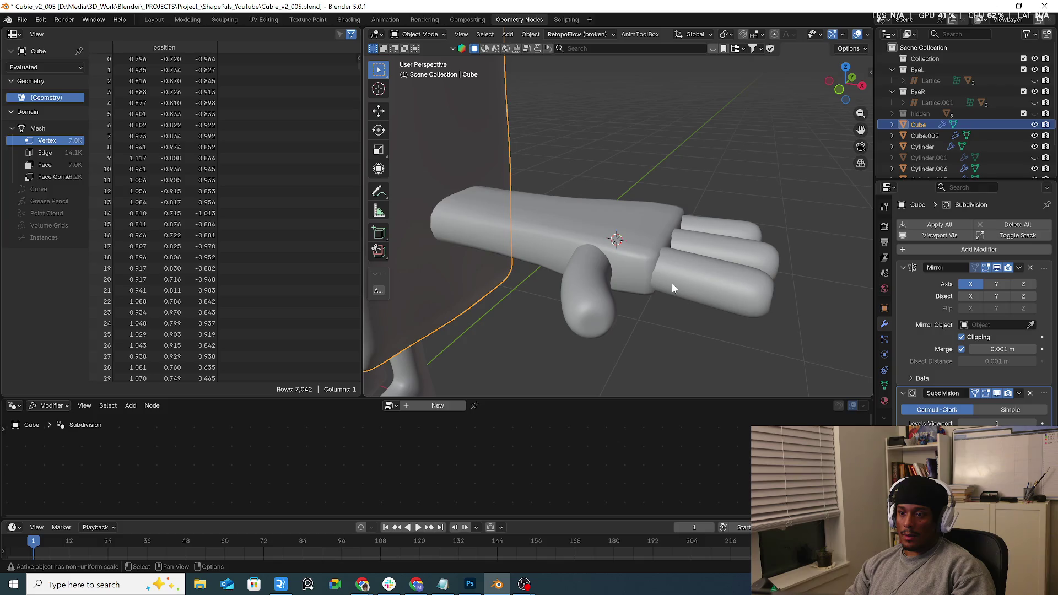
{"action": "left_click", "coordinate": [710, 287]}
{"action": "left_click", "coordinate": [606, 315]}
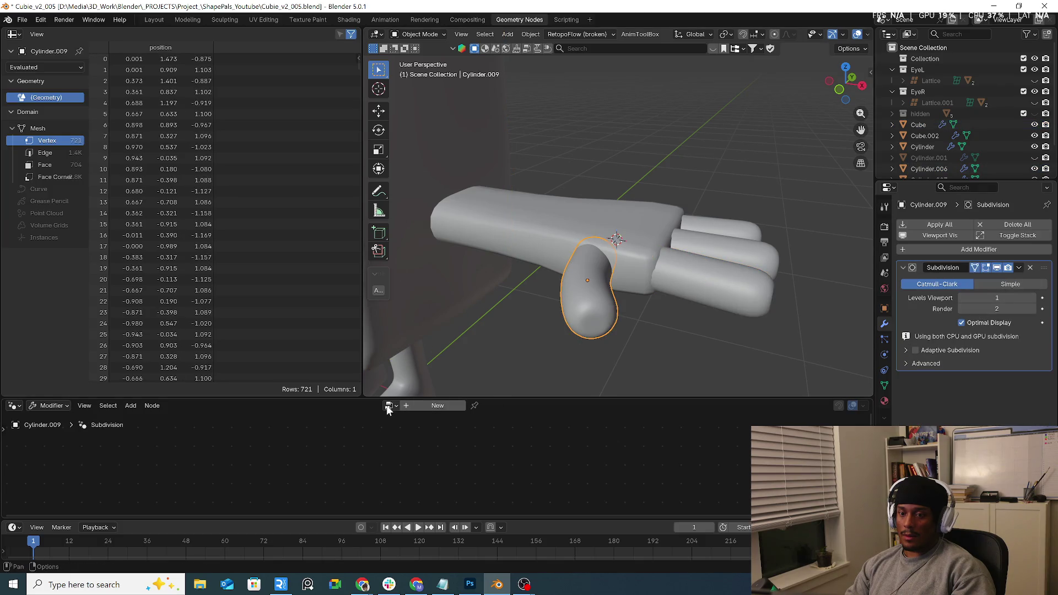
{"action": "left_click", "coordinate": [441, 406]}
{"action": "left_click_drag", "start_coordinate": [492, 400], "coordinate": [496, 245]}
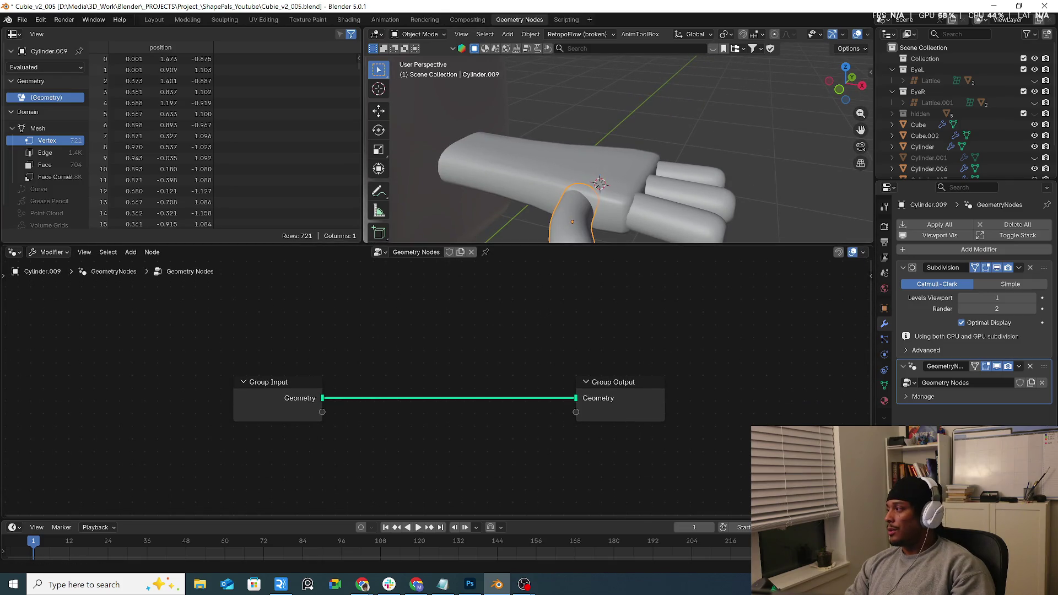
Consult the web browser and pan the node graph up into view.
{"action": "key", "text": "alt+Tab"}
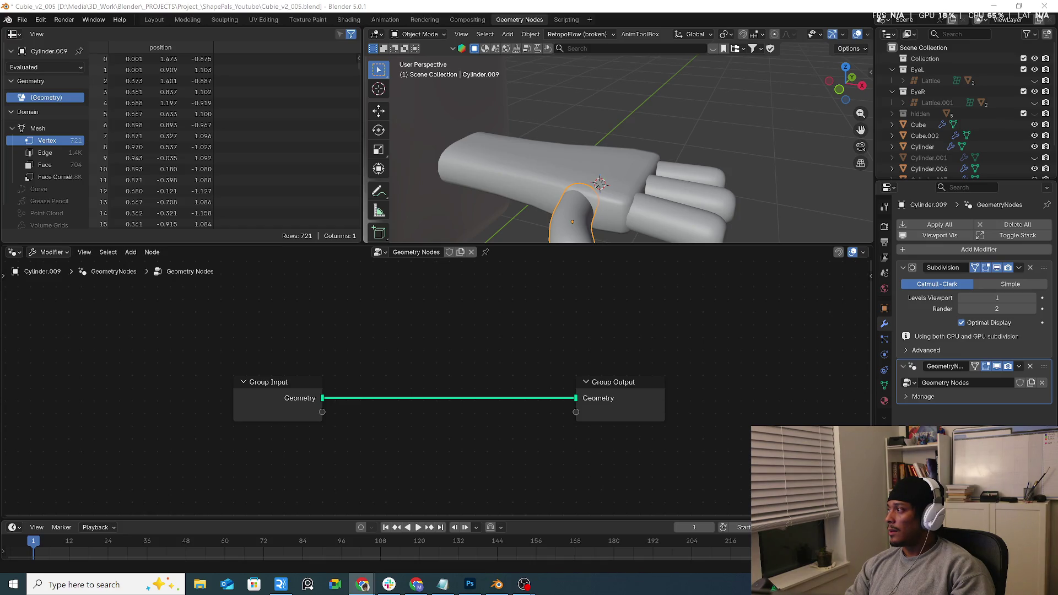
{"action": "key", "text": "alt+Tab"}
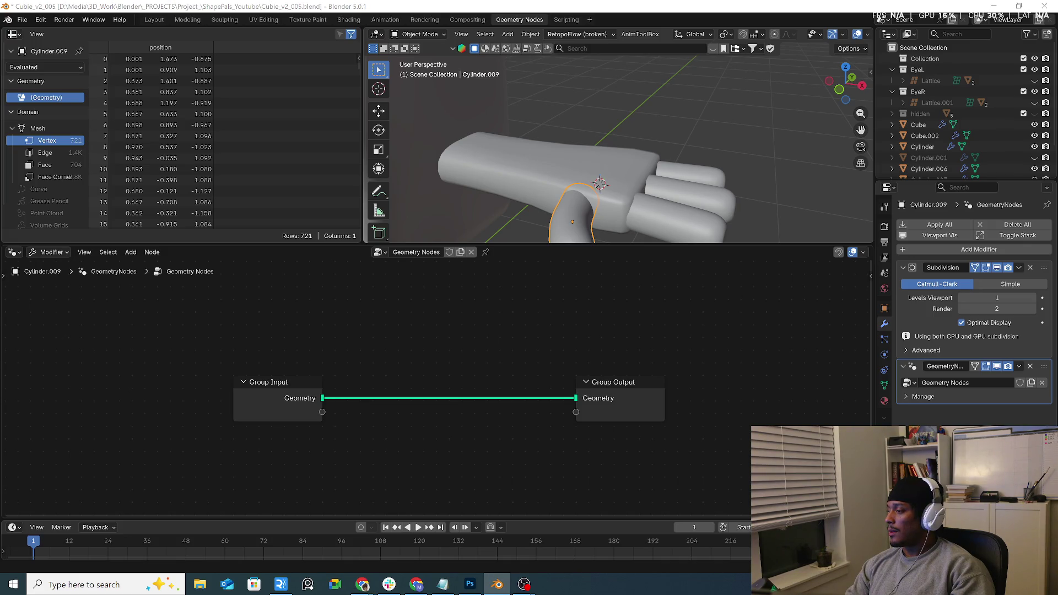
{"action": "key", "text": "alt+Tab"}
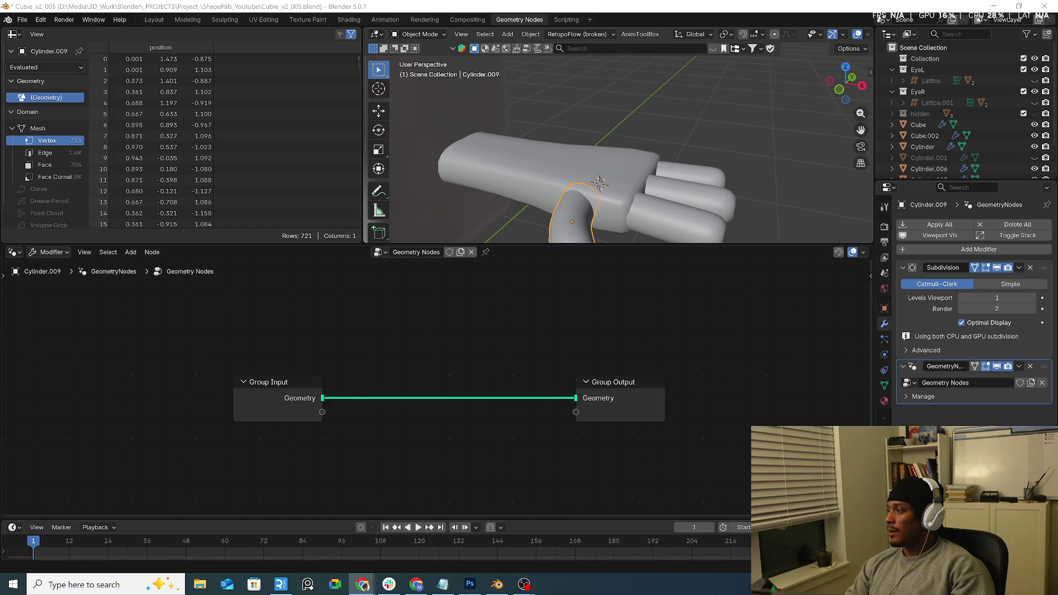
{"action": "key", "text": "alt+Tab"}
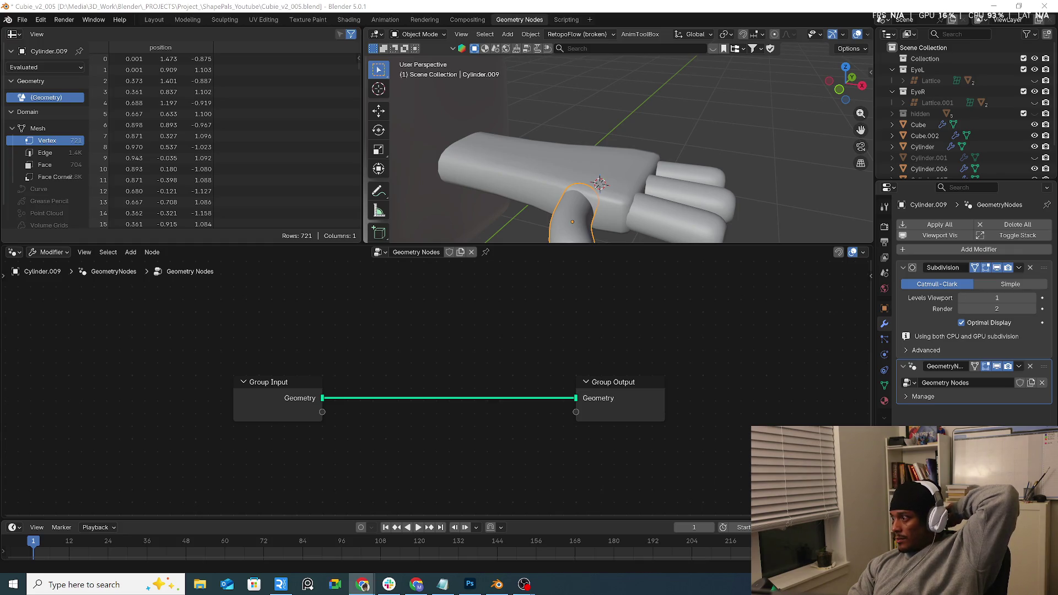
{"action": "middle_click_drag", "start_coordinate": [468, 445], "coordinate": [485, 402]}
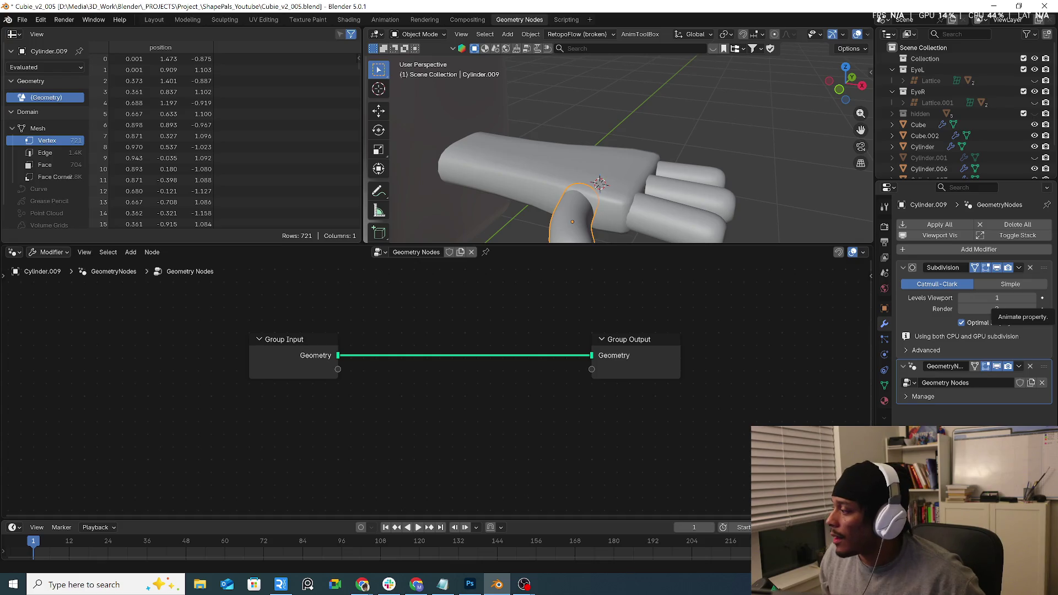
{"action": "key", "text": "alt+Tab"}
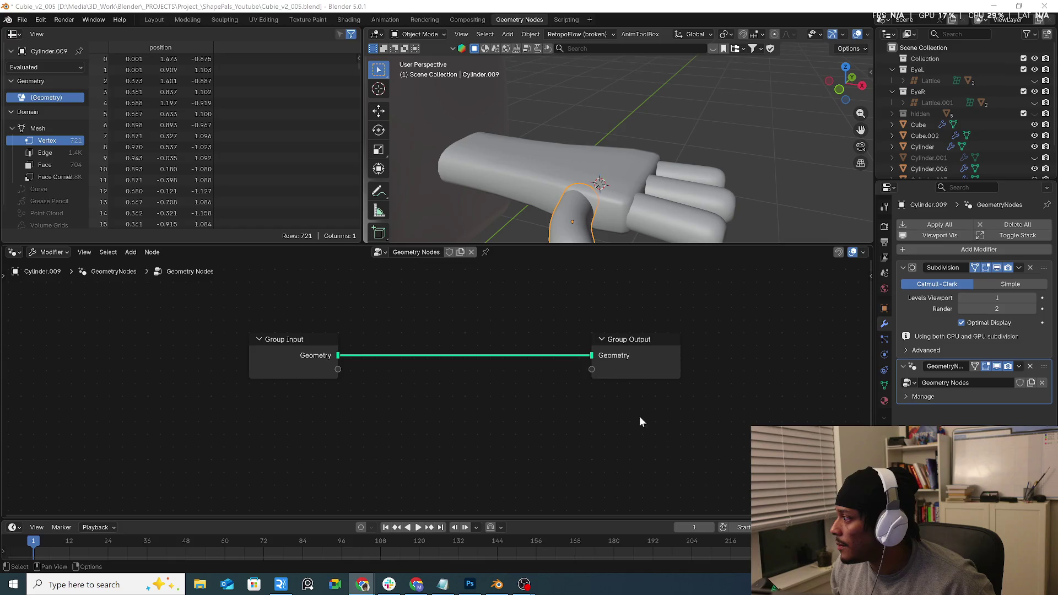
{"action": "middle_click_drag", "start_coordinate": [362, 410], "coordinate": [372, 366]}
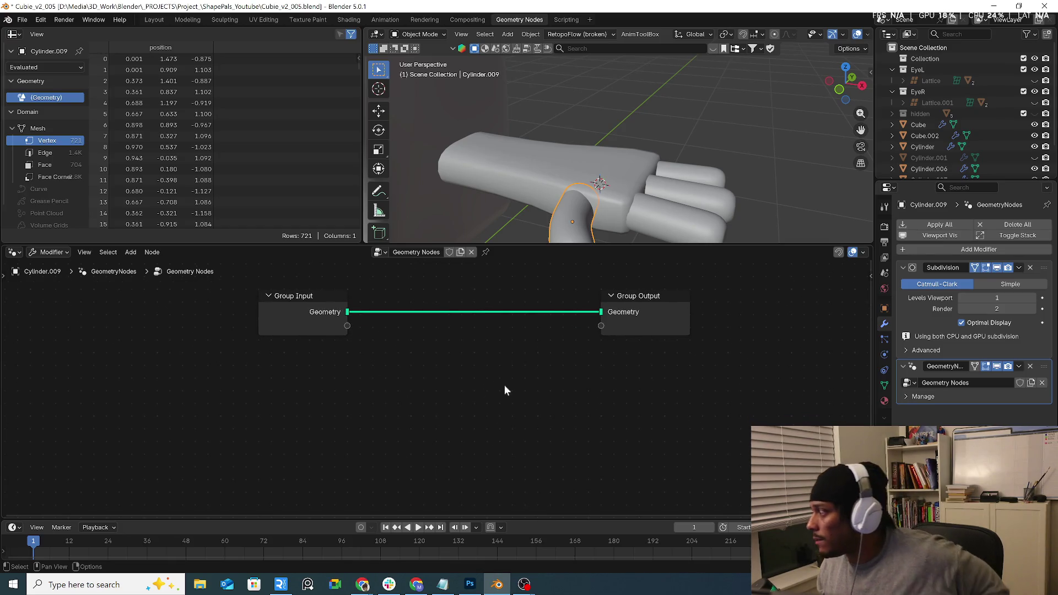
Add a Set Mesh Normal node below the Group Input–Group Output link.
{"action": "key", "text": "shift+a"}
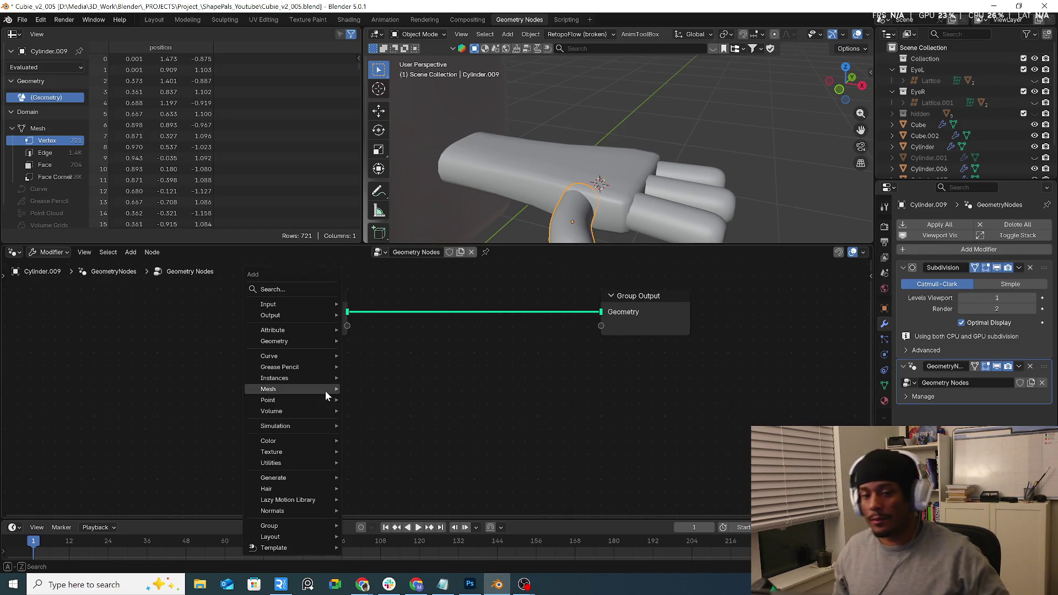
{"action": "left_click", "coordinate": [283, 285]}
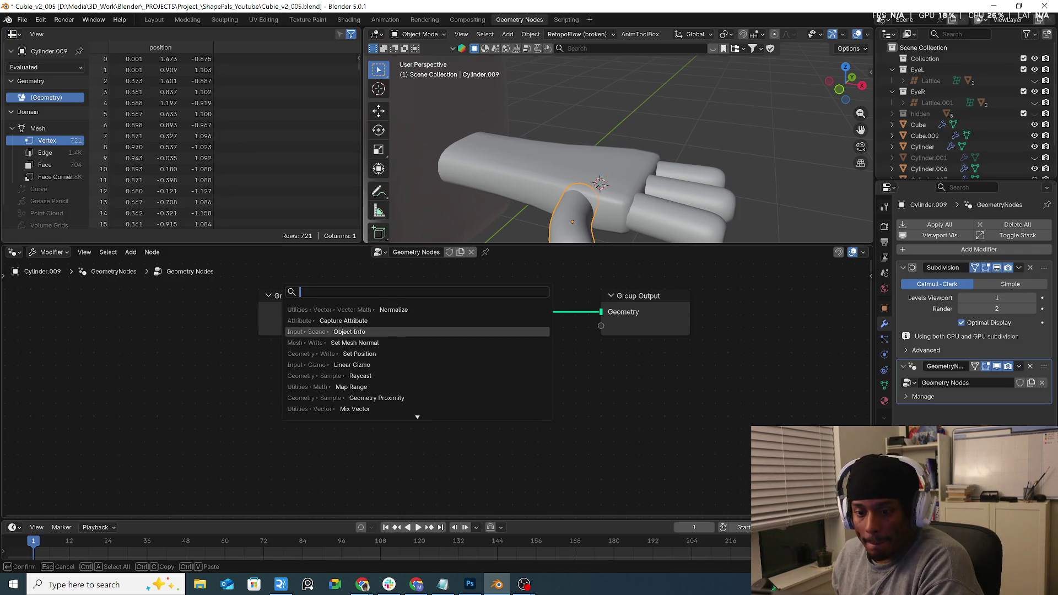
{"action": "left_click", "coordinate": [355, 343]}
{"action": "left_click", "coordinate": [439, 393]}
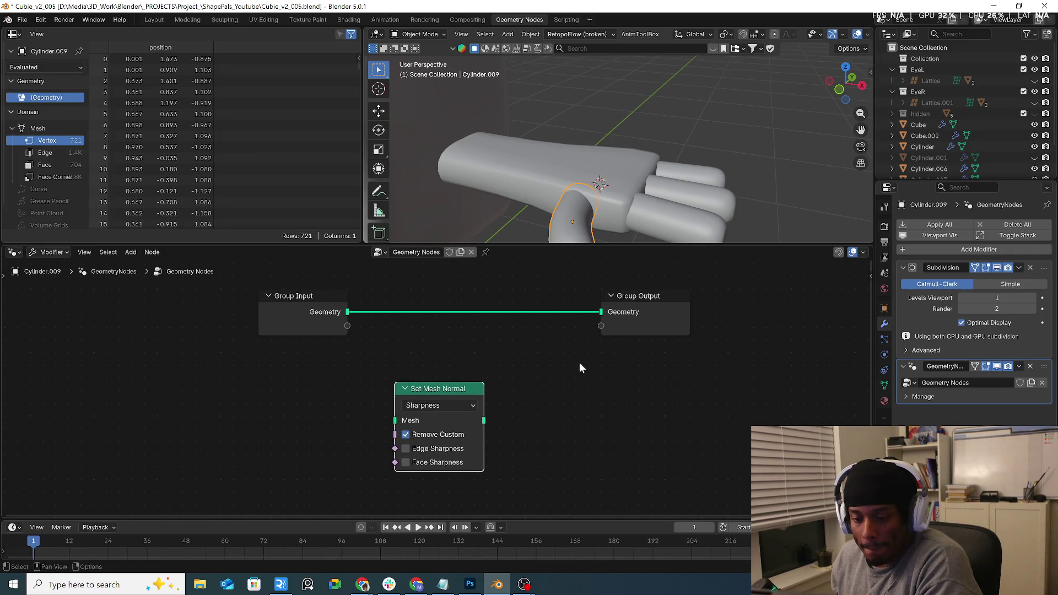
Drop a Geometry Proximity node onto the geometry link and move Set Mesh Normal down-left.
{"action": "key", "text": "shift+a"}
{"action": "left_click", "coordinate": [533, 306]}
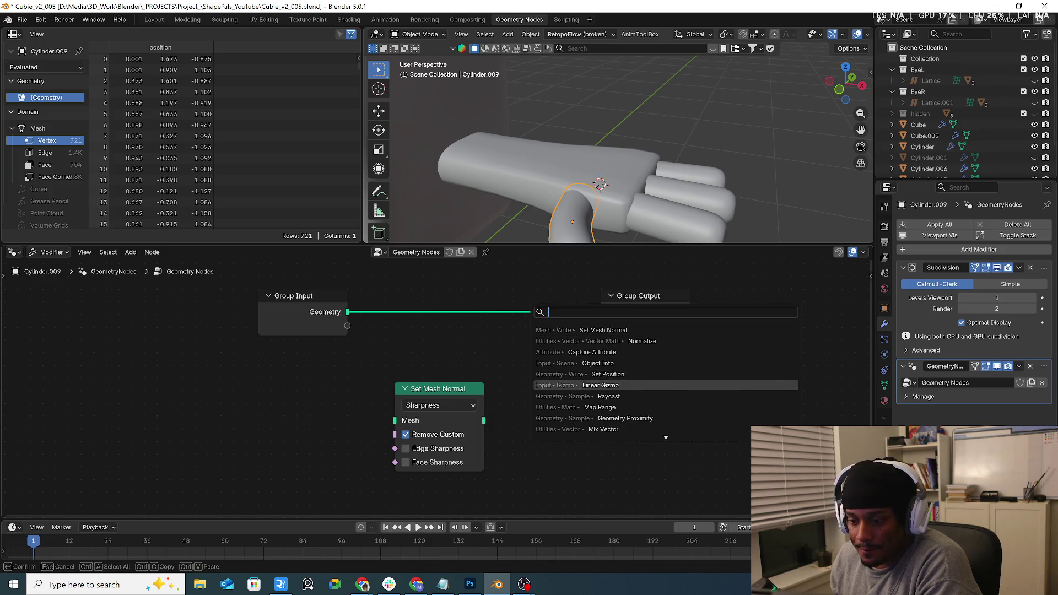
{"action": "key", "text": "Down"}
{"action": "key", "text": "Return"}
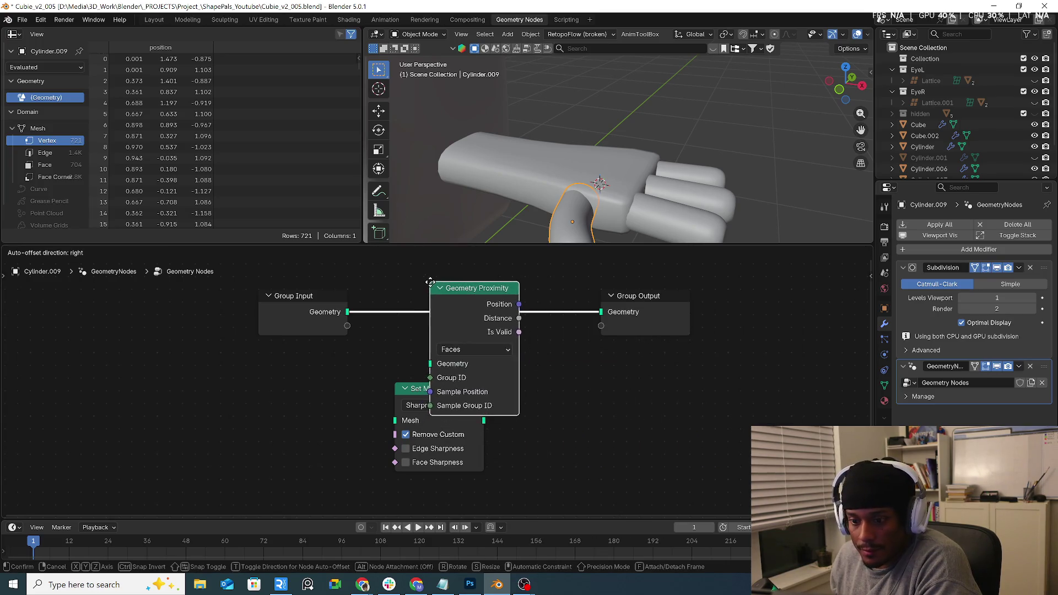
{"action": "left_click", "coordinate": [435, 274]}
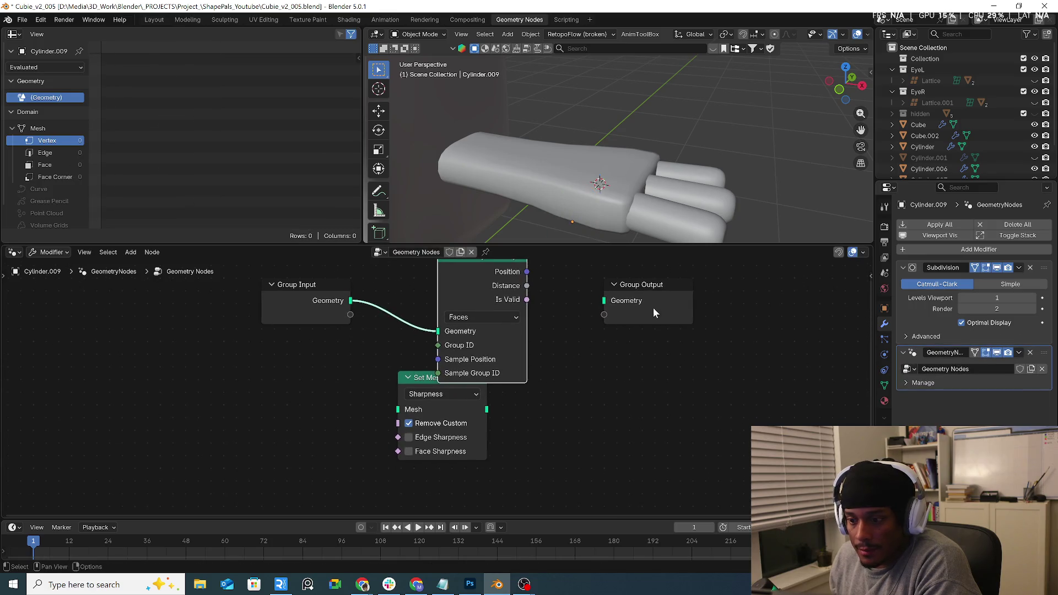
{"action": "left_click_drag", "start_coordinate": [408, 377], "coordinate": [369, 405]}
{"action": "key", "text": "shift+a"}
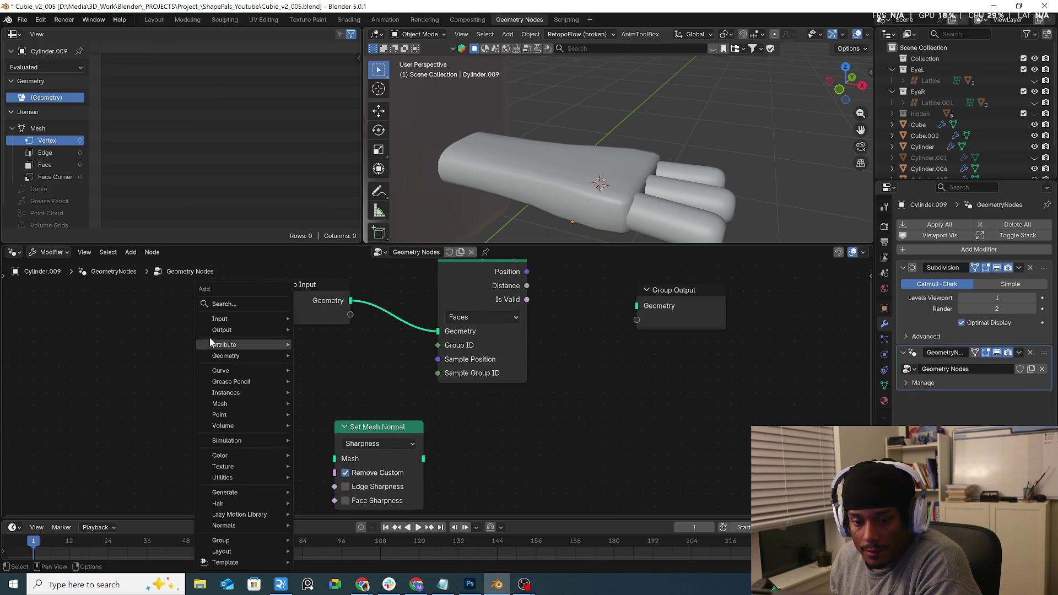
{"action": "left_click", "coordinate": [237, 307]}
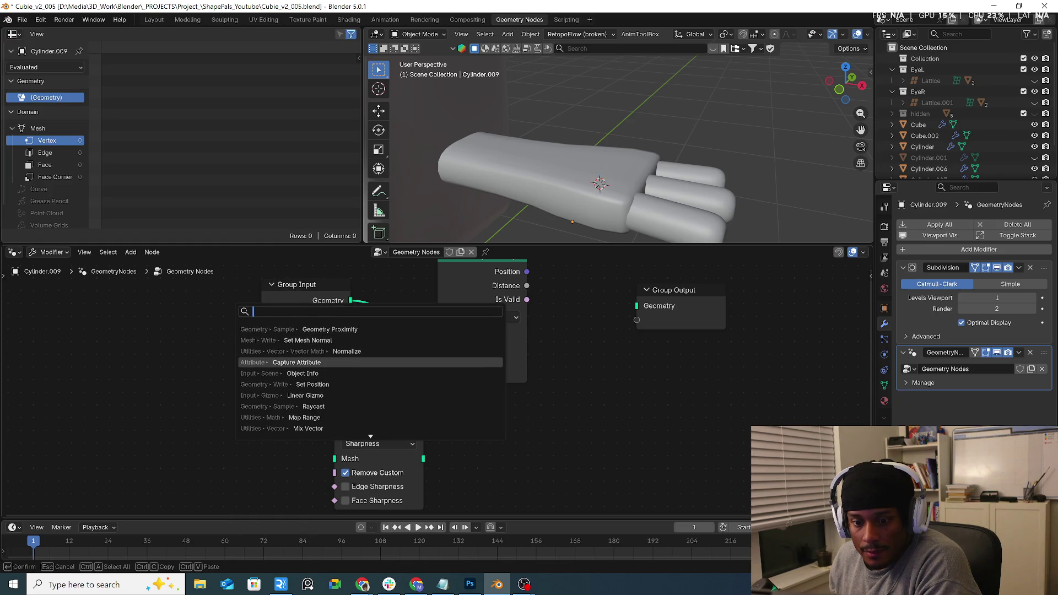
Add an Object Info node at lower left and a Vector Mix node to the right.
{"action": "left_click", "coordinate": [302, 373]}
{"action": "left_click", "coordinate": [266, 369]}
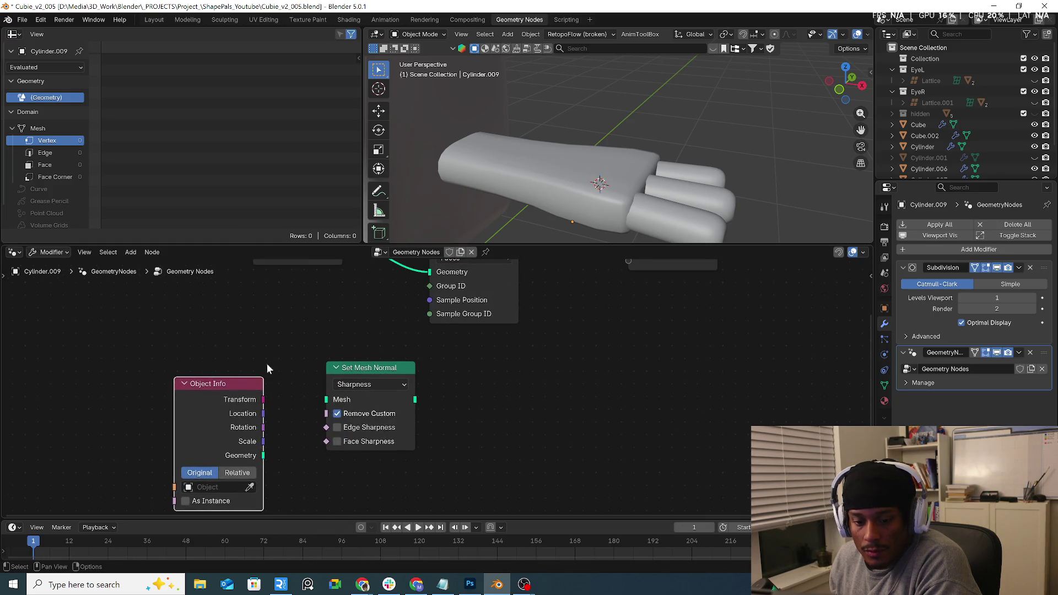
{"action": "scroll", "coordinate": [267, 368], "scroll_direction": "down", "scroll_amount": 3, "text": "shift"}
{"action": "key", "text": "shift+a"}
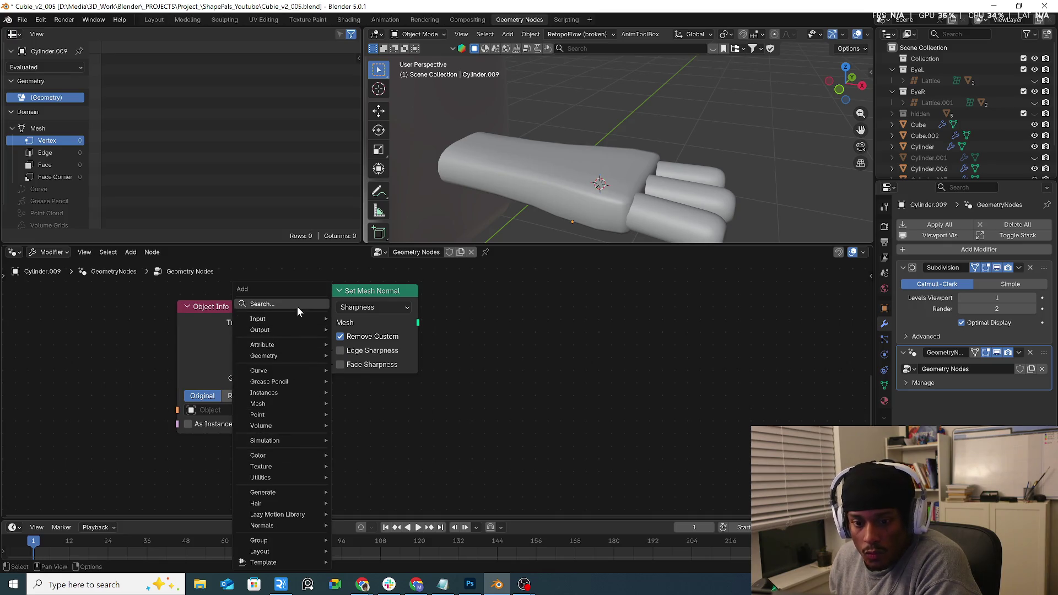
{"action": "left_click", "coordinate": [297, 306]}
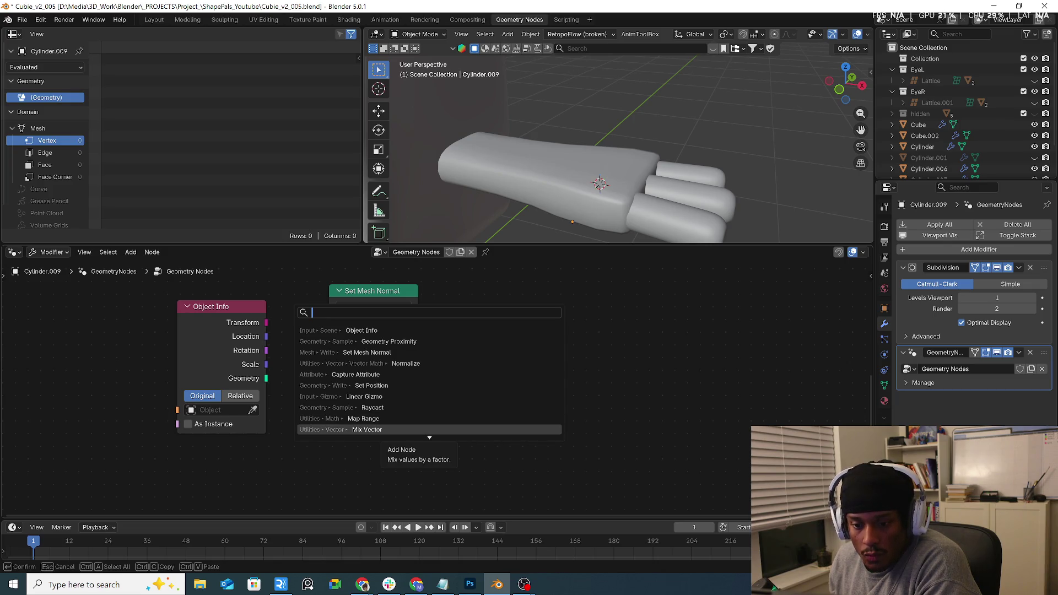
{"action": "key", "text": "Return"}
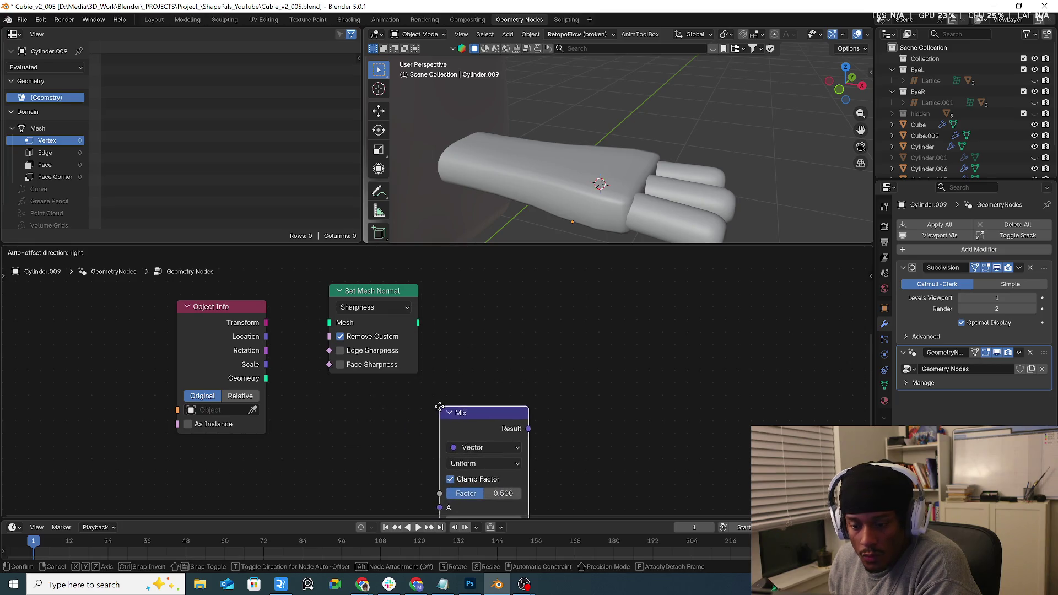
{"action": "left_click", "coordinate": [573, 413]}
Add a Position node at the lower left of the tree.
{"action": "key", "text": "shift+a"}
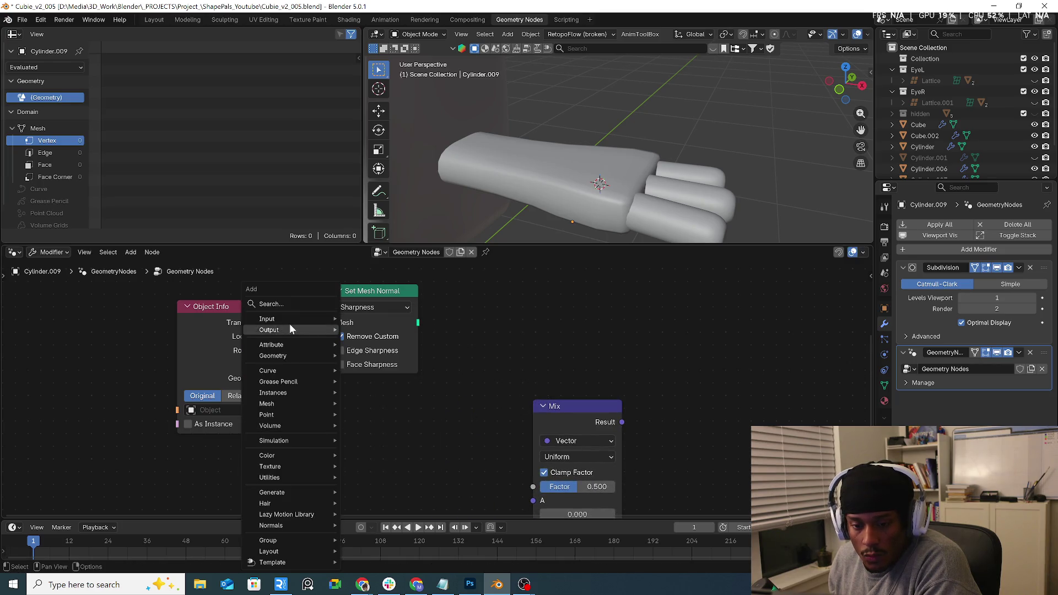
{"action": "left_click", "coordinate": [296, 307]}
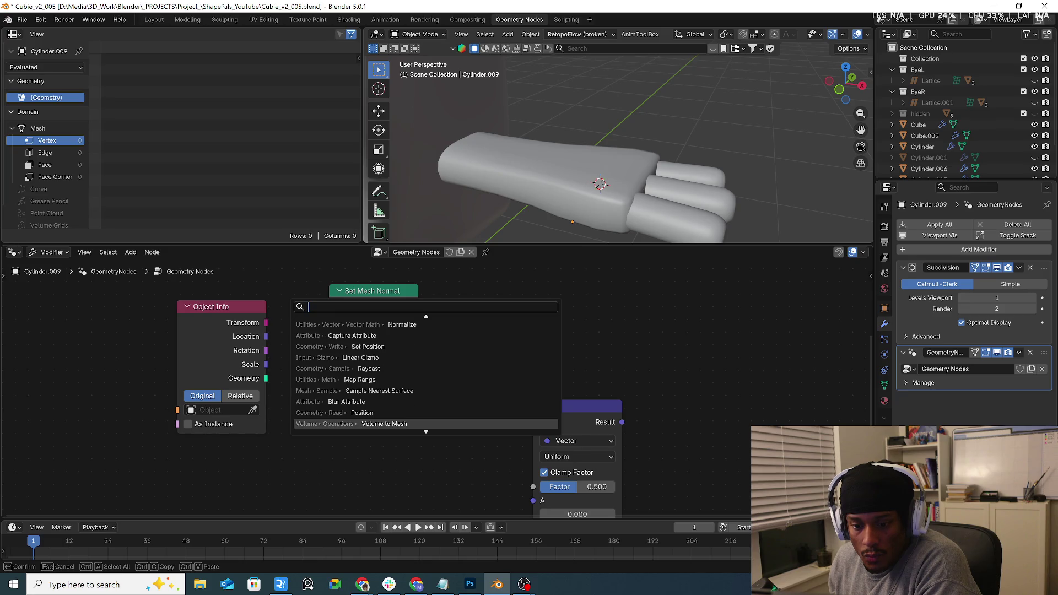
{"action": "left_click", "coordinate": [364, 413]}
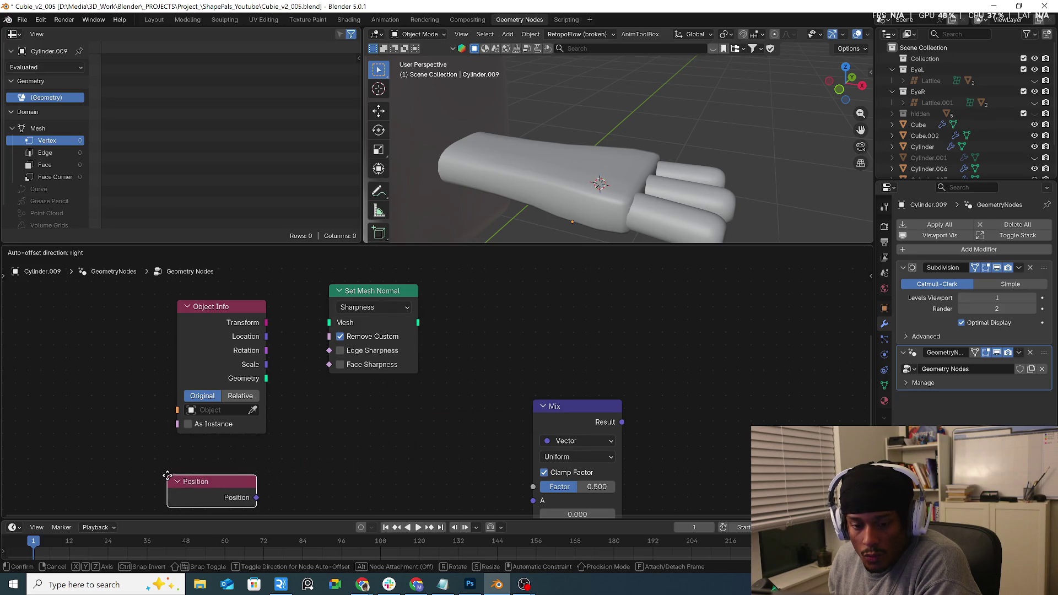
{"action": "left_click", "coordinate": [167, 475]}
{"action": "left_click", "coordinate": [364, 444]}
Cancel an extra Set Mesh Normal and move the existing one beside the Mix node.
{"action": "key", "text": "shift+a"}
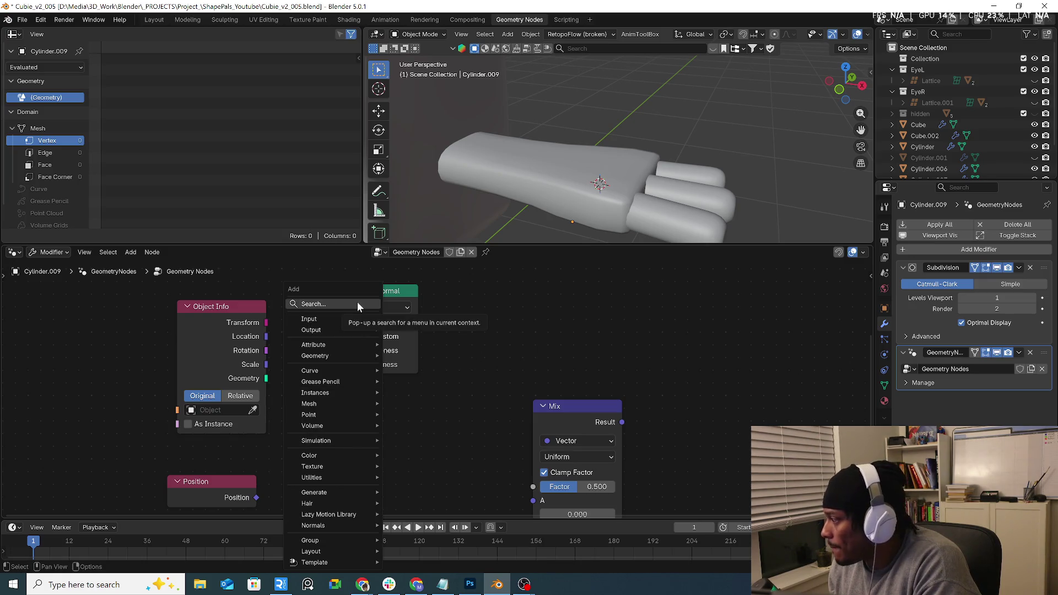
{"action": "left_click", "coordinate": [357, 304]}
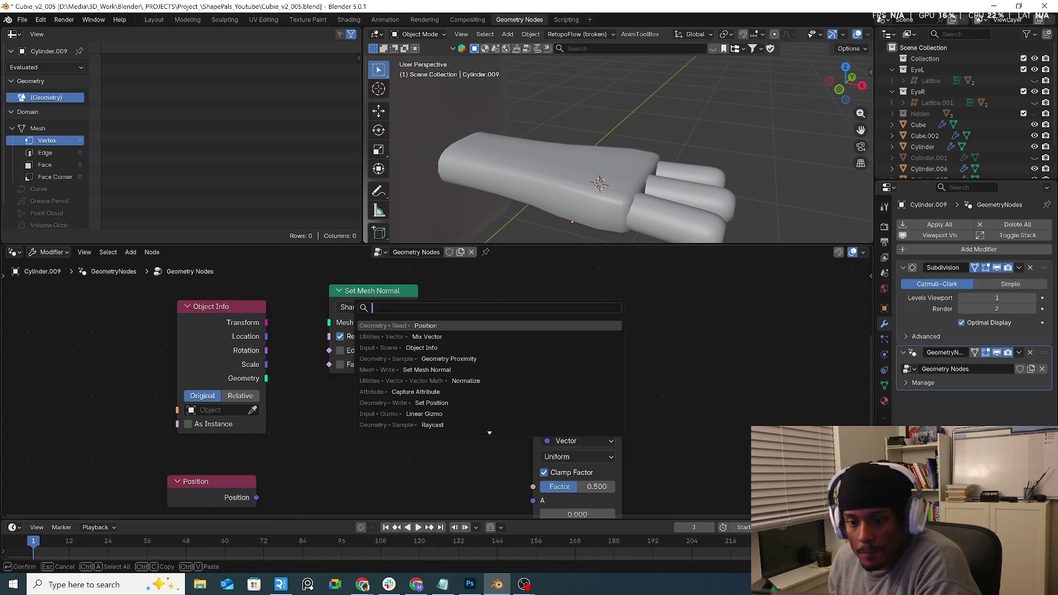
{"action": "left_click", "coordinate": [461, 370]}
{"action": "key", "text": "Escape"}
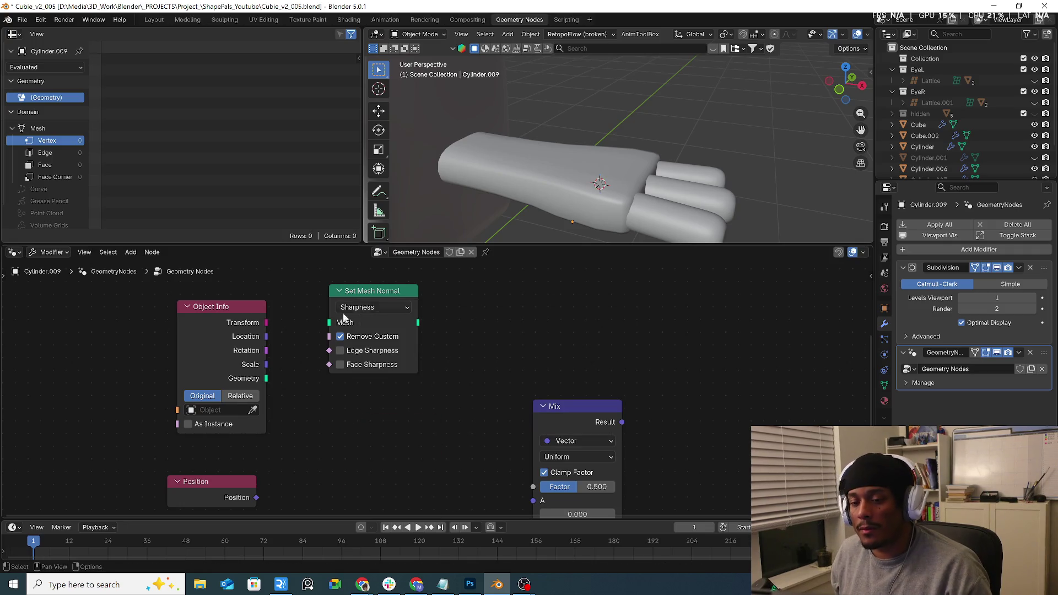
{"action": "left_click_drag", "start_coordinate": [379, 296], "coordinate": [380, 414]}
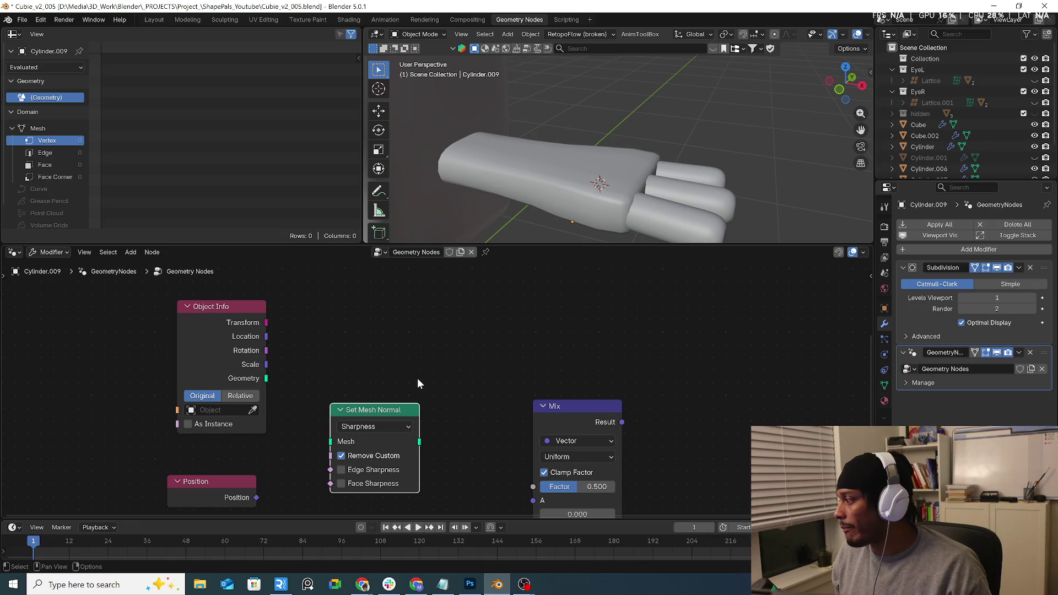
Set the Object Info node to Relative mode with Cube.002 as its object.
{"action": "left_click", "coordinate": [240, 395]}
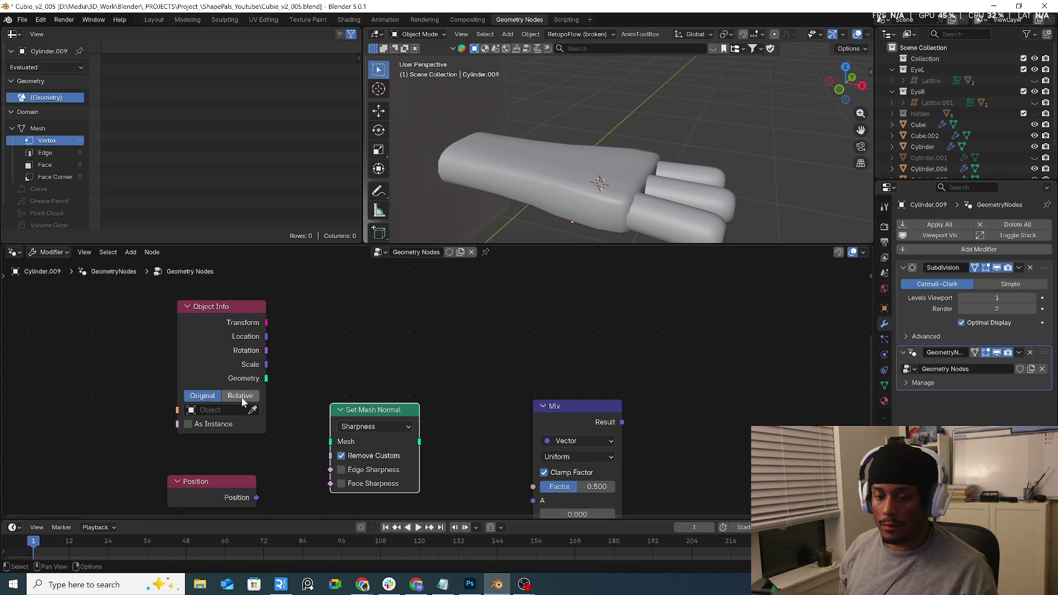
{"action": "left_click", "coordinate": [253, 410]}
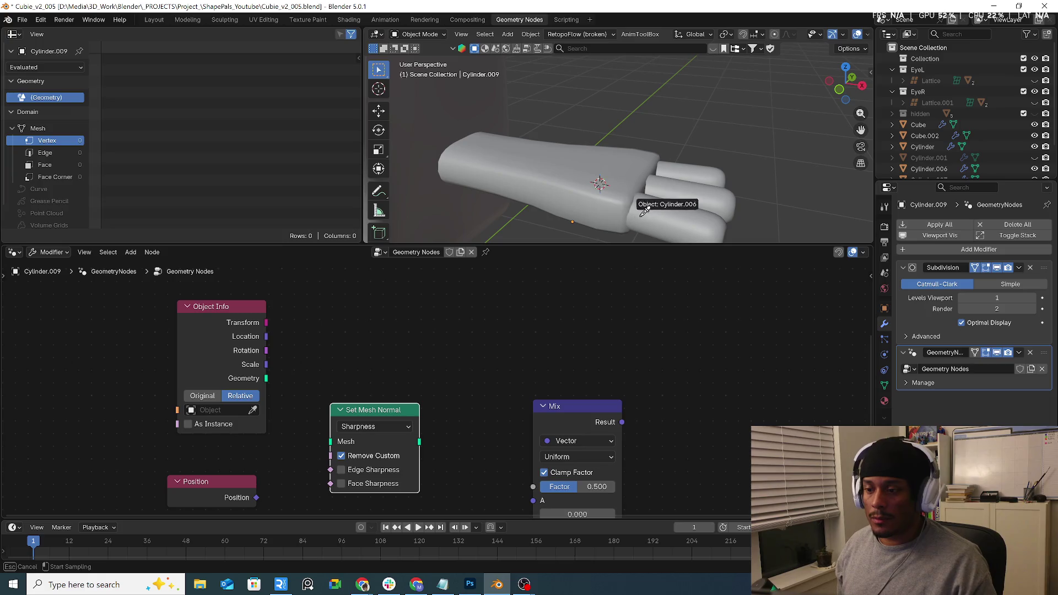
{"action": "left_click", "coordinate": [633, 198]}
{"action": "middle_click_drag", "start_coordinate": [361, 360], "coordinate": [381, 332]}
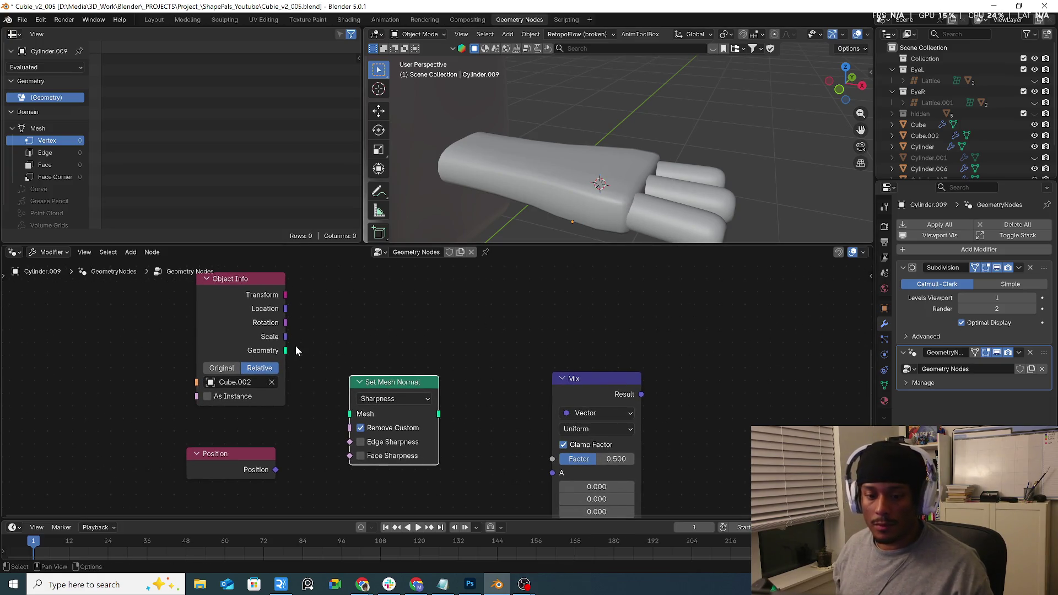
Link Object Info's Geometry output into the Geometry Proximity node's Geometry input.
{"action": "left_click_drag", "start_coordinate": [285, 350], "coordinate": [350, 414]}
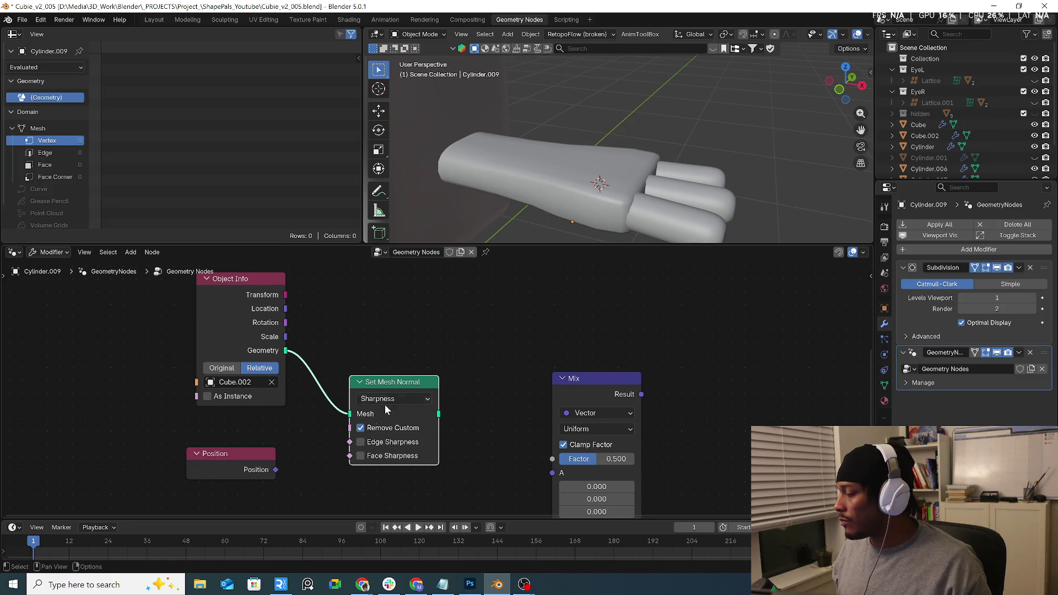
{"action": "scroll", "coordinate": [494, 380], "scroll_direction": "up", "scroll_amount": 5}
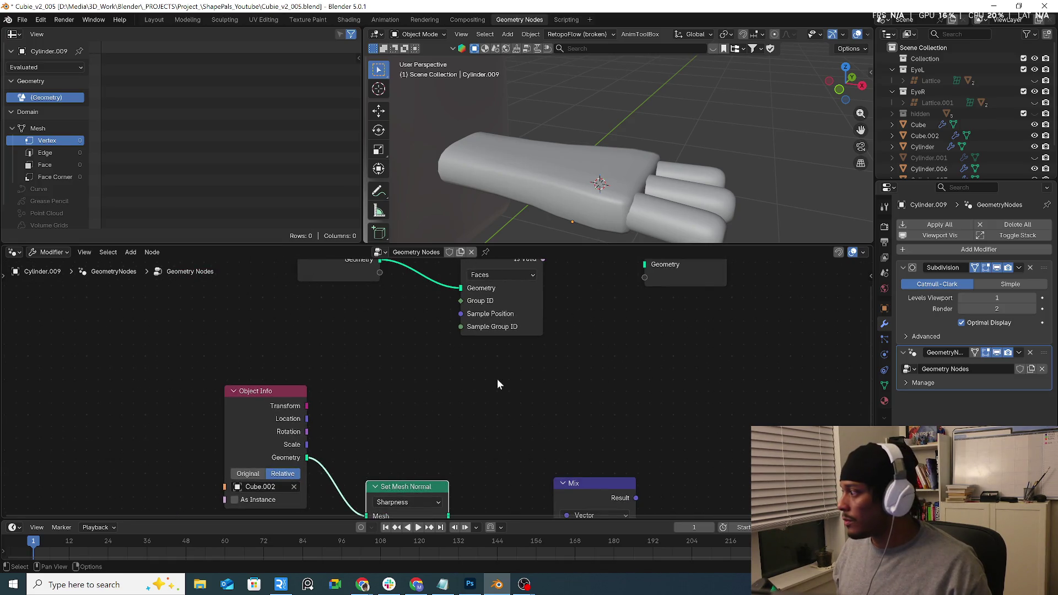
{"action": "scroll", "coordinate": [514, 362], "scroll_direction": "up", "scroll_amount": 2, "text": "shift"}
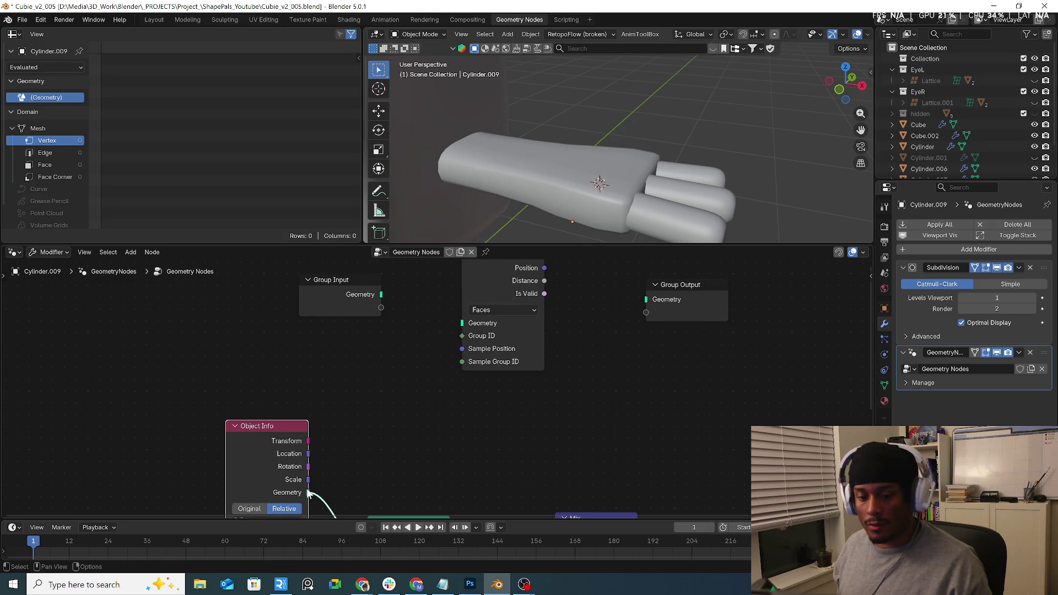
{"action": "left_click_drag", "start_coordinate": [308, 492], "coordinate": [462, 323]}
{"action": "left_click_drag", "start_coordinate": [488, 282], "coordinate": [475, 338]}
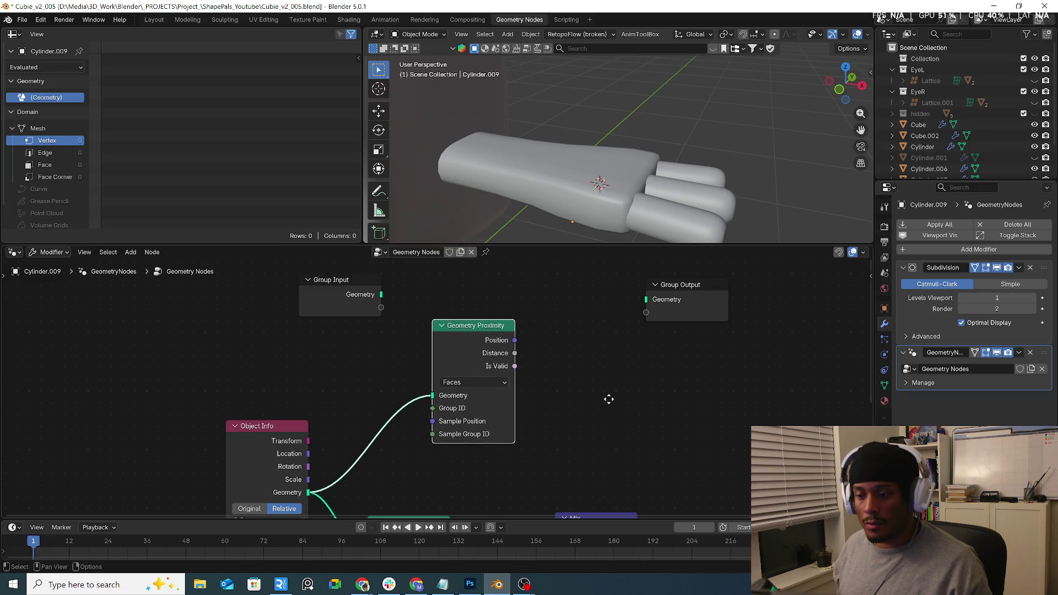
{"action": "scroll", "coordinate": [600, 341], "scroll_direction": "down", "scroll_amount": 1}
{"action": "scroll", "coordinate": [597, 330], "scroll_direction": "down", "scroll_amount": 5, "text": "shift"}
{"action": "scroll", "coordinate": [560, 375], "scroll_direction": "up", "scroll_amount": 1}
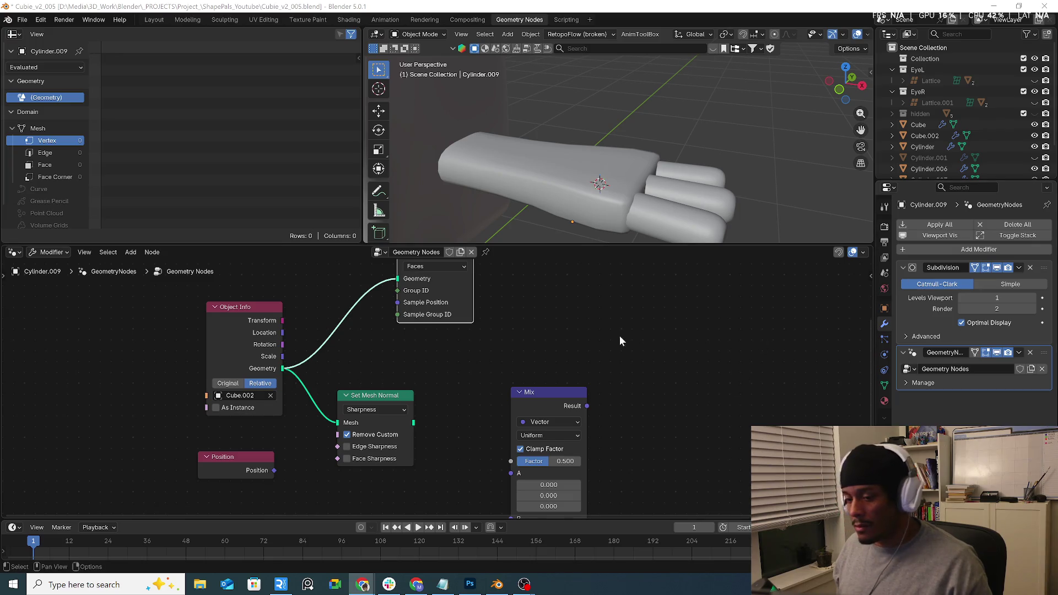
{"action": "middle_click_drag", "start_coordinate": [619, 335], "coordinate": [629, 372]}
Add a Map Range node beside Geometry Proximity.
{"action": "key", "text": "shift+a"}
{"action": "left_click", "coordinate": [592, 304]}
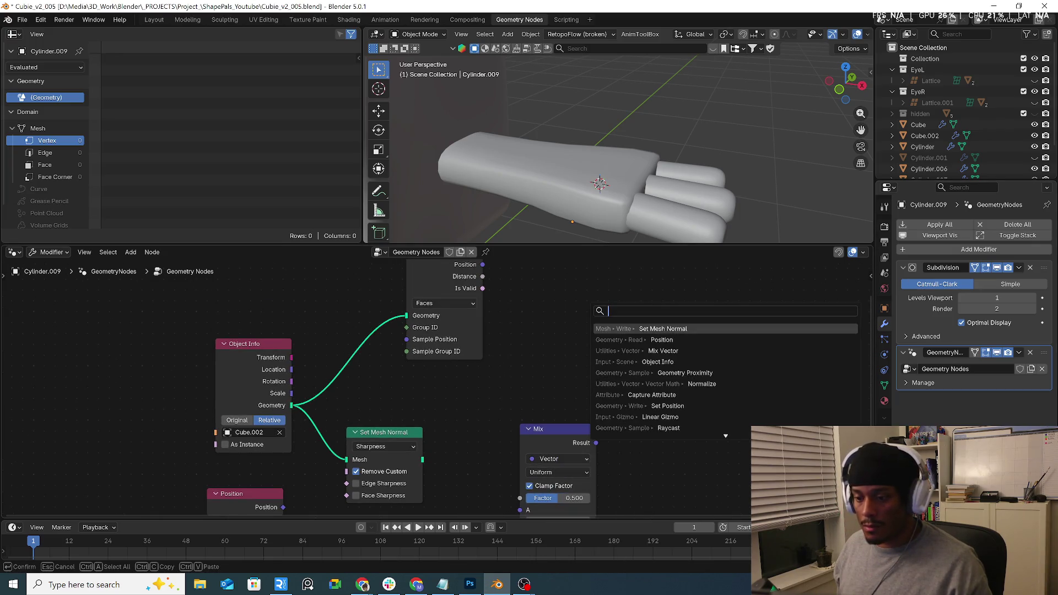
{"action": "type", "text": "mi"}
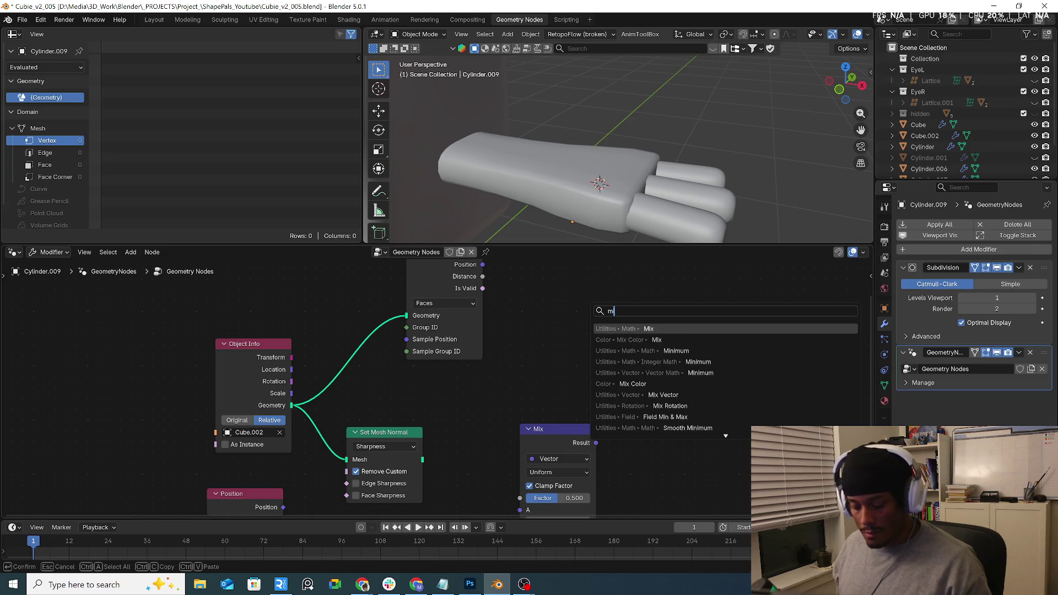
{"action": "type", "text": "cxx"}
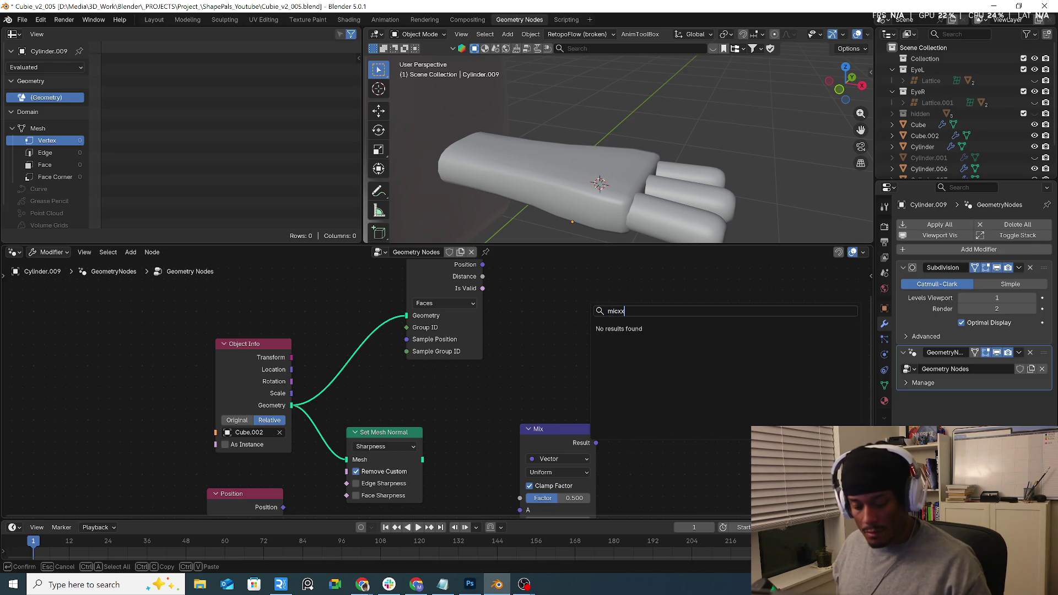
{"action": "key", "text": "BackSpace"}
{"action": "key", "text": "BackSpace"}
{"action": "key", "text": "BackSpace"}
{"action": "type", "text": "x r"}
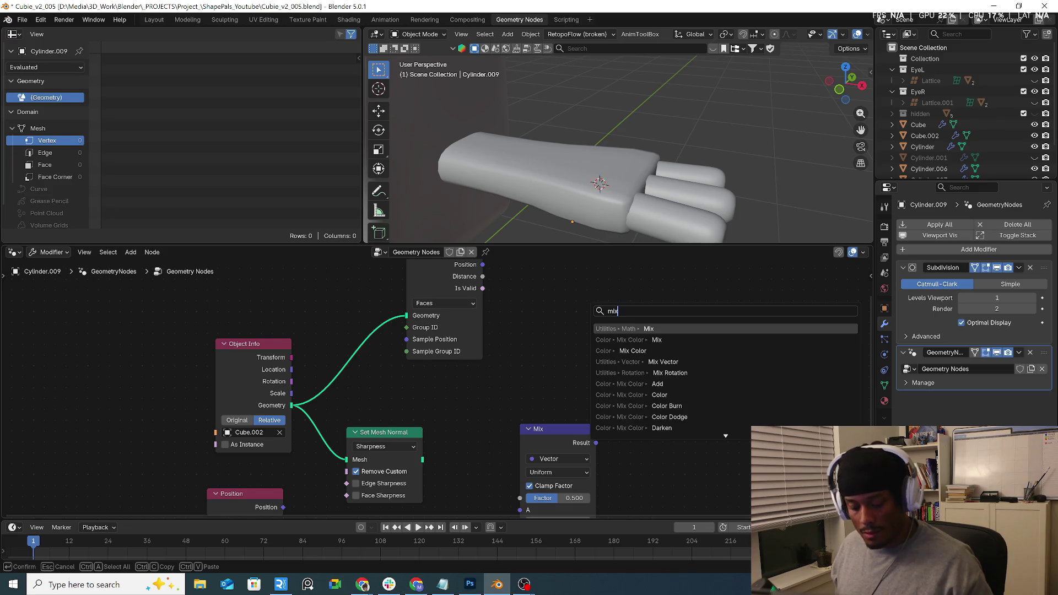
{"action": "type", "text": "a"}
{"action": "key", "text": "Down"}
{"action": "key", "text": "Down"}
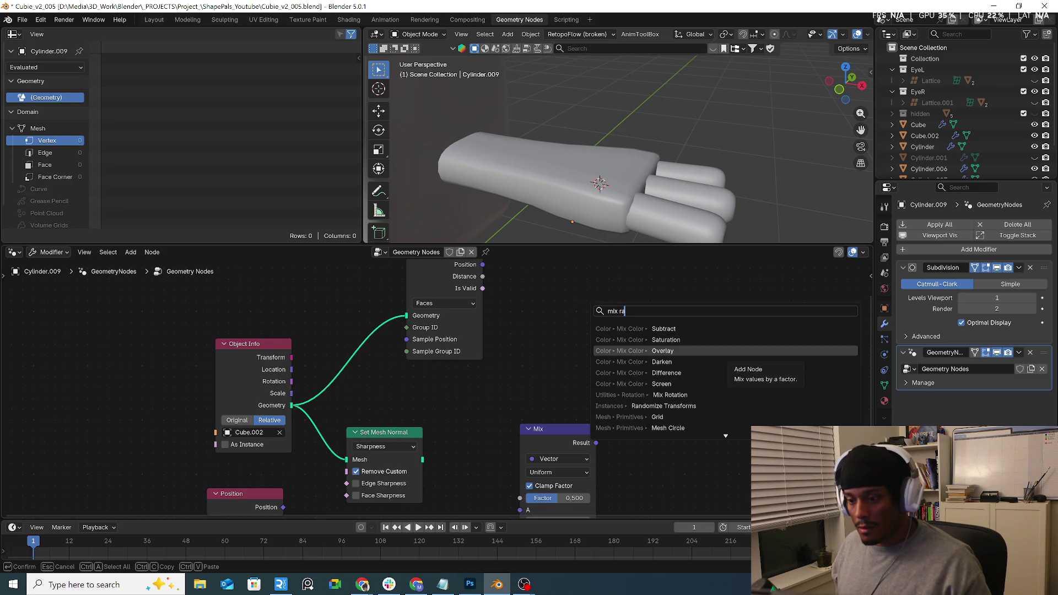
{"action": "key", "text": "Down"}
{"action": "key", "text": "Down"}
{"action": "key", "text": "Down"}
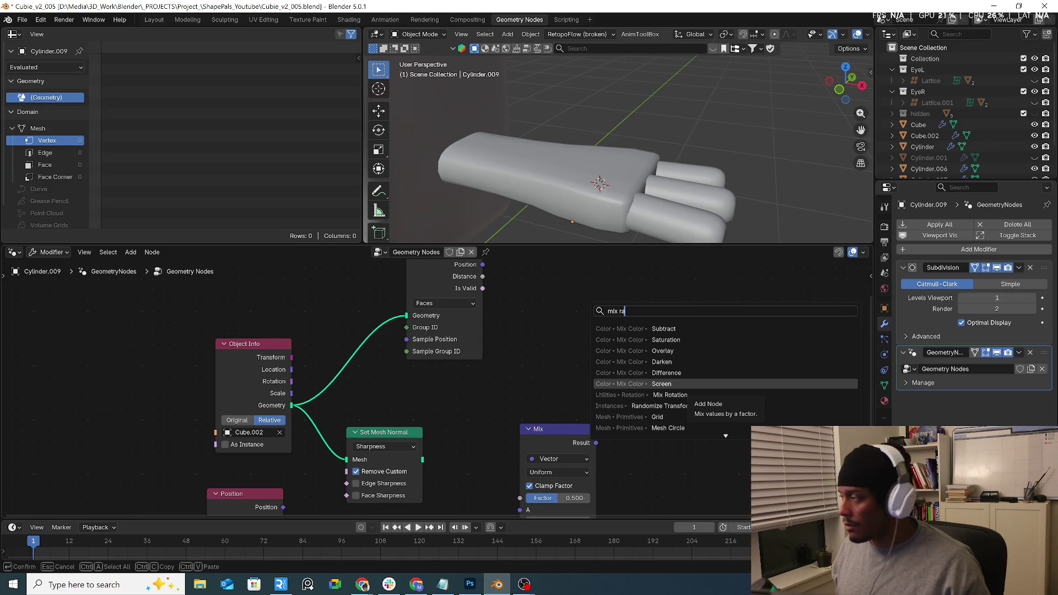
{"action": "key", "text": "BackSpace"}
{"action": "key", "text": "BackSpace"}
{"action": "key", "text": "BackSpace"}
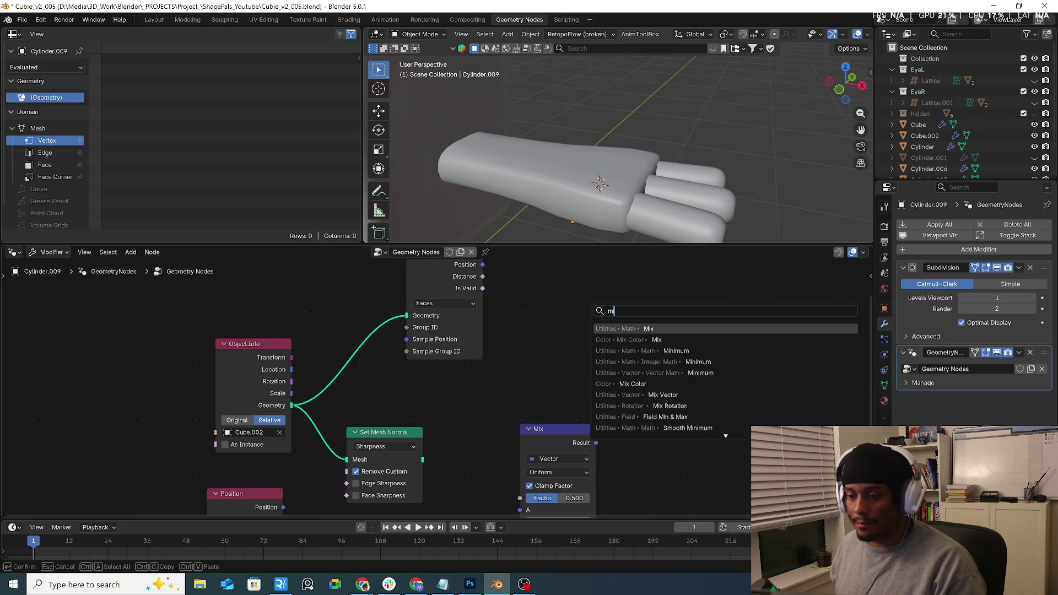
{"action": "key", "text": "BackSpace"}
{"action": "key", "text": "BackSpace"}
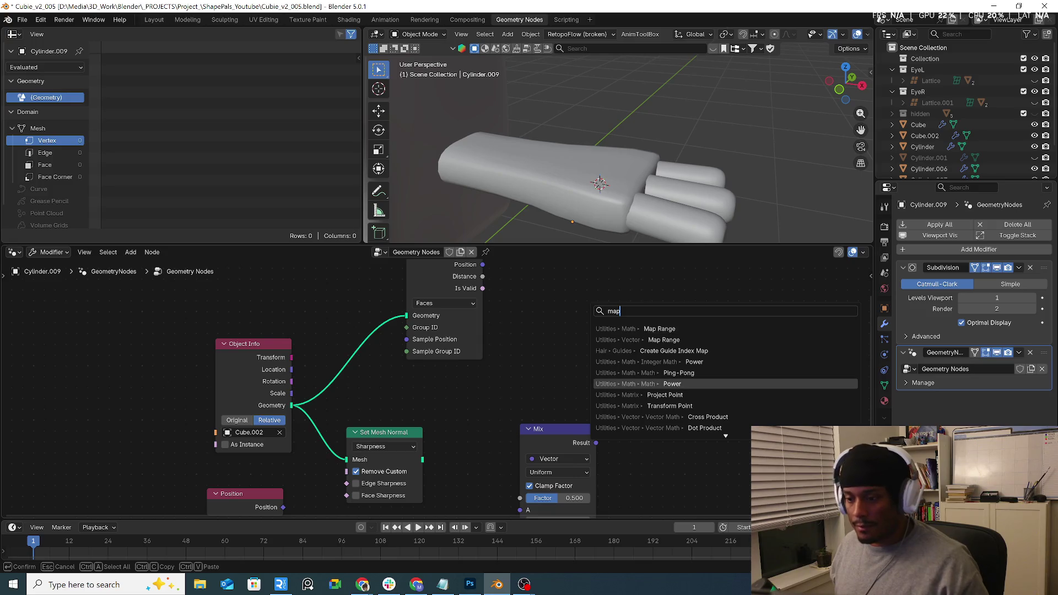
{"action": "left_click", "coordinate": [633, 329]}
{"action": "left_click", "coordinate": [530, 346]}
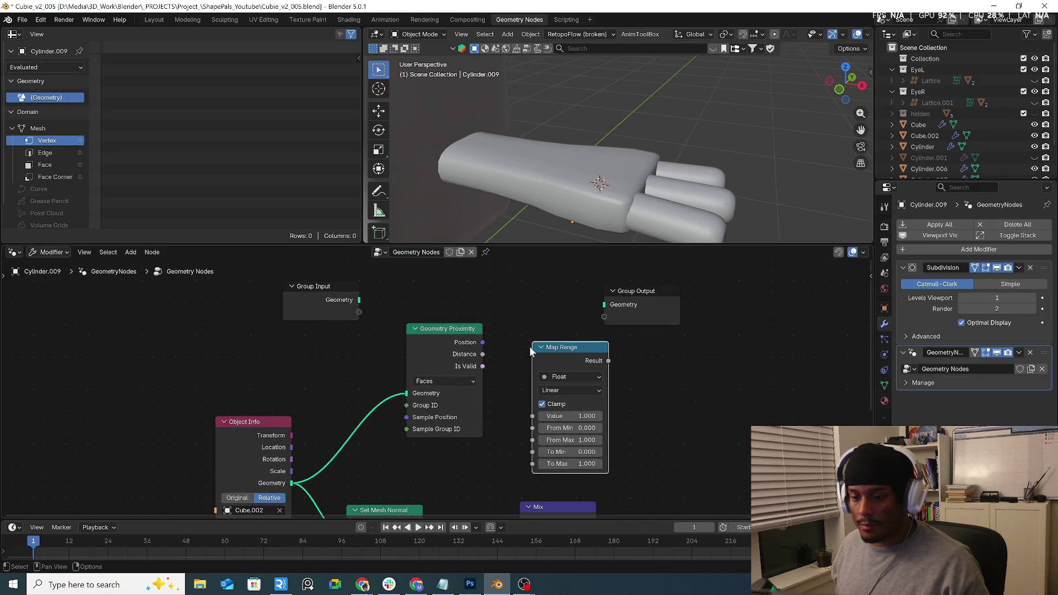
Feed Geometry Proximity's Distance into Map Range's Value and move Group Output aside.
{"action": "left_click_drag", "start_coordinate": [483, 354], "coordinate": [545, 437]}
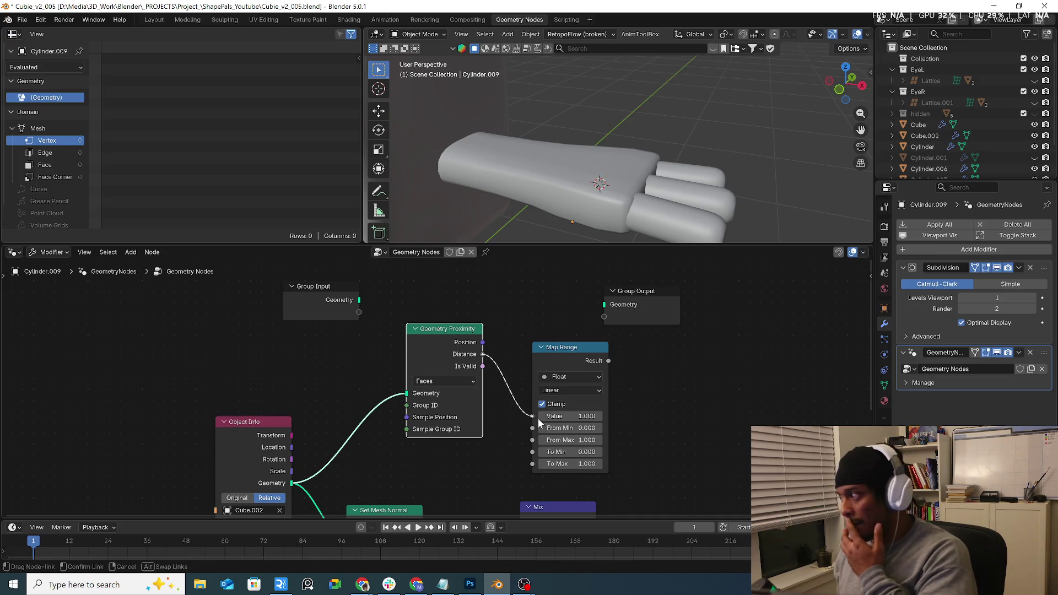
{"action": "left_click_drag", "start_coordinate": [537, 418], "coordinate": [538, 418]}
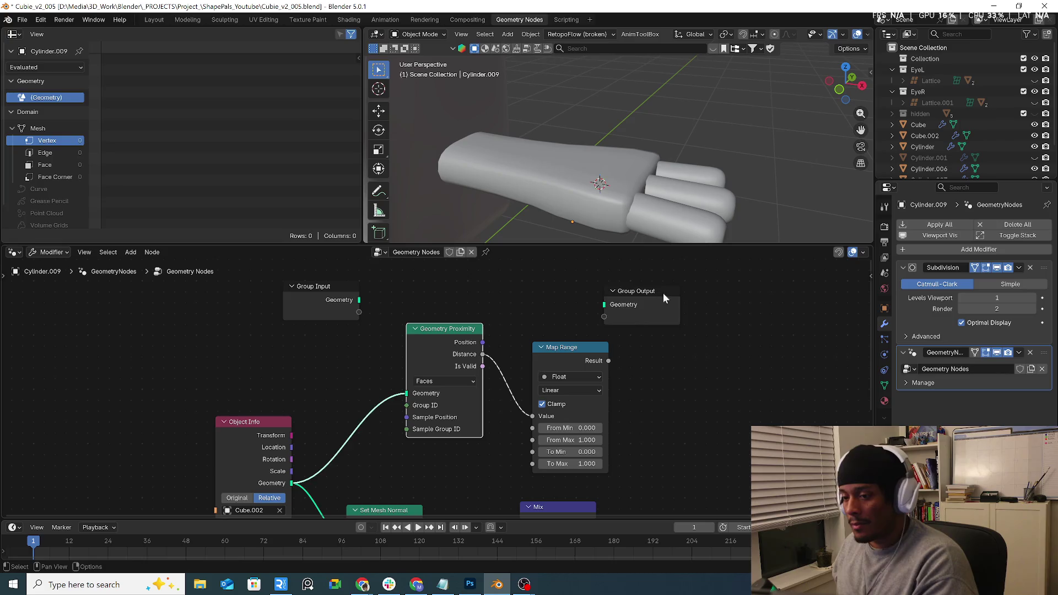
{"action": "left_click_drag", "start_coordinate": [663, 292], "coordinate": [766, 323]}
{"action": "scroll", "coordinate": [646, 379], "scroll_direction": "down", "scroll_amount": 2}
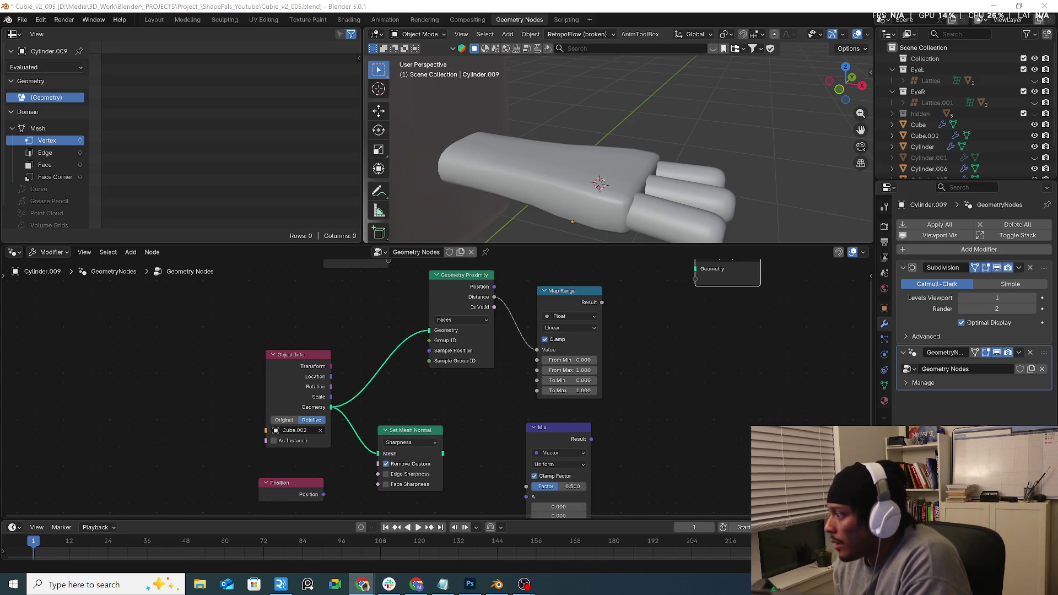
{"action": "key", "text": "KP_Decimal"}
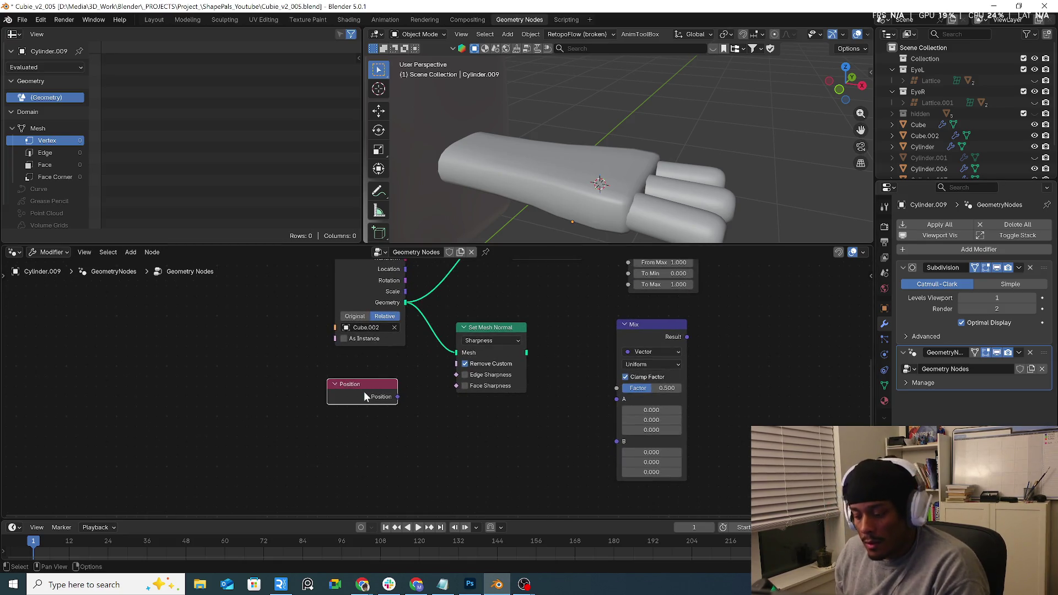
Add a Normal input node below Object Info.
{"action": "key", "text": "shift+a"}
{"action": "type", "text": "norm"}
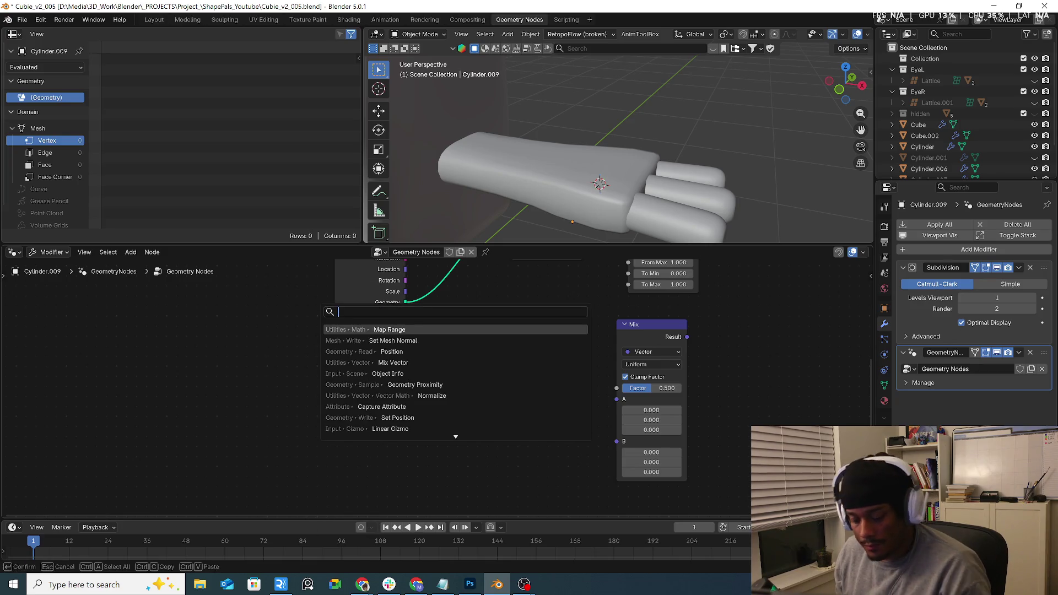
{"action": "key", "text": "Return"}
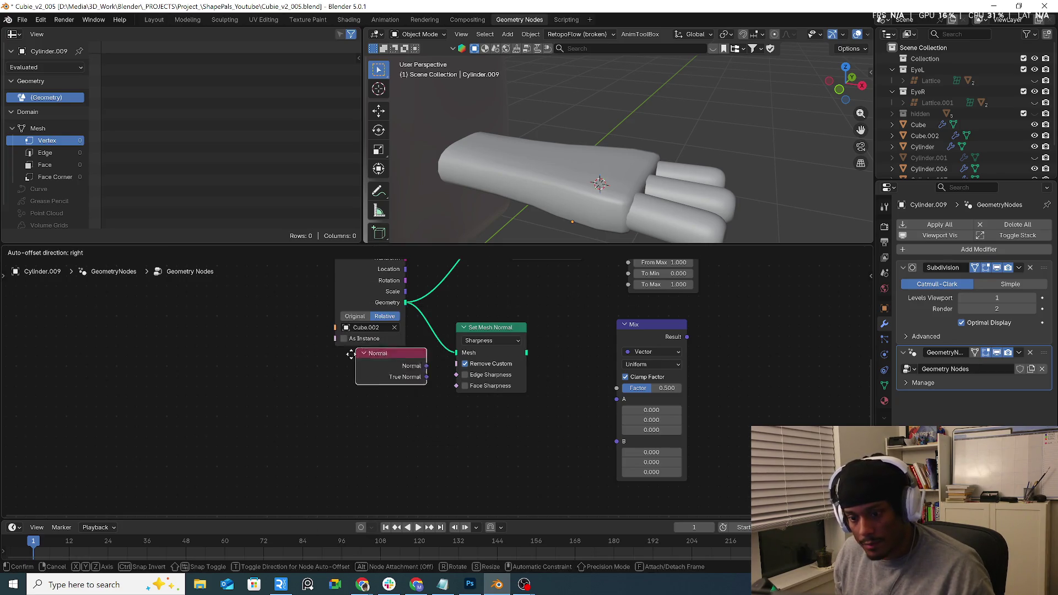
{"action": "left_click", "coordinate": [327, 392]}
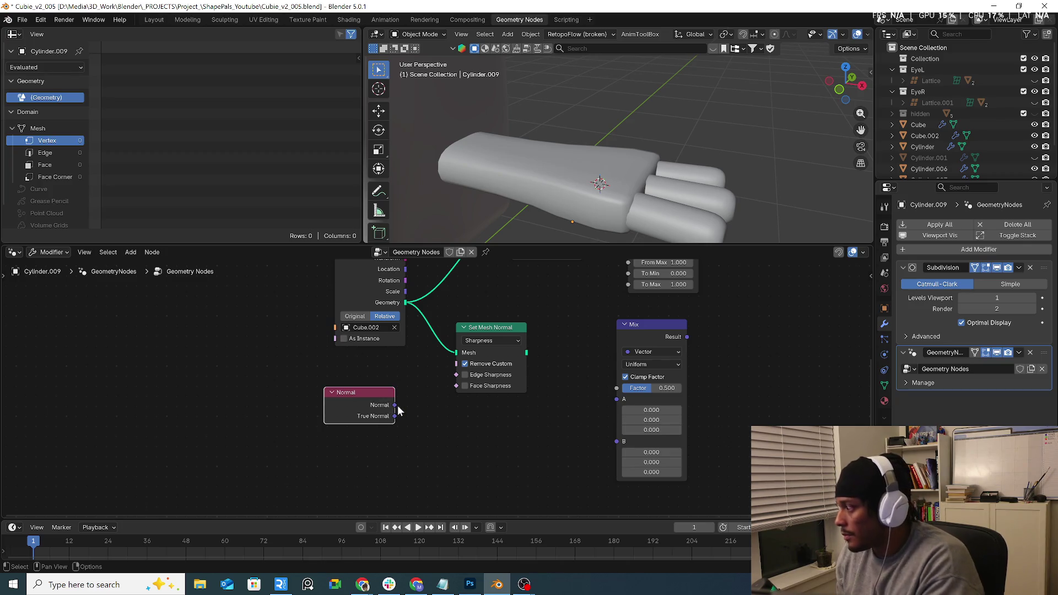
{"action": "middle_click_drag", "start_coordinate": [441, 392], "coordinate": [447, 427]}
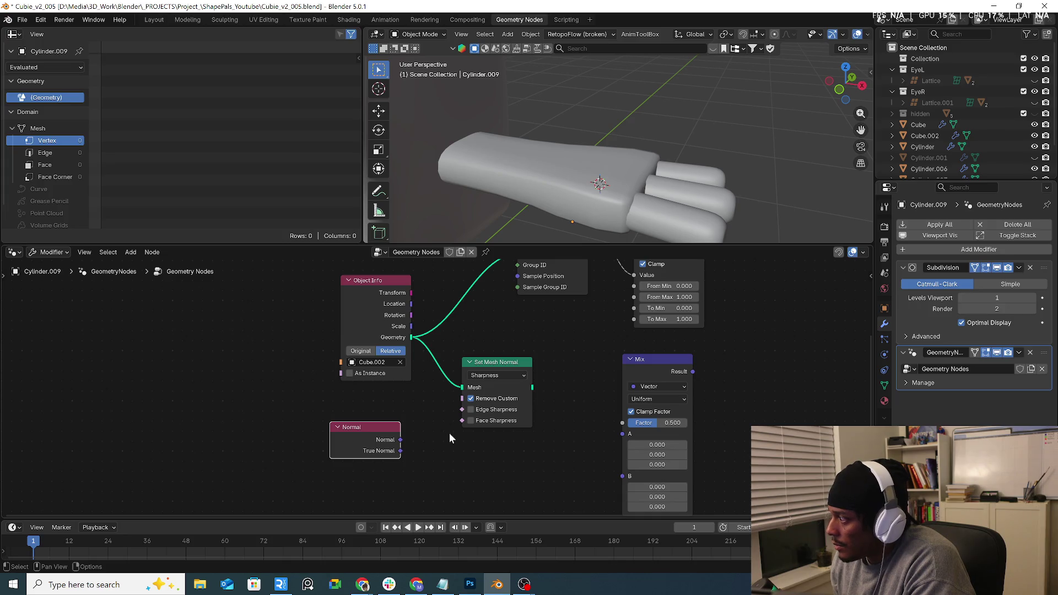
{"action": "middle_click_drag", "start_coordinate": [509, 435], "coordinate": [510, 506]}
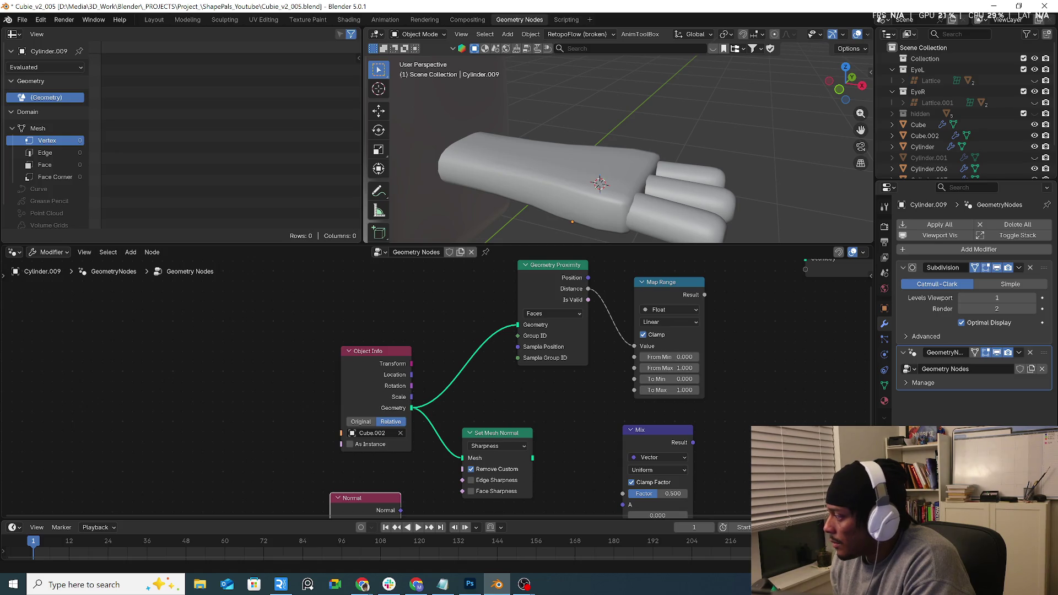
{"action": "key", "text": "alt+Tab"}
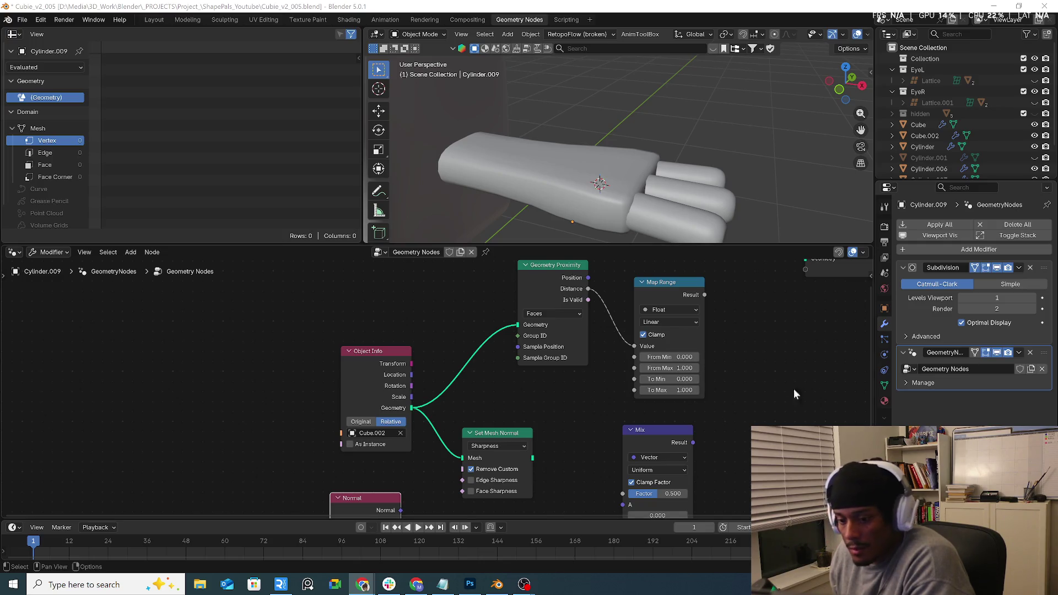
Move Set Mesh Normal aside and add a Sample Nearest Surface node below Geometry Proximity.
{"action": "left_click_drag", "start_coordinate": [462, 457], "coordinate": [816, 308]}
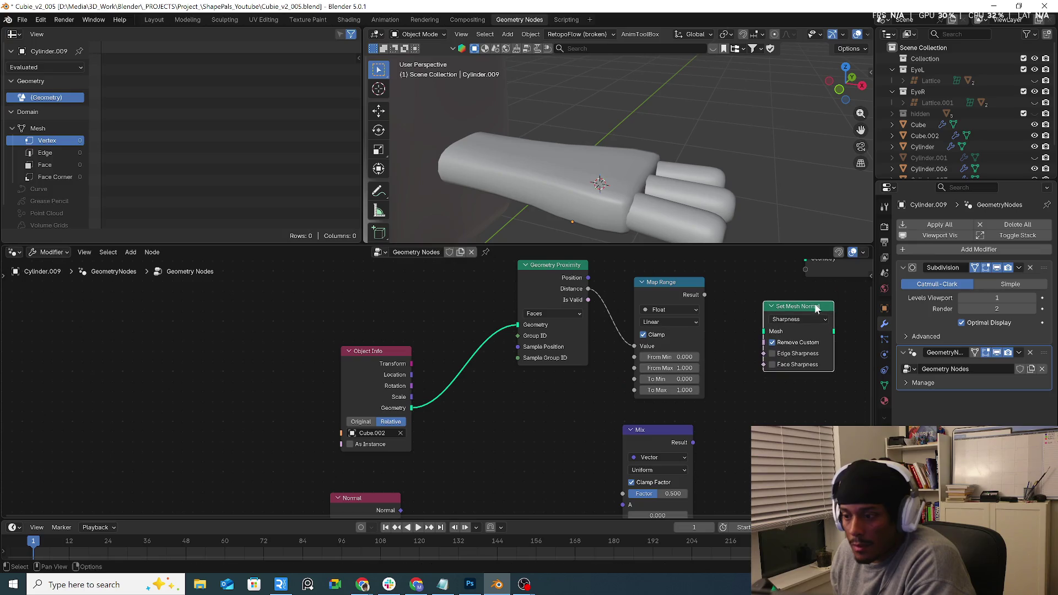
{"action": "key", "text": "shift+a"}
{"action": "left_click", "coordinate": [482, 303]}
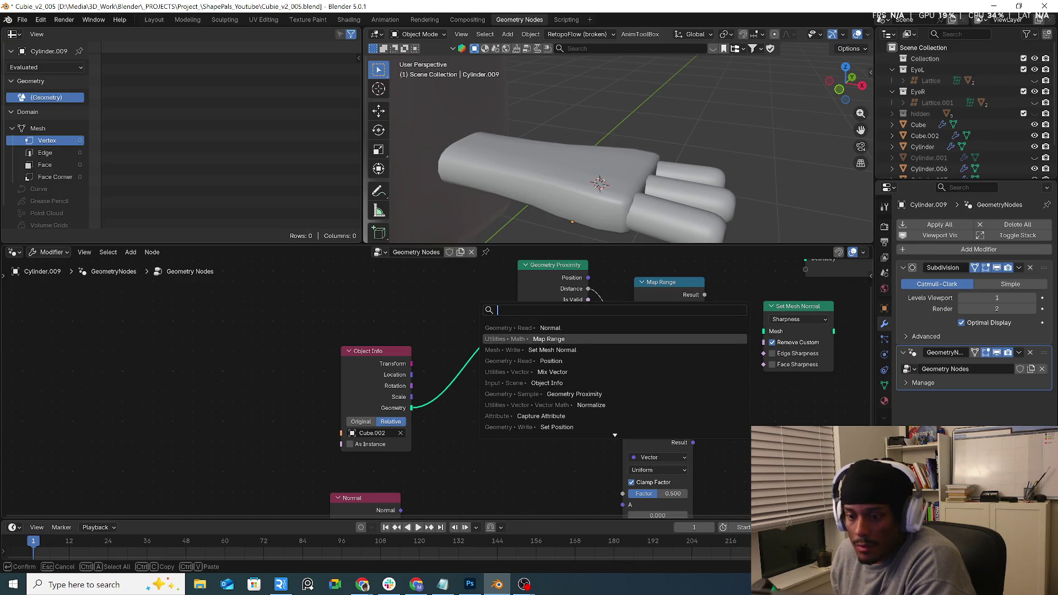
{"action": "key", "text": "Down"}
{"action": "key", "text": "Down"}
{"action": "key", "text": "Down"}
{"action": "key", "text": "Down"}
{"action": "key", "text": "Down"}
{"action": "key", "text": "Down"}
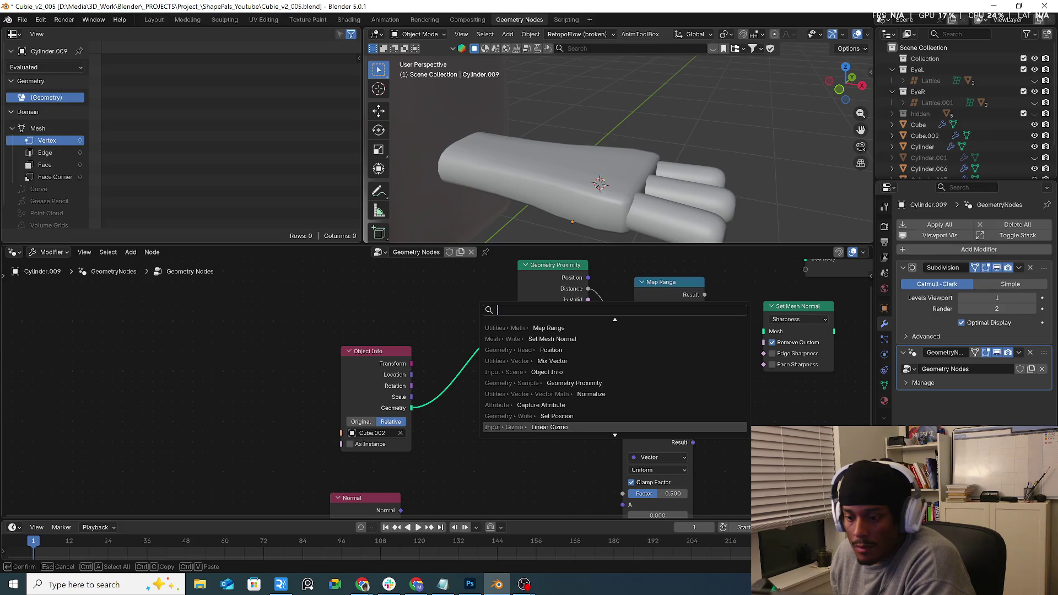
{"action": "key", "text": "Down"}
{"action": "key", "text": "Down"}
{"action": "key", "text": "Up"}
{"action": "key", "text": "Return"}
{"action": "left_click", "coordinate": [509, 441]}
{"action": "middle_click_drag", "start_coordinate": [413, 422], "coordinate": [409, 374]}
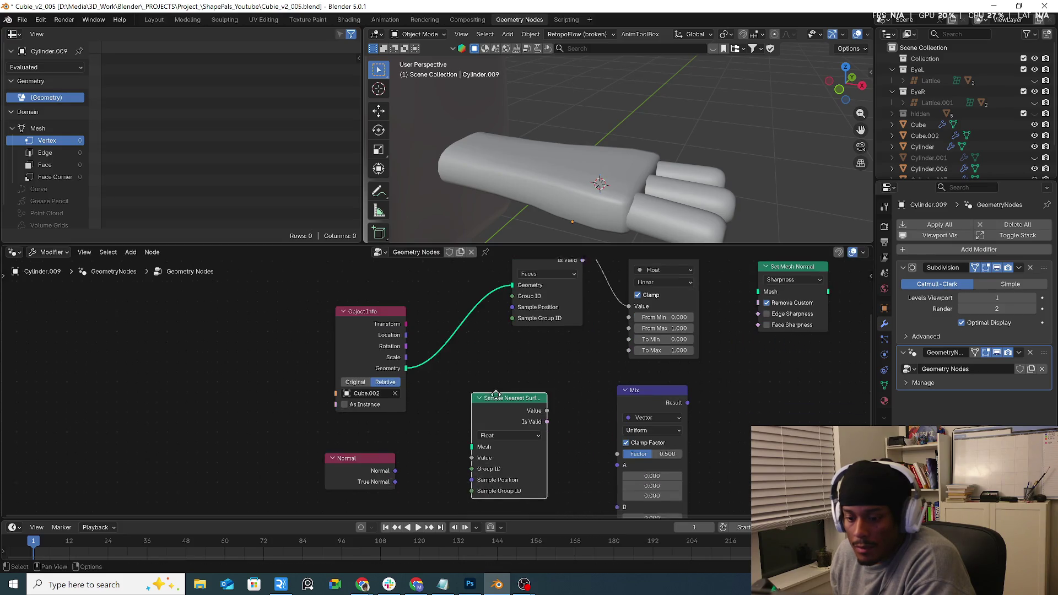
Feed body geometry and Normal into the sampler, set to Vector data type.
{"action": "left_click_drag", "start_coordinate": [407, 360], "coordinate": [468, 441]}
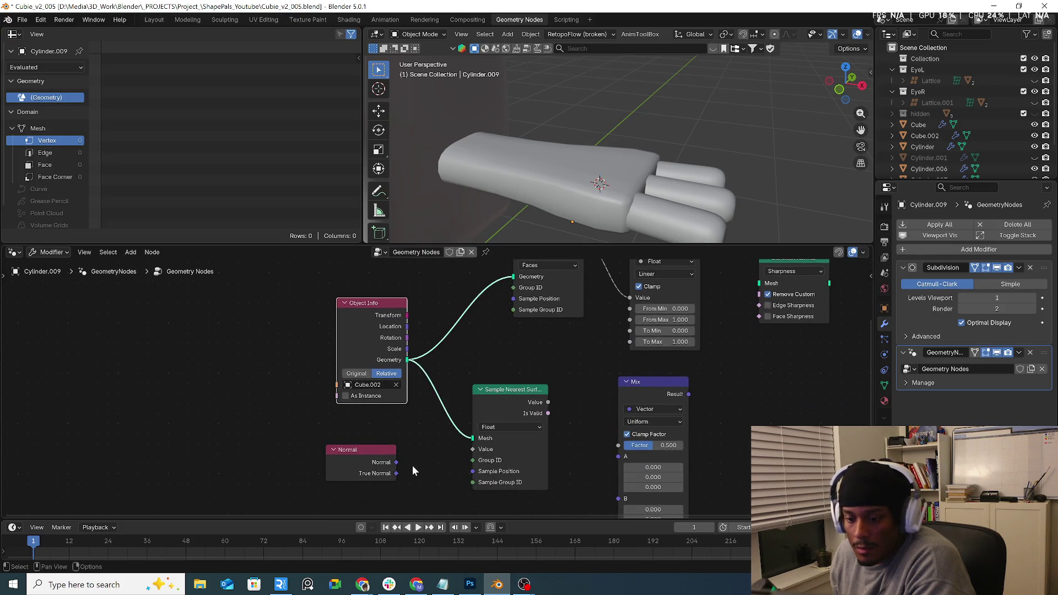
{"action": "mouse_move", "coordinate": [396, 463]}
{"action": "left_mouse_down"}
{"action": "mouse_move", "coordinate": [434, 469]}
{"action": "mouse_move", "coordinate": [478, 451]}
{"action": "left_mouse_up"}
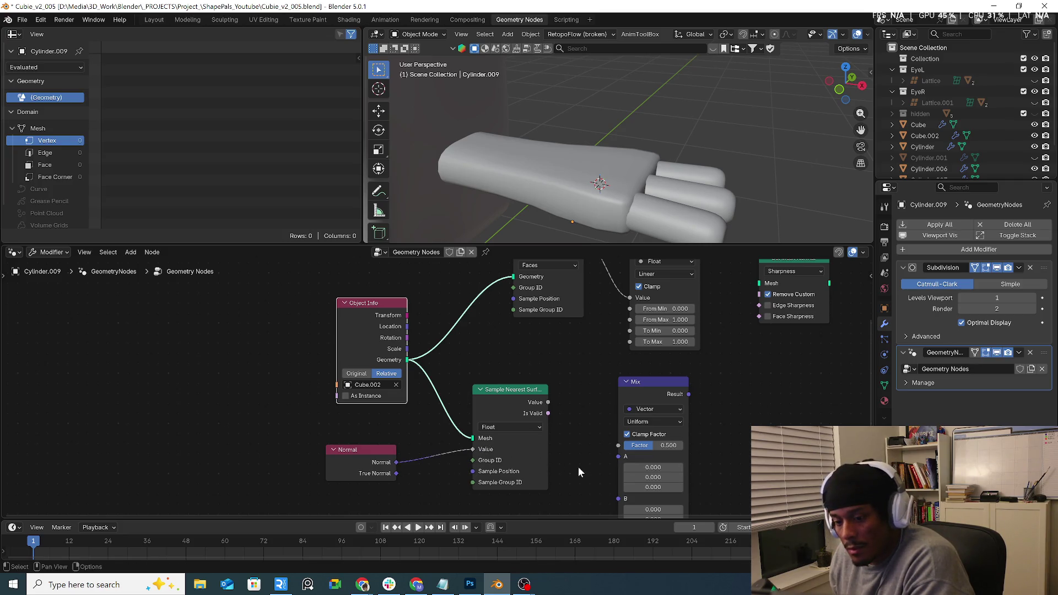
{"action": "middle_click_drag", "start_coordinate": [577, 467], "coordinate": [552, 445]}
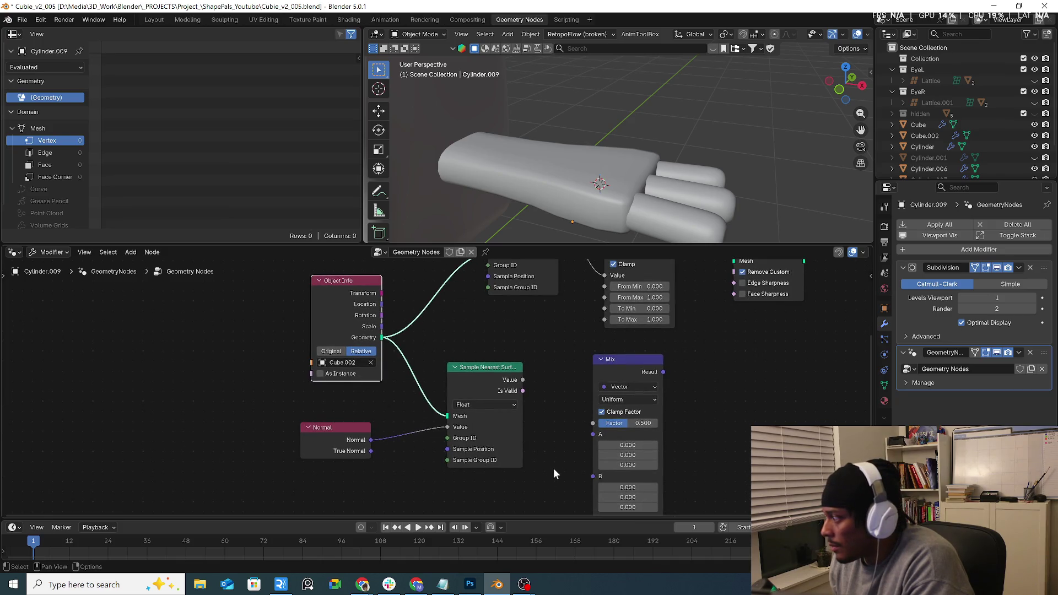
{"action": "left_click", "coordinate": [504, 405]}
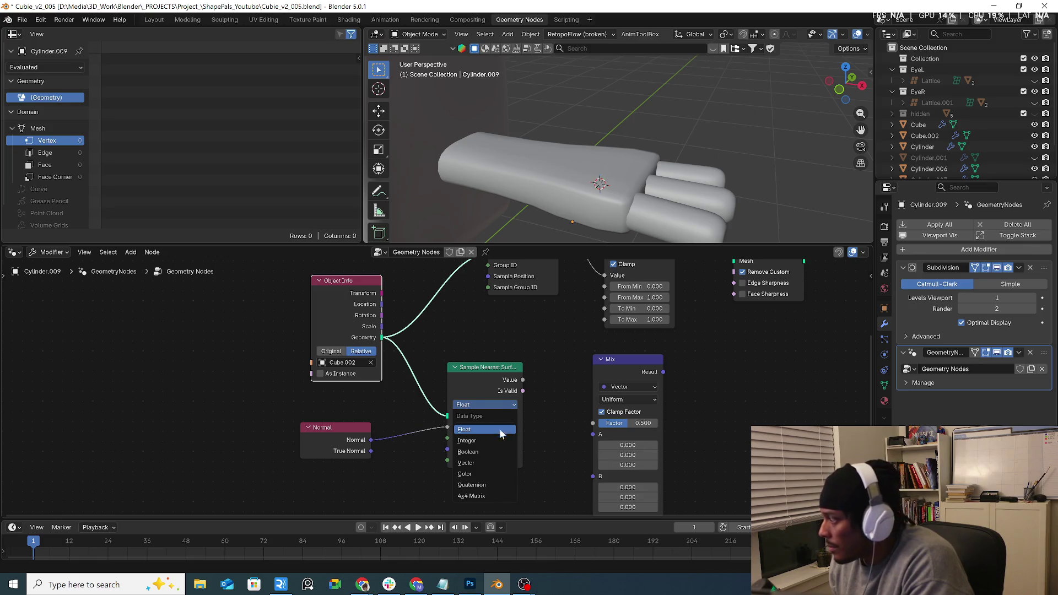
{"action": "left_click", "coordinate": [494, 462]}
{"action": "middle_click_drag", "start_coordinate": [549, 453], "coordinate": [482, 428]}
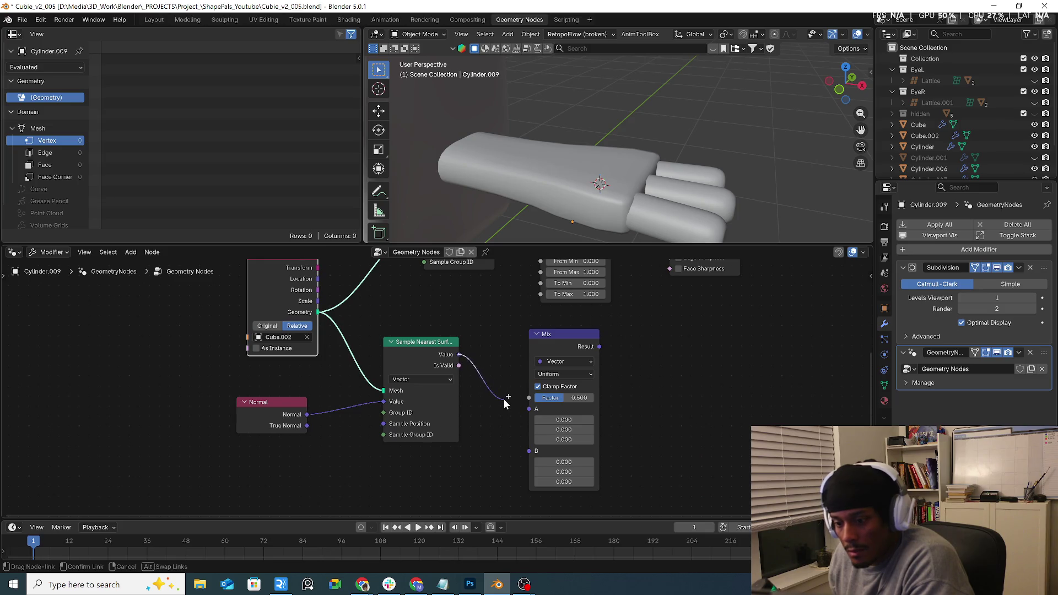
Plug the sampled normal into the Mix node's A input.
{"action": "left_click_drag", "start_coordinate": [458, 354], "coordinate": [528, 398]}
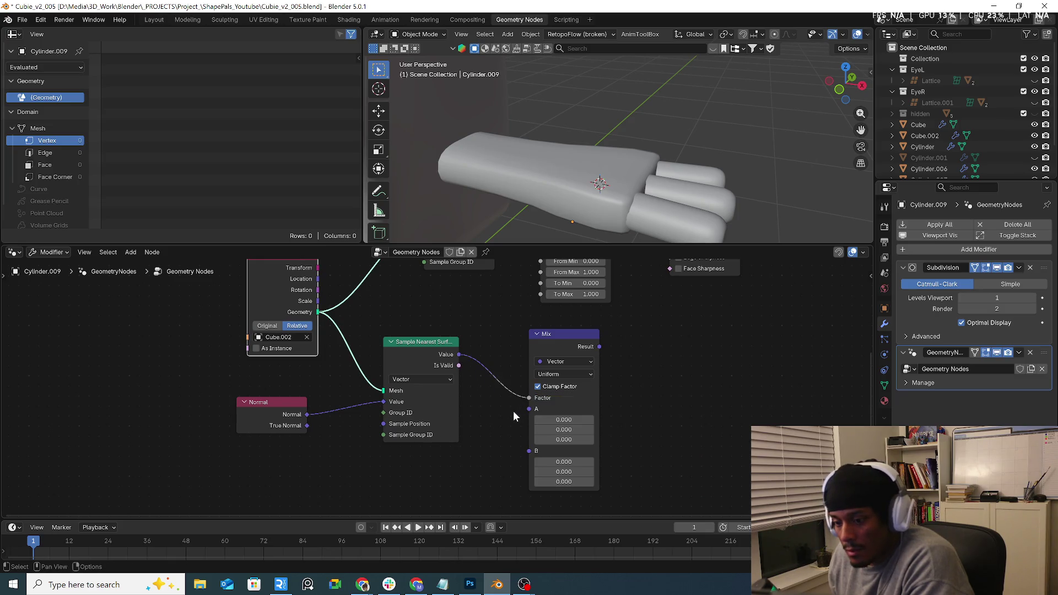
{"action": "left_click_drag", "start_coordinate": [528, 398], "coordinate": [529, 409]}
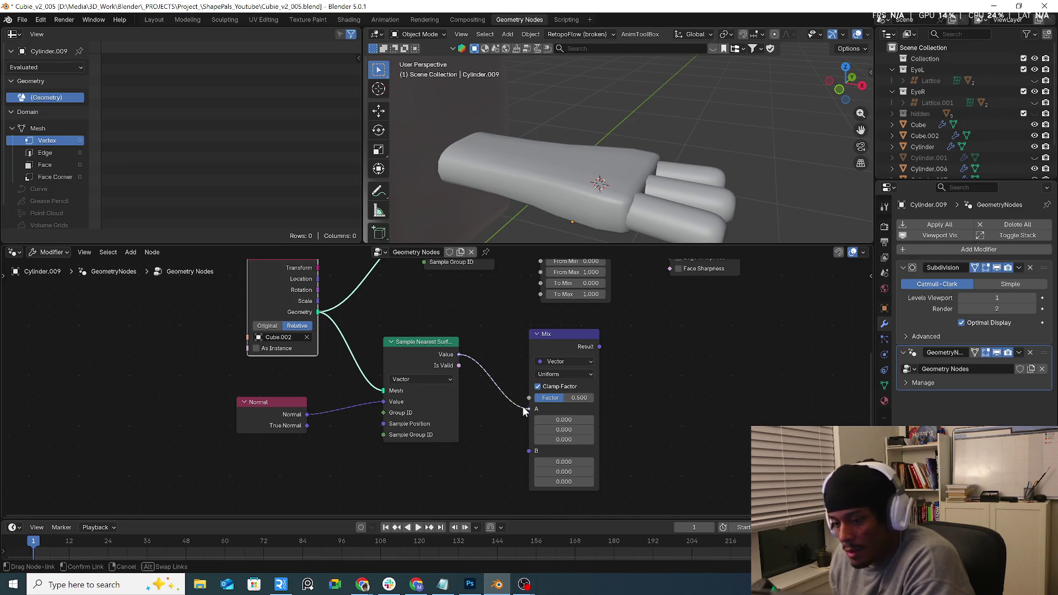
{"action": "middle_click_drag", "start_coordinate": [397, 470], "coordinate": [397, 437]}
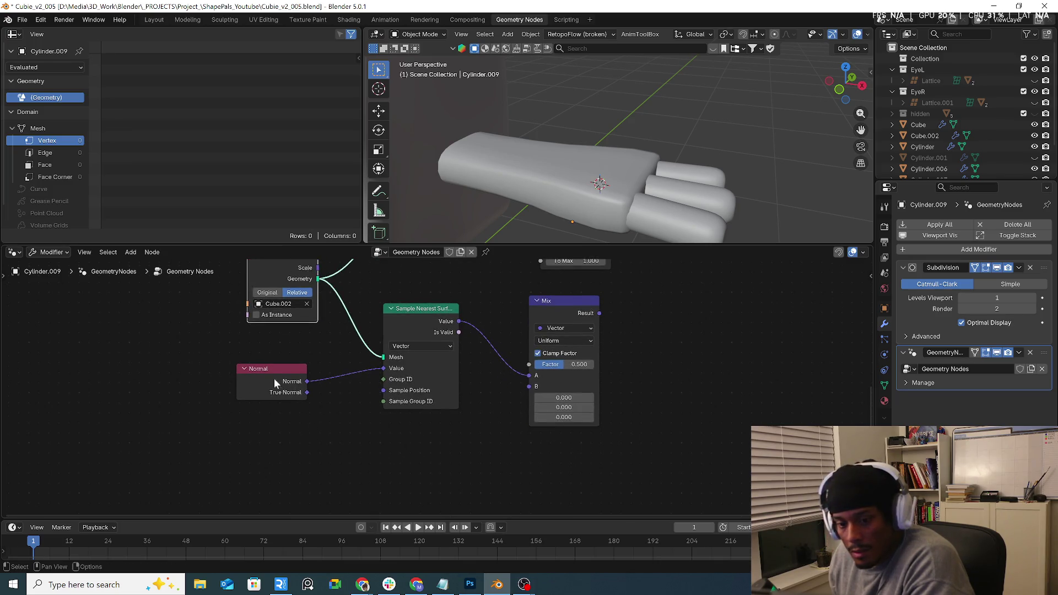
Duplicate the Normal node and connect it to Mix input B.
{"action": "key", "text": "shift+d"}
{"action": "left_click", "coordinate": [489, 475]}
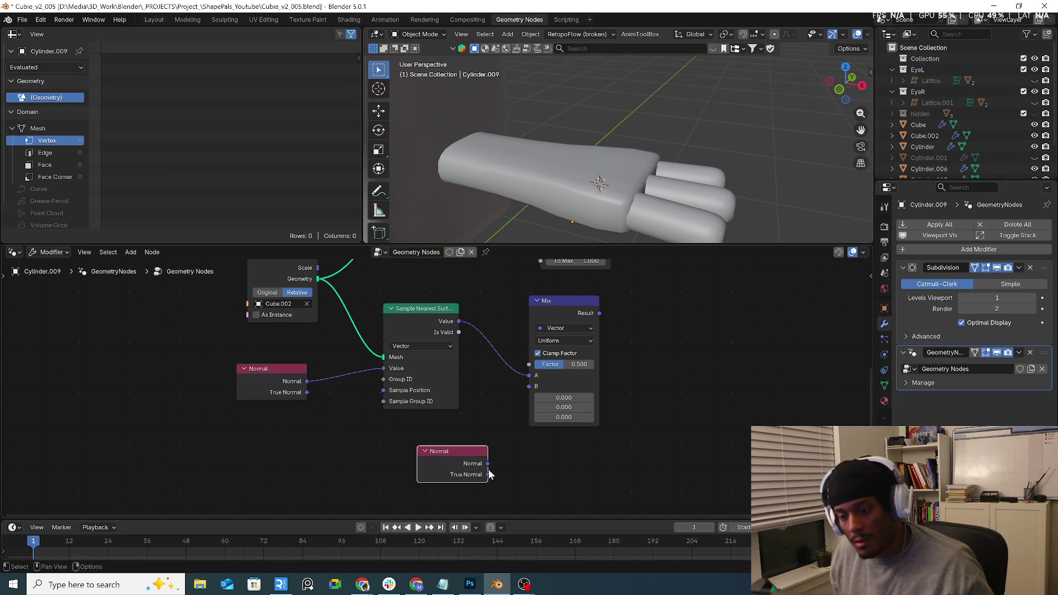
{"action": "left_click_drag", "start_coordinate": [487, 463], "coordinate": [529, 386]}
{"action": "middle_click_drag", "start_coordinate": [648, 417], "coordinate": [575, 518]}
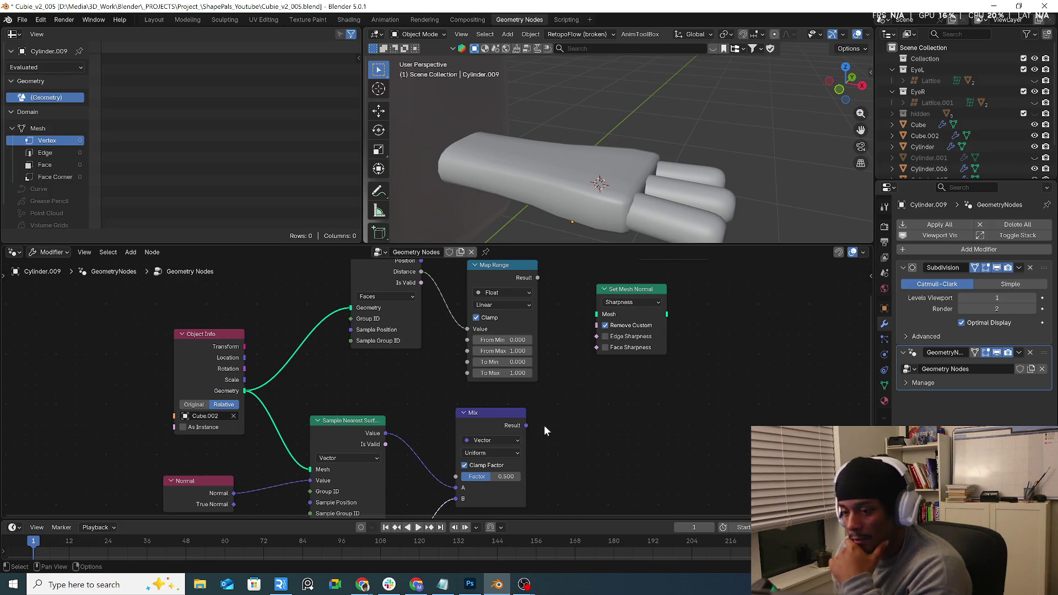
Drive the Mix Factor with the Map Range Result and rearrange Mix and Group Output.
{"action": "left_click_drag", "start_coordinate": [649, 290], "coordinate": [663, 311]}
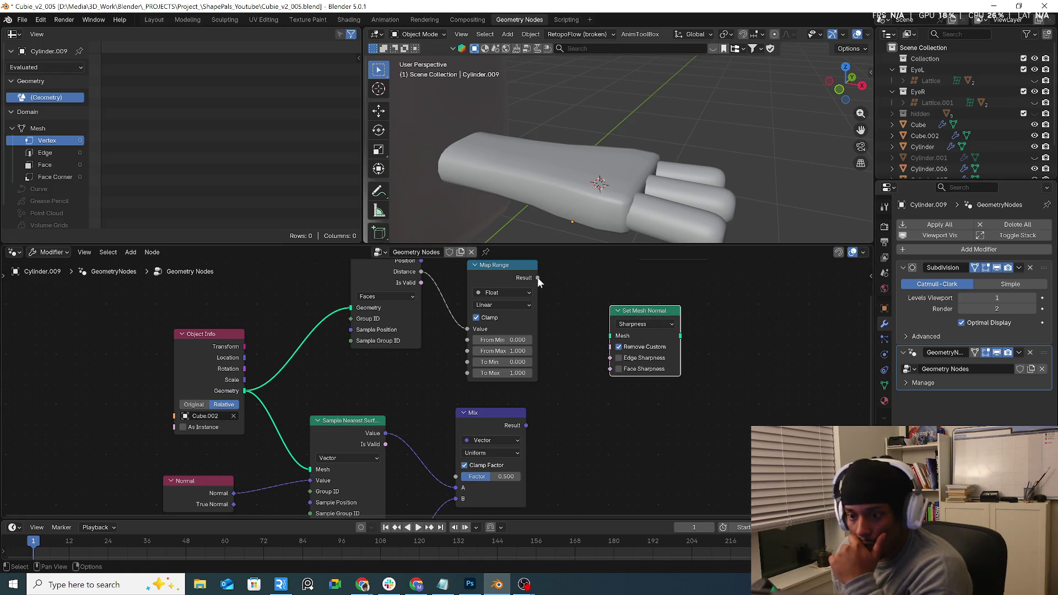
{"action": "left_click_drag", "start_coordinate": [538, 277], "coordinate": [467, 477]}
{"action": "left_click_drag", "start_coordinate": [503, 411], "coordinate": [619, 413]}
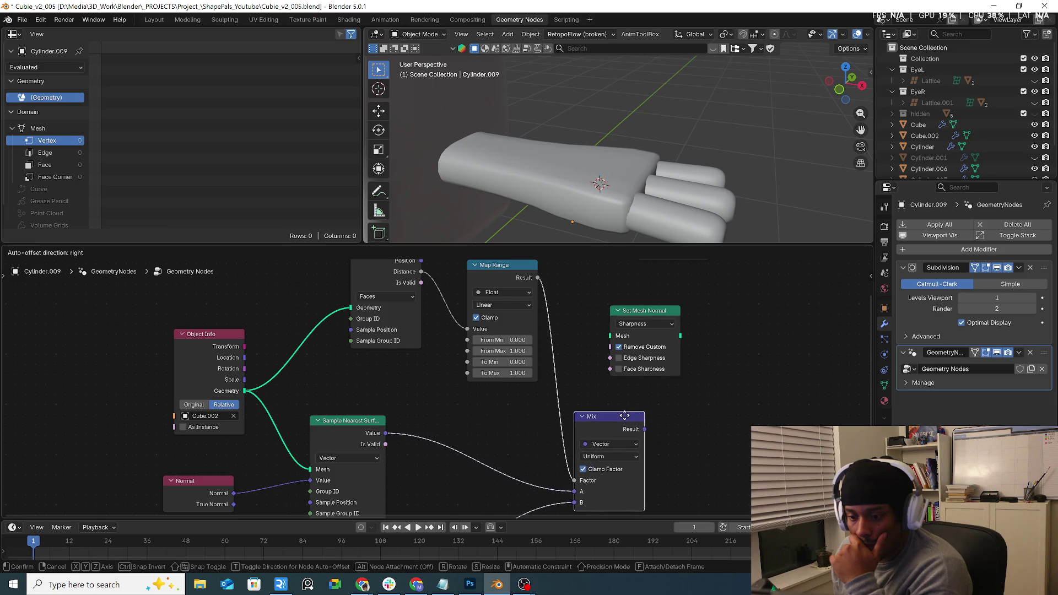
{"action": "scroll", "coordinate": [788, 373], "scroll_direction": "down", "scroll_amount": 1}
{"action": "middle_click_drag", "start_coordinate": [789, 374], "coordinate": [619, 434]}
{"action": "left_click_drag", "start_coordinate": [543, 335], "coordinate": [659, 376]}
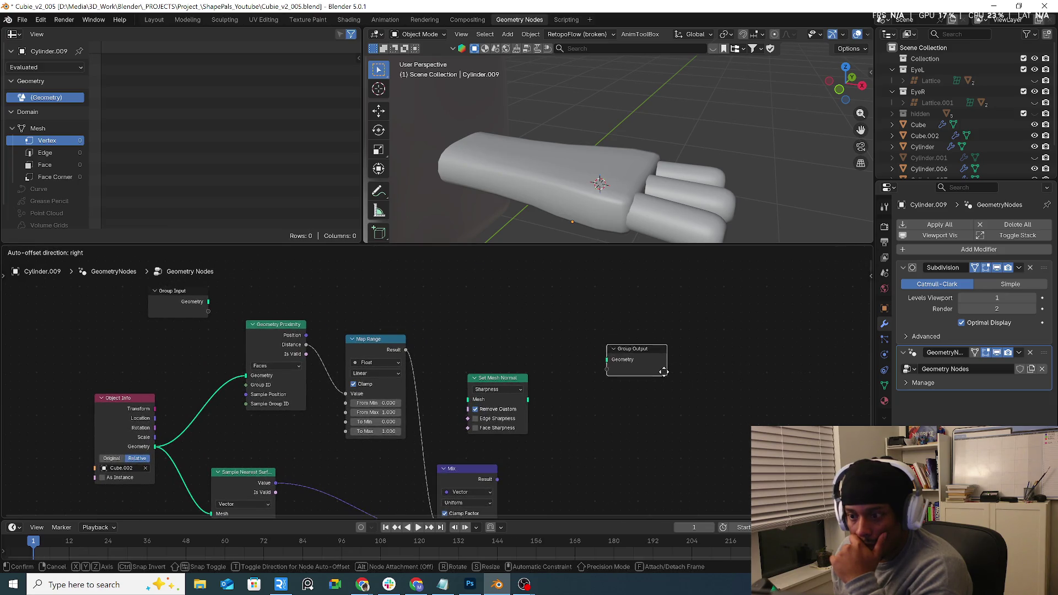
Wire Group Input through Set Mesh Normal into Group Output.
{"action": "left_click_drag", "start_coordinate": [527, 399], "coordinate": [609, 360]}
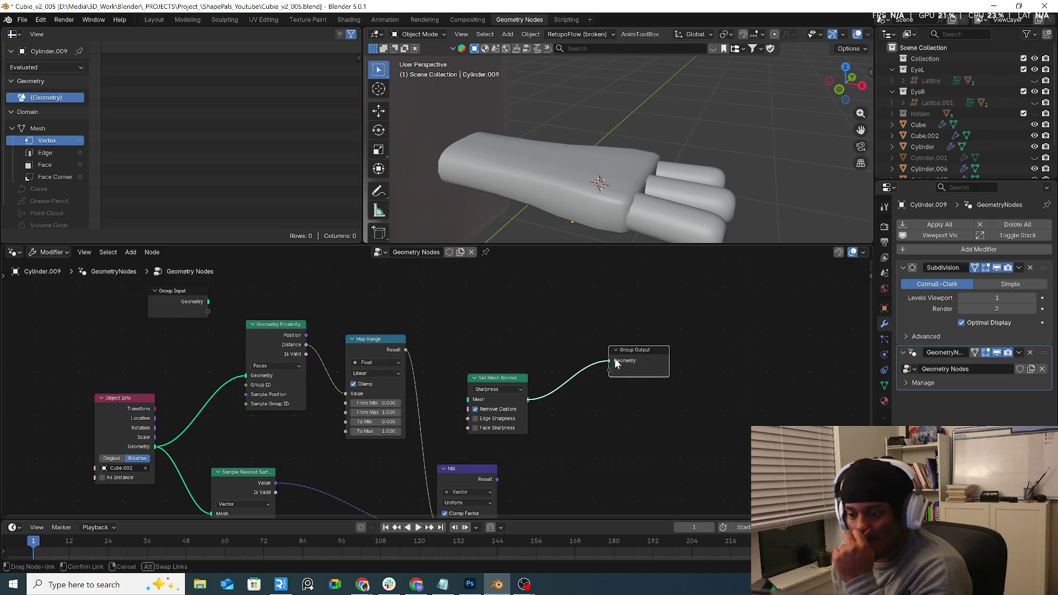
{"action": "left_click_drag", "start_coordinate": [466, 395], "coordinate": [520, 394]}
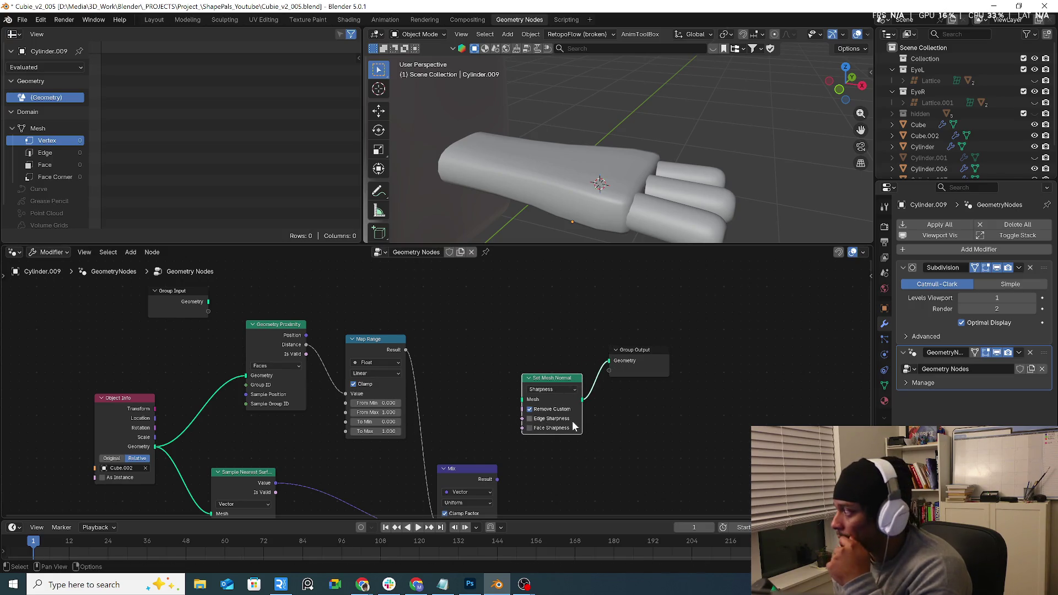
{"action": "mouse_move", "coordinate": [190, 300]}
{"action": "left_mouse_down"}
{"action": "mouse_move", "coordinate": [426, 308]}
{"action": "mouse_move", "coordinate": [522, 399]}
{"action": "mouse_move", "coordinate": [548, 380]}
{"action": "left_mouse_up"}
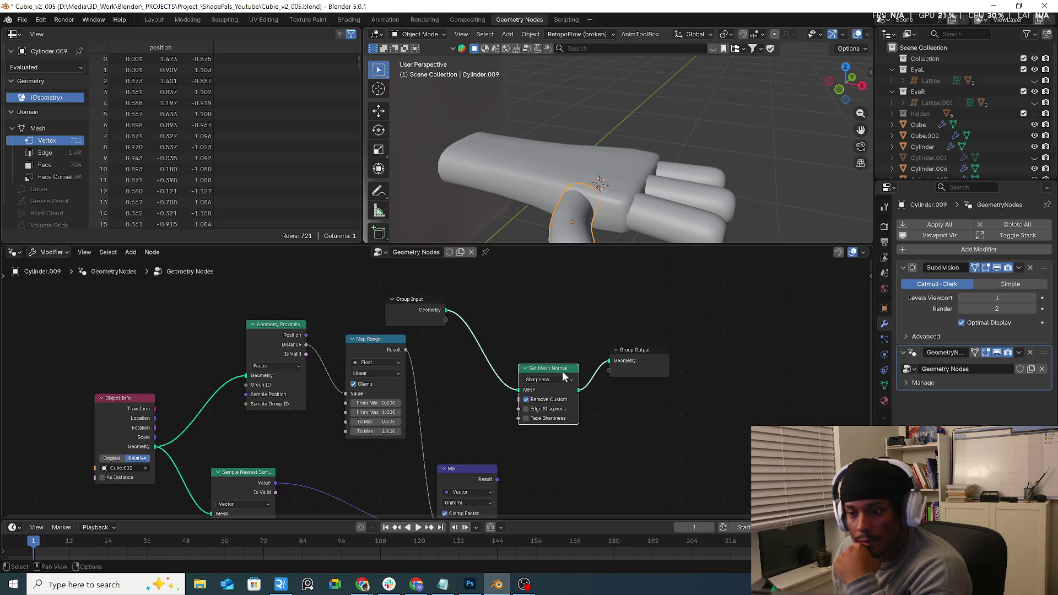
{"action": "left_click_drag", "start_coordinate": [658, 362], "coordinate": [706, 355]}
{"action": "left_click_drag", "start_coordinate": [565, 421], "coordinate": [600, 400]}
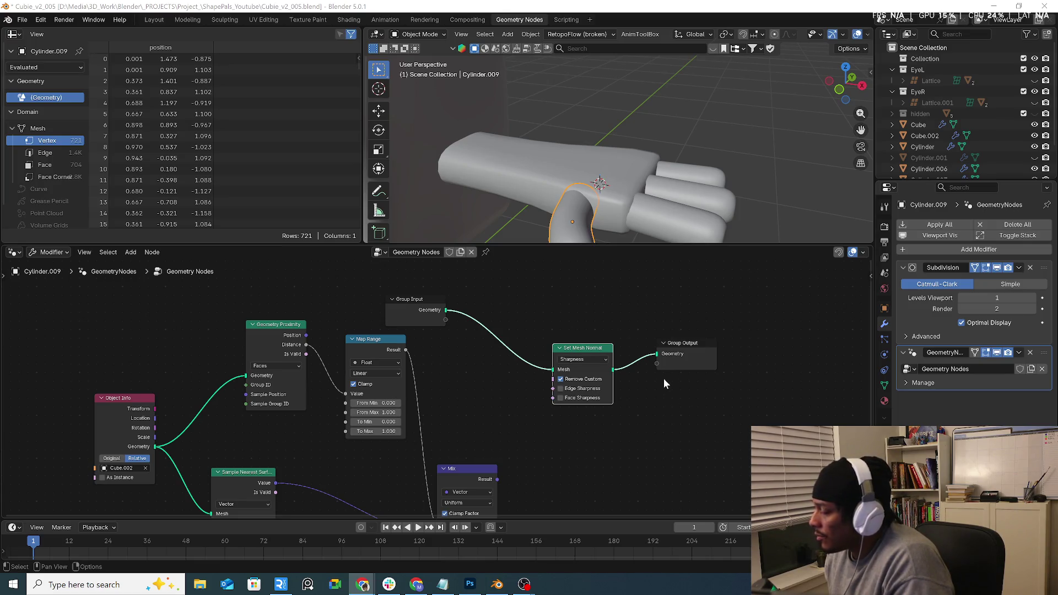
Switch Set Mesh Normal to Free mode with the Mix result as Custom Normal.
{"action": "left_click", "coordinate": [593, 359]}
{"action": "left_click", "coordinate": [582, 399]}
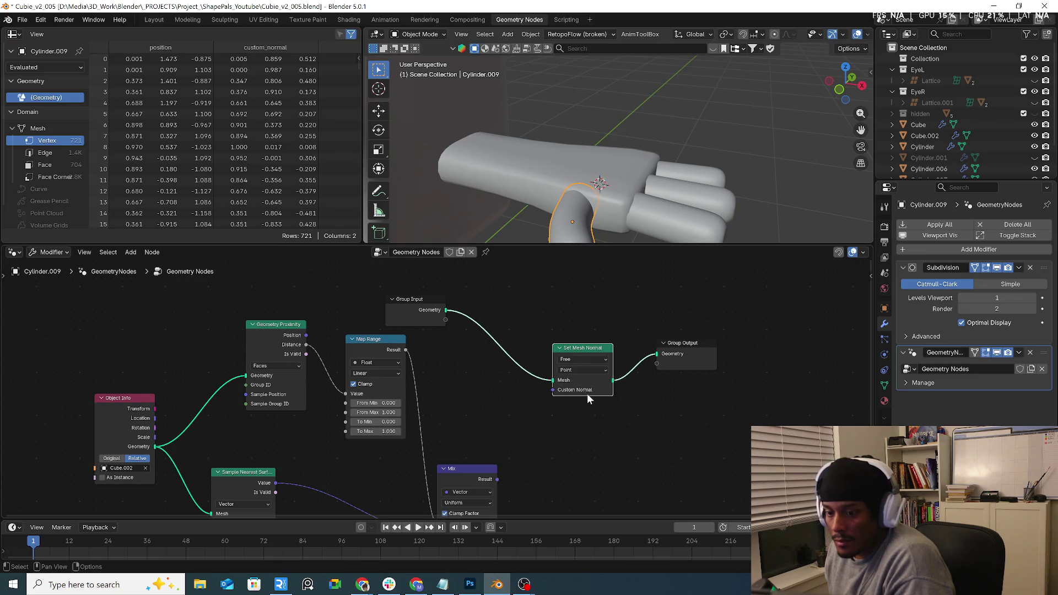
{"action": "left_click_drag", "start_coordinate": [497, 479], "coordinate": [553, 390]}
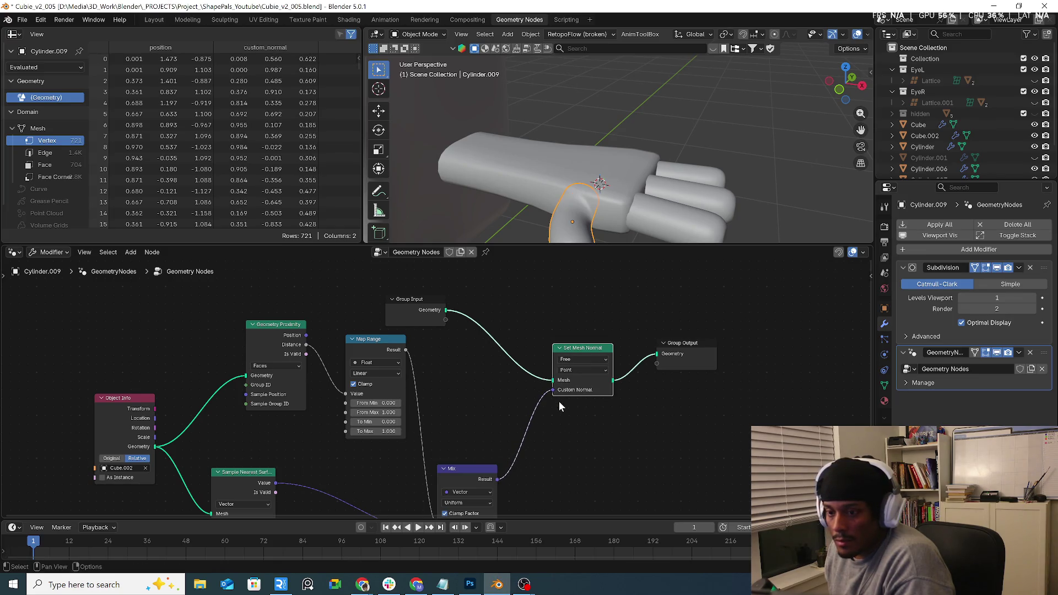
{"action": "mouse_move", "coordinate": [654, 206]}
{"action": "middle_mouse_down"}
{"action": "mouse_move", "coordinate": [788, 141]}
{"action": "mouse_move", "coordinate": [599, 175]}
{"action": "middle_mouse_up"}
{"action": "middle_click_drag", "start_coordinate": [626, 223], "coordinate": [577, 189]}
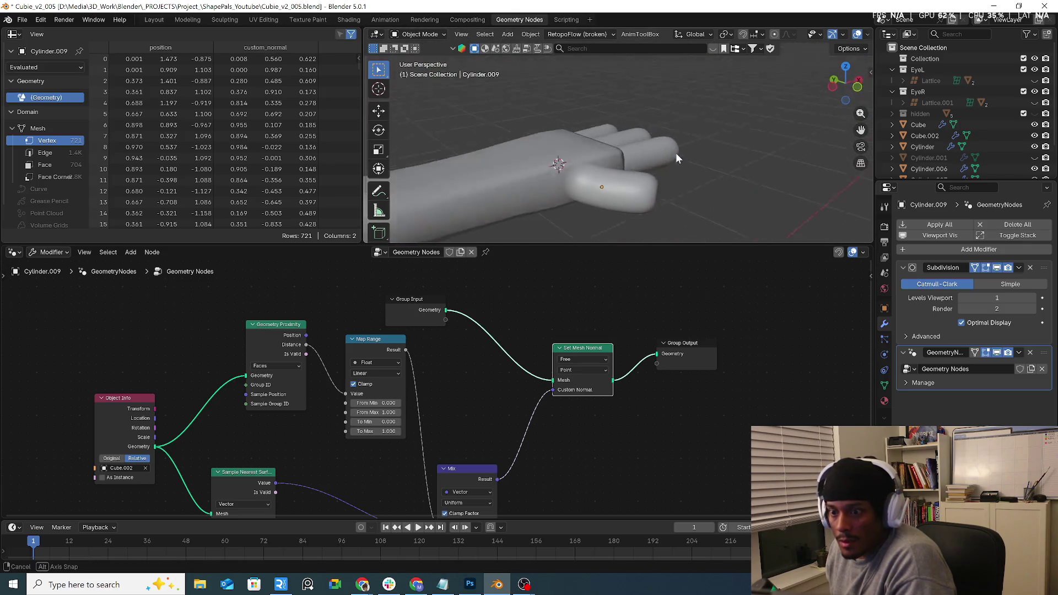
Set Map Range From Min to 0.100 and raise From Max, checking the finger shading.
{"action": "left_click", "coordinate": [389, 413]}
{"action": "type", "text": "-"}
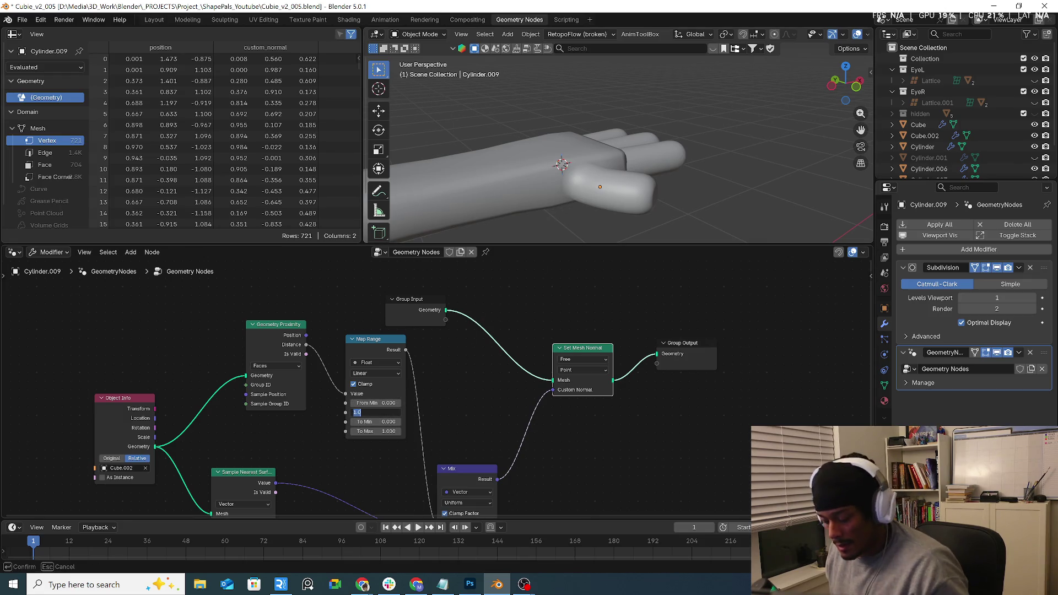
{"action": "key", "text": "Return"}
{"action": "middle_click_drag", "start_coordinate": [602, 196], "coordinate": [548, 205]}
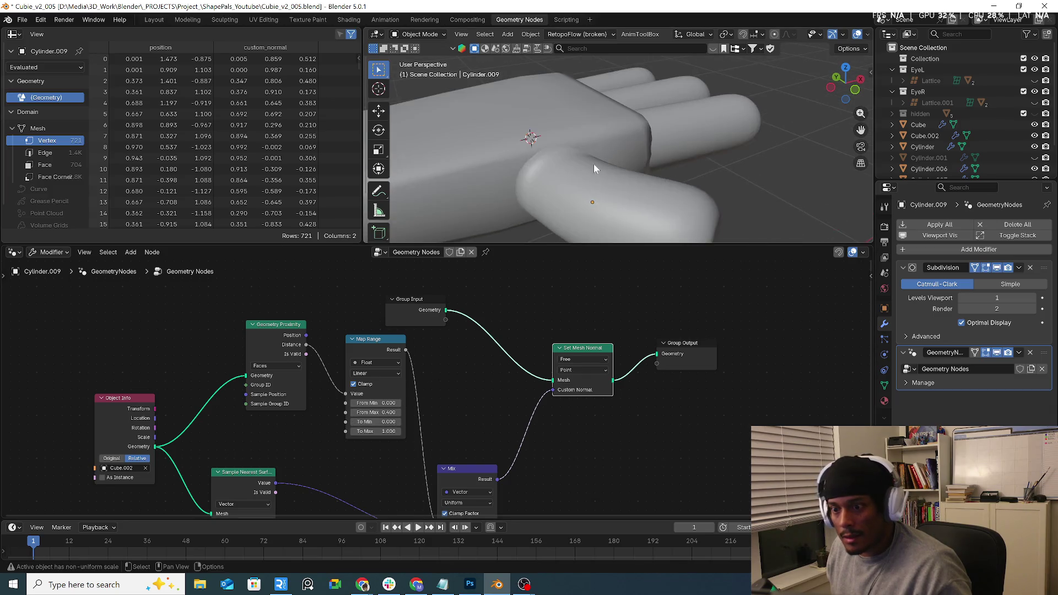
{"action": "mouse_move", "coordinate": [386, 413]}
{"action": "left_mouse_down"}
{"action": "mouse_move", "coordinate": [424, 413]}
{"action": "mouse_move", "coordinate": [372, 412]}
{"action": "mouse_move", "coordinate": [364, 431]}
{"action": "mouse_move", "coordinate": [397, 431]}
{"action": "left_mouse_up"}
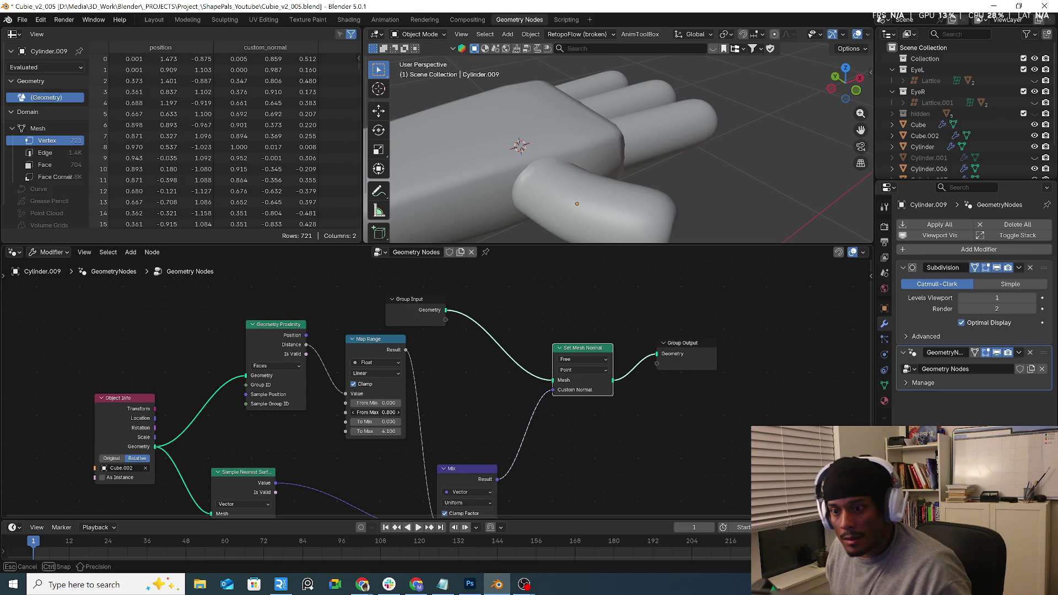
{"action": "mouse_move", "coordinate": [381, 412]}
{"action": "left_mouse_down"}
{"action": "mouse_move", "coordinate": [389, 403]}
{"action": "mouse_move", "coordinate": [374, 403]}
{"action": "mouse_move", "coordinate": [391, 403]}
{"action": "left_mouse_up"}
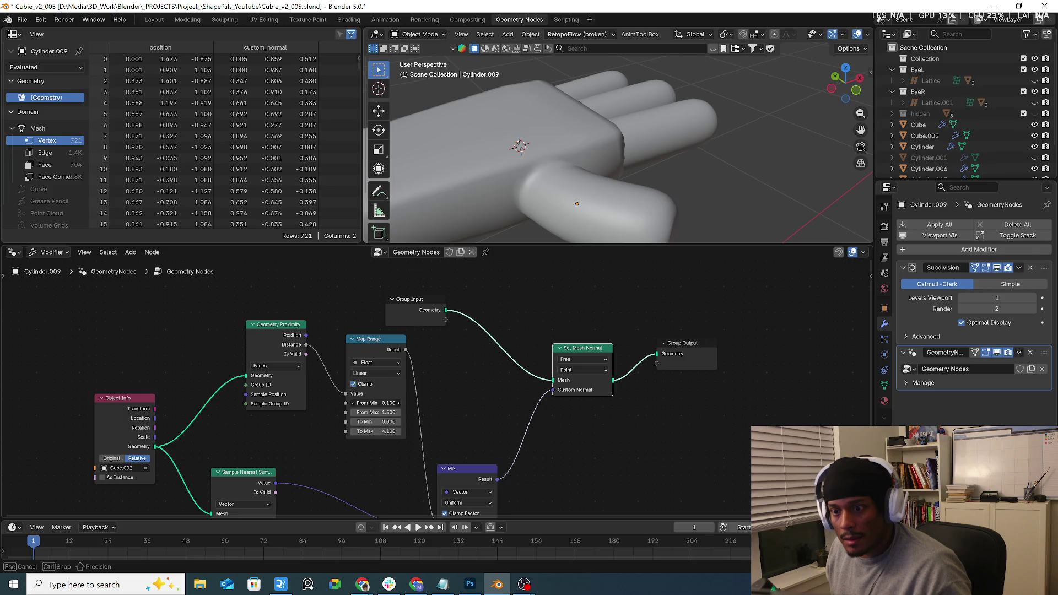
{"action": "mouse_move", "coordinate": [634, 190]}
{"action": "middle_mouse_down"}
{"action": "mouse_move", "coordinate": [522, 174]}
{"action": "mouse_move", "coordinate": [700, 216]}
{"action": "middle_mouse_up"}
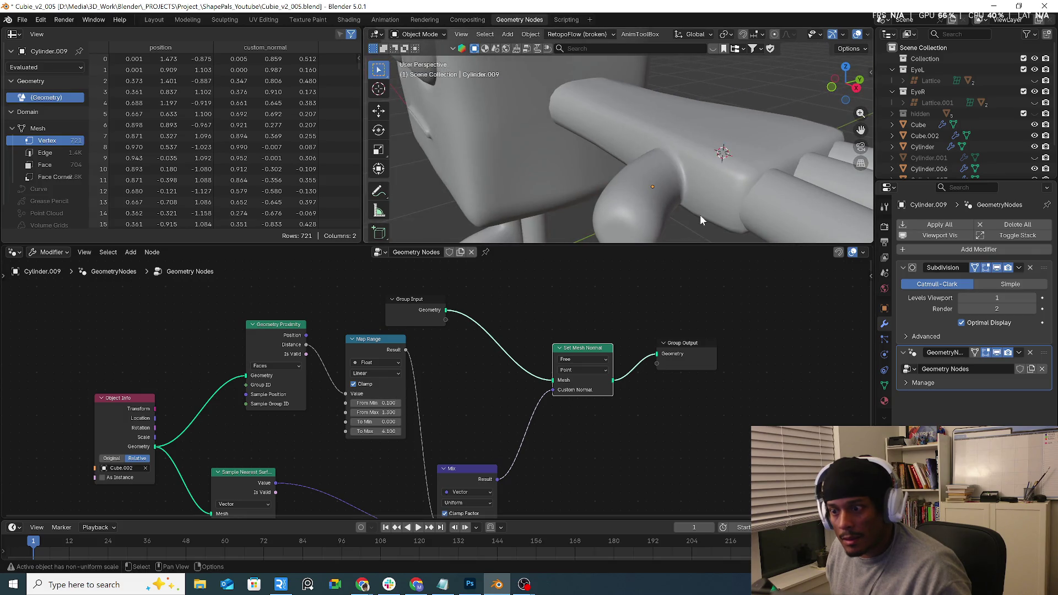
Orbit to view the fingers from the side and select finger Cylinder.006.
{"action": "mouse_move", "coordinate": [731, 162]}
{"action": "middle_mouse_down"}
{"action": "mouse_move", "coordinate": [795, 203]}
{"action": "mouse_move", "coordinate": [667, 156]}
{"action": "mouse_move", "coordinate": [704, 178]}
{"action": "middle_mouse_up"}
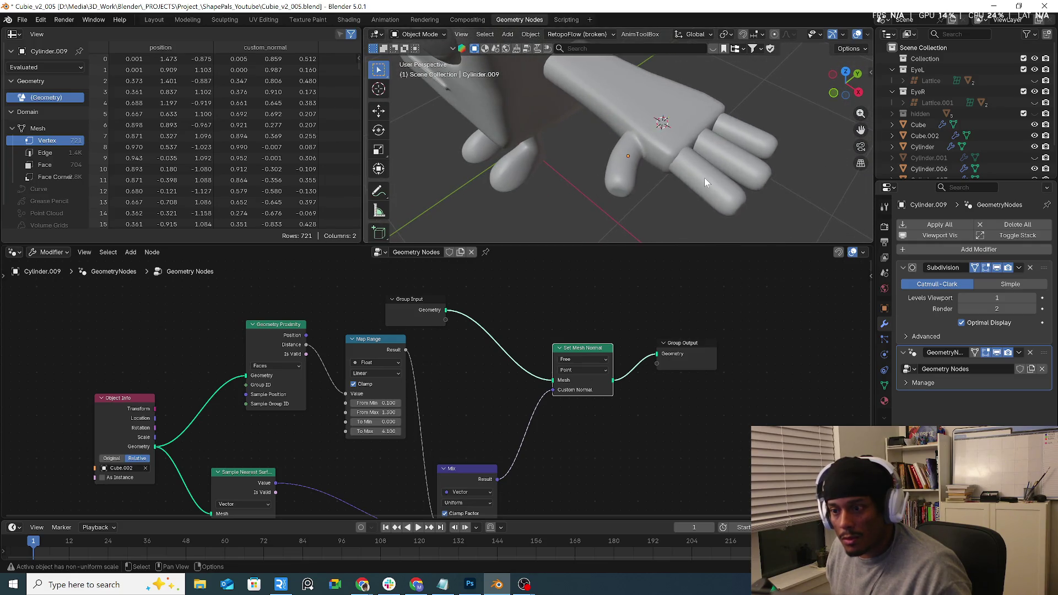
{"action": "left_click", "coordinate": [704, 177]}
{"action": "left_click", "coordinate": [389, 252]}
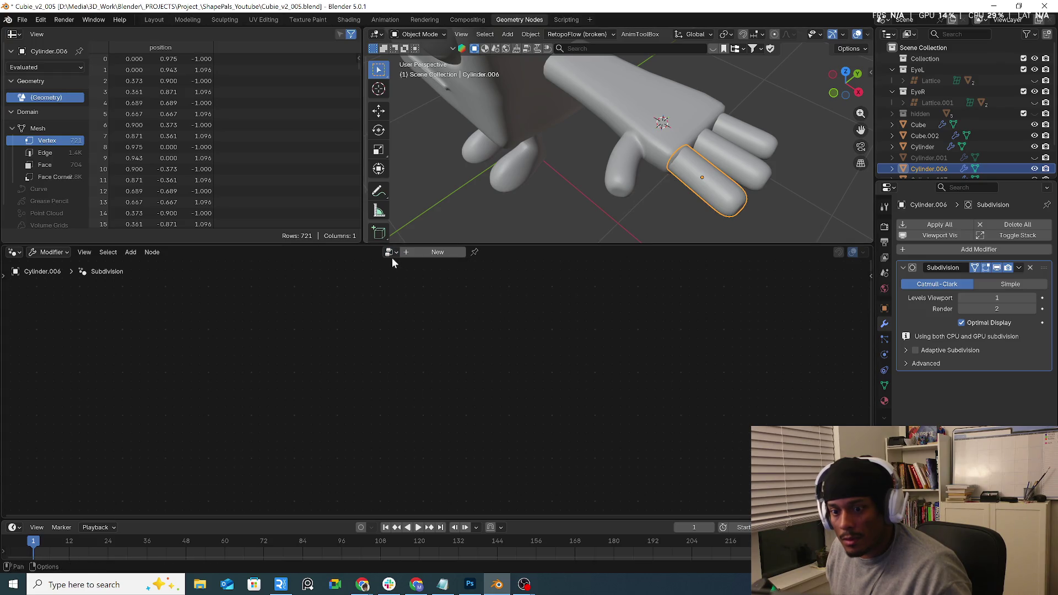
Give Cylinder.006 a Geometry Nodes modifier using the existing shared Geometry Nodes tree.
{"action": "left_click", "coordinate": [419, 254]}
{"action": "left_click", "coordinate": [373, 252]}
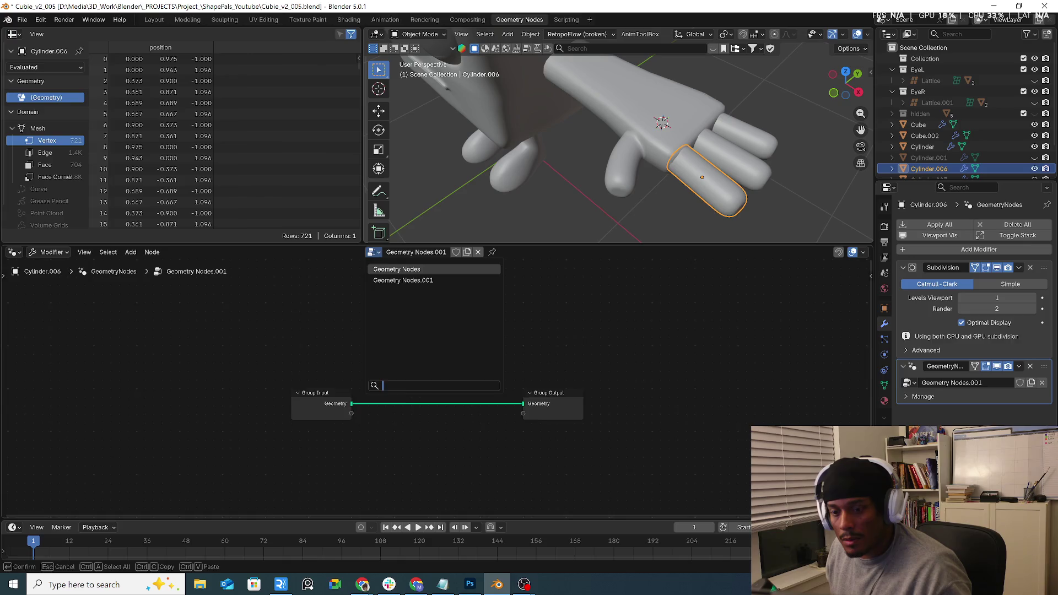
{"action": "left_click", "coordinate": [392, 270]}
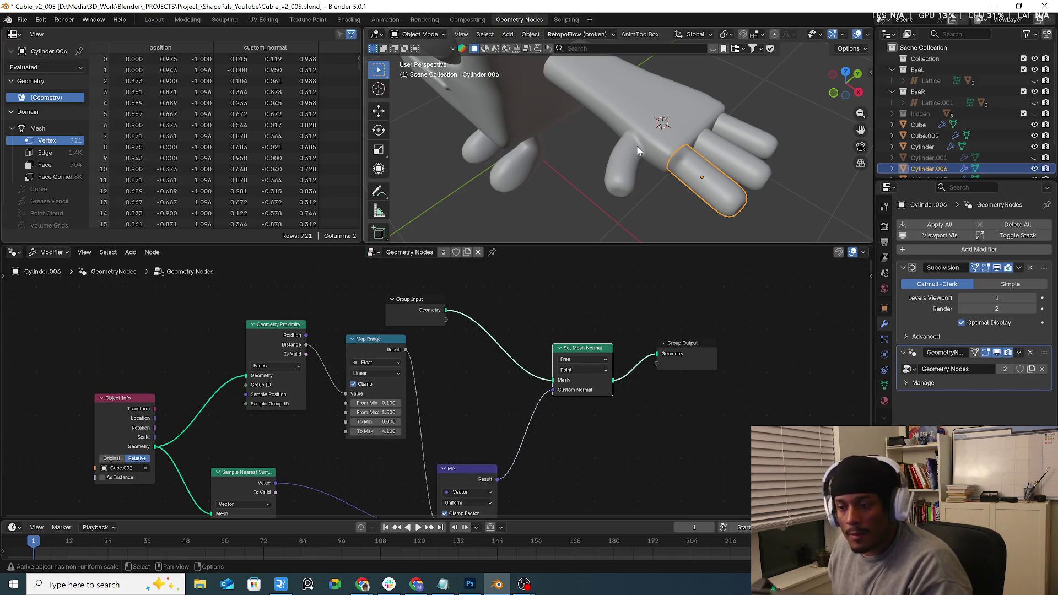
{"action": "middle_click_drag", "start_coordinate": [656, 165], "coordinate": [614, 169]}
Select other fingers with Cylinder.006 active and link its data to them via Ctrl+L.
{"action": "left_click", "coordinate": [631, 160]}
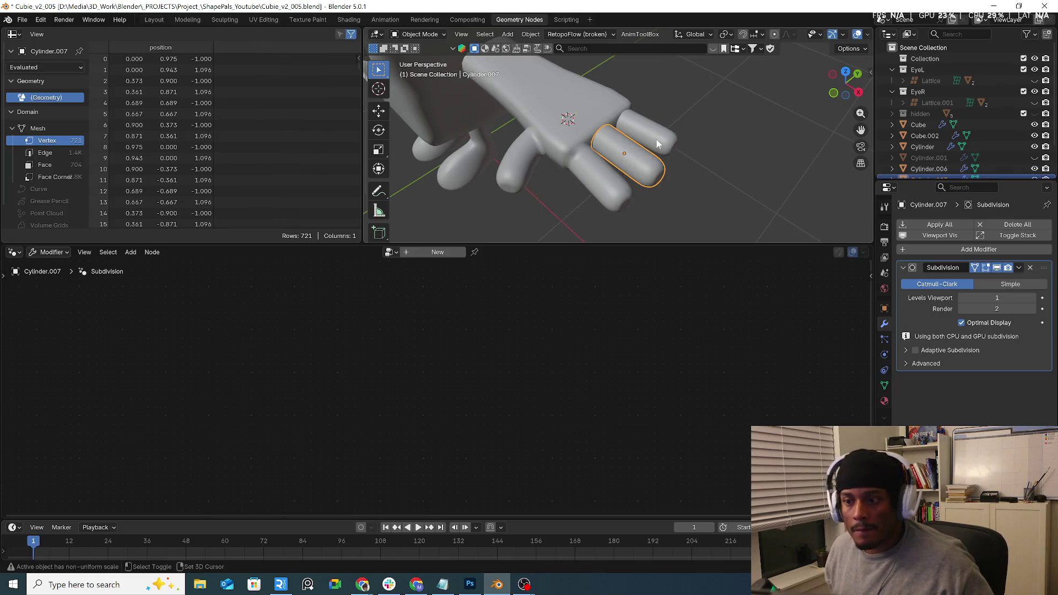
{"action": "left_click", "coordinate": [615, 192]}
{"action": "left_click", "coordinate": [661, 148]}
{"action": "left_click", "coordinate": [639, 168], "text": "shift"}
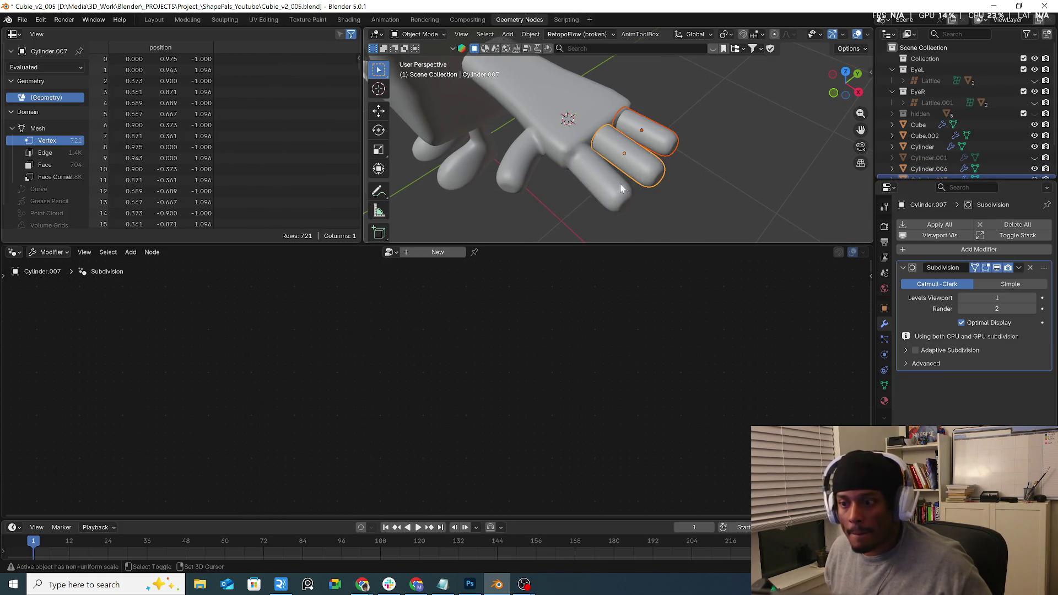
{"action": "left_click", "coordinate": [609, 198], "text": "shift"}
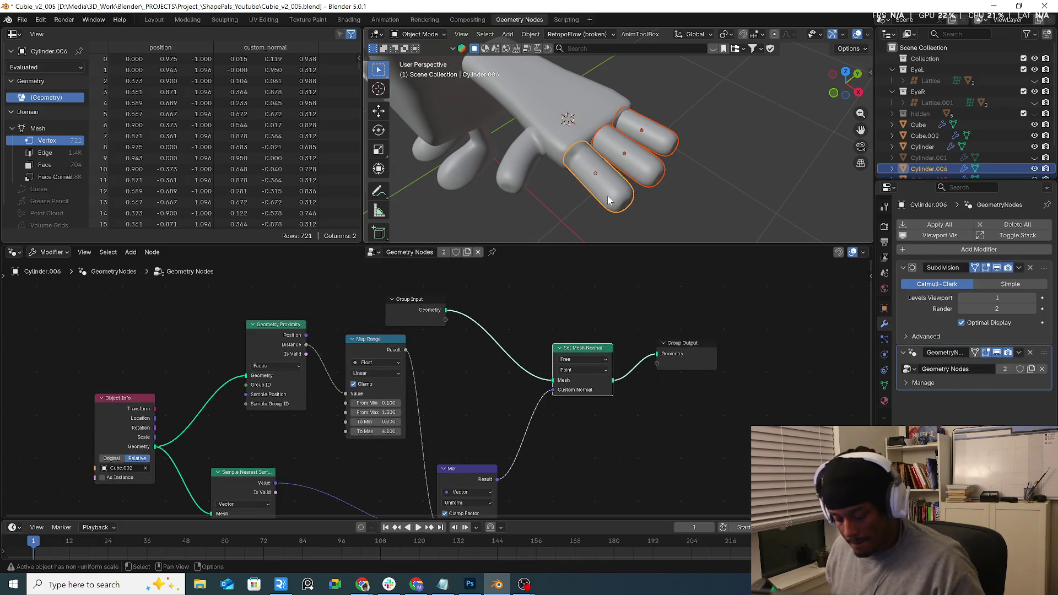
{"action": "key", "text": "ctrl+l"}
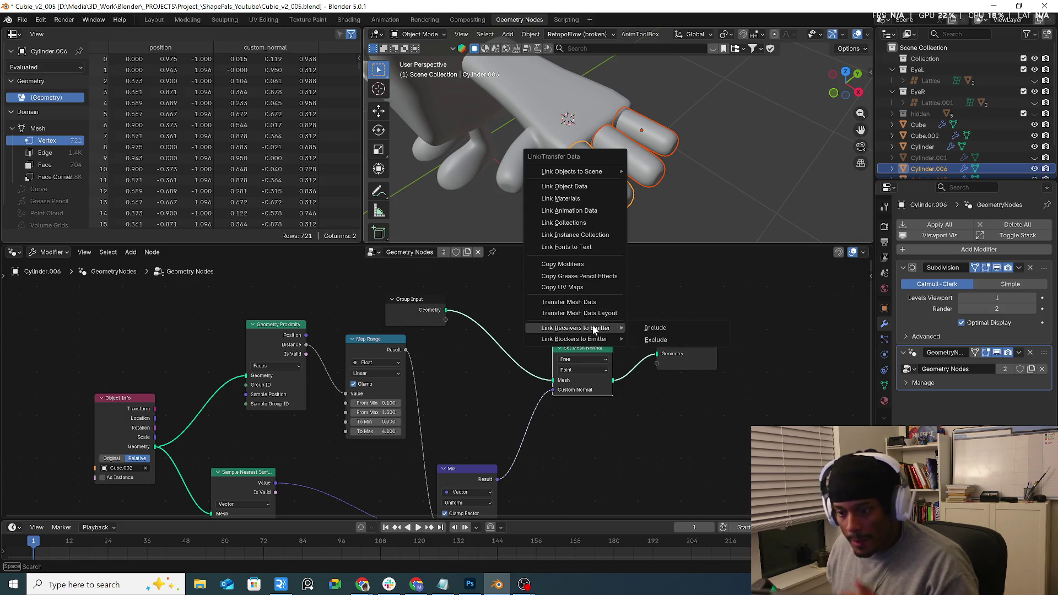
{"action": "left_click", "coordinate": [603, 187]}
{"action": "left_click", "coordinate": [647, 212]}
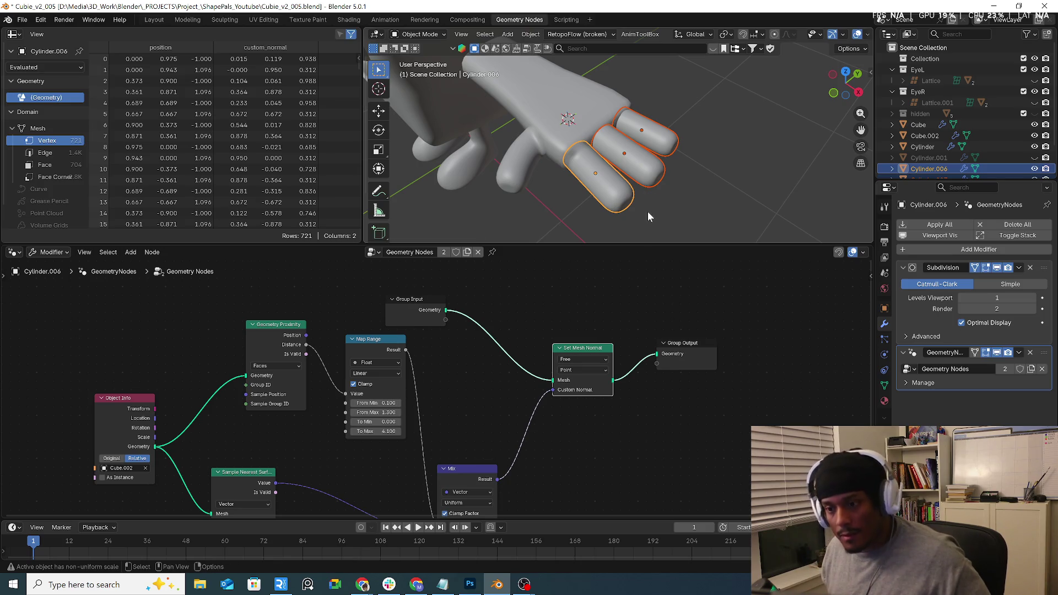
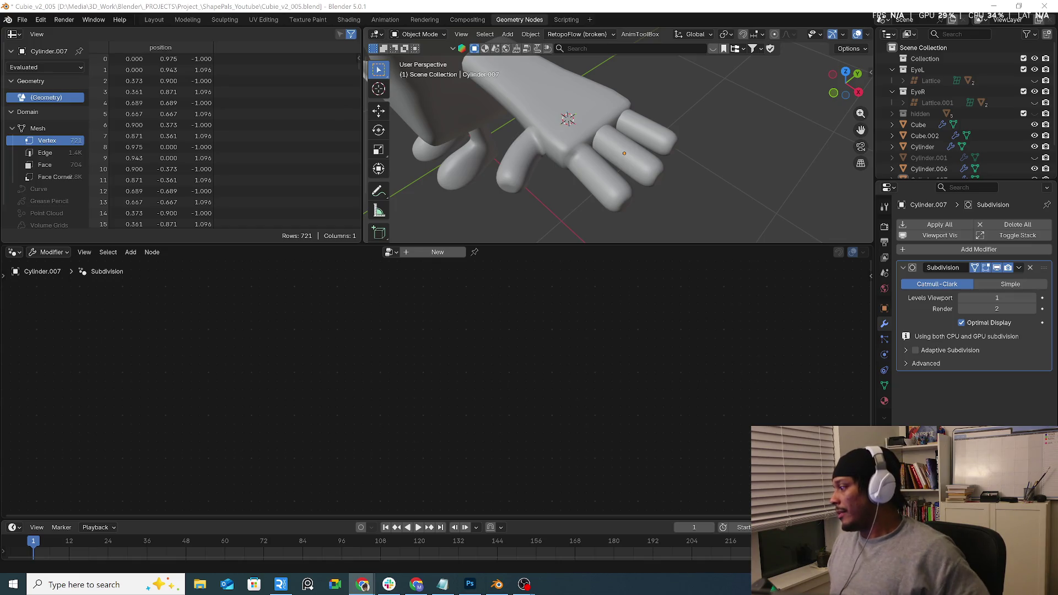
Look through the existing geometry node groups on the finger pieces Cylinder.006 and Cylinder.007.
{"action": "middle_click_drag", "start_coordinate": [672, 163], "coordinate": [639, 176]}
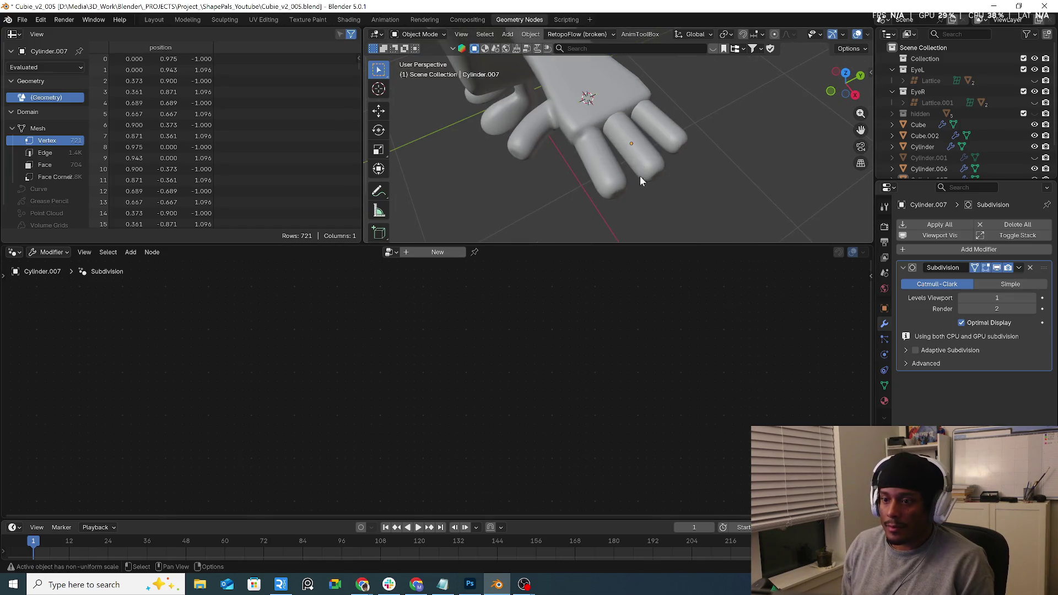
{"action": "left_click", "coordinate": [640, 177]}
{"action": "left_click", "coordinate": [385, 252]}
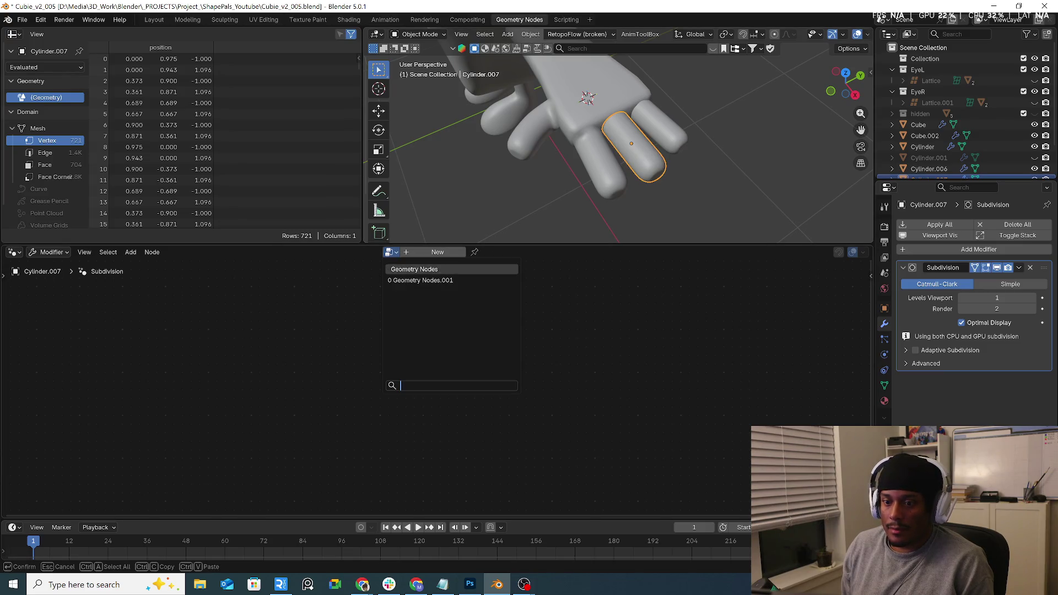
{"action": "left_click", "coordinate": [383, 253]}
{"action": "key", "text": "Escape"}
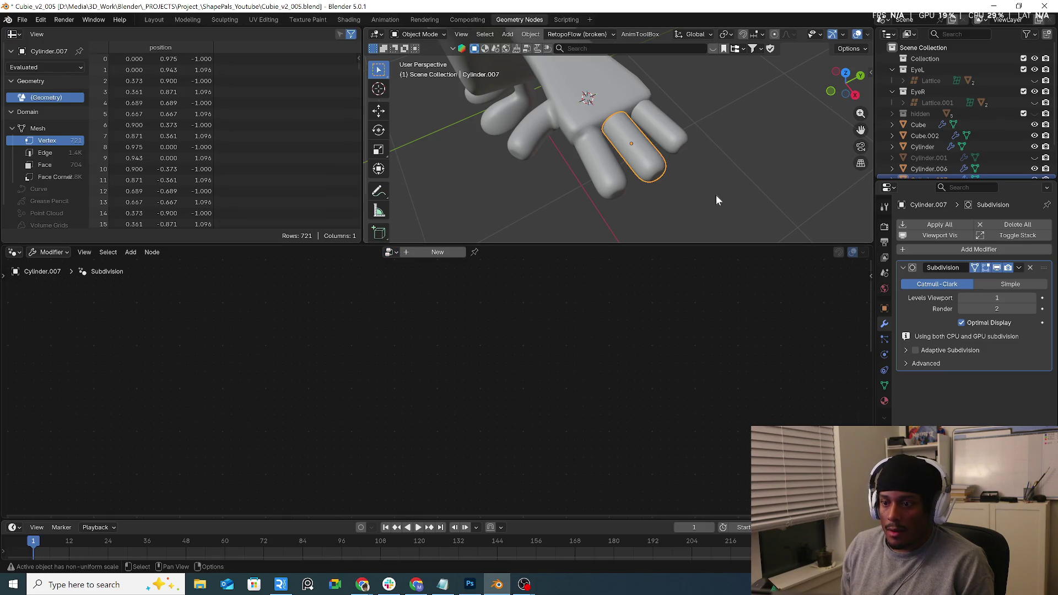
{"action": "middle_click_drag", "start_coordinate": [716, 195], "coordinate": [733, 209]}
{"action": "mouse_move", "coordinate": [633, 165]}
{"action": "middle_mouse_down"}
{"action": "mouse_move", "coordinate": [628, 127]}
{"action": "mouse_move", "coordinate": [622, 160]}
{"action": "middle_mouse_up"}
{"action": "left_click", "coordinate": [619, 183]}
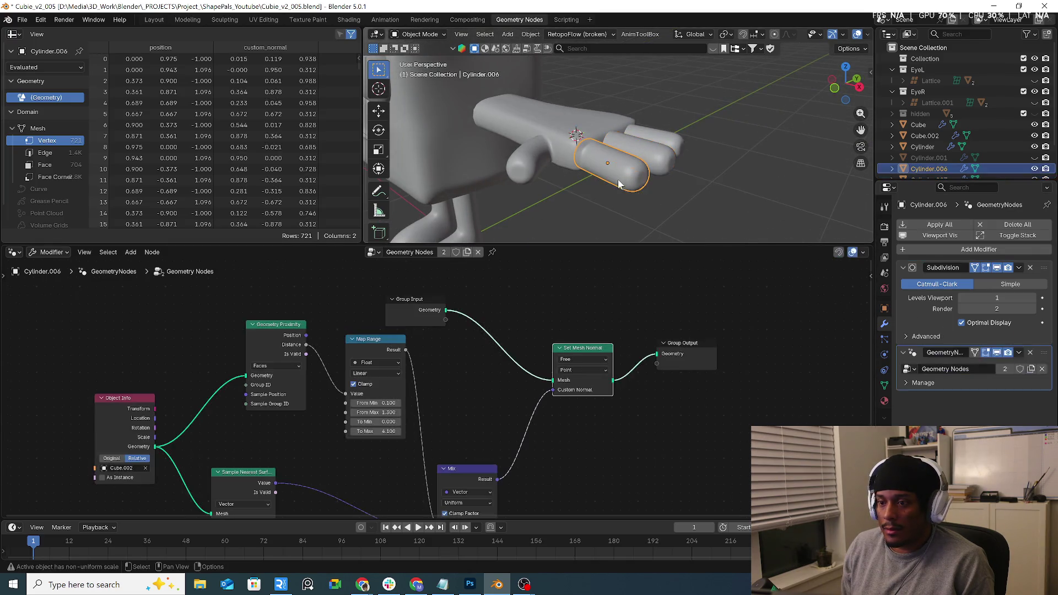
{"action": "left_click", "coordinate": [650, 159]}
{"action": "left_click", "coordinate": [388, 252]}
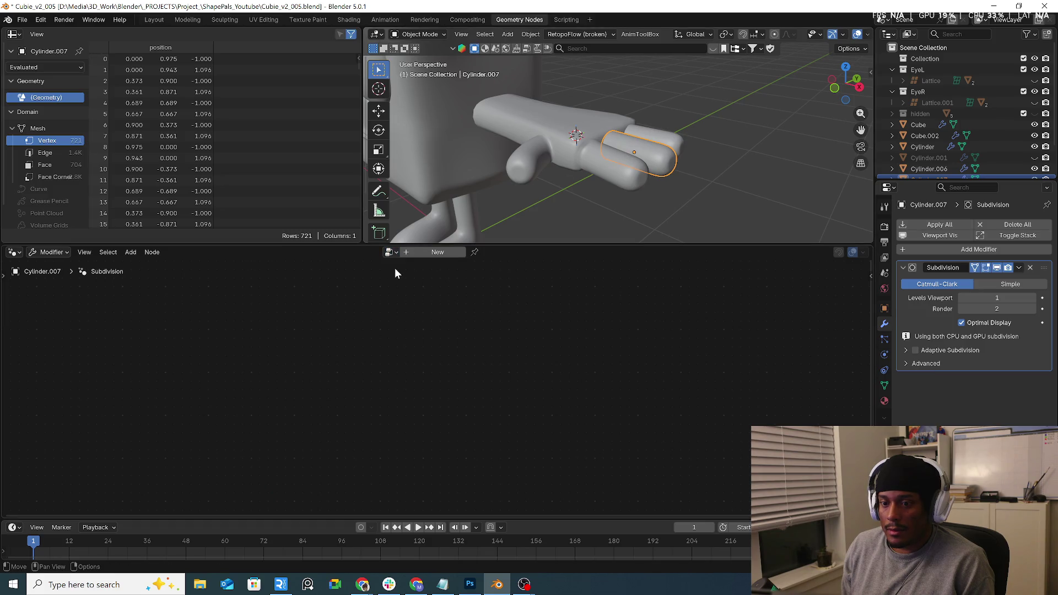
{"action": "left_click", "coordinate": [389, 253]}
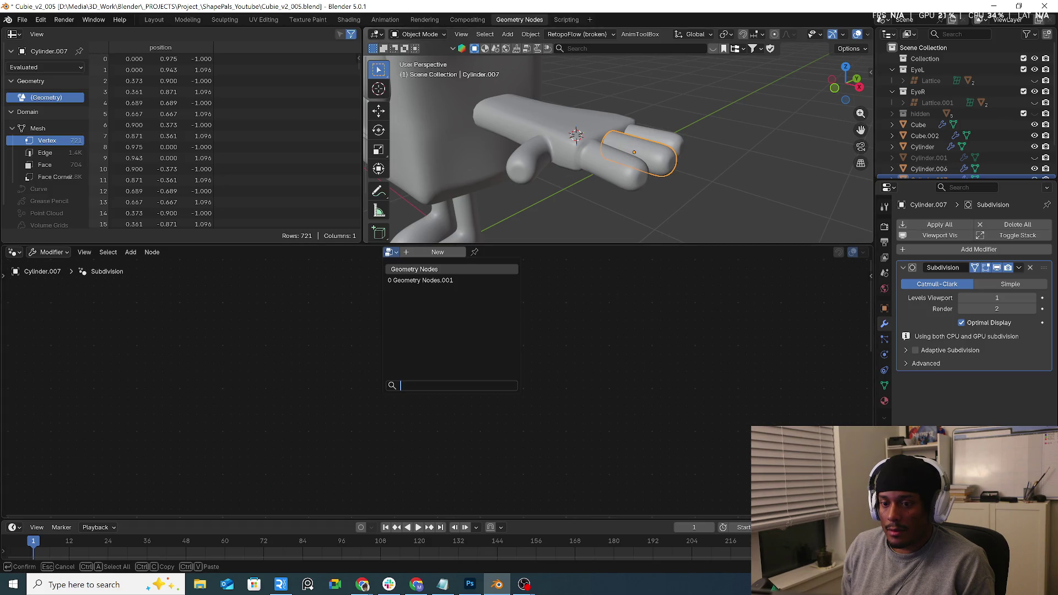
Rename the thumb Cylinder.009's node group to Mesh_together.
{"action": "left_click", "coordinate": [538, 169]}
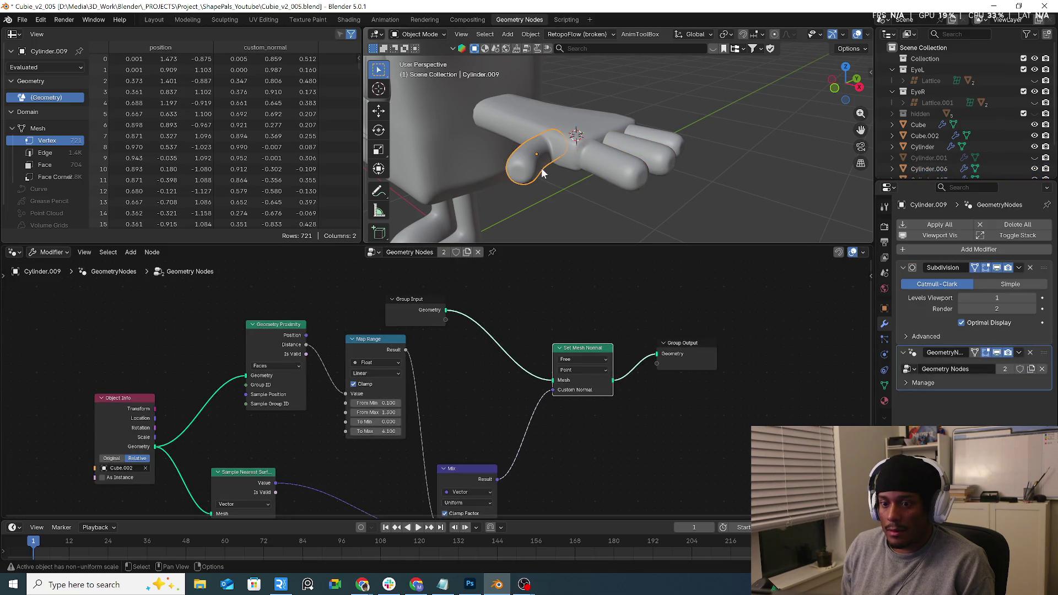
{"action": "left_click", "coordinate": [414, 253]}
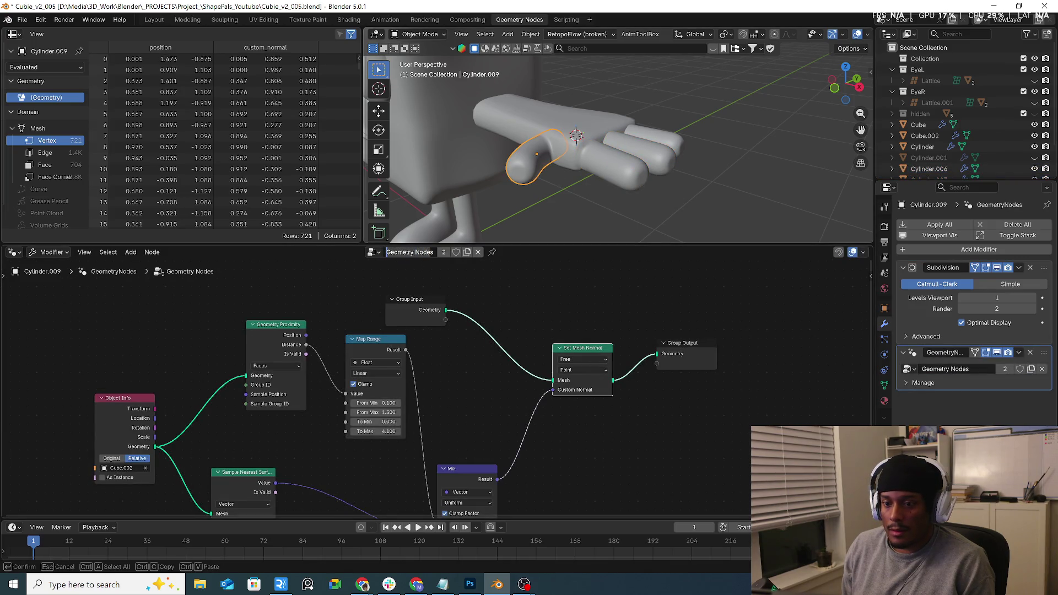
{"action": "key", "text": "BackSpace"}
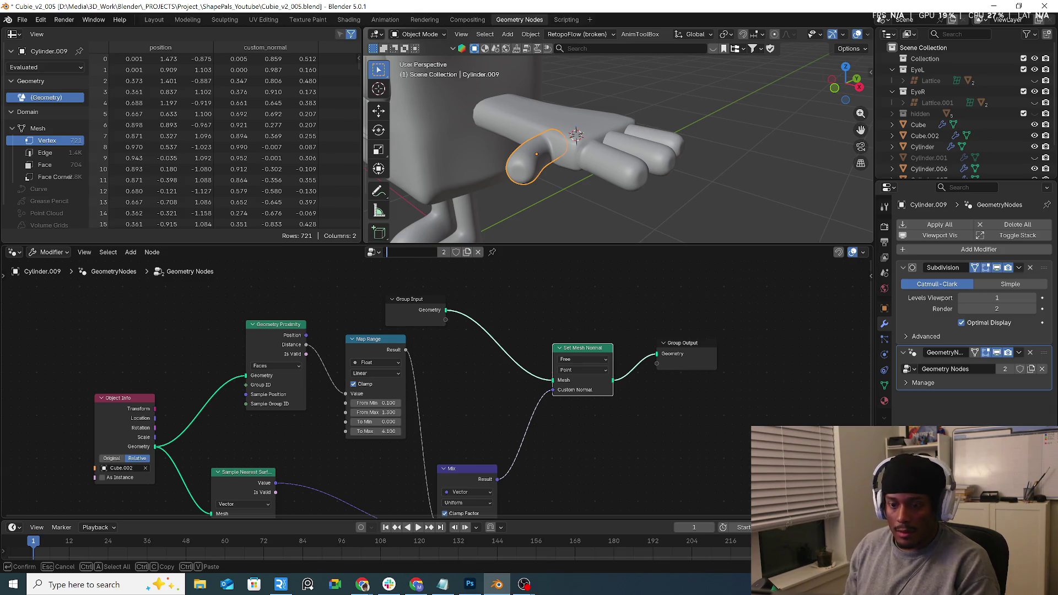
{"action": "type", "text": "M"}
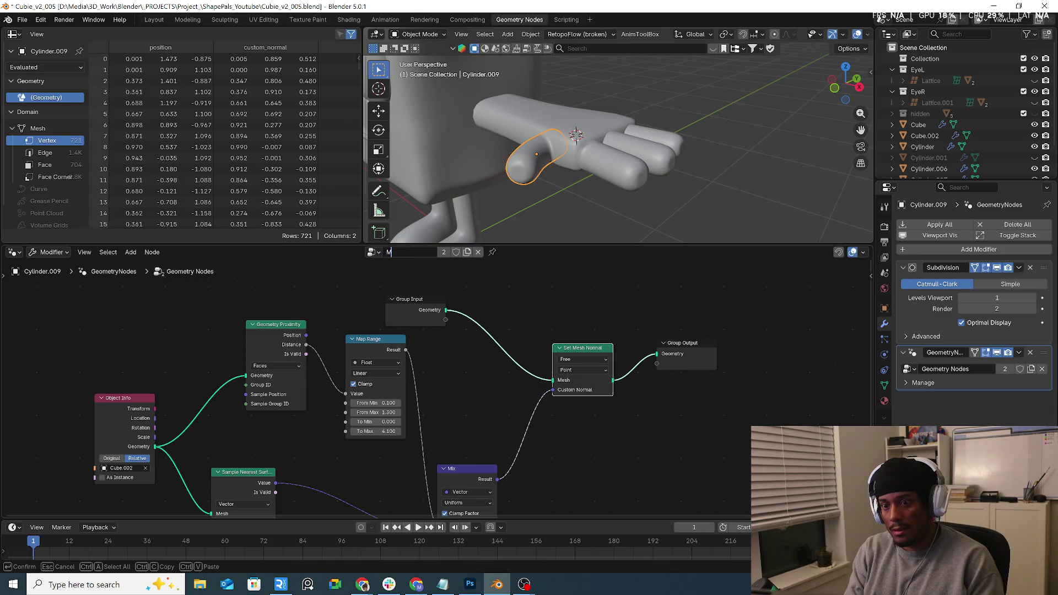
{"action": "type", "text": "esh_together"}
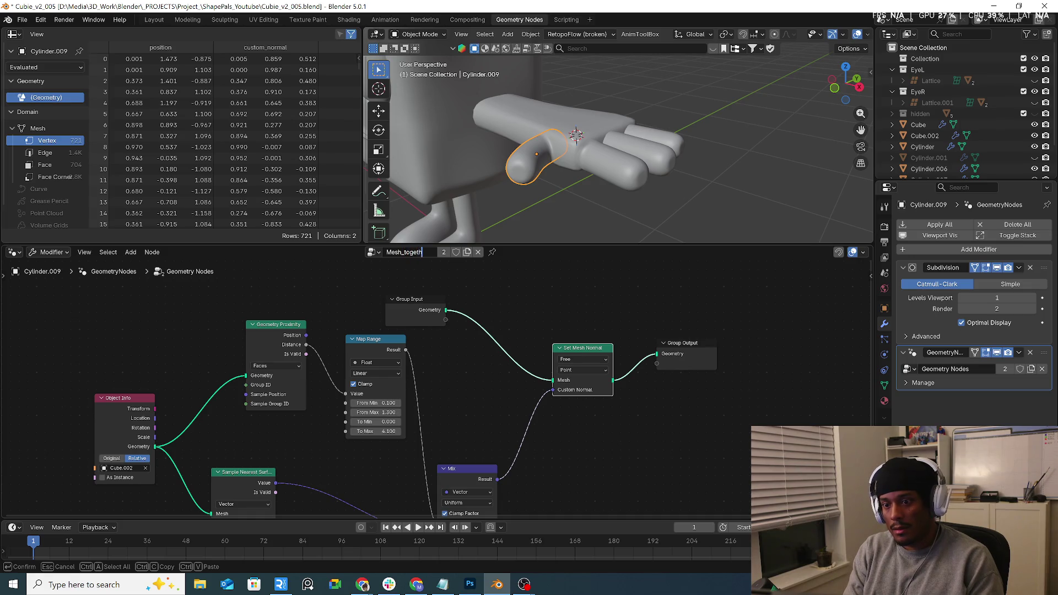
{"action": "key", "text": "Return"}
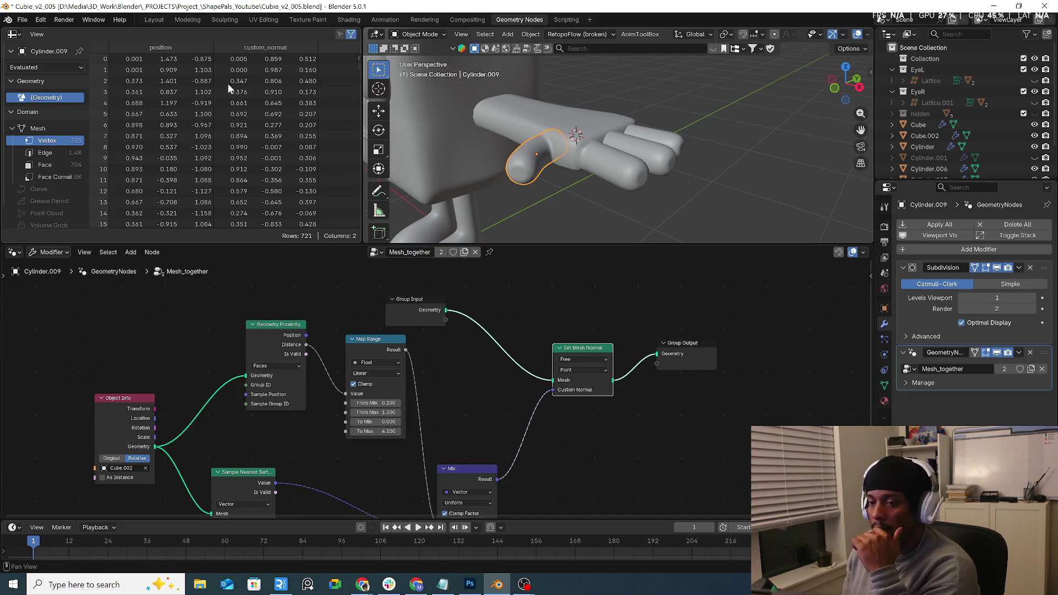
{"action": "left_click", "coordinate": [612, 160]}
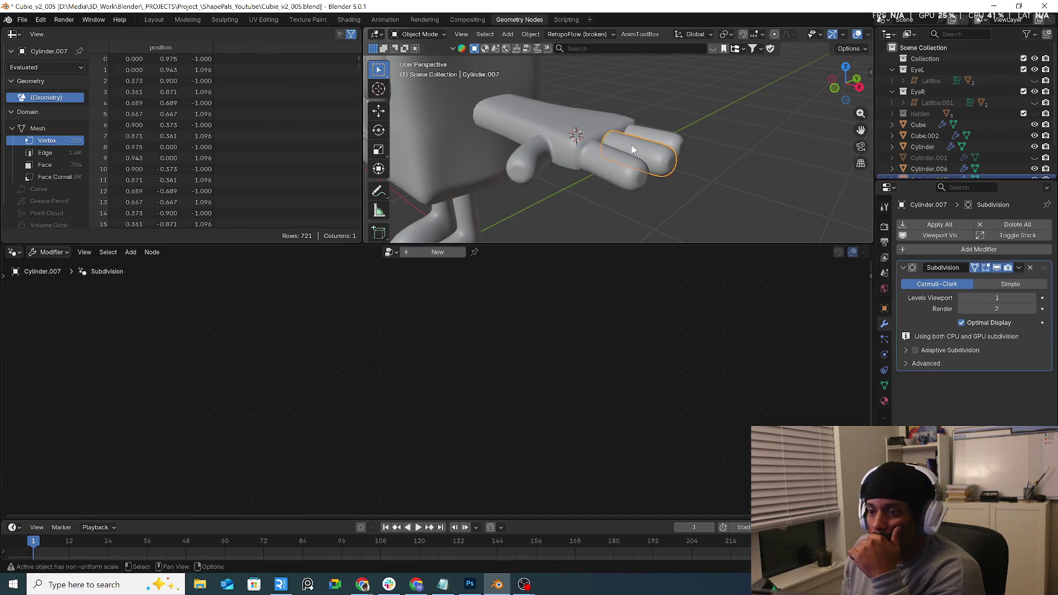
{"action": "left_click", "coordinate": [967, 249]}
{"action": "mouse_move", "coordinate": [958, 346]}
{"action": "mouse_move", "coordinate": [946, 298]}
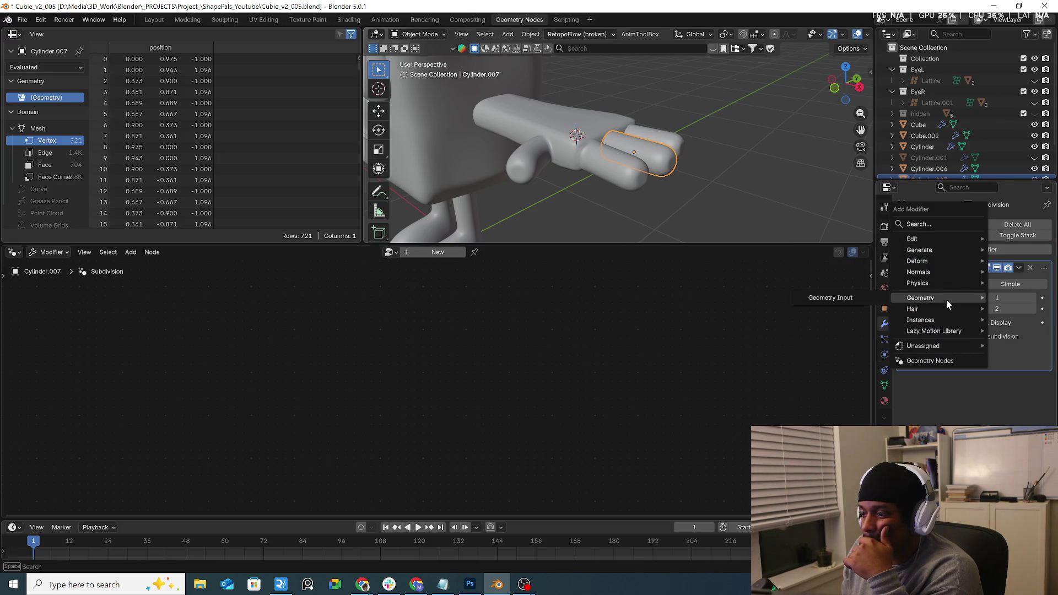
{"action": "left_click", "coordinate": [849, 298]}
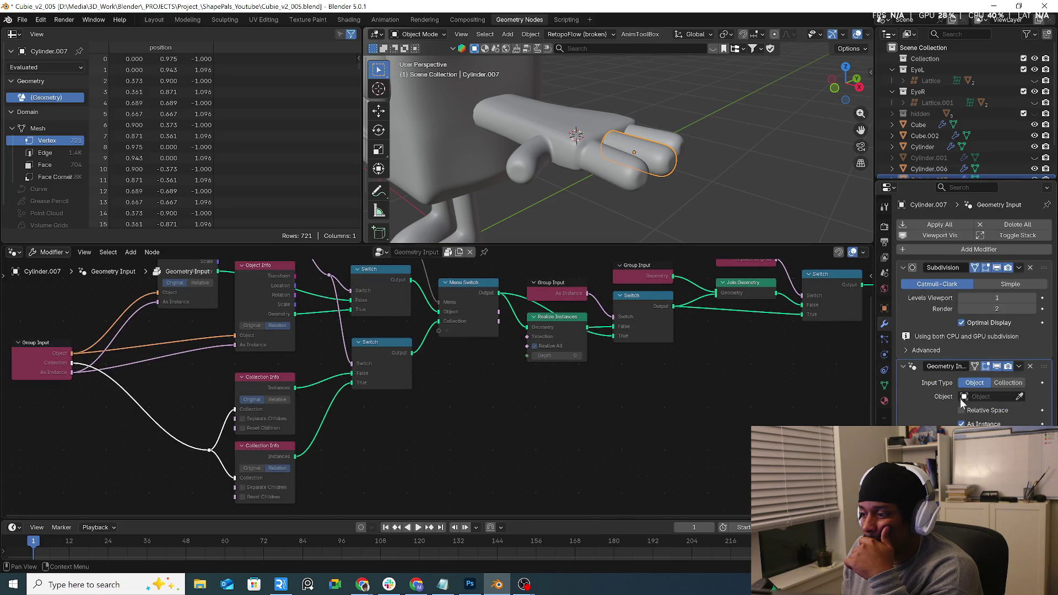
{"action": "scroll", "coordinate": [689, 325], "scroll_direction": "down", "scroll_amount": 1}
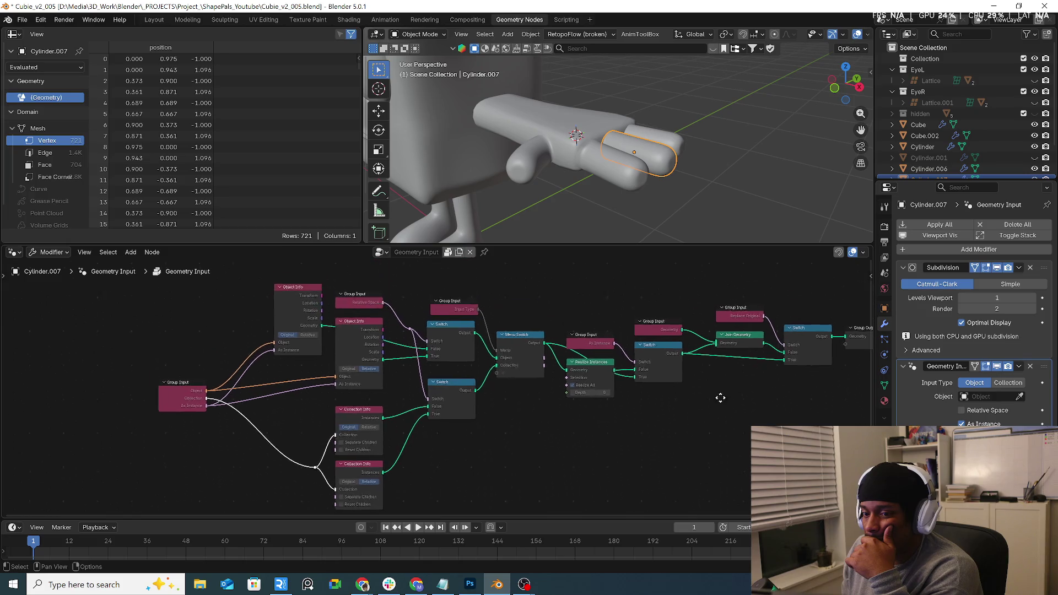
{"action": "middle_click_drag", "start_coordinate": [700, 359], "coordinate": [725, 423]}
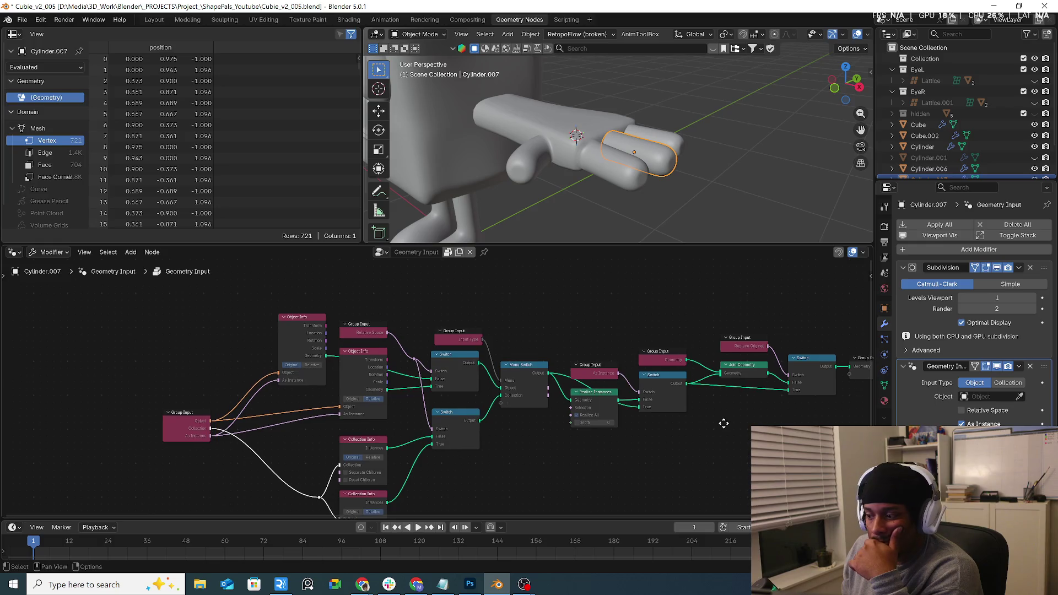
{"action": "mouse_move", "coordinate": [725, 422]}
{"action": "middle_mouse_down"}
{"action": "mouse_move", "coordinate": [602, 420]}
{"action": "mouse_move", "coordinate": [619, 416]}
{"action": "middle_mouse_up"}
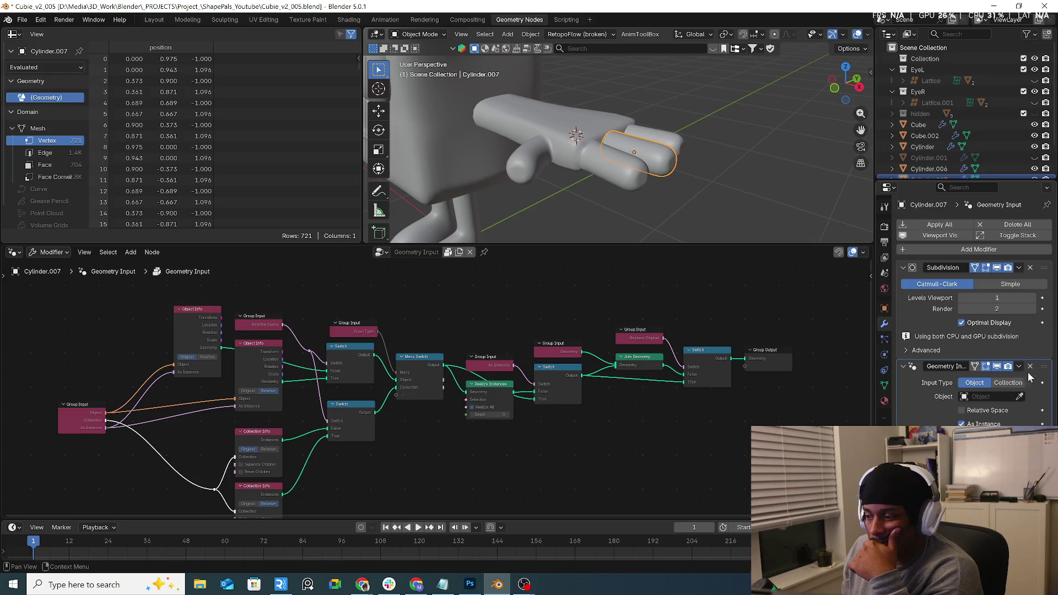
{"action": "double_click", "coordinate": [947, 366]}
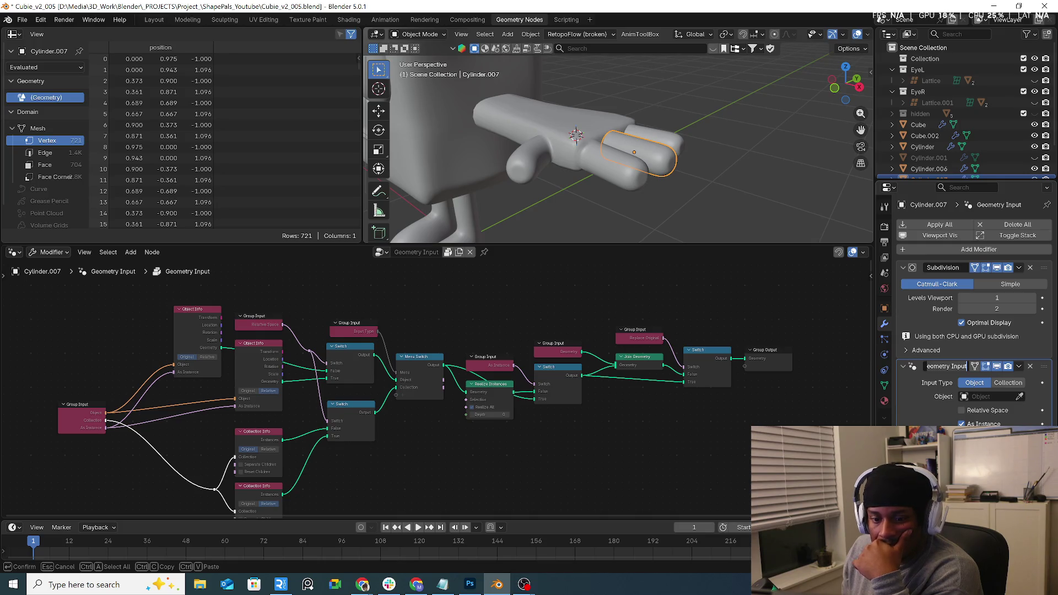
{"action": "left_click", "coordinate": [1029, 366]}
{"action": "left_click", "coordinate": [392, 252]}
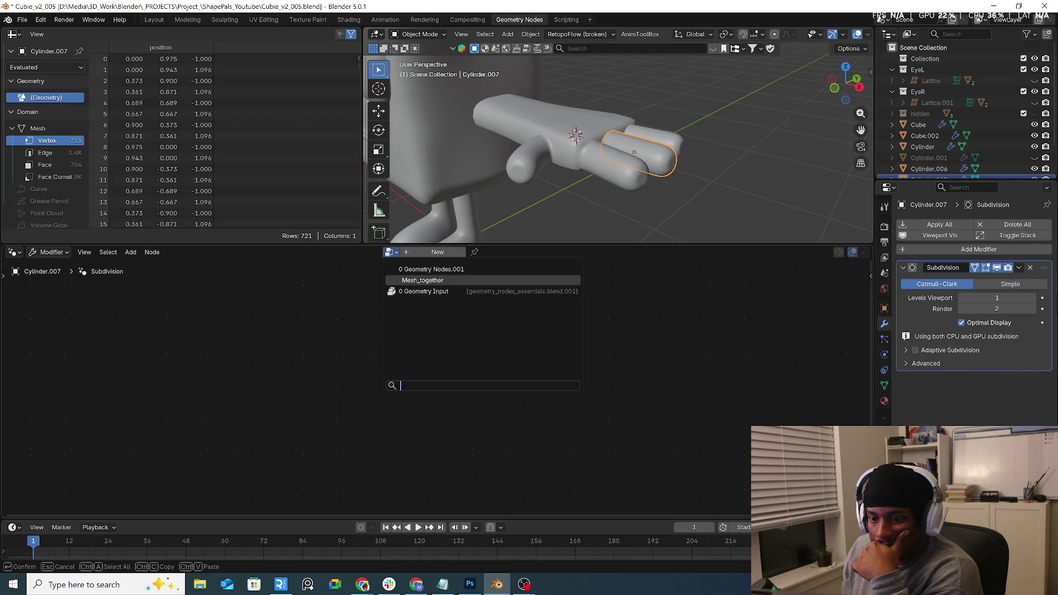
Give Cylinder.007 a new geometry nodes modifier using the Mesh_together group.
{"action": "left_click", "coordinate": [384, 251]}
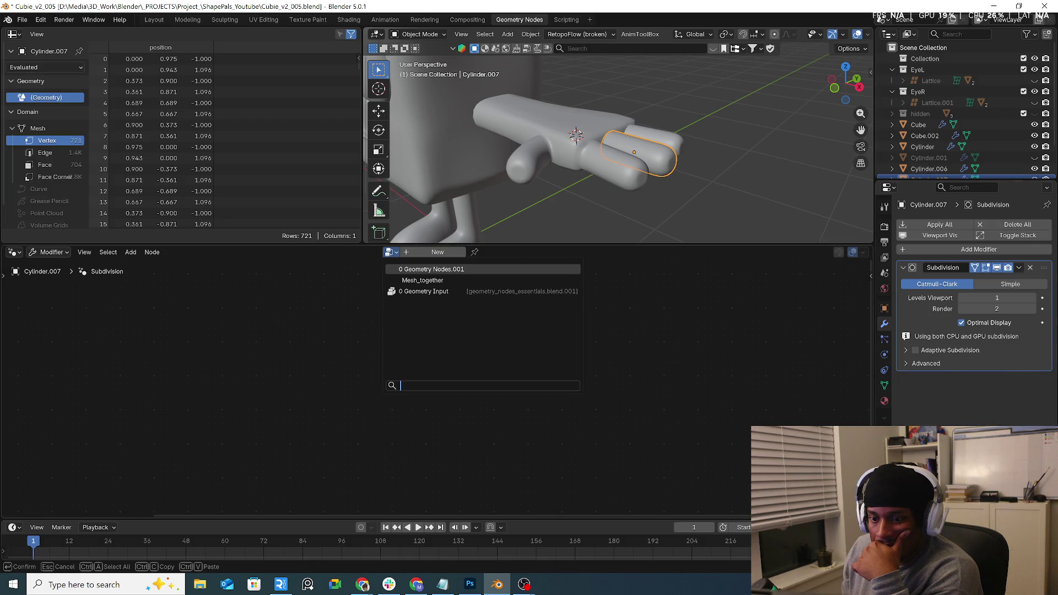
{"action": "left_click", "coordinate": [428, 250]}
{"action": "left_click", "coordinate": [377, 255]}
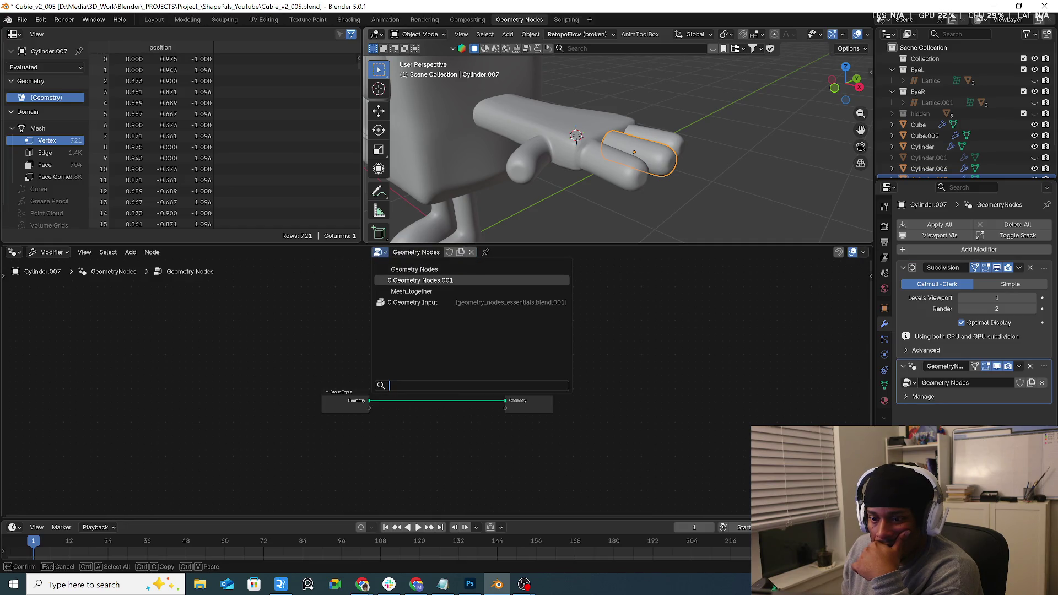
{"action": "left_click", "coordinate": [392, 292]}
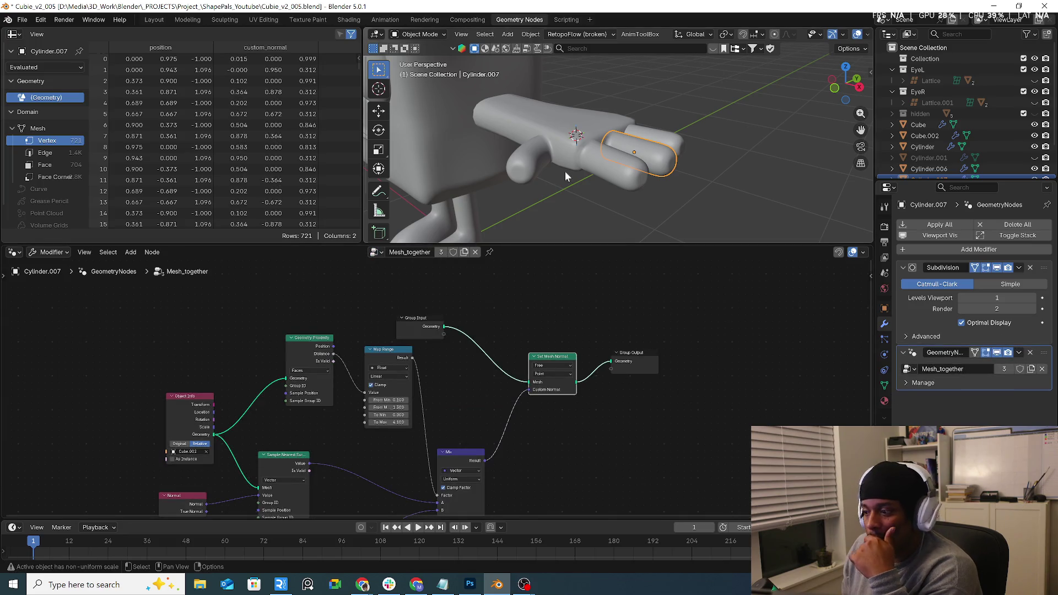
Give Cylinder.008 a new geometry nodes modifier assigned to Mesh_together.
{"action": "left_click", "coordinate": [678, 150]}
{"action": "left_click", "coordinate": [390, 251]}
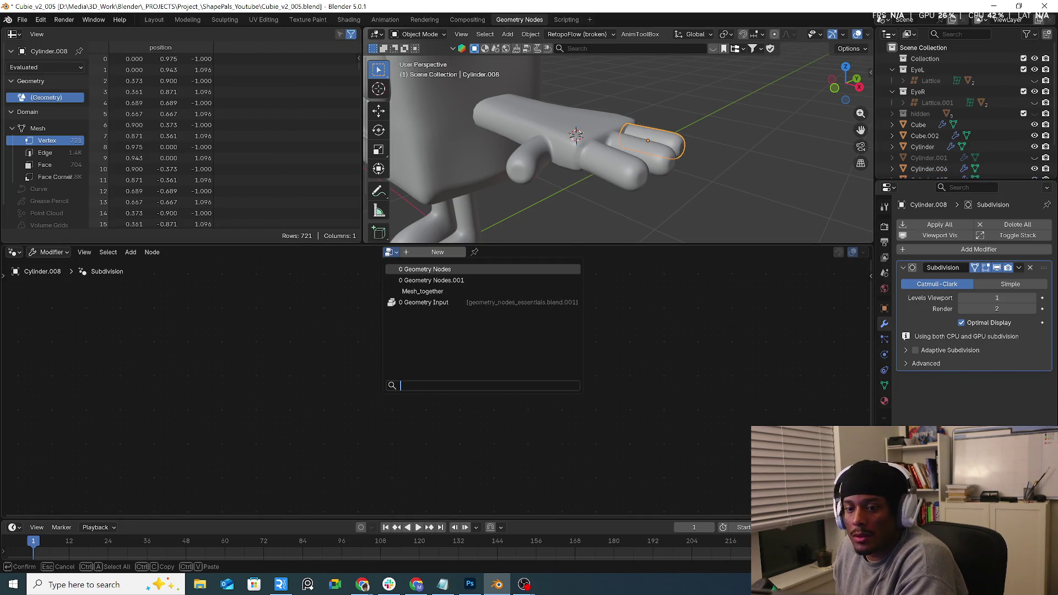
{"action": "key", "text": "Escape"}
{"action": "left_click", "coordinate": [418, 252]}
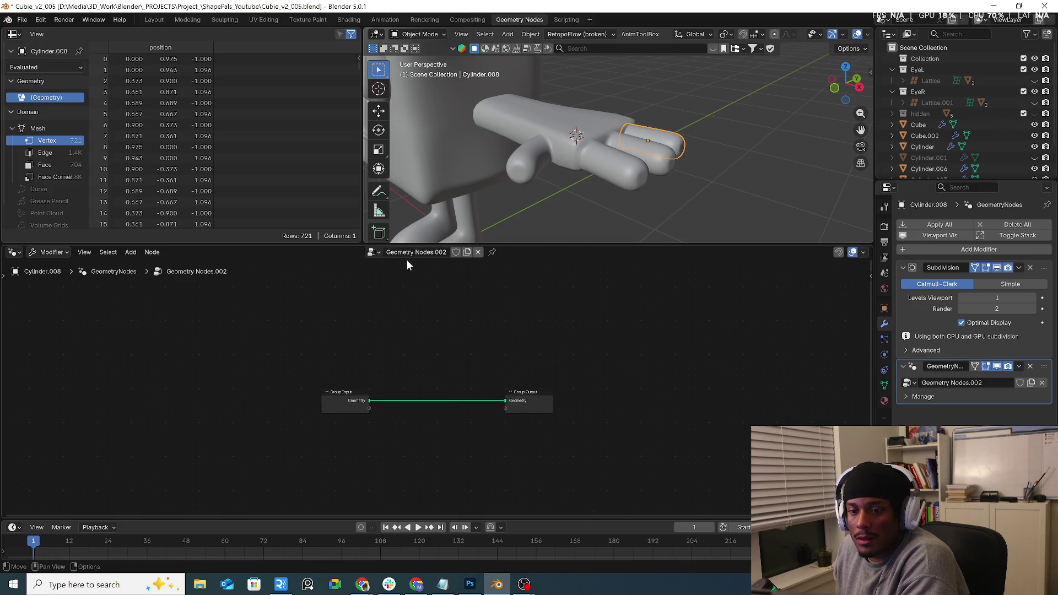
{"action": "left_click", "coordinate": [374, 252]}
{"action": "left_click", "coordinate": [405, 302]}
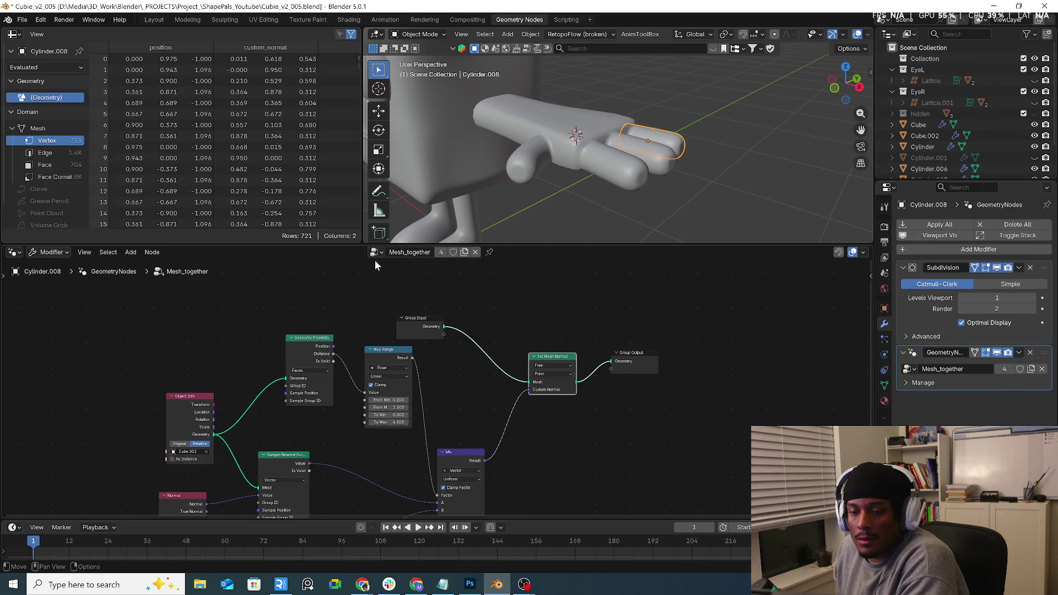
{"action": "left_click", "coordinate": [375, 257]}
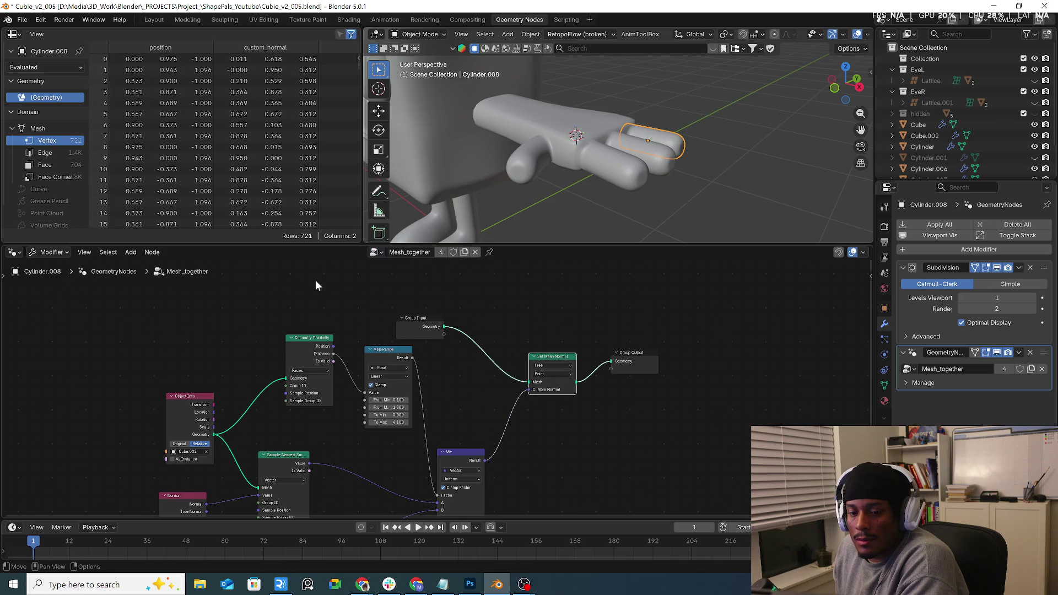
Orbit around the hand, select the thumb, and return to the Layout workspace.
{"action": "middle_click_drag", "start_coordinate": [661, 176], "coordinate": [719, 193]}
{"action": "mouse_move", "coordinate": [649, 180]}
{"action": "middle_mouse_down"}
{"action": "mouse_move", "coordinate": [759, 143]}
{"action": "mouse_move", "coordinate": [588, 177]}
{"action": "middle_mouse_up"}
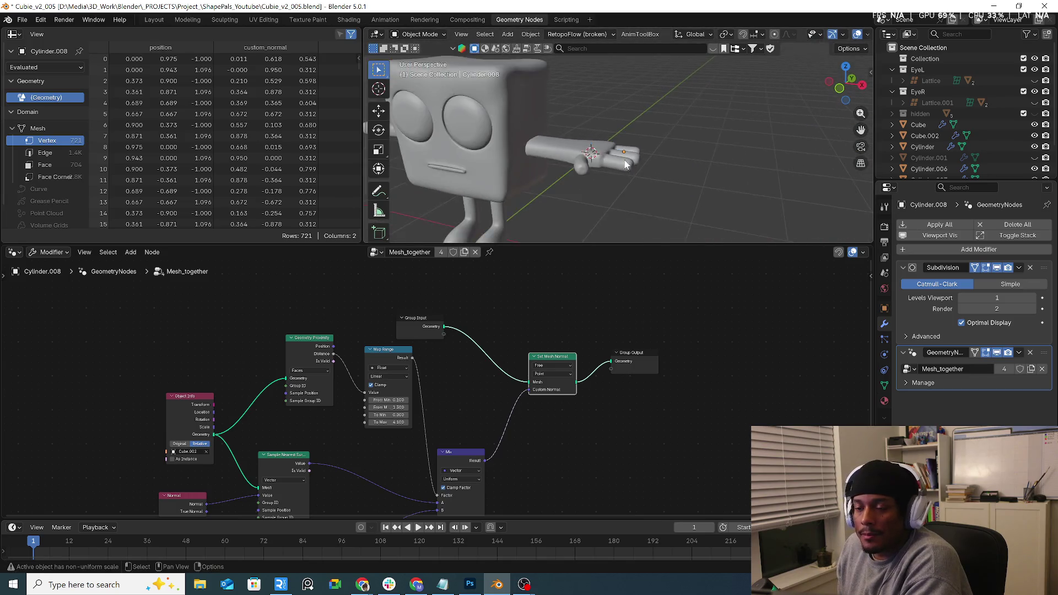
{"action": "scroll", "coordinate": [588, 175], "scroll_direction": "up", "scroll_amount": 3}
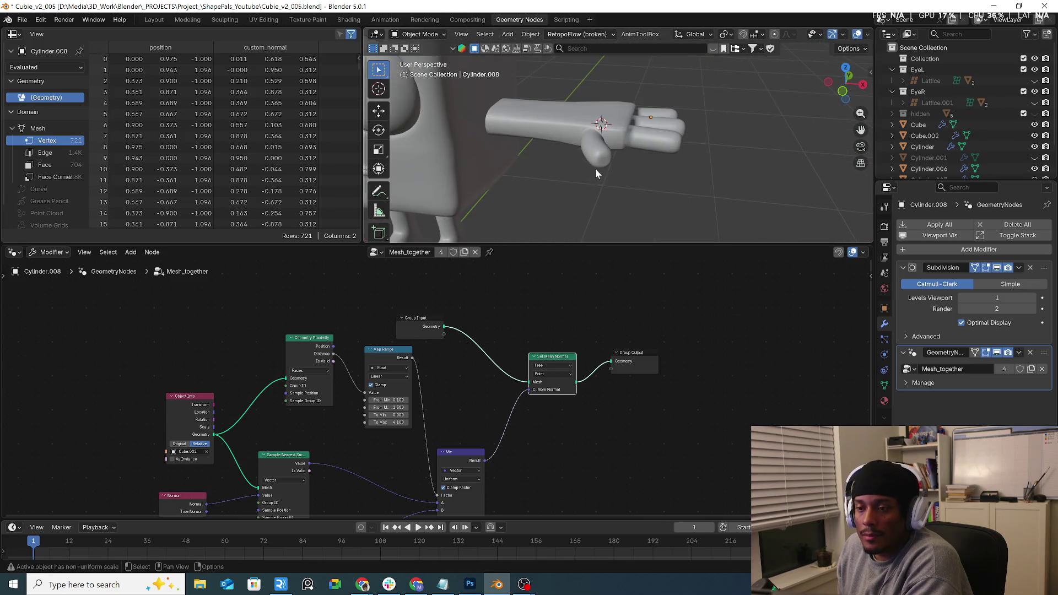
{"action": "left_click", "coordinate": [596, 161]}
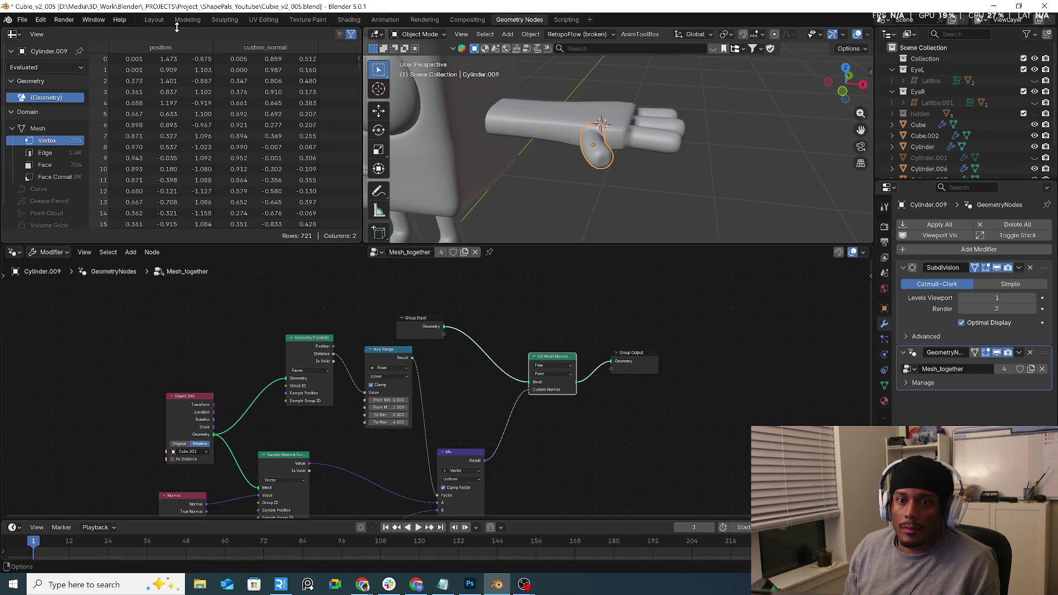
{"action": "left_click", "coordinate": [154, 19]}
Nudge Cylinder.007 by -0.021 m in X and show its Mesh_together tree in Geometry Nodes.
{"action": "mouse_move", "coordinate": [522, 201]}
{"action": "middle_mouse_down"}
{"action": "mouse_move", "coordinate": [492, 300]}
{"action": "mouse_move", "coordinate": [551, 225]}
{"action": "mouse_move", "coordinate": [529, 267]}
{"action": "mouse_move", "coordinate": [427, 278]}
{"action": "middle_mouse_up"}
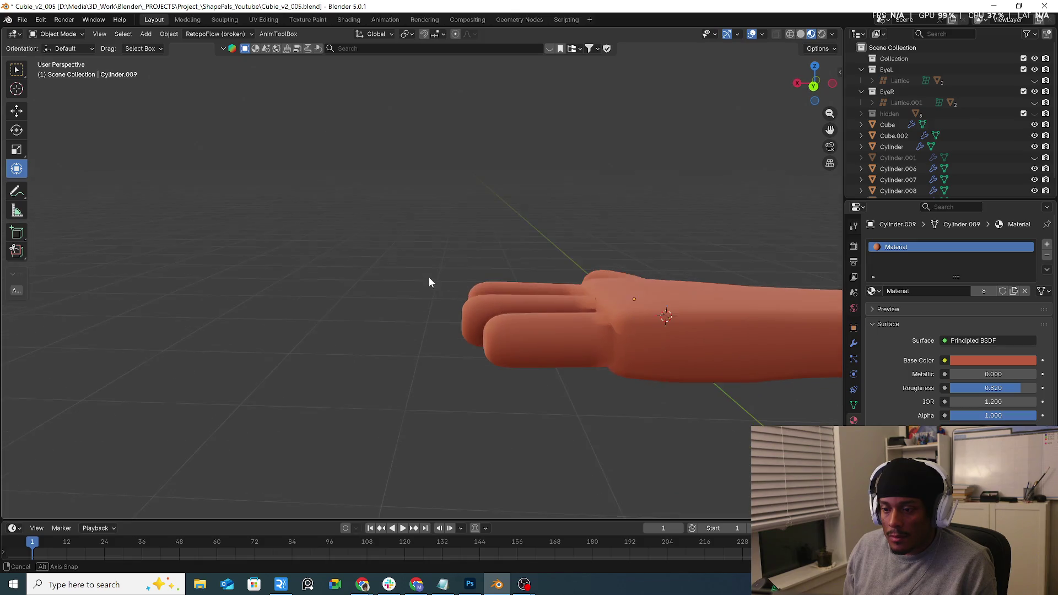
{"action": "middle_click_drag", "start_coordinate": [427, 279], "coordinate": [625, 318]}
{"action": "left_click", "coordinate": [577, 299]}
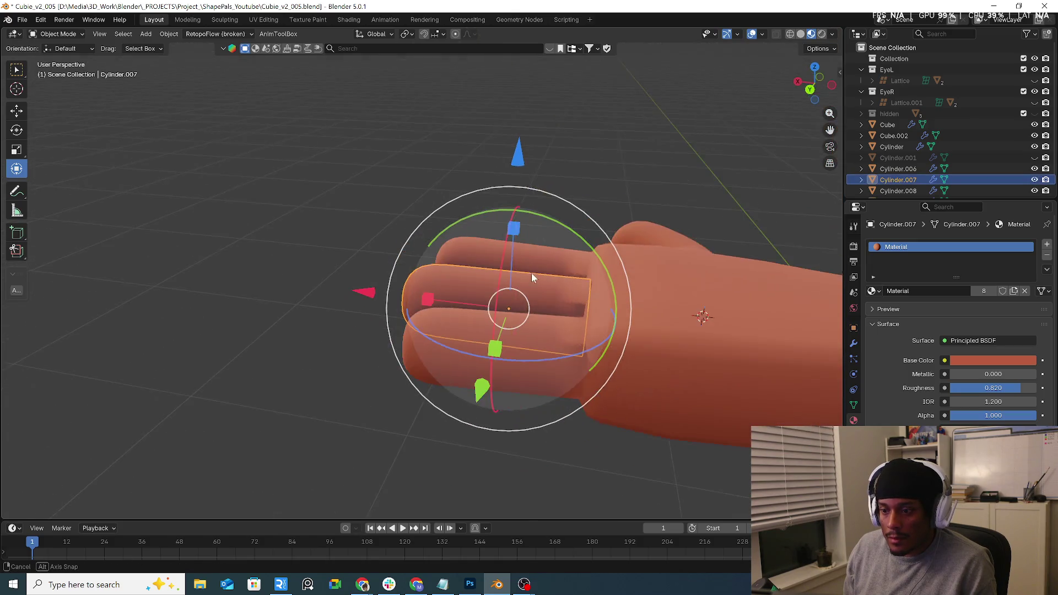
{"action": "key", "text": "g"}
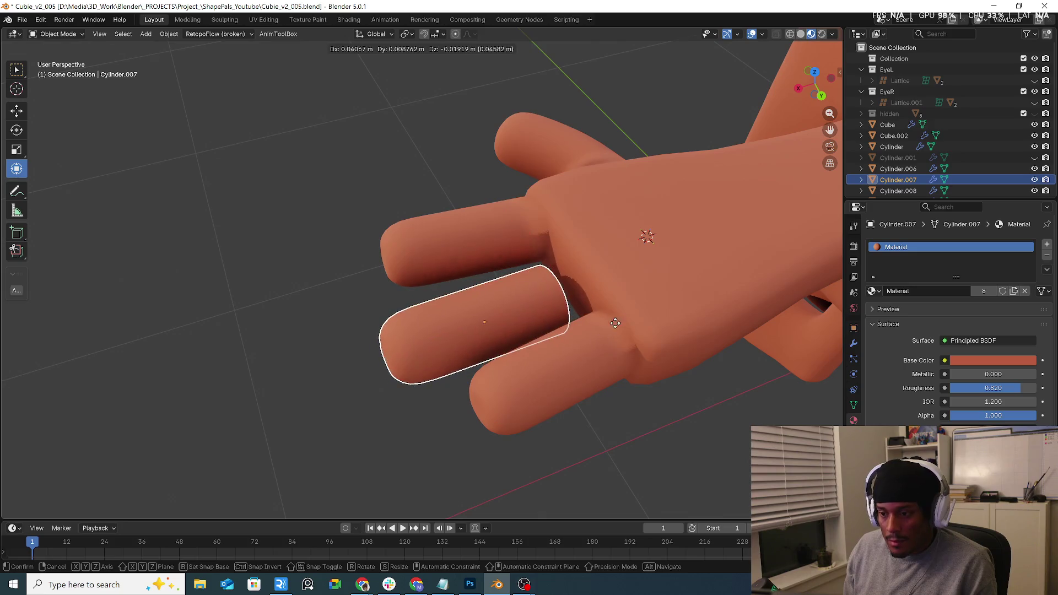
{"action": "left_click", "coordinate": [634, 307]}
{"action": "middle_click_drag", "start_coordinate": [663, 265], "coordinate": [607, 310]}
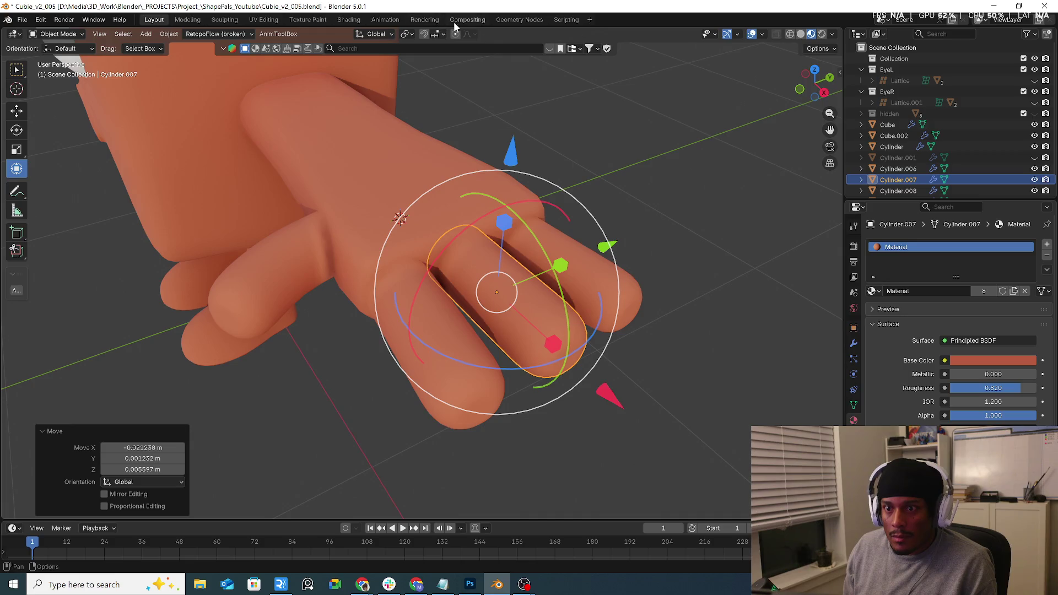
{"action": "left_click", "coordinate": [498, 21]}
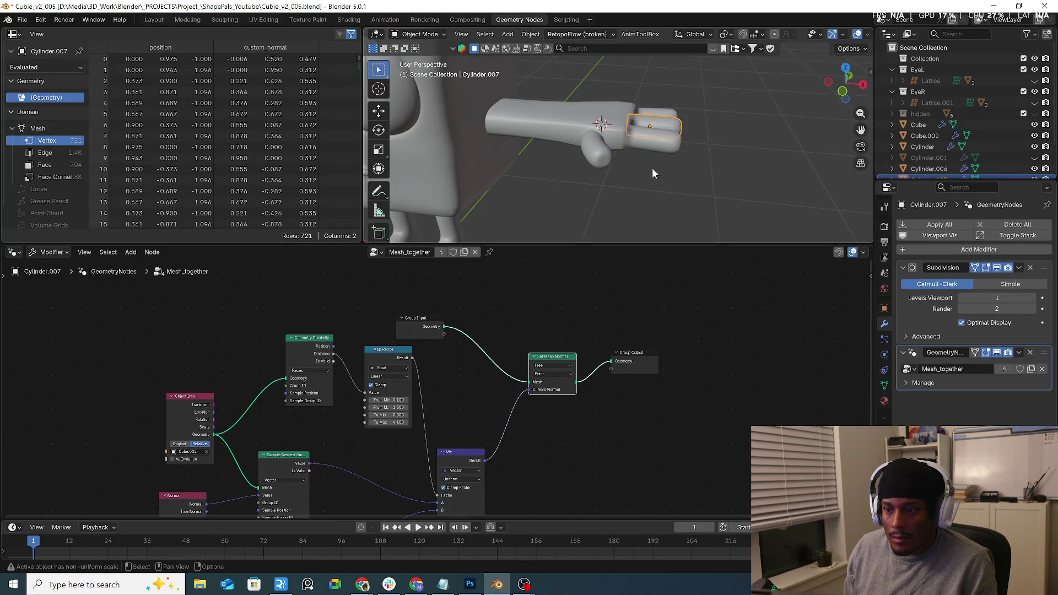
Select the lower finger Cylinder.006 and nudge it toward the palm.
{"action": "left_click", "coordinate": [664, 151]}
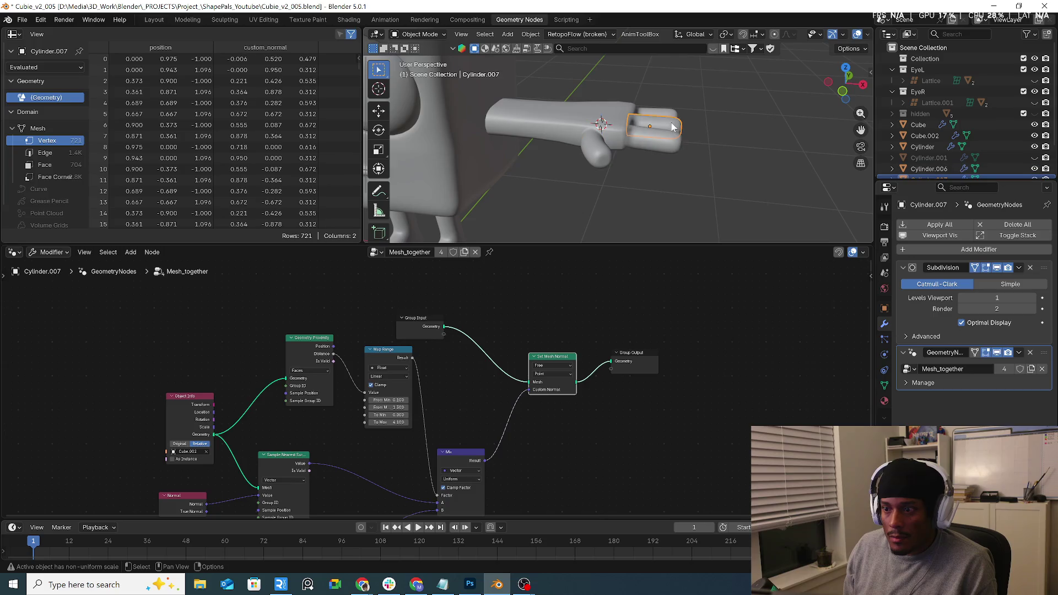
{"action": "left_click", "coordinate": [671, 117]}
{"action": "left_click", "coordinate": [676, 146]}
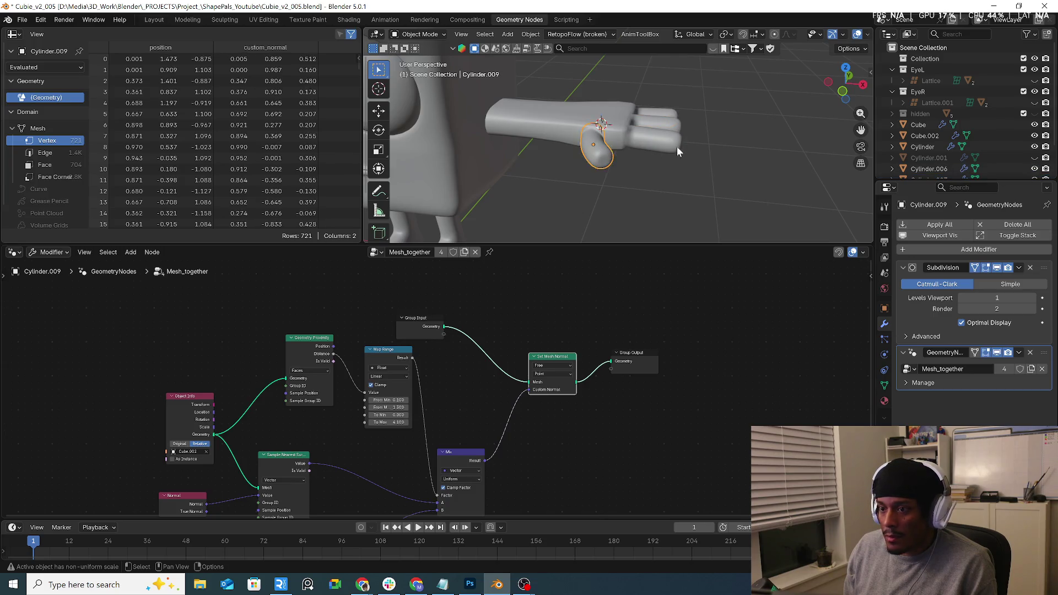
{"action": "middle_click_drag", "start_coordinate": [677, 146], "coordinate": [602, 158]}
{"action": "scroll", "coordinate": [589, 139], "scroll_direction": "up", "scroll_amount": 3}
{"action": "key", "text": "g"}
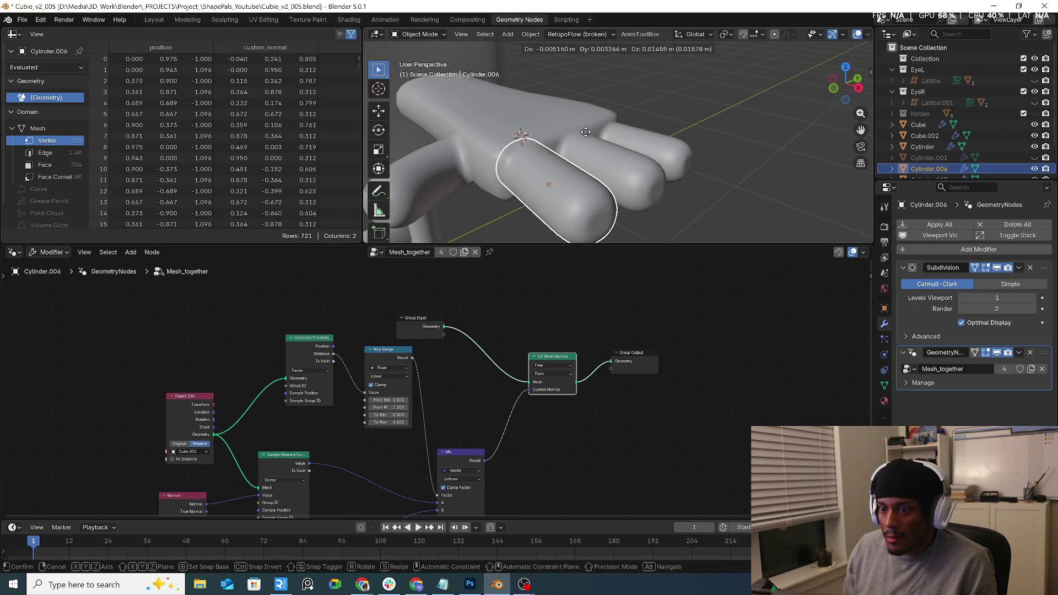
{"action": "left_click", "coordinate": [574, 131]}
{"action": "middle_click_drag", "start_coordinate": [574, 131], "coordinate": [532, 138]}
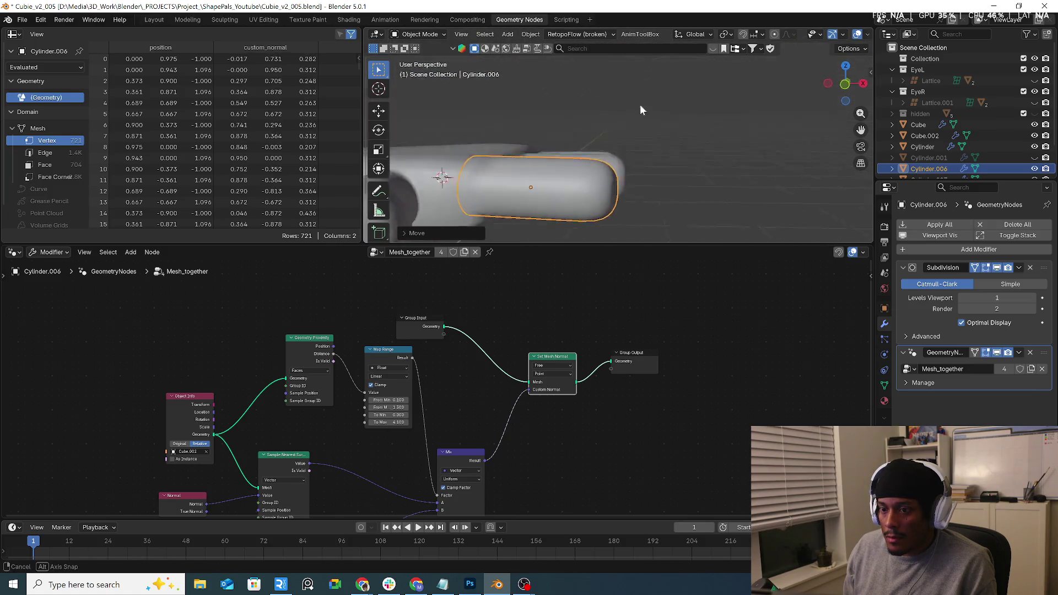
Refine the finger piece's placement against the palm, including a vertical Z move.
{"action": "key", "text": "shift+d"}
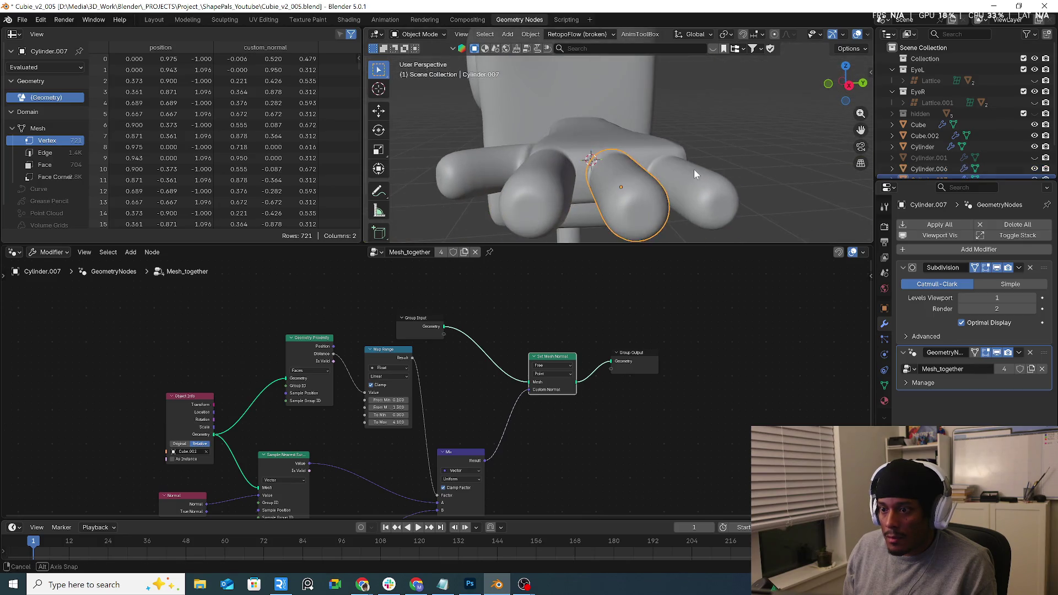
{"action": "left_click", "coordinate": [710, 182]}
{"action": "mouse_move", "coordinate": [711, 182]}
{"action": "middle_mouse_down"}
{"action": "mouse_move", "coordinate": [738, 199]}
{"action": "mouse_move", "coordinate": [723, 159]}
{"action": "mouse_move", "coordinate": [662, 187]}
{"action": "middle_mouse_up"}
{"action": "key", "text": "g"}
{"action": "key", "text": "z"}
{"action": "left_click", "coordinate": [728, 169]}
{"action": "middle_click_drag", "start_coordinate": [648, 220], "coordinate": [646, 142]}
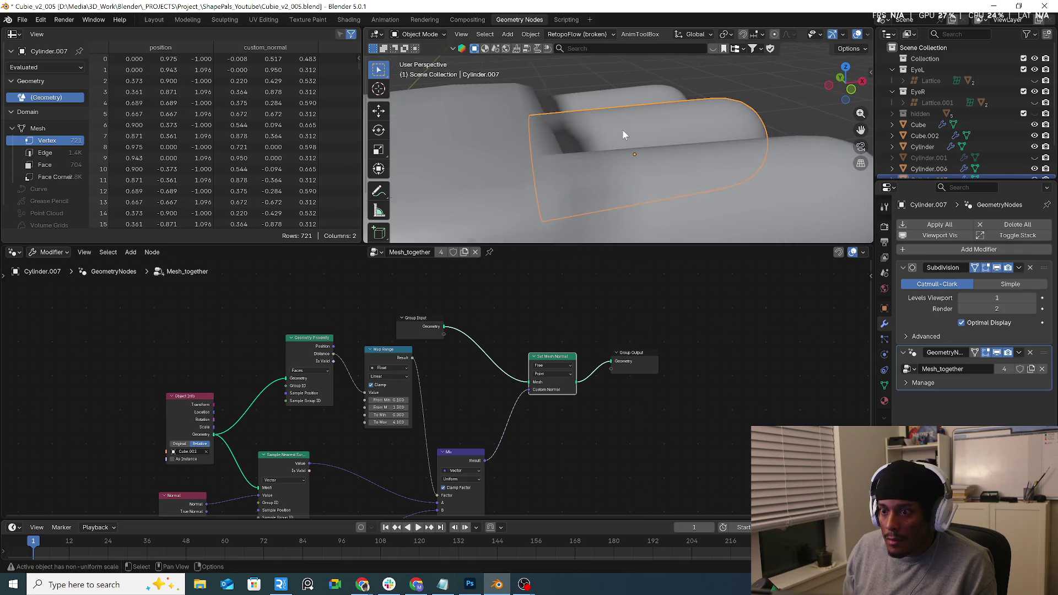
{"action": "key", "text": "g"}
{"action": "left_click", "coordinate": [629, 137]}
{"action": "mouse_move", "coordinate": [629, 137]}
{"action": "middle_mouse_down"}
{"action": "mouse_move", "coordinate": [531, 201]}
{"action": "mouse_move", "coordinate": [708, 137]}
{"action": "middle_mouse_up"}
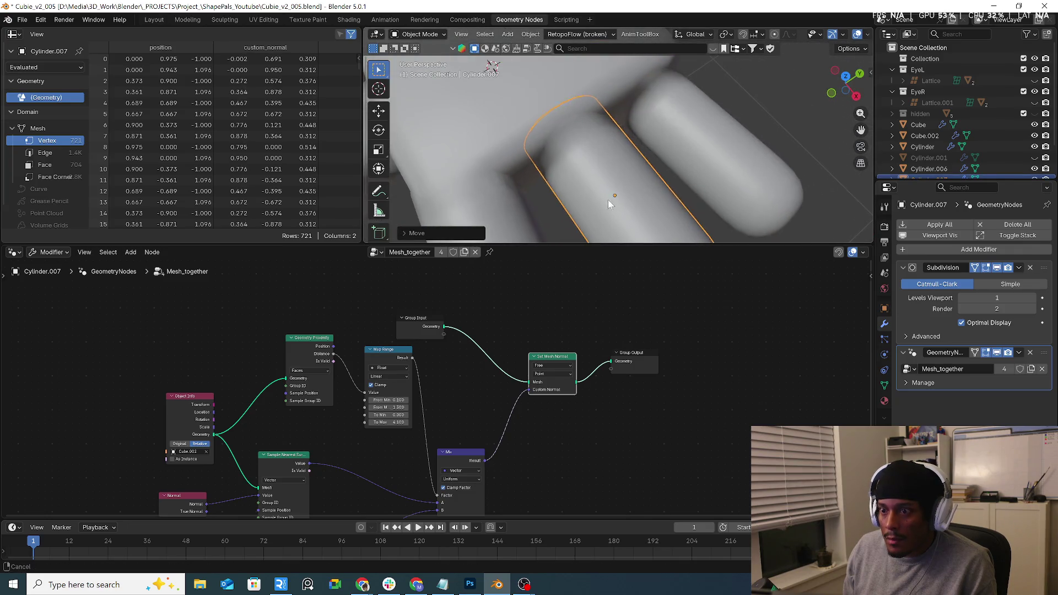
Nudge the top finger Cylinder.008 snugly against the palm.
{"action": "left_click", "coordinate": [618, 172]}
{"action": "key", "text": "g"}
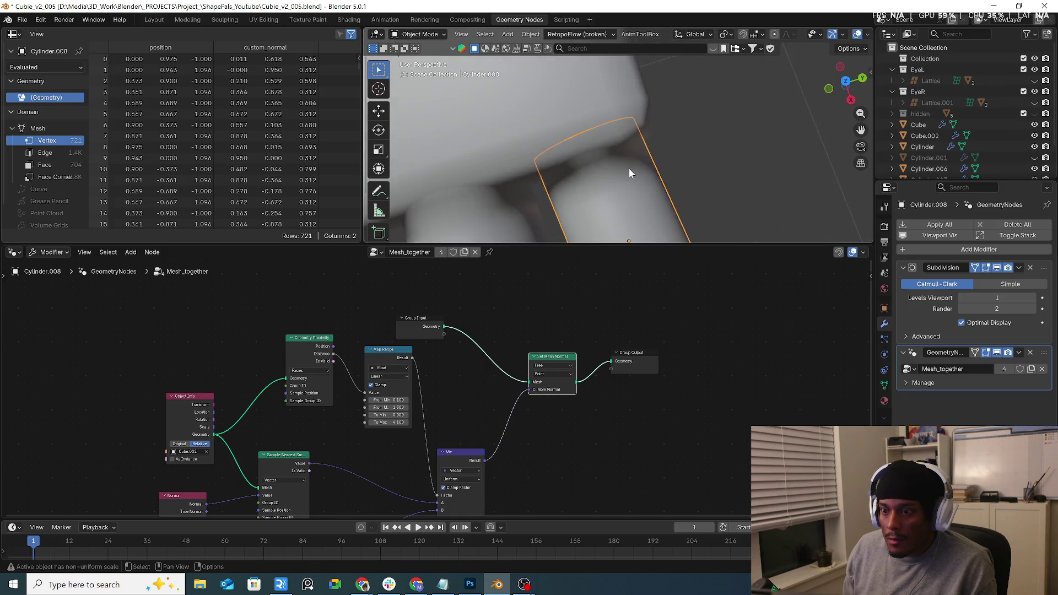
{"action": "left_click", "coordinate": [619, 156]}
{"action": "mouse_move", "coordinate": [619, 156]}
{"action": "middle_mouse_down"}
{"action": "mouse_move", "coordinate": [745, 168]}
{"action": "mouse_move", "coordinate": [656, 173]}
{"action": "middle_mouse_up"}
Shift Cylinder.006 about -0.002 m along Z so it sits against the palm.
{"action": "left_click", "coordinate": [657, 168]}
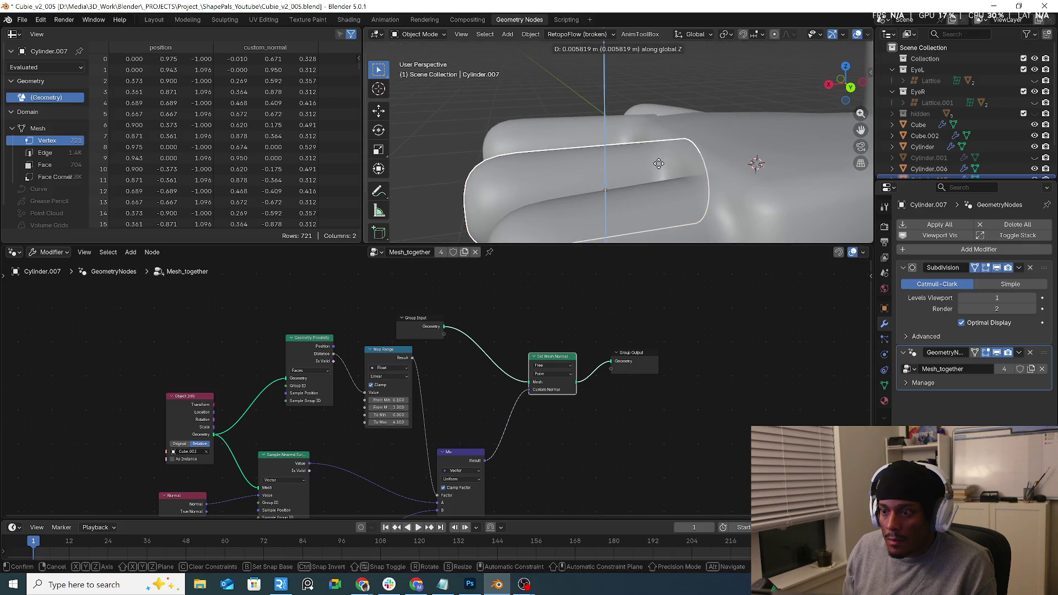
{"action": "left_click", "coordinate": [567, 137]}
{"action": "mouse_move", "coordinate": [567, 137]}
{"action": "middle_mouse_down"}
{"action": "mouse_move", "coordinate": [650, 190]}
{"action": "mouse_move", "coordinate": [655, 228]}
{"action": "mouse_move", "coordinate": [566, 219]}
{"action": "mouse_move", "coordinate": [679, 157]}
{"action": "mouse_move", "coordinate": [641, 181]}
{"action": "mouse_move", "coordinate": [672, 156]}
{"action": "mouse_move", "coordinate": [669, 169]}
{"action": "mouse_move", "coordinate": [660, 140]}
{"action": "mouse_move", "coordinate": [672, 110]}
{"action": "middle_mouse_up"}
{"action": "key", "text": "g"}
{"action": "key", "text": "z"}
{"action": "left_click", "coordinate": [617, 151]}
{"action": "left_click", "coordinate": [694, 171]}
{"action": "left_click", "coordinate": [672, 110]}
{"action": "left_click", "coordinate": [658, 180]}
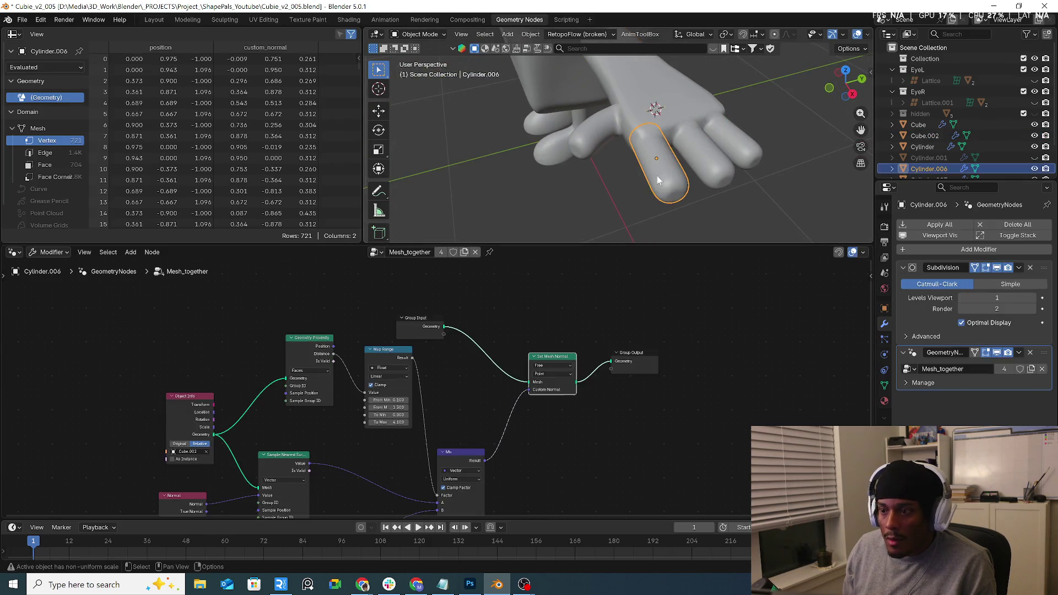
Try different Map Range From Min values, leaving it at 0.100.
{"action": "scroll", "coordinate": [402, 386], "scroll_direction": "up", "scroll_amount": 3}
{"action": "scroll", "coordinate": [410, 429], "scroll_direction": "up", "scroll_amount": 2}
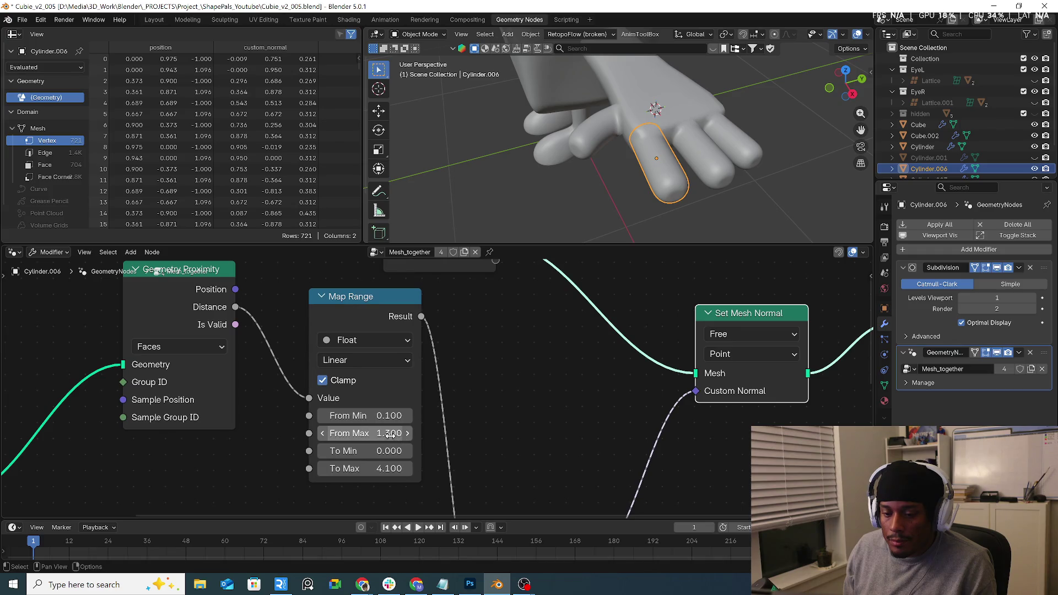
{"action": "mouse_move", "coordinate": [372, 420]}
{"action": "left_mouse_down"}
{"action": "mouse_move", "coordinate": [330, 420]}
{"action": "mouse_move", "coordinate": [385, 415]}
{"action": "left_mouse_up"}
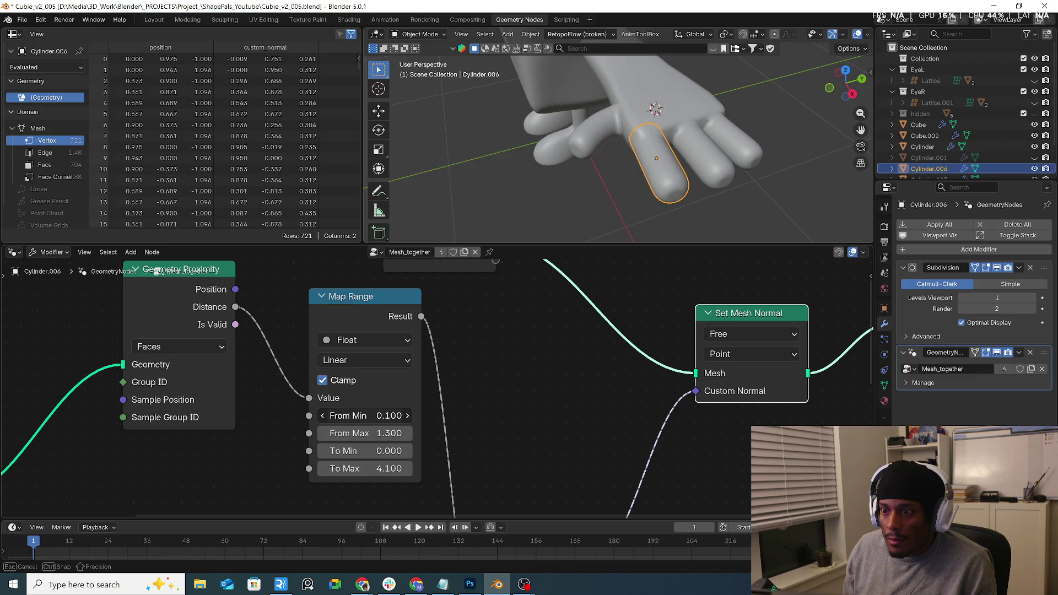
{"action": "left_click_drag", "start_coordinate": [363, 416], "coordinate": [380, 415]}
{"action": "middle_click_drag", "start_coordinate": [586, 97], "coordinate": [621, 205]}
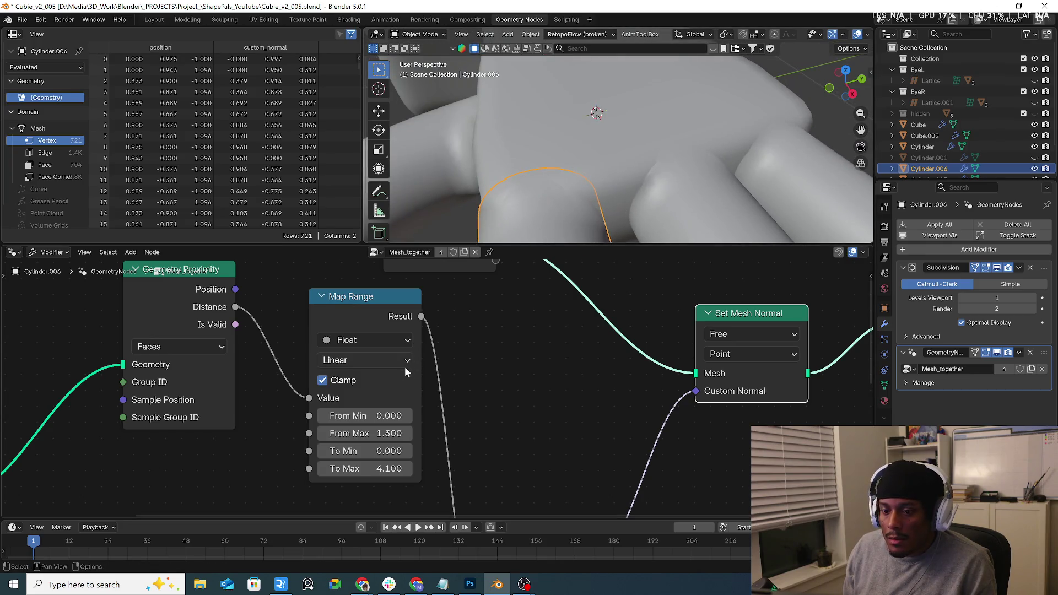
{"action": "left_click", "coordinate": [406, 416]}
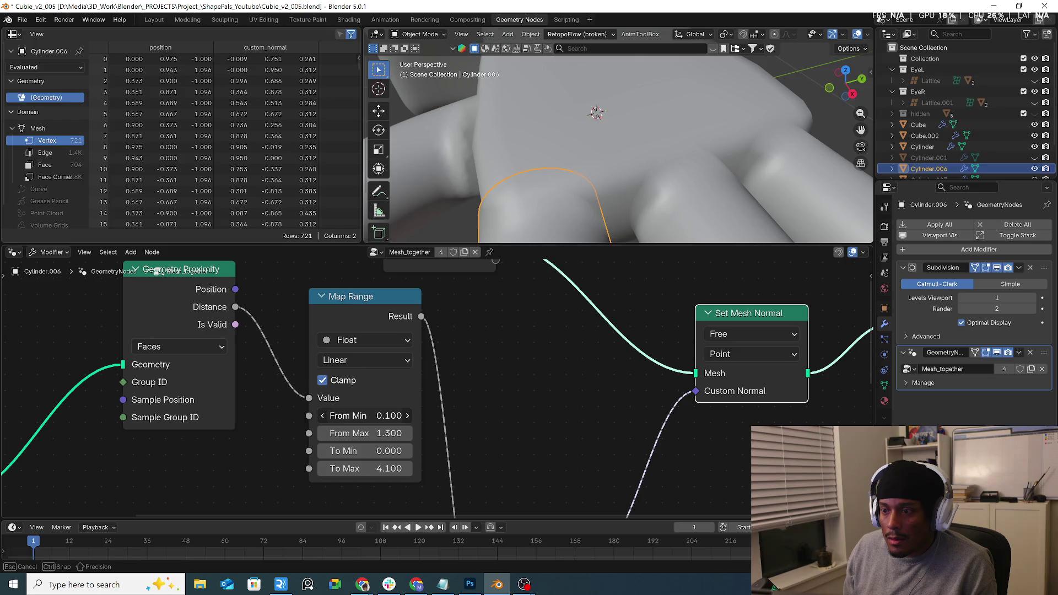
{"action": "mouse_move", "coordinate": [375, 415]}
{"action": "left_mouse_down"}
{"action": "mouse_move", "coordinate": [353, 433]}
{"action": "mouse_move", "coordinate": [380, 433]}
{"action": "mouse_move", "coordinate": [352, 433]}
{"action": "left_mouse_up"}
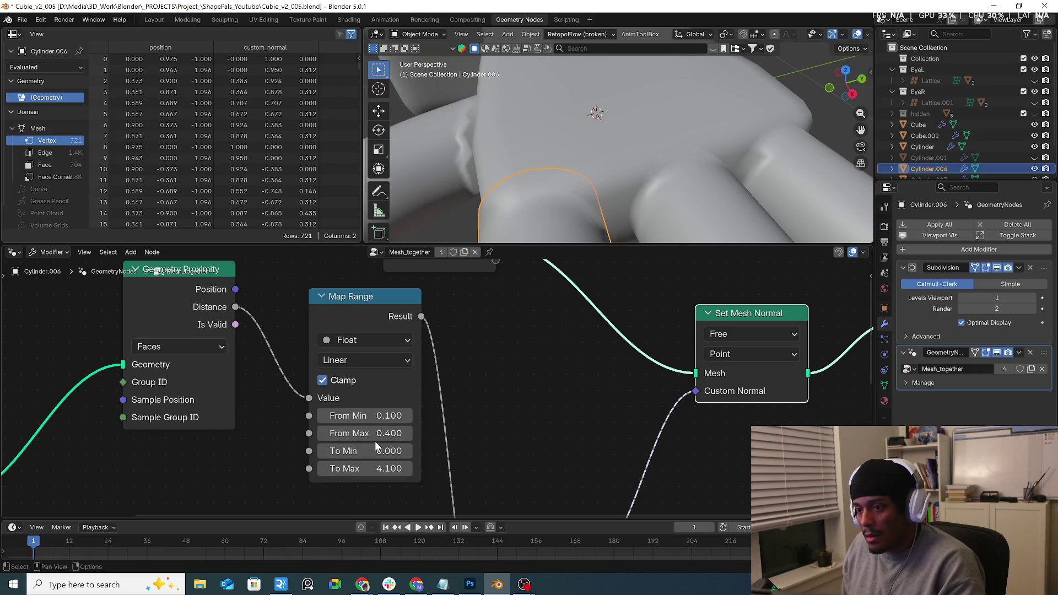
Test Map Range To Max values and settle on 1.000.
{"action": "mouse_move", "coordinate": [380, 468]}
{"action": "left_mouse_down"}
{"action": "mouse_move", "coordinate": [358, 468]}
{"action": "mouse_move", "coordinate": [374, 469]}
{"action": "left_mouse_up"}
{"action": "type", "text": "1.4"}
{"action": "key", "text": "Return"}
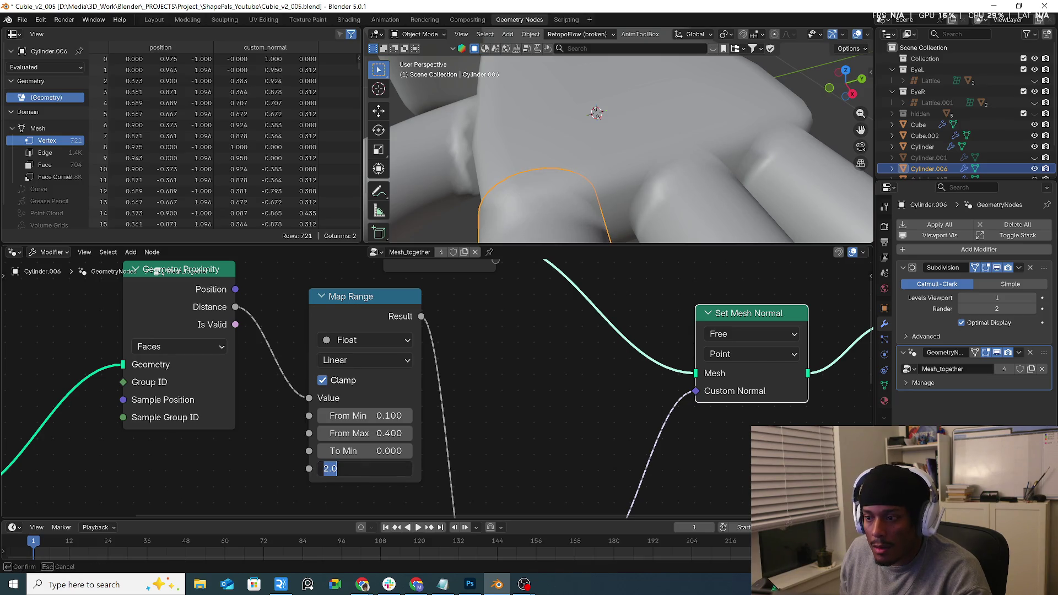
{"action": "type", "text": "0"}
{"action": "key", "text": "Return"}
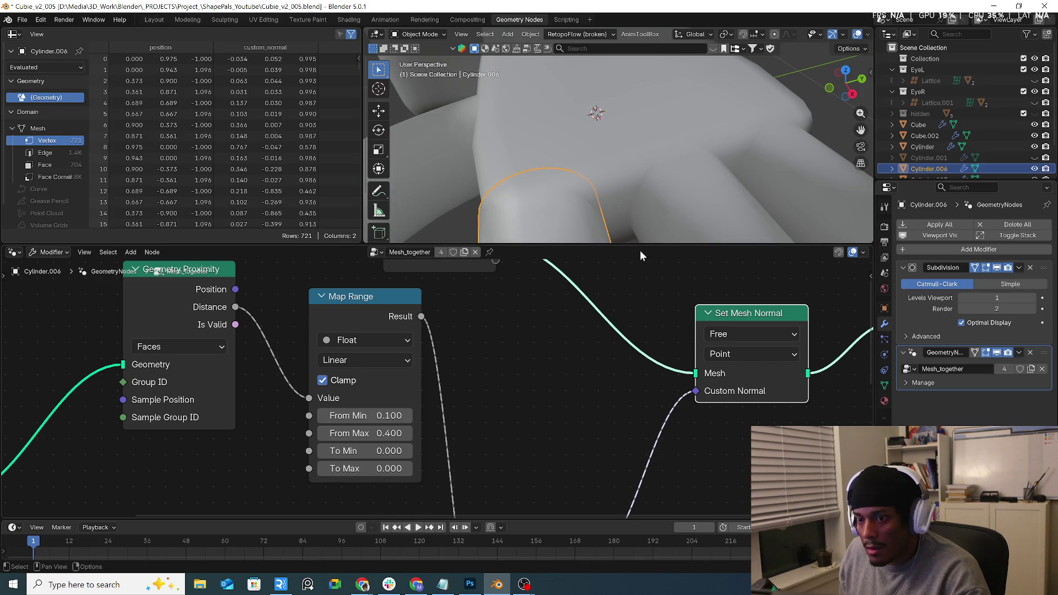
{"action": "mouse_move", "coordinate": [661, 210]}
{"action": "middle_mouse_down"}
{"action": "mouse_move", "coordinate": [710, 164]}
{"action": "mouse_move", "coordinate": [741, 160]}
{"action": "mouse_move", "coordinate": [665, 154]}
{"action": "mouse_move", "coordinate": [576, 187]}
{"action": "middle_mouse_up"}
{"action": "key", "text": "Return"}
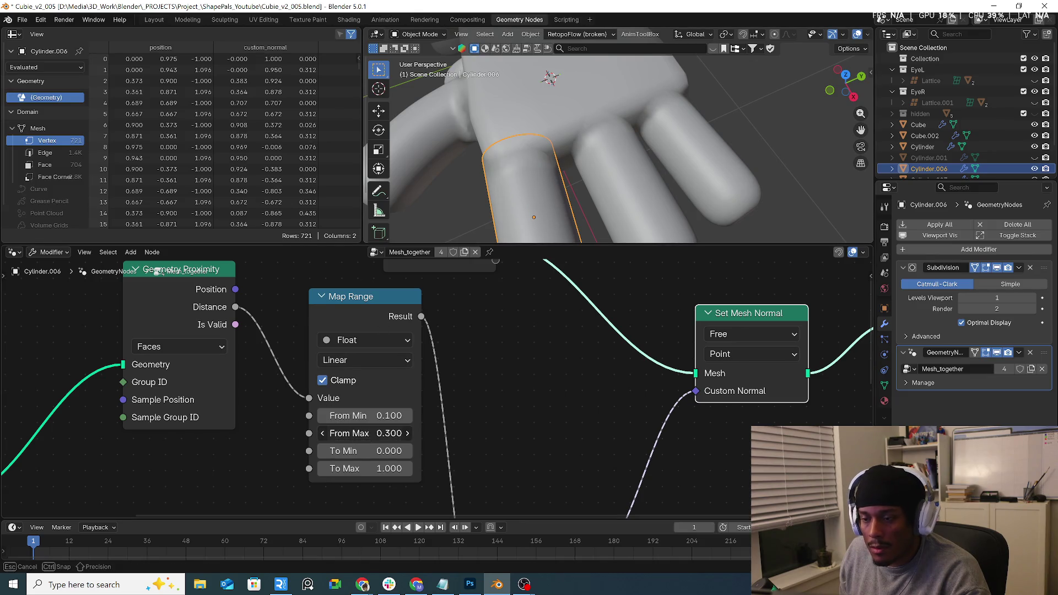
Set Map Range From Max to 0.500 and To Min to -0.200.
{"action": "mouse_move", "coordinate": [367, 433]}
{"action": "left_mouse_down"}
{"action": "mouse_move", "coordinate": [380, 434]}
{"action": "mouse_move", "coordinate": [353, 433]}
{"action": "mouse_move", "coordinate": [364, 433]}
{"action": "mouse_move", "coordinate": [331, 416]}
{"action": "left_mouse_up"}
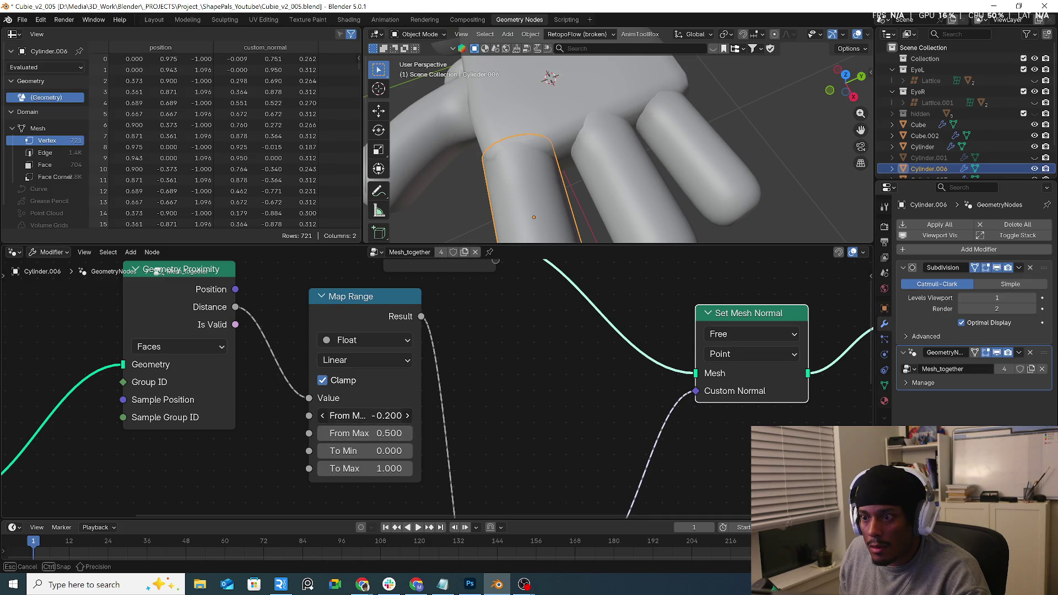
{"action": "left_click_drag", "start_coordinate": [331, 415], "coordinate": [342, 416]}
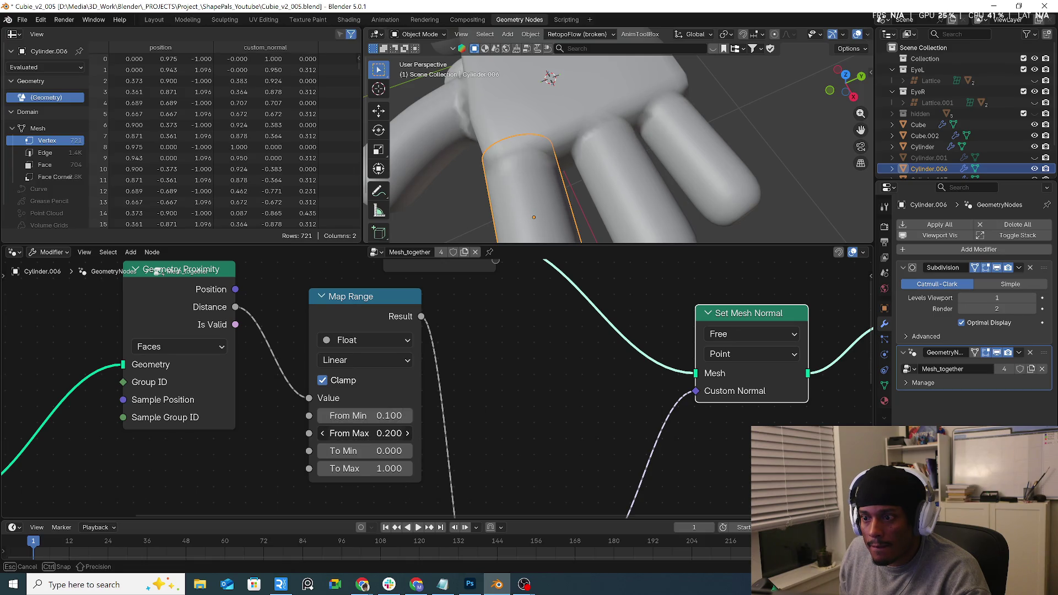
{"action": "mouse_move", "coordinate": [384, 435]}
{"action": "left_mouse_down"}
{"action": "mouse_move", "coordinate": [392, 453]}
{"action": "mouse_move", "coordinate": [408, 451]}
{"action": "left_mouse_up"}
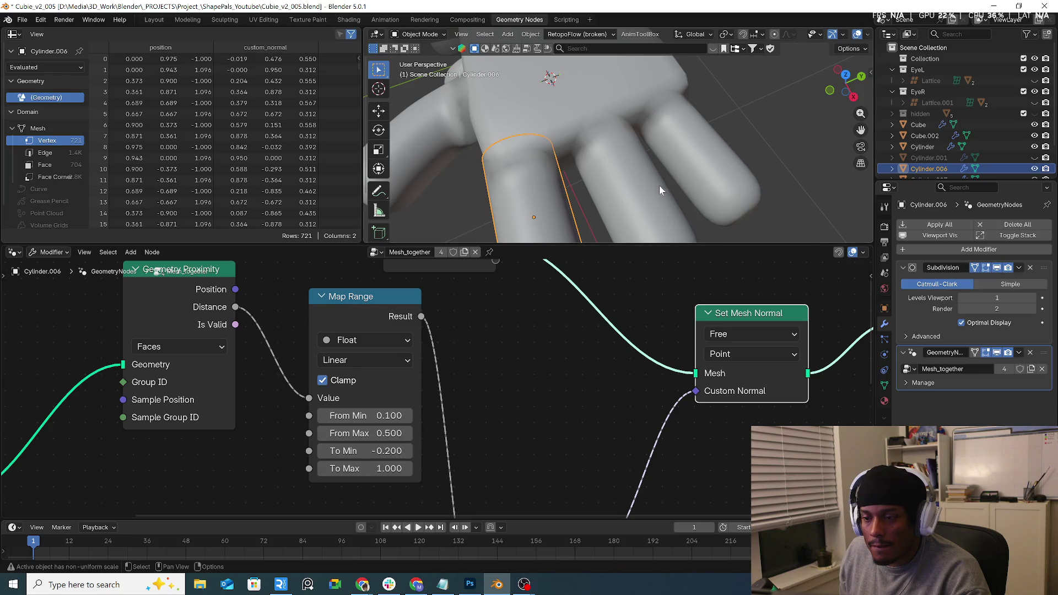
{"action": "mouse_move", "coordinate": [659, 185]}
{"action": "middle_mouse_down"}
{"action": "mouse_move", "coordinate": [700, 118]}
{"action": "mouse_move", "coordinate": [647, 104]}
{"action": "mouse_move", "coordinate": [592, 204]}
{"action": "mouse_move", "coordinate": [698, 113]}
{"action": "middle_mouse_up"}
{"action": "left_click", "coordinate": [699, 118]}
{"action": "left_click", "coordinate": [722, 219]}
{"action": "middle_click_drag", "start_coordinate": [722, 218], "coordinate": [676, 94]}
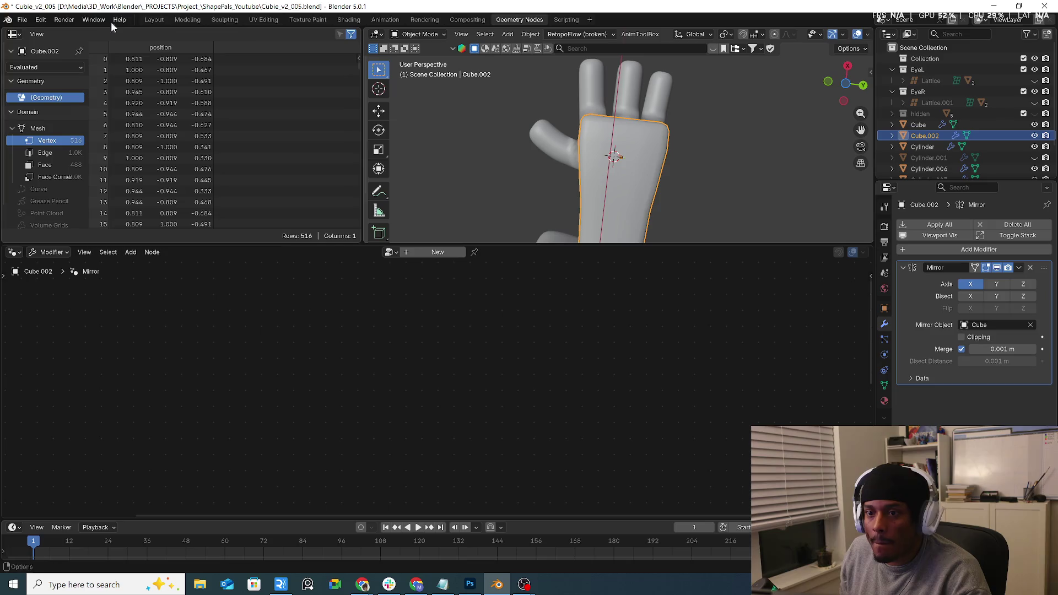
Enter Edit Mode on the palm Cube.002 and select its top edges near the fingers.
{"action": "left_click", "coordinate": [154, 20]}
{"action": "left_click", "coordinate": [54, 33]}
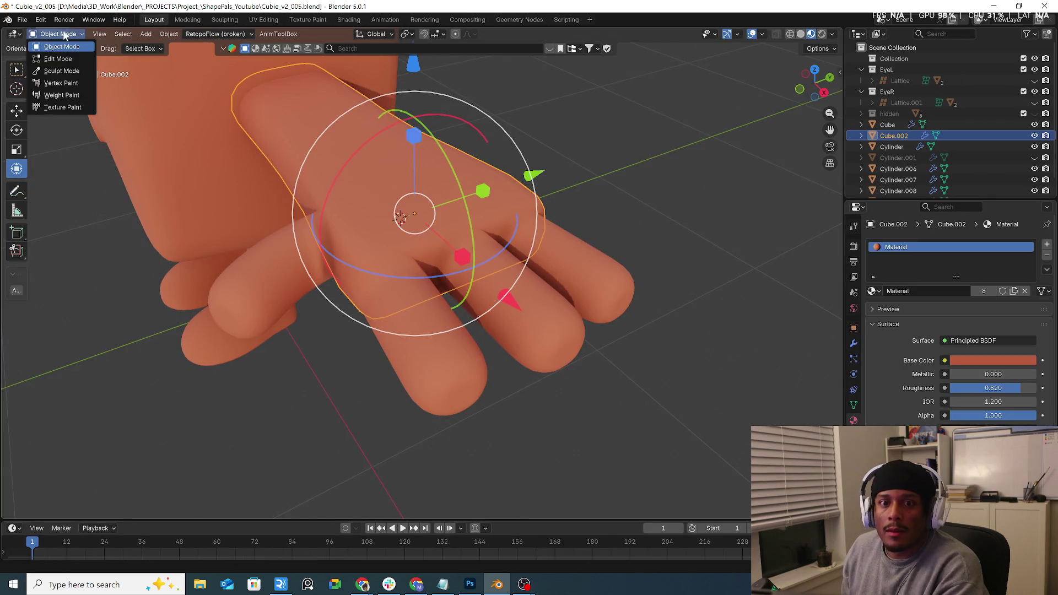
{"action": "left_click", "coordinate": [49, 63]}
{"action": "mouse_move", "coordinate": [50, 63]}
{"action": "middle_mouse_down"}
{"action": "mouse_move", "coordinate": [388, 179]}
{"action": "mouse_move", "coordinate": [429, 229]}
{"action": "middle_mouse_up"}
{"action": "left_click", "coordinate": [414, 253]}
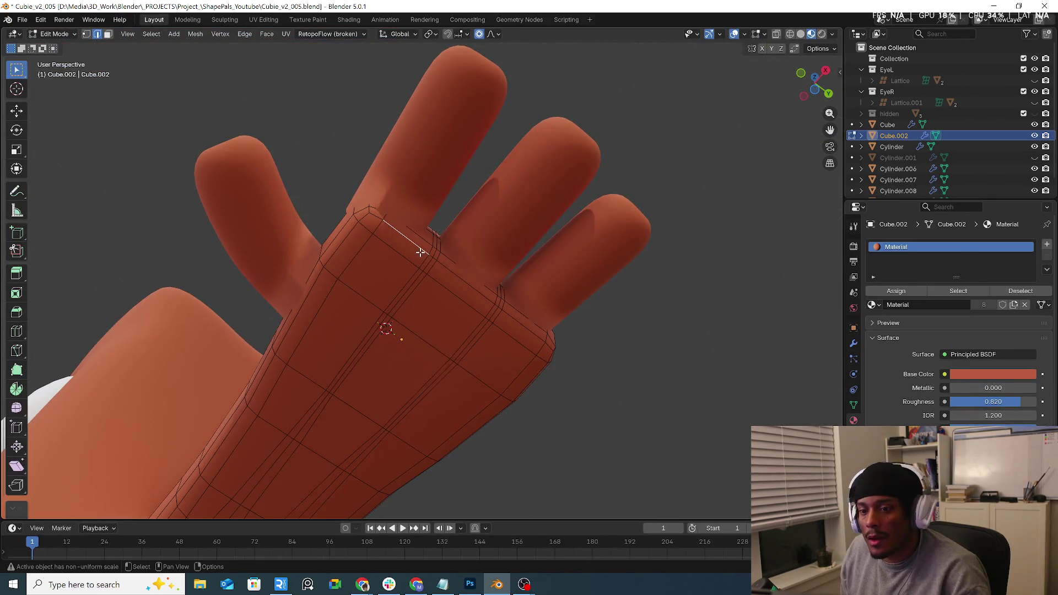
{"action": "left_click", "coordinate": [479, 296], "text": "shift"}
{"action": "middle_click_drag", "start_coordinate": [479, 295], "coordinate": [508, 258]}
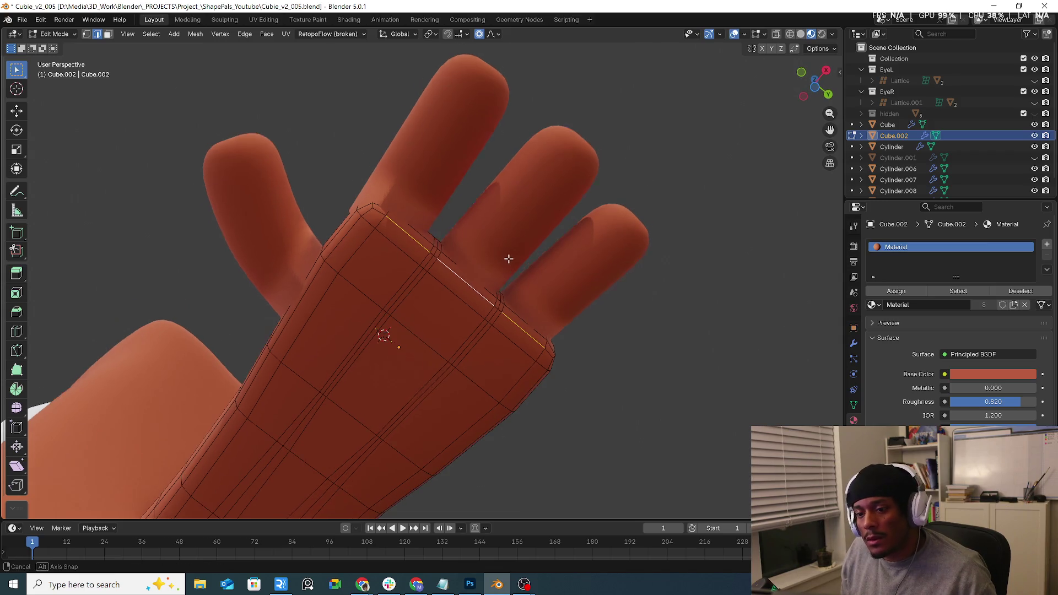
{"action": "middle_click_drag", "start_coordinate": [521, 121], "coordinate": [501, 182]}
Move the top palm edges along X, then -0.013 m along Y, with proportional editing.
{"action": "key", "text": "g"}
{"action": "key", "text": "x"}
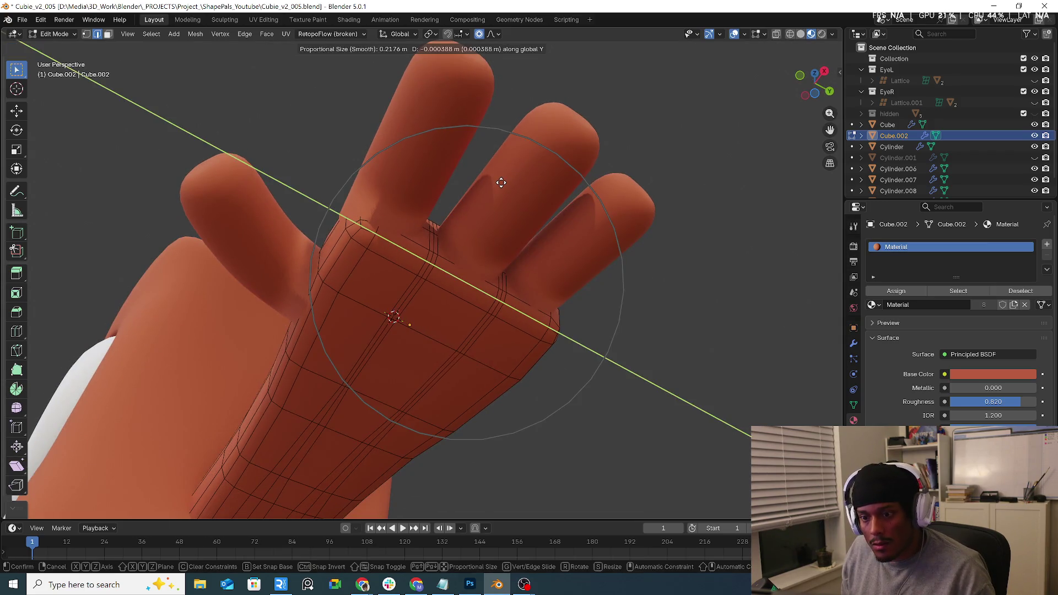
{"action": "scroll", "coordinate": [498, 187], "scroll_direction": "up", "scroll_amount": 7}
{"action": "scroll", "coordinate": [497, 195], "scroll_direction": "up", "scroll_amount": 6}
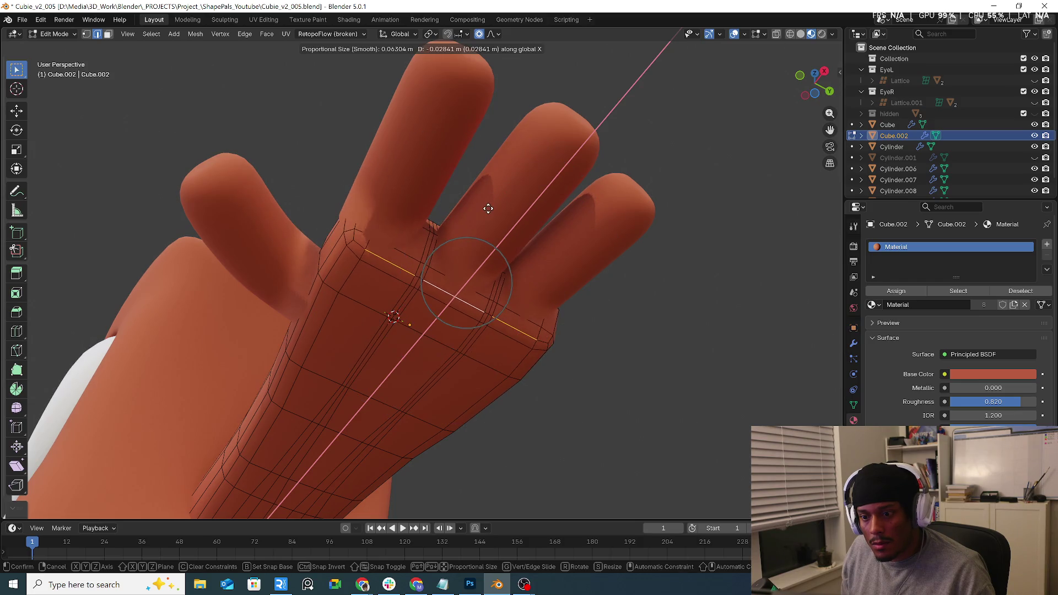
{"action": "left_click", "coordinate": [497, 202]}
{"action": "middle_click_drag", "start_coordinate": [490, 201], "coordinate": [555, 275]}
{"action": "key", "text": "g"}
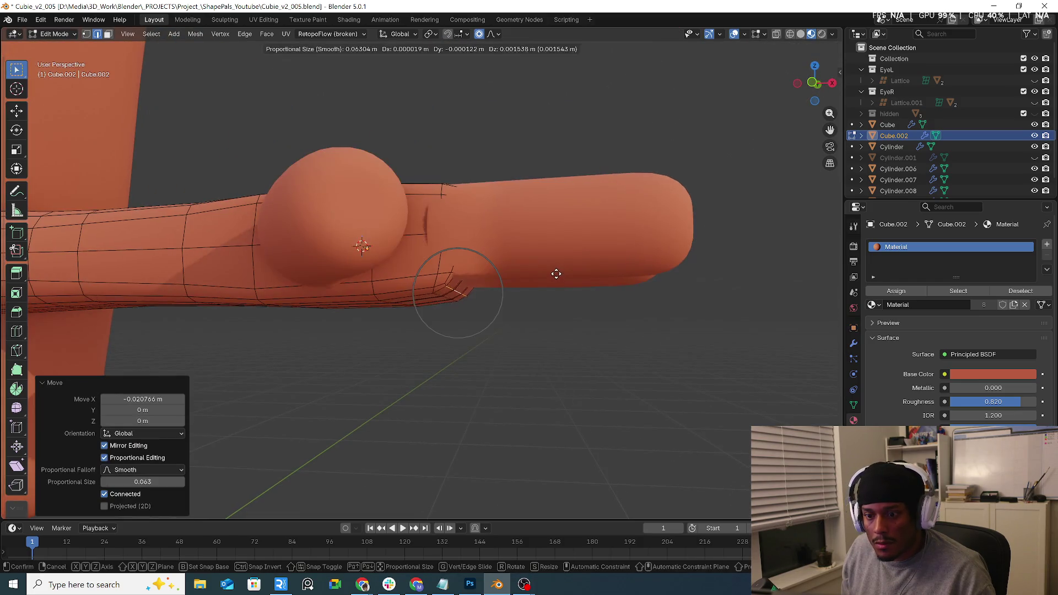
{"action": "scroll", "coordinate": [556, 270], "scroll_direction": "down", "scroll_amount": 4}
{"action": "key", "text": "y"}
{"action": "left_click", "coordinate": [562, 276]}
{"action": "mouse_move", "coordinate": [562, 277]}
{"action": "middle_mouse_down"}
{"action": "mouse_move", "coordinate": [576, 327]}
{"action": "mouse_move", "coordinate": [641, 297]}
{"action": "mouse_move", "coordinate": [667, 370]}
{"action": "mouse_move", "coordinate": [495, 345]}
{"action": "mouse_move", "coordinate": [580, 324]}
{"action": "mouse_move", "coordinate": [619, 212]}
{"action": "middle_mouse_up"}
Return to Object Mode and view the whole Cubie character, selecting the right thumb.
{"action": "key", "text": "Tab"}
{"action": "left_click", "coordinate": [667, 371]}
{"action": "scroll", "coordinate": [620, 218], "scroll_direction": "down", "scroll_amount": 2}
{"action": "scroll", "coordinate": [616, 231], "scroll_direction": "down", "scroll_amount": 3}
{"action": "mouse_move", "coordinate": [607, 262]}
{"action": "middle_mouse_down"}
{"action": "mouse_move", "coordinate": [594, 224]}
{"action": "mouse_move", "coordinate": [580, 325]}
{"action": "mouse_move", "coordinate": [603, 321]}
{"action": "mouse_move", "coordinate": [570, 288]}
{"action": "mouse_move", "coordinate": [636, 282]}
{"action": "mouse_move", "coordinate": [653, 305]}
{"action": "middle_mouse_up"}
{"action": "scroll", "coordinate": [619, 266], "scroll_direction": "up", "scroll_amount": 5}
{"action": "left_click", "coordinate": [655, 292]}
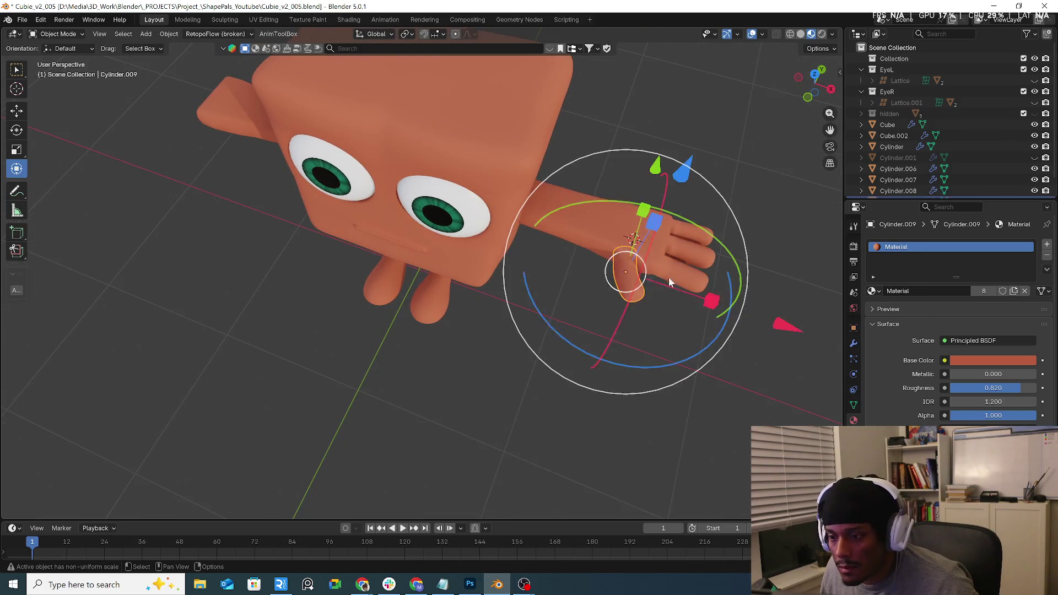
Try a single Mirror modifier on the three grouped fingers, then undo it and deselect.
{"action": "left_click", "coordinate": [686, 268], "text": "shift"}
{"action": "left_click", "coordinate": [698, 255], "text": "shift"}
{"action": "left_click", "coordinate": [707, 246], "text": "shift"}
{"action": "key", "text": "q"}
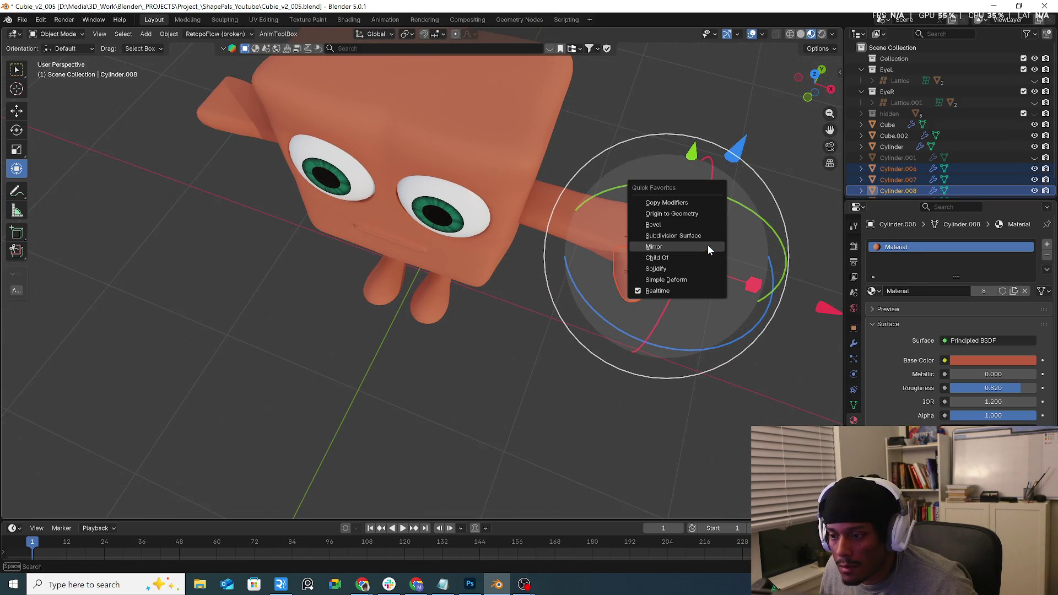
{"action": "left_click", "coordinate": [708, 246]}
{"action": "key", "text": "ctrl+z"}
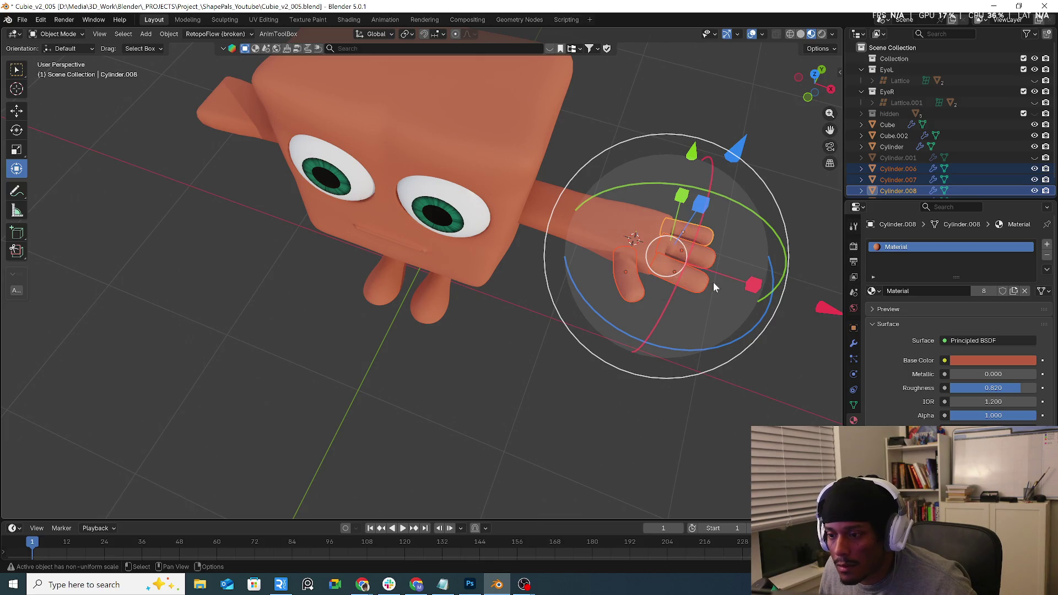
{"action": "mouse_move", "coordinate": [645, 306]}
{"action": "middle_mouse_down"}
{"action": "mouse_move", "coordinate": [686, 249]}
{"action": "mouse_move", "coordinate": [641, 286]}
{"action": "mouse_move", "coordinate": [662, 323]}
{"action": "middle_mouse_up"}
{"action": "left_click", "coordinate": [551, 382]}
{"action": "mouse_move", "coordinate": [551, 384]}
{"action": "middle_mouse_down"}
{"action": "mouse_move", "coordinate": [541, 143]}
{"action": "mouse_move", "coordinate": [670, 264]}
{"action": "middle_mouse_up"}
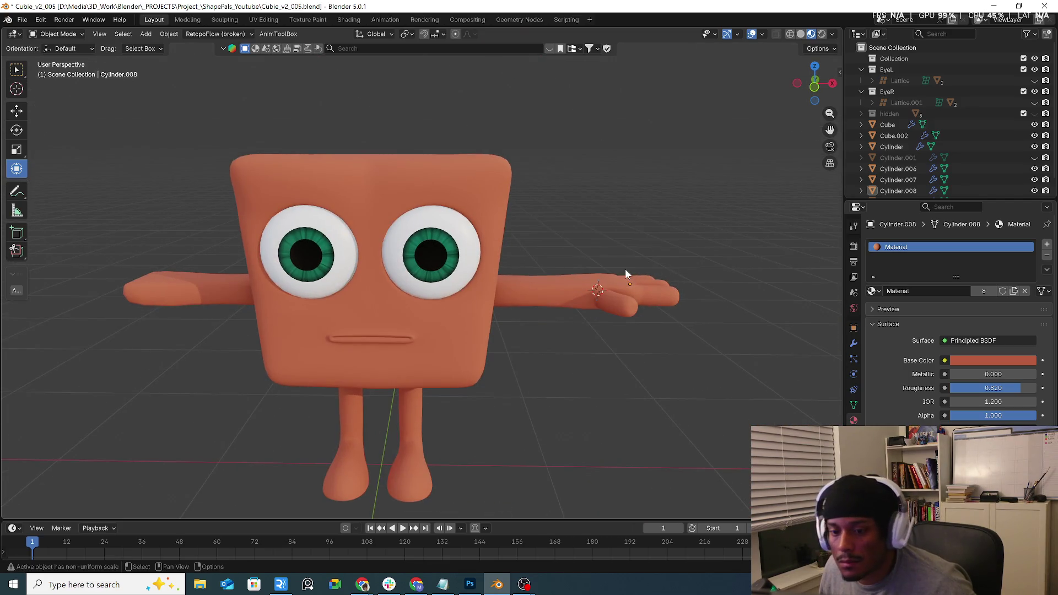
{"action": "middle_click_drag", "start_coordinate": [610, 277], "coordinate": [619, 301]}
Add a Mirror modifier to the thumb, Cylinder.006 and Cylinder.007 from Quick Favorites.
{"action": "left_click", "coordinate": [619, 301]}
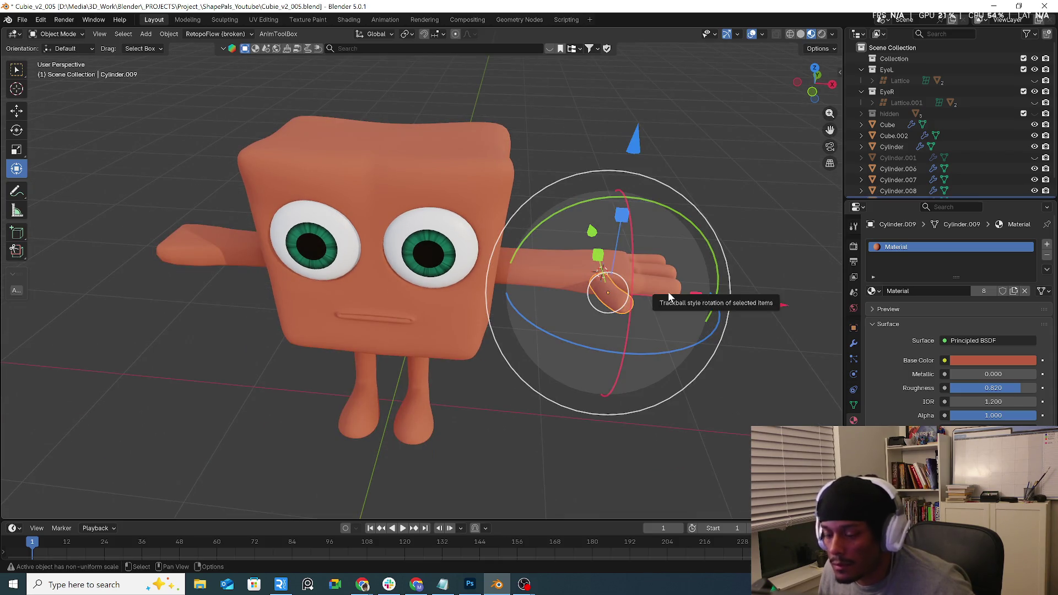
{"action": "key", "text": "q"}
{"action": "left_click", "coordinate": [644, 292]}
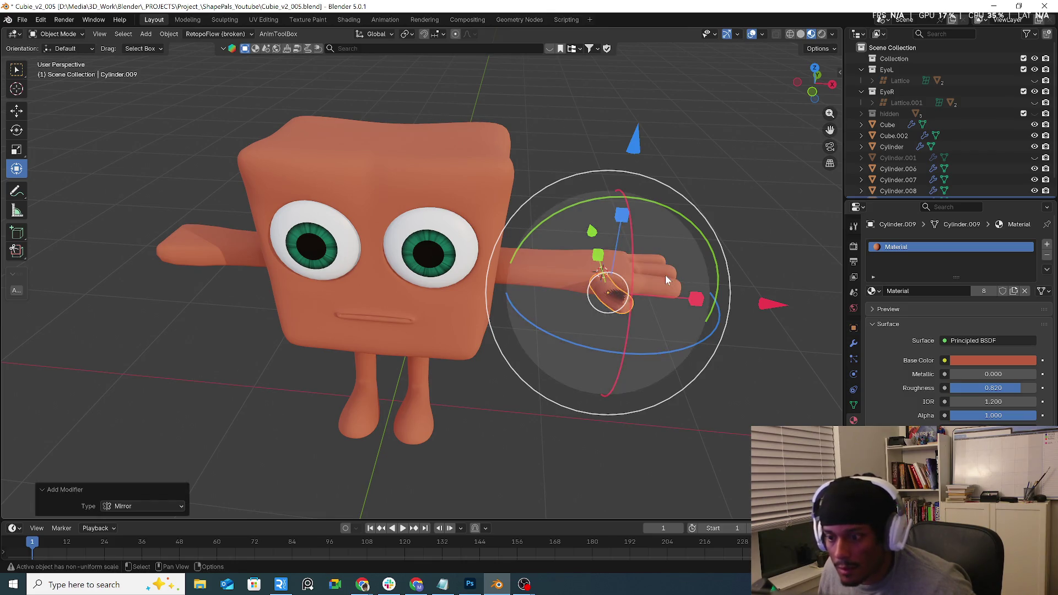
{"action": "left_click", "coordinate": [654, 286]}
{"action": "key", "text": "q"}
{"action": "left_click", "coordinate": [654, 286]}
{"action": "left_click", "coordinate": [662, 279]}
{"action": "key", "text": "q"}
{"action": "left_click", "coordinate": [667, 266]}
Mirror finger Cylinder.008 too, then reselect thumb Cylinder.009 to view its modifier stack.
{"action": "middle_click_drag", "start_coordinate": [677, 260], "coordinate": [669, 261]}
{"action": "left_click", "coordinate": [669, 261]}
{"action": "key", "text": "q"}
{"action": "left_click", "coordinate": [667, 256]}
{"action": "left_click", "coordinate": [612, 303]}
{"action": "left_click", "coordinate": [854, 343]}
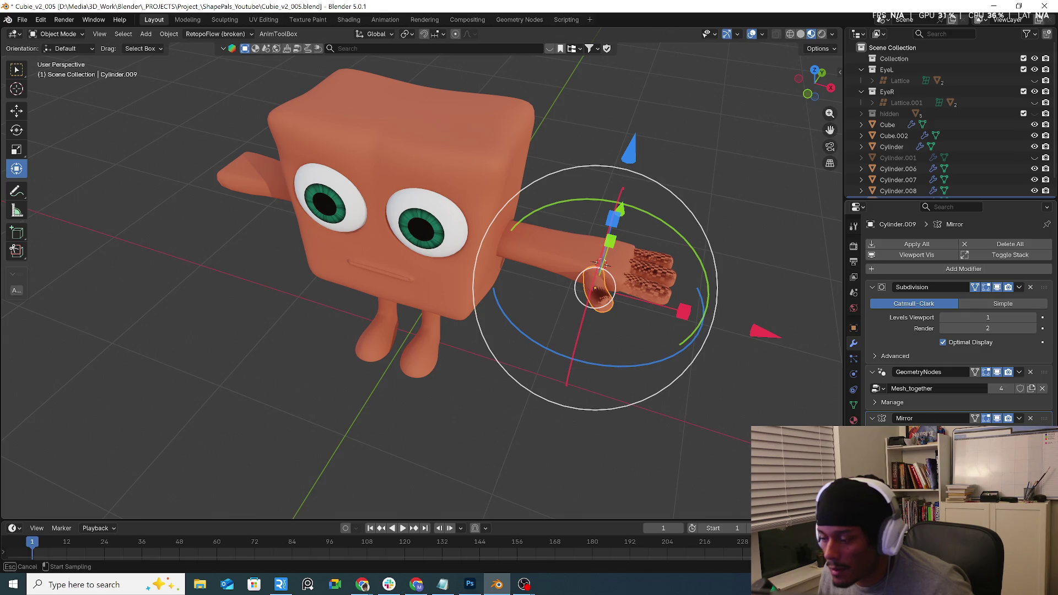
Mirror fingers Cylinder.006 and Cylinder.007 across the body.
{"action": "left_click", "coordinate": [660, 289]}
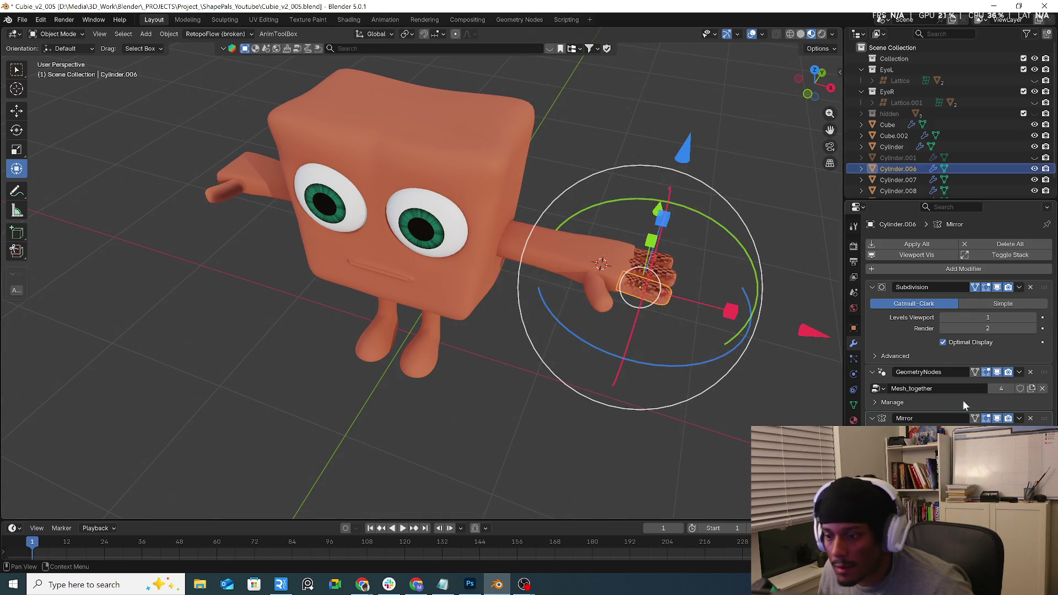
{"action": "left_click", "coordinate": [470, 167]}
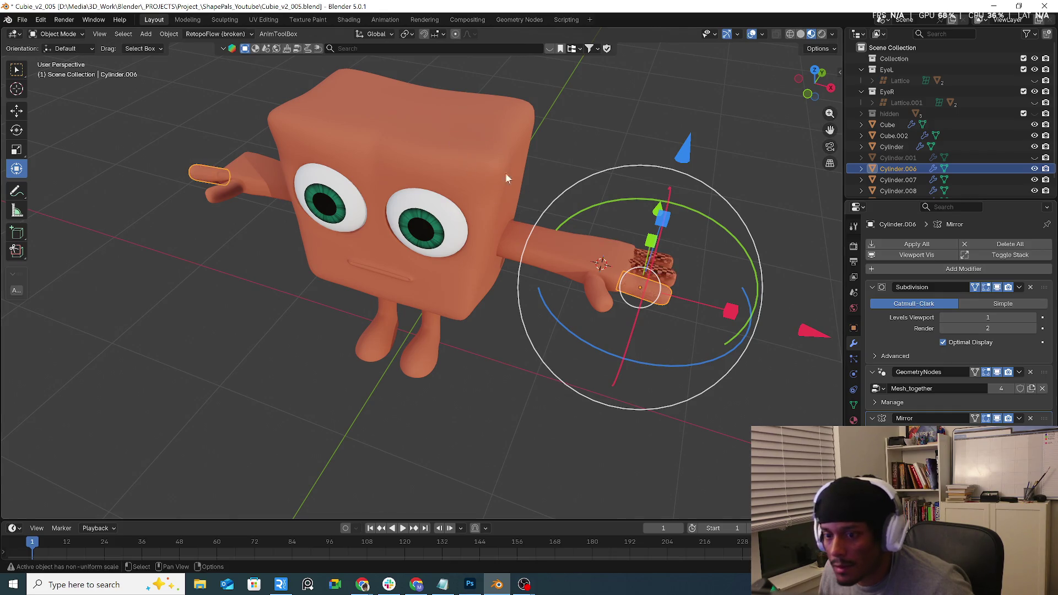
{"action": "left_click", "coordinate": [646, 273]}
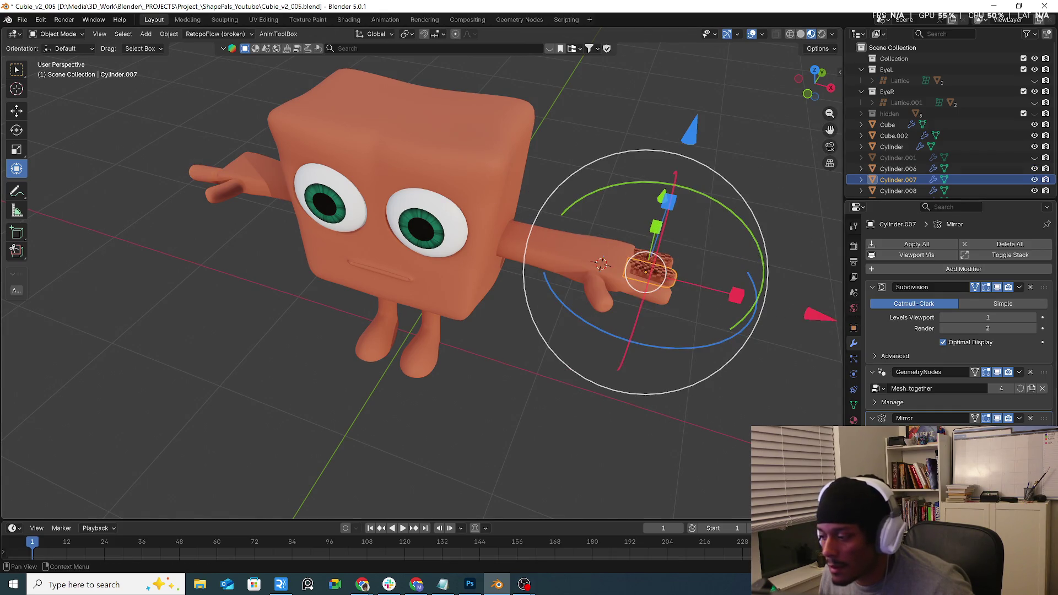
{"action": "left_click", "coordinate": [494, 189]}
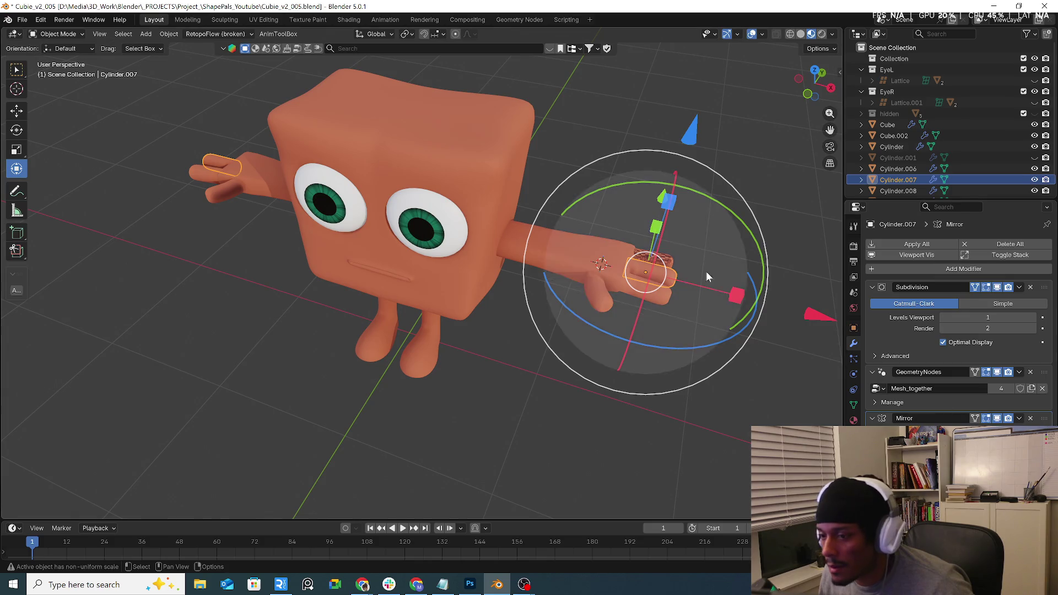
{"action": "left_click", "coordinate": [667, 263]}
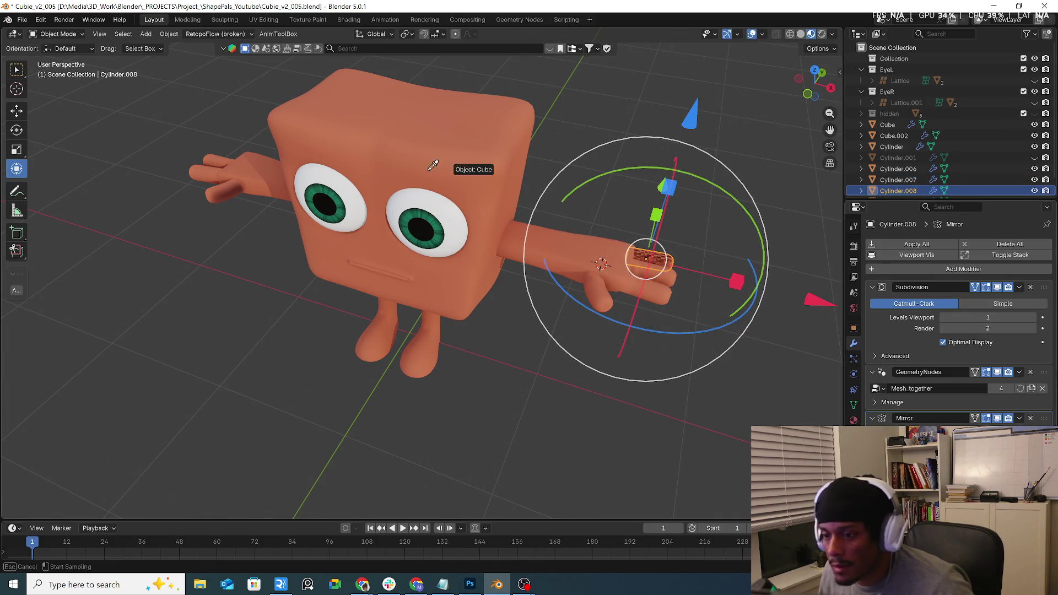
Deselect everything, box-select finger Cylinder.006, then select thumb Cylinder.009.
{"action": "key", "text": "alt+a"}
{"action": "middle_click_drag", "start_coordinate": [368, 264], "coordinate": [396, 206]}
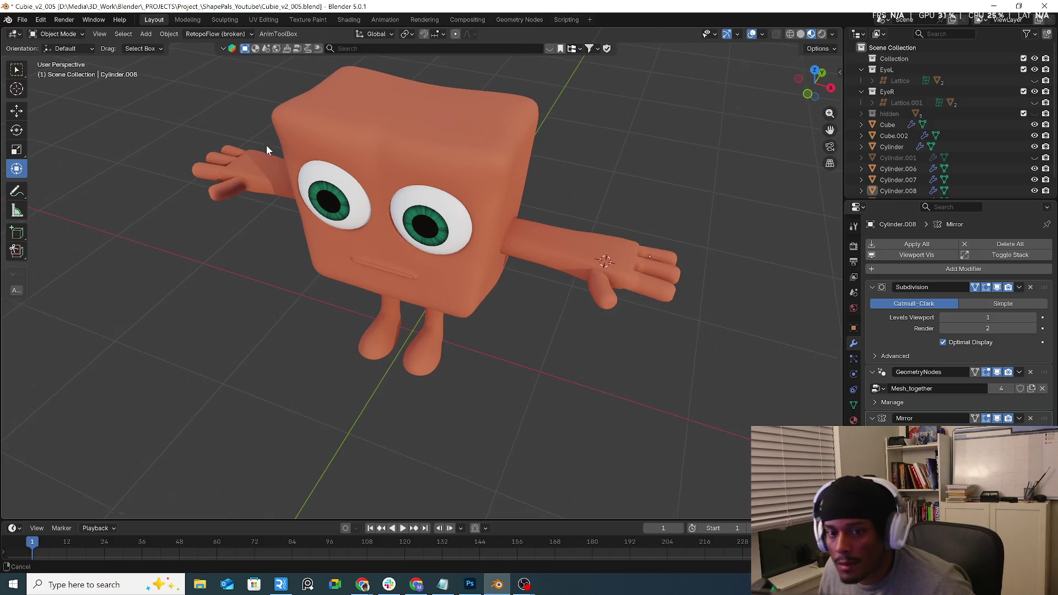
{"action": "key", "text": "b"}
{"action": "left_click_drag", "start_coordinate": [395, 206], "coordinate": [398, 207]}
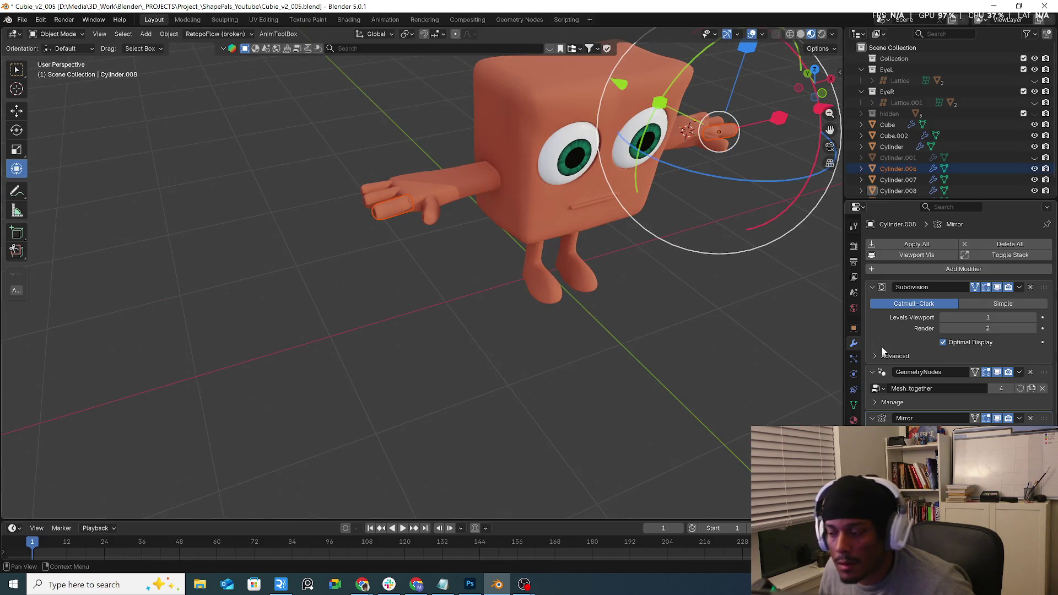
{"action": "scroll", "coordinate": [416, 180], "scroll_direction": "up", "scroll_amount": 3}
{"action": "scroll", "coordinate": [339, 180], "scroll_direction": "up", "scroll_amount": 3}
{"action": "scroll", "coordinate": [339, 180], "scroll_direction": "down", "scroll_amount": 3}
{"action": "mouse_move", "coordinate": [340, 181]}
{"action": "middle_mouse_down"}
{"action": "mouse_move", "coordinate": [425, 188]}
{"action": "mouse_move", "coordinate": [271, 240]}
{"action": "middle_mouse_up"}
{"action": "scroll", "coordinate": [406, 203], "scroll_direction": "up", "scroll_amount": 2}
{"action": "left_click", "coordinate": [219, 182]}
{"action": "middle_click_drag", "start_coordinate": [550, 193], "coordinate": [637, 242]}
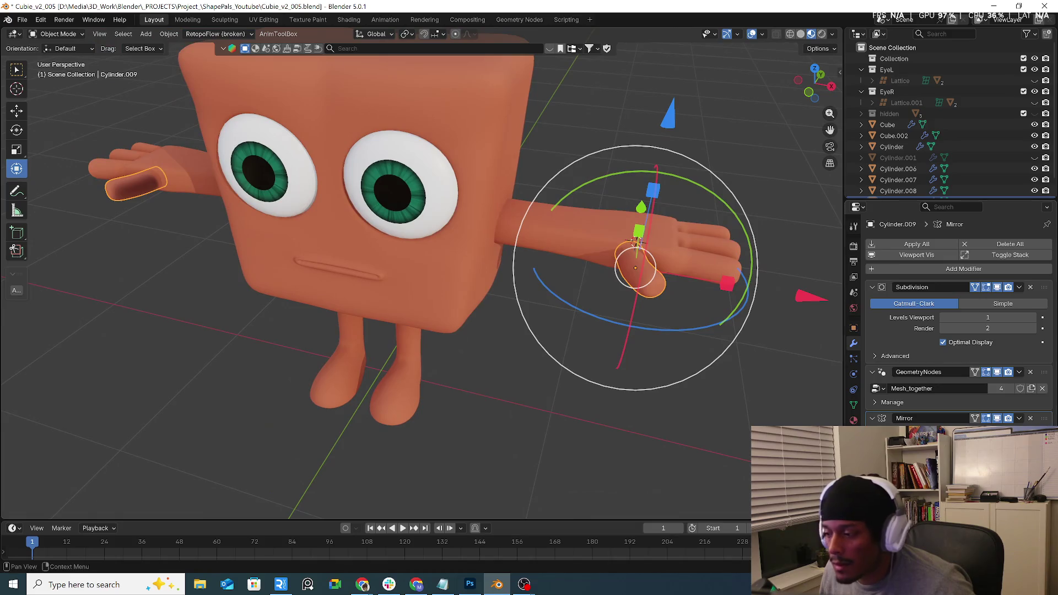
Apply the thumb's Mirror modifier and select the thumb plus all three fingers.
{"action": "key", "text": "ctrl+a"}
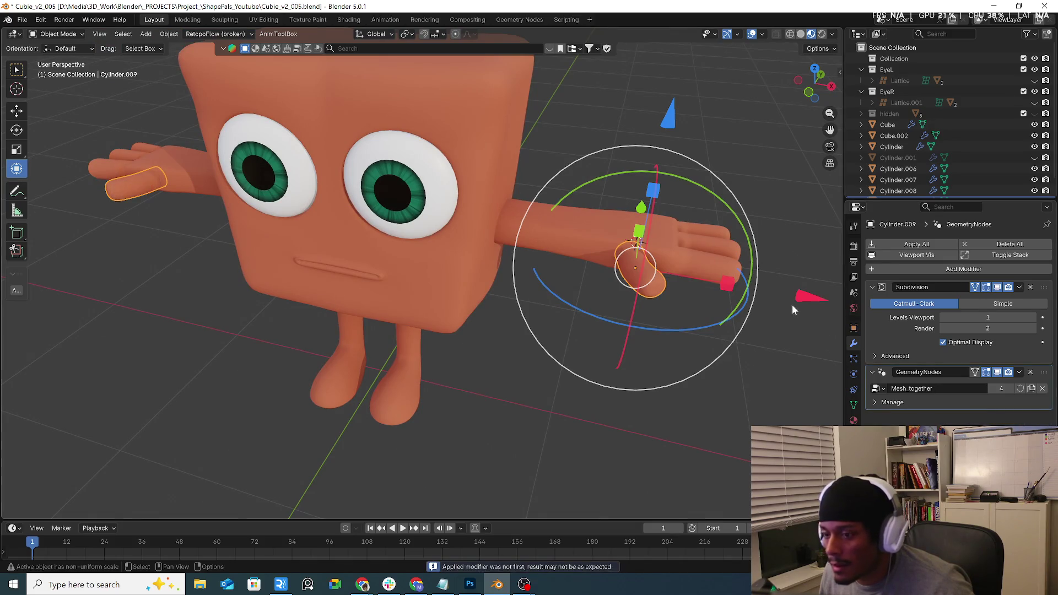
{"action": "left_click", "coordinate": [719, 269]}
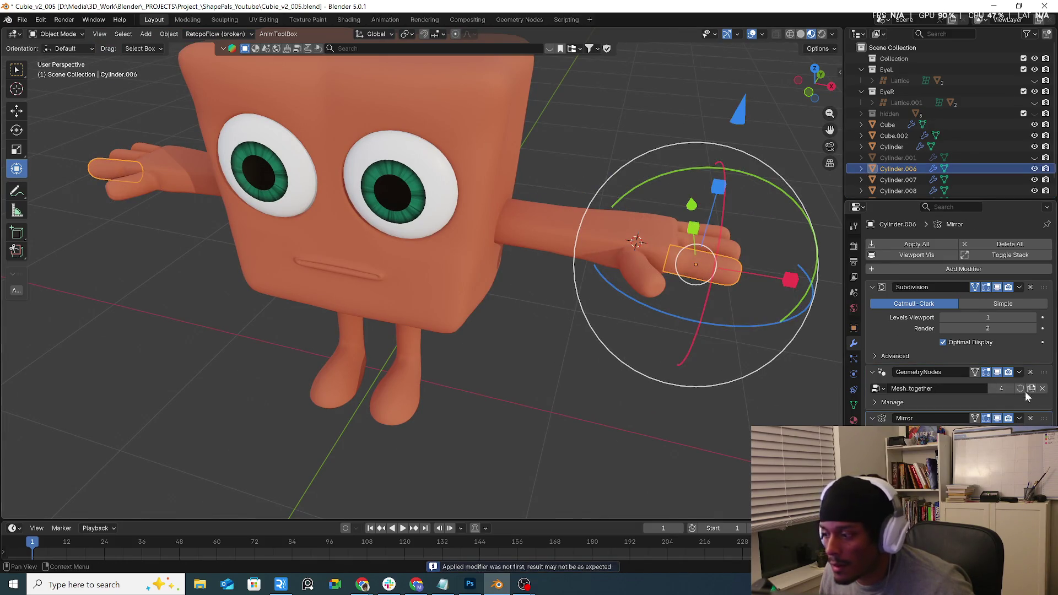
{"action": "left_click", "coordinate": [705, 251]}
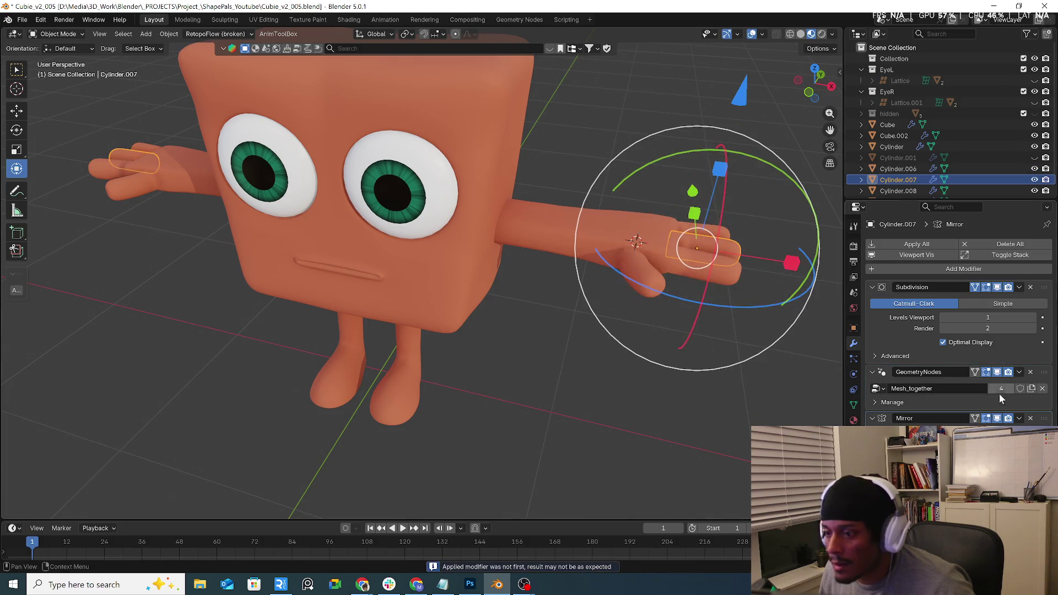
{"action": "left_click", "coordinate": [708, 230]}
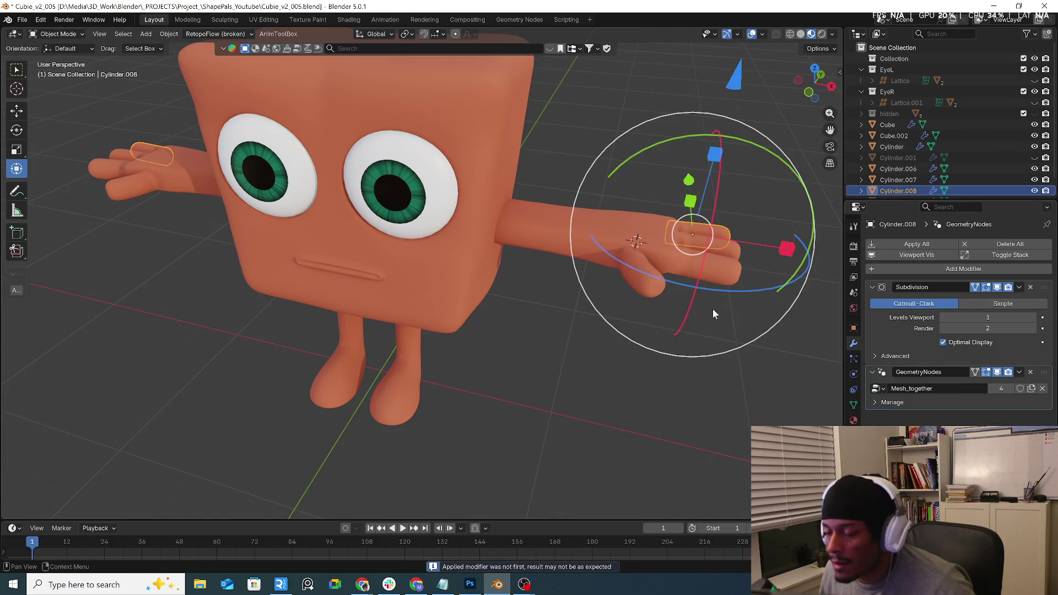
{"action": "middle_click_drag", "start_coordinate": [752, 319], "coordinate": [270, 230]}
{"action": "left_click", "coordinate": [242, 207]}
{"action": "left_click", "coordinate": [251, 198], "text": "shift"}
{"action": "left_click", "coordinate": [262, 189], "text": "shift"}
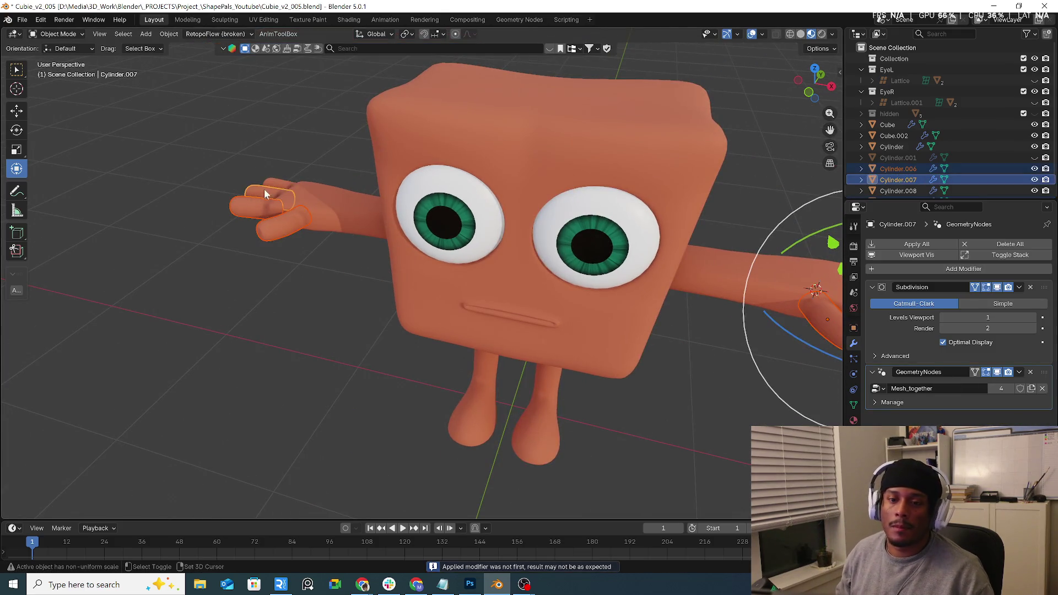
{"action": "left_click", "coordinate": [276, 190], "text": "shift"}
Set the selected digits' origins to their geometry, redoing it after an undo.
{"action": "right_click", "coordinate": [249, 205]}
{"action": "mouse_move", "coordinate": [253, 236]}
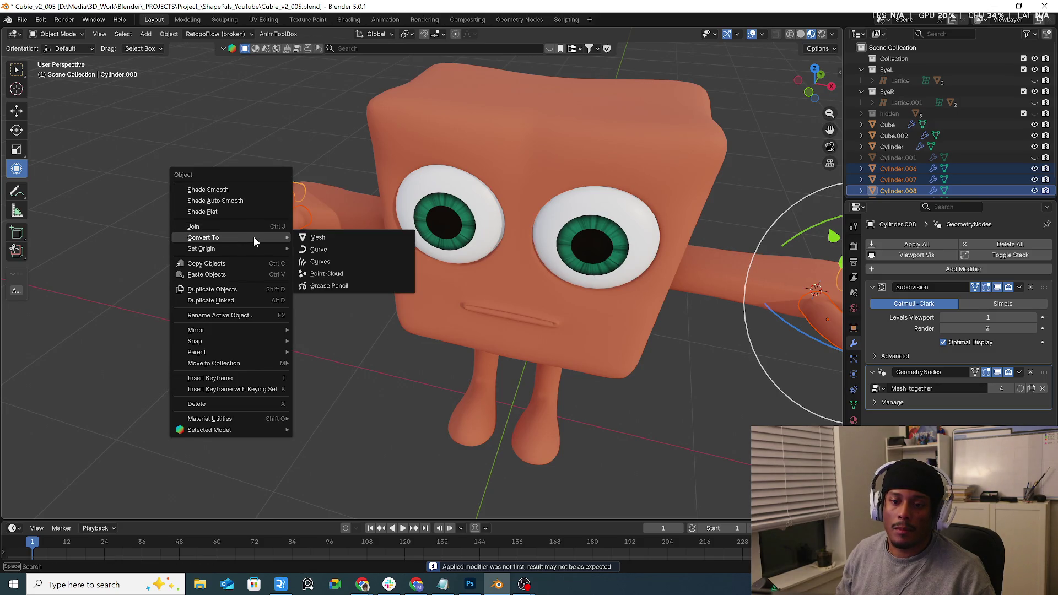
{"action": "left_click", "coordinate": [340, 262]}
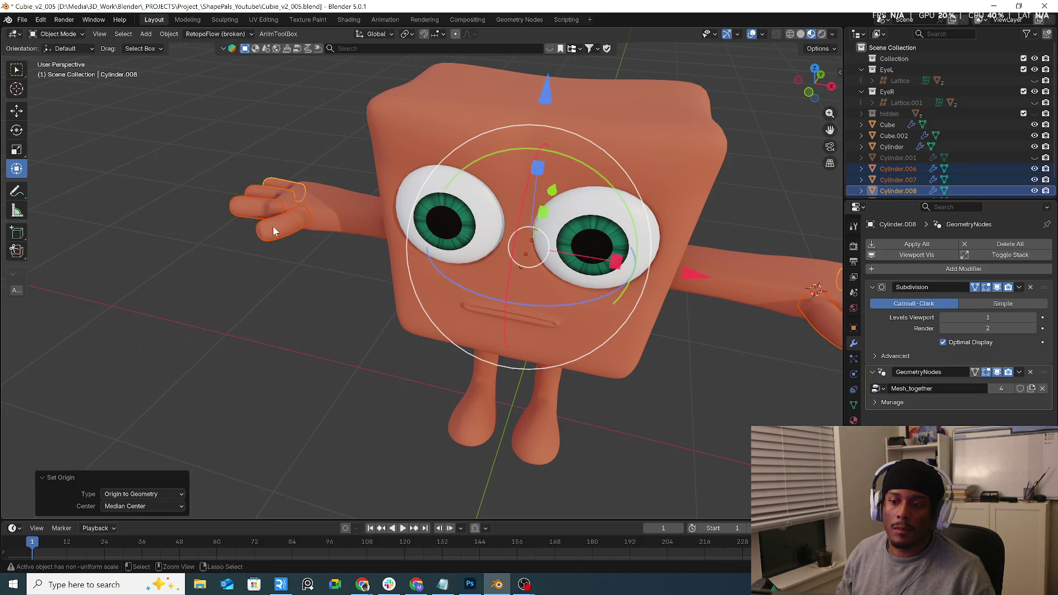
{"action": "key", "text": "ctrl+z"}
{"action": "right_click", "coordinate": [267, 209]}
{"action": "mouse_move", "coordinate": [266, 206]}
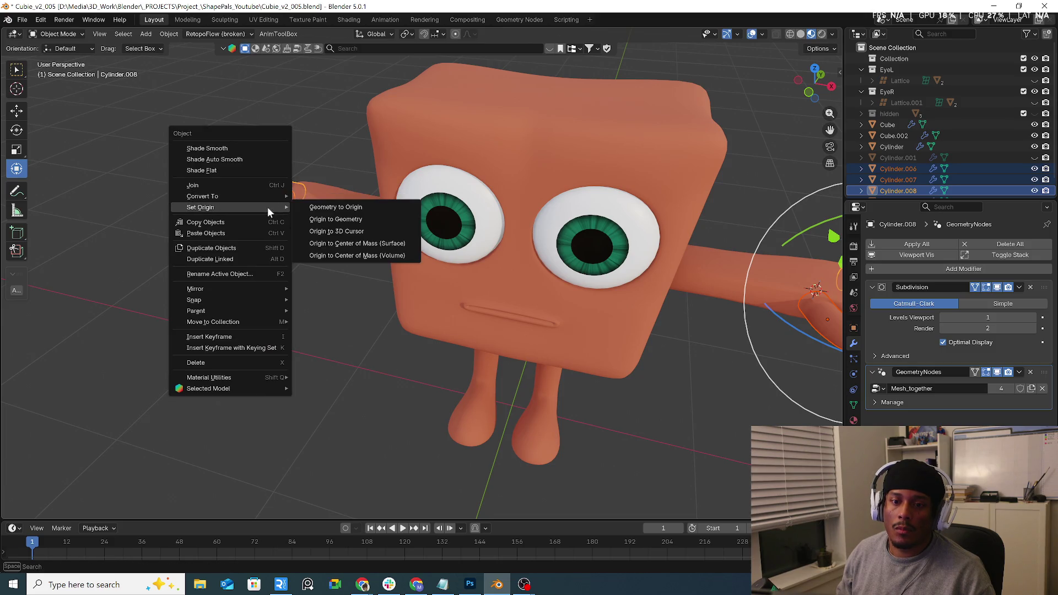
{"action": "left_click", "coordinate": [315, 220]}
Try centring the thumb Cylinder.009's origin on its geometry, then undo it.
{"action": "mouse_move", "coordinate": [289, 216]}
{"action": "middle_mouse_down"}
{"action": "mouse_move", "coordinate": [329, 238]}
{"action": "mouse_move", "coordinate": [290, 305]}
{"action": "middle_mouse_up"}
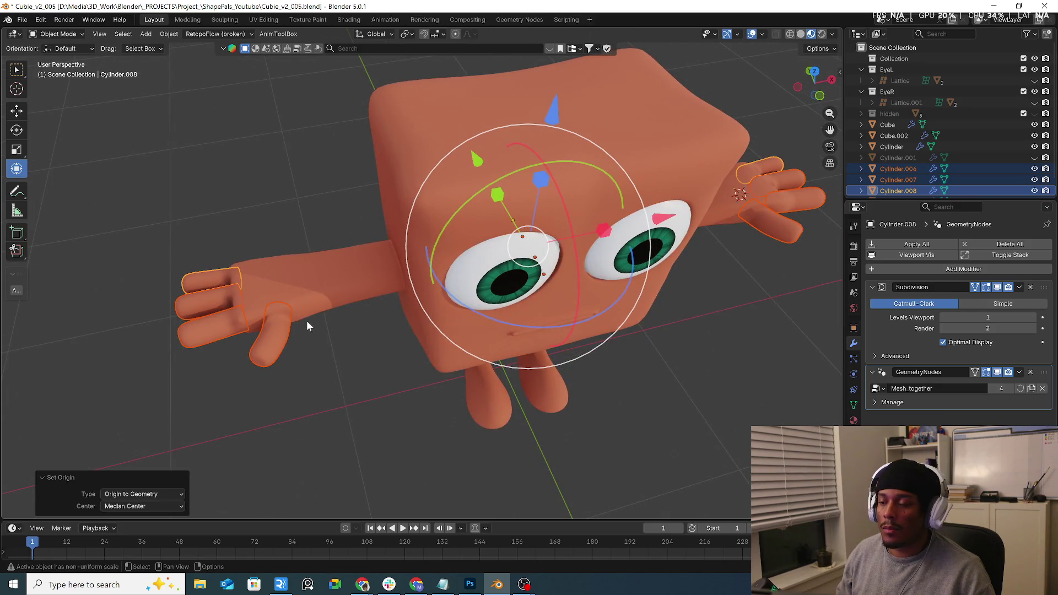
{"action": "left_click", "coordinate": [307, 322]}
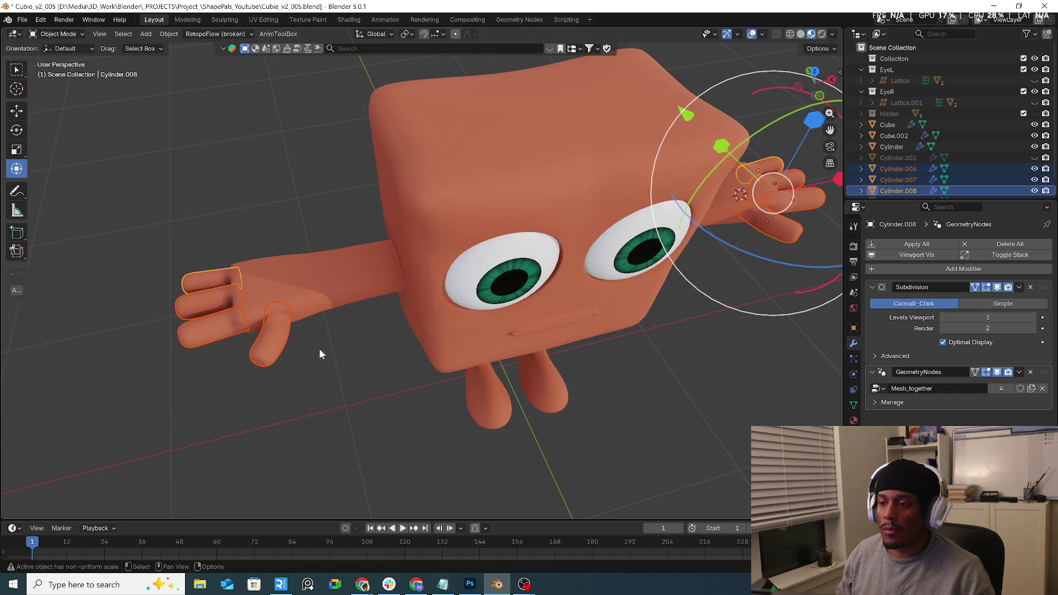
{"action": "left_click", "coordinate": [319, 349]}
{"action": "left_click", "coordinate": [267, 341]}
{"action": "left_click", "coordinate": [218, 330]}
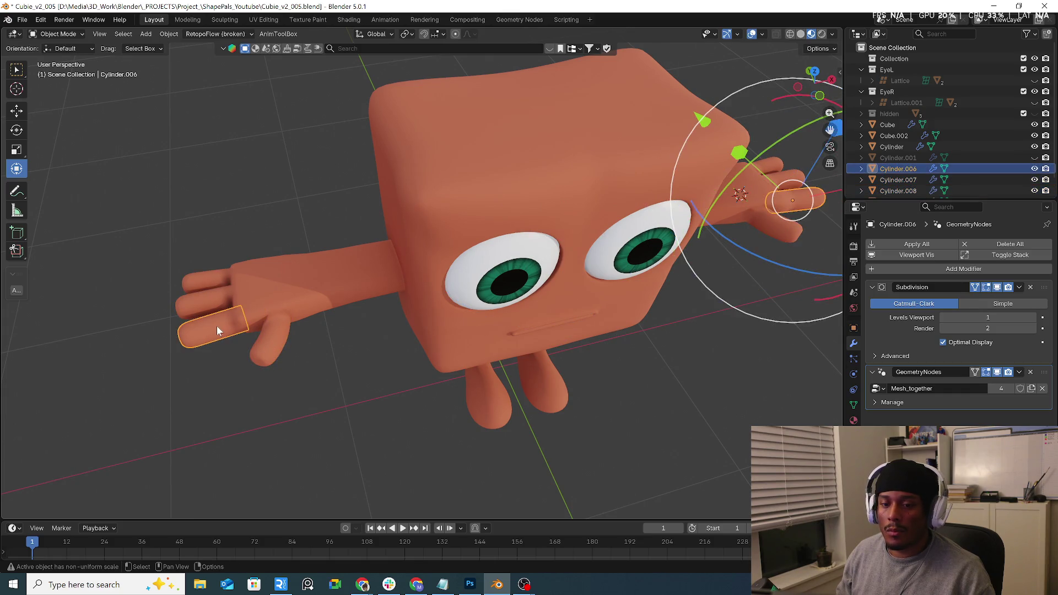
{"action": "left_click", "coordinate": [256, 346]}
{"action": "right_click", "coordinate": [257, 345]}
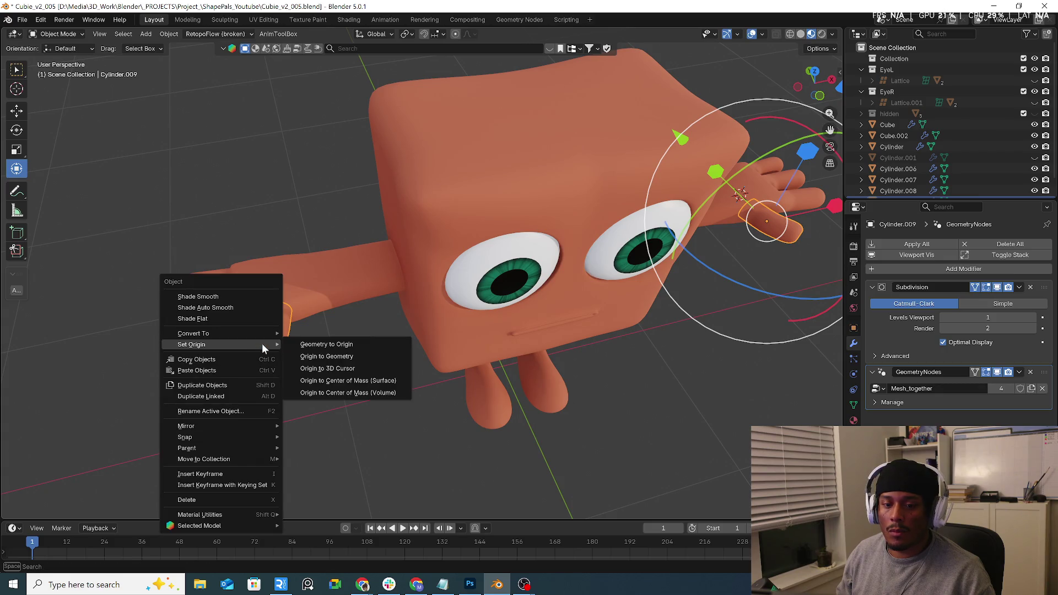
{"action": "left_click", "coordinate": [334, 357]}
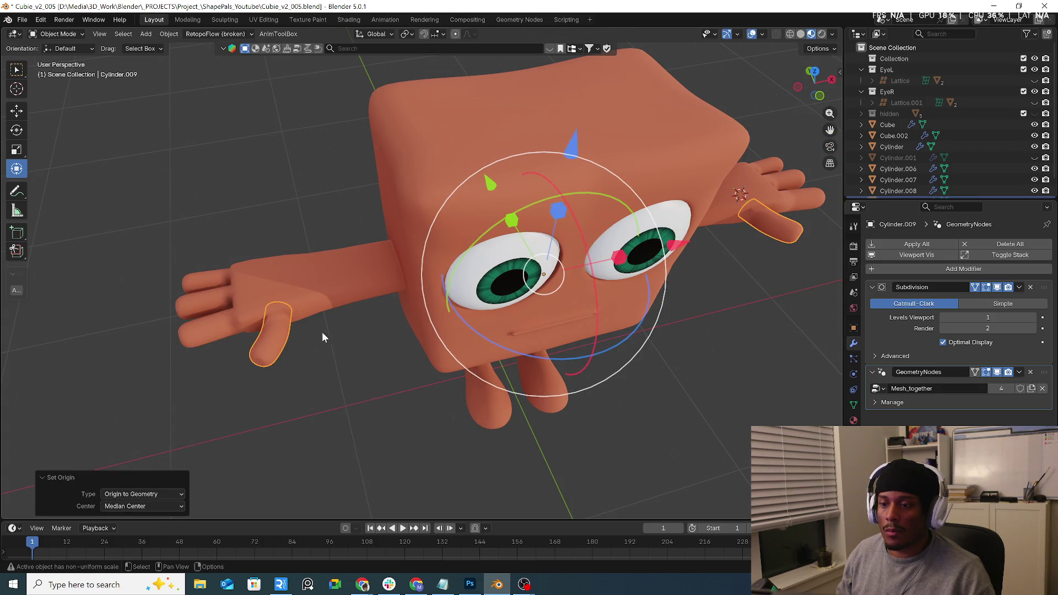
{"action": "middle_click_drag", "start_coordinate": [318, 336], "coordinate": [322, 303]}
{"action": "key", "text": "ctrl+z"}
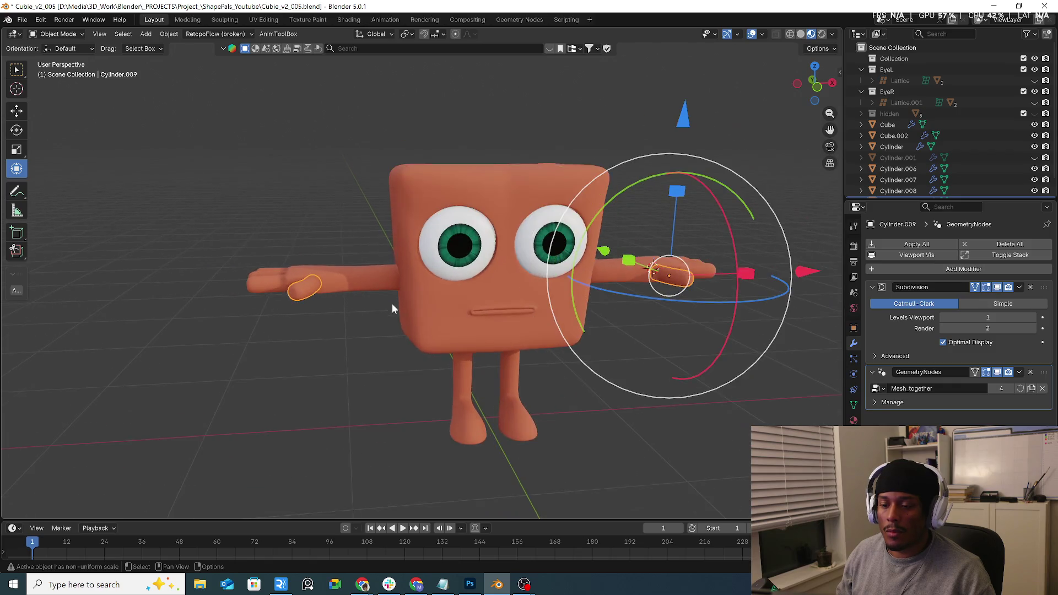
Snap the 3D cursor to the world origin and retry the thumb's origin, undoing again.
{"action": "key", "text": "shift+s"}
{"action": "left_click", "coordinate": [308, 342]}
{"action": "middle_click_drag", "start_coordinate": [362, 299], "coordinate": [312, 305]}
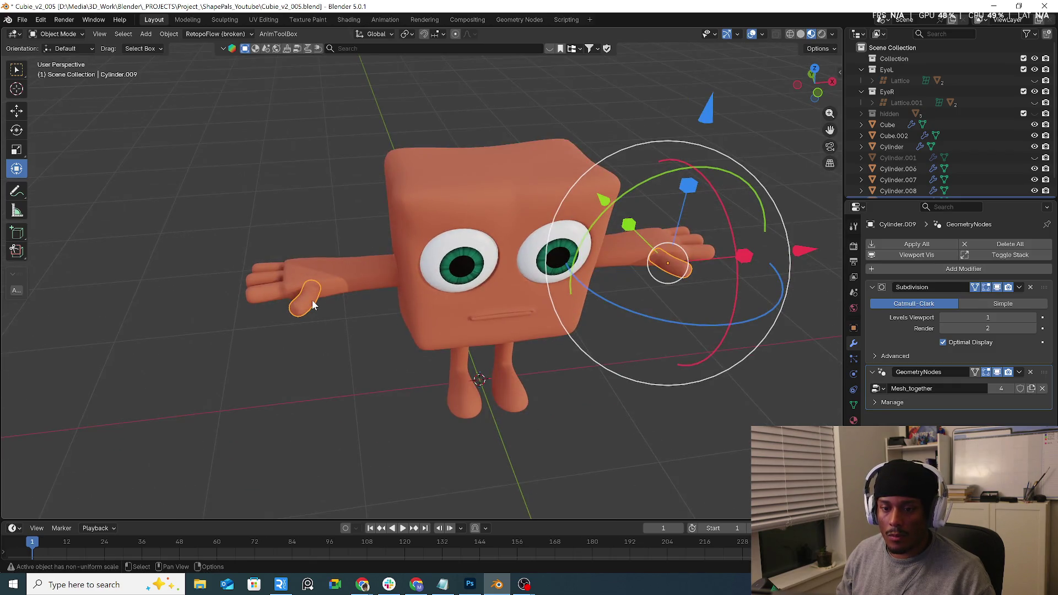
{"action": "right_click", "coordinate": [312, 300]}
{"action": "mouse_move", "coordinate": [312, 299]}
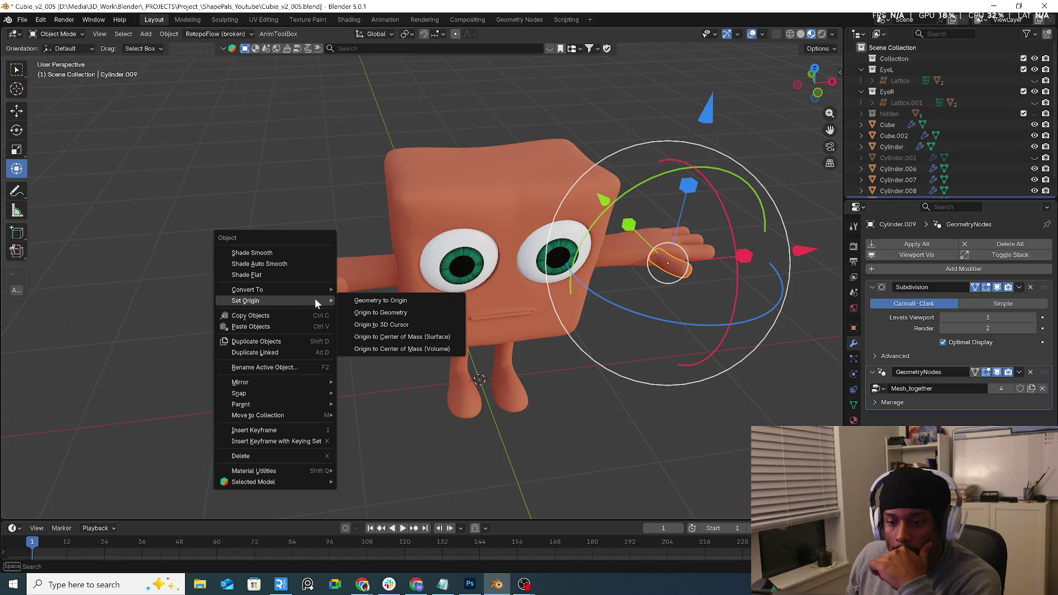
{"action": "left_click", "coordinate": [358, 316]}
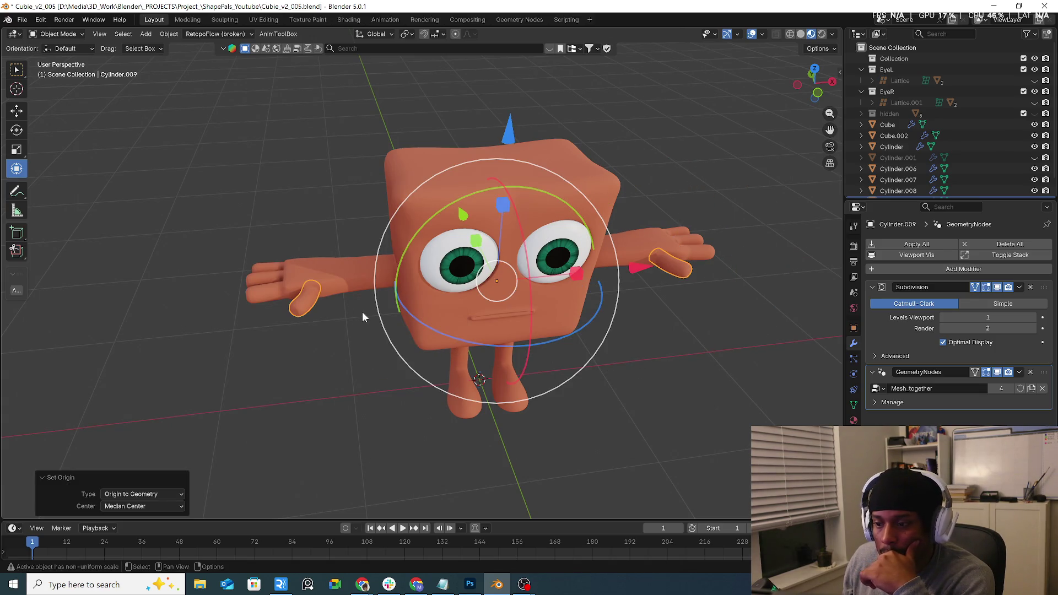
{"action": "key", "text": "ctrl+z"}
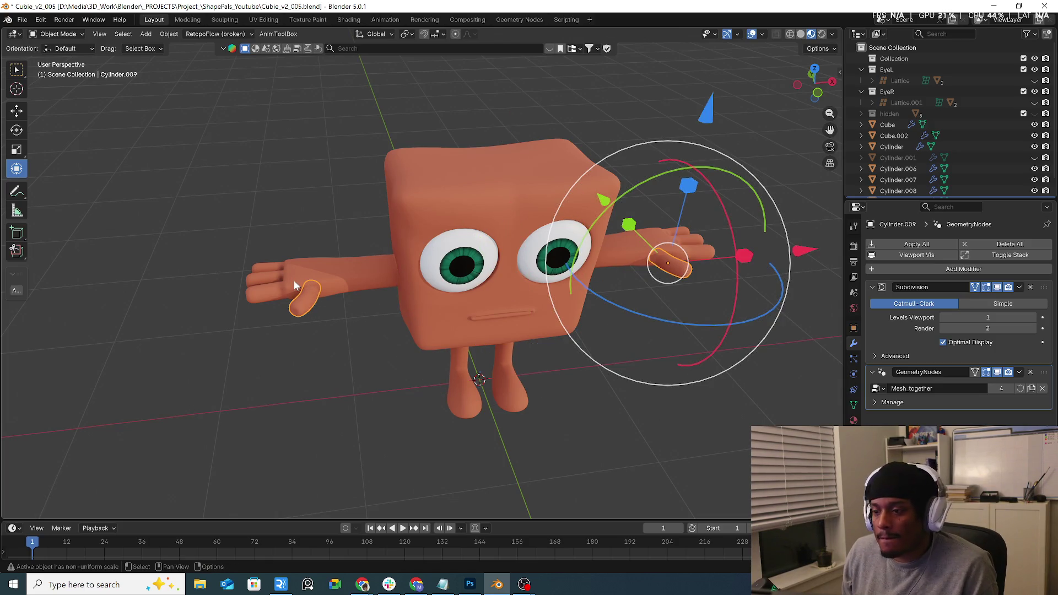
Delete the thumb's GeometryNodes modifier.
{"action": "left_click", "coordinate": [264, 292]}
{"action": "left_click", "coordinate": [269, 283]}
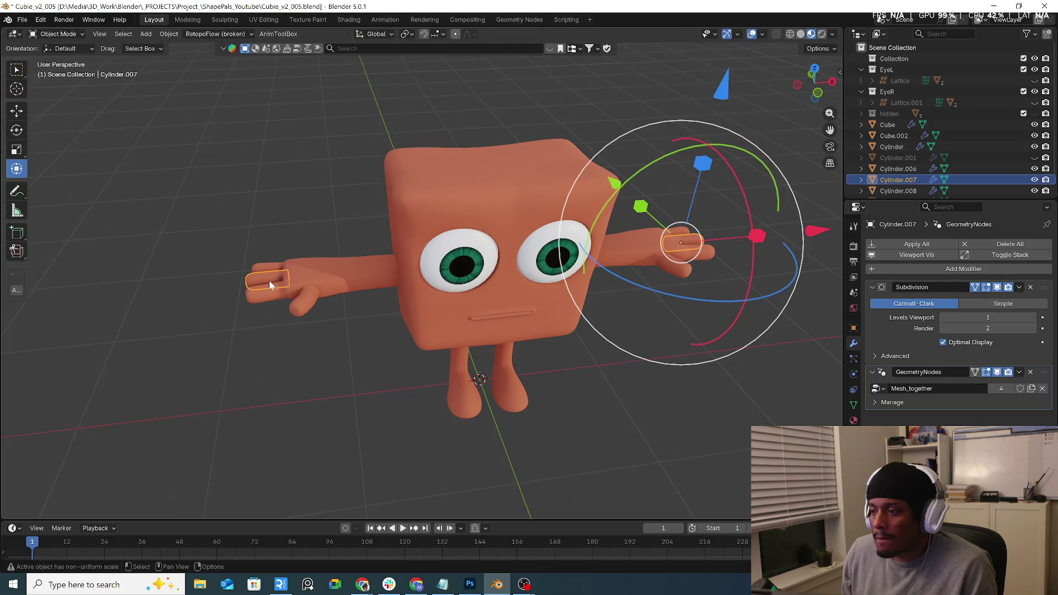
{"action": "left_click", "coordinate": [308, 315]}
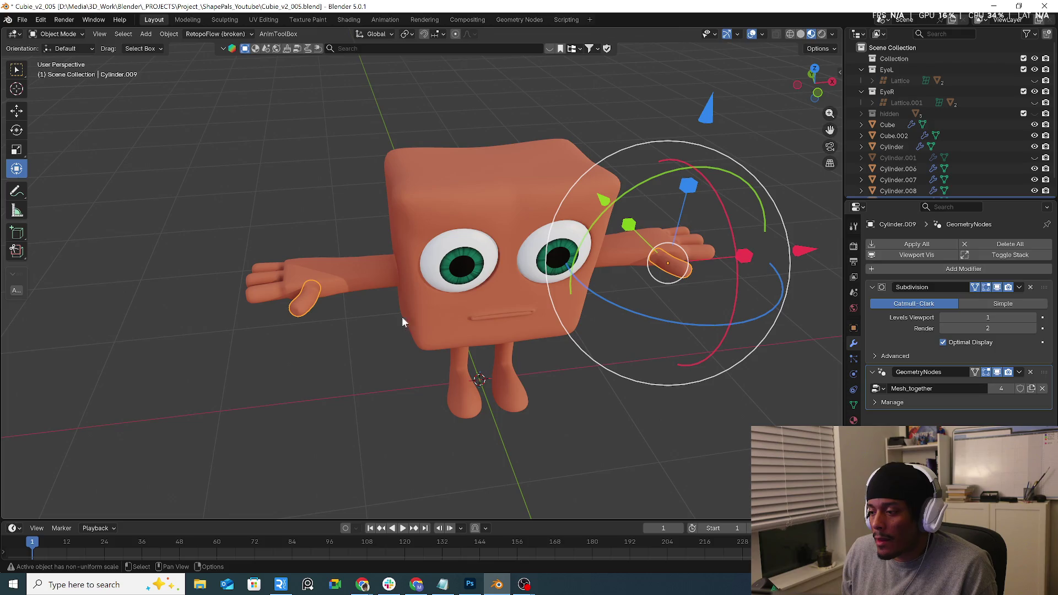
{"action": "left_click", "coordinate": [1029, 373]}
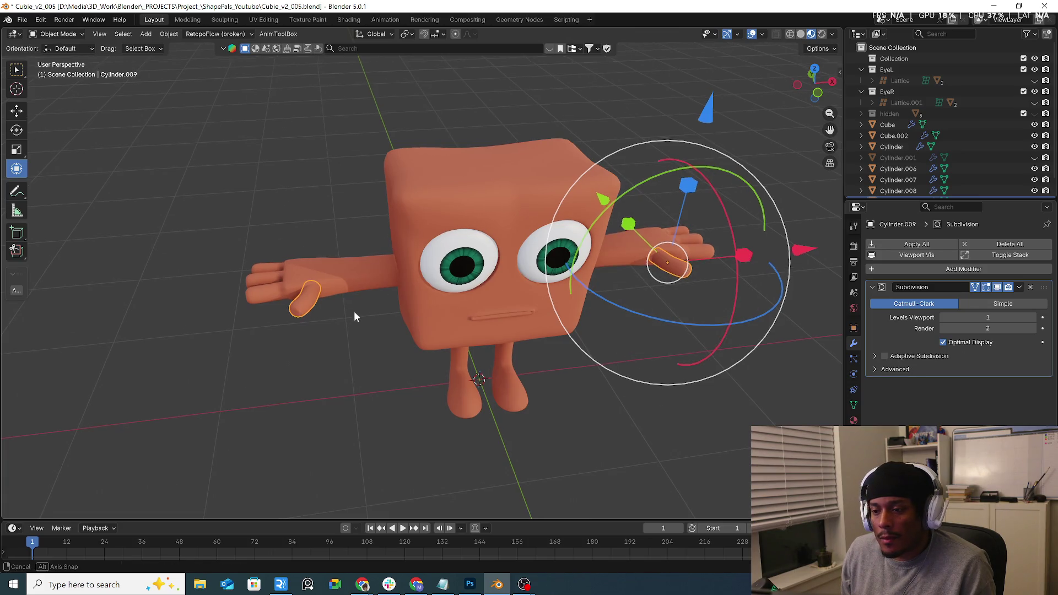
Shift-select the three finger cylinders and switch from Object Mode to Edit Mode.
{"action": "middle_click_drag", "start_coordinate": [354, 309], "coordinate": [332, 309]}
{"action": "left_click", "coordinate": [269, 284]}
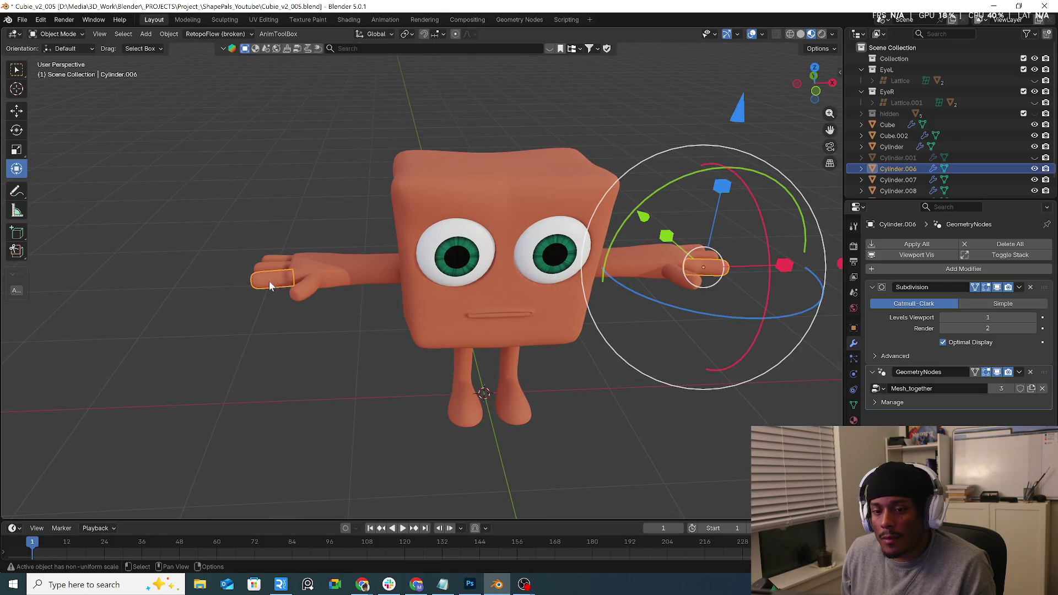
{"action": "left_click", "coordinate": [273, 270]}
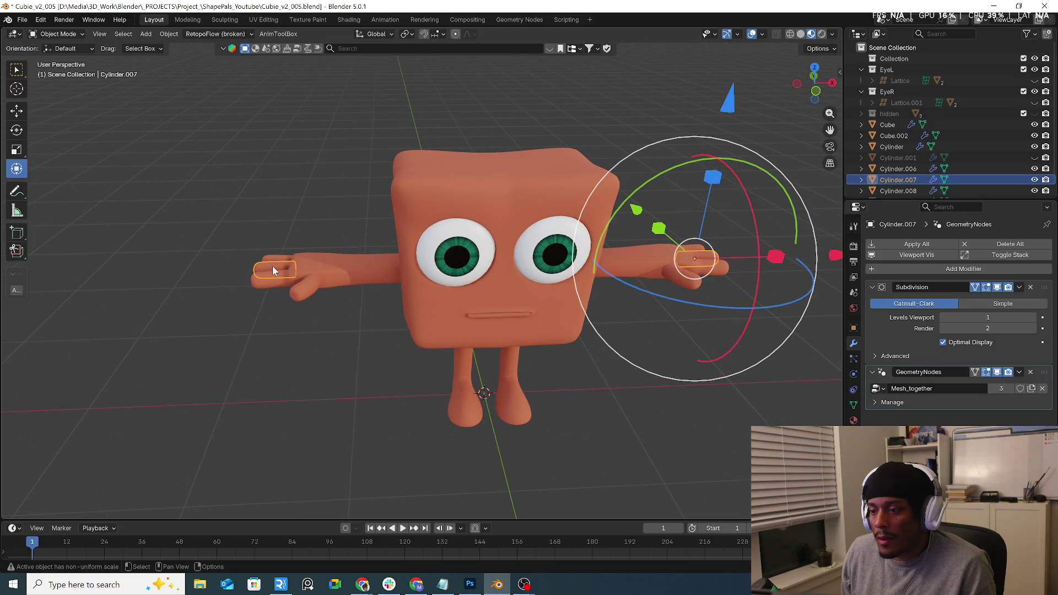
{"action": "left_click", "coordinate": [308, 294]}
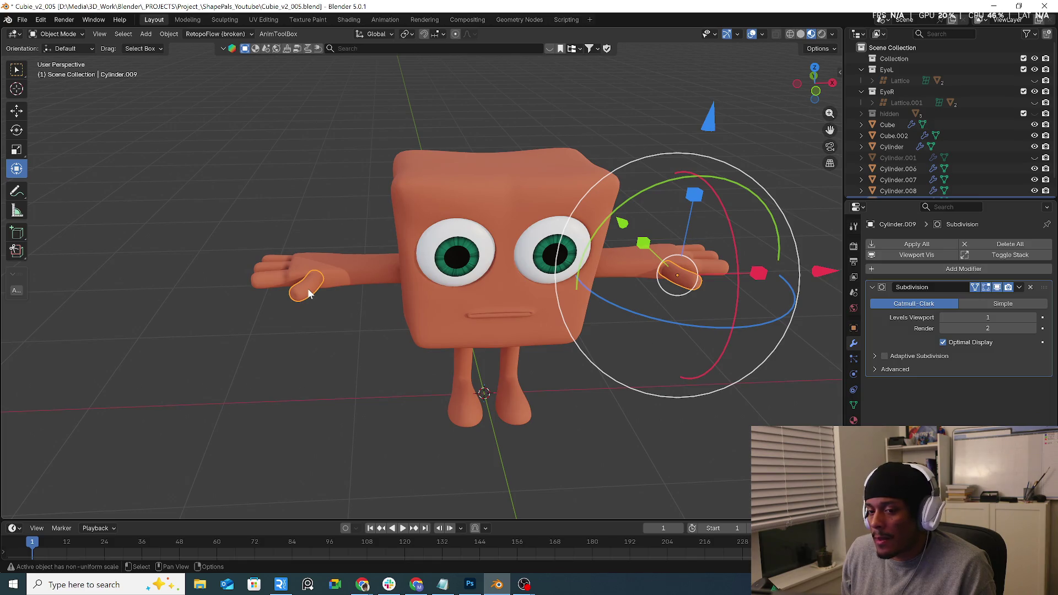
{"action": "left_click", "coordinate": [270, 282], "text": "shift"}
{"action": "left_click", "coordinate": [274, 270], "text": "shift"}
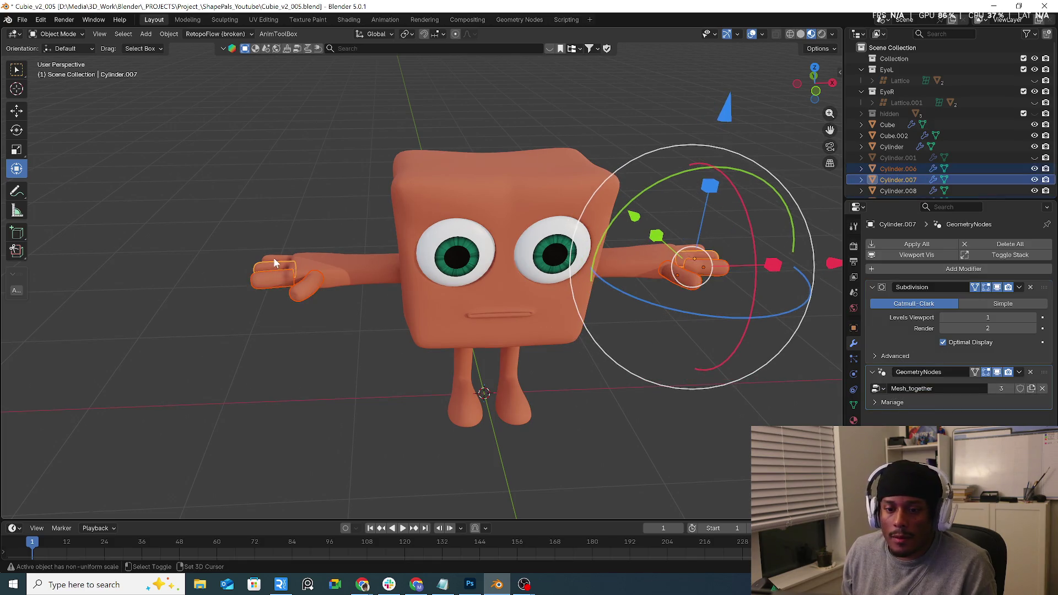
{"action": "left_click", "coordinate": [277, 261], "text": "shift"}
{"action": "left_click", "coordinate": [60, 34]}
{"action": "left_click", "coordinate": [58, 58]}
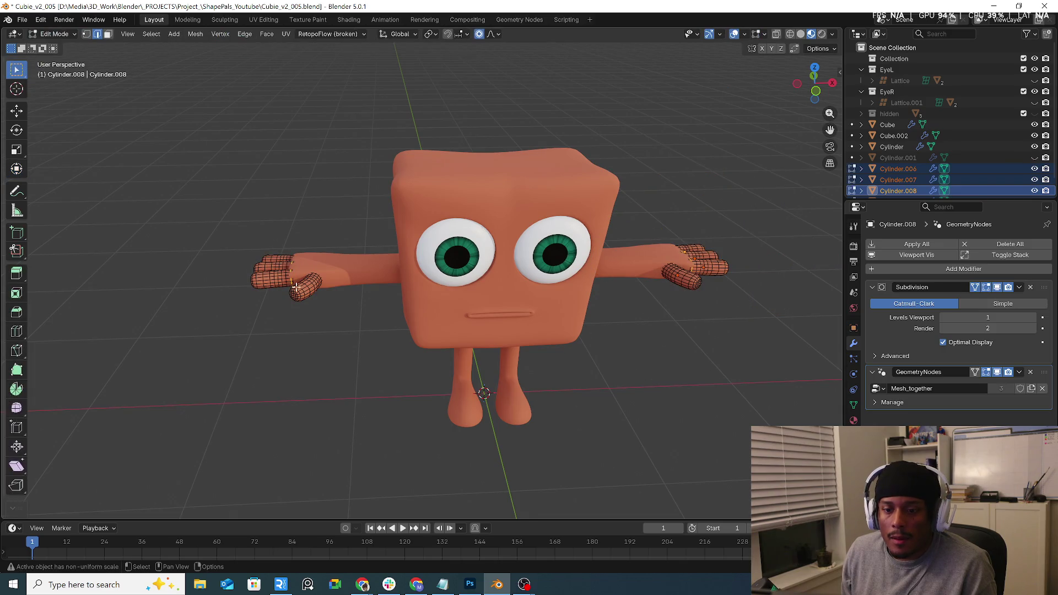
In local view, separate the selected left-hand finger geometry with P > Selection.
{"action": "key", "text": "KP_Divide"}
{"action": "left_click_drag", "start_coordinate": [184, 229], "coordinate": [366, 349]}
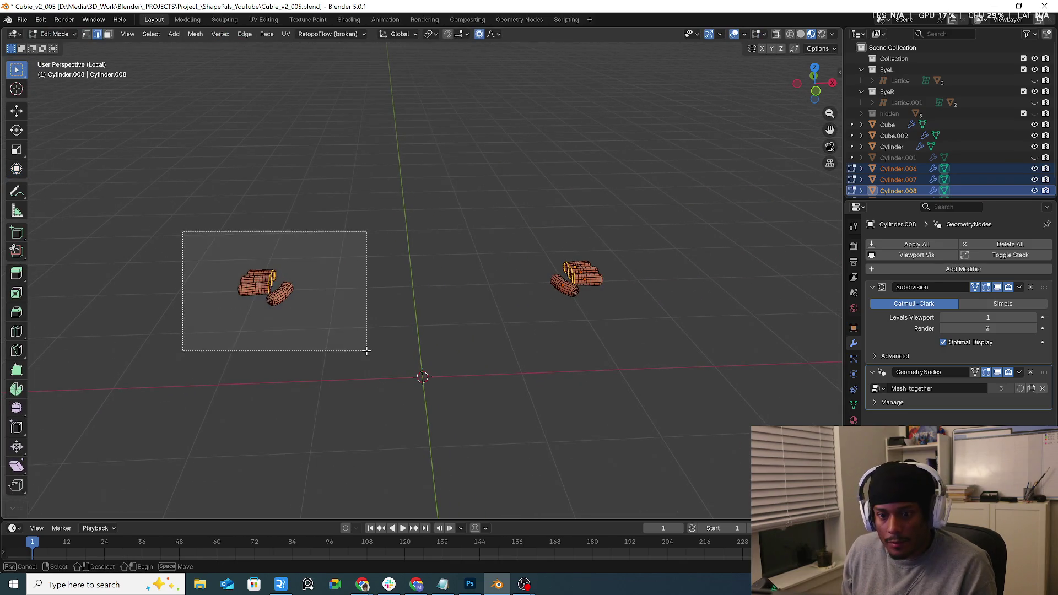
{"action": "mouse_move", "coordinate": [343, 279]}
{"action": "middle_mouse_down"}
{"action": "mouse_move", "coordinate": [366, 350]}
{"action": "mouse_move", "coordinate": [295, 273]}
{"action": "middle_mouse_up"}
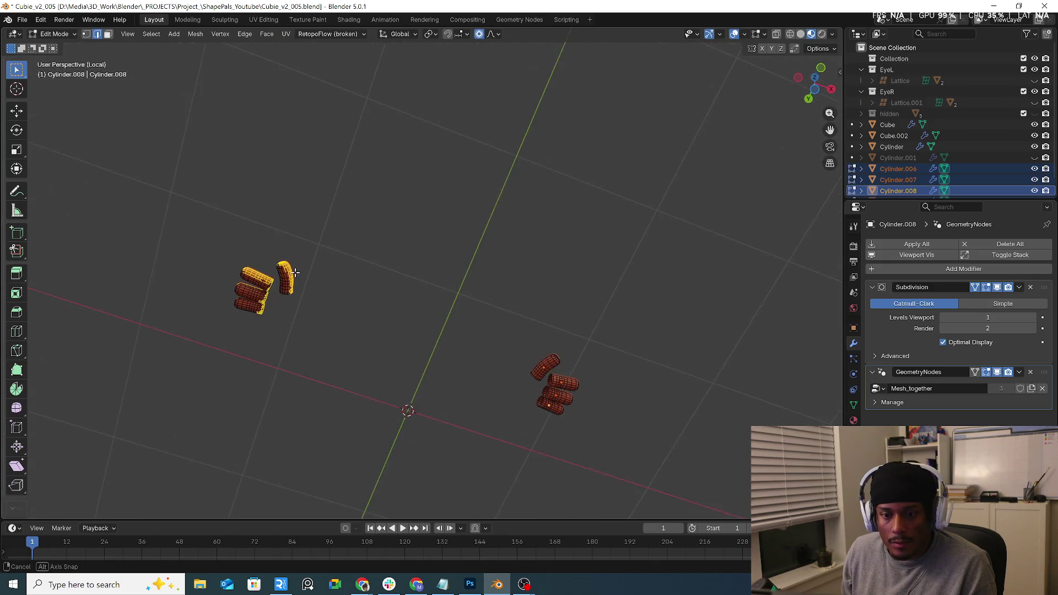
{"action": "left_click", "coordinate": [319, 253]}
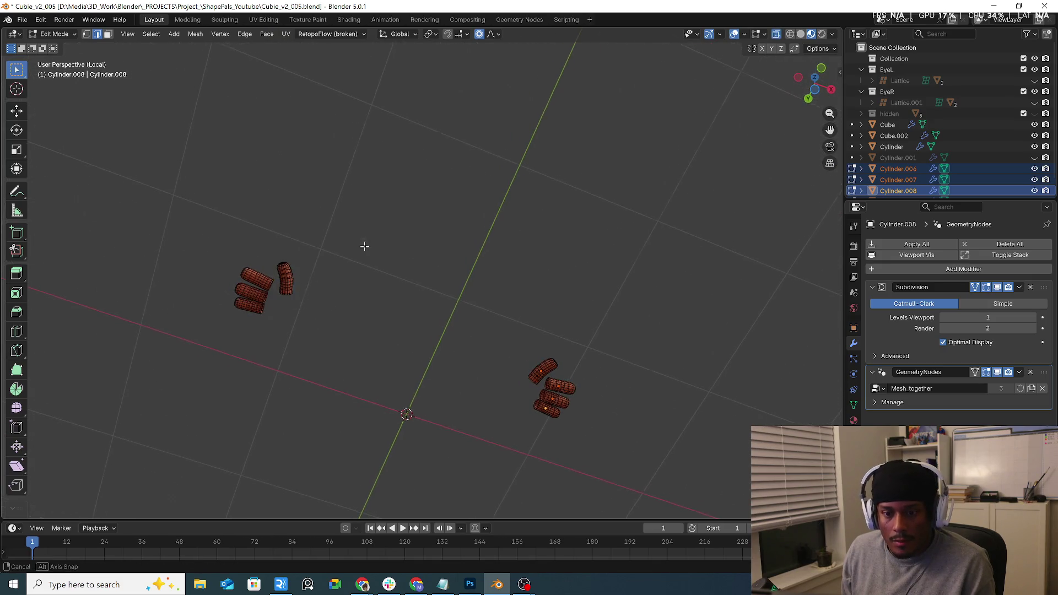
{"action": "middle_click_drag", "start_coordinate": [366, 234], "coordinate": [222, 224]}
{"action": "mouse_move", "coordinate": [358, 265]}
{"action": "middle_mouse_down"}
{"action": "mouse_move", "coordinate": [369, 295]}
{"action": "mouse_move", "coordinate": [354, 324]}
{"action": "middle_mouse_up"}
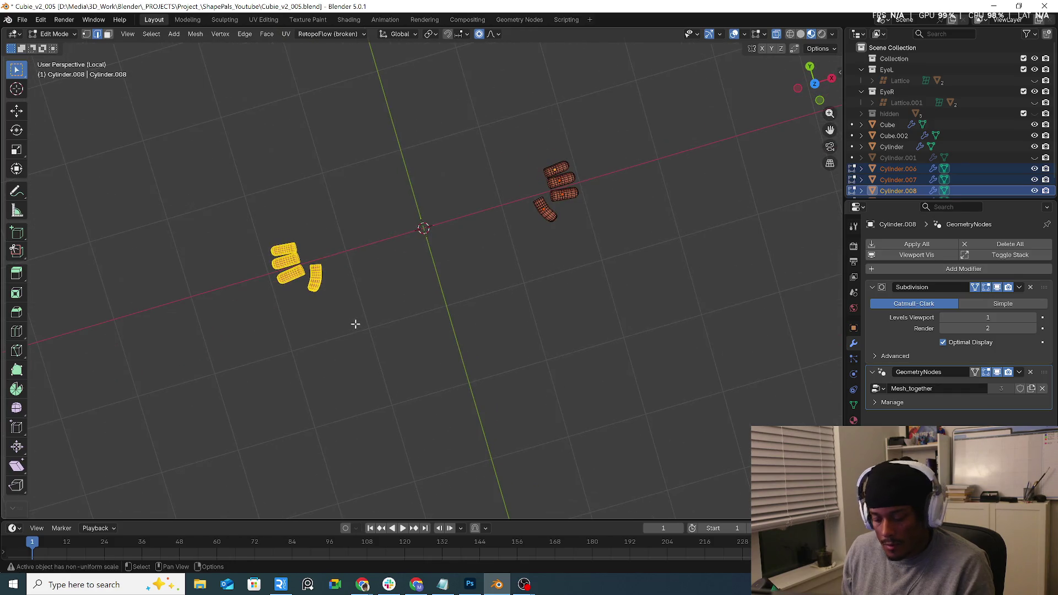
{"action": "key", "text": "p"}
{"action": "left_click", "coordinate": [356, 325]}
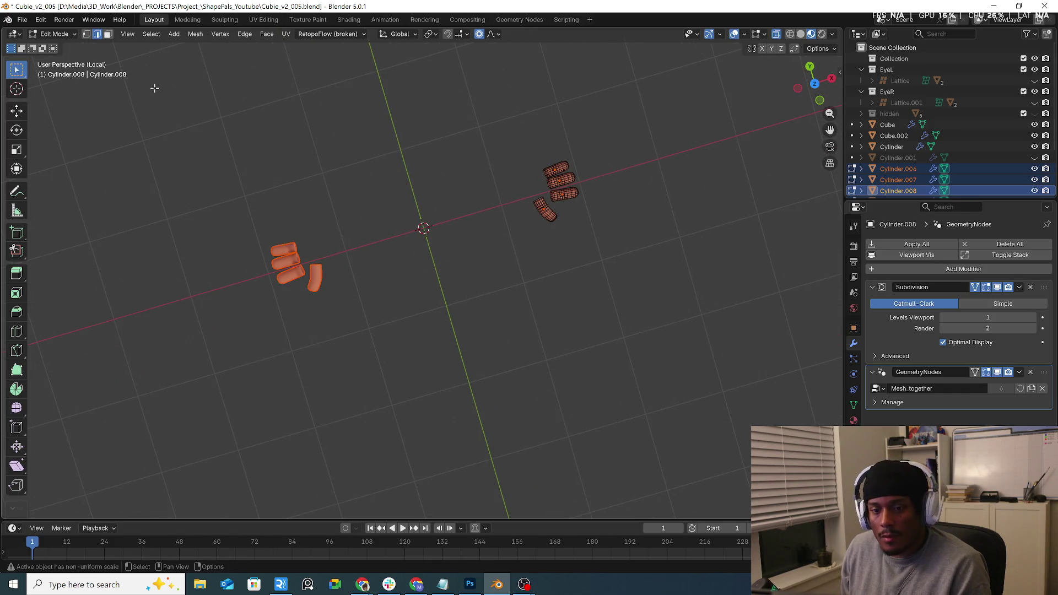
Back in Object Mode, set Origin to Geometry on the separated thumb and lower finger.
{"action": "key", "text": "Tab"}
{"action": "mouse_move", "coordinate": [268, 254]}
{"action": "middle_mouse_down"}
{"action": "mouse_move", "coordinate": [338, 282]}
{"action": "mouse_move", "coordinate": [306, 259]}
{"action": "middle_mouse_up"}
{"action": "left_click", "coordinate": [312, 275]}
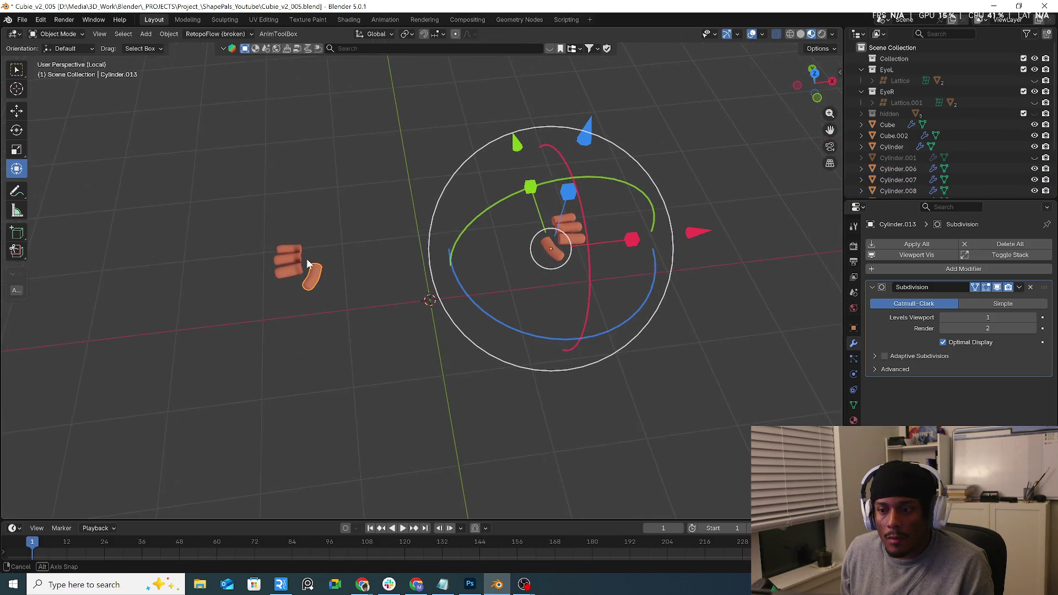
{"action": "right_click", "coordinate": [306, 282]}
{"action": "mouse_move", "coordinate": [309, 280]}
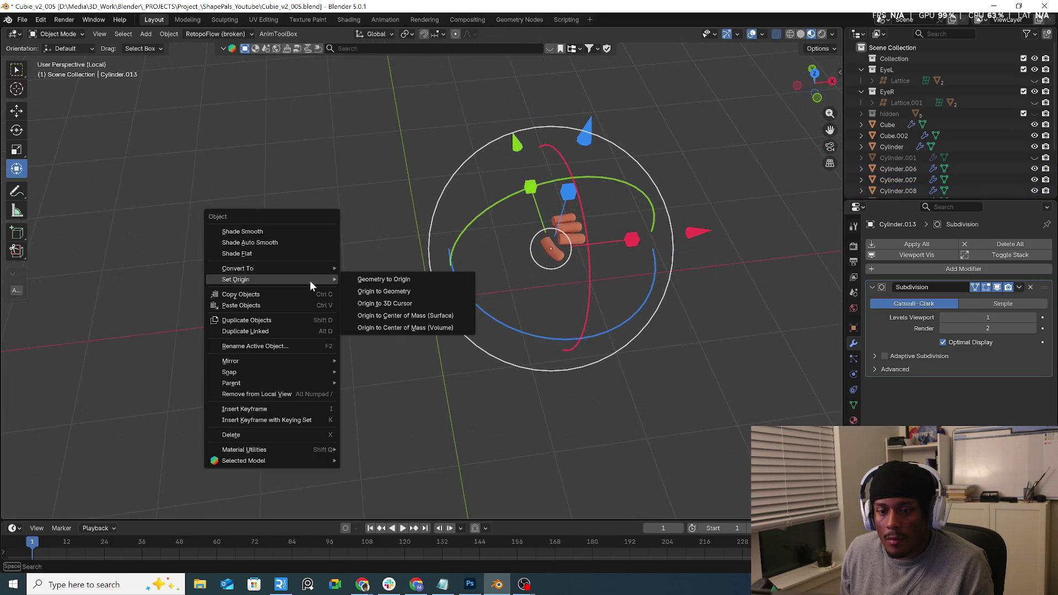
{"action": "left_click", "coordinate": [381, 292]}
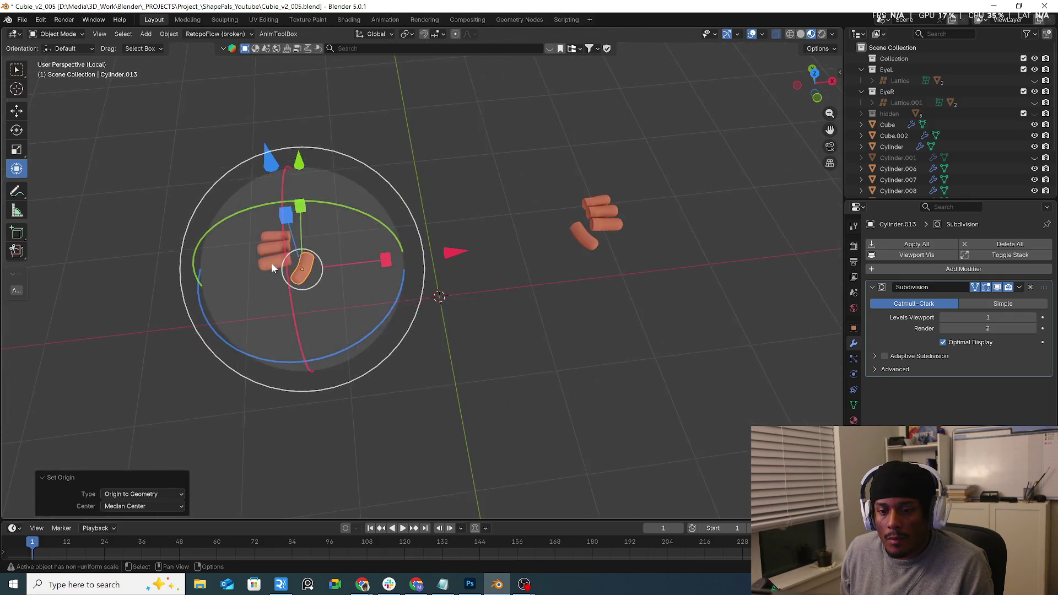
{"action": "left_click", "coordinate": [272, 267]}
{"action": "right_click", "coordinate": [272, 266]}
{"action": "mouse_move", "coordinate": [273, 264]}
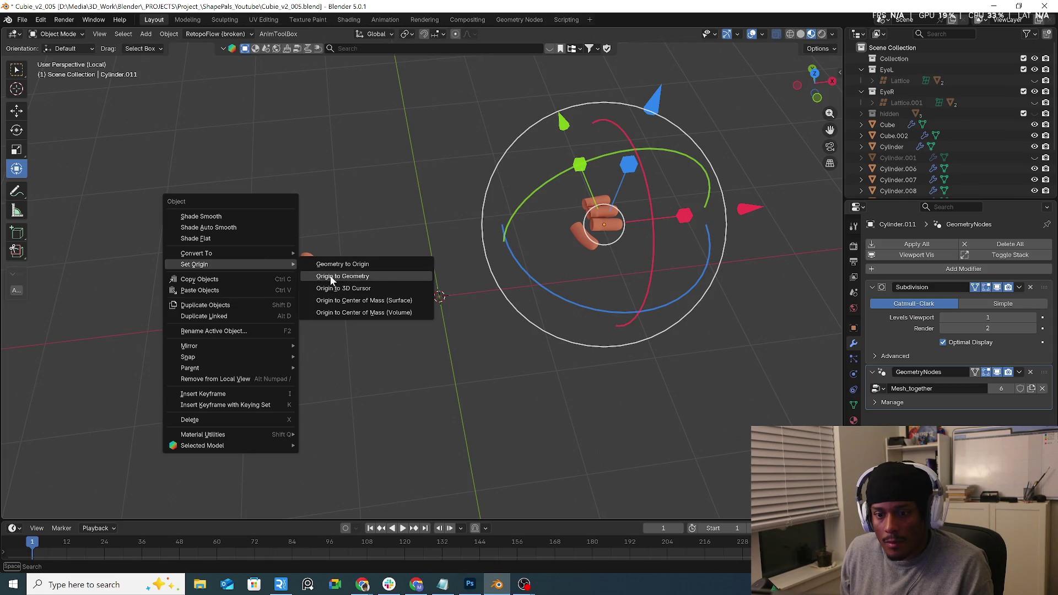
{"action": "left_click", "coordinate": [331, 277]}
Set Origin to Geometry on the remaining two separated fingers.
{"action": "middle_click_drag", "start_coordinate": [331, 278], "coordinate": [274, 243]}
{"action": "left_click", "coordinate": [274, 239]}
{"action": "right_click", "coordinate": [272, 238]}
{"action": "mouse_move", "coordinate": [273, 234]}
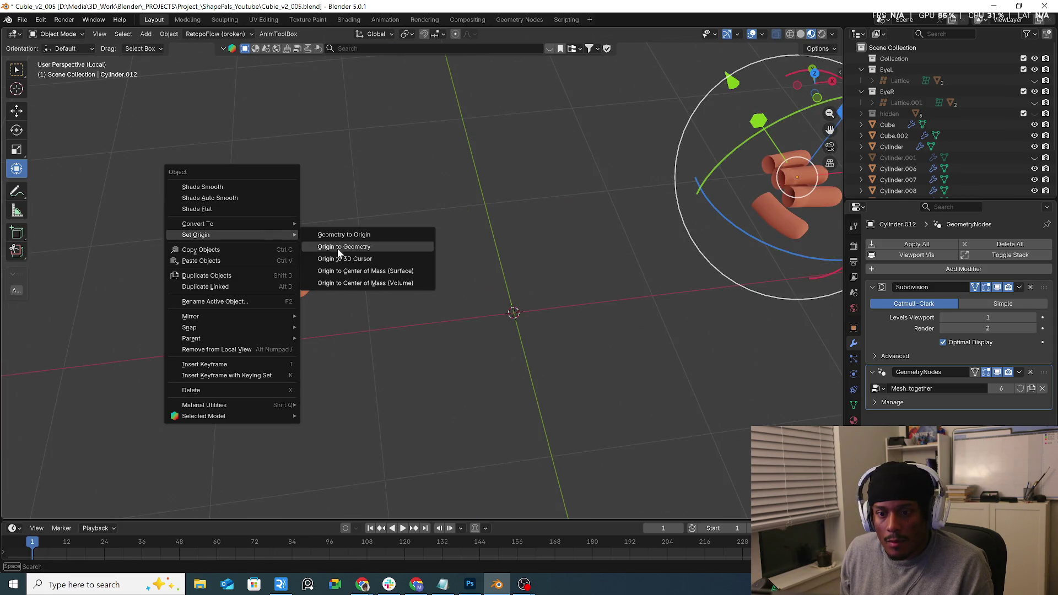
{"action": "left_click", "coordinate": [343, 249]}
{"action": "left_click", "coordinate": [276, 216]}
{"action": "right_click", "coordinate": [276, 216]}
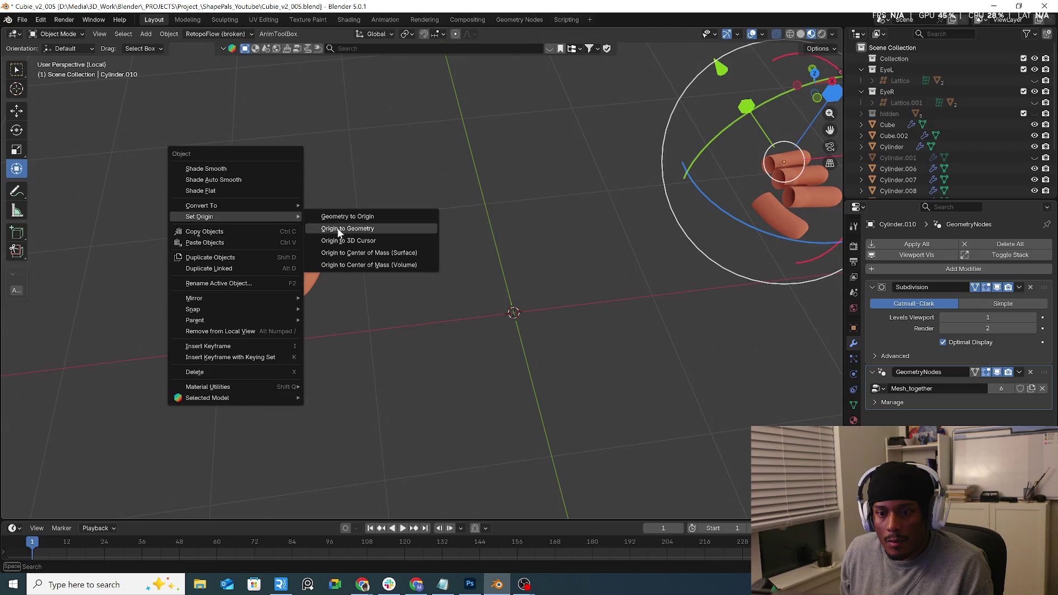
{"action": "left_click", "coordinate": [337, 227]}
Exit local view to show the whole character and select the separated left thumb.
{"action": "left_click", "coordinate": [391, 295]}
{"action": "mouse_move", "coordinate": [347, 303]}
{"action": "middle_mouse_down"}
{"action": "mouse_move", "coordinate": [391, 295]}
{"action": "mouse_move", "coordinate": [343, 264]}
{"action": "mouse_move", "coordinate": [463, 290]}
{"action": "middle_mouse_up"}
{"action": "key", "text": "Caps_Lock"}
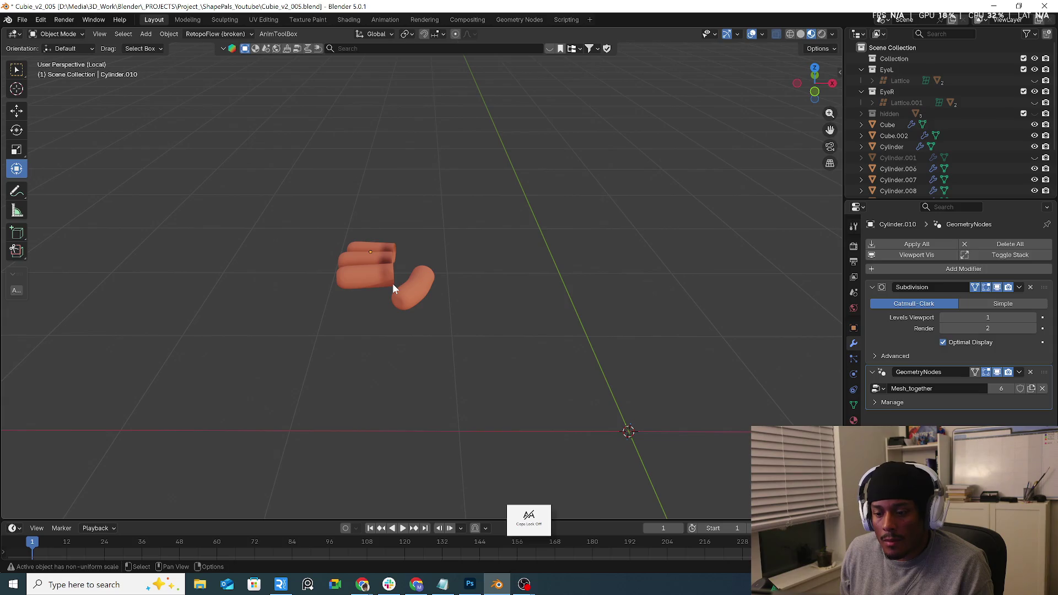
{"action": "key", "text": "KP_Divide"}
{"action": "left_click", "coordinate": [305, 285]}
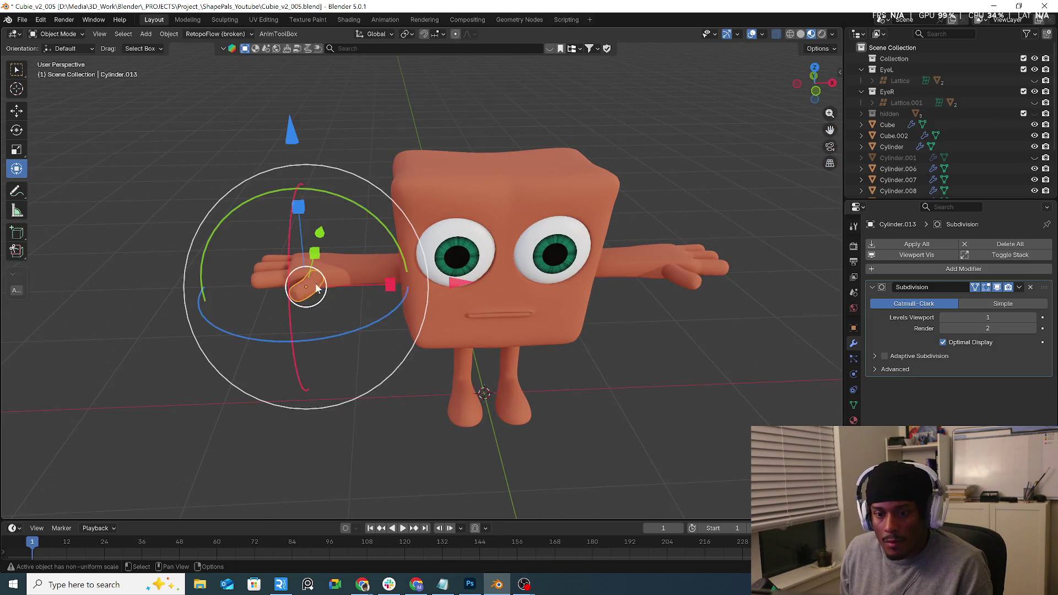
Switch to the Geometry Nodes workspace and select the separated left thumb.
{"action": "left_click", "coordinate": [519, 19]}
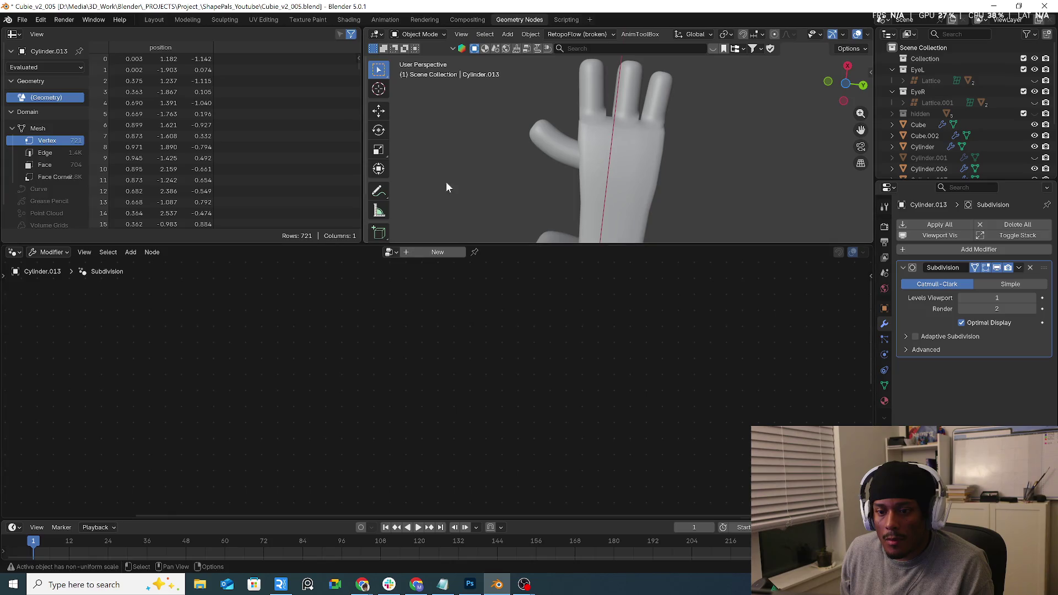
{"action": "scroll", "coordinate": [530, 162], "scroll_direction": "down", "scroll_amount": 2}
{"action": "middle_click_drag", "start_coordinate": [531, 165], "coordinate": [556, 213]}
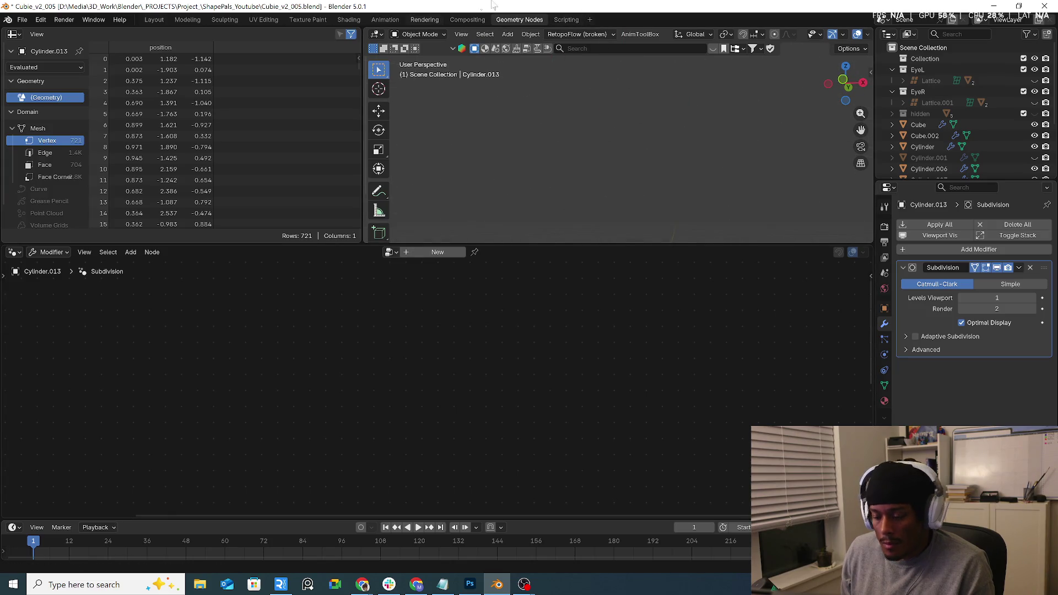
{"action": "mouse_move", "coordinate": [571, 173]}
{"action": "middle_mouse_down"}
{"action": "mouse_move", "coordinate": [616, 191]}
{"action": "mouse_move", "coordinate": [593, 163]}
{"action": "middle_mouse_up"}
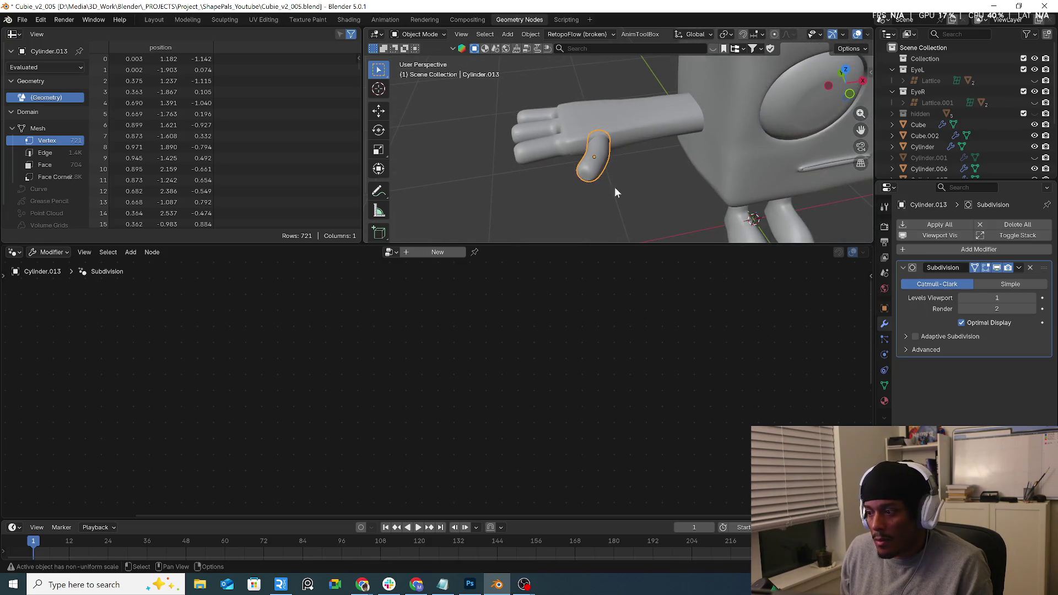
{"action": "left_click", "coordinate": [593, 163]}
{"action": "left_click", "coordinate": [391, 252]}
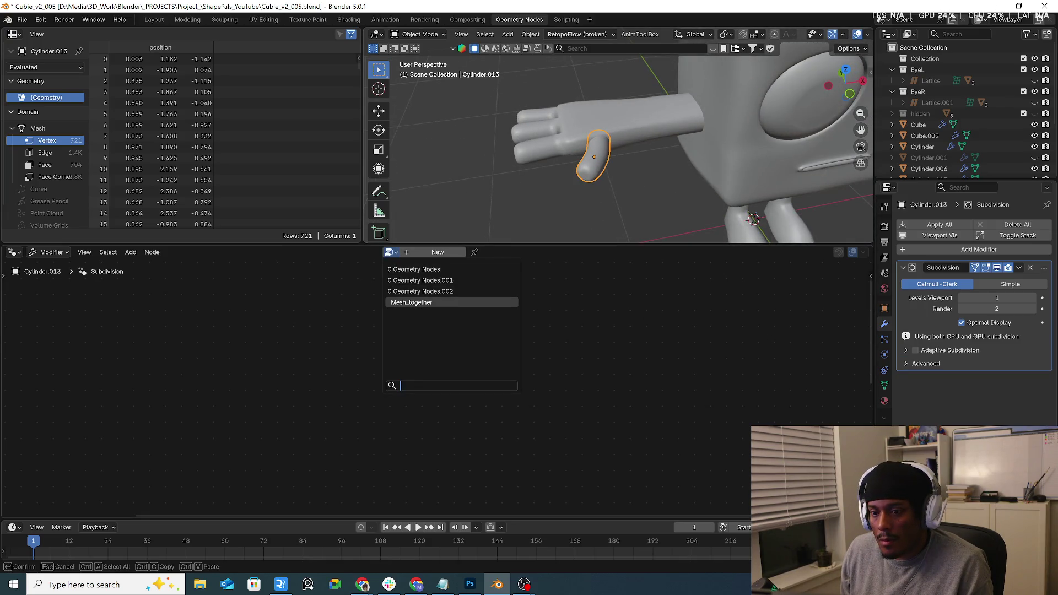
Create a new node group on the thumb and switch it to Mesh_together.
{"action": "left_click", "coordinate": [391, 252]}
{"action": "left_click", "coordinate": [417, 303]}
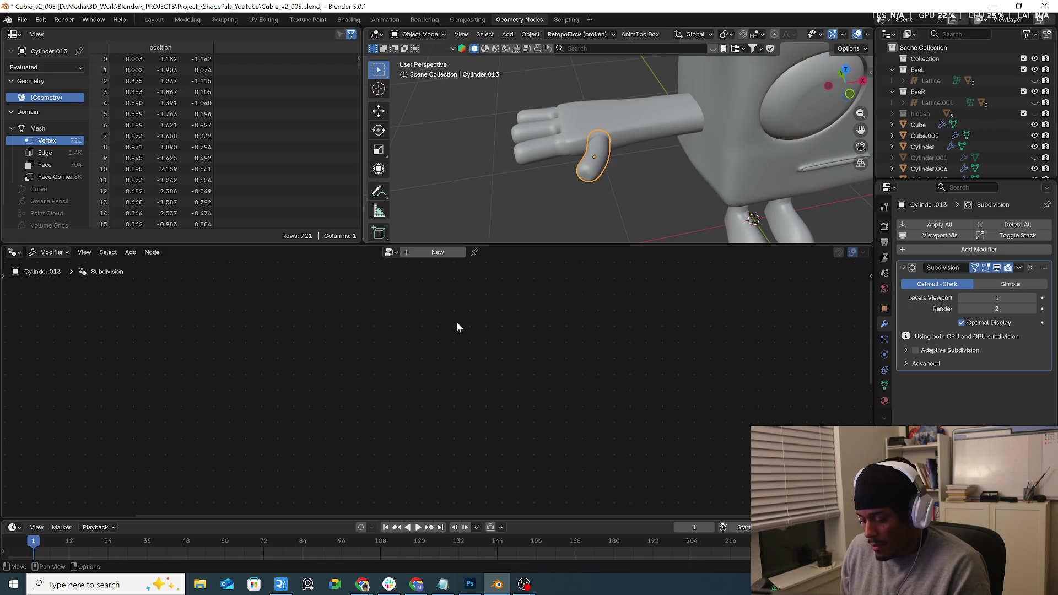
{"action": "left_click", "coordinate": [454, 253]}
{"action": "left_click", "coordinate": [374, 252]}
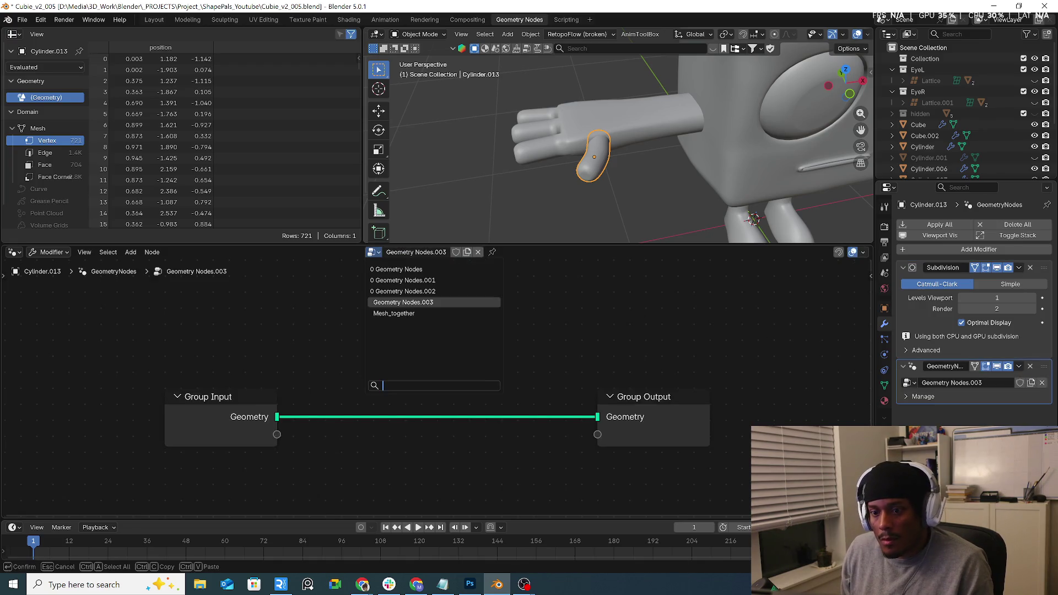
{"action": "left_click", "coordinate": [418, 312]}
{"action": "left_click", "coordinate": [536, 157]}
Apply the Mirror modifier on the palm and forearm object.
{"action": "left_click", "coordinate": [592, 129]}
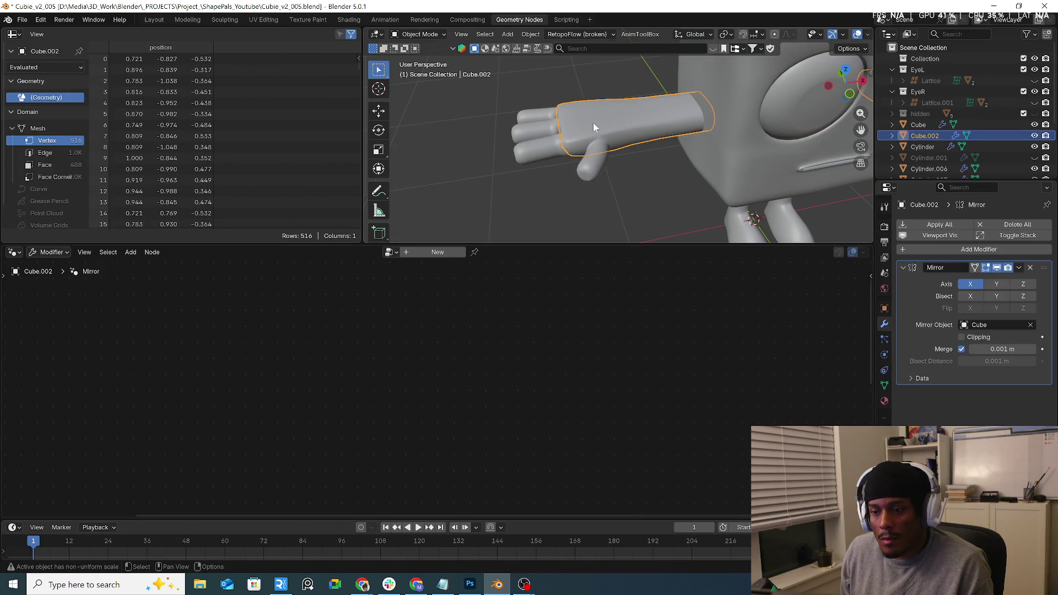
{"action": "left_click", "coordinate": [1019, 267]}
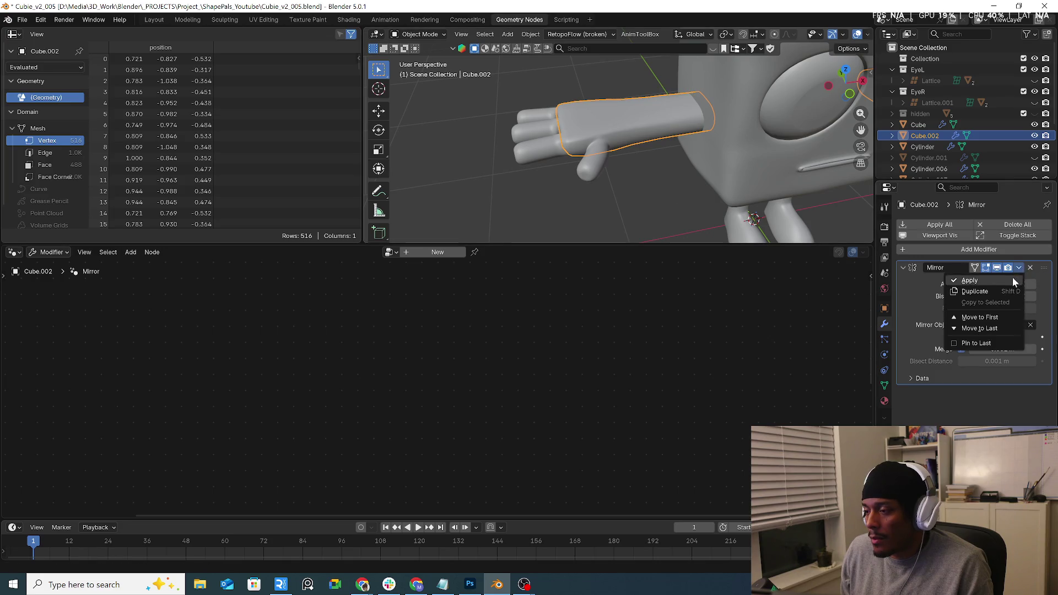
{"action": "left_click", "coordinate": [1012, 277]}
Rename Cube.002 to 'arm' and return to the Layout workspace.
{"action": "double_click", "coordinate": [924, 136]}
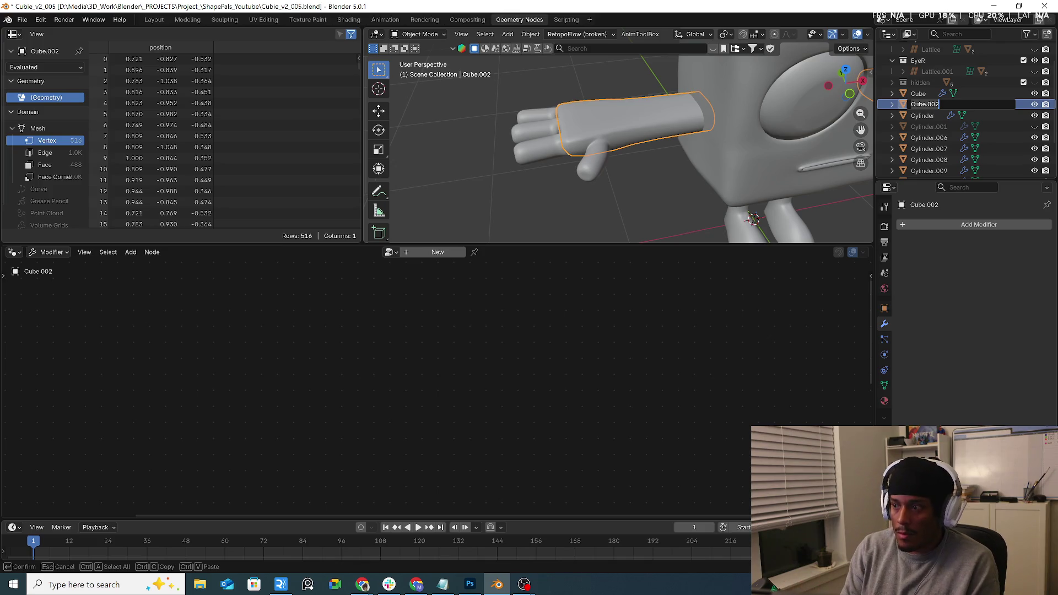
{"action": "type", "text": "arm"}
{"action": "key", "text": "Return"}
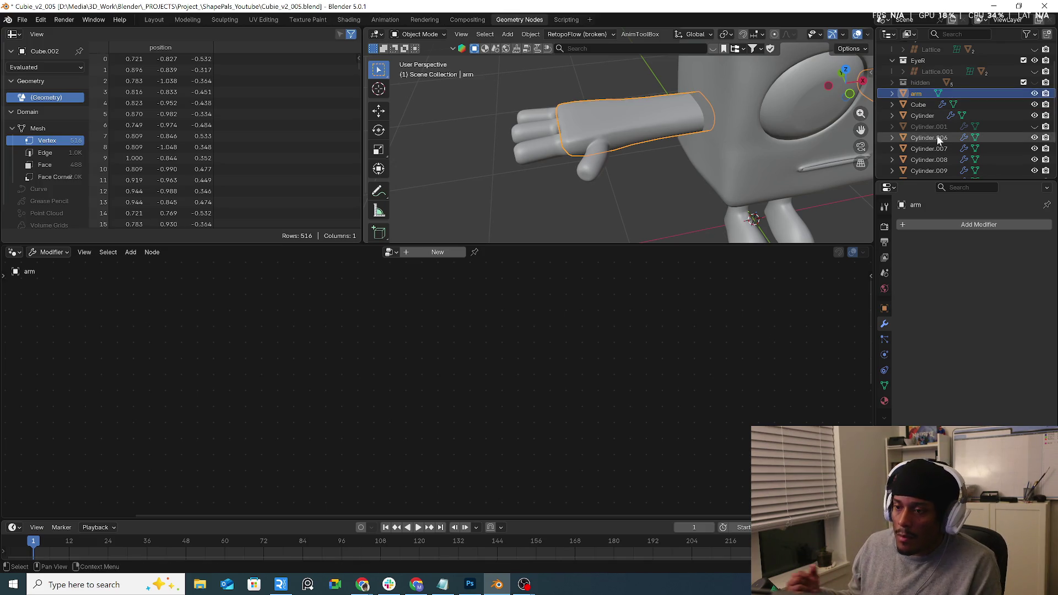
{"action": "left_click", "coordinate": [149, 19]}
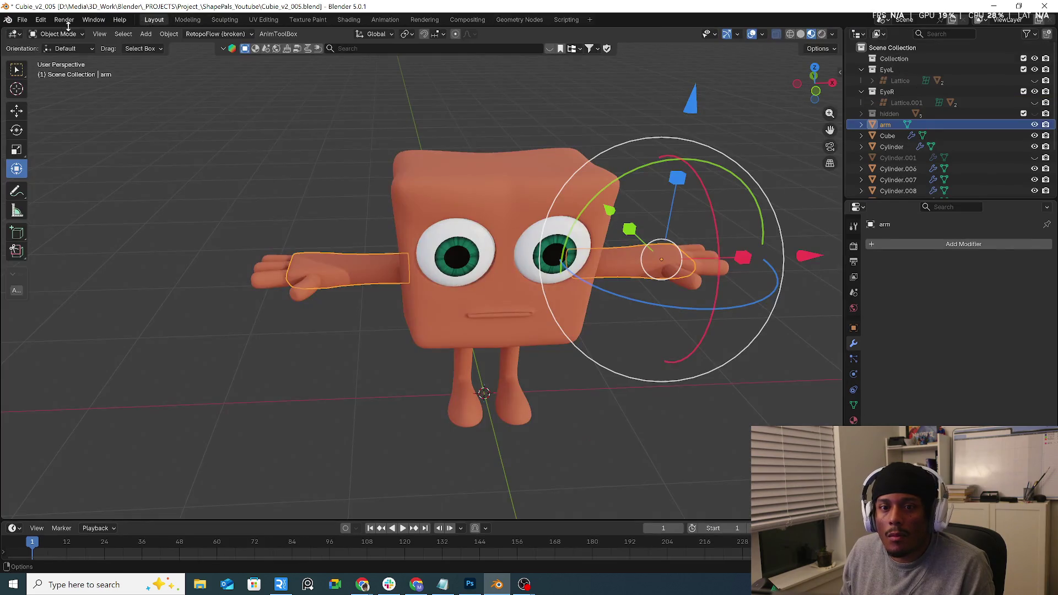
{"action": "left_click", "coordinate": [64, 34]}
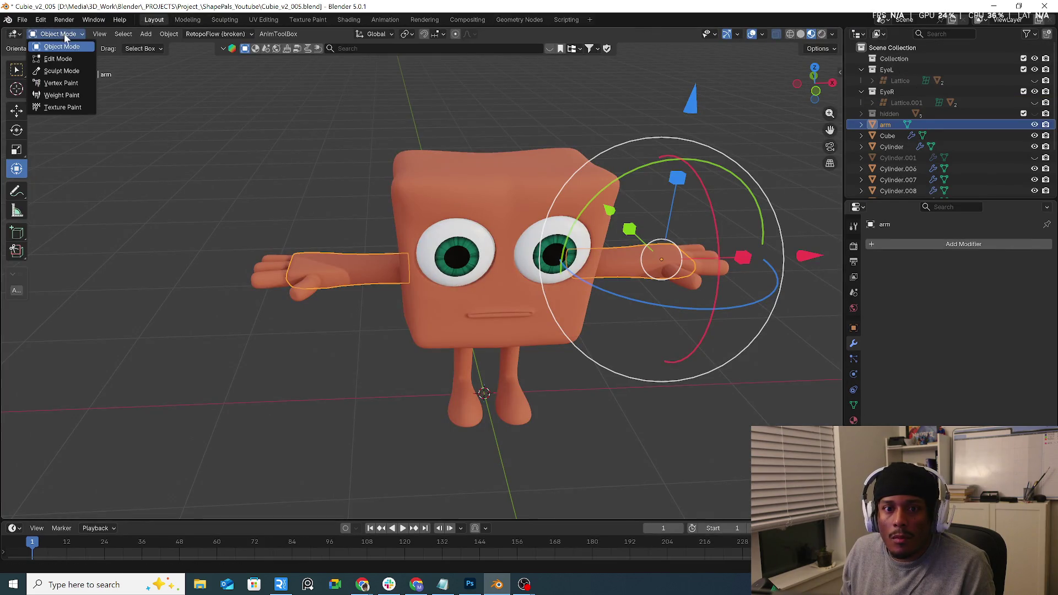
Separate the left arm's faces from the arm mesh into their own object, working in local view.
{"action": "left_click", "coordinate": [63, 59]}
{"action": "key", "text": "KP_Divide"}
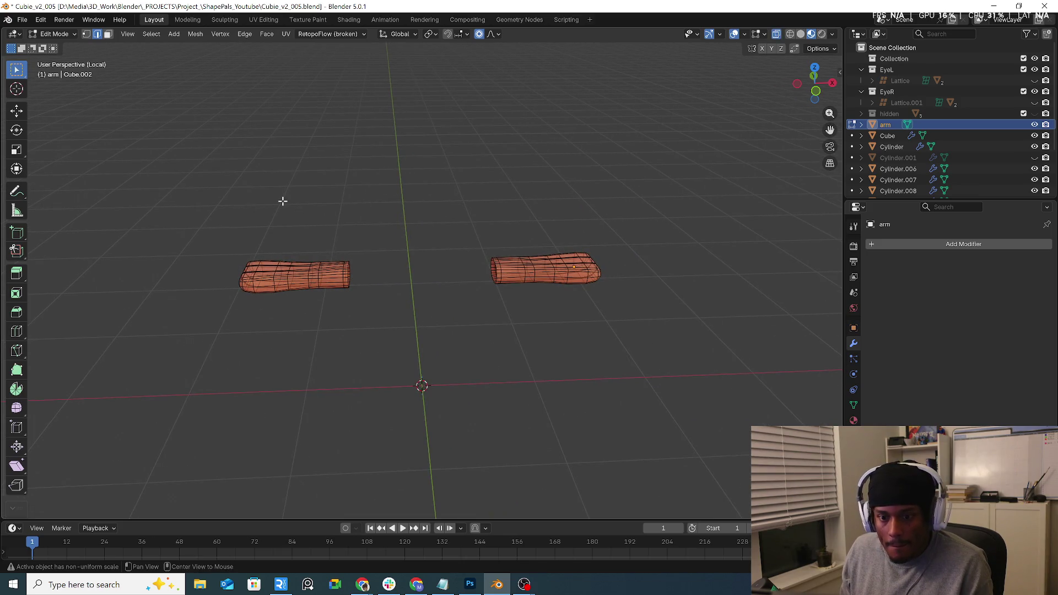
{"action": "key", "text": "3"}
{"action": "left_click_drag", "start_coordinate": [202, 215], "coordinate": [372, 337]}
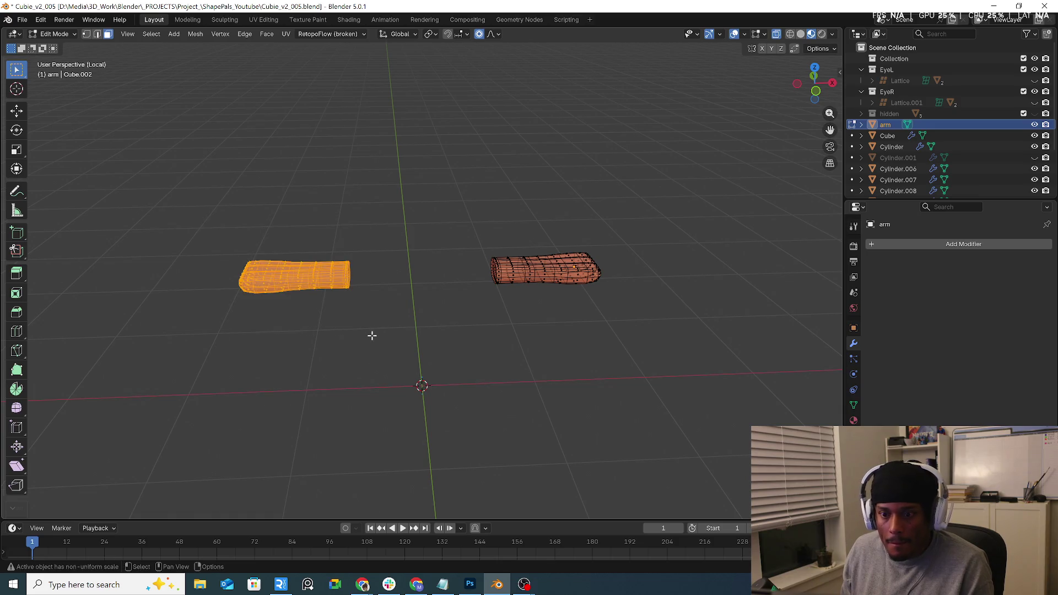
{"action": "key", "text": "p"}
{"action": "left_click", "coordinate": [372, 330]}
{"action": "left_click", "coordinate": [58, 34]}
{"action": "left_click", "coordinate": [62, 47]}
{"action": "left_click", "coordinate": [324, 220]}
{"action": "key", "text": "KP_Divide"}
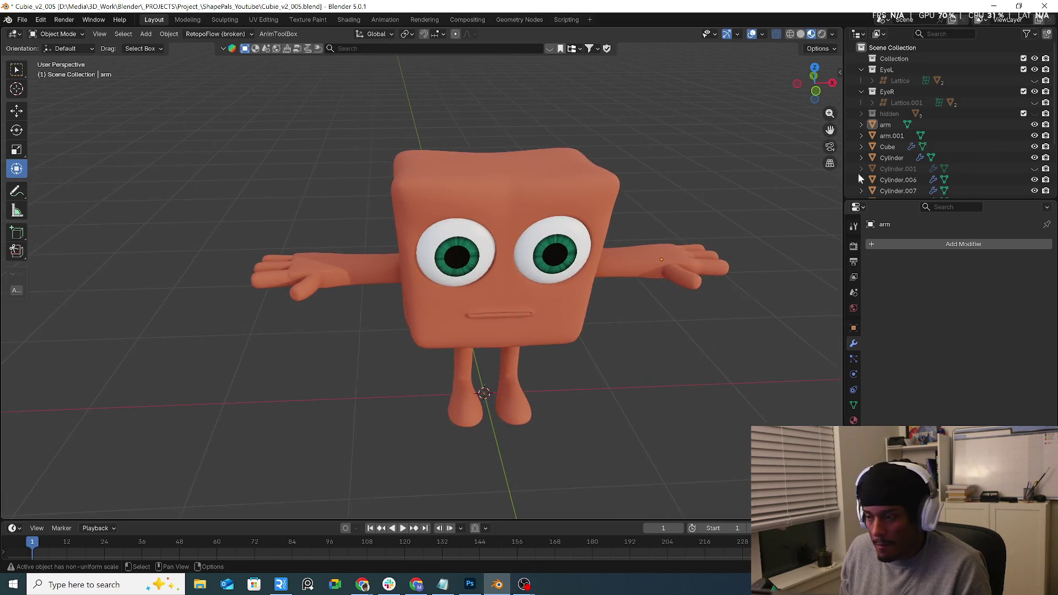
Rename the new arm.001 object to armR and the original arm object to armL.
{"action": "left_click", "coordinate": [891, 136]}
{"action": "scroll", "coordinate": [891, 136], "scroll_direction": "down", "scroll_amount": 1}
{"action": "double_click", "coordinate": [891, 113]}
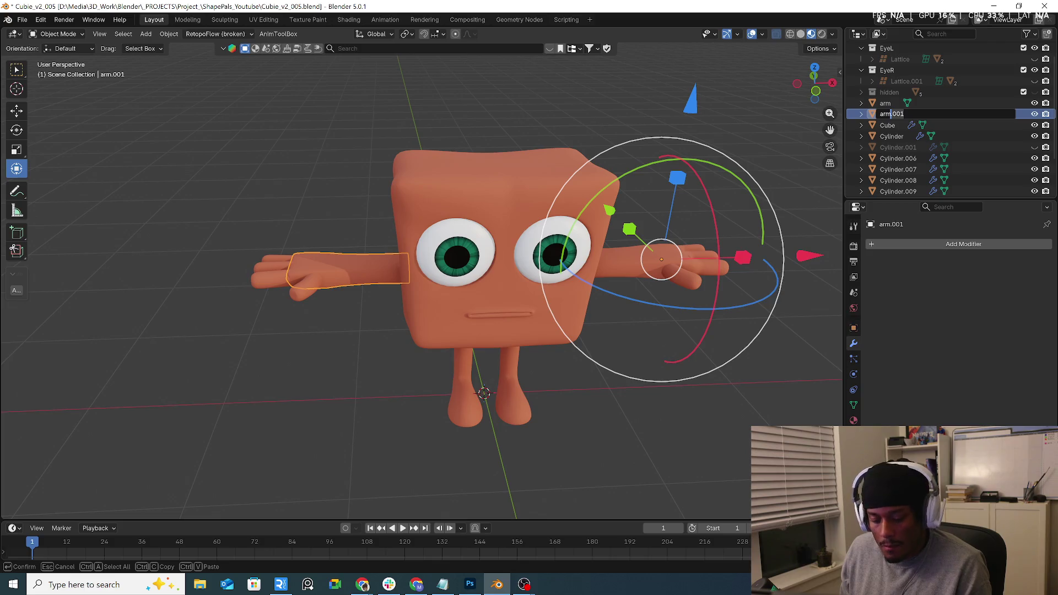
{"action": "type", "text": "armR"}
{"action": "key", "text": "Return"}
{"action": "scroll", "coordinate": [893, 125], "scroll_direction": "up", "scroll_amount": 2}
{"action": "double_click", "coordinate": [885, 124]}
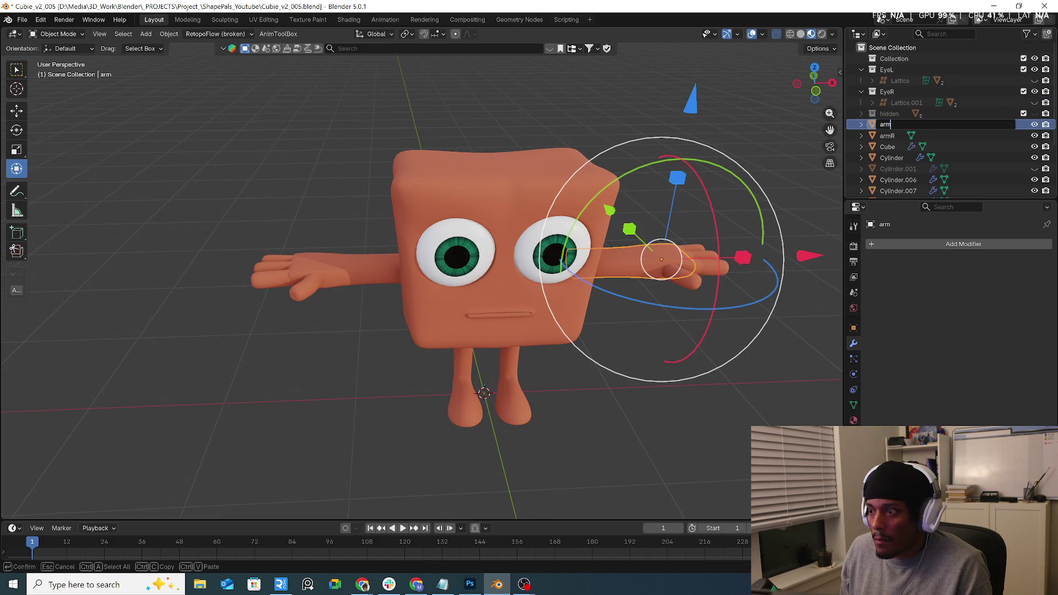
{"action": "type", "text": "L"}
{"action": "key", "text": "Return"}
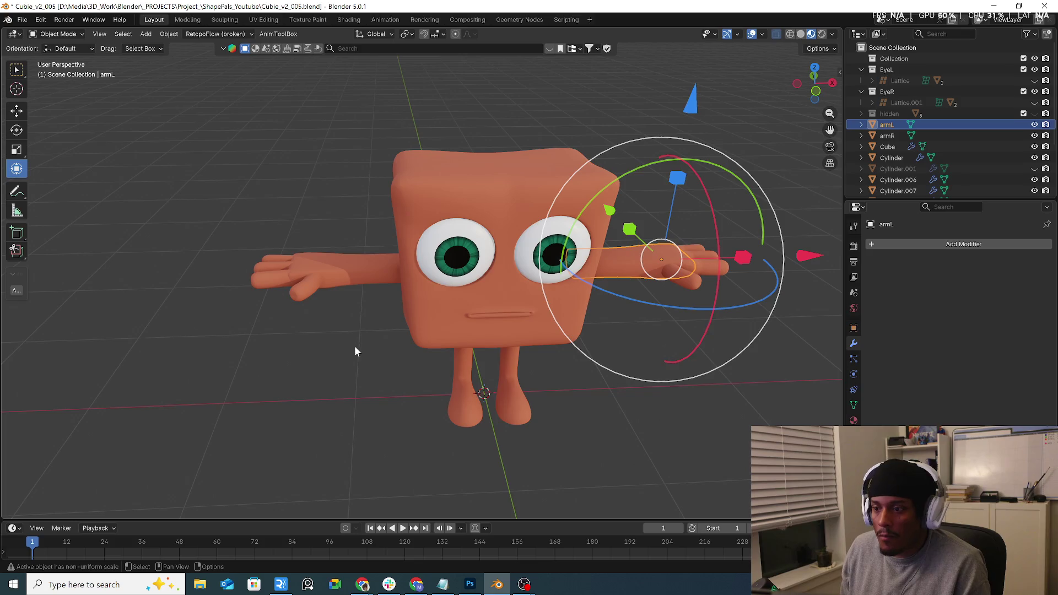
{"action": "left_click", "coordinate": [724, 300]}
{"action": "left_click", "coordinate": [724, 271]}
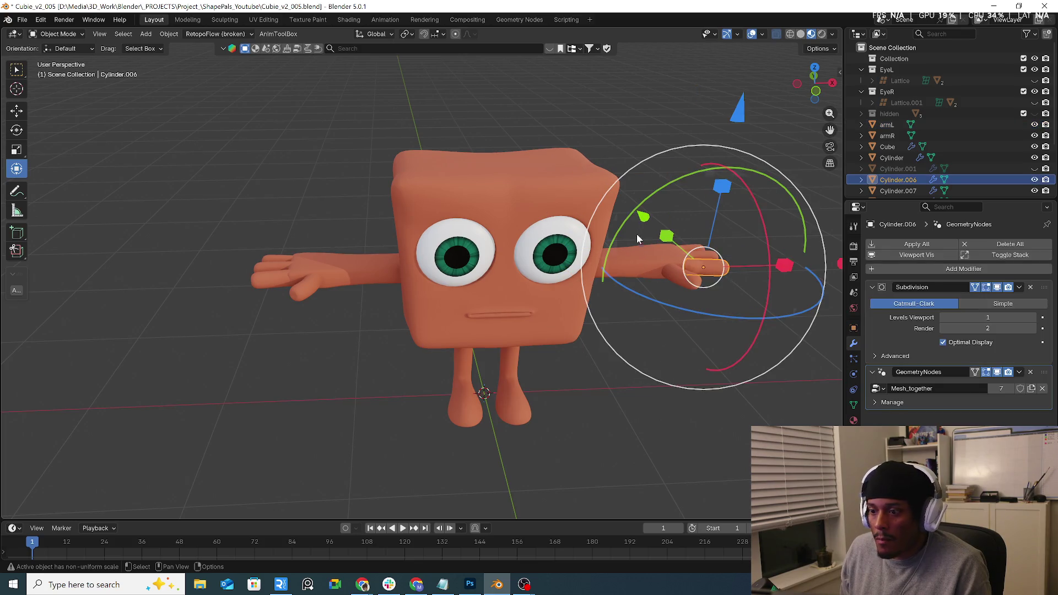
Give finger Cylinder.009 a new geometry nodes modifier using the Mesh_together group.
{"action": "left_click", "coordinate": [683, 284]}
{"action": "left_click", "coordinate": [503, 20]}
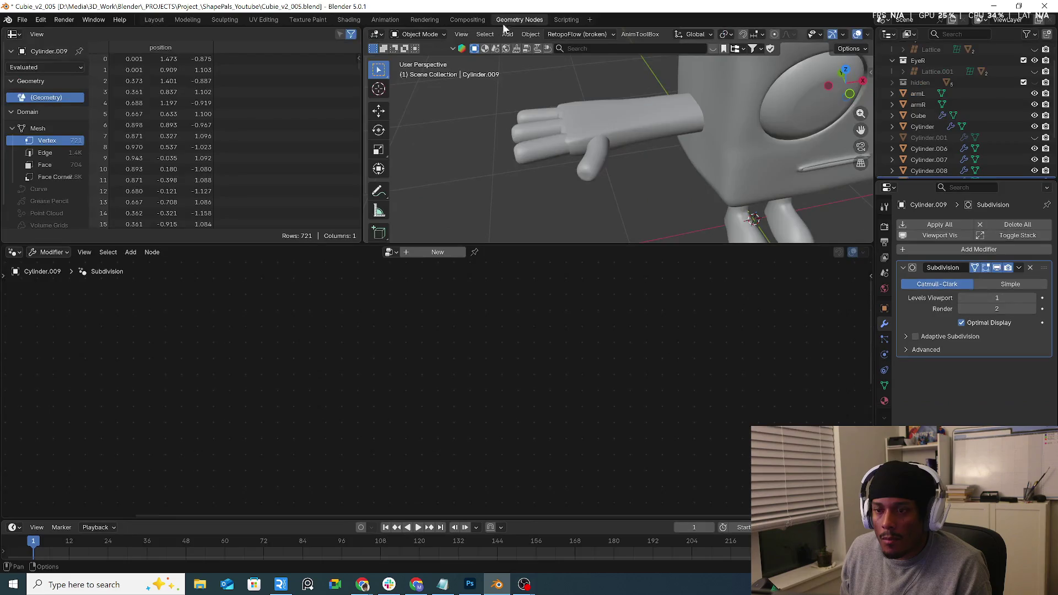
{"action": "middle_click_drag", "start_coordinate": [686, 200], "coordinate": [671, 360]}
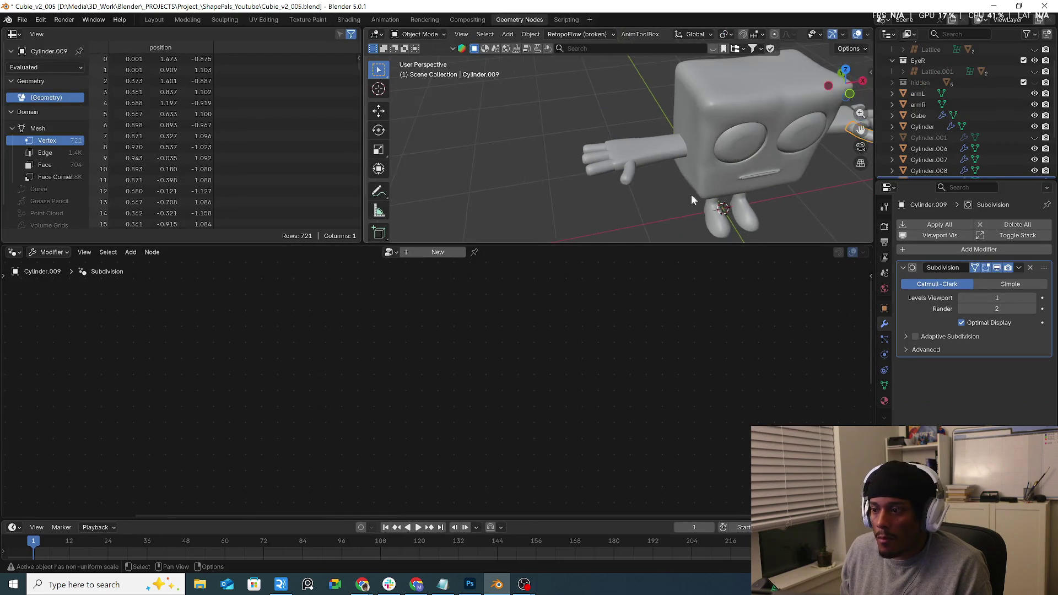
{"action": "left_click", "coordinate": [703, 108]}
{"action": "left_click", "coordinate": [694, 124]}
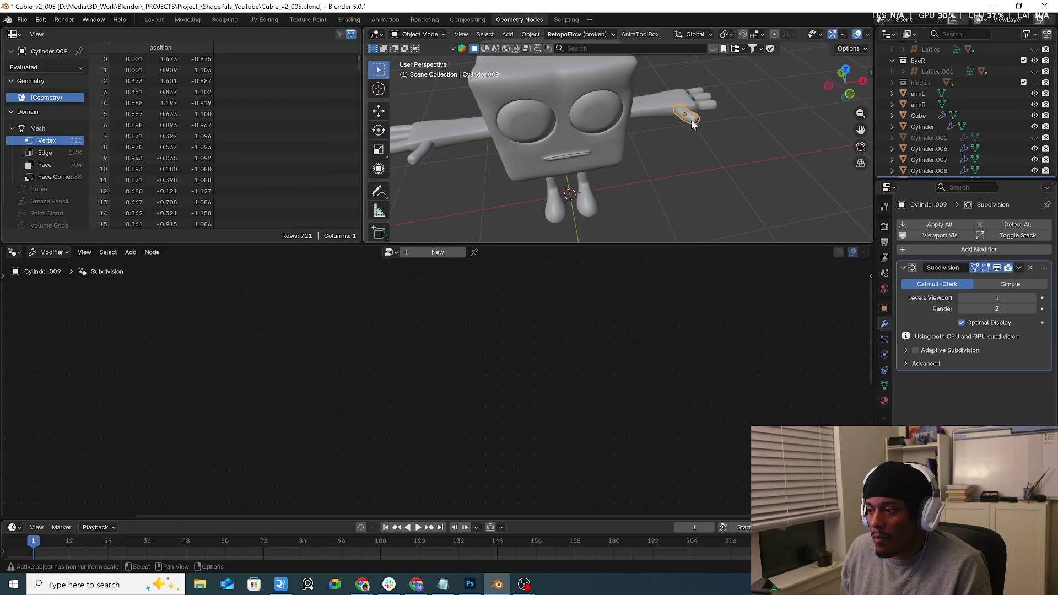
{"action": "left_click", "coordinate": [390, 252]}
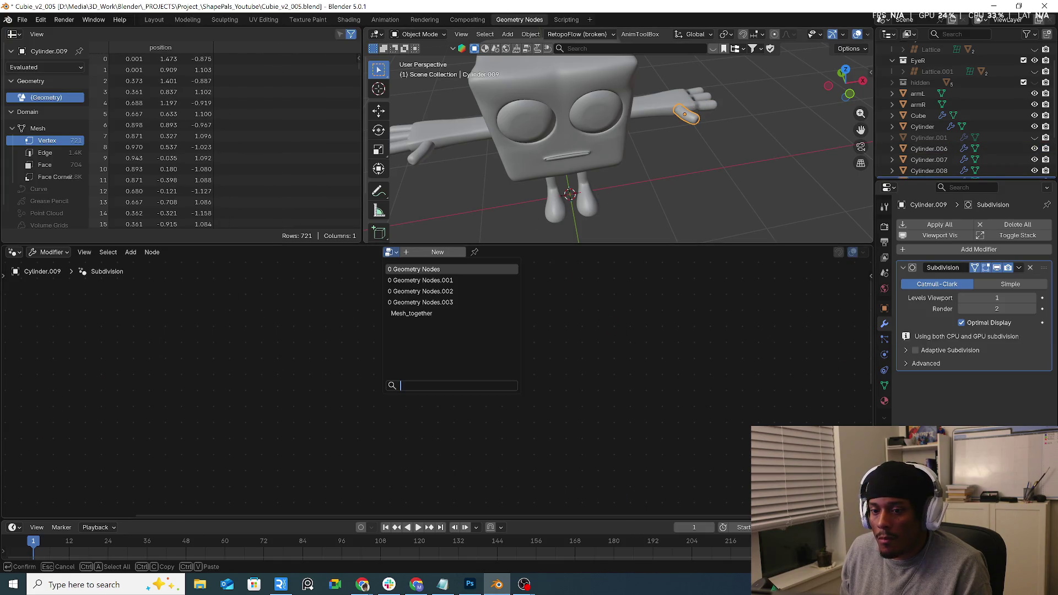
{"action": "left_click", "coordinate": [428, 252]}
{"action": "left_click", "coordinate": [389, 252]}
{"action": "left_click", "coordinate": [405, 327]}
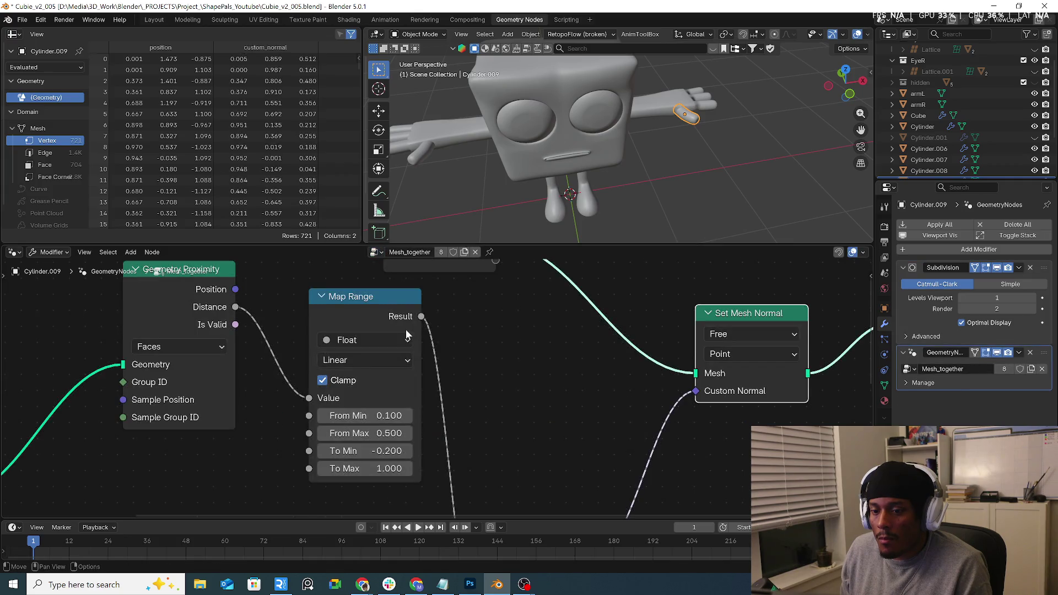
Orbit around the hand with the node tree in view, checking the thumb and Cylinder.012.
{"action": "scroll", "coordinate": [712, 108], "scroll_direction": "up", "scroll_amount": 3}
{"action": "middle_click_drag", "start_coordinate": [713, 108], "coordinate": [546, 200]}
{"action": "scroll", "coordinate": [173, 451], "scroll_direction": "down", "scroll_amount": 2}
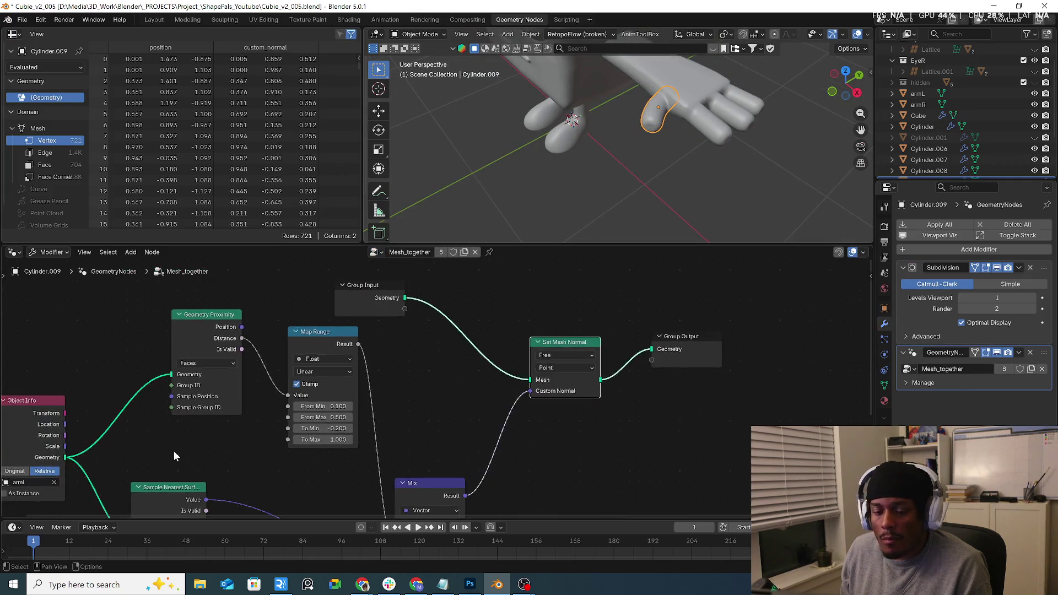
{"action": "middle_click_drag", "start_coordinate": [174, 450], "coordinate": [289, 392]}
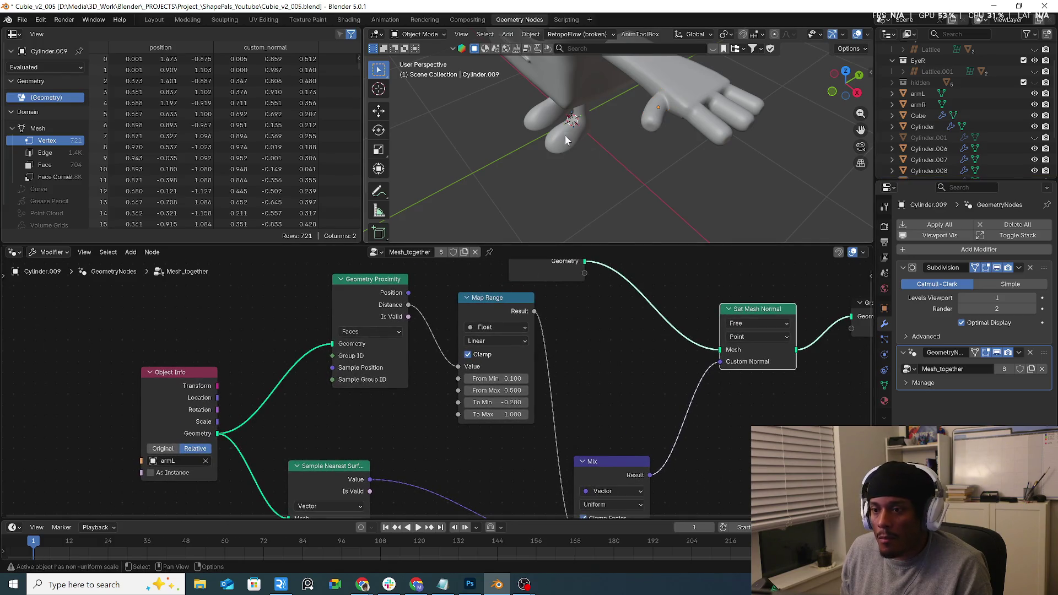
{"action": "middle_click_drag", "start_coordinate": [564, 136], "coordinate": [616, 140]}
{"action": "scroll", "coordinate": [622, 139], "scroll_direction": "down", "scroll_amount": 2}
{"action": "left_click", "coordinate": [600, 120]}
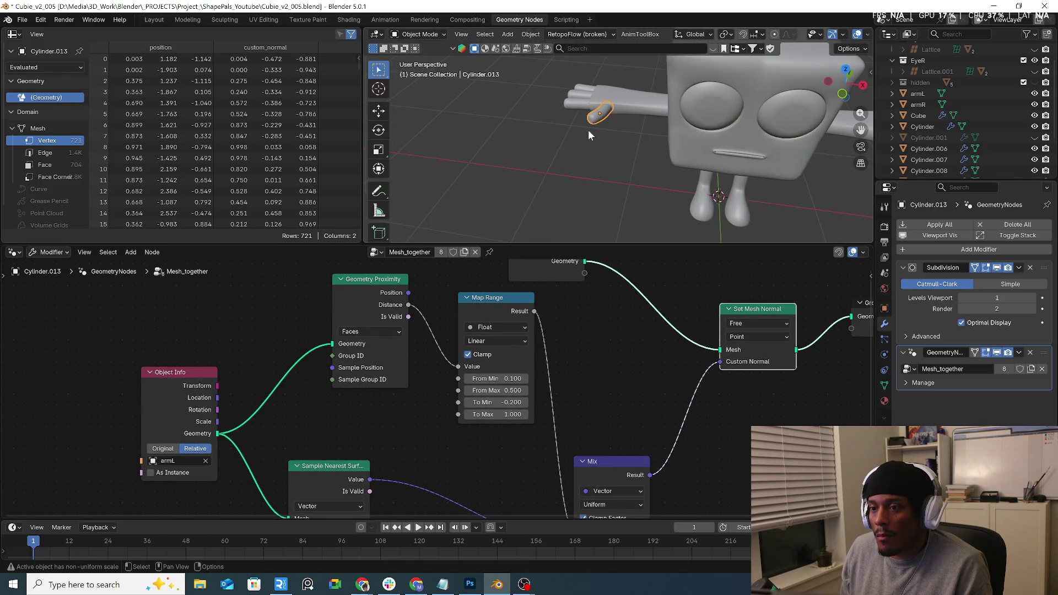
{"action": "left_click", "coordinate": [578, 97]}
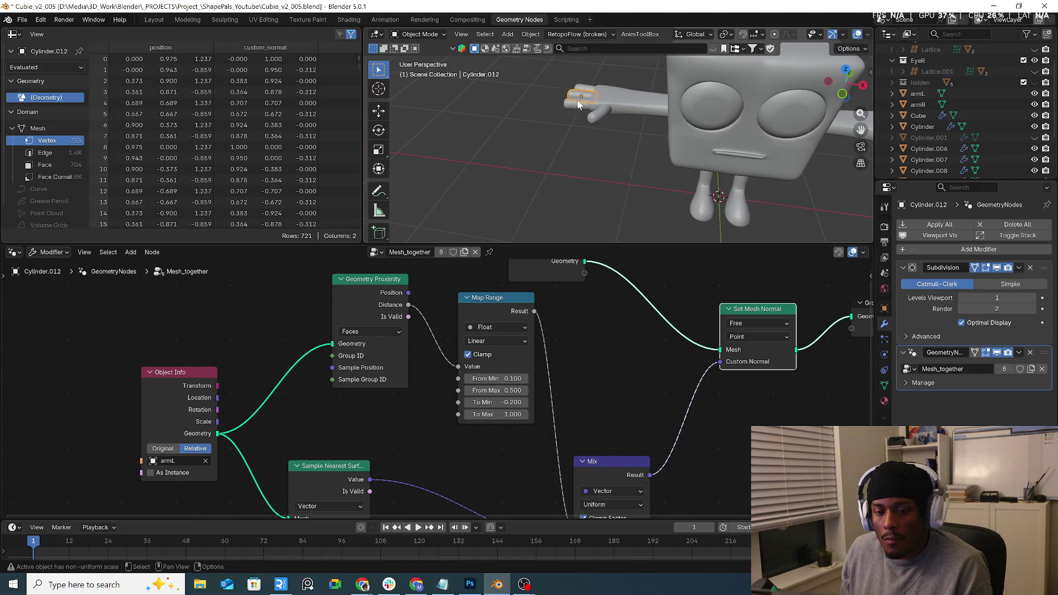
{"action": "mouse_move", "coordinate": [603, 131]}
{"action": "middle_mouse_down"}
{"action": "mouse_move", "coordinate": [602, 168]}
{"action": "mouse_move", "coordinate": [623, 167]}
{"action": "middle_mouse_up"}
{"action": "scroll", "coordinate": [601, 168], "scroll_direction": "up", "scroll_amount": 2}
Orbit to the other arm and select its thumb, Cylinder.013.
{"action": "left_click", "coordinate": [572, 148]}
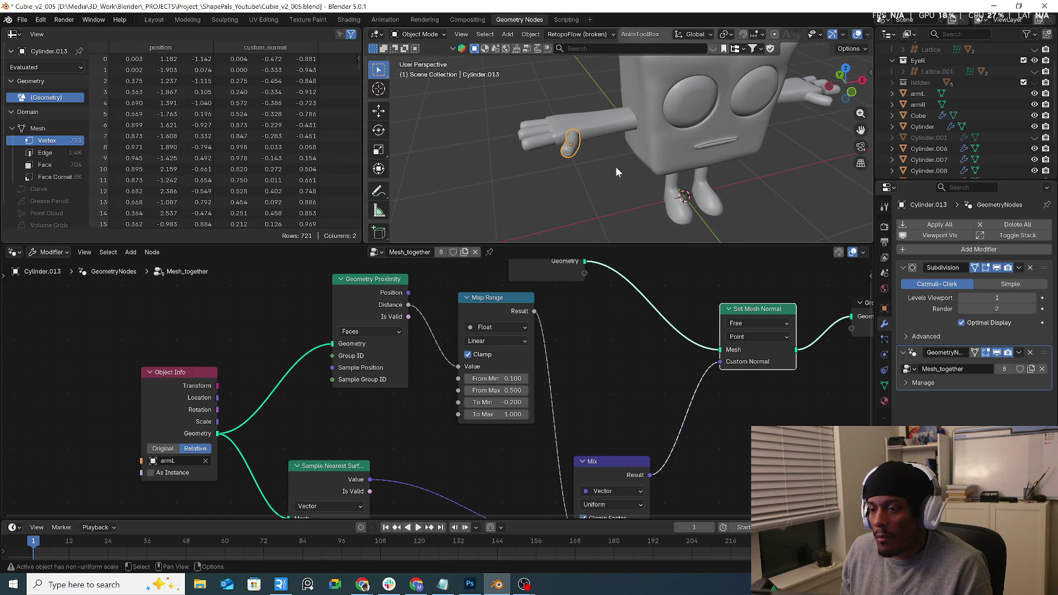
{"action": "mouse_move", "coordinate": [617, 170]}
{"action": "middle_mouse_down"}
{"action": "mouse_move", "coordinate": [582, 156]}
{"action": "mouse_move", "coordinate": [517, 167]}
{"action": "middle_mouse_up"}
{"action": "scroll", "coordinate": [703, 128], "scroll_direction": "up", "scroll_amount": 3}
{"action": "left_click", "coordinate": [719, 126]}
{"action": "middle_click_drag", "start_coordinate": [564, 130], "coordinate": [523, 149]}
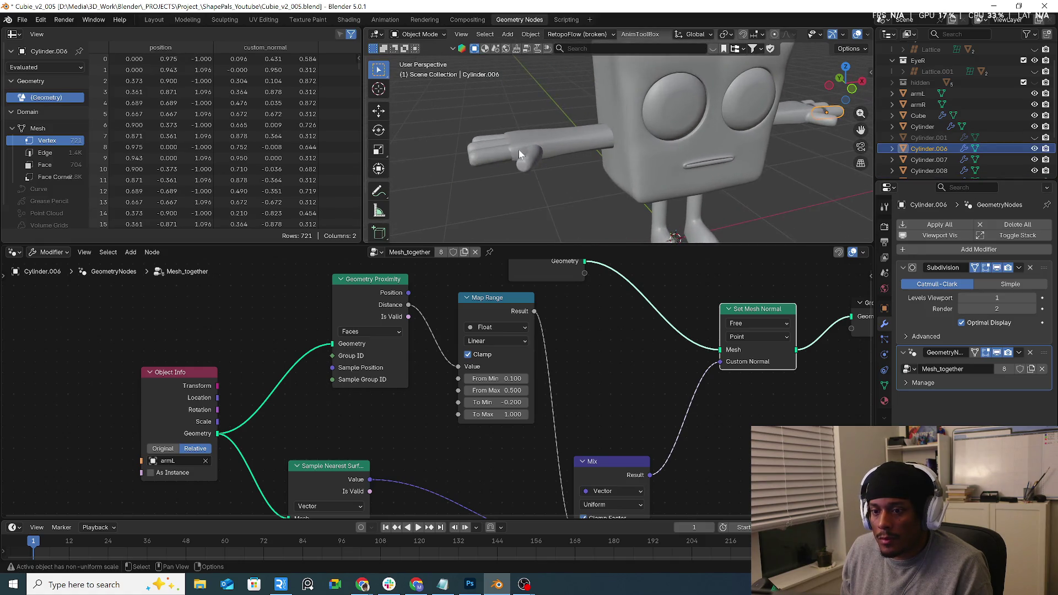
{"action": "left_click", "coordinate": [491, 145]}
{"action": "left_click", "coordinate": [530, 159]}
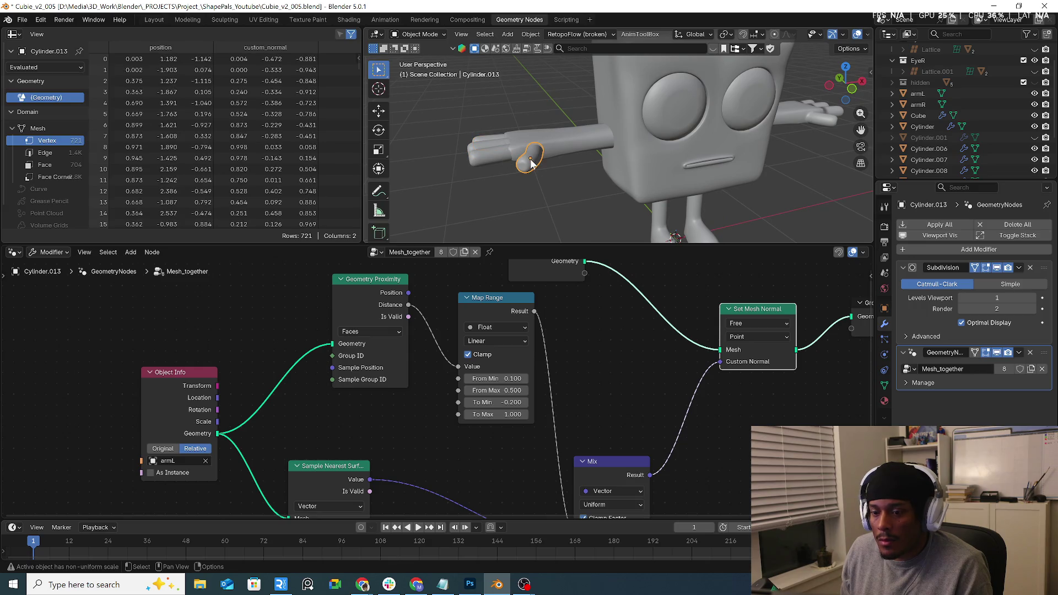
{"action": "left_click", "coordinate": [618, 180]}
{"action": "left_click", "coordinate": [536, 164]}
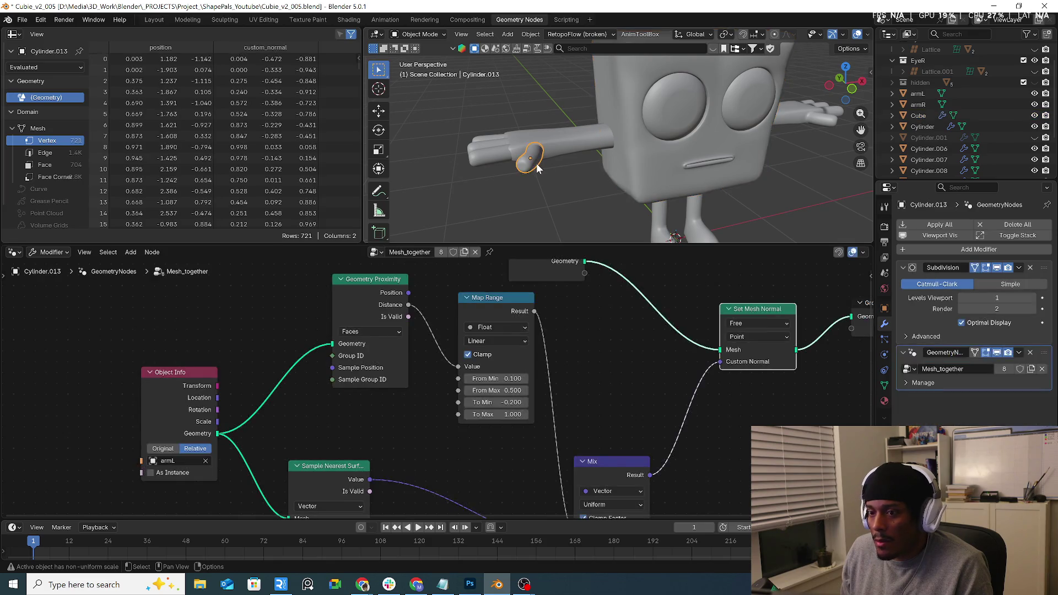
Make the node group a single-user copy and point its Object Info node at armR.
{"action": "left_click", "coordinate": [463, 252]}
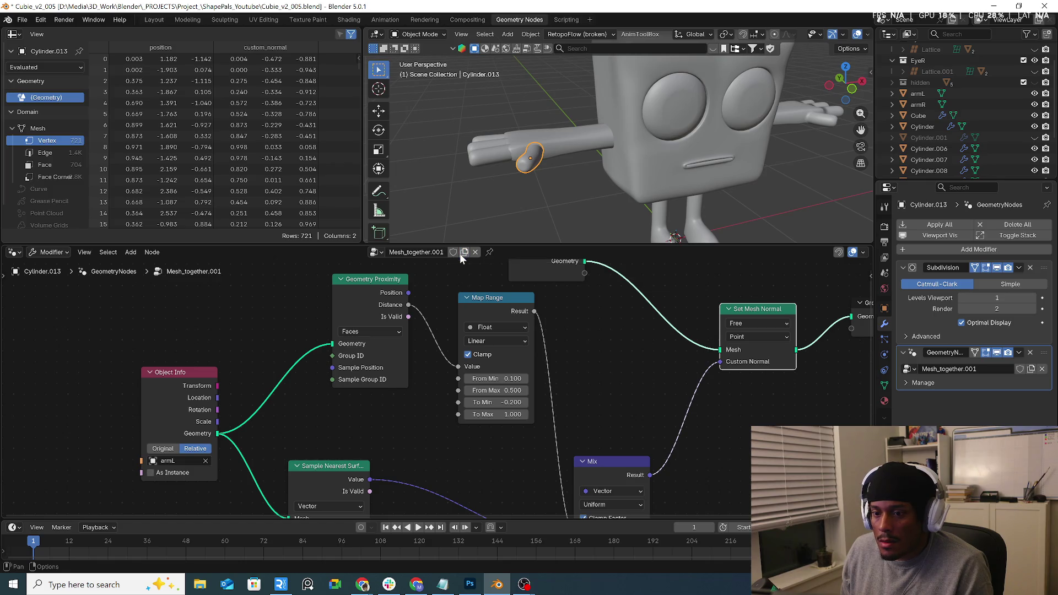
{"action": "left_click", "coordinate": [175, 461]}
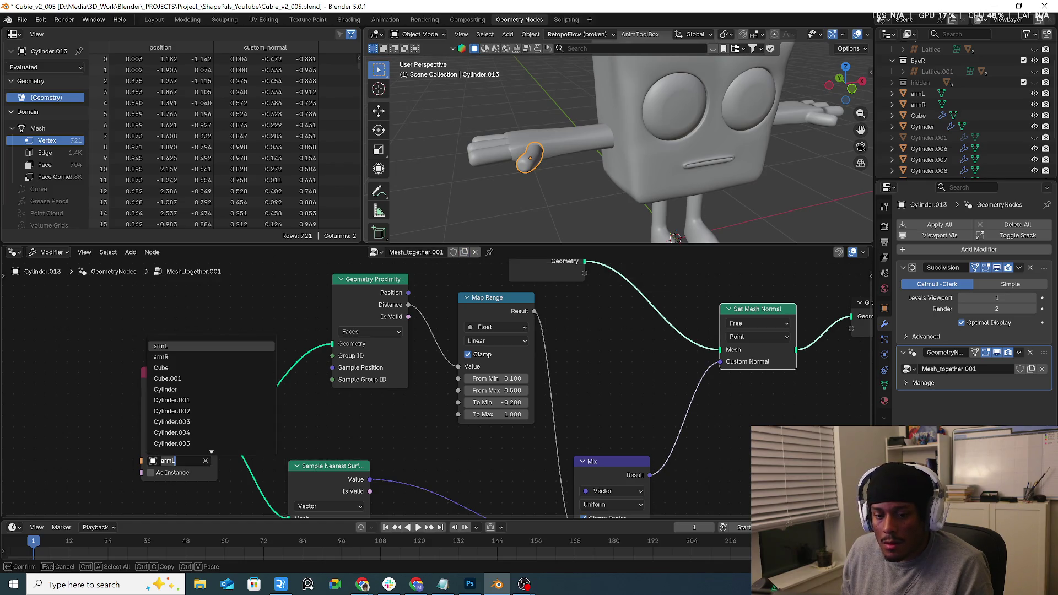
{"action": "left_click", "coordinate": [184, 357]}
Assign Mesh_together.001 to the digits Cylinder.011, Cylinder.012 and Cylinder.010.
{"action": "middle_click_drag", "start_coordinate": [573, 154], "coordinate": [495, 166]}
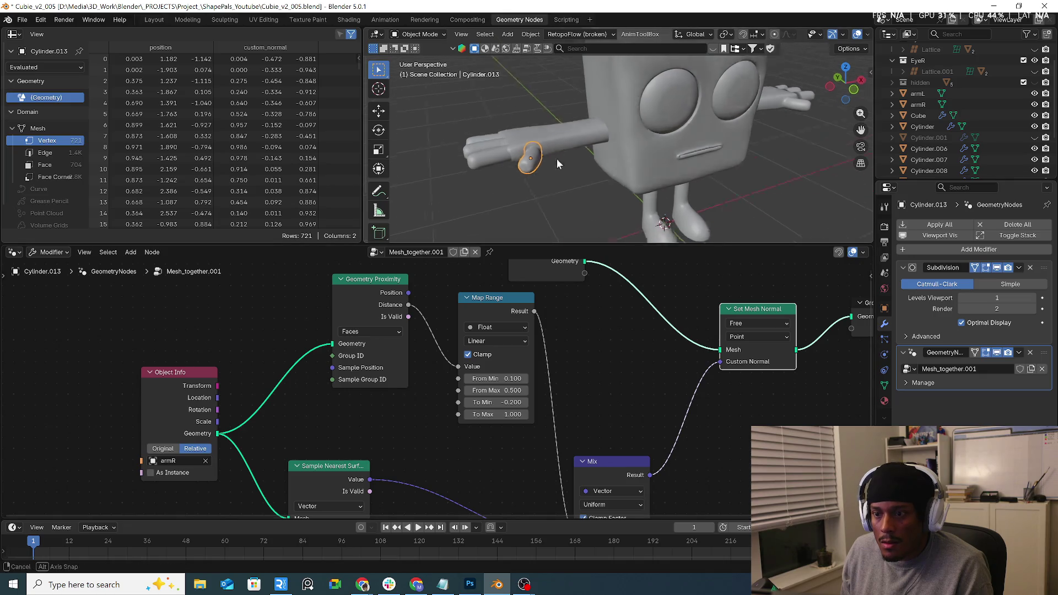
{"action": "left_click", "coordinate": [495, 171]}
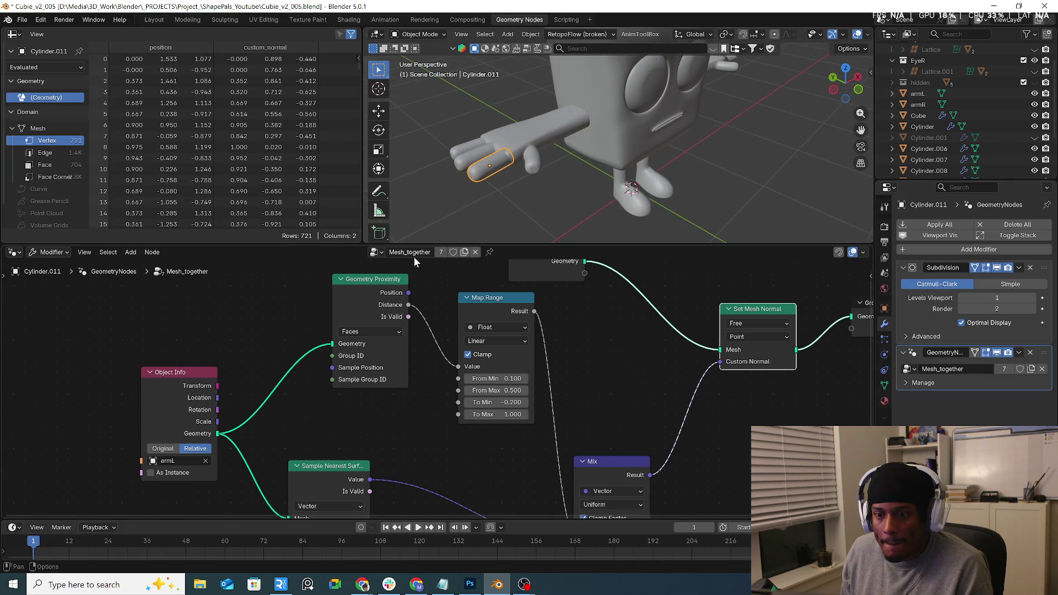
{"action": "left_click", "coordinate": [376, 252]}
{"action": "left_click", "coordinate": [392, 336]}
{"action": "left_click", "coordinate": [477, 158]}
{"action": "left_click", "coordinate": [376, 252]}
{"action": "left_click", "coordinate": [403, 335]}
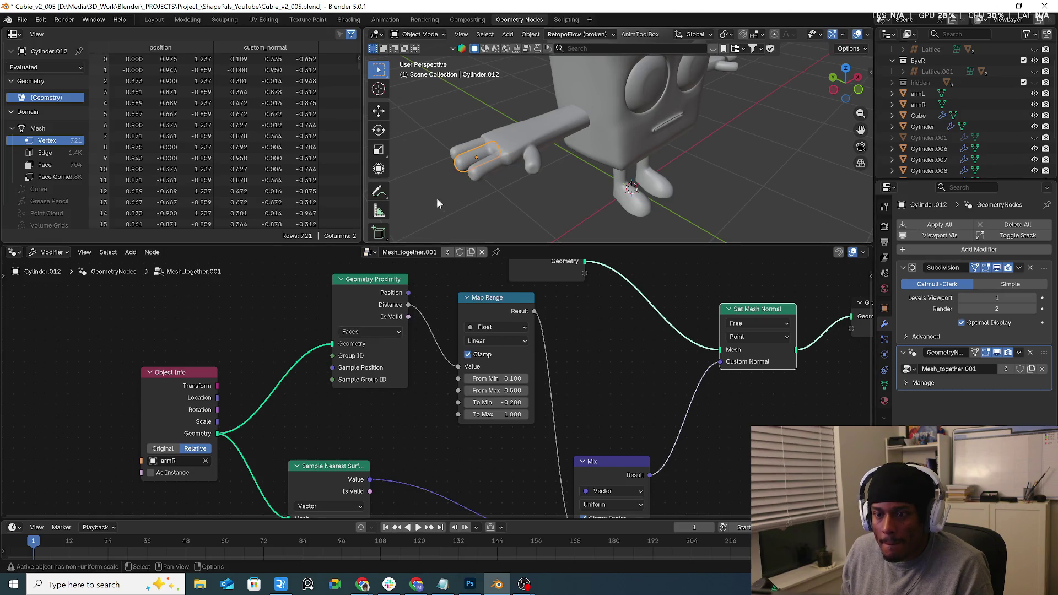
{"action": "left_click", "coordinate": [470, 149]}
{"action": "left_click", "coordinate": [376, 252]}
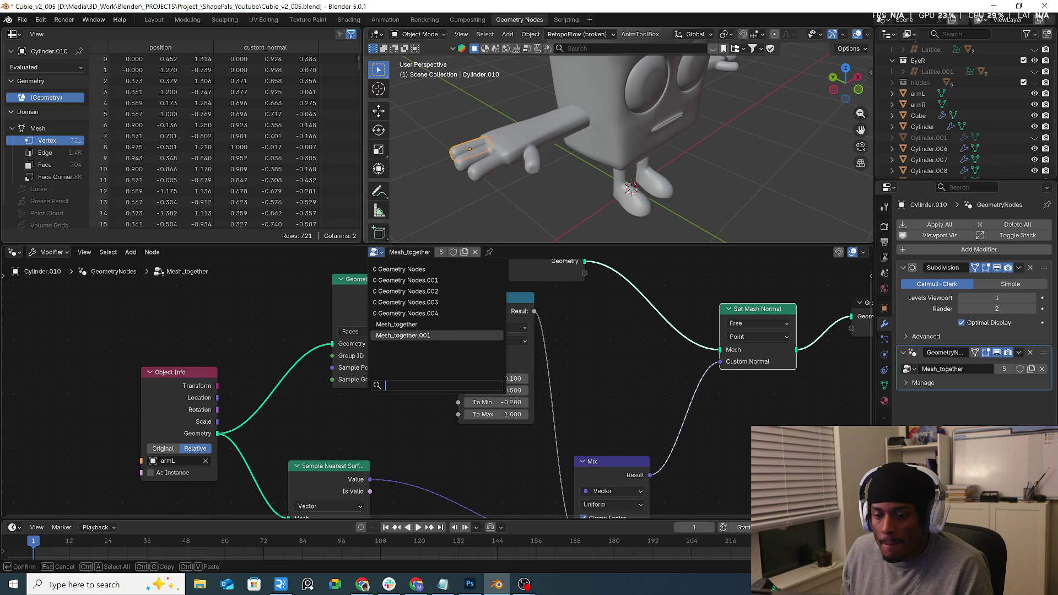
{"action": "left_click", "coordinate": [403, 336]}
{"action": "left_click", "coordinate": [484, 181]}
Select the armL object from the Layout workspace and return to Geometry Nodes.
{"action": "middle_click_drag", "start_coordinate": [485, 184], "coordinate": [602, 141]}
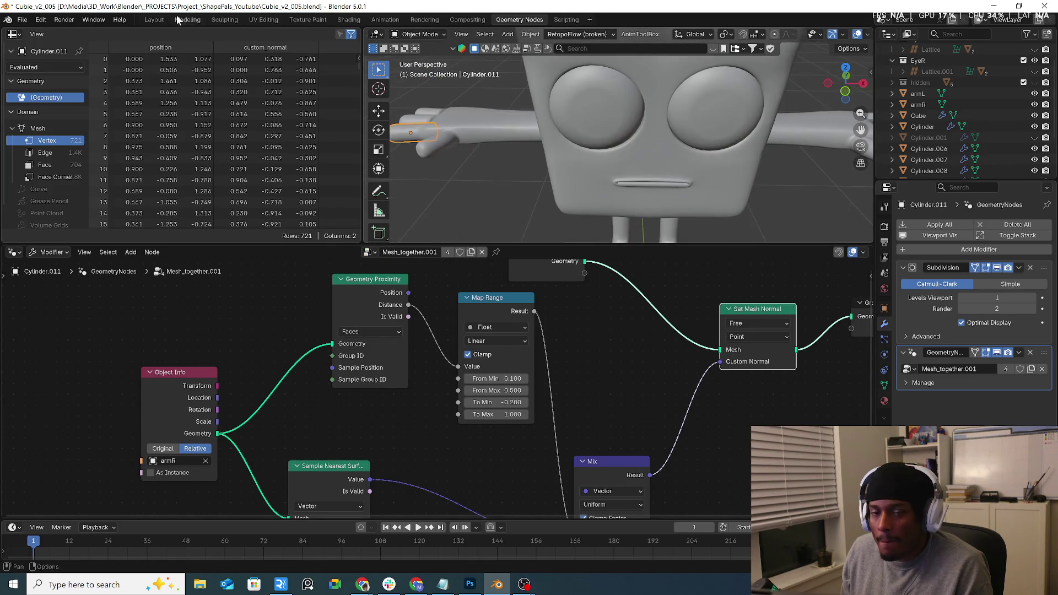
{"action": "left_click", "coordinate": [154, 19]}
{"action": "mouse_move", "coordinate": [546, 185]}
{"action": "middle_mouse_down"}
{"action": "mouse_move", "coordinate": [549, 233]}
{"action": "mouse_move", "coordinate": [454, 249]}
{"action": "mouse_move", "coordinate": [527, 206]}
{"action": "mouse_move", "coordinate": [501, 261]}
{"action": "mouse_move", "coordinate": [517, 193]}
{"action": "mouse_move", "coordinate": [520, 207]}
{"action": "middle_mouse_up"}
{"action": "scroll", "coordinate": [534, 205], "scroll_direction": "up", "scroll_amount": 3}
{"action": "scroll", "coordinate": [489, 224], "scroll_direction": "up", "scroll_amount": 3}
{"action": "left_click", "coordinate": [490, 228]}
{"action": "left_click", "coordinate": [506, 19]}
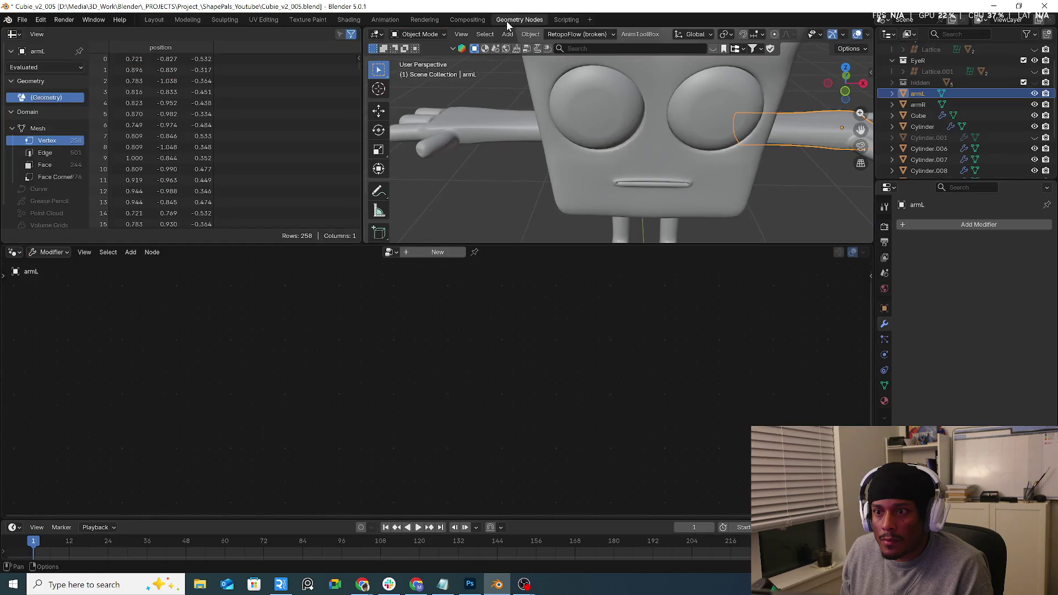
Add a geometry nodes modifier to armL that runs the Mesh_together node group.
{"action": "middle_click_drag", "start_coordinate": [500, 135], "coordinate": [624, 111]}
{"action": "scroll", "coordinate": [621, 138], "scroll_direction": "up", "scroll_amount": 5}
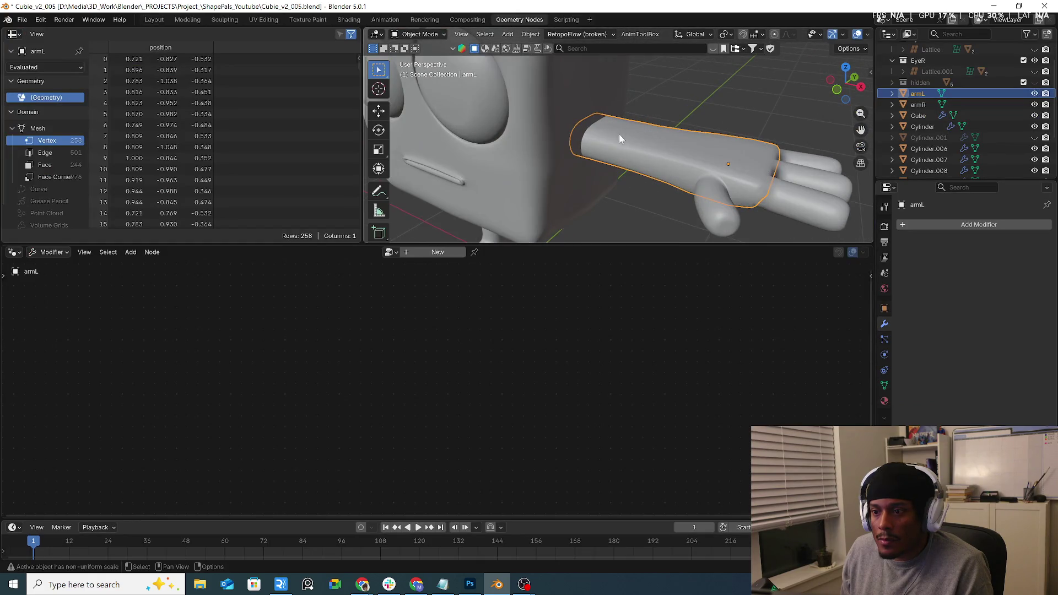
{"action": "left_click", "coordinate": [391, 251]}
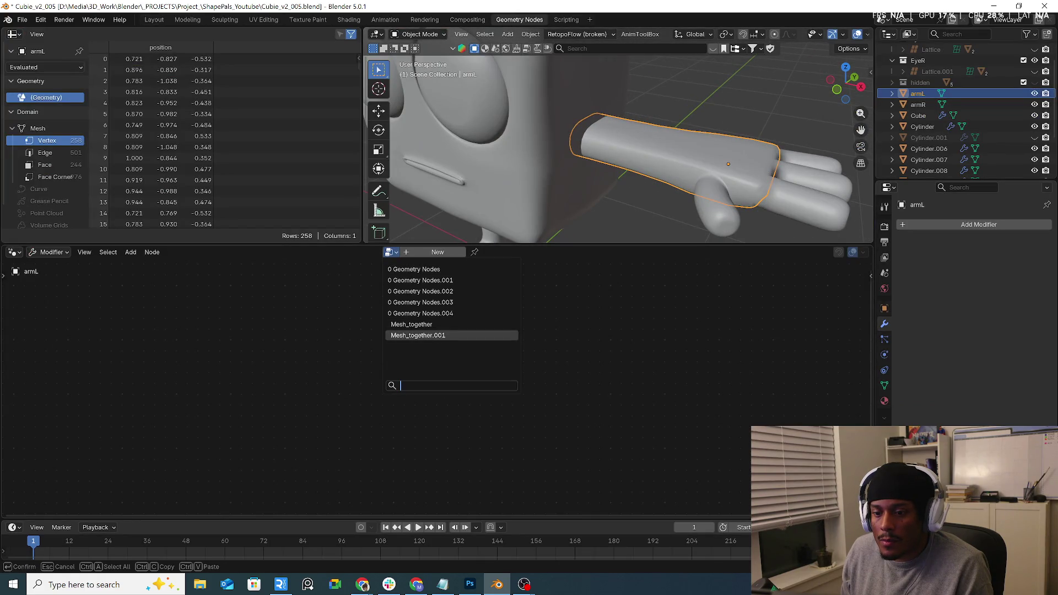
{"action": "key", "text": "Escape"}
{"action": "left_click", "coordinate": [435, 252]}
{"action": "left_click", "coordinate": [371, 252]}
{"action": "left_click", "coordinate": [402, 347]}
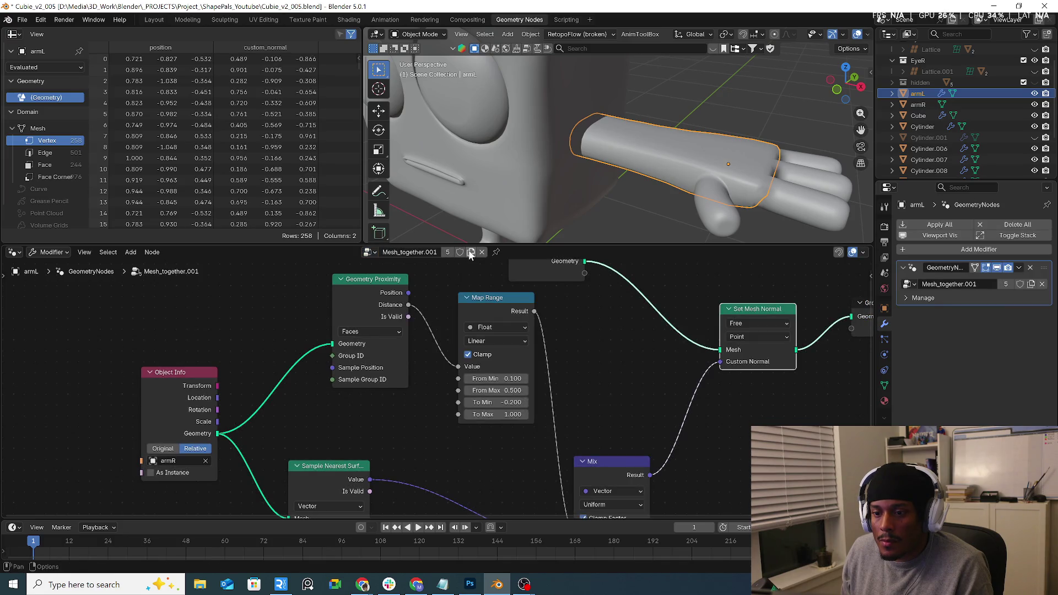
Set the Object Info source to the Cube body, reset Map Range To Min to 0, and set From Max to 0.300.
{"action": "left_click", "coordinate": [204, 461]}
{"action": "left_click", "coordinate": [516, 208]}
{"action": "mouse_move", "coordinate": [516, 208]}
{"action": "middle_mouse_down"}
{"action": "mouse_move", "coordinate": [547, 164]}
{"action": "mouse_move", "coordinate": [567, 179]}
{"action": "middle_mouse_up"}
{"action": "scroll", "coordinate": [509, 375], "scroll_direction": "up", "scroll_amount": 1}
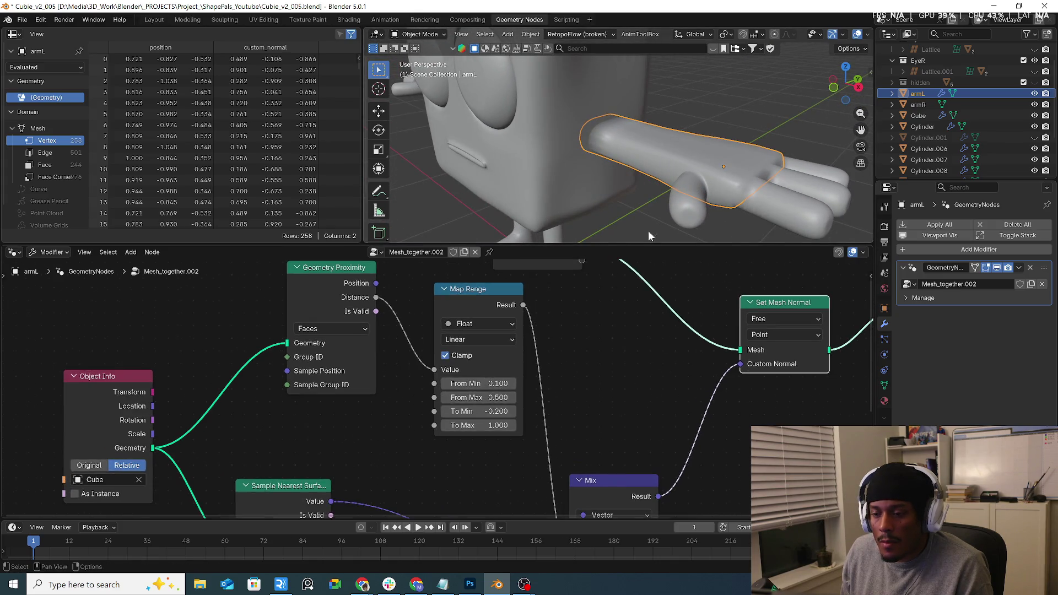
{"action": "scroll", "coordinate": [639, 150], "scroll_direction": "up", "scroll_amount": 3}
{"action": "scroll", "coordinate": [645, 154], "scroll_direction": "up", "scroll_amount": 2}
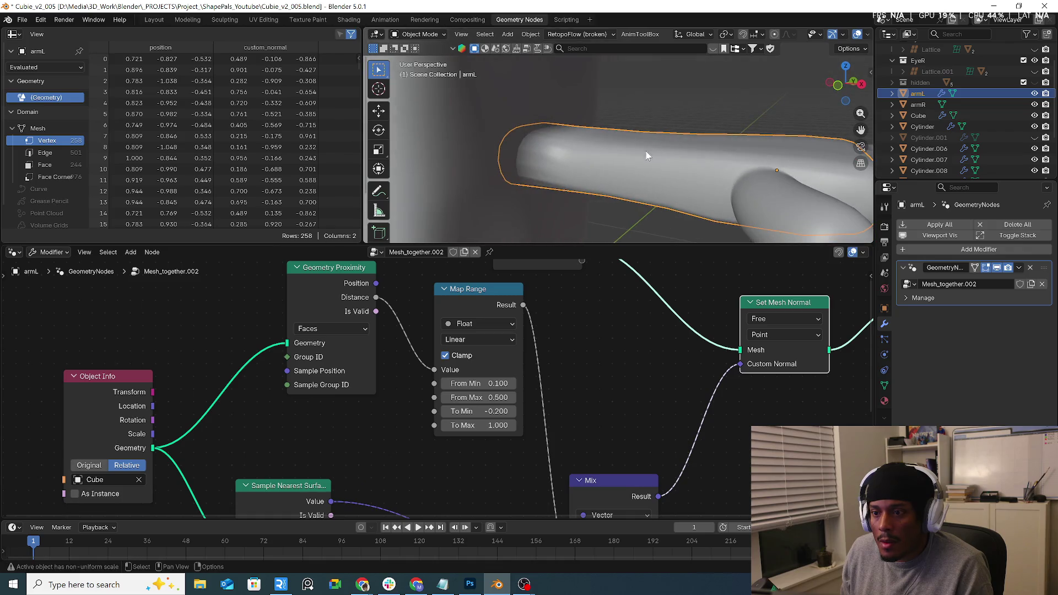
{"action": "right_click", "coordinate": [493, 411]}
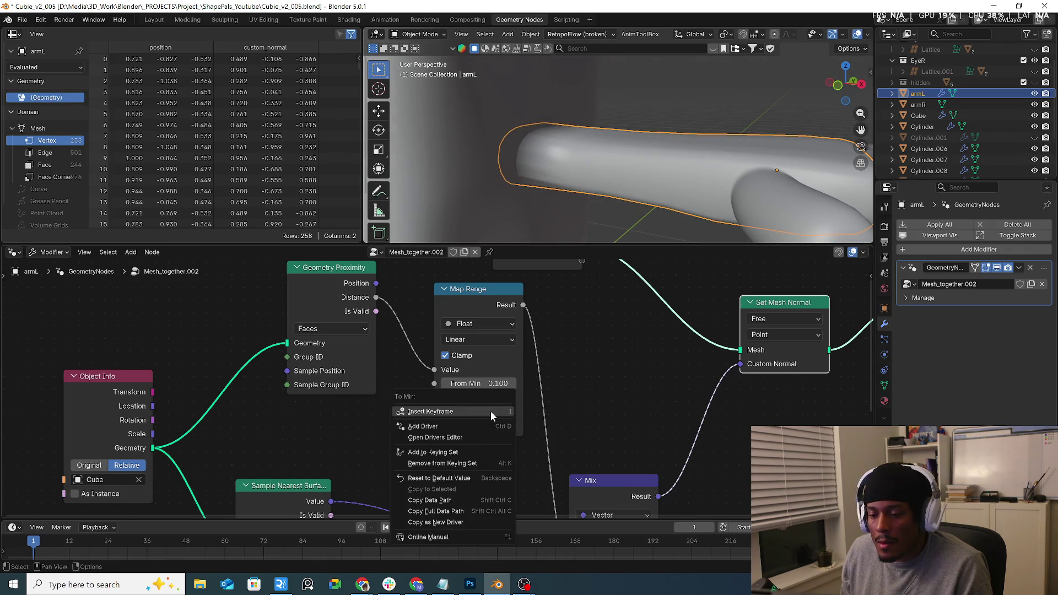
{"action": "left_click", "coordinate": [415, 477]}
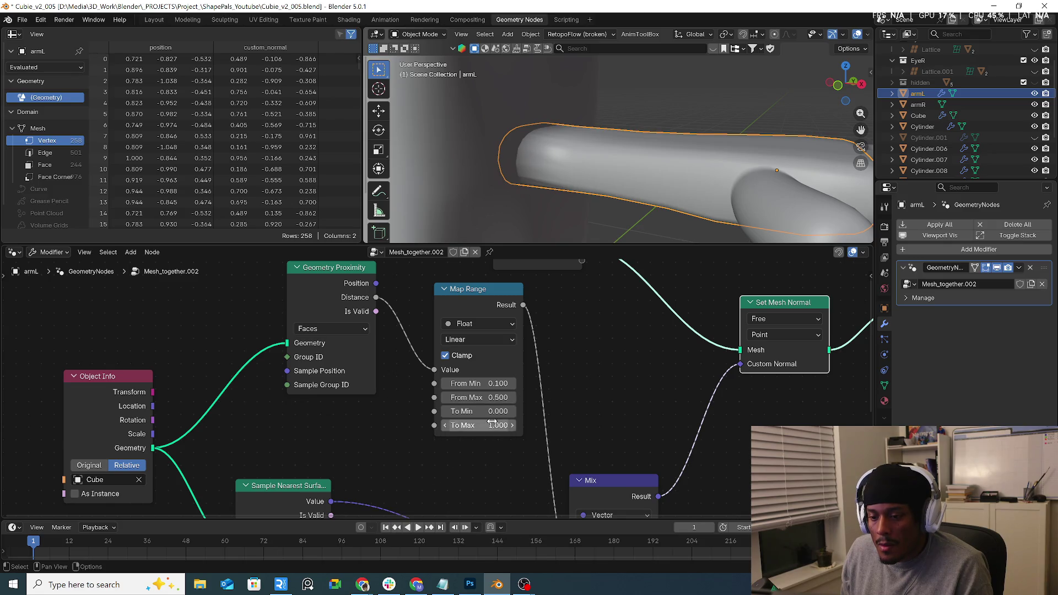
{"action": "mouse_move", "coordinate": [485, 397]}
{"action": "left_mouse_down"}
{"action": "mouse_move", "coordinate": [452, 385]}
{"action": "mouse_move", "coordinate": [490, 383]}
{"action": "left_mouse_up"}
{"action": "left_click_drag", "start_coordinate": [476, 384], "coordinate": [492, 385]}
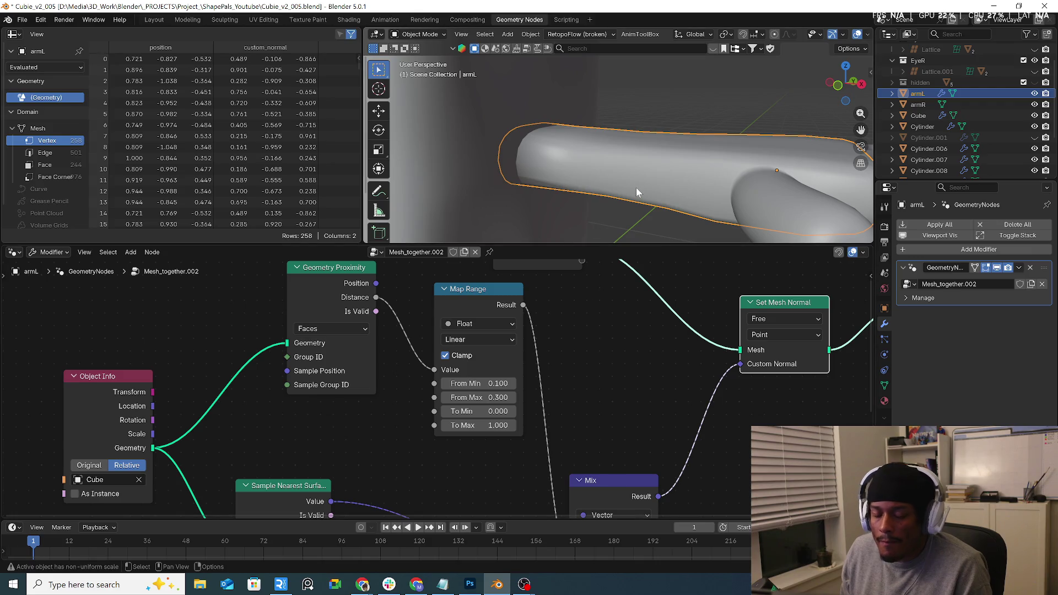
Isolate armL in Edit Mode local view, ready for loop cuts.
{"action": "key", "text": "Tab"}
{"action": "key", "text": "KP_Divide"}
{"action": "scroll", "coordinate": [558, 146], "scroll_direction": "up", "scroll_amount": 2}
{"action": "scroll", "coordinate": [559, 146], "scroll_direction": "up", "scroll_amount": 3}
{"action": "key", "text": "ctrl+r"}
Add several centred edge loops along armL's forearm, undoing the last one near the hand.
{"action": "left_click", "coordinate": [557, 135]}
{"action": "right_click", "coordinate": [556, 134]}
{"action": "key", "text": "ctrl+r"}
{"action": "left_click", "coordinate": [546, 133]}
{"action": "right_click", "coordinate": [545, 134]}
{"action": "key", "text": "ctrl+r"}
{"action": "left_click", "coordinate": [538, 133]}
{"action": "right_click", "coordinate": [537, 134]}
{"action": "left_click", "coordinate": [595, 136]}
{"action": "right_click", "coordinate": [595, 136]}
{"action": "key", "text": "ctrl+r"}
{"action": "left_click", "coordinate": [579, 136]}
{"action": "right_click", "coordinate": [578, 136]}
{"action": "key", "text": "ctrl+r"}
{"action": "left_click", "coordinate": [700, 151]}
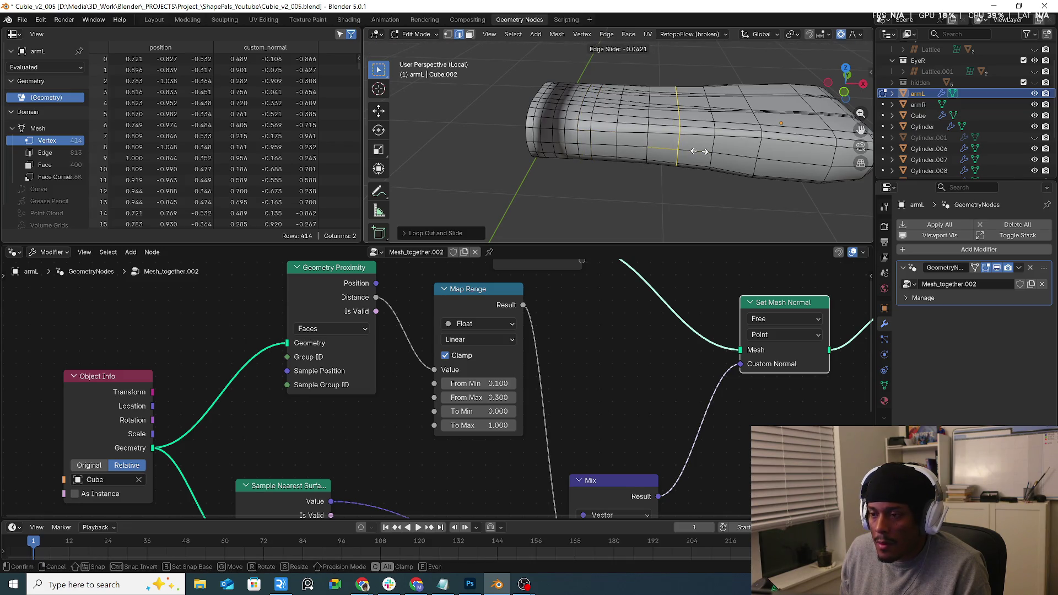
{"action": "right_click", "coordinate": [699, 152]}
{"action": "key", "text": "ctrl+z"}
Add more loop cuts along the arm, including a multi-loop cut, reaching 544 vertices.
{"action": "key", "text": "ctrl+r"}
{"action": "scroll", "coordinate": [698, 146], "scroll_direction": "up", "scroll_amount": 2}
{"action": "left_click", "coordinate": [697, 146]}
{"action": "key", "text": "ctrl+r"}
{"action": "left_click", "coordinate": [814, 158]}
{"action": "middle_click_drag", "start_coordinate": [771, 160], "coordinate": [629, 156]}
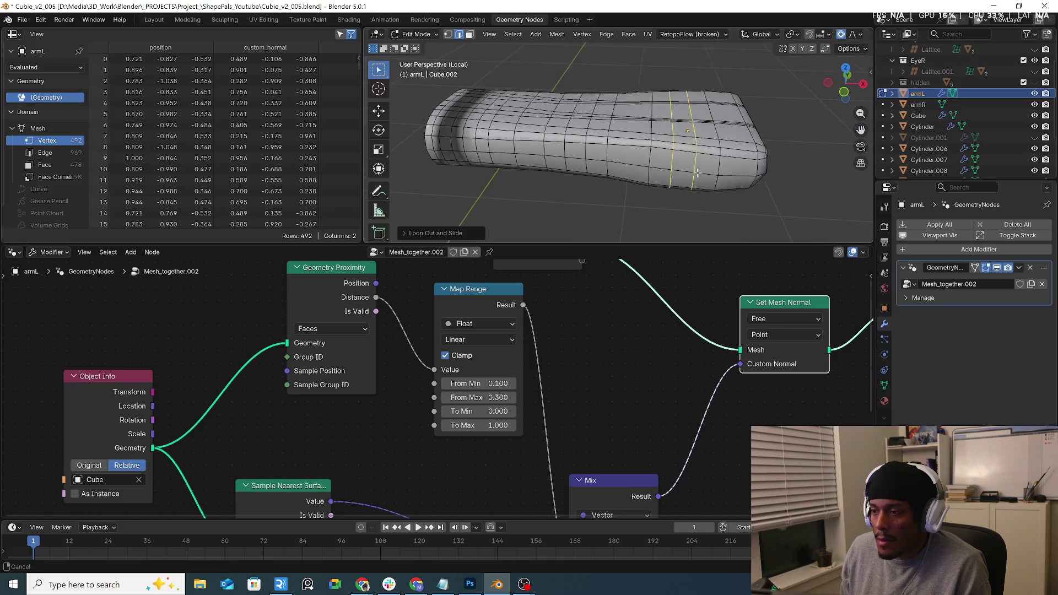
{"action": "key", "text": "ctrl+r"}
{"action": "left_click", "coordinate": [630, 156]}
{"action": "key", "text": "ctrl+r"}
{"action": "left_click", "coordinate": [692, 173]}
{"action": "mouse_move", "coordinate": [691, 173]}
{"action": "middle_mouse_down"}
{"action": "mouse_move", "coordinate": [628, 159]}
{"action": "mouse_move", "coordinate": [801, 58]}
{"action": "middle_mouse_up"}
{"action": "scroll", "coordinate": [781, 37], "scroll_direction": "down", "scroll_amount": 2}
{"action": "scroll", "coordinate": [755, 40], "scroll_direction": "down", "scroll_amount": 2}
{"action": "scroll", "coordinate": [729, 42], "scroll_direction": "down", "scroll_amount": 2}
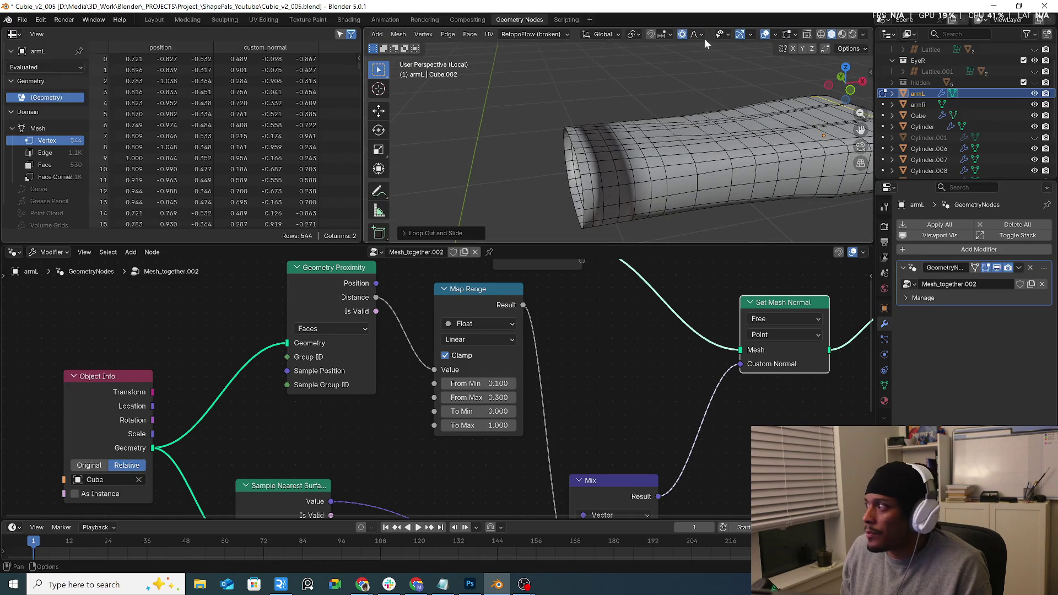
{"action": "scroll", "coordinate": [726, 47], "scroll_direction": "up", "scroll_amount": 1}
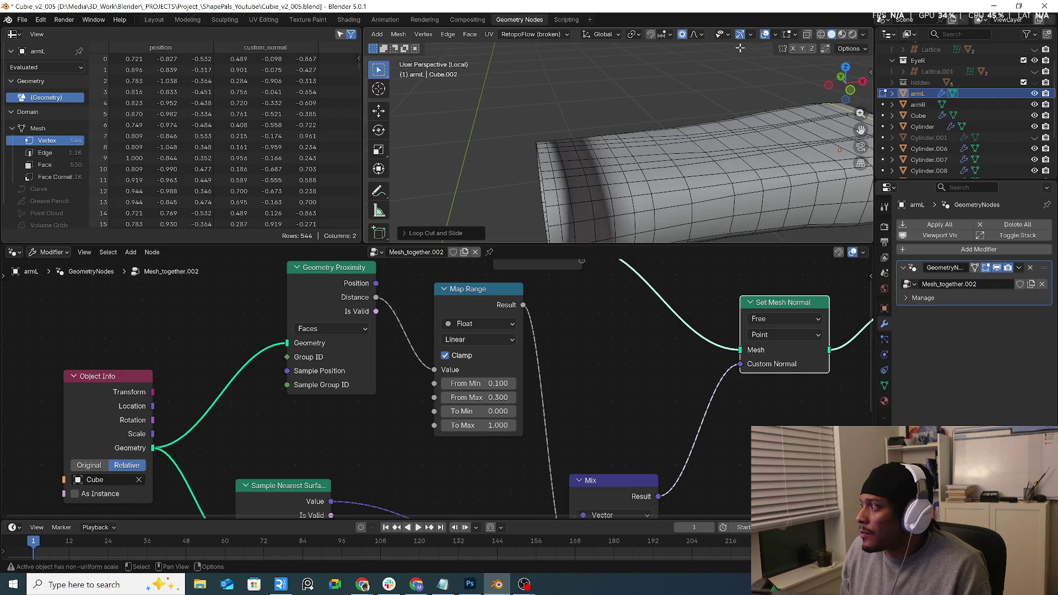
Toggle the wireframe overlay, then exit local view and Edit Mode, framing the arm.
{"action": "left_click", "coordinate": [795, 37]}
{"action": "left_click", "coordinate": [775, 34]}
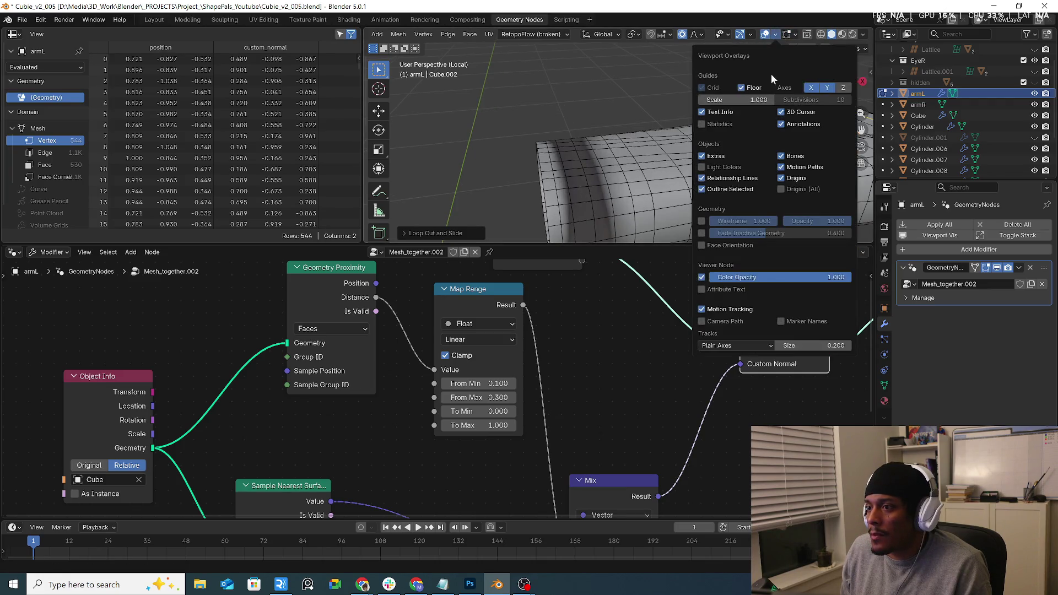
{"action": "left_click", "coordinate": [702, 221]}
{"action": "middle_click_drag", "start_coordinate": [633, 138], "coordinate": [541, 141]}
{"action": "key", "text": "KP_Divide"}
{"action": "key", "text": "Tab"}
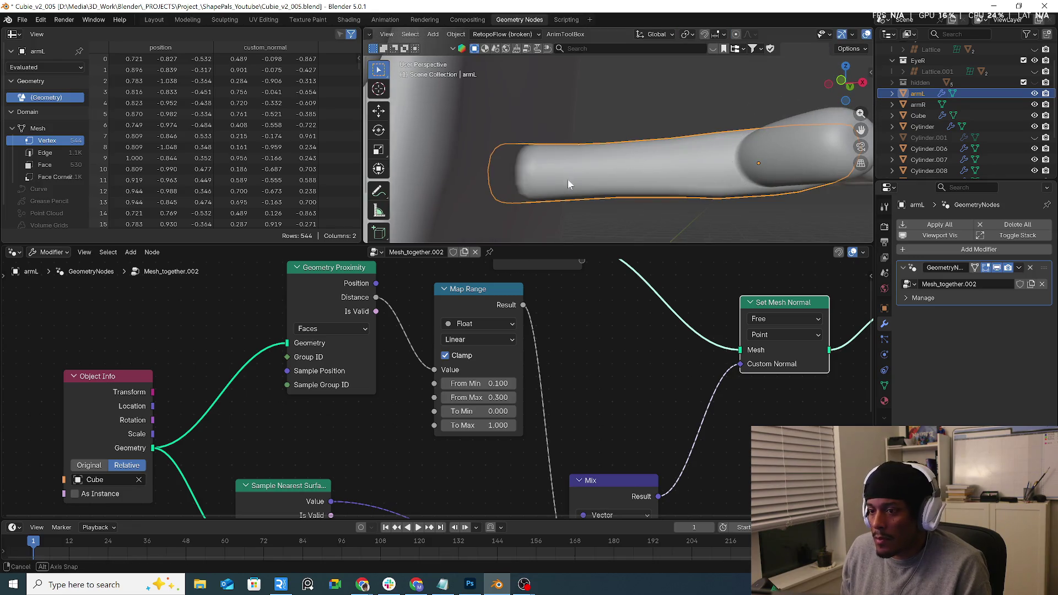
{"action": "middle_click_drag", "start_coordinate": [567, 175], "coordinate": [561, 182]}
{"action": "key", "text": "KP_Decimal"}
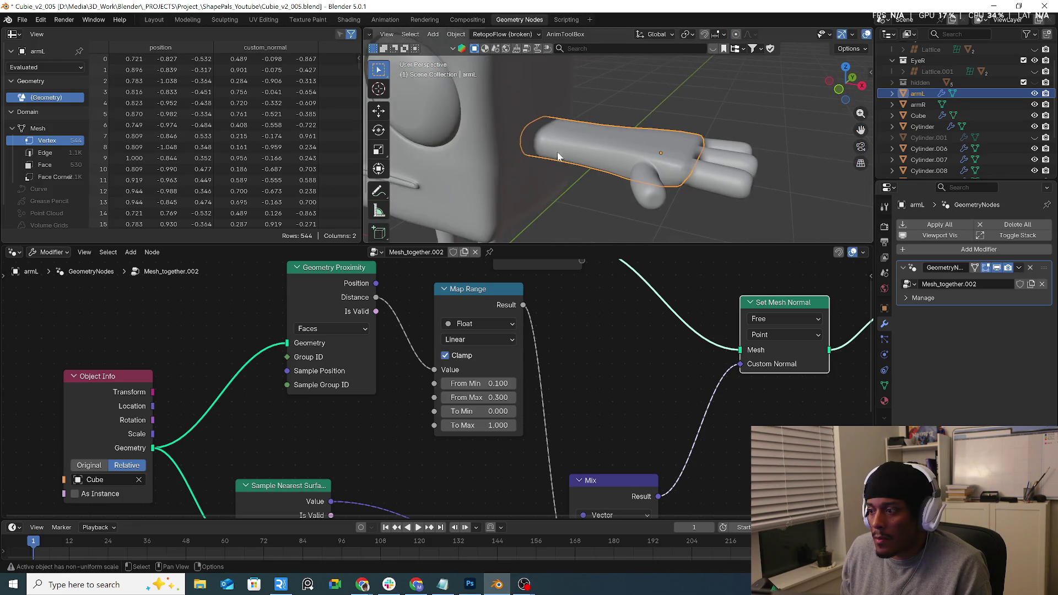
Add a Subdivision Surface modifier to the left arm (armL).
{"action": "left_click", "coordinate": [934, 246]}
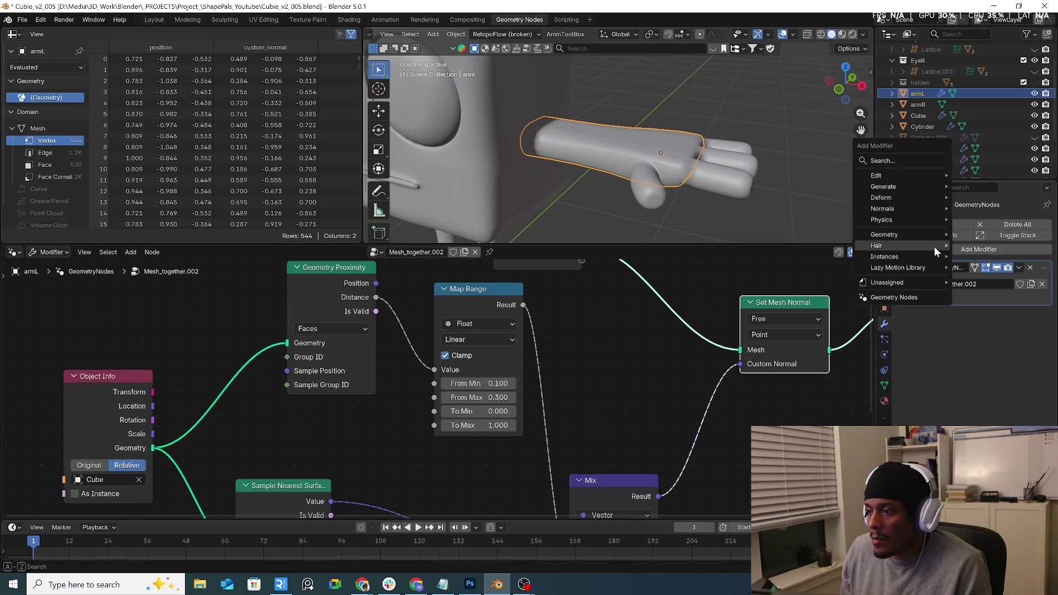
{"action": "mouse_move", "coordinate": [915, 187]}
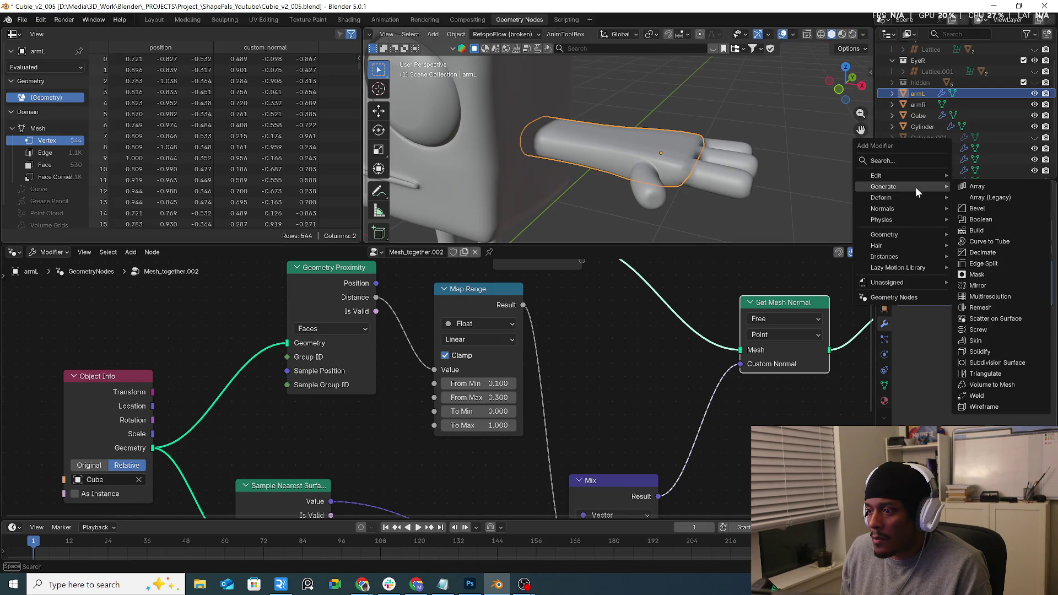
{"action": "left_click", "coordinate": [1017, 364]}
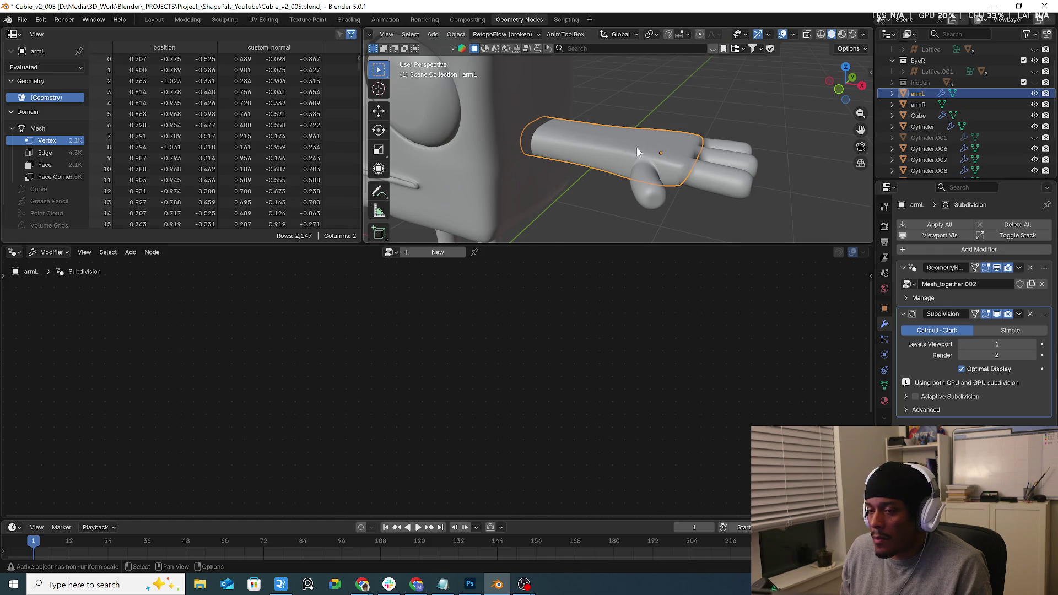
{"action": "middle_click_drag", "start_coordinate": [644, 148], "coordinate": [521, 184]}
{"action": "left_click", "coordinate": [521, 185]}
{"action": "left_click", "coordinate": [603, 143]}
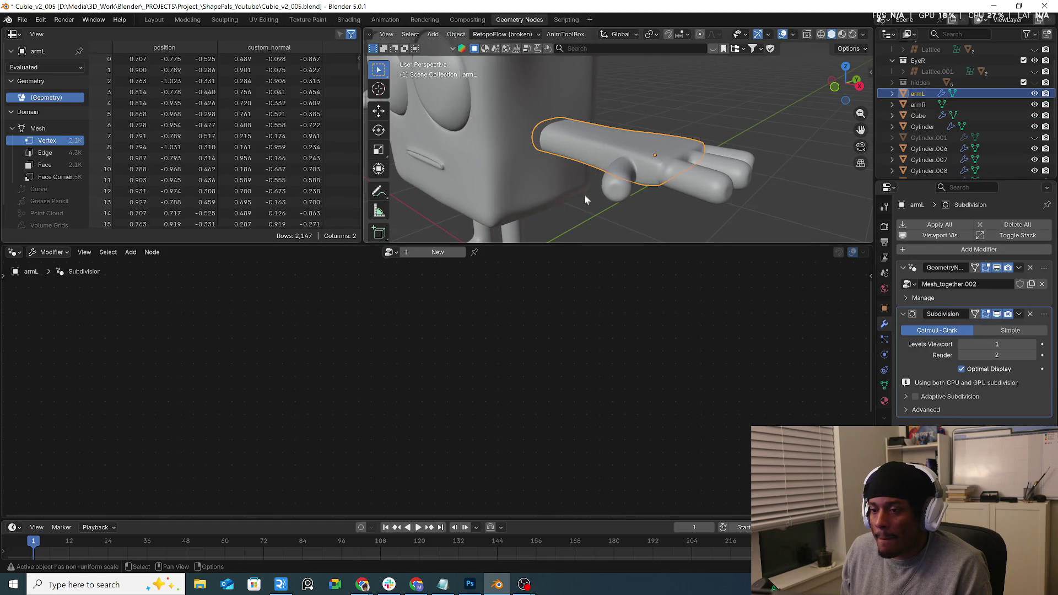
Move armL's GeometryNodes modifier below Subdivision Surface in the modifier stack.
{"action": "left_click_drag", "start_coordinate": [1044, 268], "coordinate": [1045, 384]}
{"action": "left_click", "coordinate": [625, 113]}
{"action": "middle_click_drag", "start_coordinate": [574, 142], "coordinate": [580, 195]}
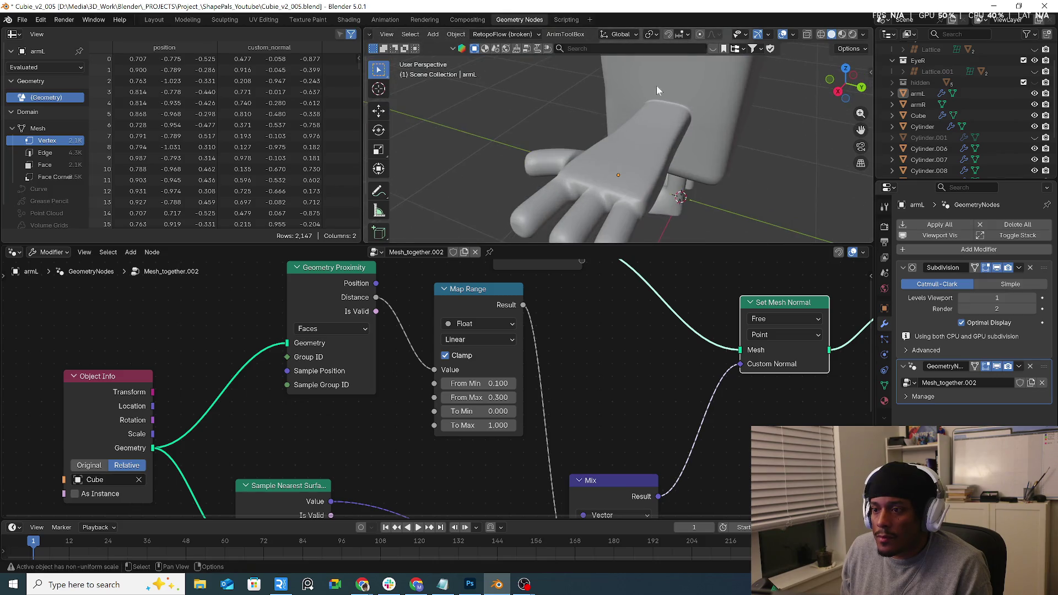
{"action": "mouse_move", "coordinate": [581, 199]}
{"action": "middle_mouse_down"}
{"action": "mouse_move", "coordinate": [690, 107]}
{"action": "mouse_move", "coordinate": [701, 166]}
{"action": "mouse_move", "coordinate": [697, 118]}
{"action": "middle_mouse_up"}
Reselect the left arm, enter Edit Mode on its mesh, and return to the Layout workspace.
{"action": "left_click", "coordinate": [701, 166]}
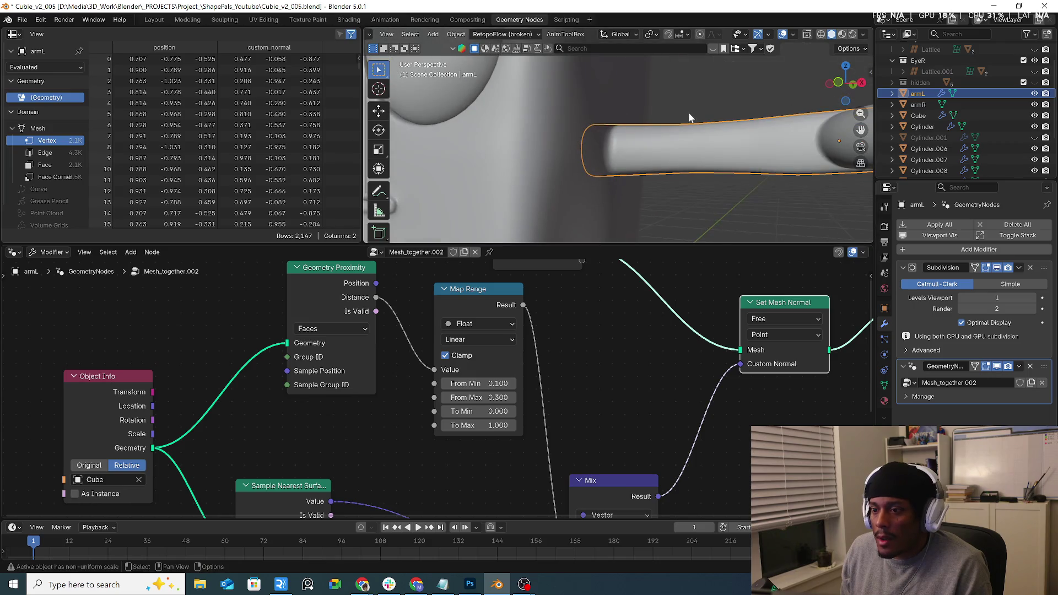
{"action": "key", "text": "g"}
{"action": "key", "text": "Escape"}
{"action": "scroll", "coordinate": [687, 88], "scroll_direction": "down", "scroll_amount": 4}
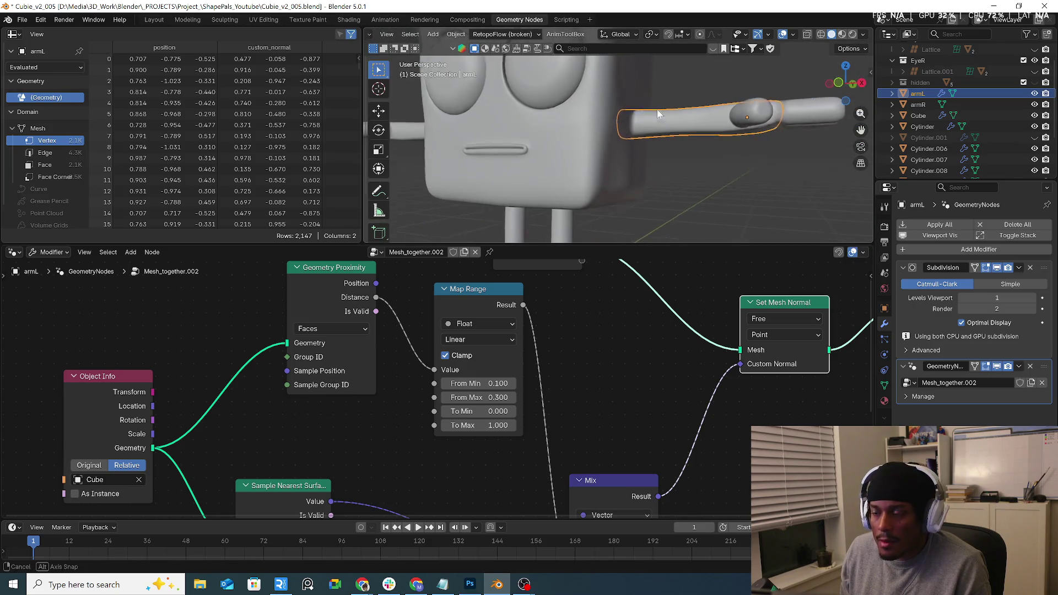
{"action": "scroll", "coordinate": [679, 171], "scroll_direction": "up", "scroll_amount": 1}
{"action": "key", "text": "Tab"}
{"action": "key", "text": "Tab"}
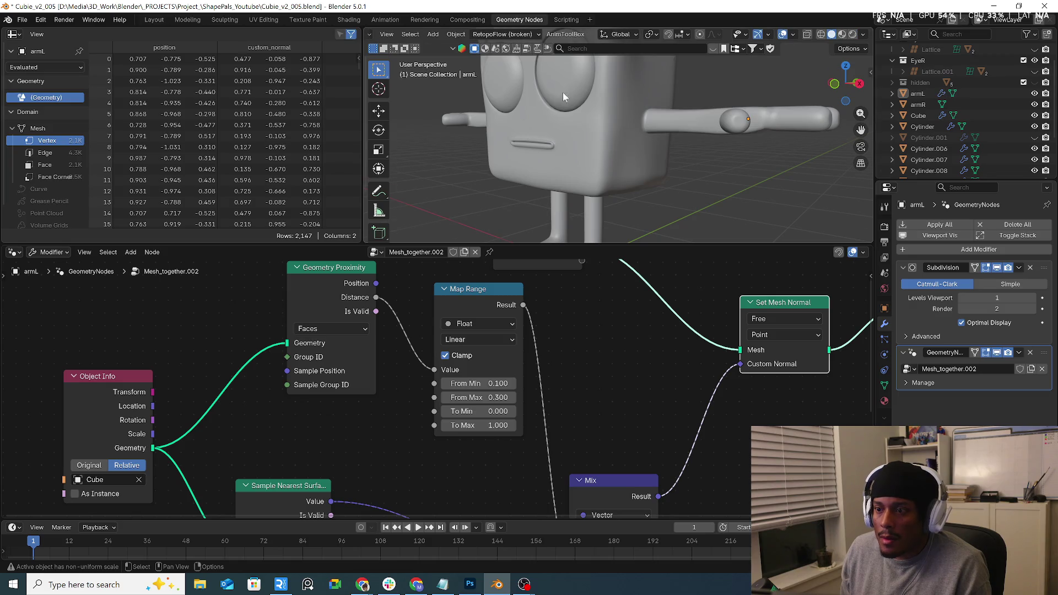
{"action": "middle_click_drag", "start_coordinate": [620, 144], "coordinate": [644, 101]}
{"action": "left_click", "coordinate": [148, 22]}
Switch the viewport to Solid shading and toggle X-ray on and off while inspecting the left arm.
{"action": "mouse_move", "coordinate": [520, 192]}
{"action": "middle_mouse_down"}
{"action": "mouse_move", "coordinate": [281, 193]}
{"action": "mouse_move", "coordinate": [504, 120]}
{"action": "mouse_move", "coordinate": [445, 258]}
{"action": "mouse_move", "coordinate": [541, 184]}
{"action": "middle_mouse_up"}
{"action": "left_click", "coordinate": [446, 257]}
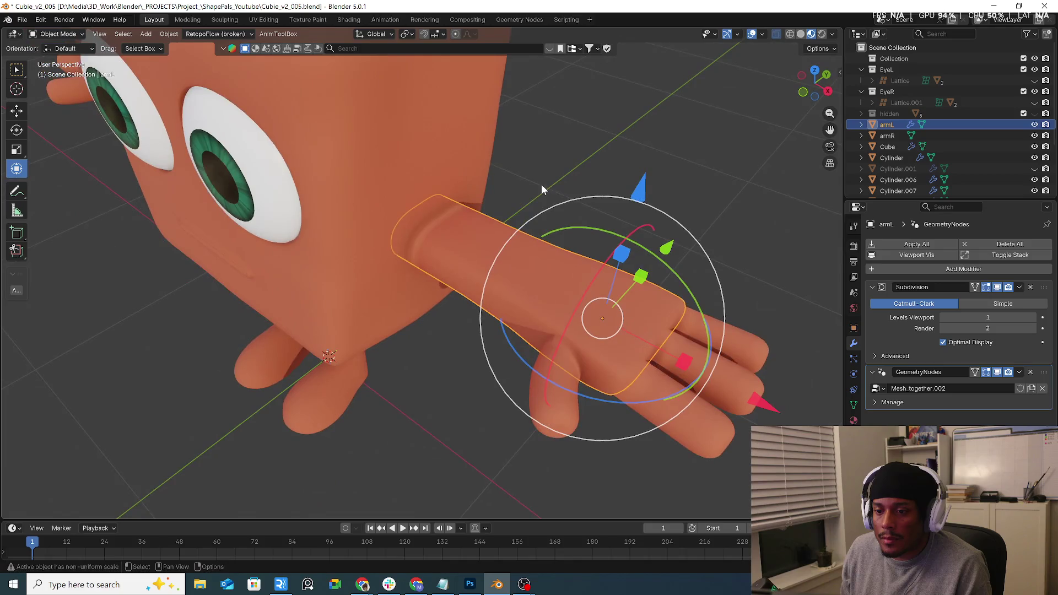
{"action": "left_click", "coordinate": [800, 33]}
{"action": "left_click", "coordinate": [557, 186]}
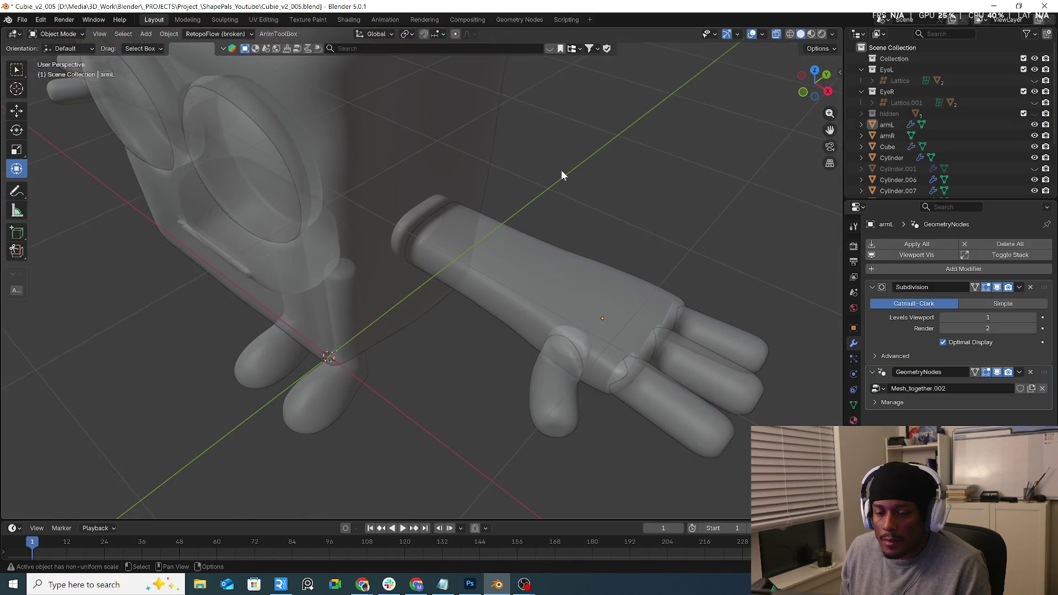
{"action": "key", "text": "alt+z"}
{"action": "mouse_move", "coordinate": [595, 151]}
{"action": "middle_mouse_down"}
{"action": "mouse_move", "coordinate": [496, 155]}
{"action": "mouse_move", "coordinate": [557, 269]}
{"action": "middle_mouse_up"}
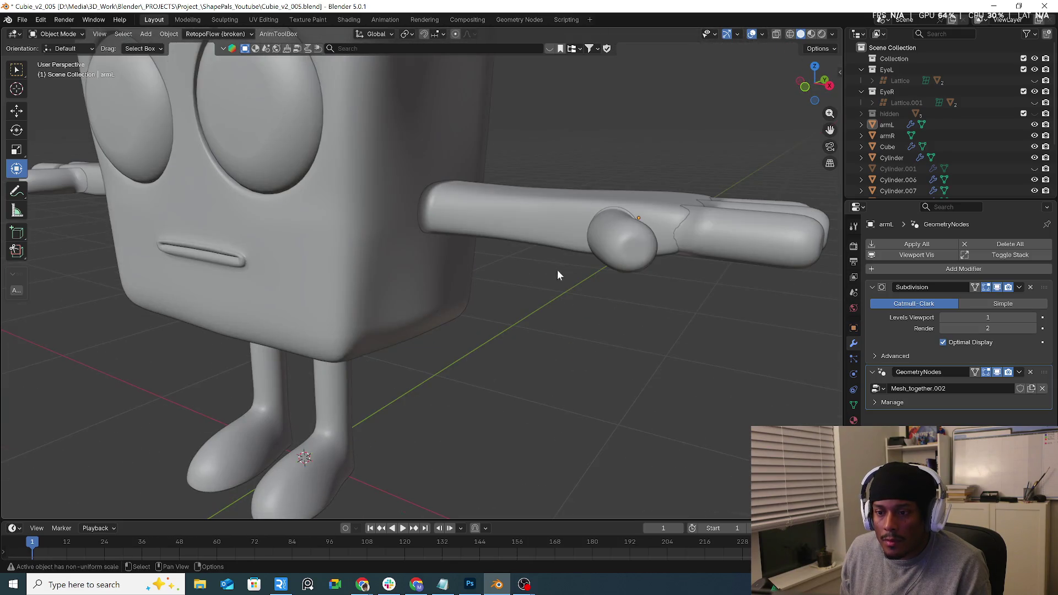
{"action": "scroll", "coordinate": [554, 276], "scroll_direction": "up", "scroll_amount": 3}
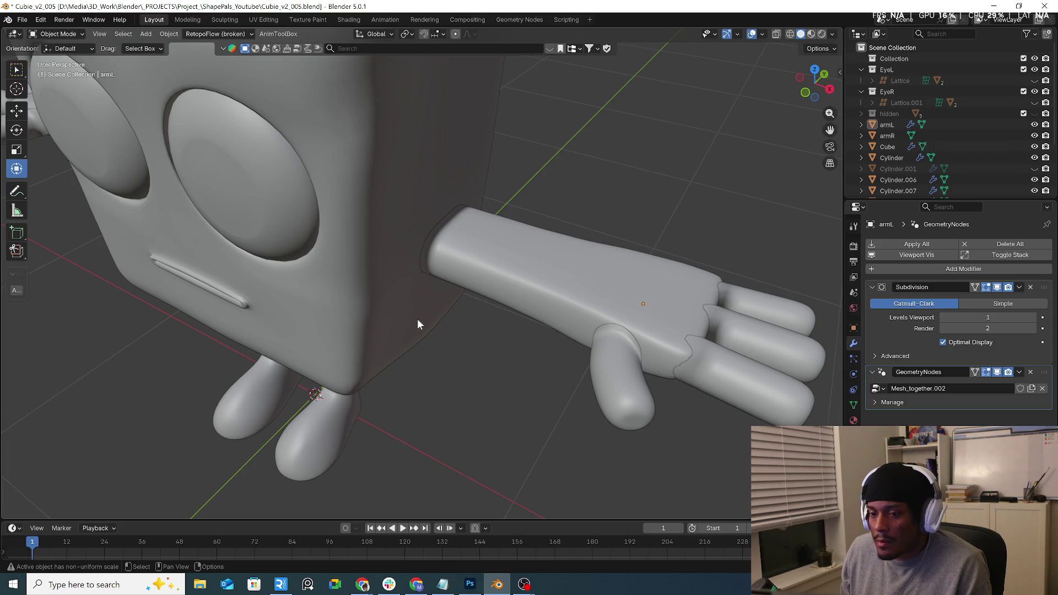
{"action": "middle_click_drag", "start_coordinate": [426, 278], "coordinate": [392, 226]}
{"action": "left_click", "coordinate": [426, 246]}
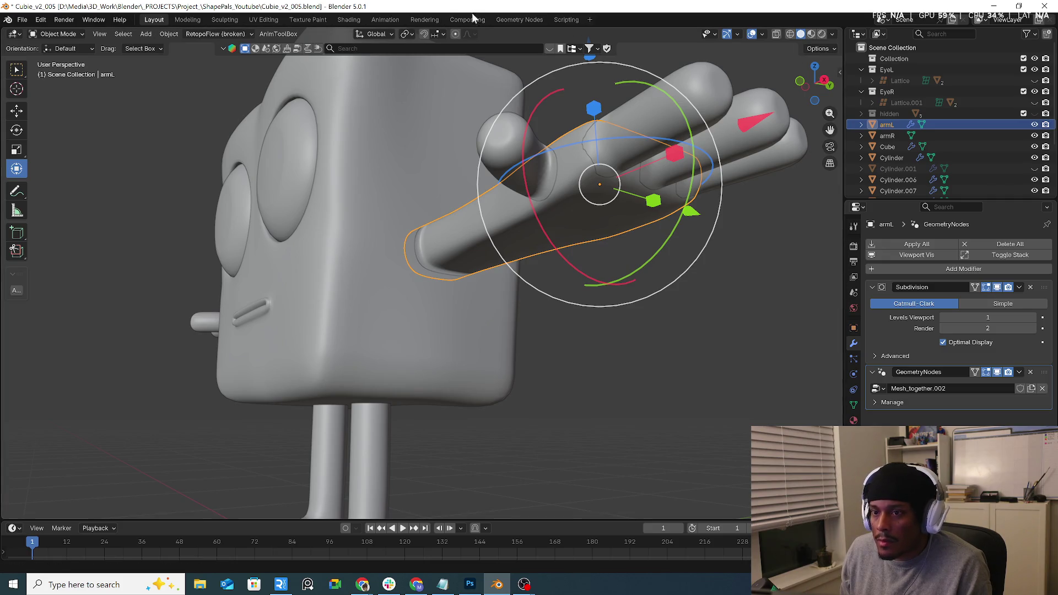
Inspect the left arm in the Geometry Nodes workspace, then go back to Layout.
{"action": "left_click", "coordinate": [518, 18]}
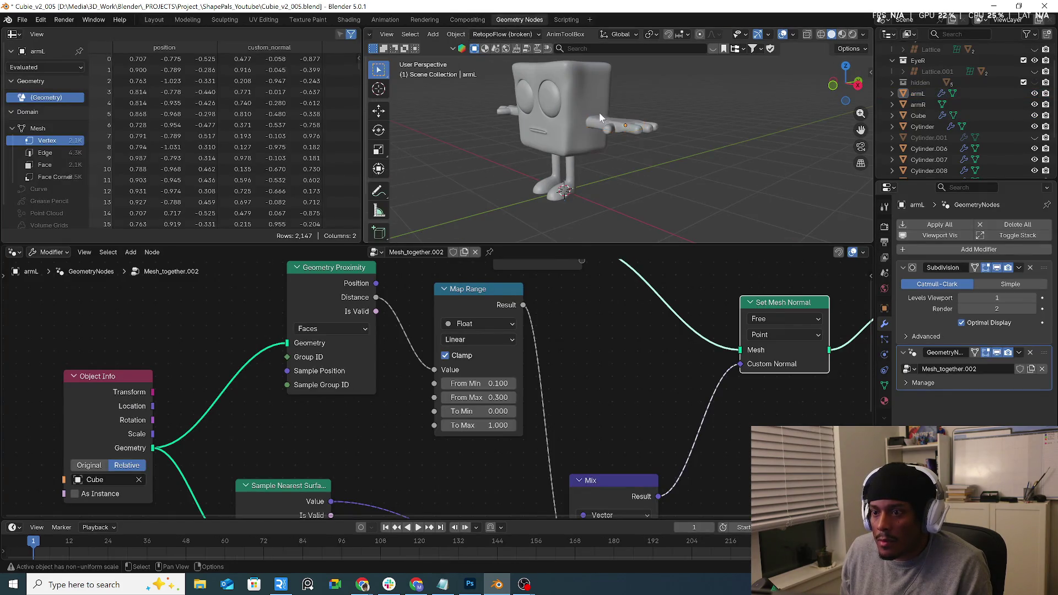
{"action": "scroll", "coordinate": [601, 114], "scroll_direction": "up", "scroll_amount": 6}
{"action": "middle_click_drag", "start_coordinate": [606, 153], "coordinate": [563, 135]}
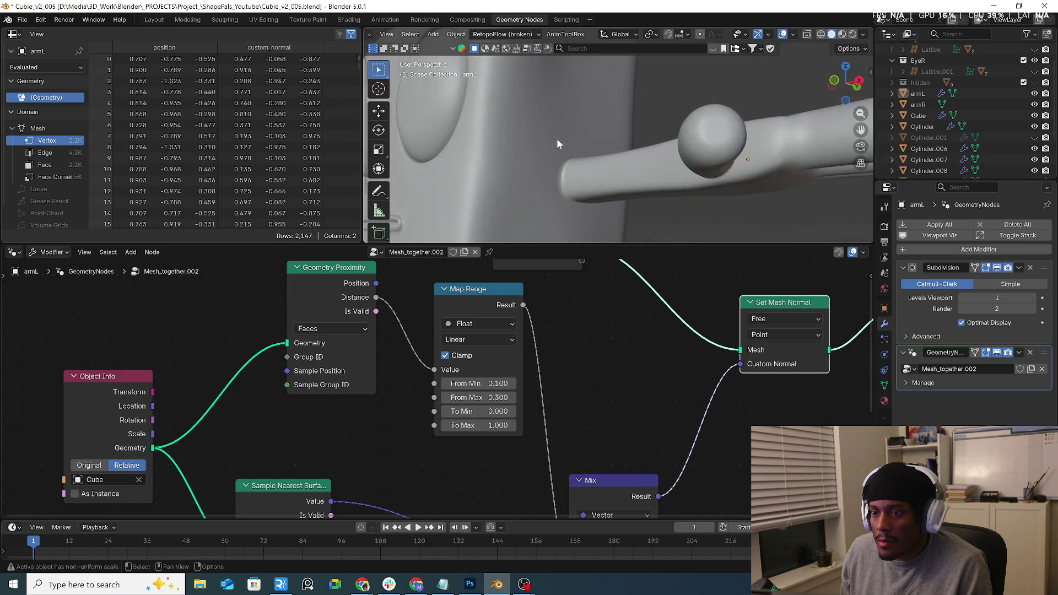
{"action": "scroll", "coordinate": [563, 134], "scroll_direction": "up", "scroll_amount": 2}
{"action": "scroll", "coordinate": [598, 187], "scroll_direction": "up", "scroll_amount": 1}
{"action": "scroll", "coordinate": [593, 165], "scroll_direction": "up", "scroll_amount": 2}
{"action": "left_click", "coordinate": [592, 168]}
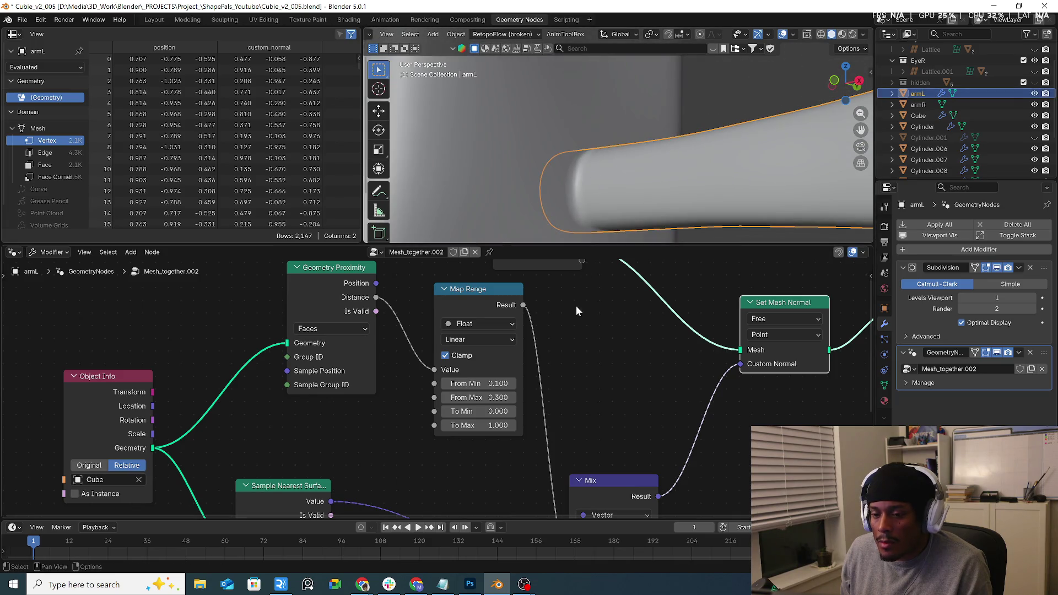
{"action": "left_click", "coordinate": [154, 19]}
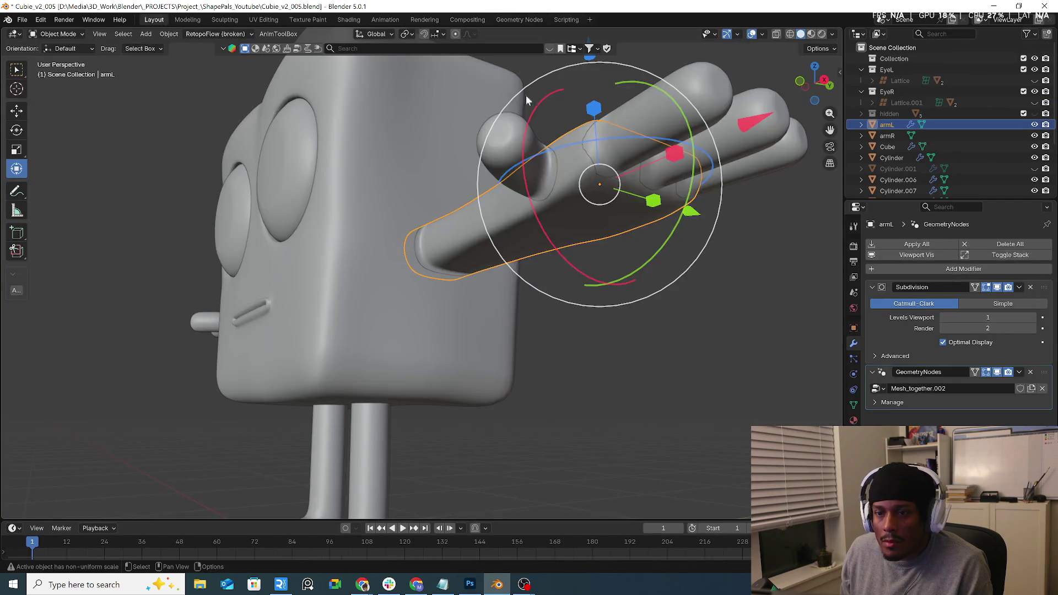
Turn on object Outline in the Viewport Shading settings.
{"action": "scroll", "coordinate": [601, 248], "scroll_direction": "down", "scroll_amount": 5}
{"action": "scroll", "coordinate": [551, 319], "scroll_direction": "down", "scroll_amount": 2}
{"action": "left_click", "coordinate": [434, 272]}
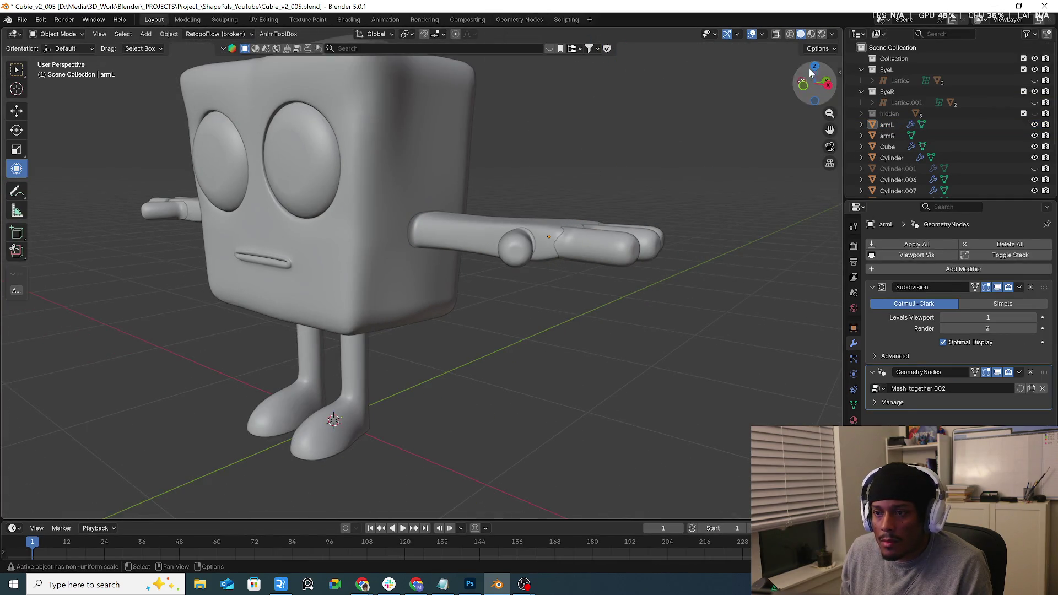
{"action": "left_click", "coordinate": [831, 35]}
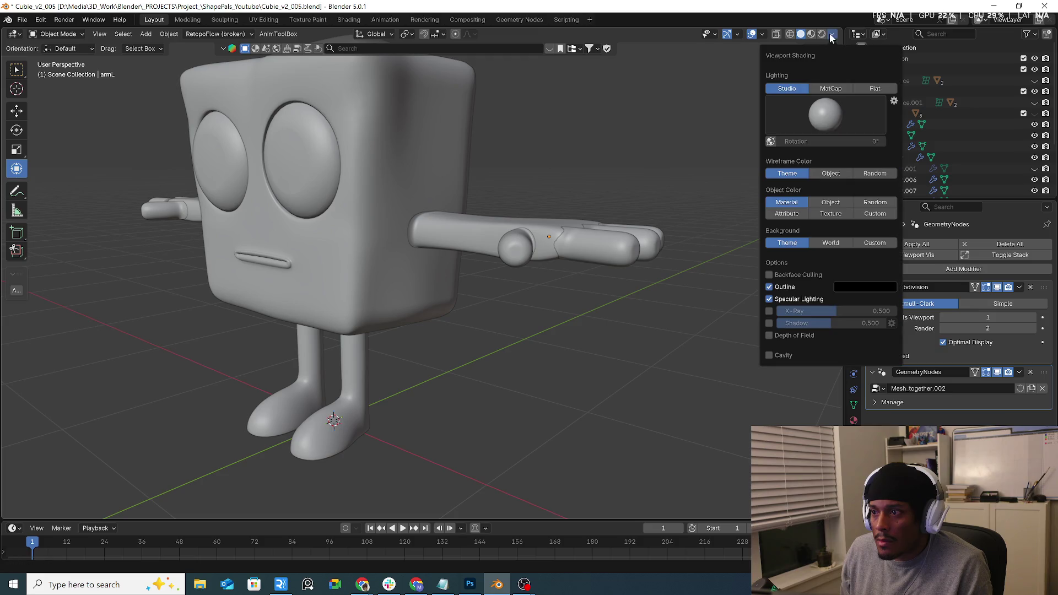
{"action": "left_click", "coordinate": [770, 288]}
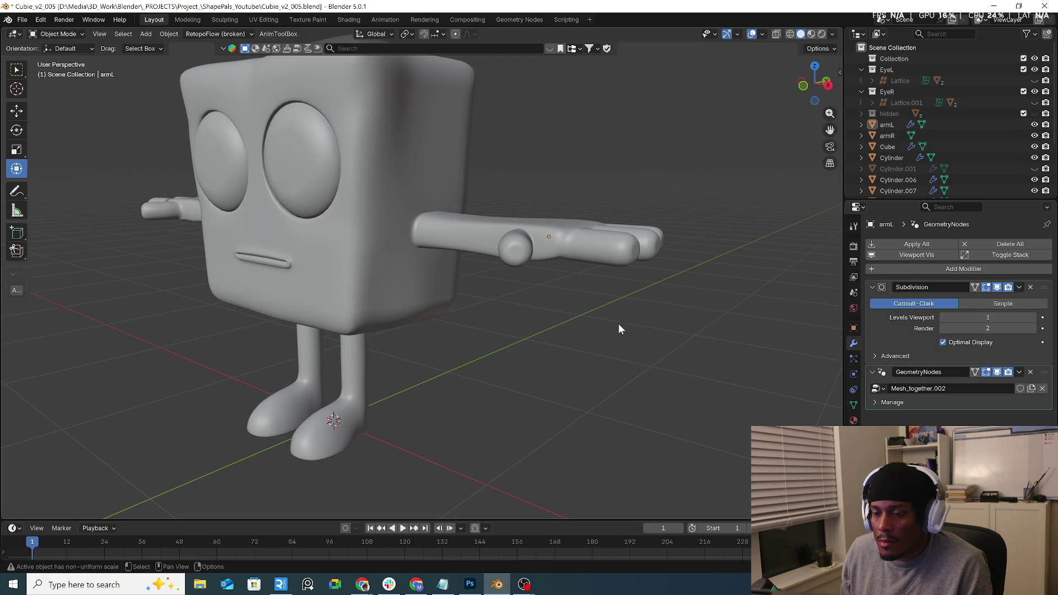
{"action": "middle_click_drag", "start_coordinate": [620, 326], "coordinate": [673, 191]}
{"action": "scroll", "coordinate": [673, 191], "scroll_direction": "down", "scroll_amount": 4}
{"action": "mouse_move", "coordinate": [617, 150]}
{"action": "middle_mouse_down"}
{"action": "mouse_move", "coordinate": [501, 210]}
{"action": "mouse_move", "coordinate": [675, 208]}
{"action": "middle_mouse_up"}
{"action": "scroll", "coordinate": [621, 233], "scroll_direction": "down", "scroll_amount": 3}
{"action": "middle_click_drag", "start_coordinate": [609, 228], "coordinate": [612, 224]}
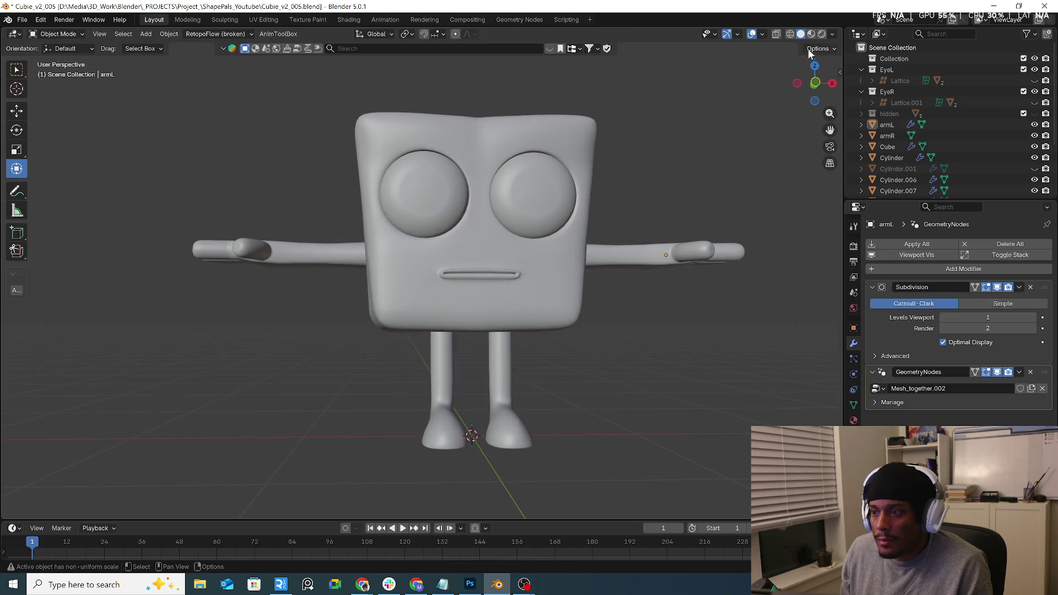
Switch to Material Preview shading and orbit to a near-front view of the character.
{"action": "left_click", "coordinate": [810, 34]}
{"action": "middle_click_drag", "start_coordinate": [725, 167], "coordinate": [668, 243]}
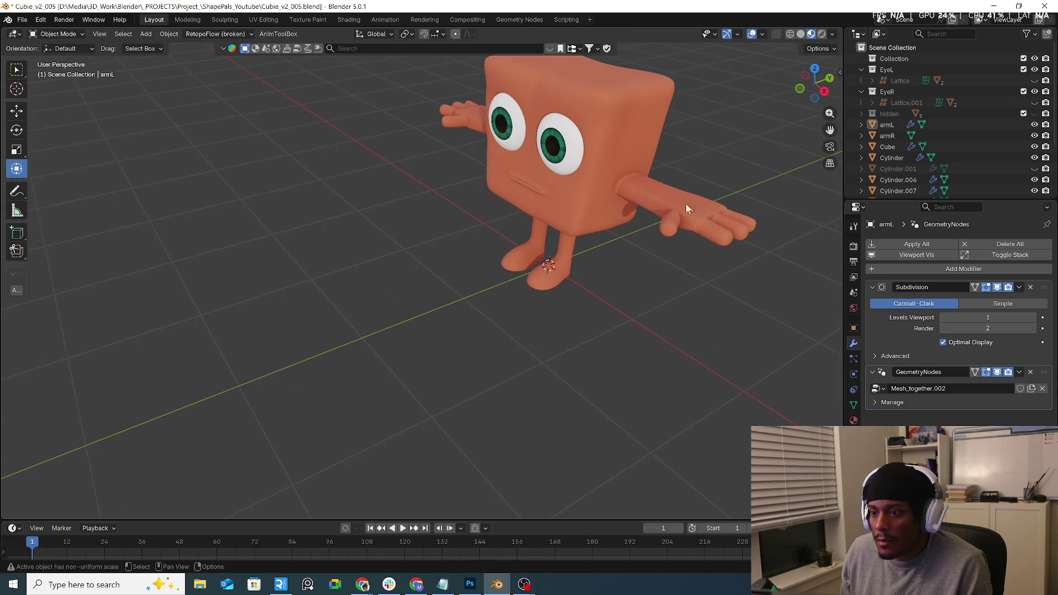
{"action": "mouse_move", "coordinate": [583, 143]}
{"action": "middle_mouse_down"}
{"action": "mouse_move", "coordinate": [603, 126]}
{"action": "mouse_move", "coordinate": [659, 124]}
{"action": "middle_mouse_up"}
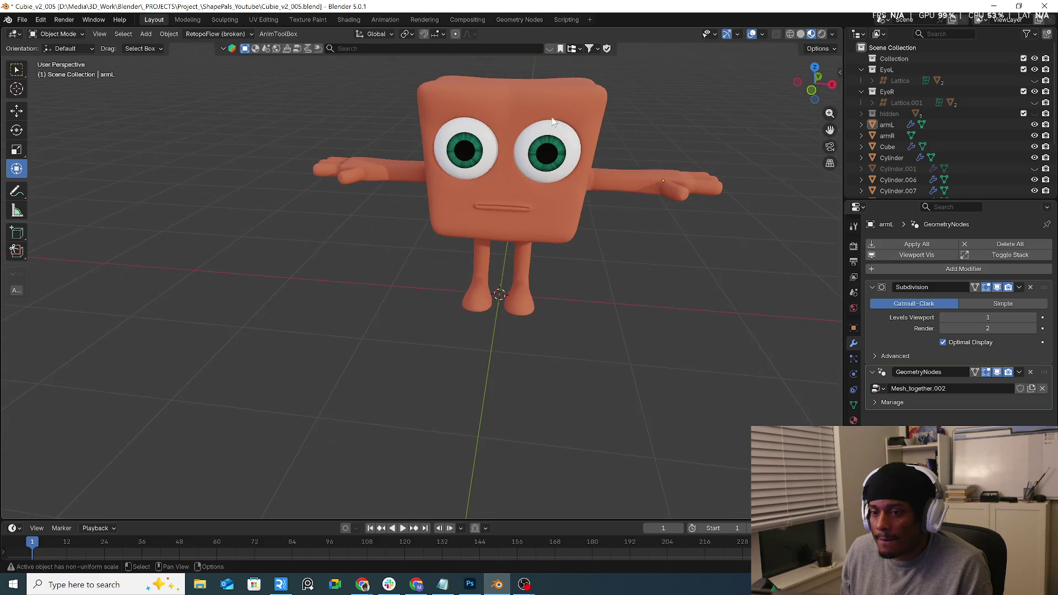
{"action": "scroll", "coordinate": [550, 98], "scroll_direction": "up", "scroll_amount": 3}
Enter Edit Mode on the head cube and box-select the brow faces above both eyes.
{"action": "left_click", "coordinate": [524, 116]}
{"action": "key", "text": "Tab"}
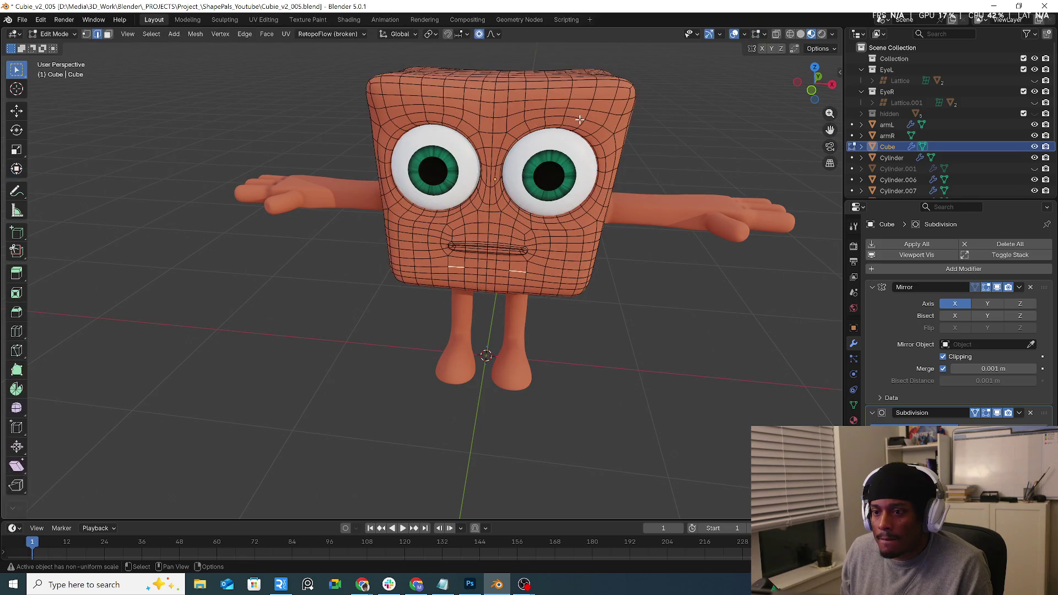
{"action": "scroll", "coordinate": [555, 100], "scroll_direction": "up", "scroll_amount": 2}
{"action": "middle_click_drag", "start_coordinate": [533, 104], "coordinate": [527, 105]}
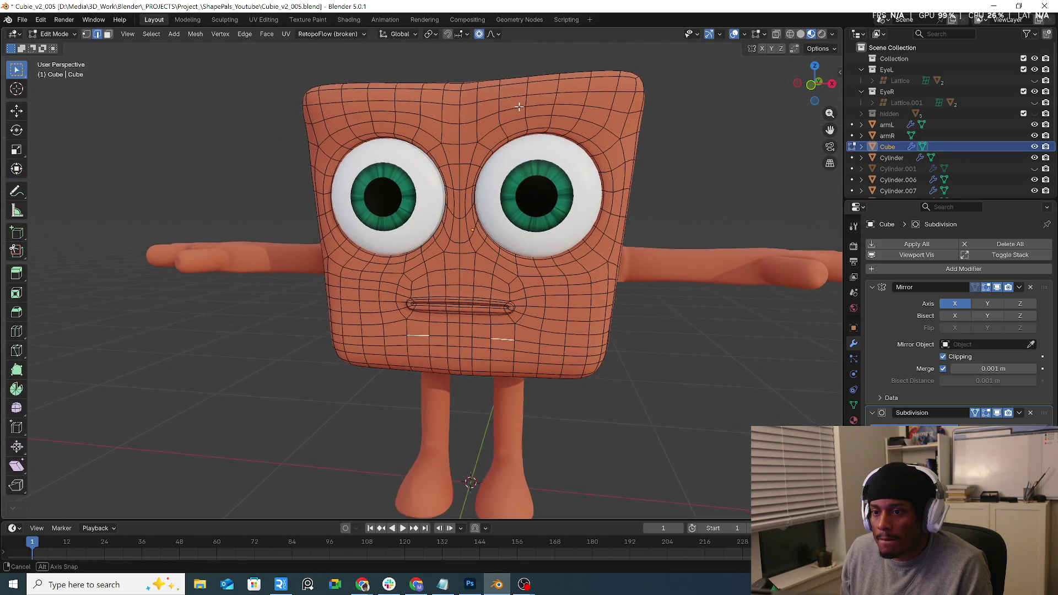
{"action": "key", "text": "b"}
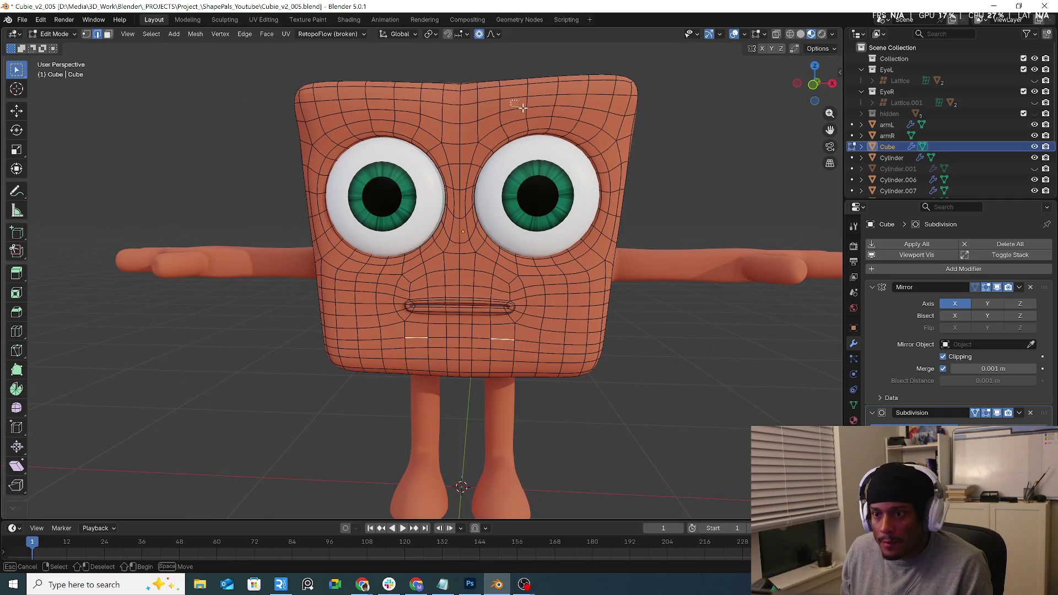
{"action": "left_click_drag", "start_coordinate": [592, 112], "coordinate": [590, 112]}
{"action": "left_click_drag", "start_coordinate": [516, 100], "coordinate": [605, 114]}
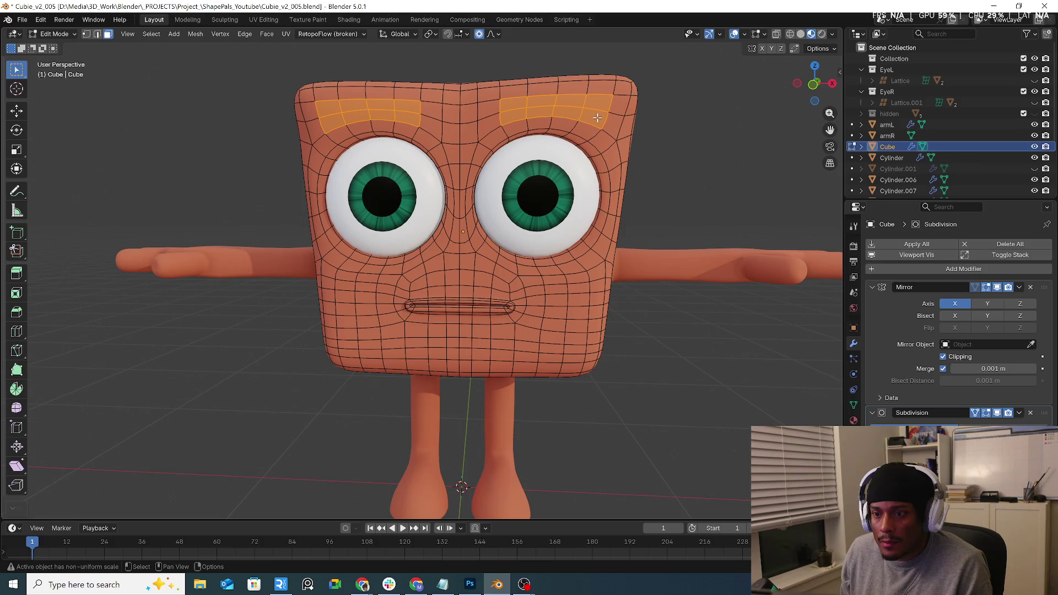
{"action": "middle_click_drag", "start_coordinate": [605, 112], "coordinate": [577, 156]}
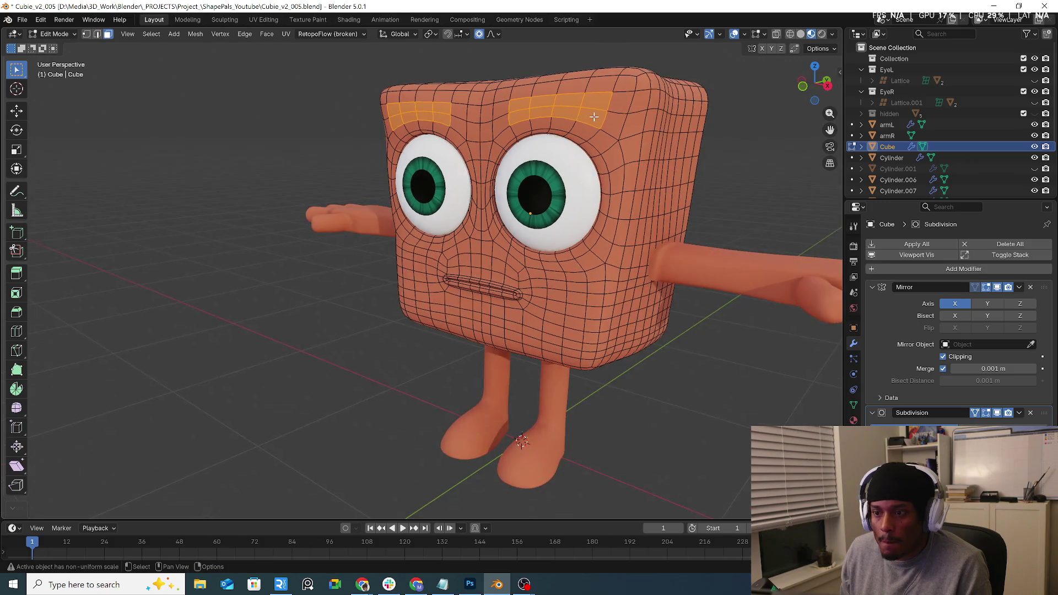
Duplicate the brow faces in place, separate them into Cube.002, and select it in Object Mode.
{"action": "key", "text": "g"}
{"action": "right_click", "coordinate": [577, 157]}
{"action": "key", "text": "p"}
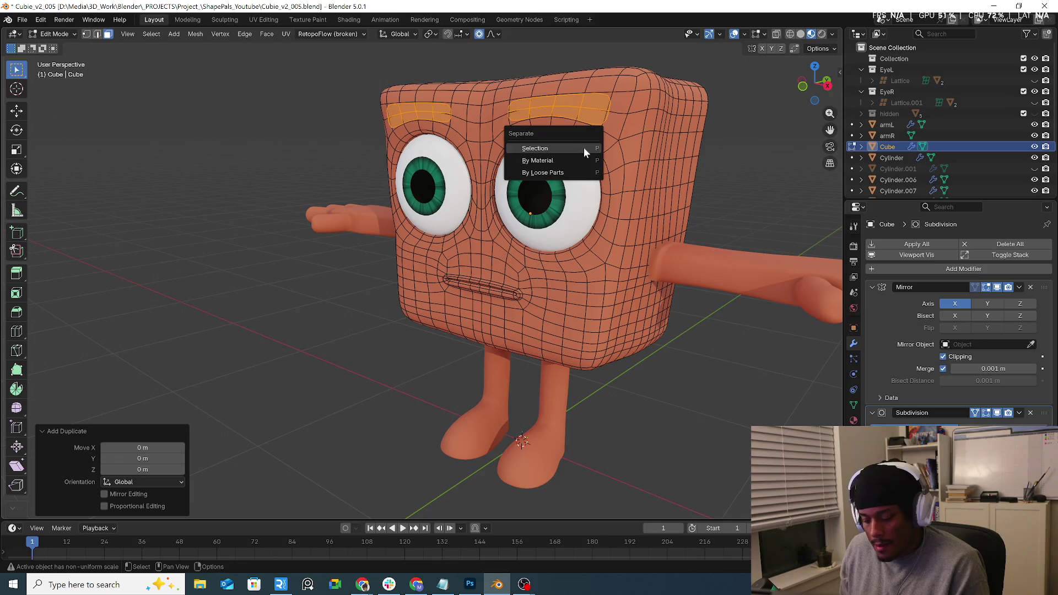
{"action": "left_click", "coordinate": [583, 147]}
{"action": "left_click", "coordinate": [52, 34]}
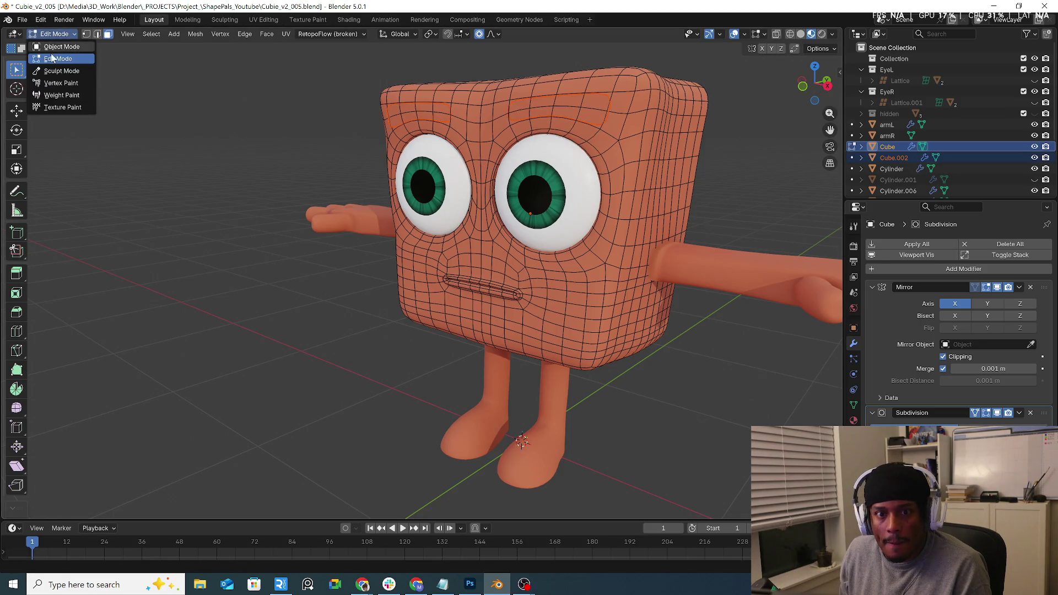
{"action": "left_click", "coordinate": [57, 48]}
{"action": "left_click", "coordinate": [890, 158]}
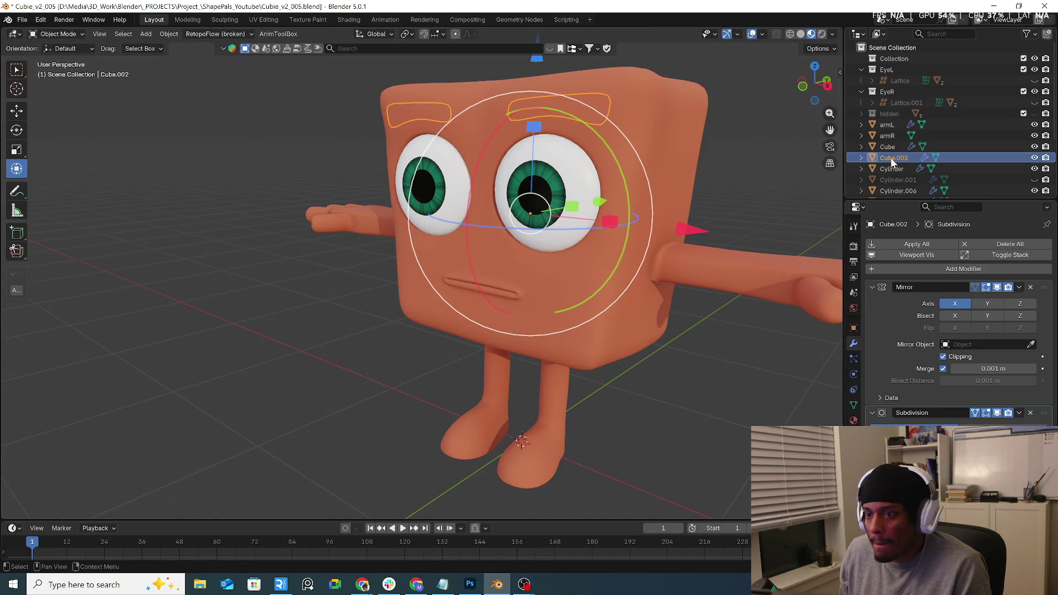
Enter Edit Mode on Cube.002, select all, and extrude the brow faces to give them thickness.
{"action": "left_click", "coordinate": [55, 34]}
{"action": "left_click", "coordinate": [55, 60]}
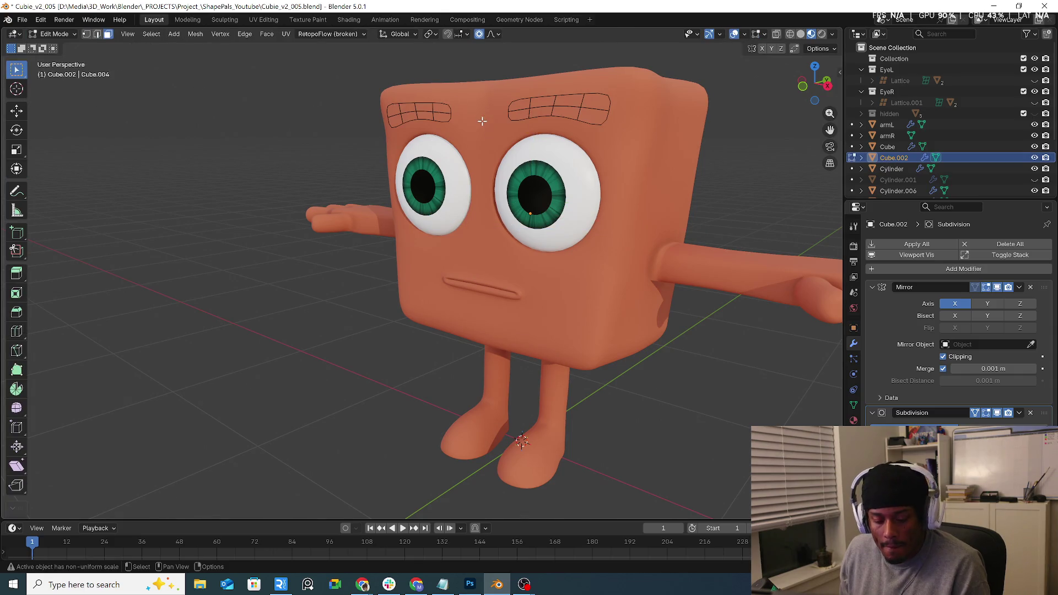
{"action": "key", "text": "a"}
{"action": "left_click", "coordinate": [481, 70]}
{"action": "middle_click_drag", "start_coordinate": [559, 99], "coordinate": [578, 118]}
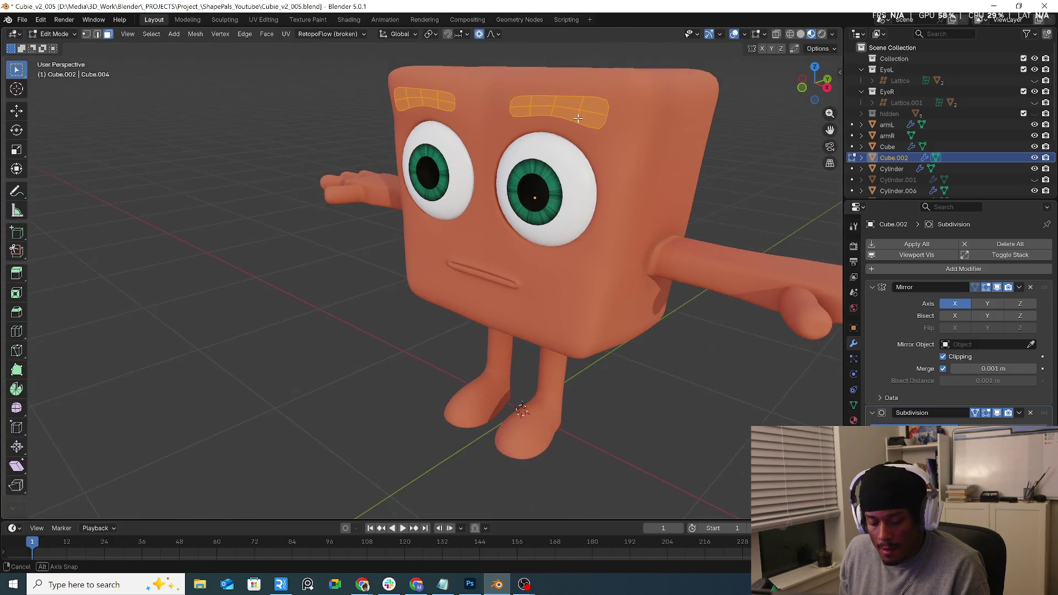
{"action": "key", "text": "g"}
{"action": "key", "text": "z"}
{"action": "key", "text": "z"}
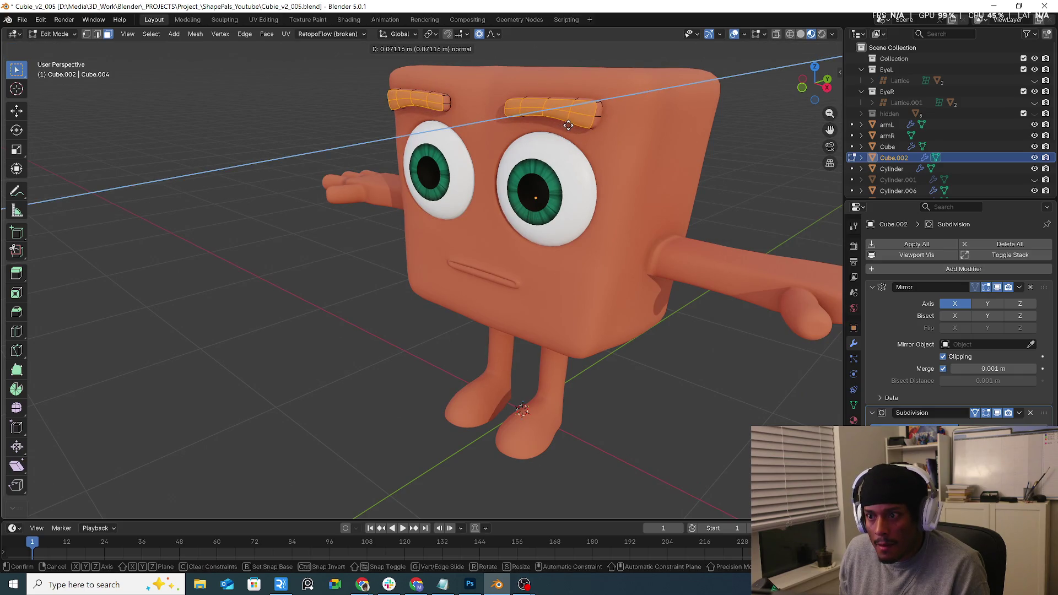
{"action": "left_click", "coordinate": [570, 126]}
{"action": "key", "text": "e"}
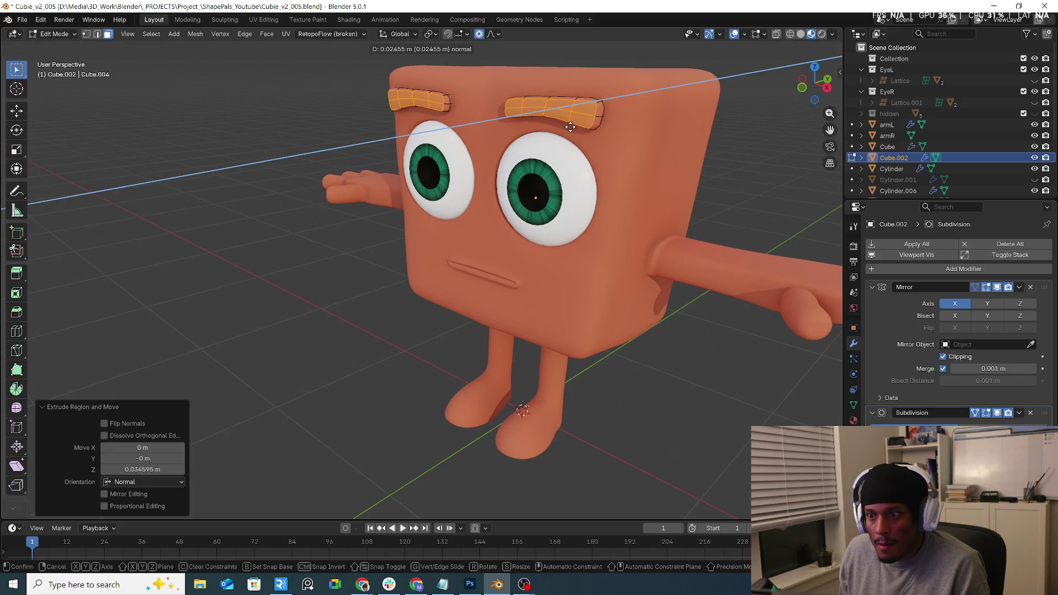
{"action": "left_click", "coordinate": [570, 126]}
{"action": "mouse_move", "coordinate": [570, 127]}
{"action": "middle_mouse_down"}
{"action": "mouse_move", "coordinate": [542, 140]}
{"action": "mouse_move", "coordinate": [639, 116]}
{"action": "middle_mouse_up"}
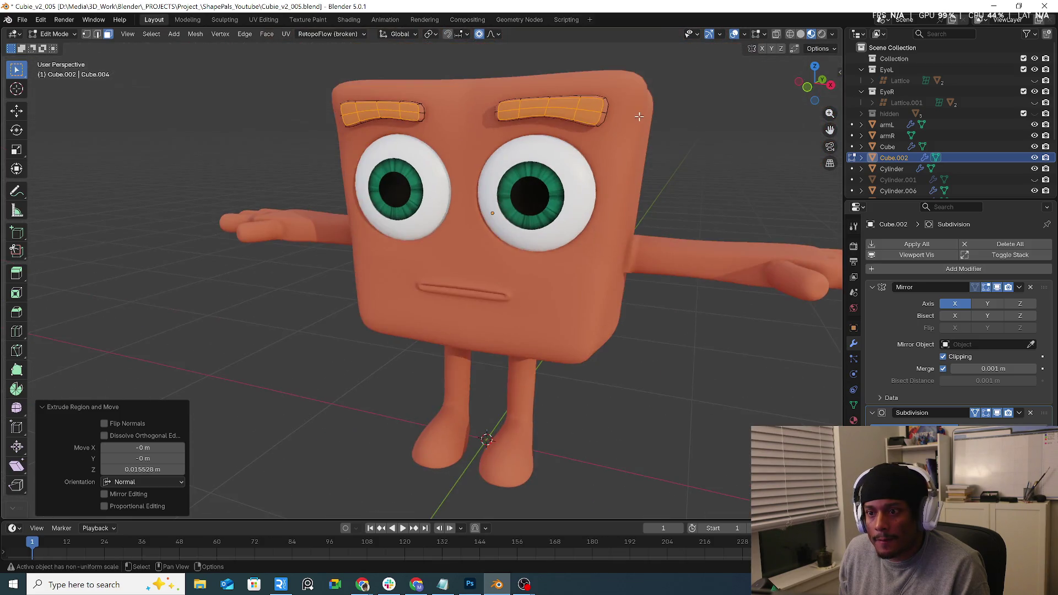
Isolate the eyebrows in local view and raise a brow edge along Z with smooth falloff.
{"action": "key", "text": "KP_1"}
{"action": "key", "text": "alt+a"}
{"action": "scroll", "coordinate": [647, 99], "scroll_direction": "up", "scroll_amount": 4}
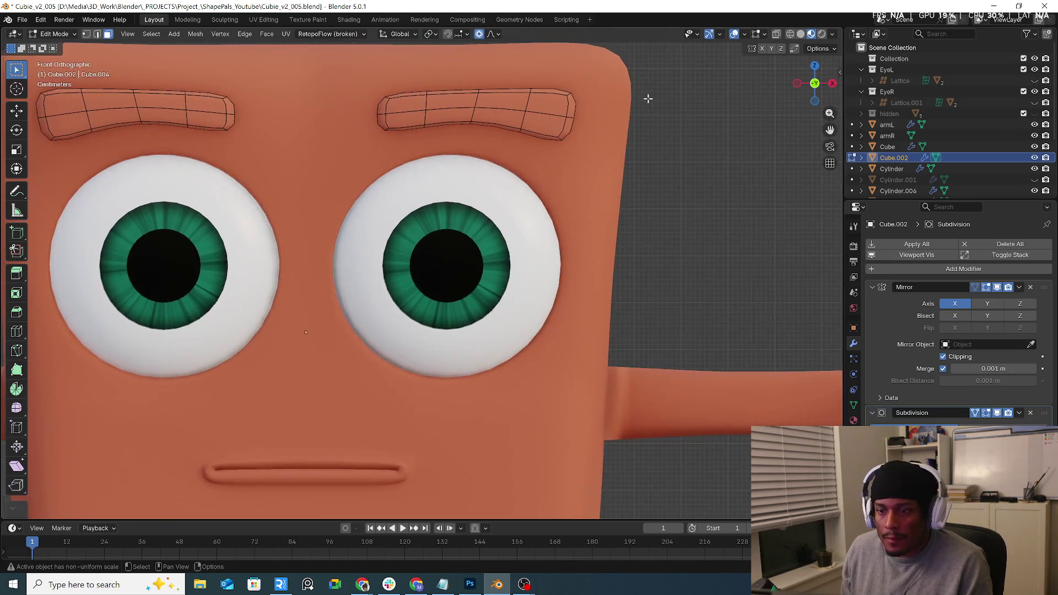
{"action": "key", "text": "KP_Divide"}
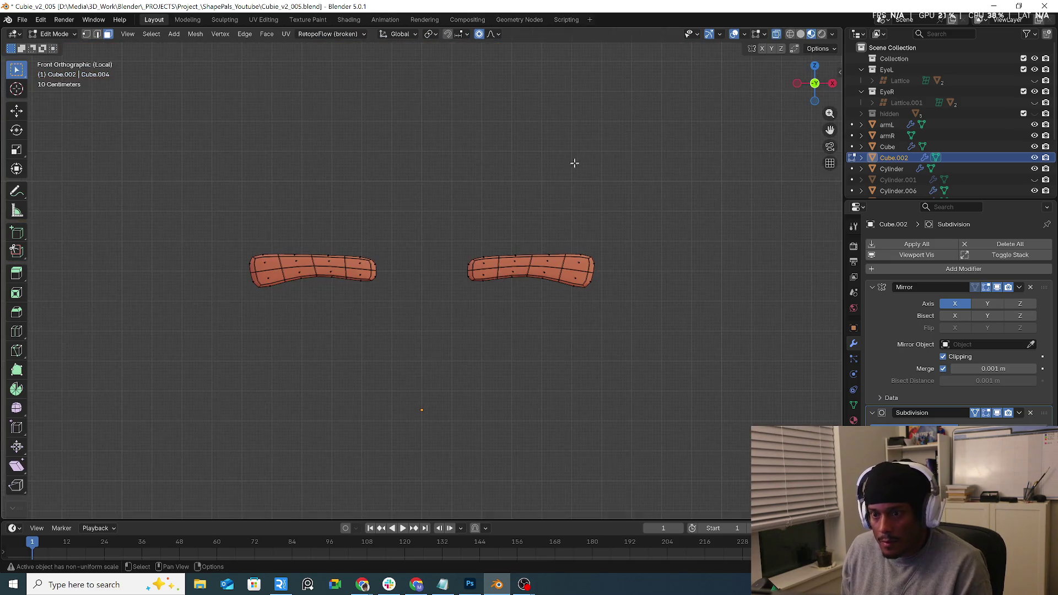
{"action": "scroll", "coordinate": [500, 234], "scroll_direction": "up", "scroll_amount": 2}
{"action": "scroll", "coordinate": [473, 271], "scroll_direction": "down", "scroll_amount": 1}
{"action": "scroll", "coordinate": [472, 266], "scroll_direction": "down", "scroll_amount": 3}
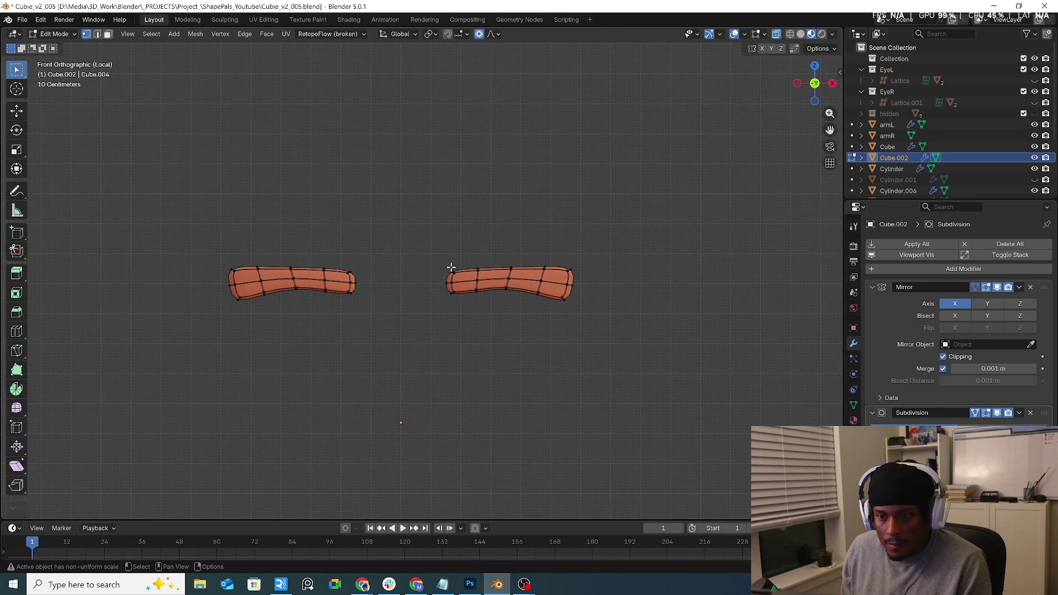
{"action": "mouse_move", "coordinate": [452, 273]}
{"action": "middle_mouse_down"}
{"action": "mouse_move", "coordinate": [517, 280]}
{"action": "mouse_move", "coordinate": [495, 279]}
{"action": "middle_mouse_up"}
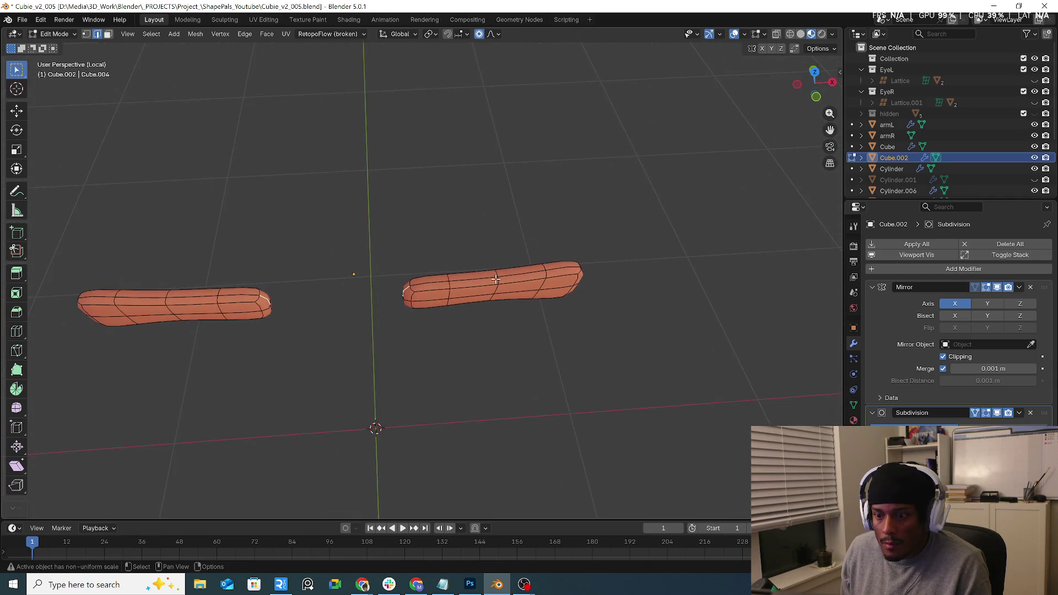
{"action": "middle_click_drag", "start_coordinate": [534, 250], "coordinate": [522, 231]}
{"action": "key", "text": "g"}
{"action": "key", "text": "z"}
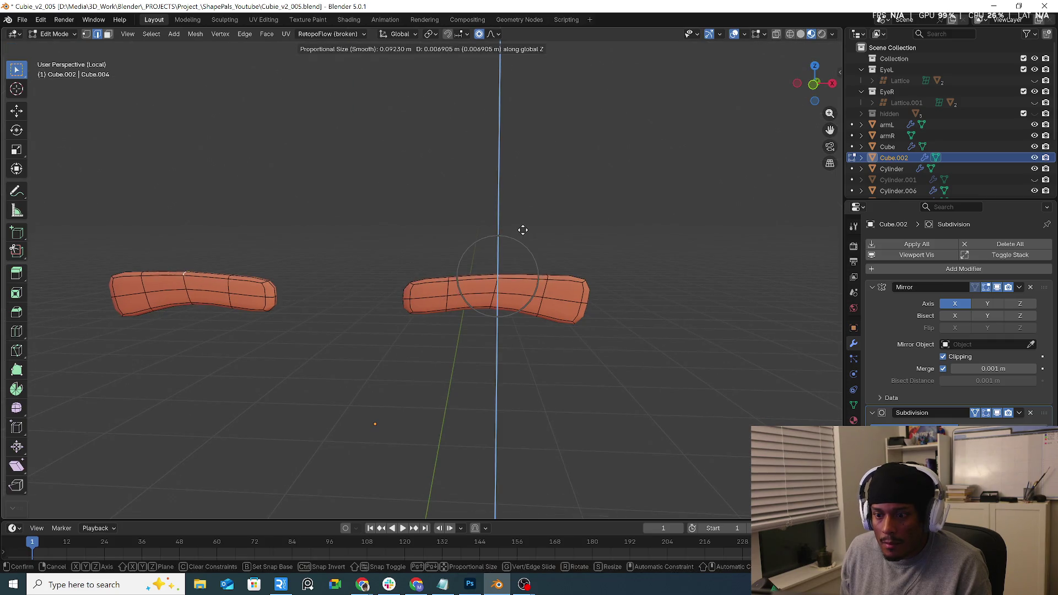
{"action": "left_click", "coordinate": [523, 230]}
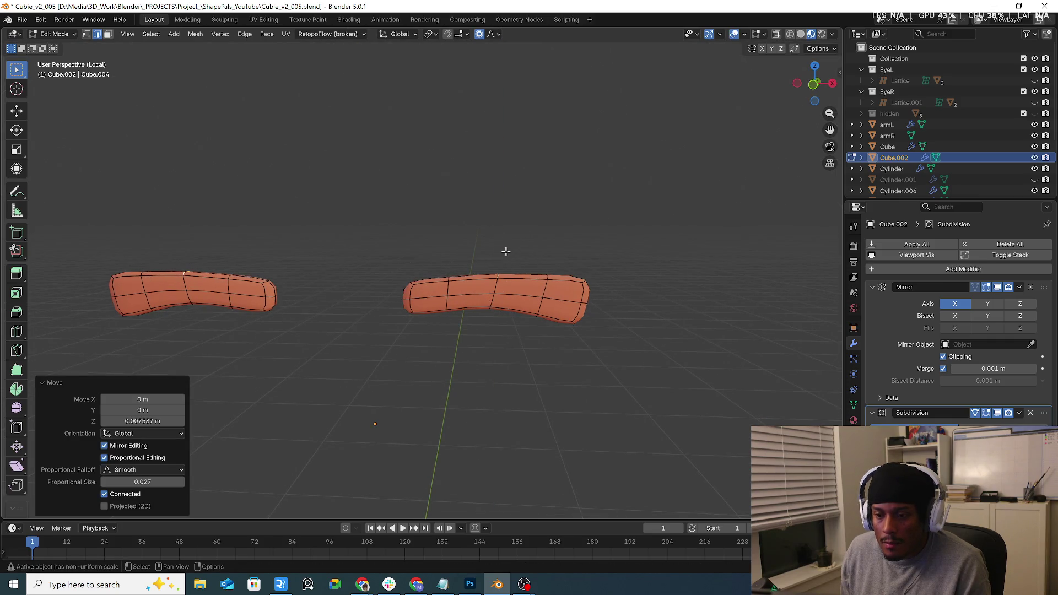
In vertex select, soft-move brow vertices along Z to arch the middle and lower the outer ends.
{"action": "key", "text": "1"}
{"action": "mouse_move", "coordinate": [506, 250]}
{"action": "middle_mouse_down"}
{"action": "mouse_move", "coordinate": [457, 293]}
{"action": "mouse_move", "coordinate": [480, 250]}
{"action": "middle_mouse_up"}
{"action": "key", "text": "g"}
{"action": "key", "text": "z"}
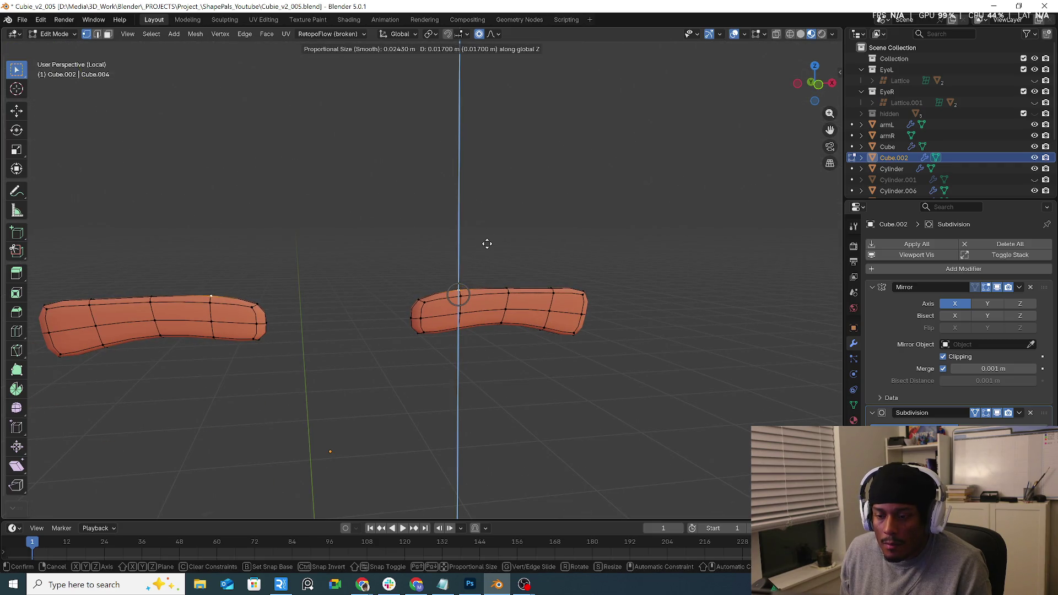
{"action": "left_click", "coordinate": [500, 263]}
{"action": "key", "text": "g"}
{"action": "key", "text": "z"}
{"action": "left_click", "coordinate": [539, 279]}
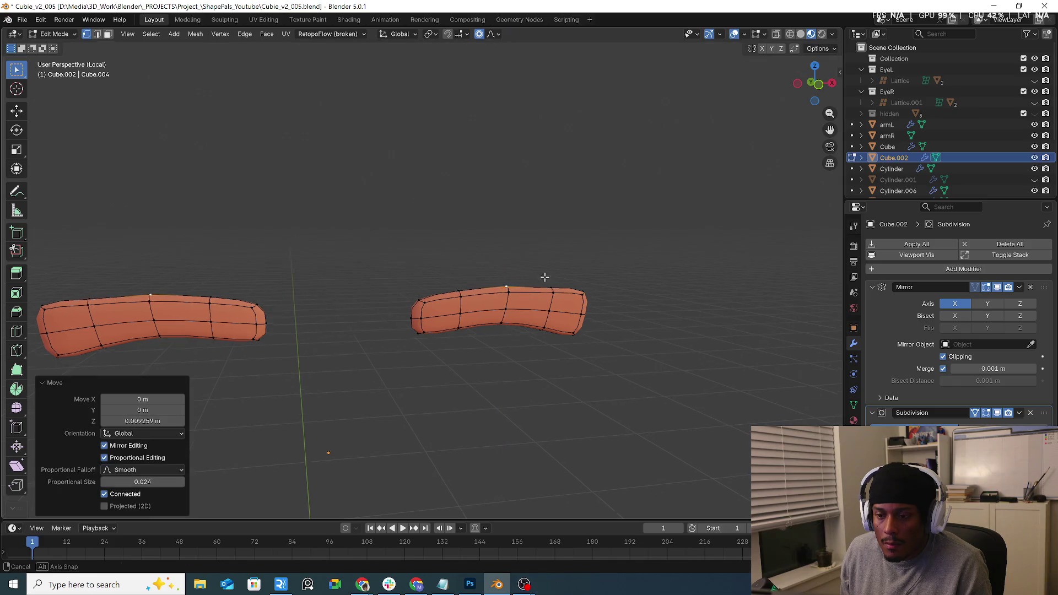
{"action": "middle_click_drag", "start_coordinate": [541, 278], "coordinate": [576, 282]}
{"action": "left_click_drag", "start_coordinate": [575, 283], "coordinate": [638, 308]}
{"action": "mouse_move", "coordinate": [638, 308]}
{"action": "middle_mouse_down"}
{"action": "mouse_move", "coordinate": [594, 301]}
{"action": "mouse_move", "coordinate": [690, 284]}
{"action": "middle_mouse_up"}
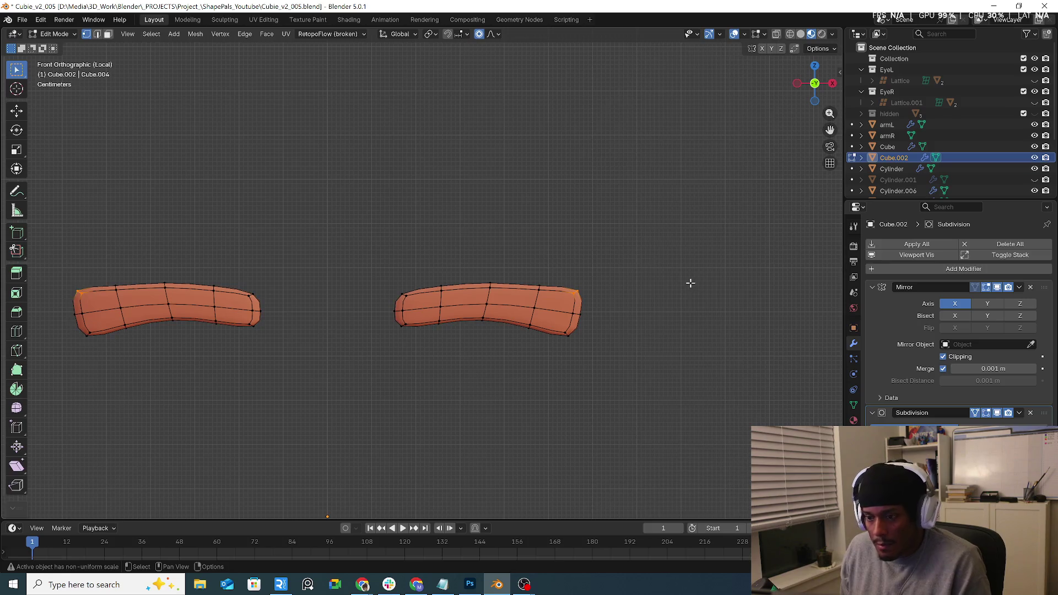
{"action": "key", "text": "g"}
{"action": "left_click", "coordinate": [679, 298]}
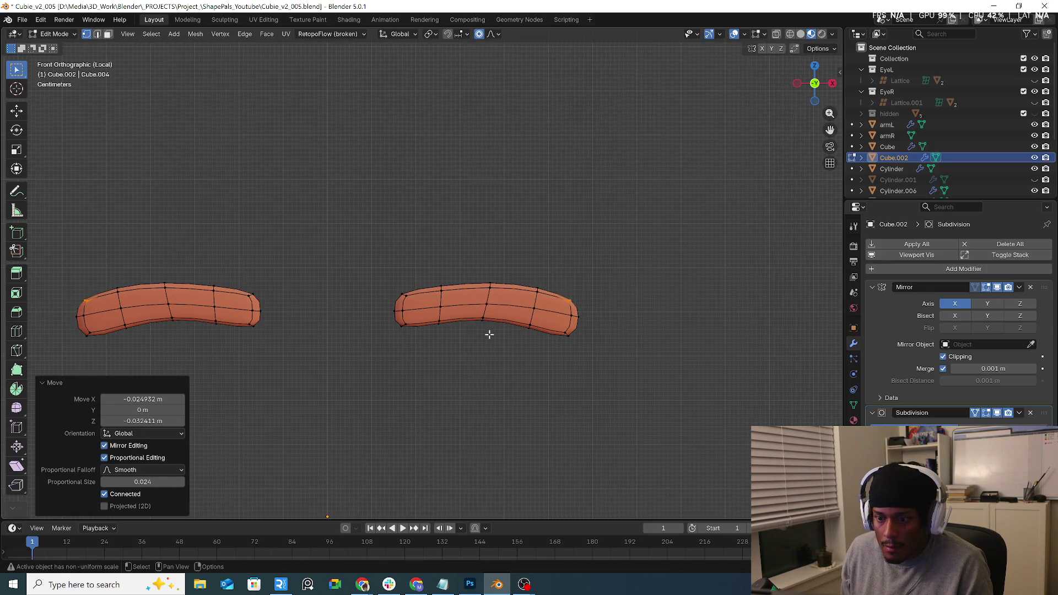
Reposition the eyebrow tip vertices and a top-edge vertex to refine the brow shape.
{"action": "left_click", "coordinate": [485, 324]}
{"action": "key", "text": "g"}
{"action": "left_click", "coordinate": [498, 333]}
{"action": "left_click", "coordinate": [569, 335]}
{"action": "key", "text": "g"}
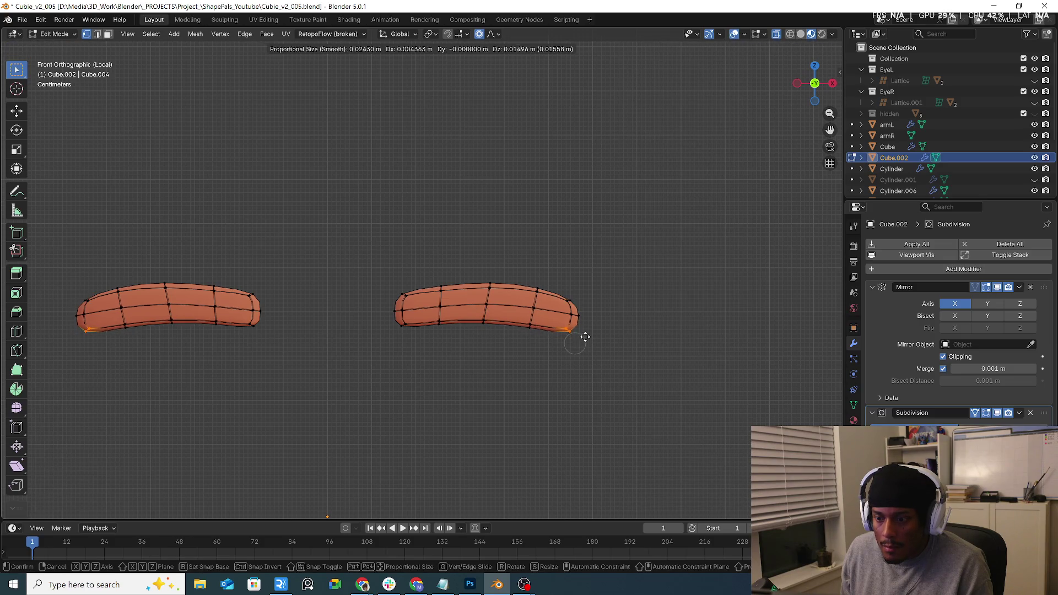
{"action": "left_click", "coordinate": [582, 331]}
{"action": "left_click", "coordinate": [441, 286]}
{"action": "key", "text": "g"}
{"action": "left_click", "coordinate": [430, 312]}
{"action": "key", "text": "g"}
{"action": "left_click", "coordinate": [455, 292]}
Tweak the remaining top-edge and underside brow vertices, then leave local view and Edit Mode.
{"action": "left_click", "coordinate": [402, 286], "text": "shift"}
{"action": "key", "text": "g"}
{"action": "left_click", "coordinate": [459, 293]}
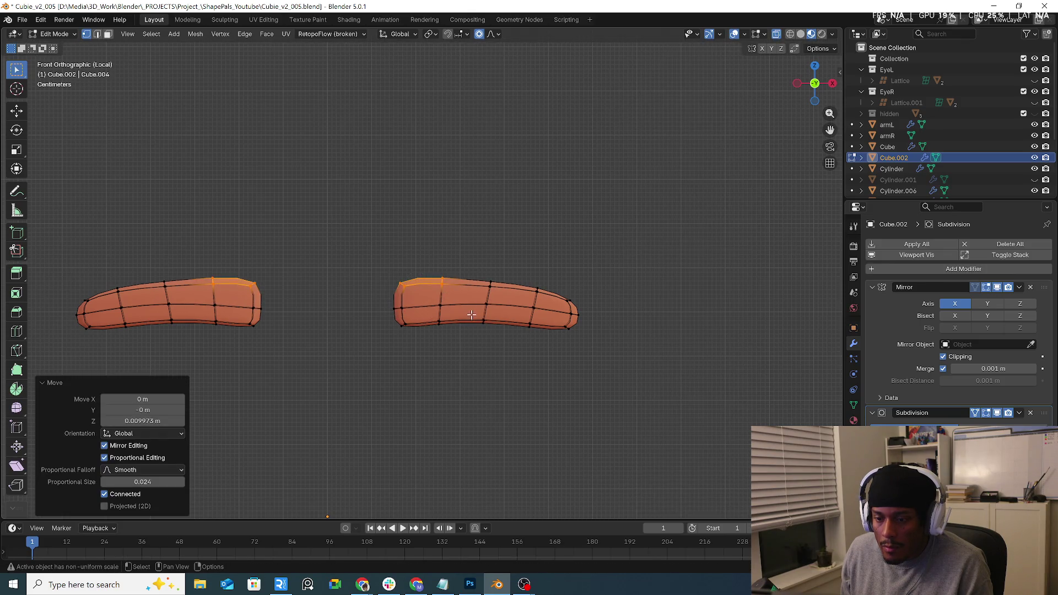
{"action": "left_click", "coordinate": [484, 324]}
{"action": "key", "text": "g"}
{"action": "left_click", "coordinate": [498, 331]}
{"action": "left_click", "coordinate": [441, 324]}
{"action": "key", "text": "g"}
{"action": "left_click", "coordinate": [453, 329]}
{"action": "left_click", "coordinate": [529, 326]}
{"action": "key", "text": "g"}
{"action": "left_click", "coordinate": [546, 329]}
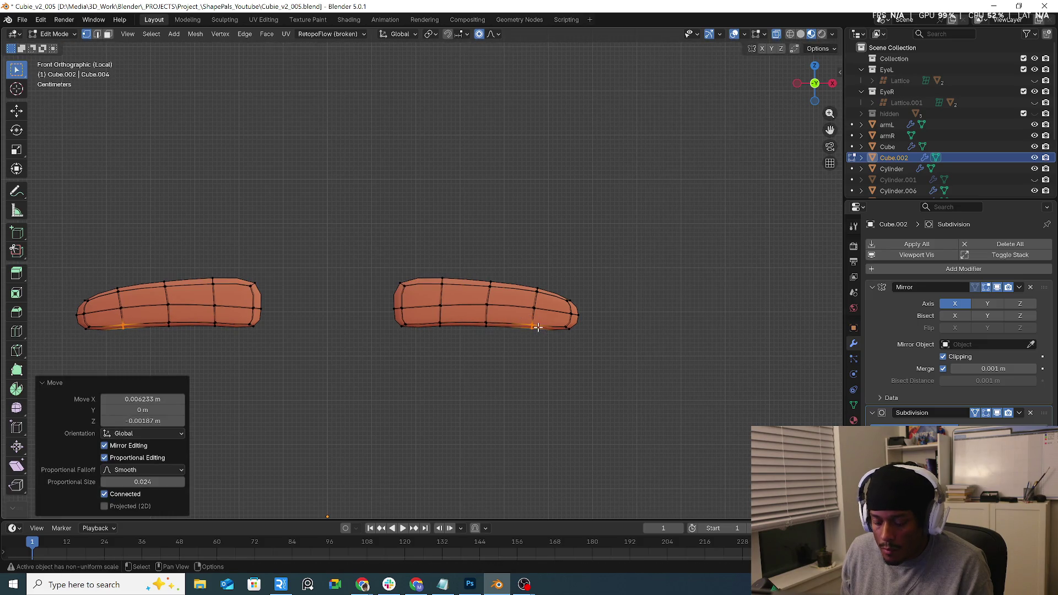
{"action": "key", "text": "KP_Divide"}
{"action": "key", "text": "Tab"}
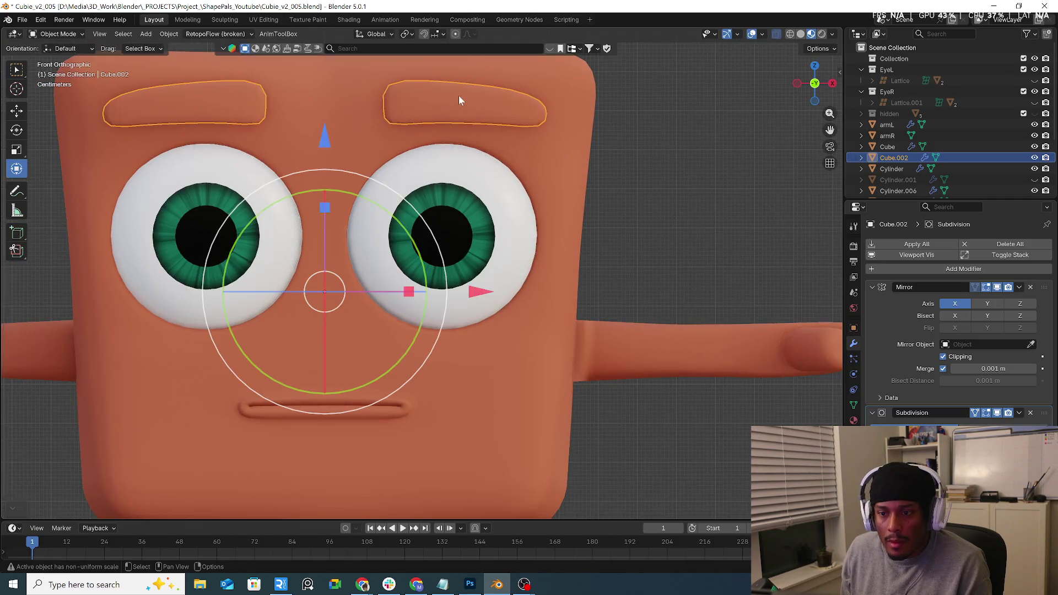
Select the eyebrows and replace their shared skin material with a new material.
{"action": "right_click", "coordinate": [459, 98]}
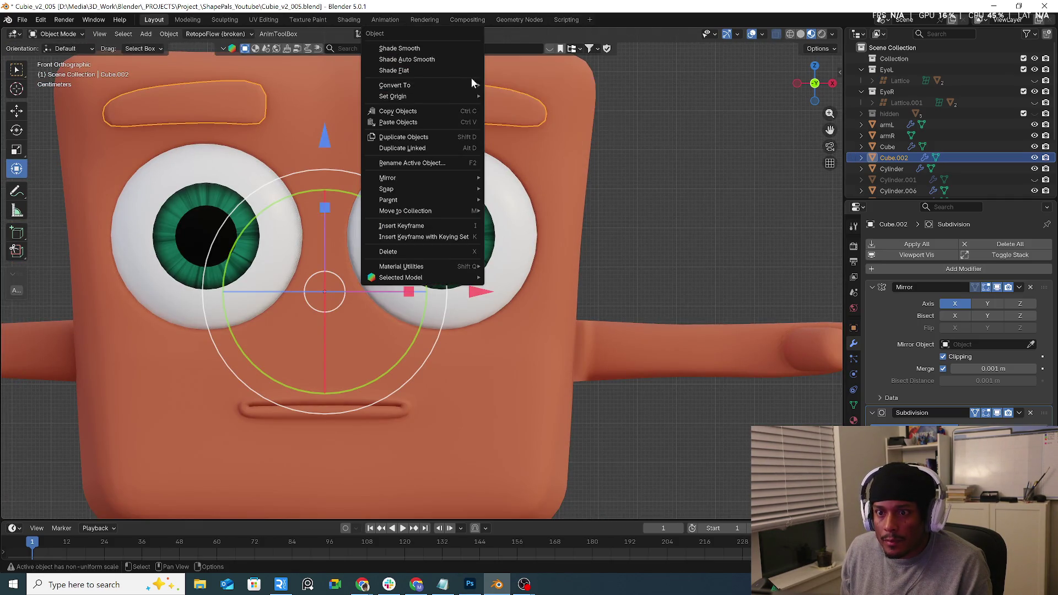
{"action": "scroll", "coordinate": [653, 163], "scroll_direction": "down", "scroll_amount": 3}
{"action": "left_click", "coordinate": [664, 137]}
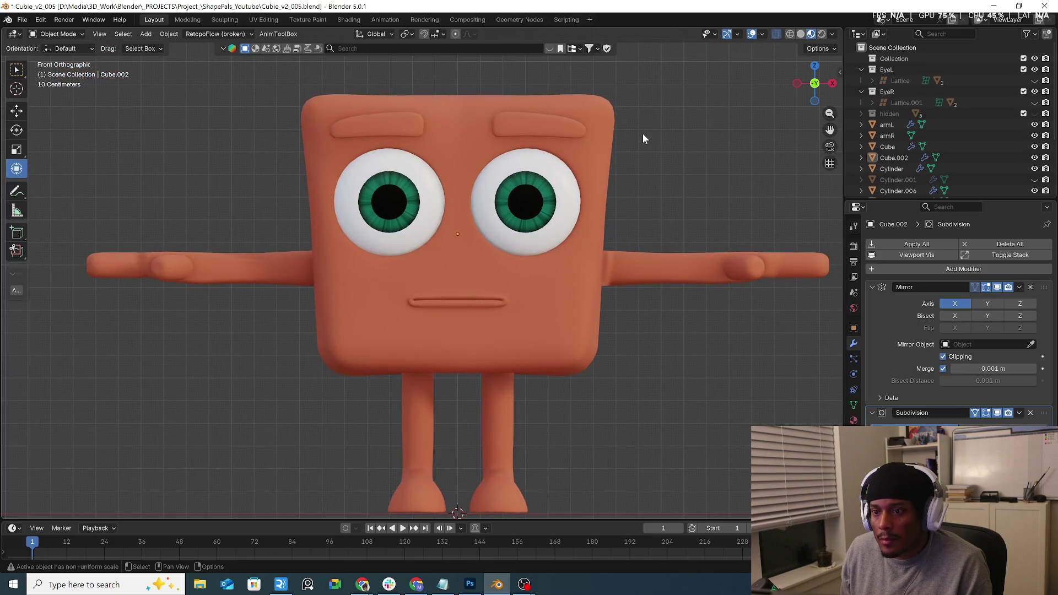
{"action": "left_click", "coordinate": [560, 136]}
{"action": "left_click", "coordinate": [853, 420]}
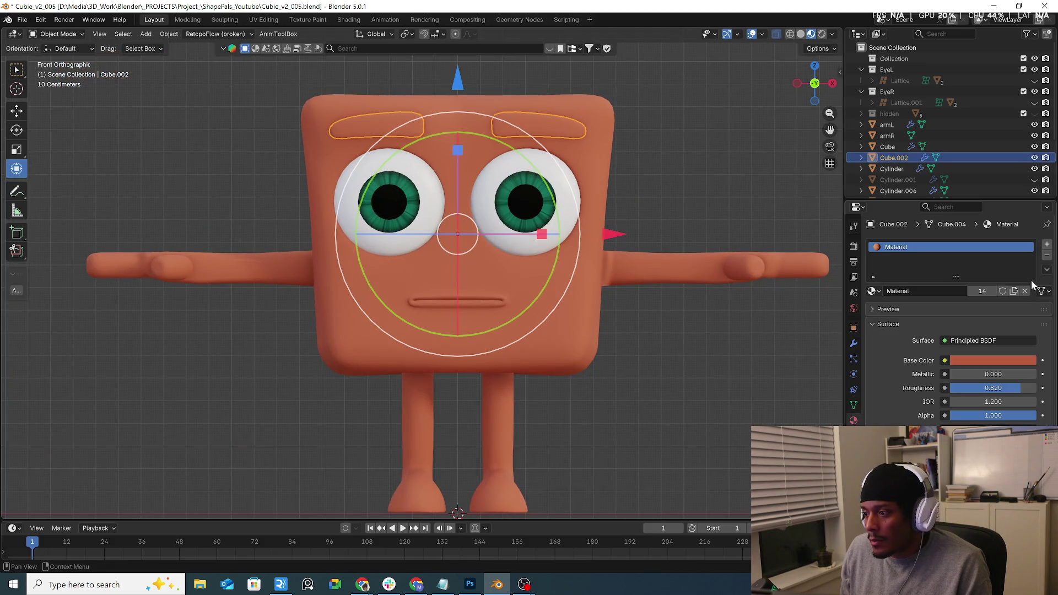
{"action": "left_click", "coordinate": [1047, 256]}
{"action": "left_click", "coordinate": [966, 292]}
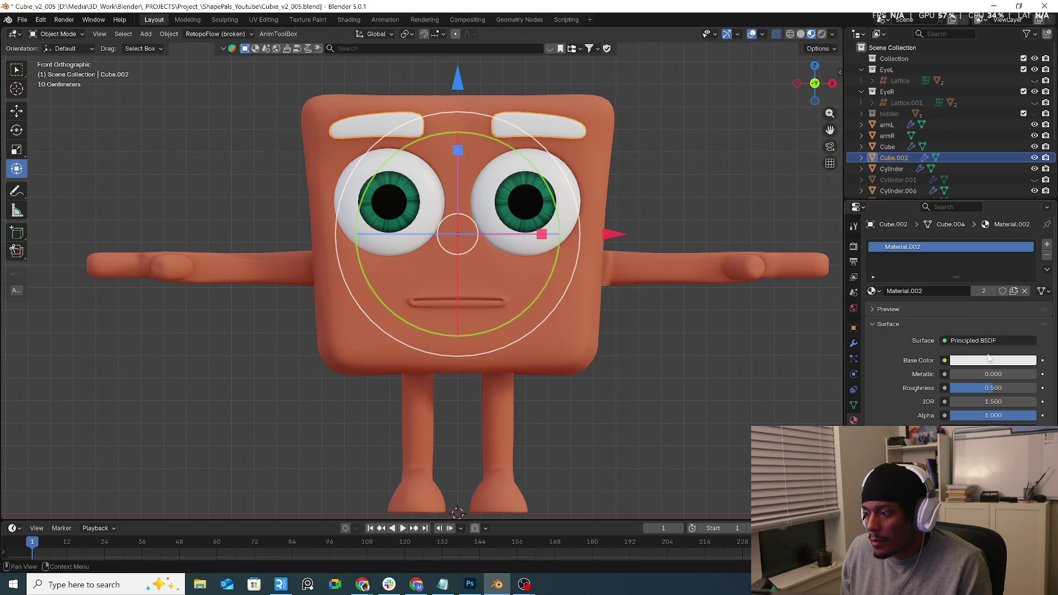
Set the eyebrow base colour to near-black with a slight reddish tint.
{"action": "left_click", "coordinate": [1007, 361]}
{"action": "left_click_drag", "start_coordinate": [1028, 231], "coordinate": [1028, 248]}
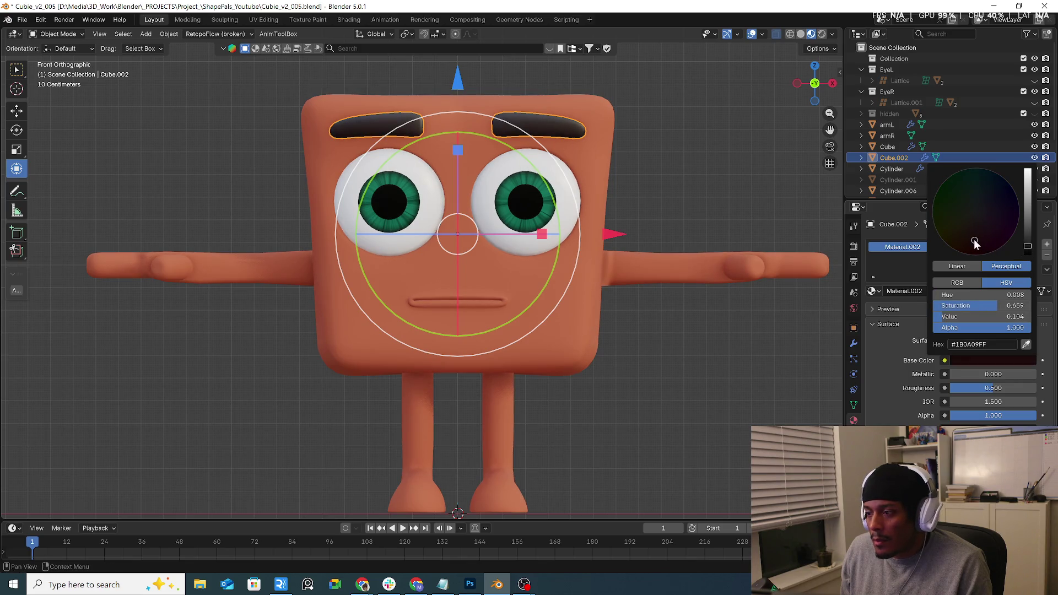
{"action": "left_click_drag", "start_coordinate": [975, 242], "coordinate": [981, 247]}
{"action": "left_click", "coordinate": [699, 143]}
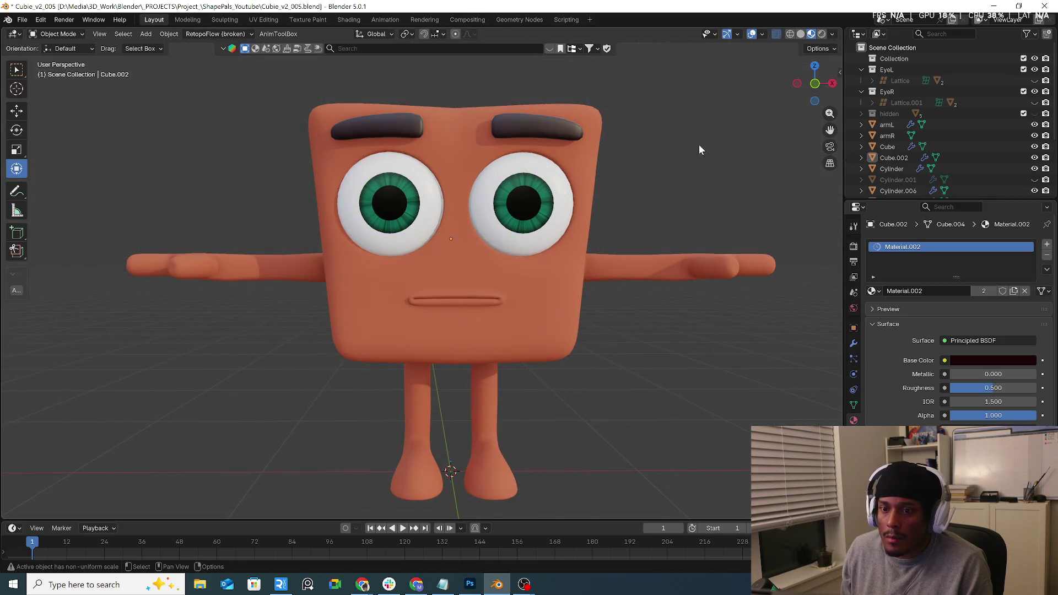
Set the eyebrows' origin to their geometry.
{"action": "middle_click_drag", "start_coordinate": [699, 144], "coordinate": [680, 147]}
{"action": "middle_click_drag", "start_coordinate": [709, 148], "coordinate": [670, 150]}
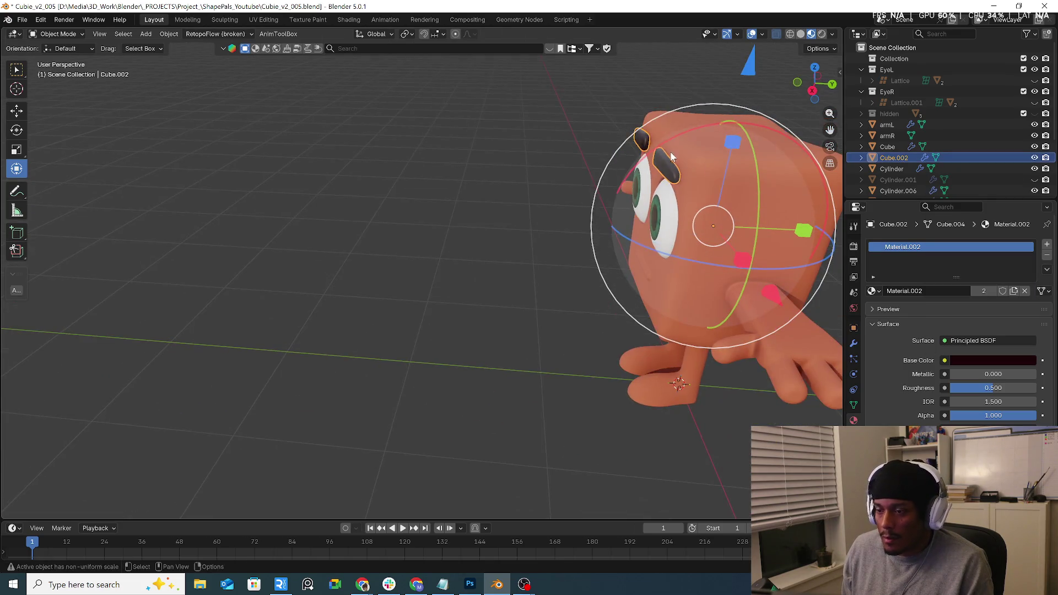
{"action": "right_click", "coordinate": [670, 161]}
{"action": "mouse_move", "coordinate": [670, 161]}
{"action": "left_click", "coordinate": [767, 174]}
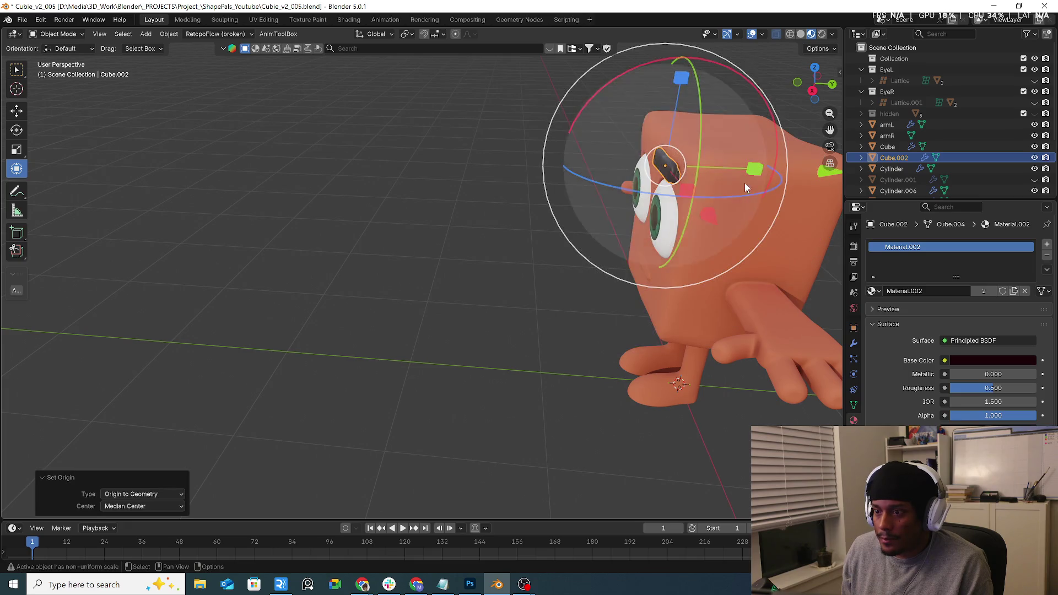
Nudge the eyebrows slightly in depth and sideways, finishing in front view.
{"action": "mouse_move", "coordinate": [683, 191]}
{"action": "middle_mouse_down"}
{"action": "mouse_move", "coordinate": [596, 144]}
{"action": "mouse_move", "coordinate": [638, 187]}
{"action": "middle_mouse_up"}
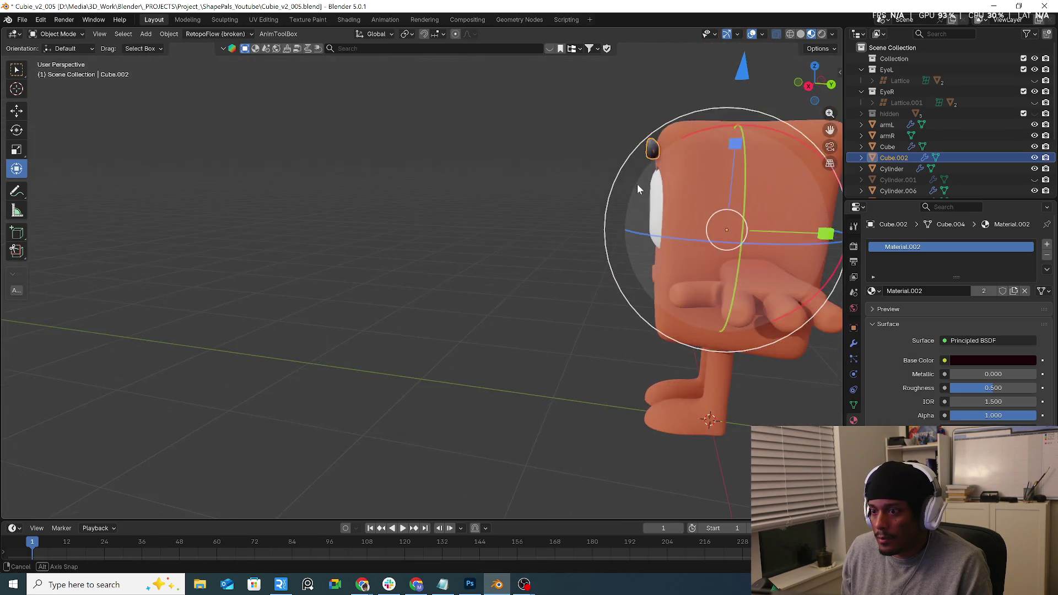
{"action": "middle_click_drag", "start_coordinate": [663, 125], "coordinate": [709, 176]}
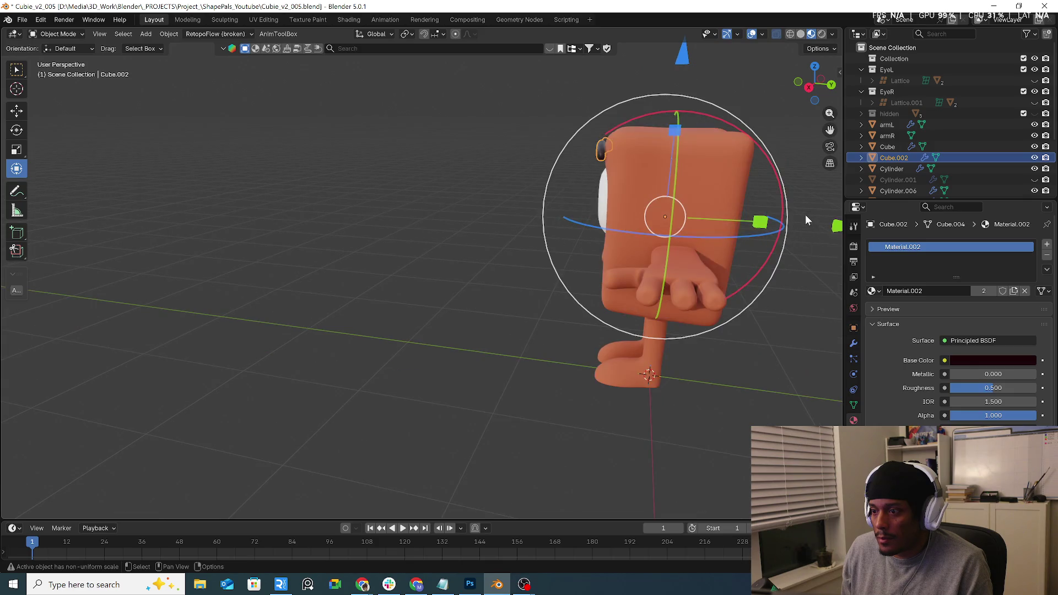
{"action": "middle_click_drag", "start_coordinate": [806, 214], "coordinate": [793, 233]}
{"action": "left_click_drag", "start_coordinate": [792, 234], "coordinate": [794, 233]}
{"action": "middle_click_drag", "start_coordinate": [755, 227], "coordinate": [747, 265]}
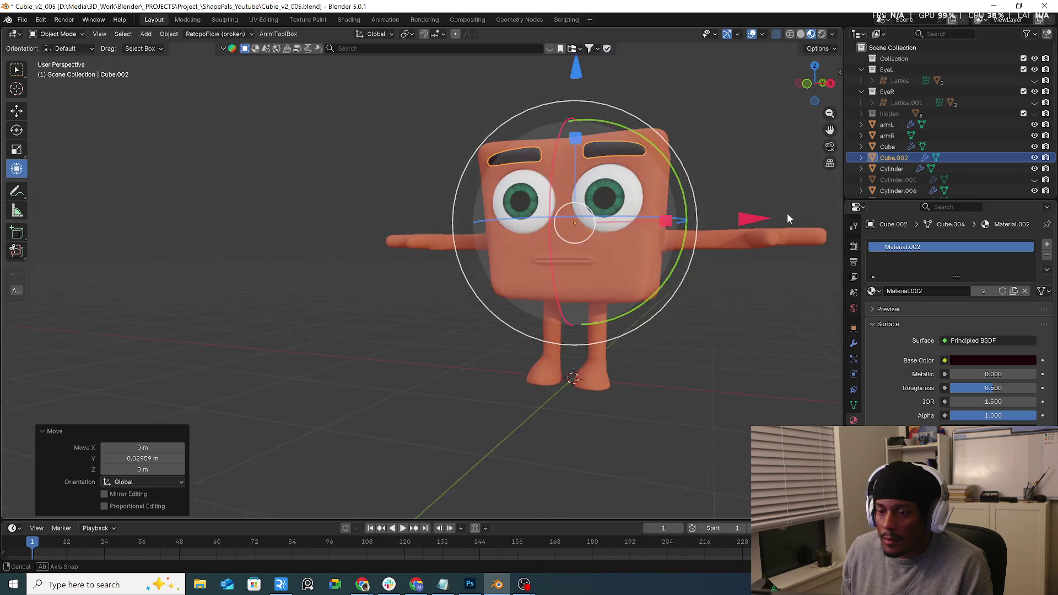
{"action": "left_click_drag", "start_coordinate": [731, 225], "coordinate": [727, 226]}
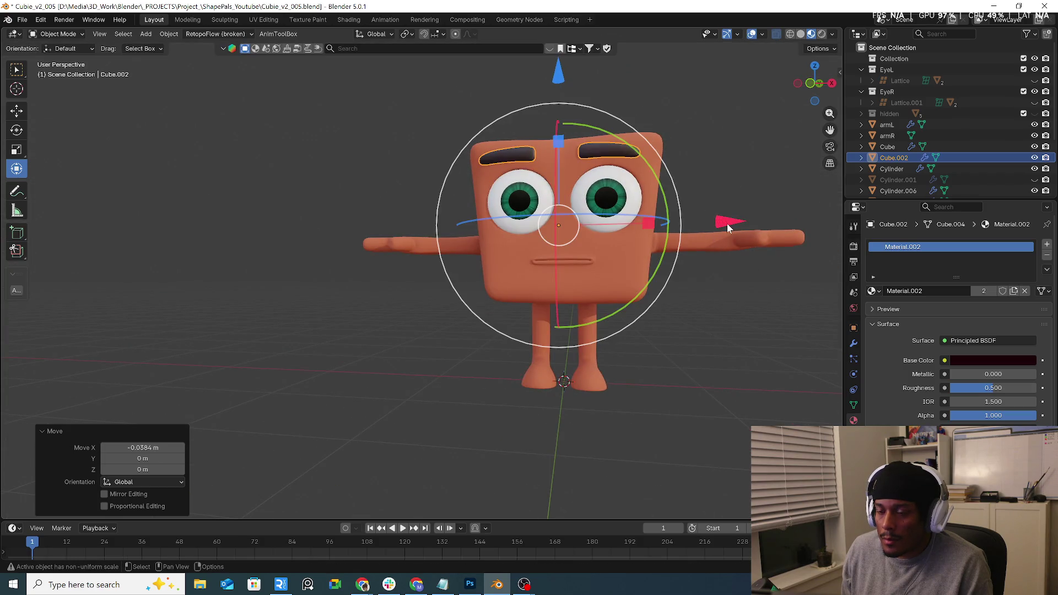
{"action": "key", "text": "KP_1"}
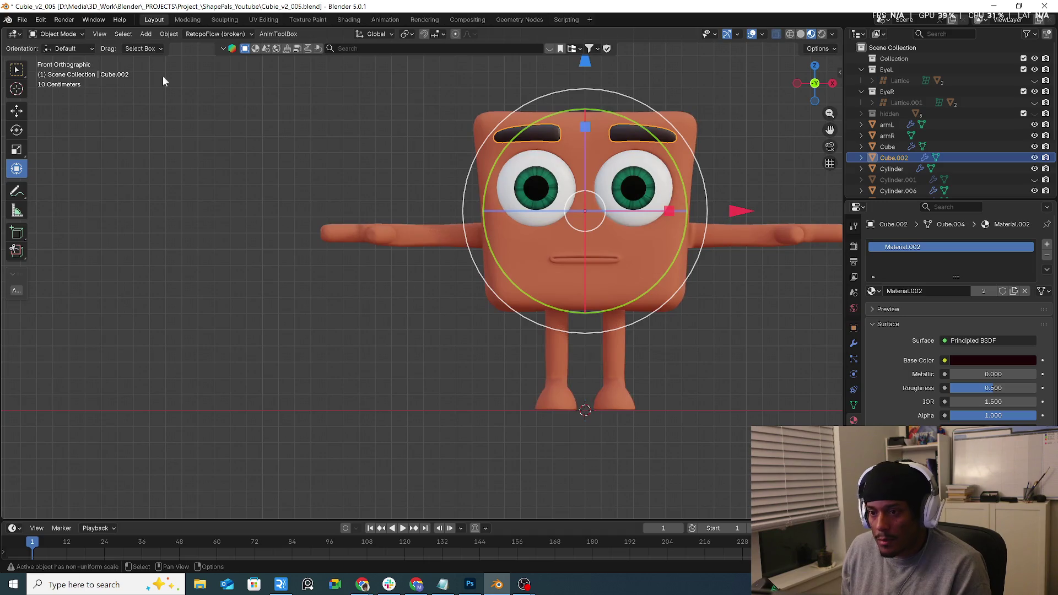
In Edit Mode, select both linked eyebrow pieces and move them along X.
{"action": "left_click", "coordinate": [65, 34]}
{"action": "left_click", "coordinate": [71, 59]}
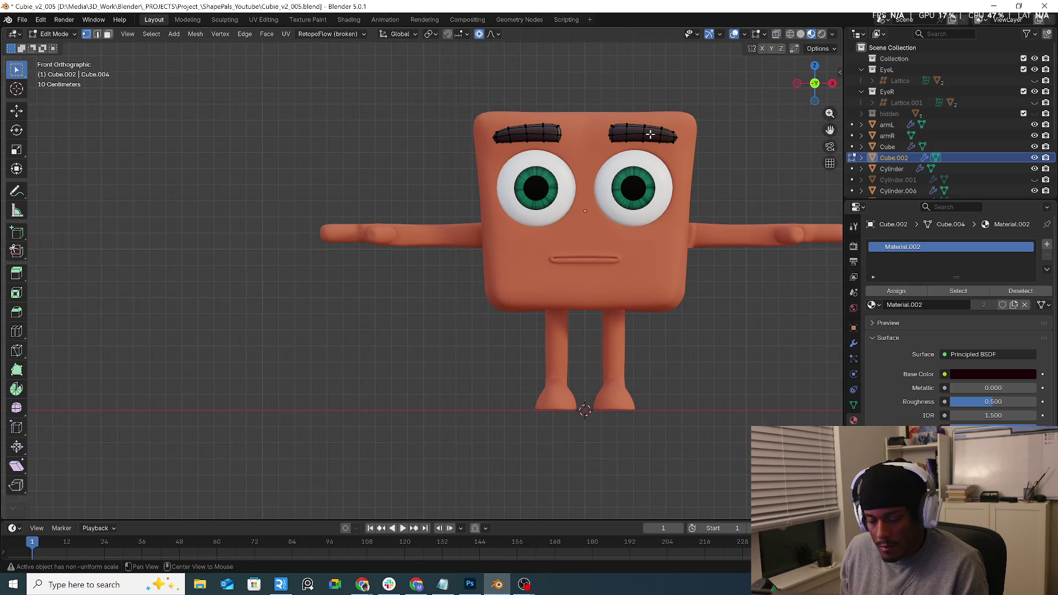
{"action": "key", "text": "l"}
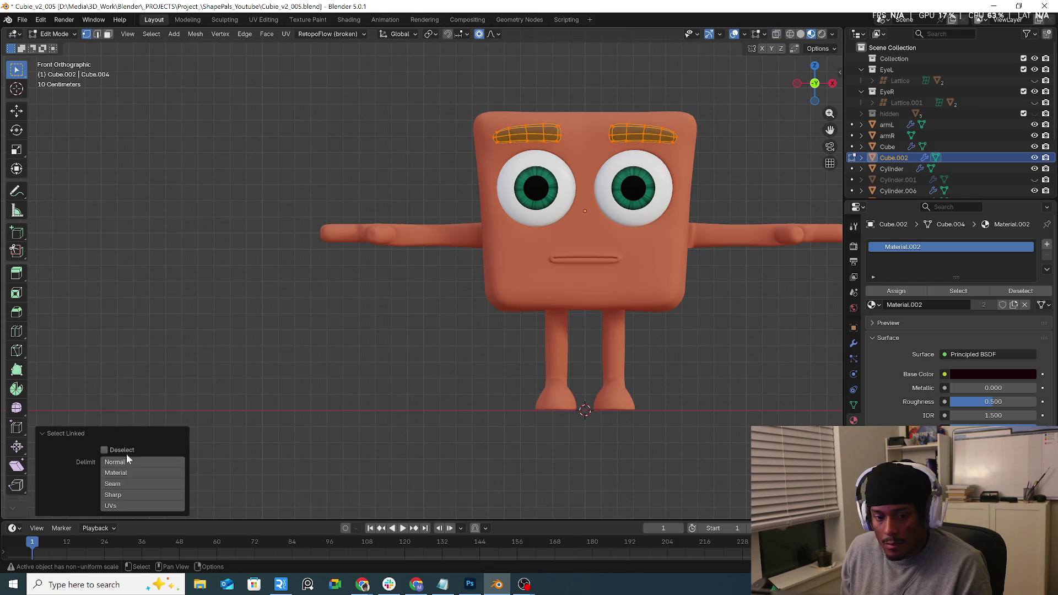
{"action": "left_click", "coordinate": [130, 462]}
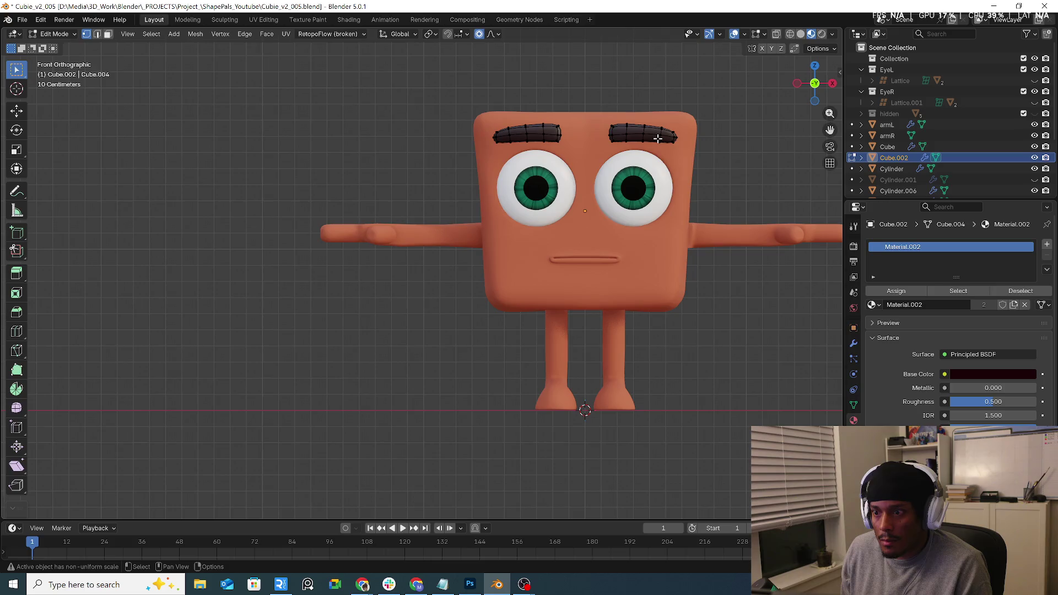
{"action": "key", "text": "g"}
{"action": "key", "text": "x"}
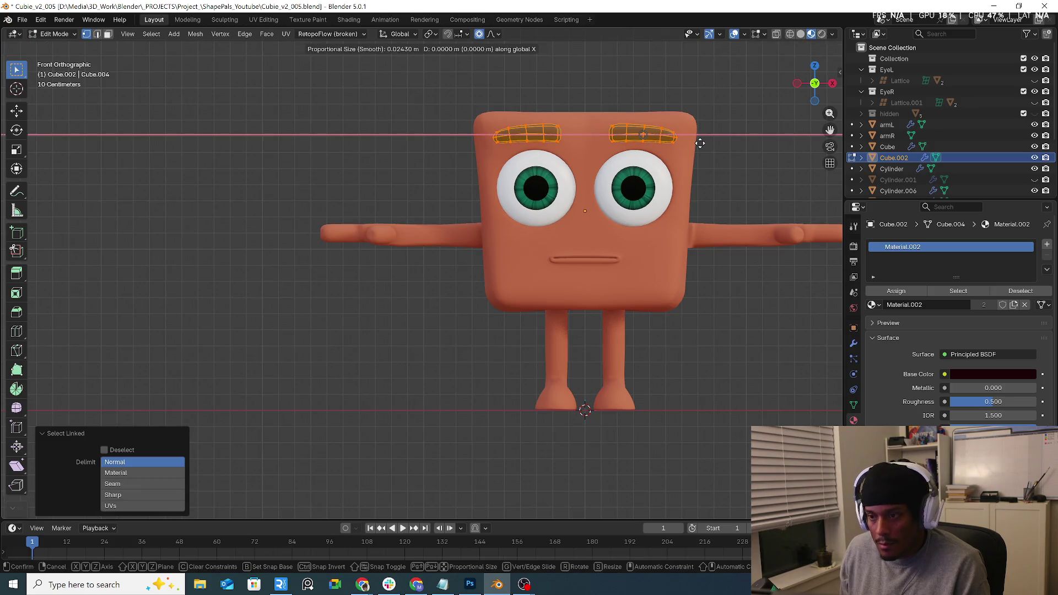
{"action": "left_click", "coordinate": [690, 142]}
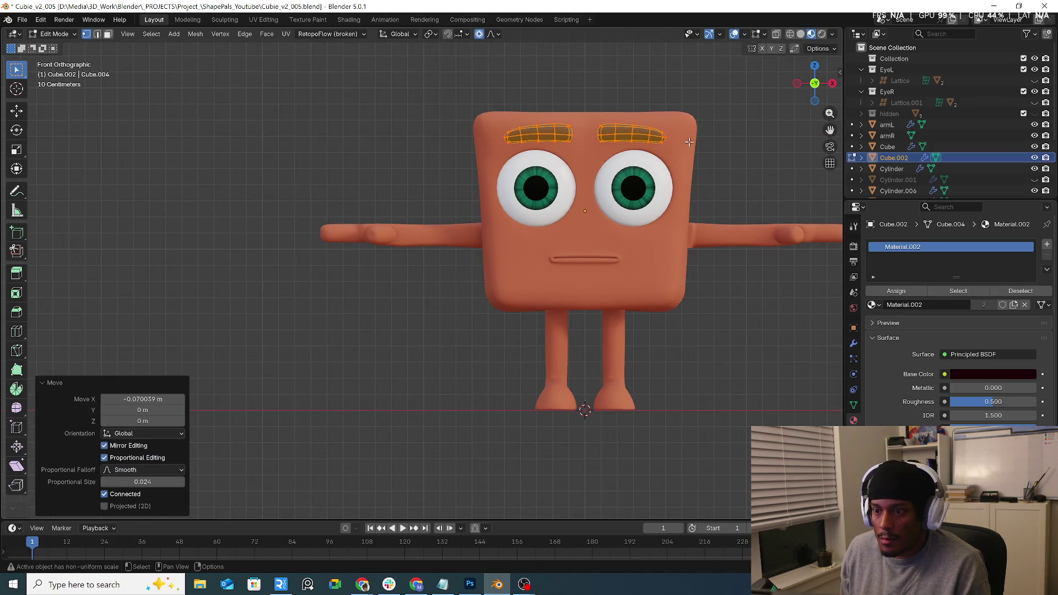
Rotate the eyebrows to a slight tilt of about 2.23° above the eyes.
{"action": "key", "text": "r"}
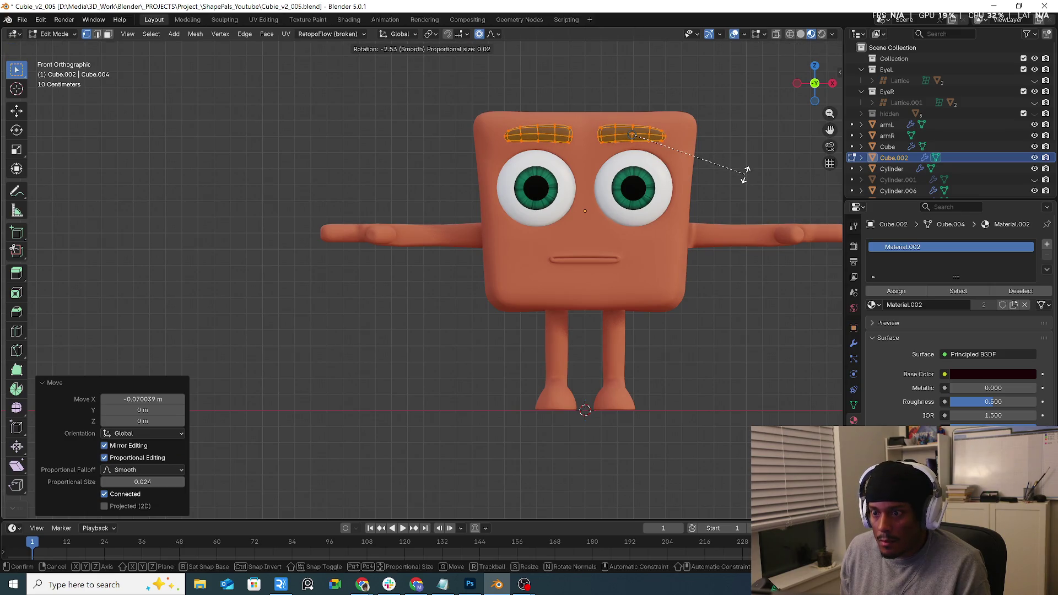
{"action": "left_click", "coordinate": [745, 175]}
{"action": "left_click", "coordinate": [745, 175]}
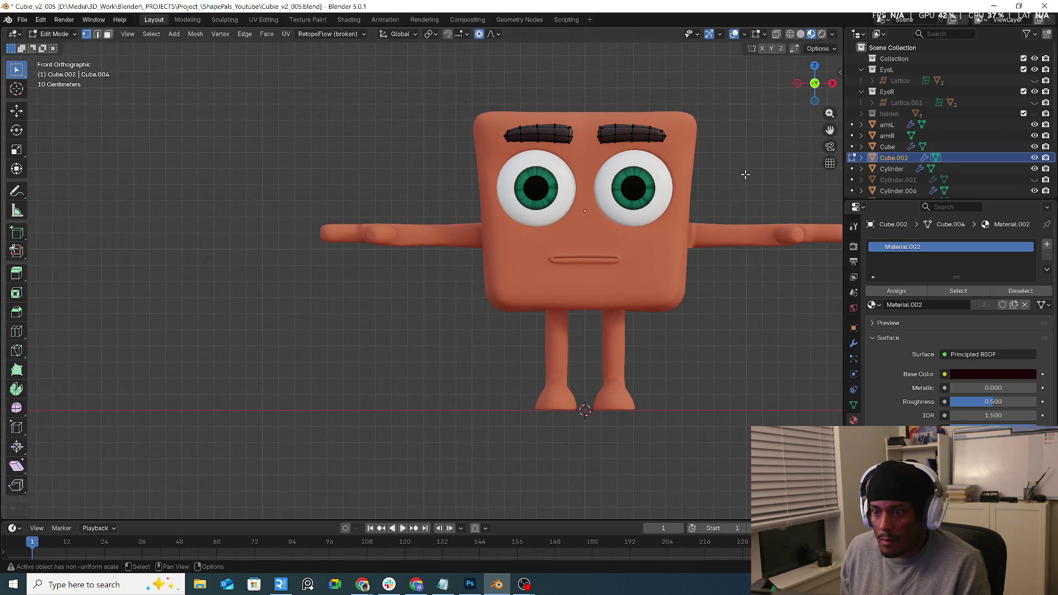
{"action": "key", "text": "a"}
{"action": "left_click", "coordinate": [744, 113]}
{"action": "key", "text": "r"}
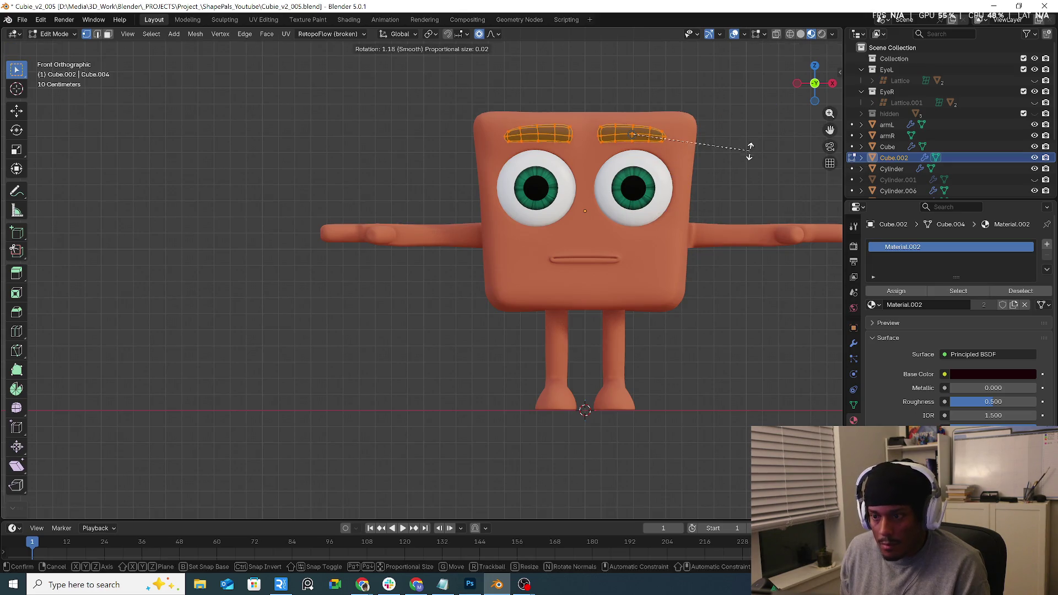
{"action": "left_click", "coordinate": [750, 154]}
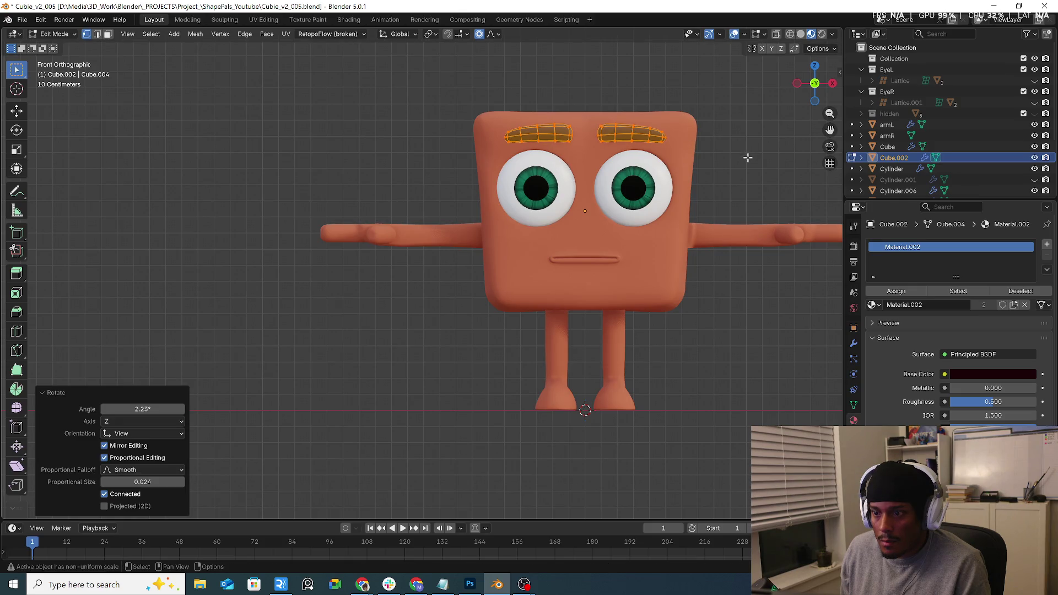
{"action": "left_click", "coordinate": [649, 122]}
{"action": "scroll", "coordinate": [649, 123], "scroll_direction": "up", "scroll_amount": 1}
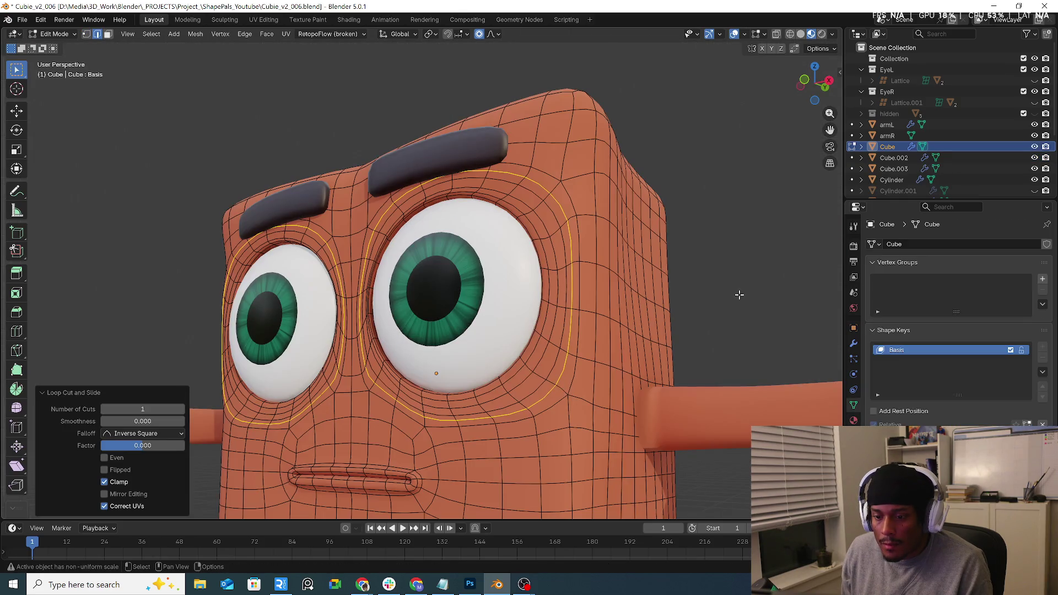
In local view, loop-cut a centred edge loop around the eye socket.
{"action": "key", "text": "KP_Divide"}
{"action": "middle_click_drag", "start_coordinate": [606, 295], "coordinate": [372, 232]}
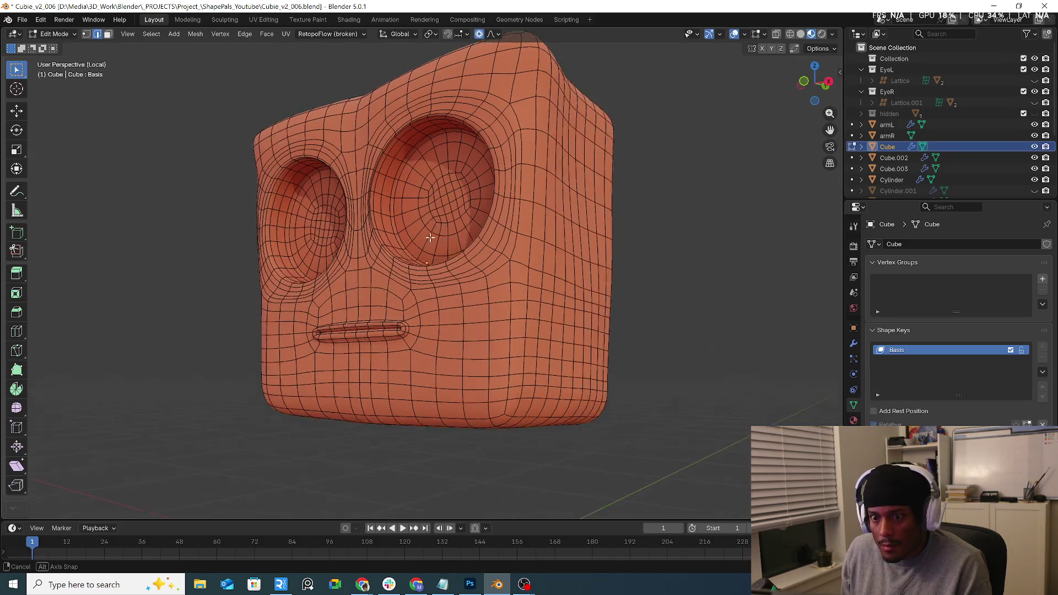
{"action": "scroll", "coordinate": [371, 232], "scroll_direction": "up", "scroll_amount": 4}
{"action": "right_click", "coordinate": [371, 232]}
{"action": "left_click", "coordinate": [375, 223]}
{"action": "left_click", "coordinate": [375, 216]}
{"action": "right_click", "coordinate": [375, 217]}
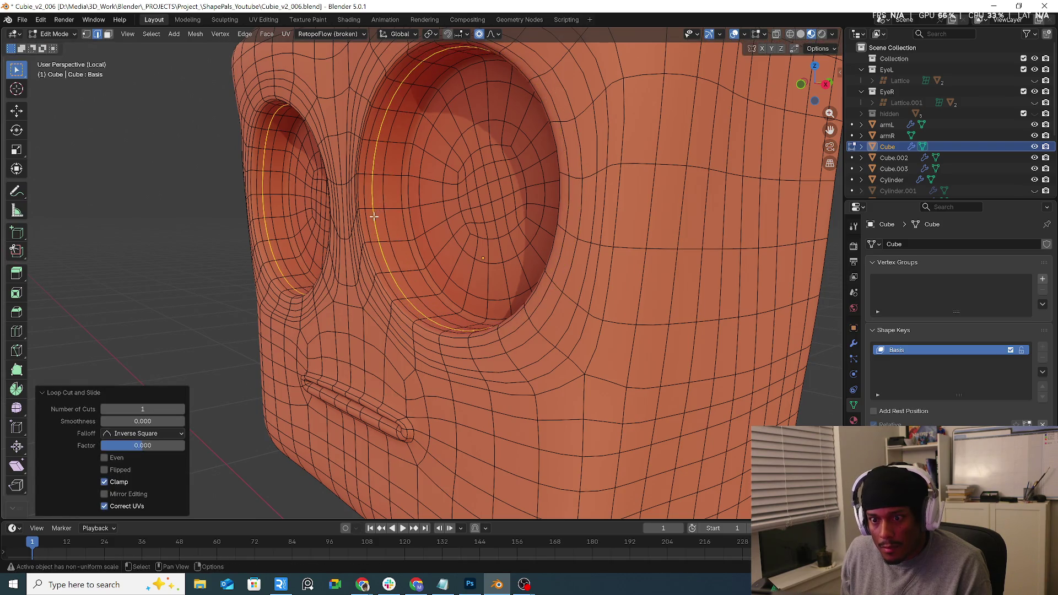
Cancel a second loop cut, return to Object Mode and leave local view.
{"action": "right_click", "coordinate": [373, 217]}
{"action": "left_click", "coordinate": [442, 213]}
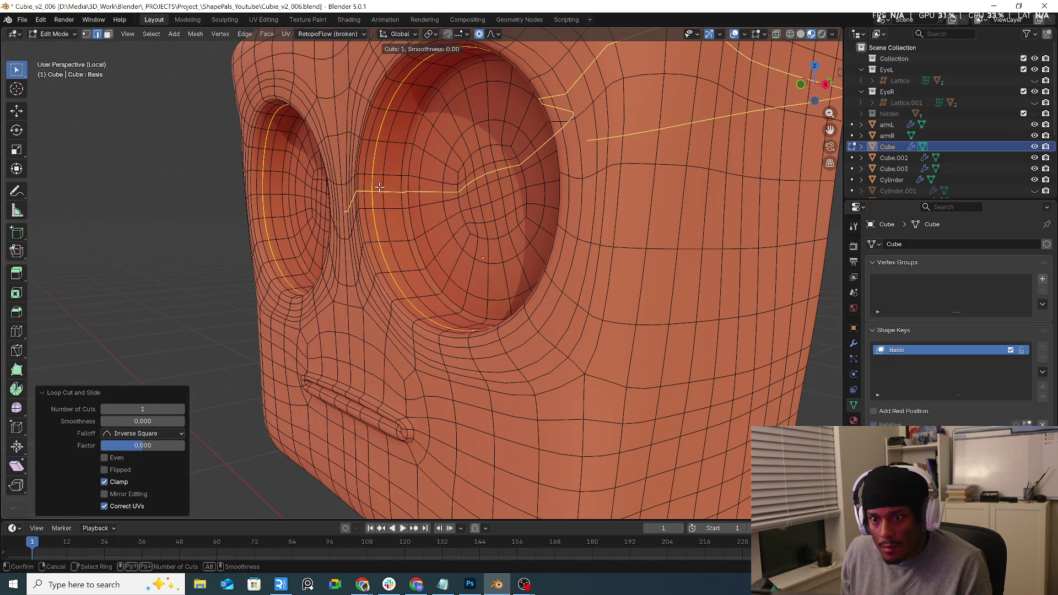
{"action": "right_click", "coordinate": [393, 175]}
{"action": "scroll", "coordinate": [488, 186], "scroll_direction": "up", "scroll_amount": 5}
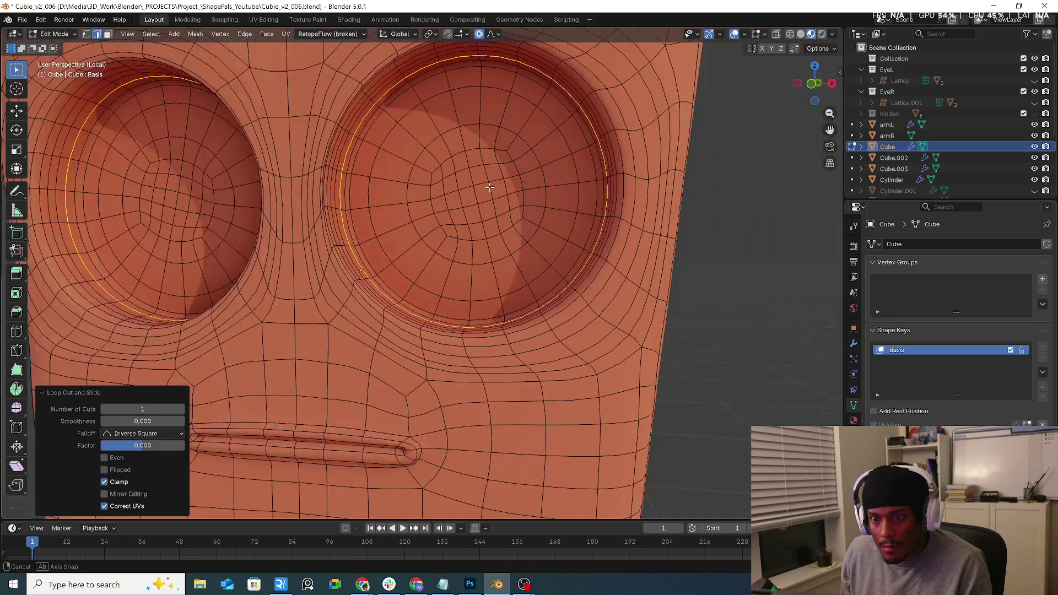
{"action": "key", "text": "Tab"}
{"action": "key", "text": "KP_Divide"}
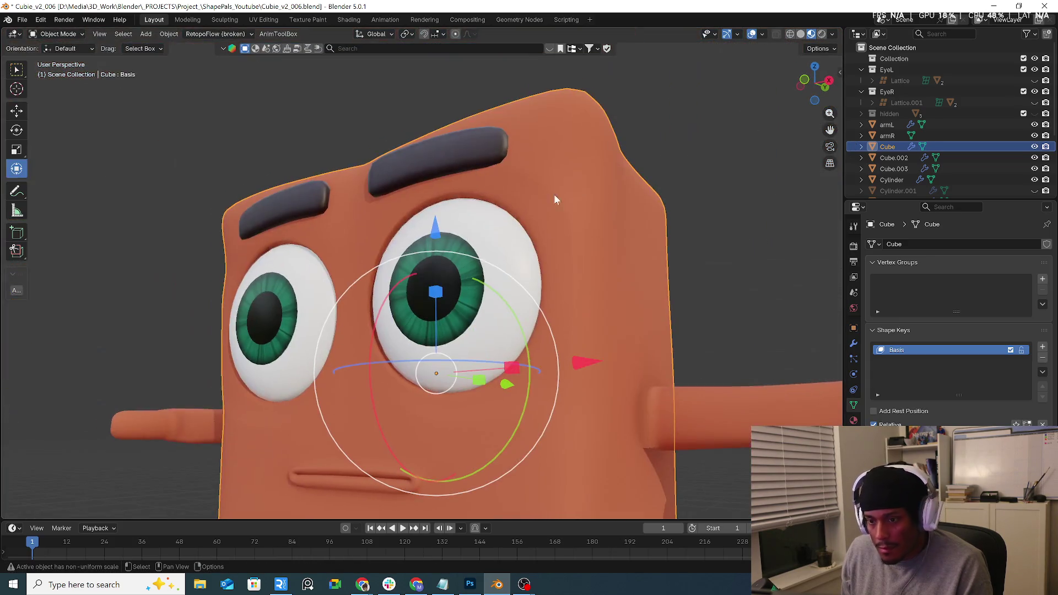
{"action": "left_click", "coordinate": [669, 156]}
{"action": "mouse_move", "coordinate": [669, 156]}
{"action": "middle_mouse_down"}
{"action": "mouse_move", "coordinate": [537, 282]}
{"action": "mouse_move", "coordinate": [573, 273]}
{"action": "mouse_move", "coordinate": [508, 272]}
{"action": "mouse_move", "coordinate": [425, 291]}
{"action": "mouse_move", "coordinate": [552, 286]}
{"action": "mouse_move", "coordinate": [564, 273]}
{"action": "mouse_move", "coordinate": [534, 222]}
{"action": "mouse_move", "coordinate": [475, 212]}
{"action": "mouse_move", "coordinate": [262, 314]}
{"action": "middle_mouse_up"}
{"action": "left_click", "coordinate": [61, 34]}
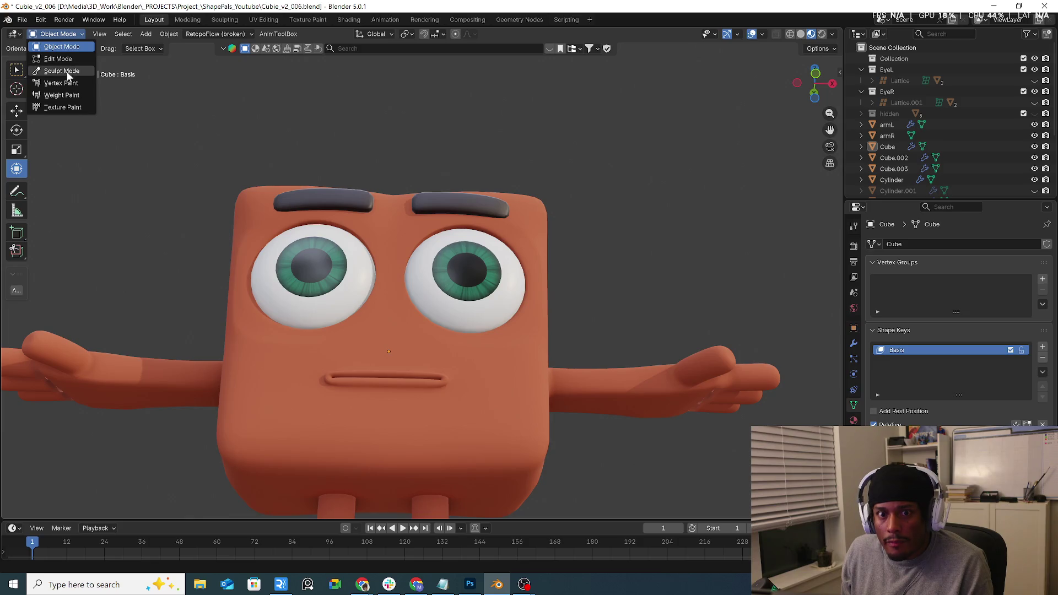
Enter Sculpt Mode on the Cube body with a 240 px, 0.348-strength Smooth brush.
{"action": "left_click", "coordinate": [62, 71]}
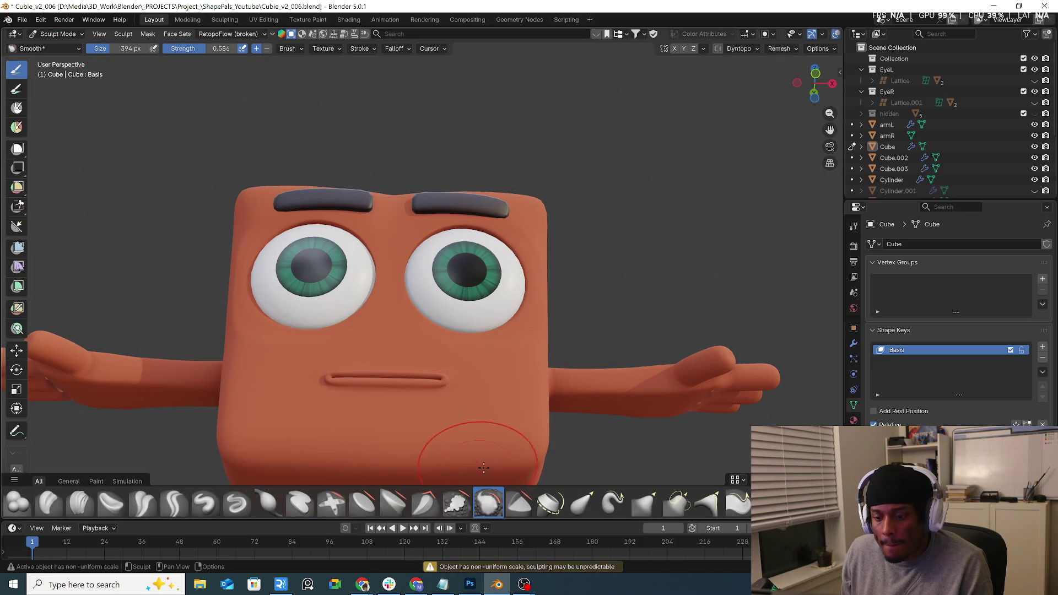
{"action": "key", "text": "f"}
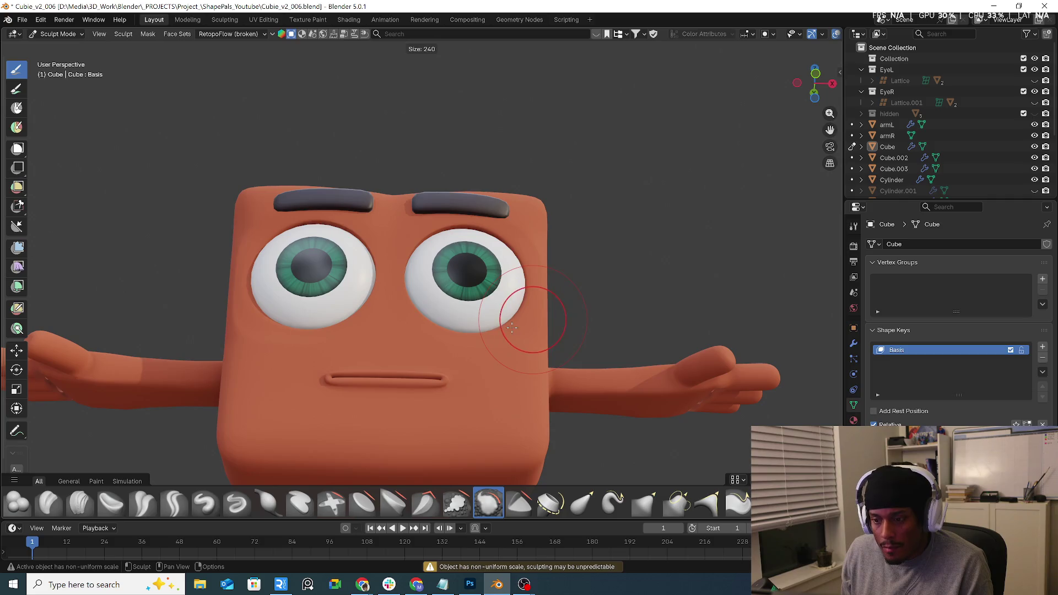
{"action": "key", "text": "shift+f"}
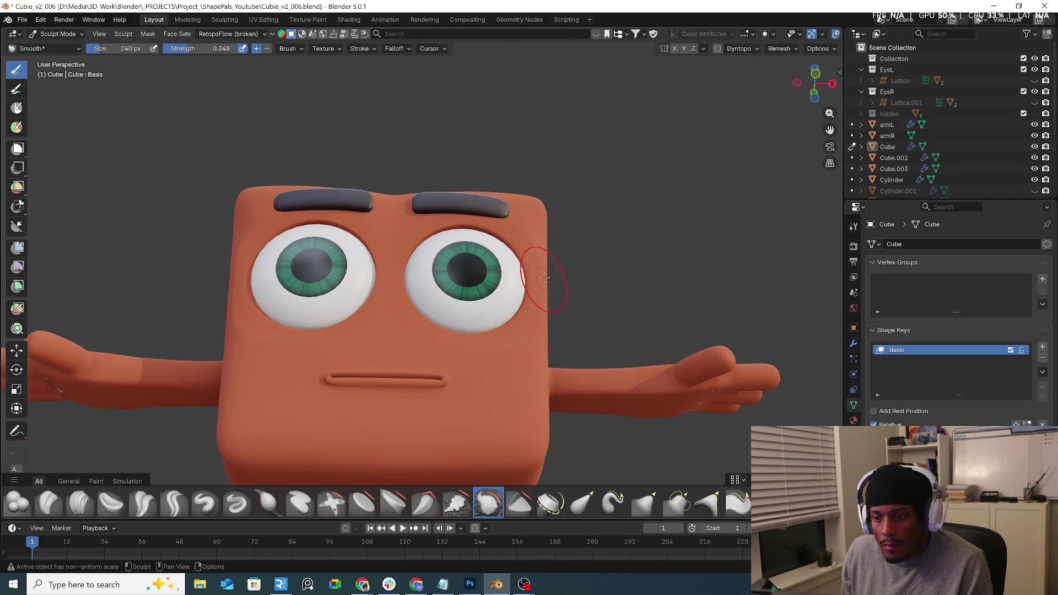
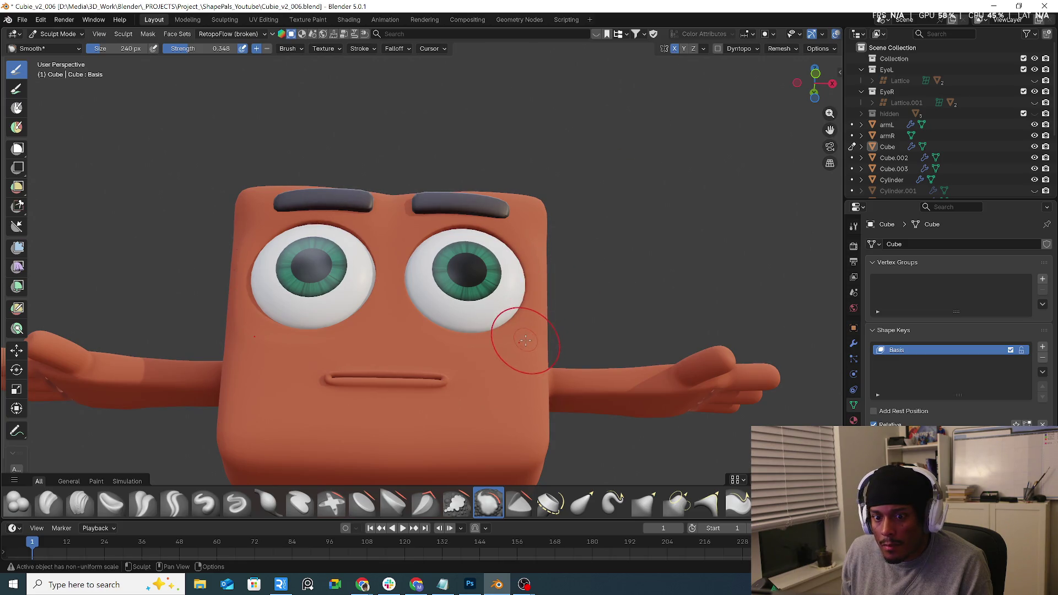
Smooth the face surface between the eyes with the Smooth brush, then switch the cube to Edit Mode.
{"action": "mouse_move", "coordinate": [433, 232]}
{"action": "left_mouse_down"}
{"action": "mouse_move", "coordinate": [415, 226]}
{"action": "mouse_move", "coordinate": [424, 346]}
{"action": "left_mouse_up"}
{"action": "middle_click_drag", "start_coordinate": [530, 346], "coordinate": [549, 324]}
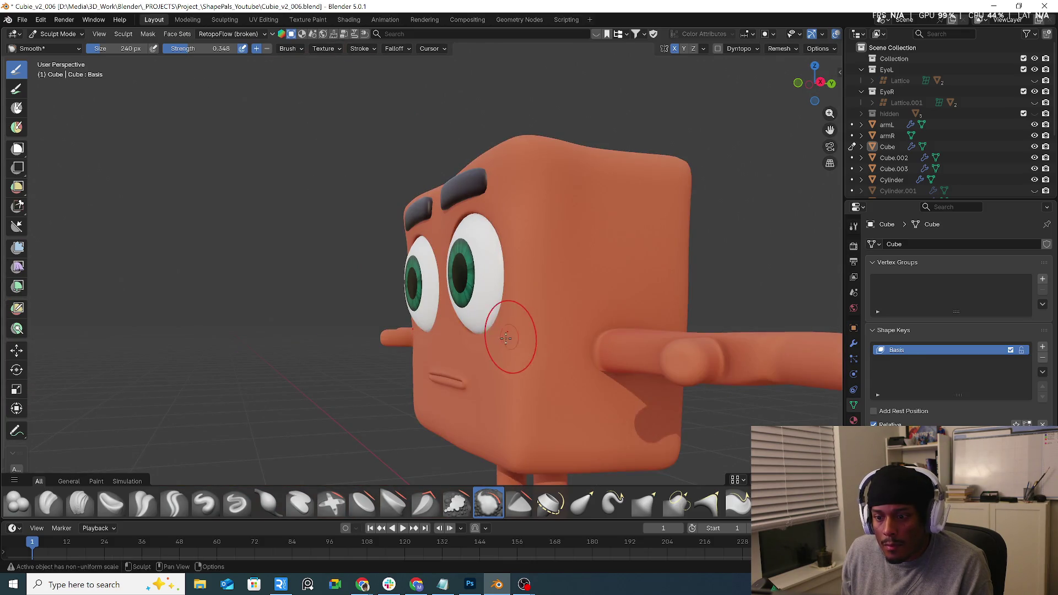
{"action": "mouse_move", "coordinate": [496, 338]}
{"action": "middle_mouse_down"}
{"action": "mouse_move", "coordinate": [565, 315]}
{"action": "mouse_move", "coordinate": [529, 308]}
{"action": "middle_mouse_up"}
{"action": "left_click", "coordinate": [55, 33]}
{"action": "left_click", "coordinate": [56, 62]}
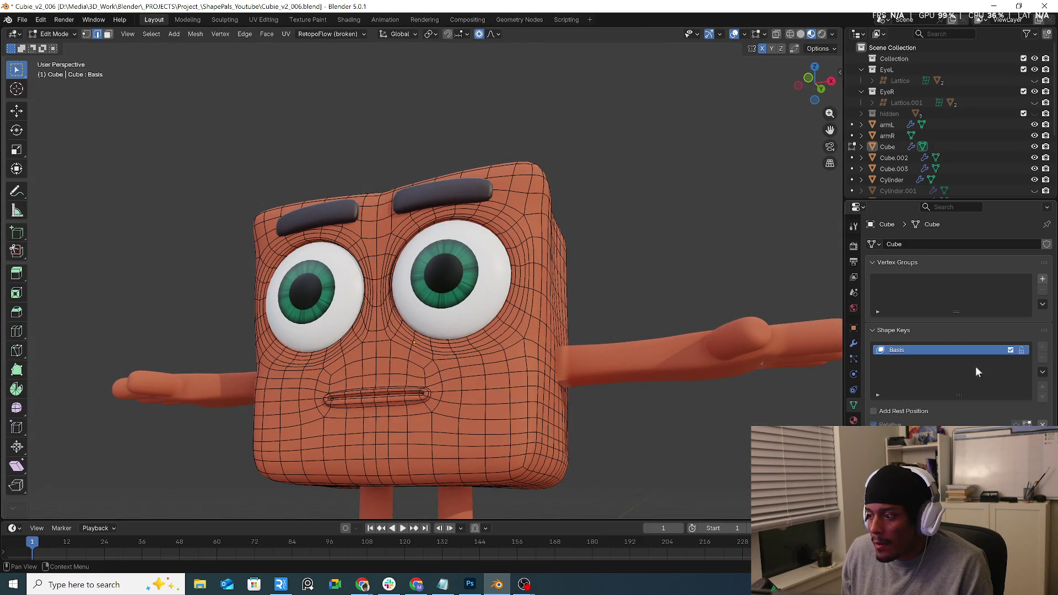
Add shape key Key 1 to the body cube, isolate it in Local View, and enter Edit Mode.
{"action": "key", "text": "Tab"}
{"action": "left_click", "coordinate": [534, 241]}
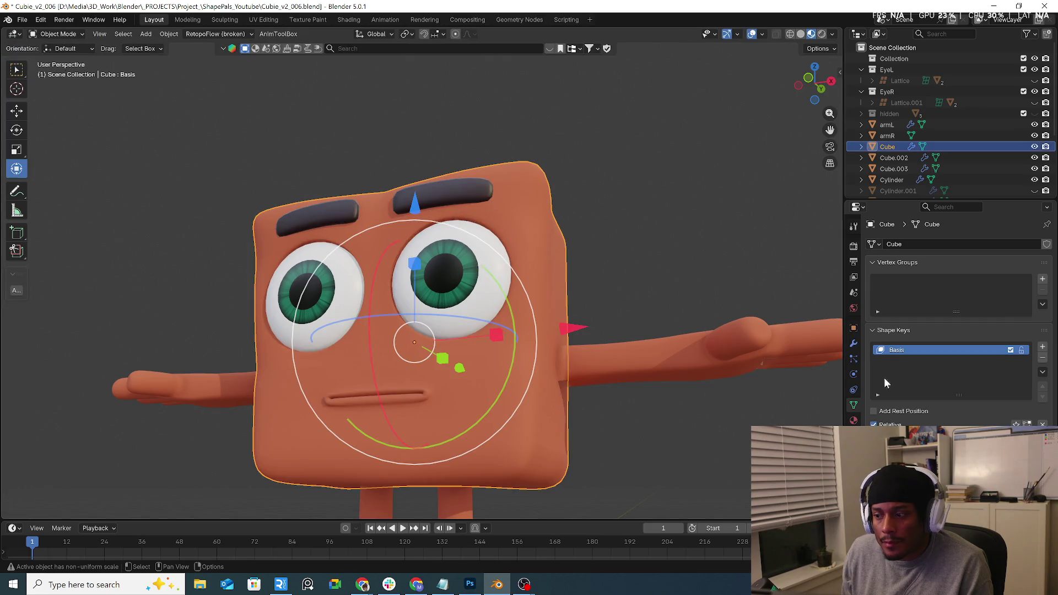
{"action": "left_click", "coordinate": [1039, 347]}
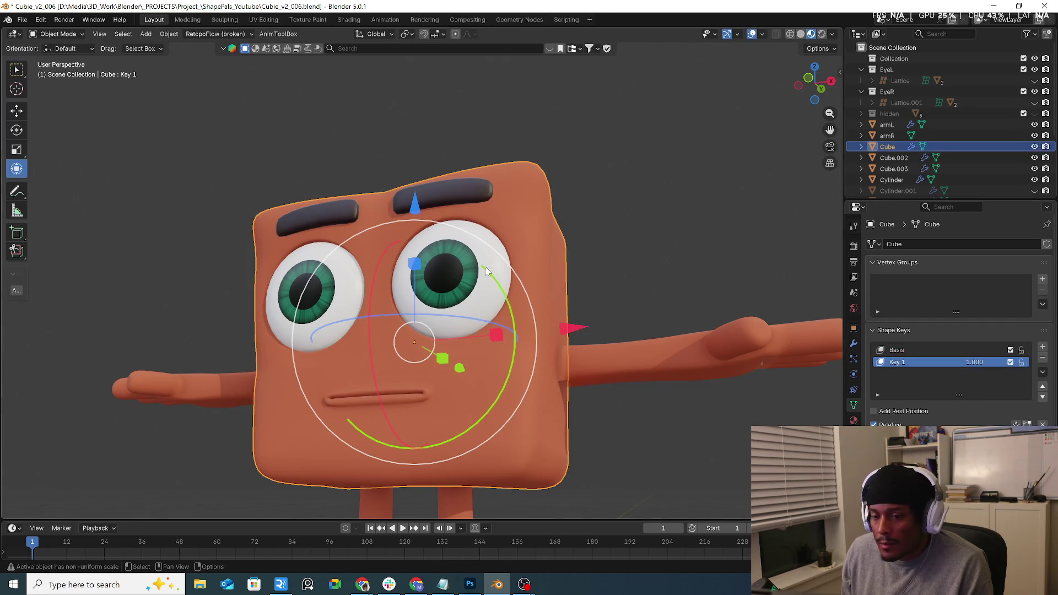
{"action": "key", "text": "KP_Divide"}
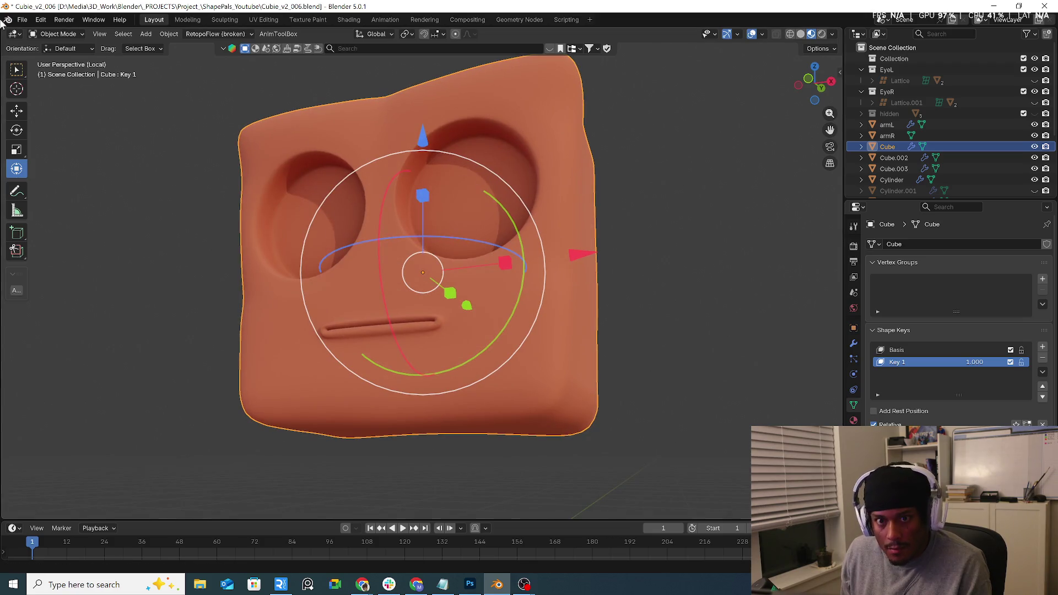
{"action": "left_click", "coordinate": [58, 34]}
{"action": "left_click", "coordinate": [62, 61]}
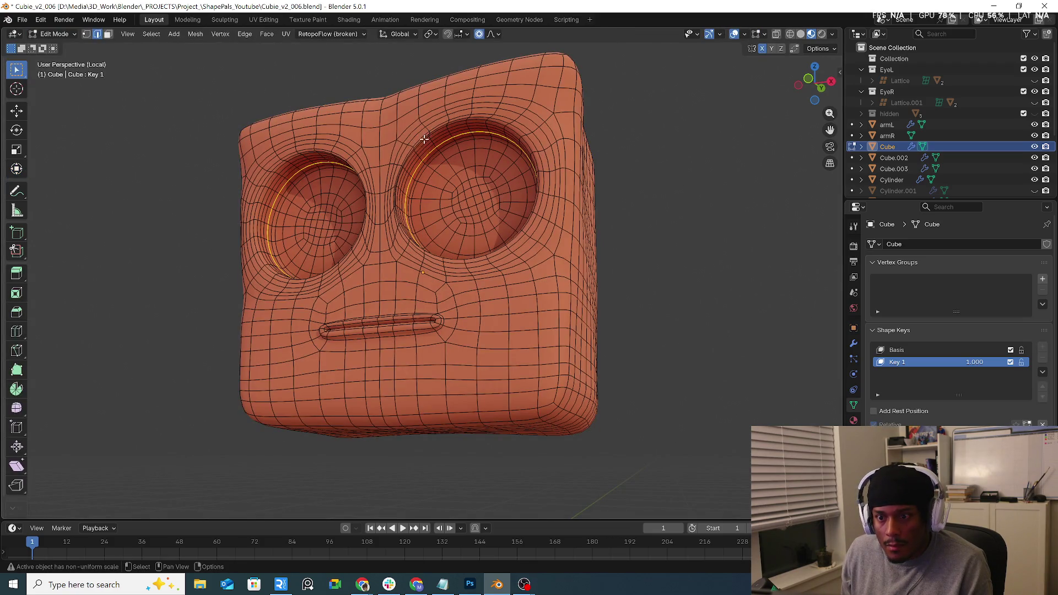
Scale the ring loops around both eyes flat along Z into thin slits.
{"action": "scroll", "coordinate": [423, 142], "scroll_direction": "up", "scroll_amount": 3}
{"action": "scroll", "coordinate": [433, 129], "scroll_direction": "up", "scroll_amount": 3}
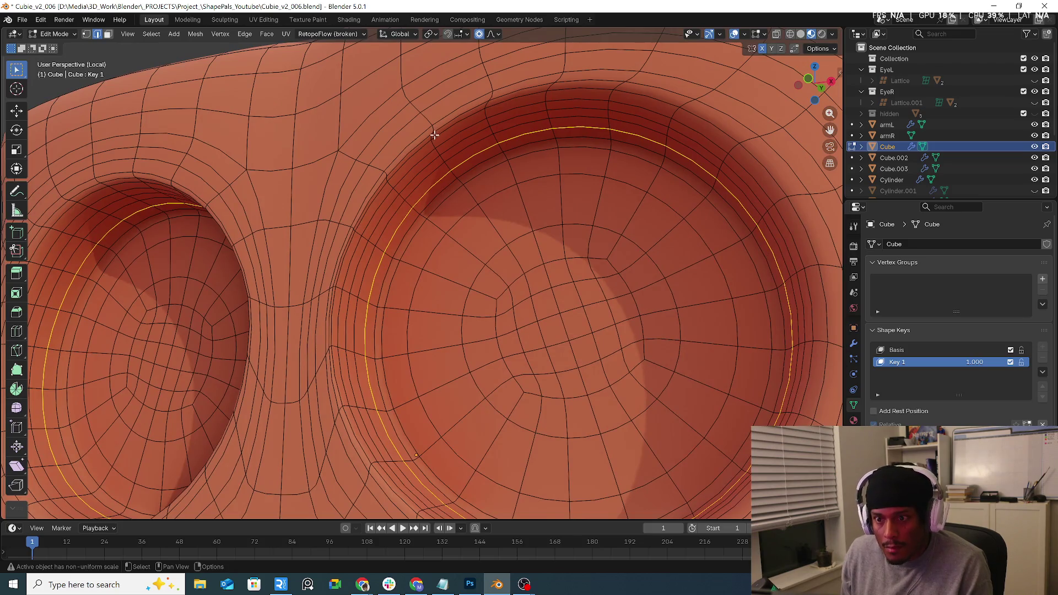
{"action": "left_click", "coordinate": [431, 137], "text": "alt"}
{"action": "key", "text": "ctrl+z"}
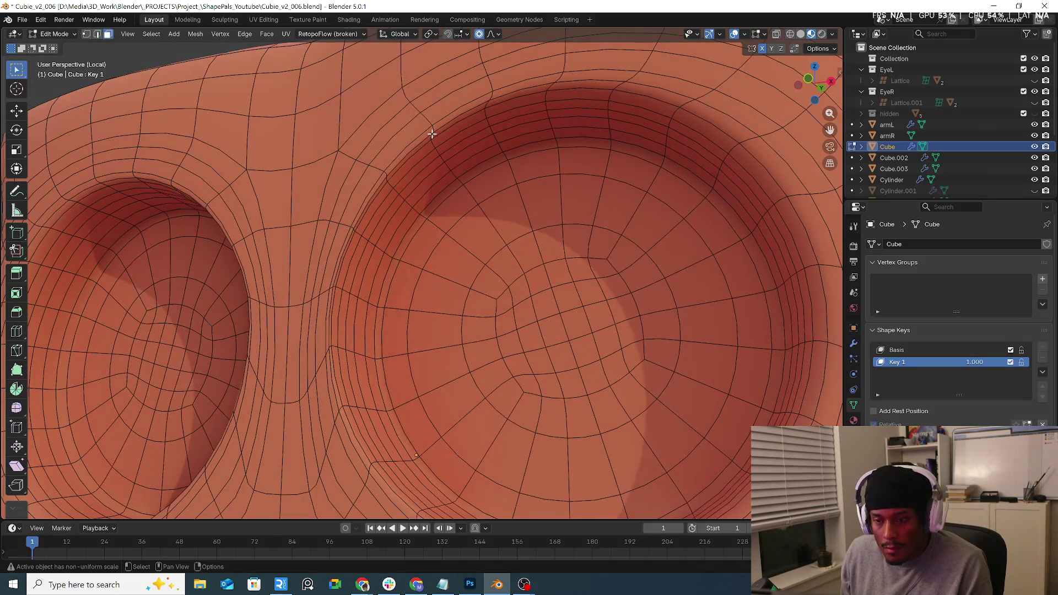
{"action": "key", "text": "ctrl+z"}
{"action": "scroll", "coordinate": [513, 155], "scroll_direction": "down", "scroll_amount": 3}
{"action": "scroll", "coordinate": [637, 229], "scroll_direction": "down", "scroll_amount": 2}
{"action": "key", "text": "s"}
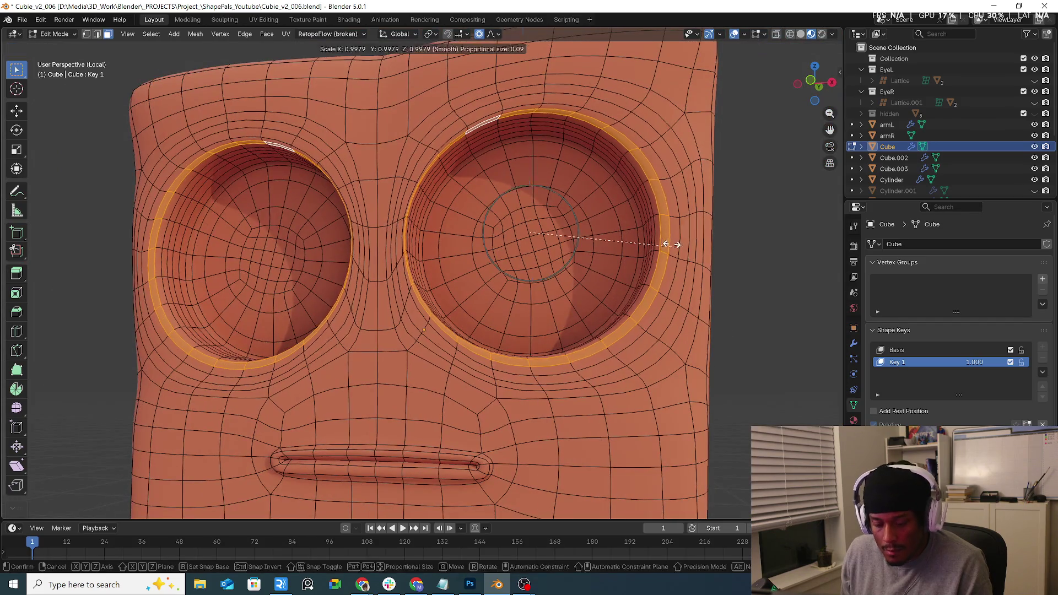
{"action": "key", "text": "z"}
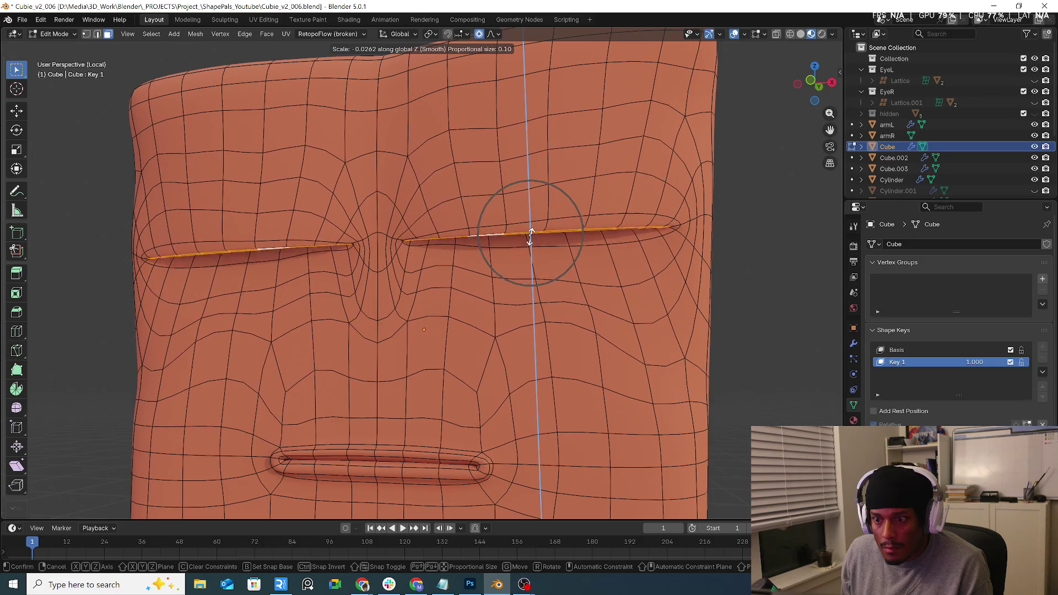
{"action": "left_click", "coordinate": [526, 243]}
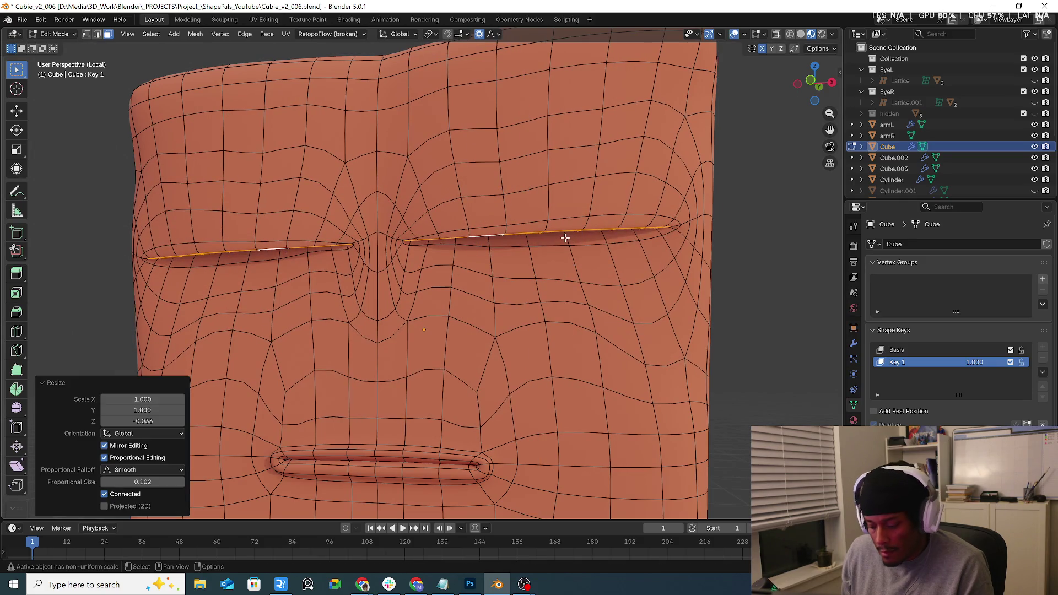
Exit Local View and push the closed eyes back 0.12488 m along Y.
{"action": "key", "text": "KP_Divide"}
{"action": "middle_click_drag", "start_coordinate": [577, 240], "coordinate": [490, 270]}
{"action": "key", "text": "g"}
{"action": "key", "text": "y"}
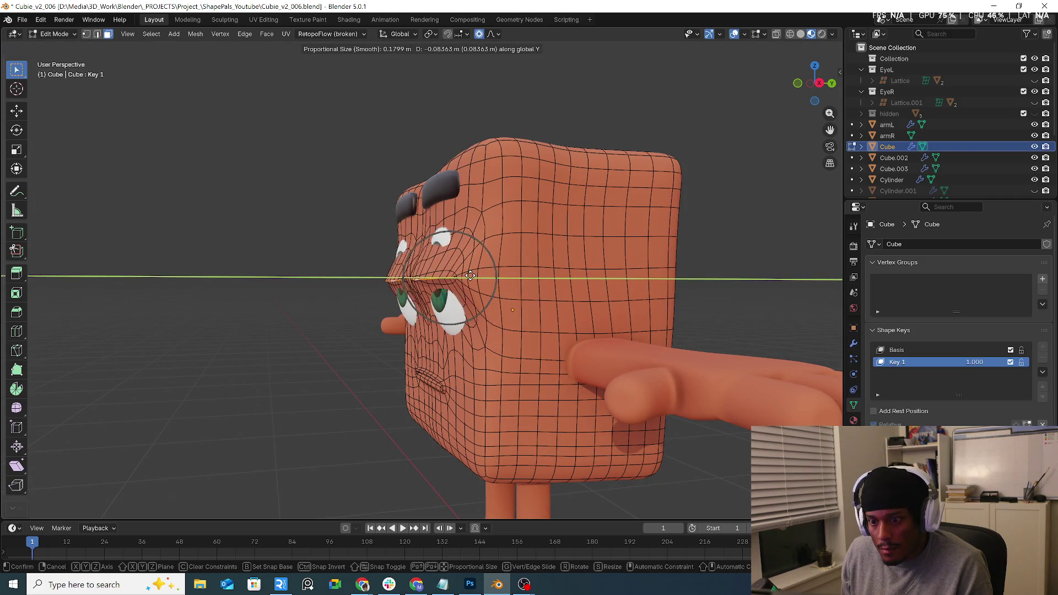
{"action": "right_click", "coordinate": [474, 273]}
{"action": "key", "text": "g"}
{"action": "key", "text": "y"}
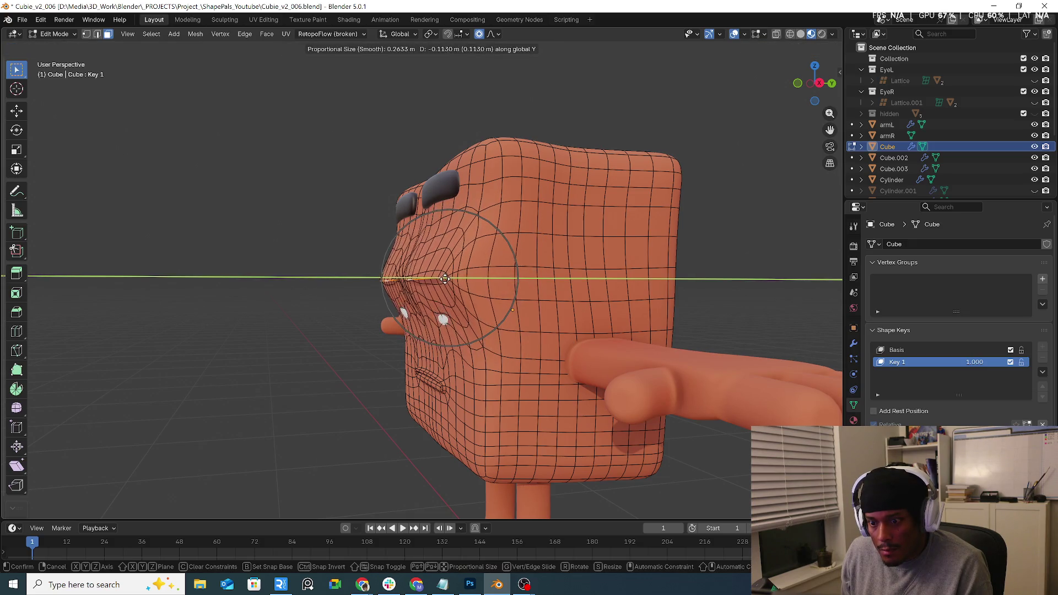
{"action": "left_click", "coordinate": [442, 280]}
{"action": "middle_click_drag", "start_coordinate": [442, 280], "coordinate": [592, 211]}
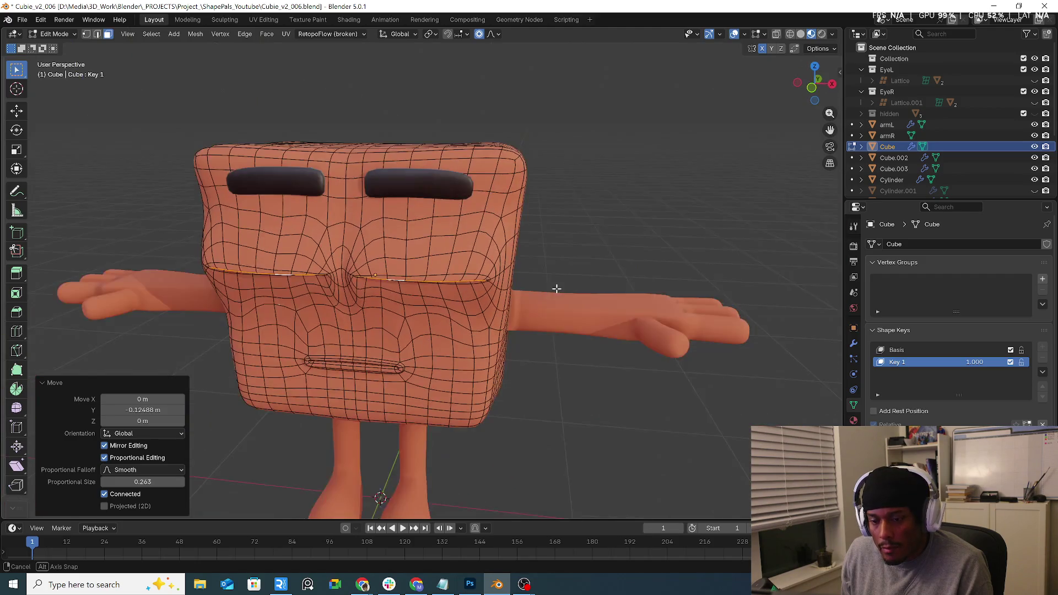
{"action": "middle_click_drag", "start_coordinate": [592, 211], "coordinate": [576, 253]}
{"action": "left_click", "coordinate": [61, 34]}
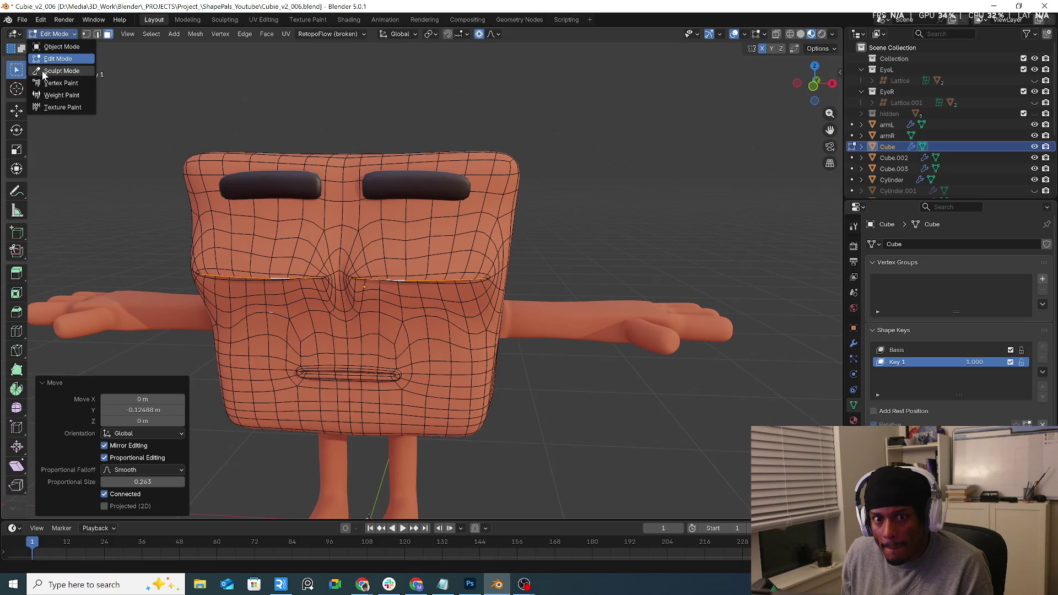
In Sculpt Mode, smooth the creases between and across the closed eyes.
{"action": "left_click", "coordinate": [43, 70]}
{"action": "left_click_drag", "start_coordinate": [441, 318], "coordinate": [380, 286]}
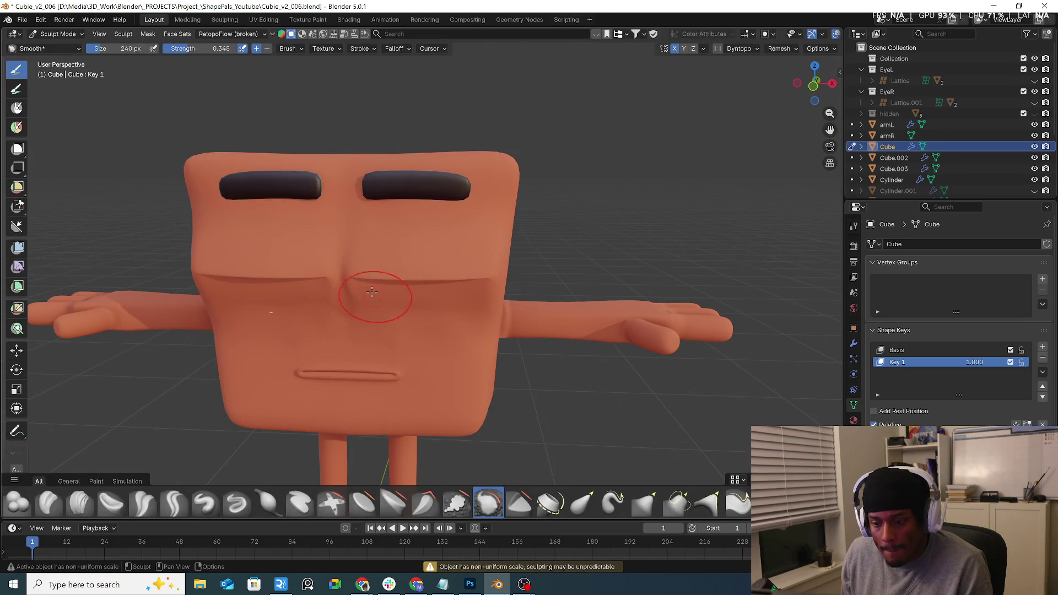
{"action": "left_click_drag", "start_coordinate": [443, 279], "coordinate": [478, 278]}
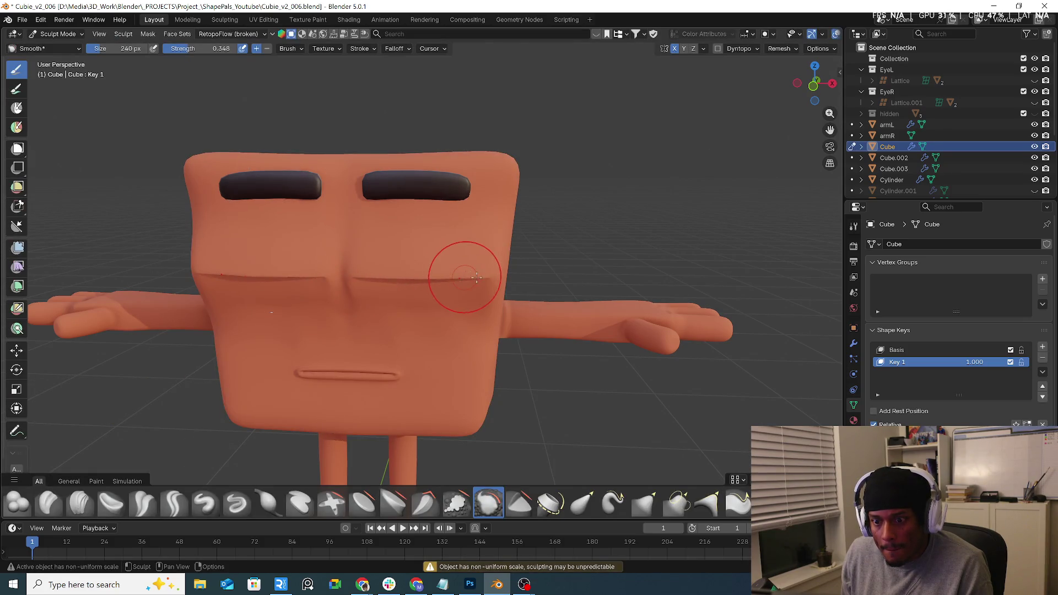
{"action": "middle_click_drag", "start_coordinate": [484, 283], "coordinate": [634, 551]}
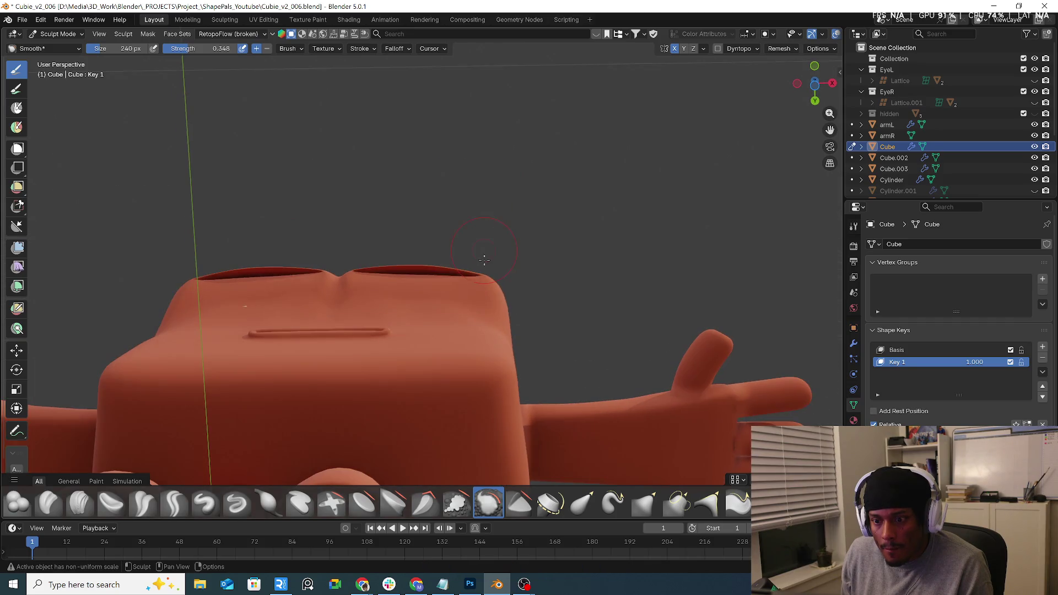
Switch to the Grab Silhouette brush at 444 px, then return to Edit Mode.
{"action": "left_click", "coordinate": [714, 511]}
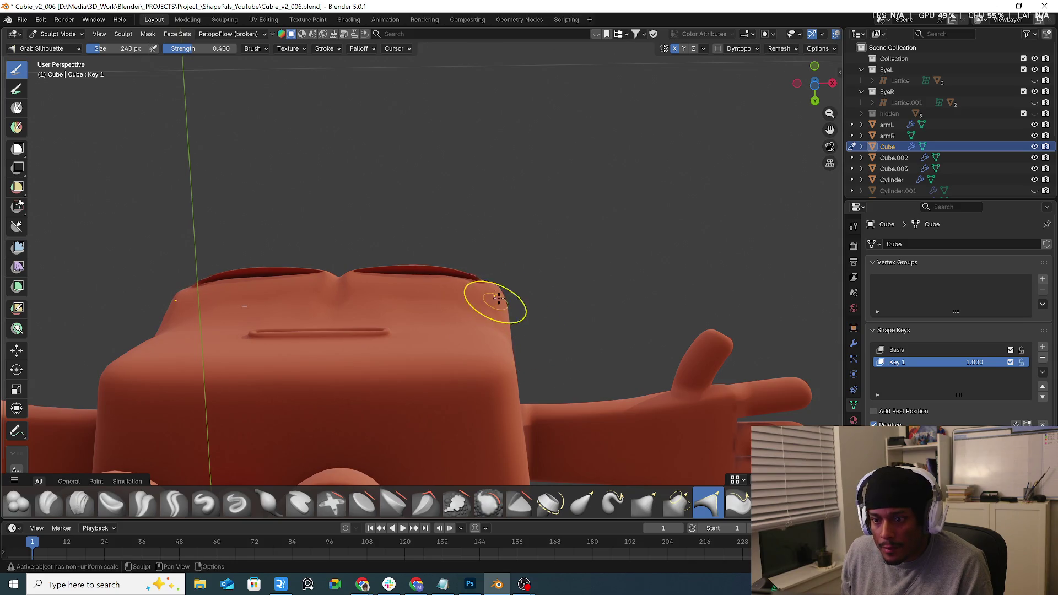
{"action": "key", "text": "f"}
{"action": "left_click", "coordinate": [496, 300]}
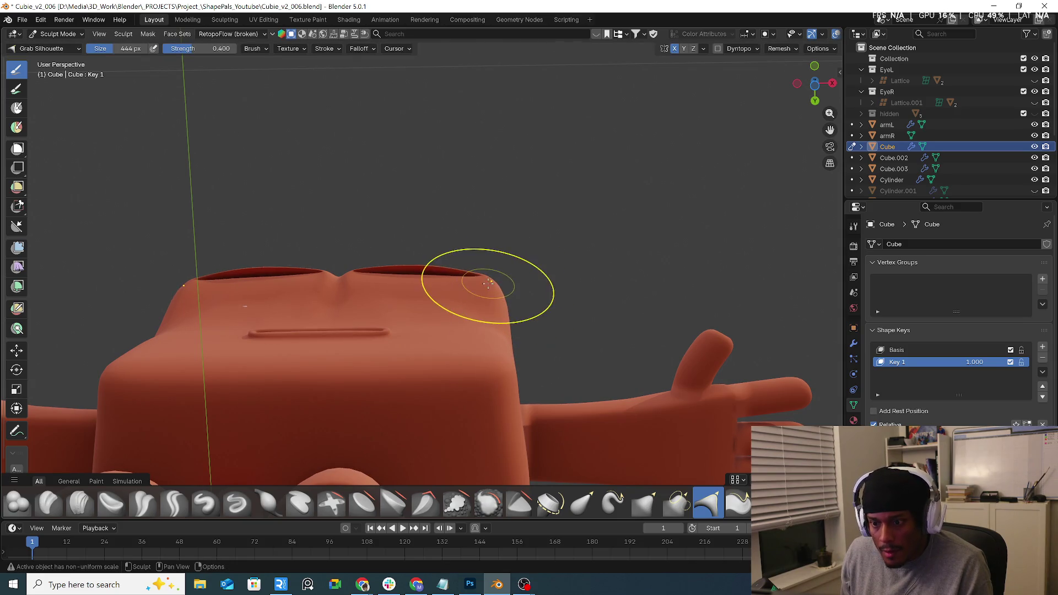
{"action": "mouse_move", "coordinate": [510, 305]}
{"action": "middle_mouse_down"}
{"action": "mouse_move", "coordinate": [558, 277]}
{"action": "mouse_move", "coordinate": [544, 307]}
{"action": "middle_mouse_up"}
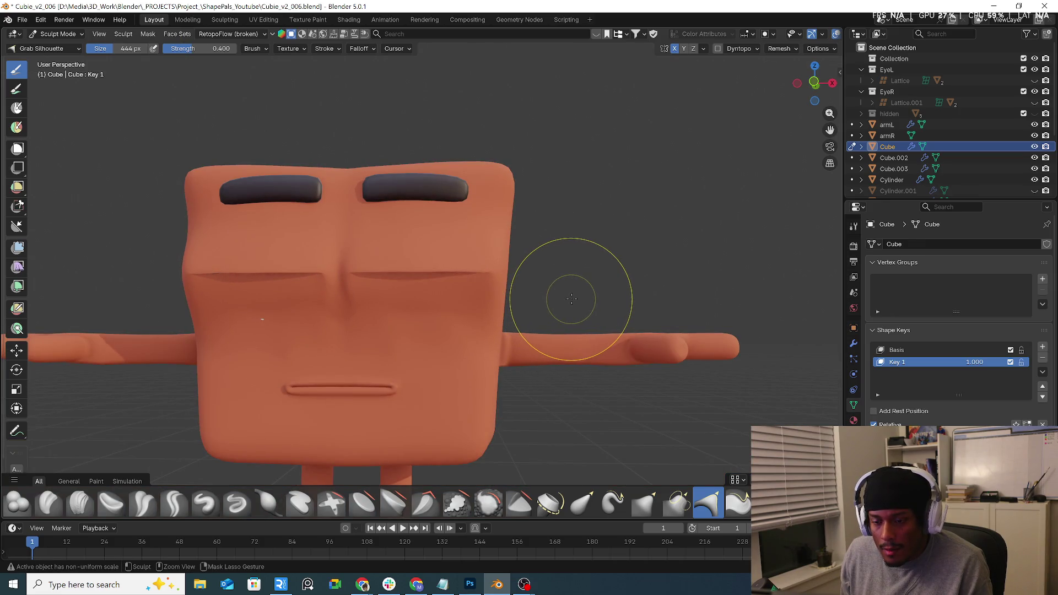
{"action": "key", "text": "Tab"}
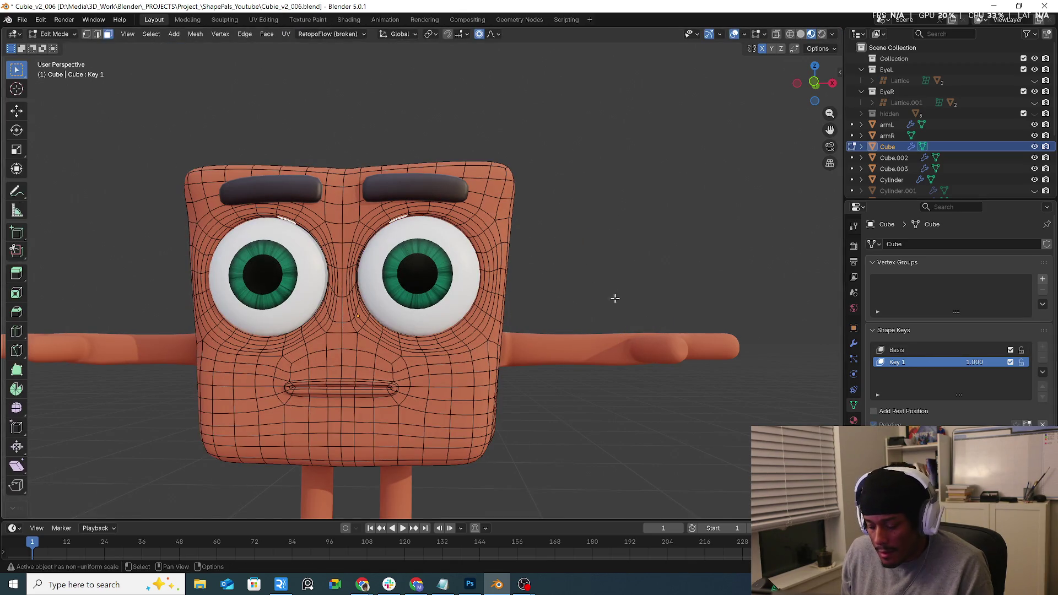
Isolate the body cube in Local View and snap to the front view.
{"action": "key", "text": "KP_Divide"}
{"action": "middle_click_drag", "start_coordinate": [476, 149], "coordinate": [484, 145]}
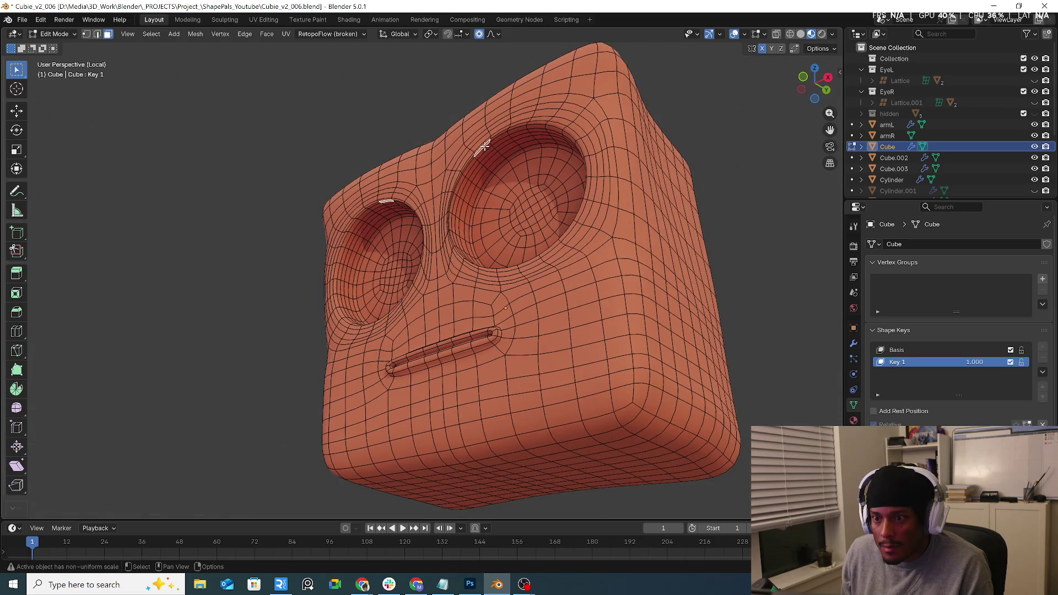
{"action": "scroll", "coordinate": [492, 144], "scroll_direction": "up", "scroll_amount": 3}
{"action": "scroll", "coordinate": [490, 146], "scroll_direction": "up", "scroll_amount": 3}
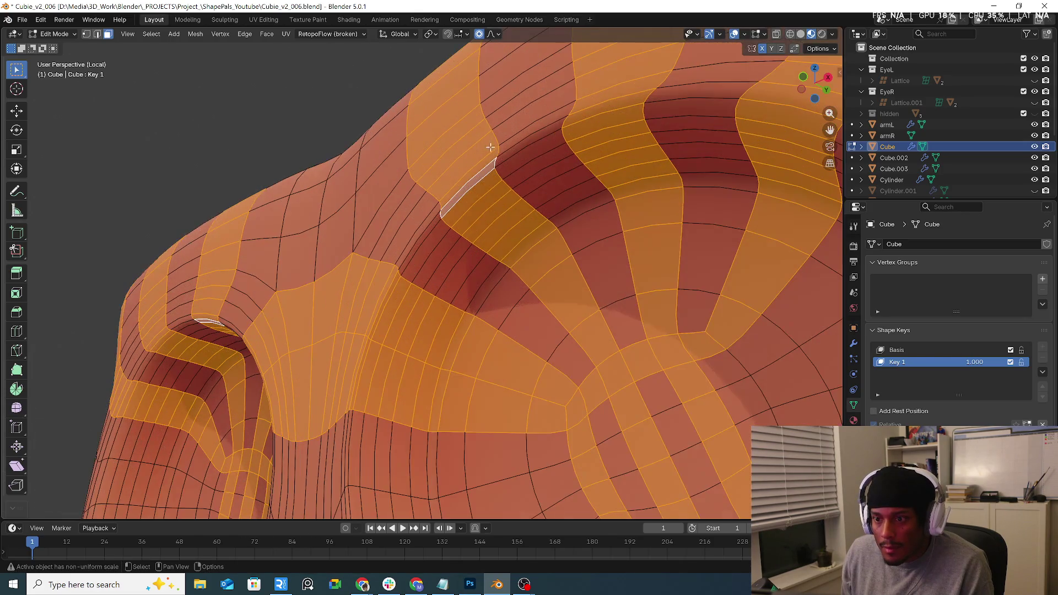
{"action": "scroll", "coordinate": [493, 162], "scroll_direction": "down", "scroll_amount": 5}
{"action": "key", "text": "KP_1"}
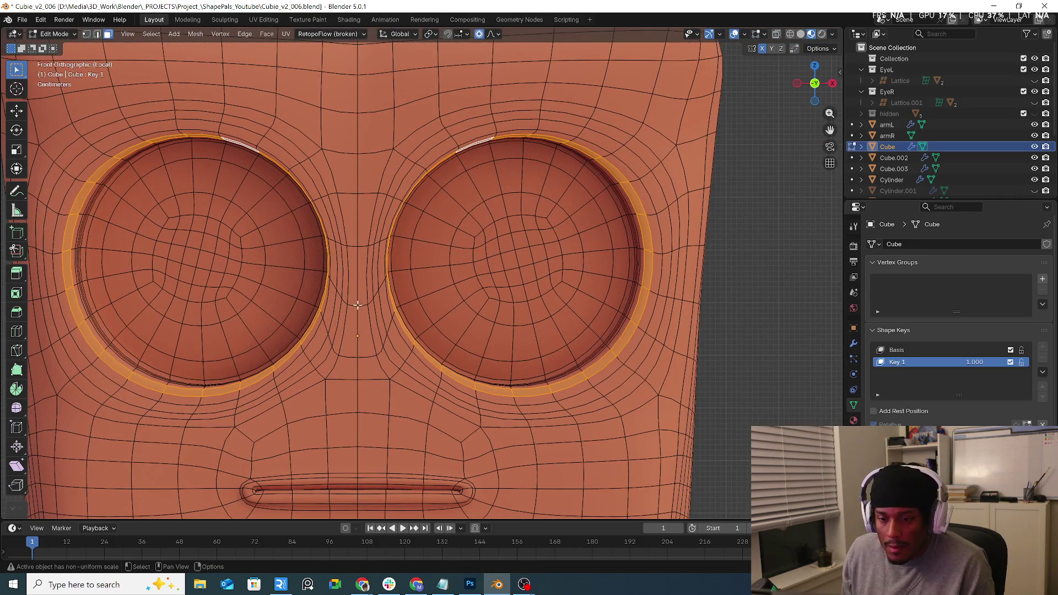
{"action": "scroll", "coordinate": [370, 306], "scroll_direction": "down", "scroll_amount": 1}
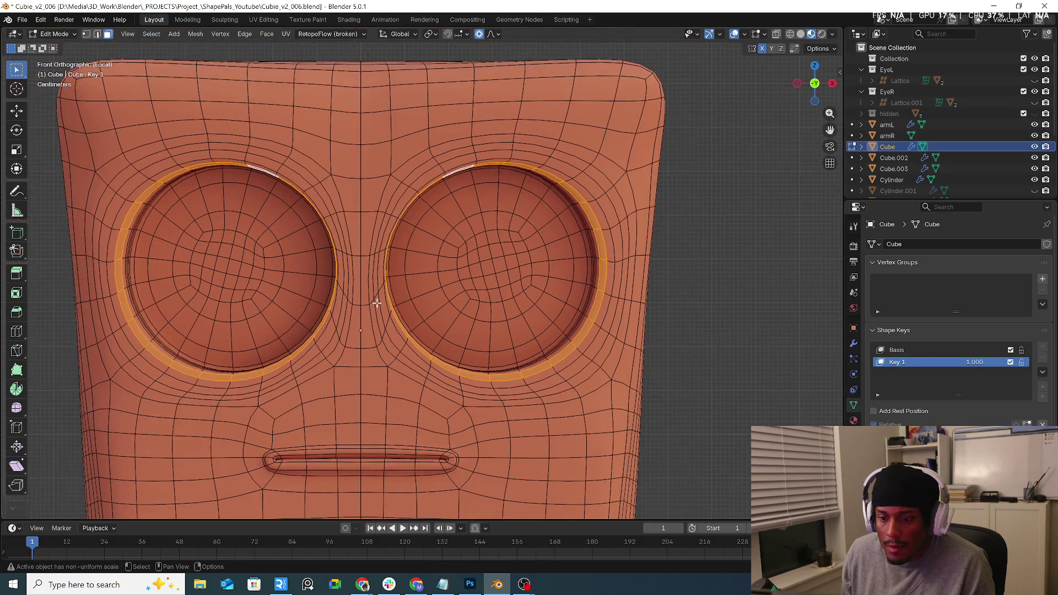
In Object Mode, delete the Key 1 and Basis shape keys.
{"action": "left_click", "coordinate": [54, 33]}
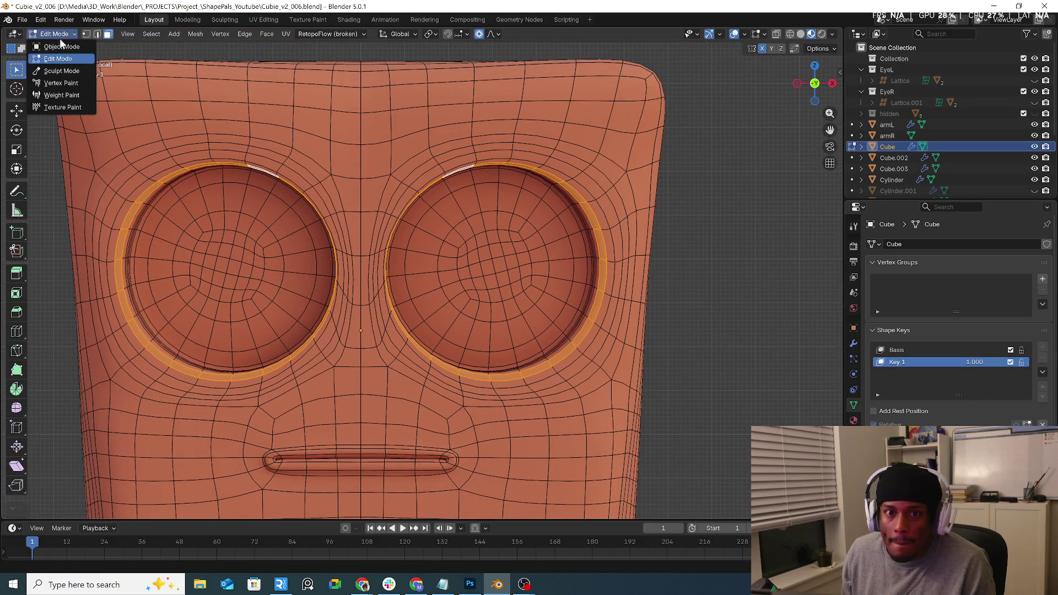
{"action": "left_click", "coordinate": [51, 44]}
{"action": "left_click", "coordinate": [1042, 358]}
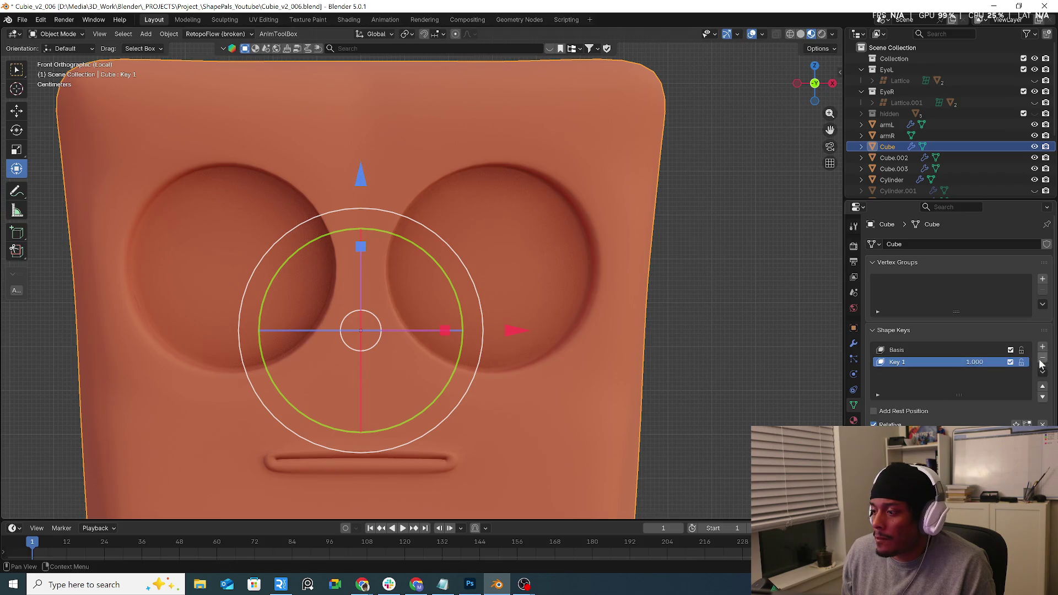
{"action": "left_click", "coordinate": [1042, 358]}
{"action": "left_click", "coordinate": [53, 35]}
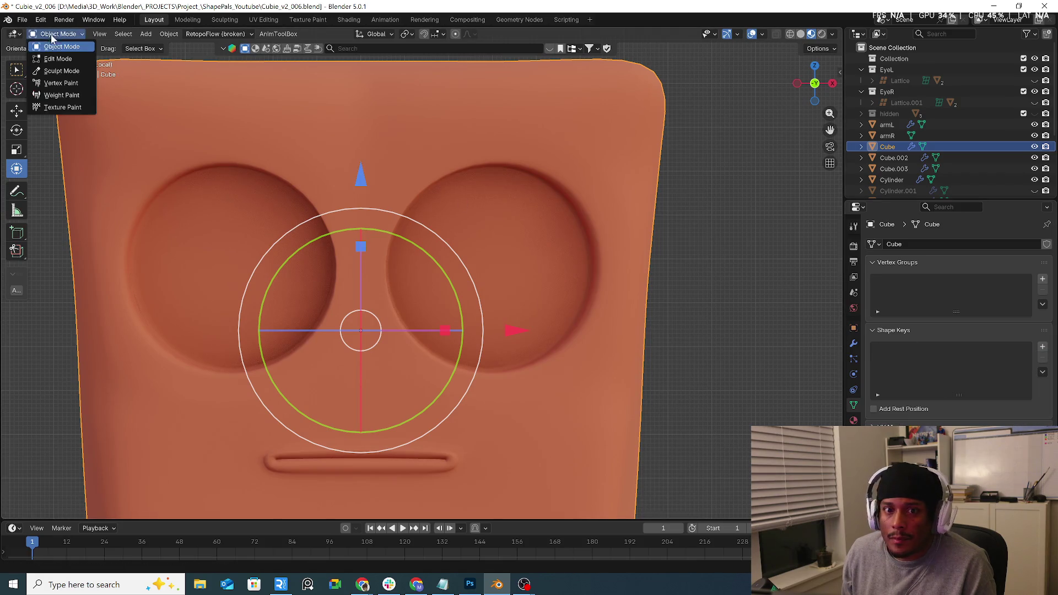
In Edit Mode, select the U-shaped loop on the nose bridge.
{"action": "left_click", "coordinate": [58, 59]}
{"action": "left_click", "coordinate": [368, 347]}
{"action": "left_click", "coordinate": [368, 347], "text": "ctrl+alt"}
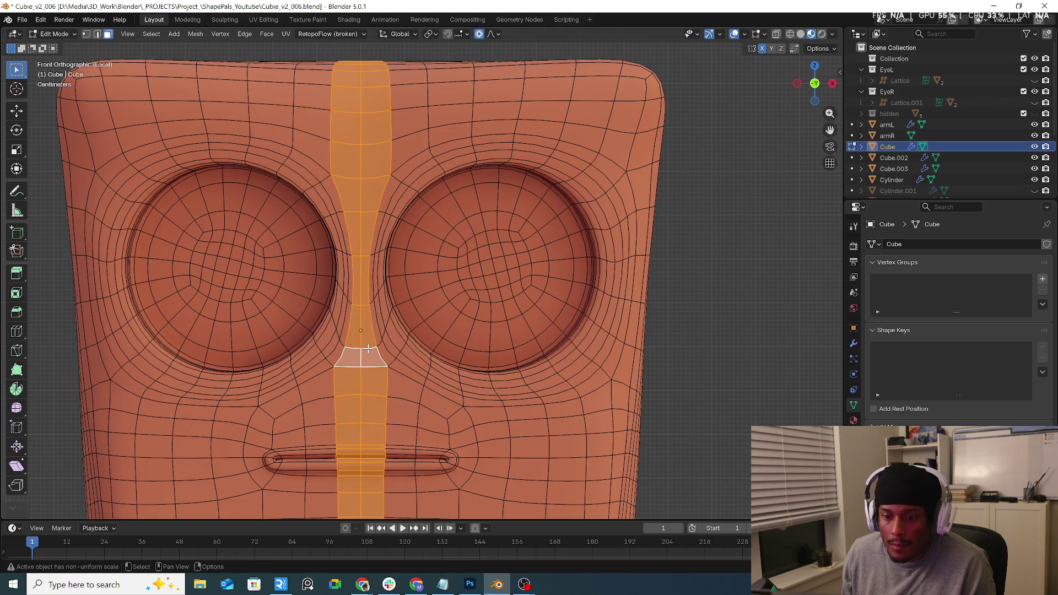
{"action": "left_click", "coordinate": [368, 347], "text": "alt"}
{"action": "left_click", "coordinate": [368, 348]}
{"action": "left_click", "coordinate": [368, 347], "text": "alt"}
{"action": "left_click", "coordinate": [368, 347]}
{"action": "left_click", "coordinate": [353, 309], "text": "ctrl+alt"}
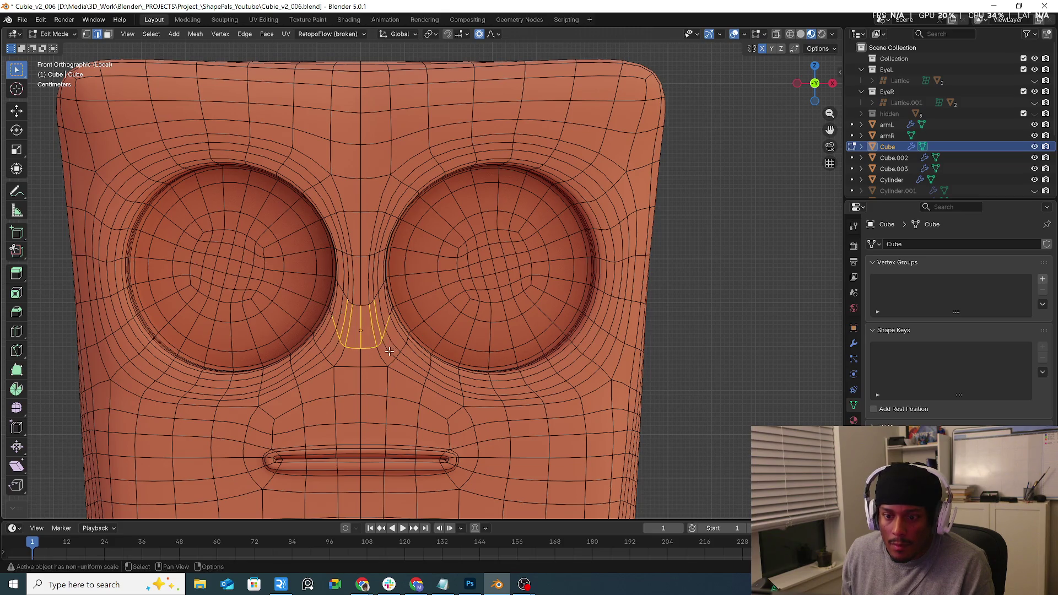
{"action": "left_click_drag", "start_coordinate": [341, 297], "coordinate": [377, 315]}
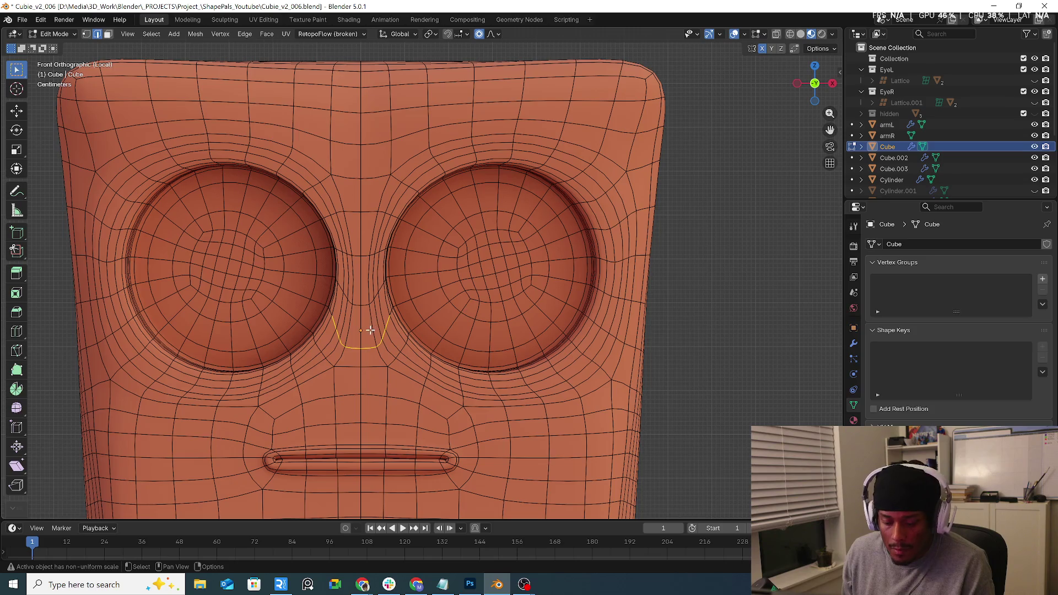
Slide the U loop lower, turn off proportional editing, and slide the short bridge vertices.
{"action": "key", "text": "g"}
{"action": "key", "text": "g"}
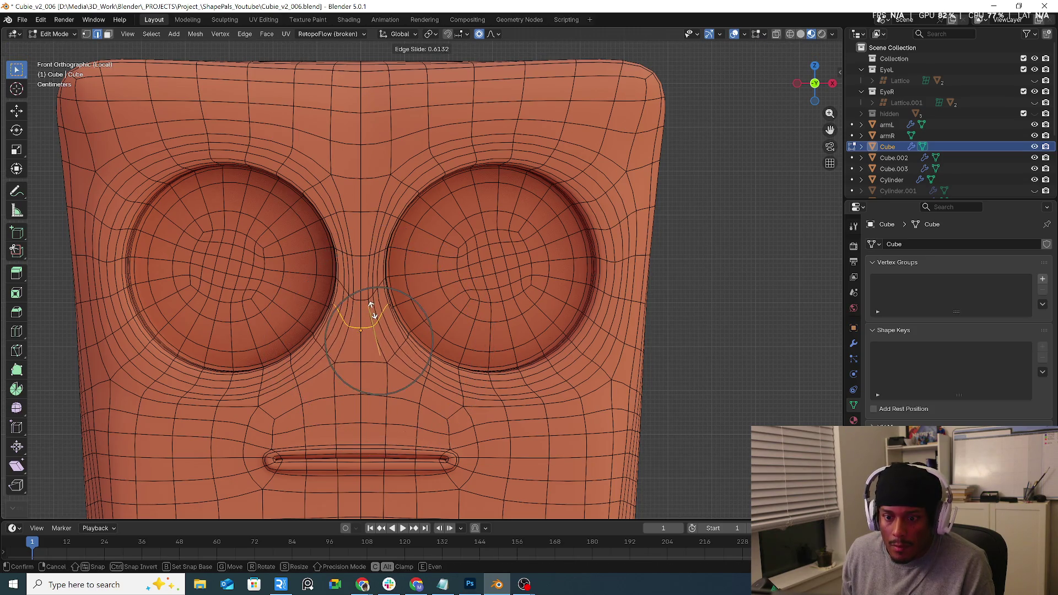
{"action": "left_click", "coordinate": [366, 348]}
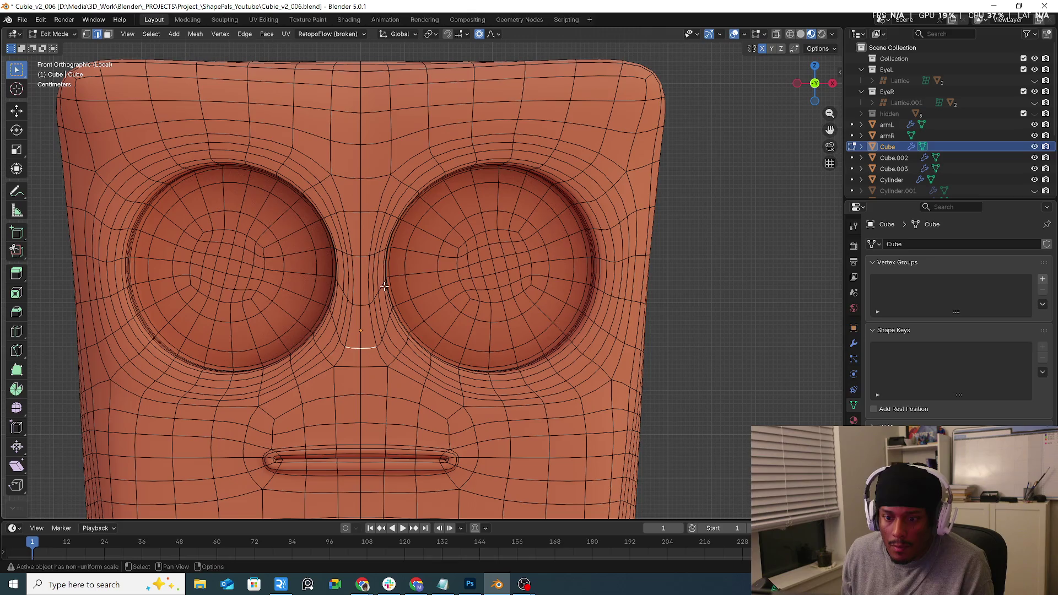
{"action": "key", "text": "o"}
{"action": "scroll", "coordinate": [352, 227], "scroll_direction": "up", "scroll_amount": 3}
{"action": "left_click", "coordinate": [347, 226]}
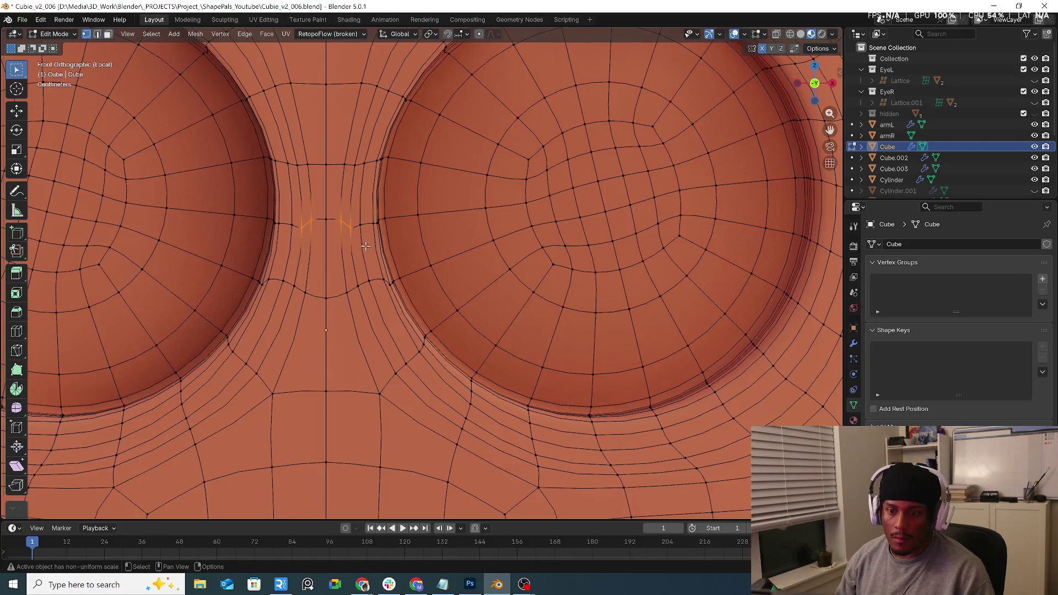
{"action": "key", "text": "g"}
{"action": "key", "text": "g"}
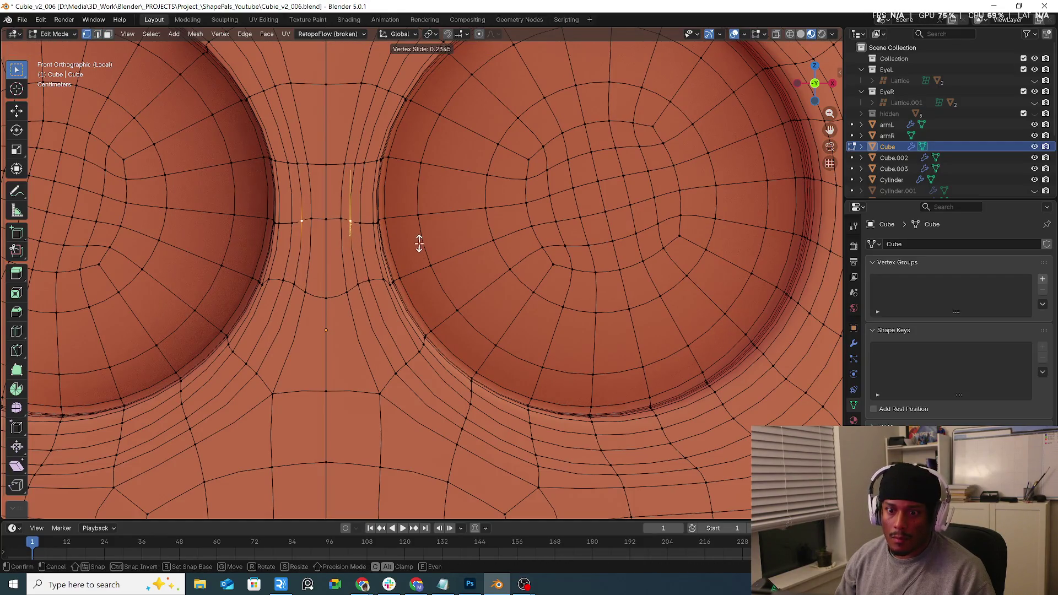
{"action": "left_click", "coordinate": [419, 243]}
{"action": "key", "text": "g"}
{"action": "key", "text": "g"}
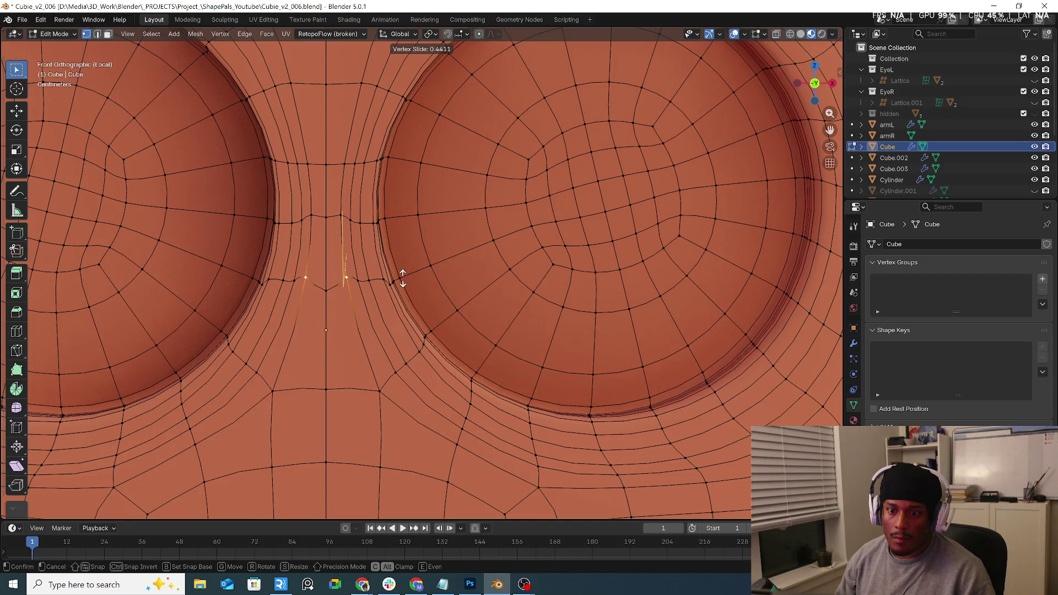
{"action": "left_click", "coordinate": [400, 292]}
Slide the lower nose-bridge vertices outward toward the eye sockets.
{"action": "left_click", "coordinate": [327, 290]}
{"action": "key", "text": "g"}
{"action": "key", "text": "g"}
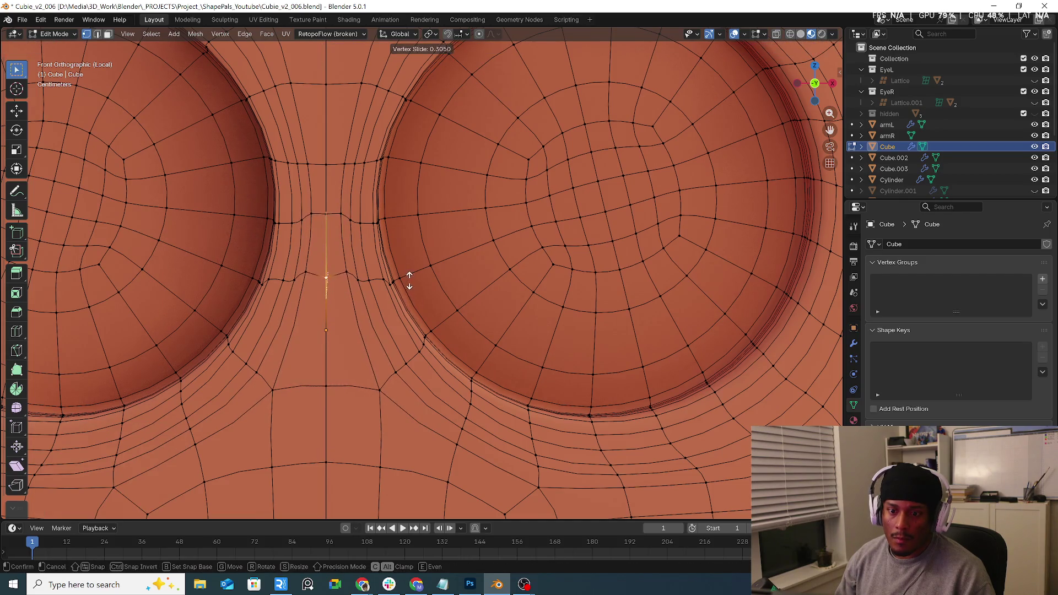
{"action": "left_click", "coordinate": [409, 259]}
{"action": "left_click", "coordinate": [357, 272]}
{"action": "key", "text": "g"}
{"action": "key", "text": "g"}
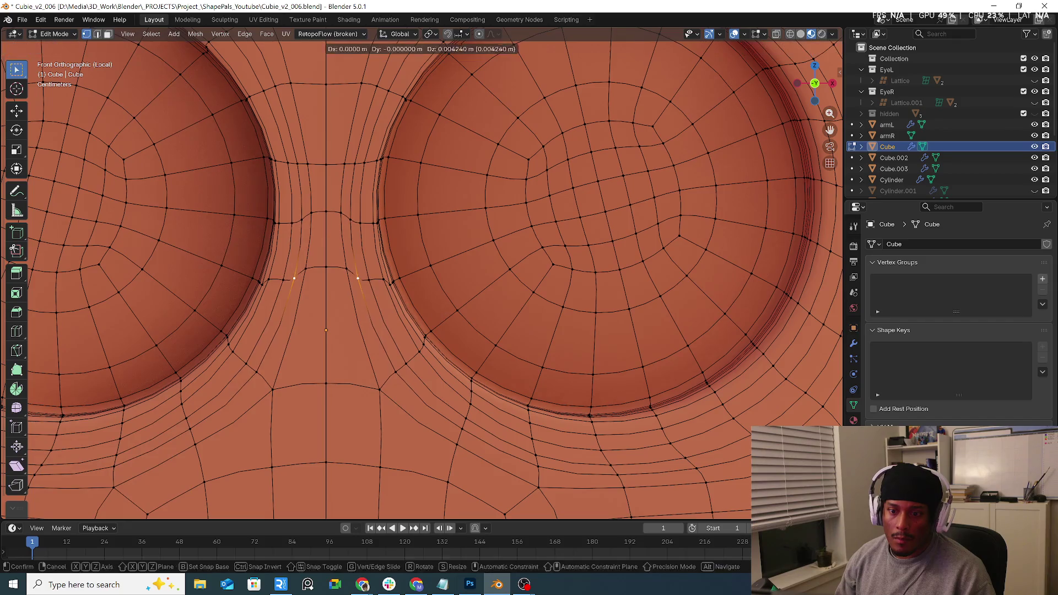
{"action": "left_click", "coordinate": [376, 289]}
{"action": "key", "text": "g"}
{"action": "key", "text": "g"}
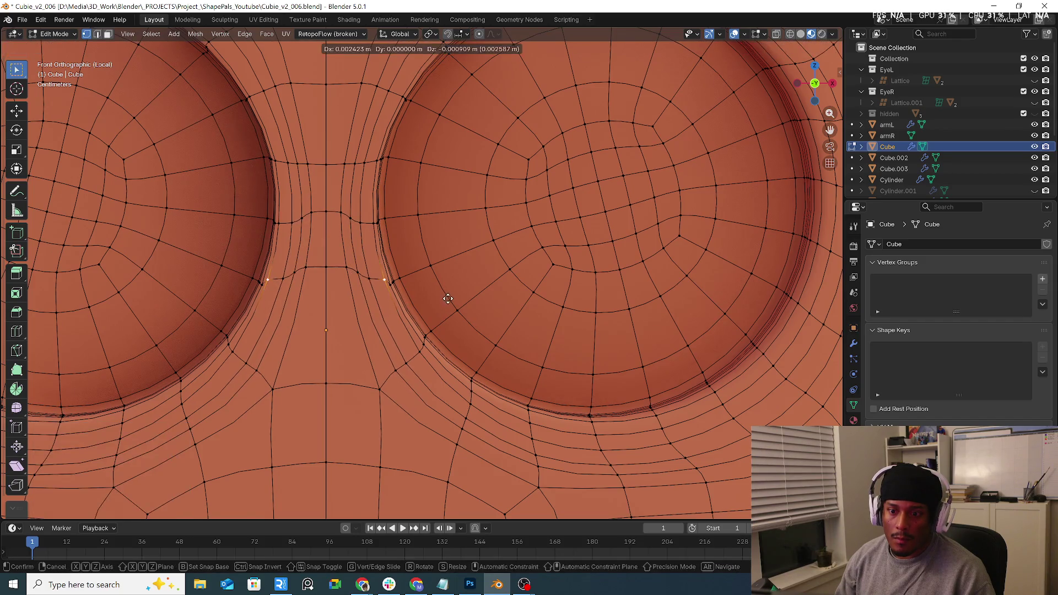
{"action": "left_click", "coordinate": [447, 309]}
Select a vertex under each eye and switch the head to Vertex Paint mode.
{"action": "scroll", "coordinate": [447, 309], "scroll_direction": "down", "scroll_amount": 2}
{"action": "scroll", "coordinate": [457, 297], "scroll_direction": "down", "scroll_amount": 2}
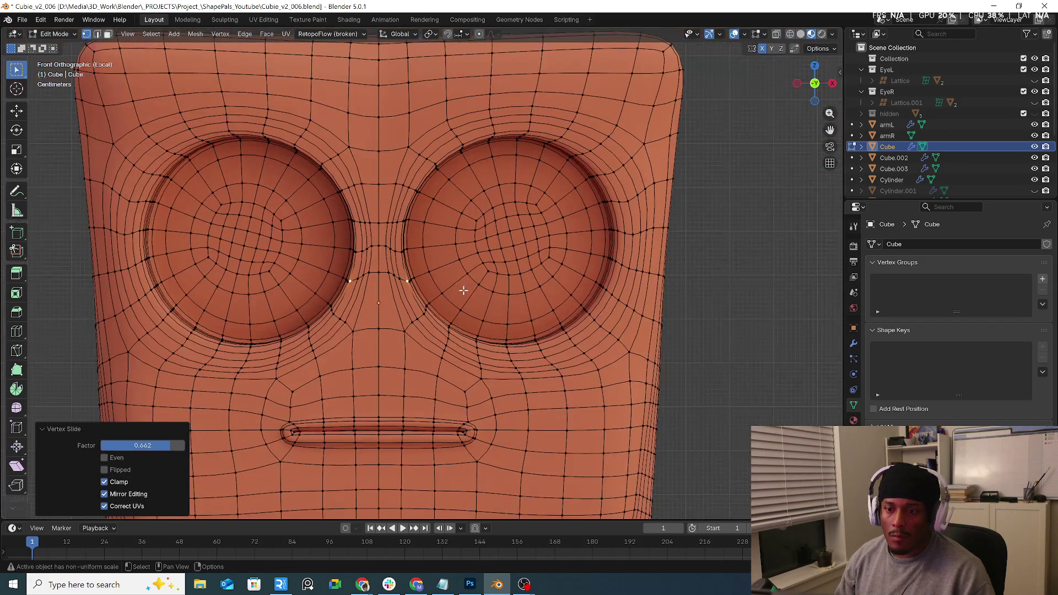
{"action": "left_click", "coordinate": [517, 319]}
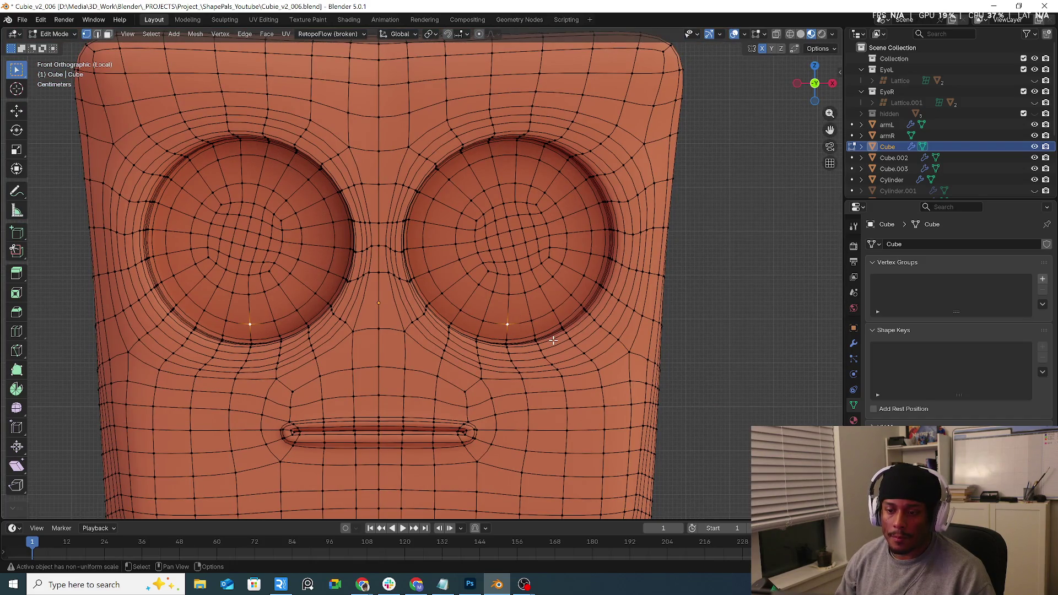
{"action": "key", "text": "ctrl+Tab"}
{"action": "left_click", "coordinate": [538, 142]}
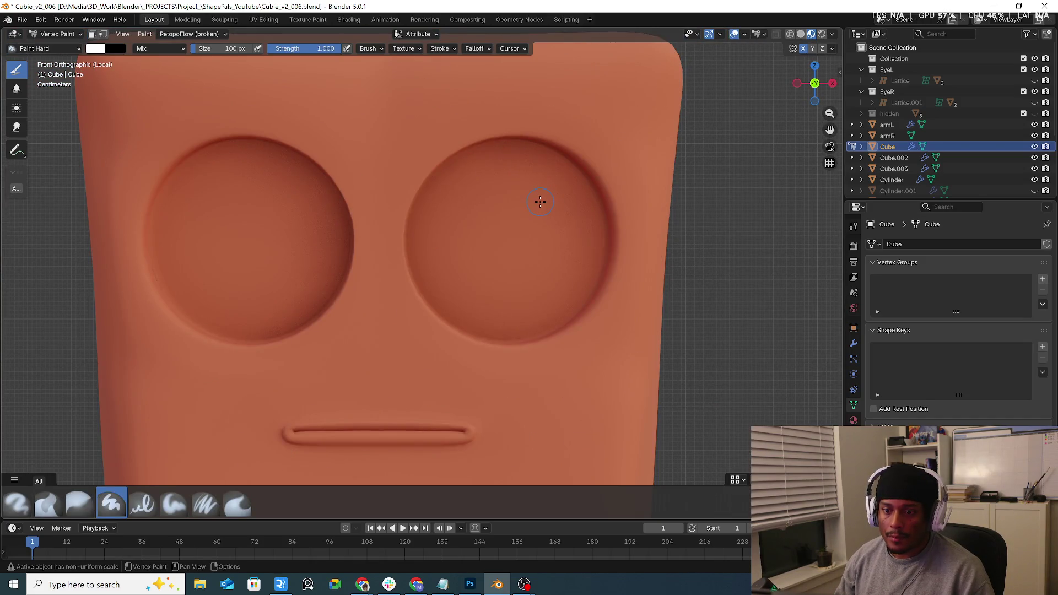
In Edit Mode face select, pick the eye-rim face loop and deselect its lower halves.
{"action": "key", "text": "Tab"}
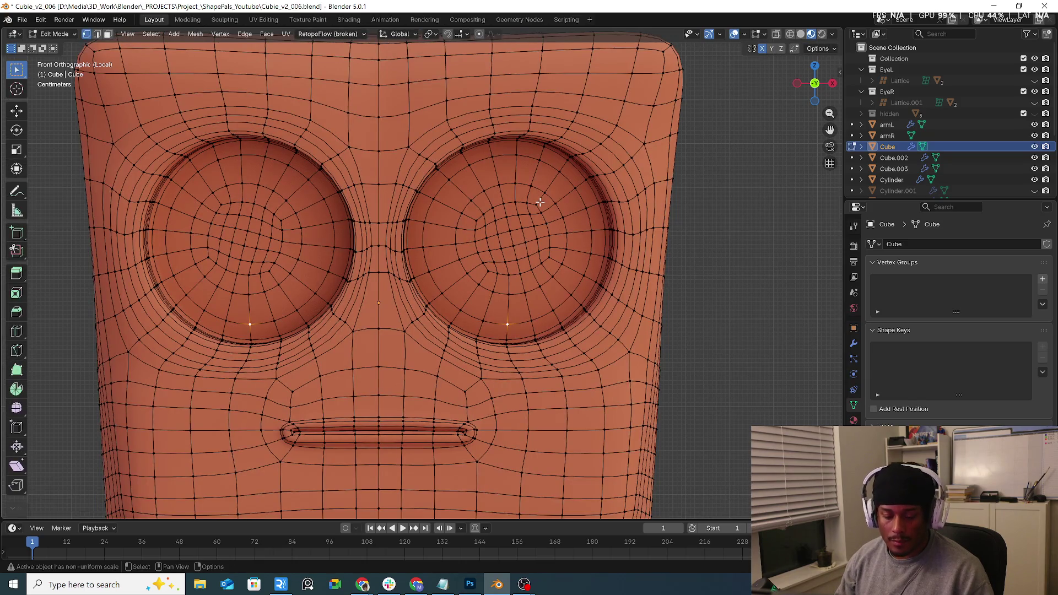
{"action": "key", "text": "3"}
{"action": "middle_click_drag", "start_coordinate": [503, 166], "coordinate": [503, 104]}
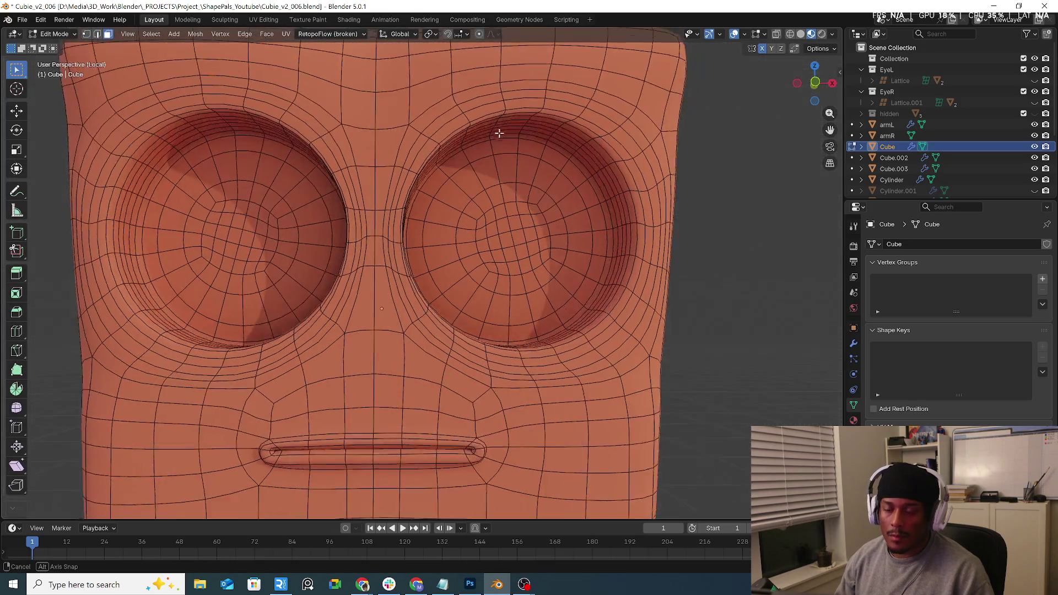
{"action": "left_click", "coordinate": [502, 100], "text": "alt"}
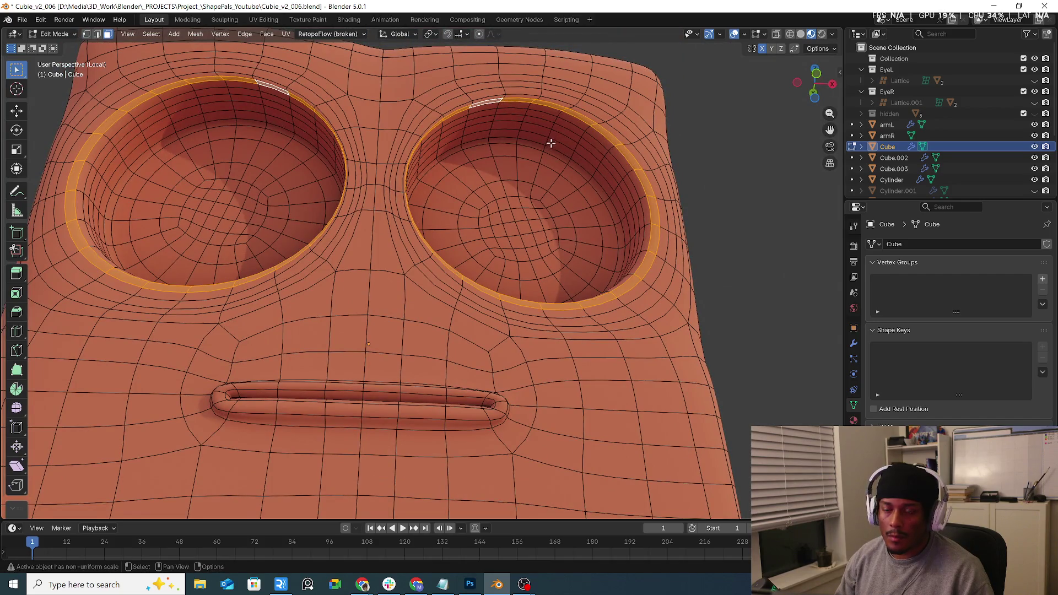
{"action": "key", "text": "KP_1"}
{"action": "key", "text": "KP_5"}
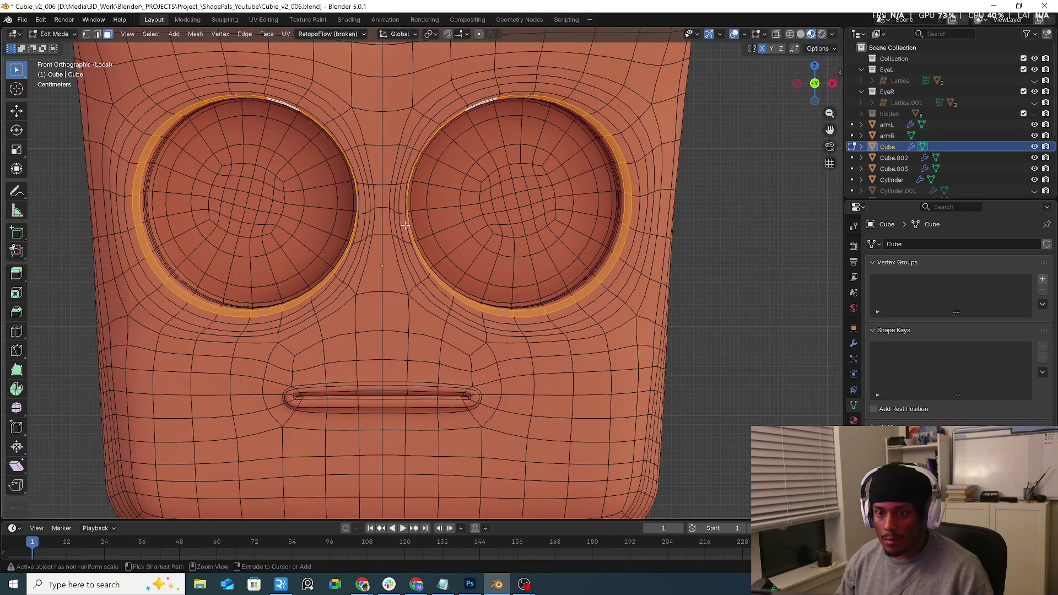
{"action": "left_click_drag", "start_coordinate": [406, 225], "coordinate": [673, 346], "text": "ctrl"}
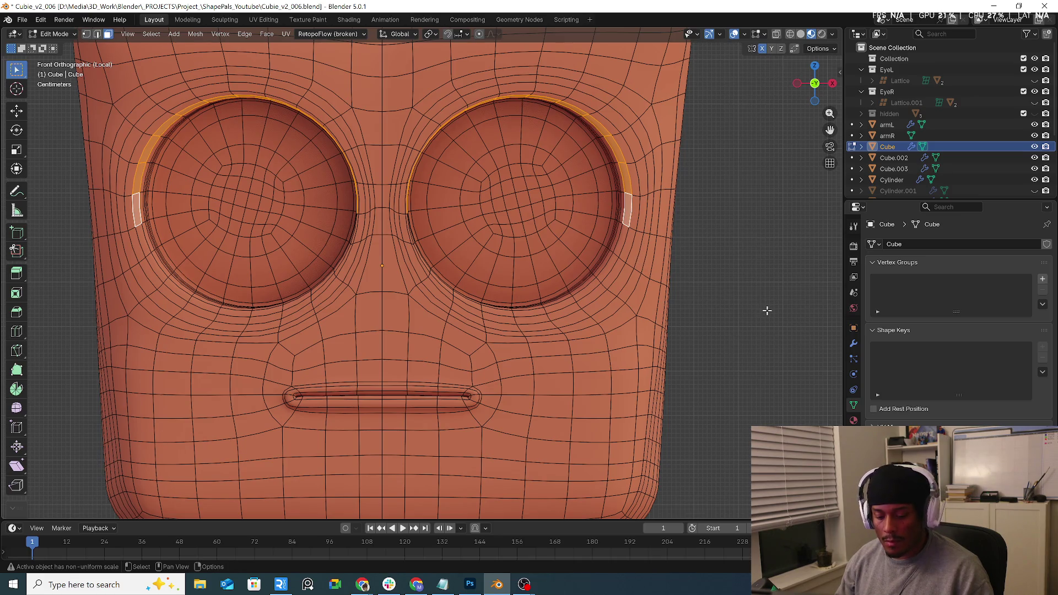
Flatten the upper eye rims along Z and lower them with proportional editing.
{"action": "key", "text": "s"}
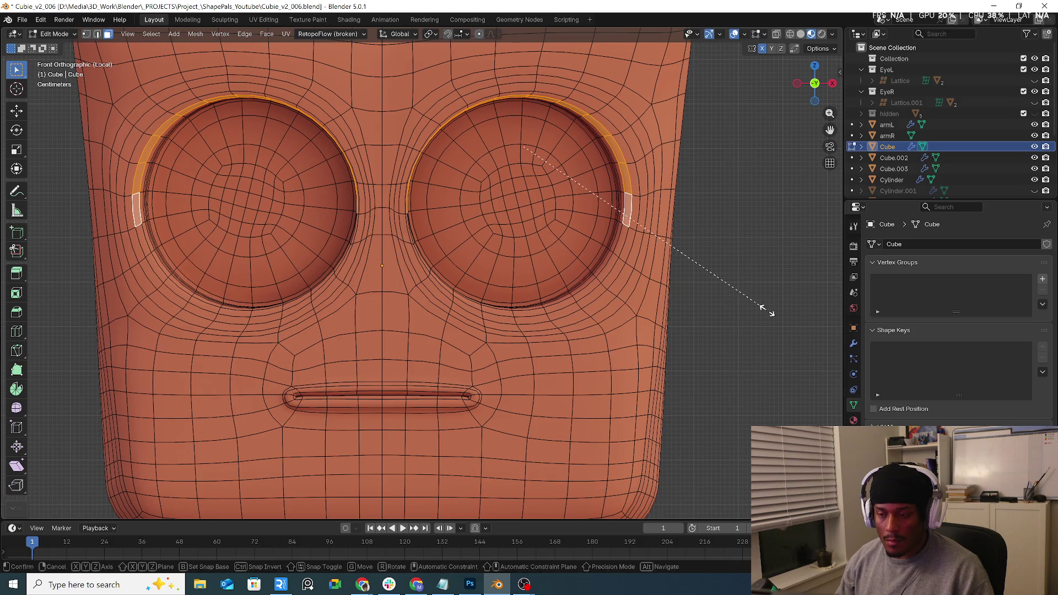
{"action": "key", "text": "z"}
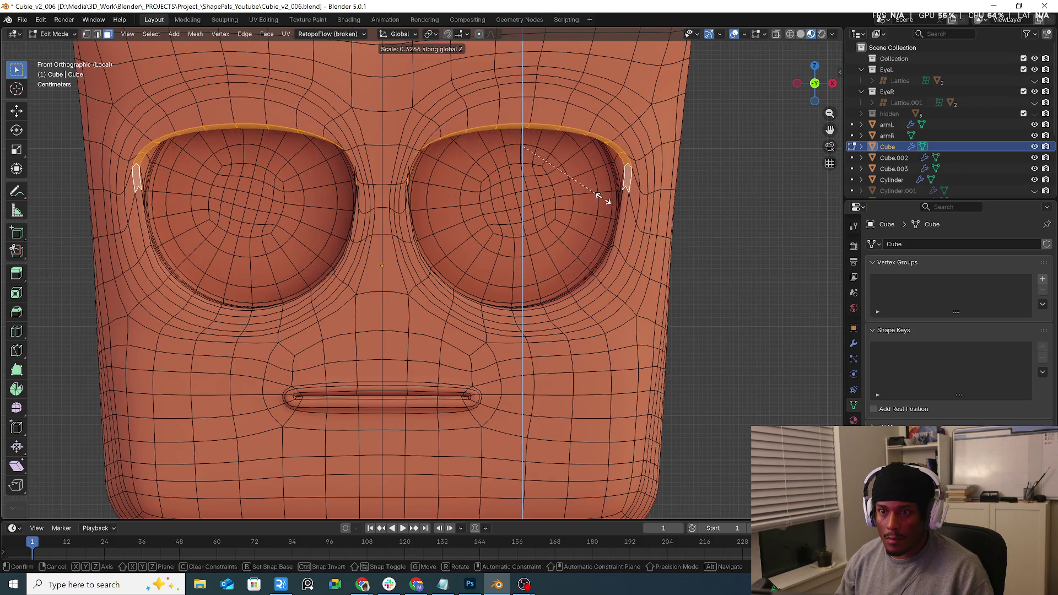
{"action": "key", "text": "Escape"}
{"action": "key", "text": "s"}
{"action": "key", "text": "z"}
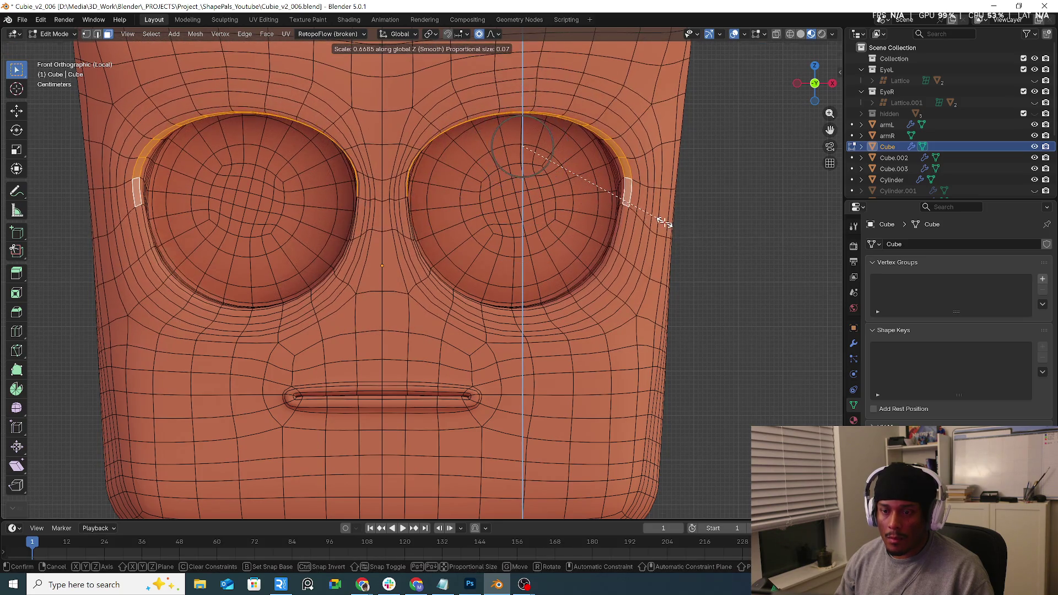
{"action": "key", "text": "g"}
{"action": "scroll", "coordinate": [670, 232], "scroll_direction": "up", "scroll_amount": 10}
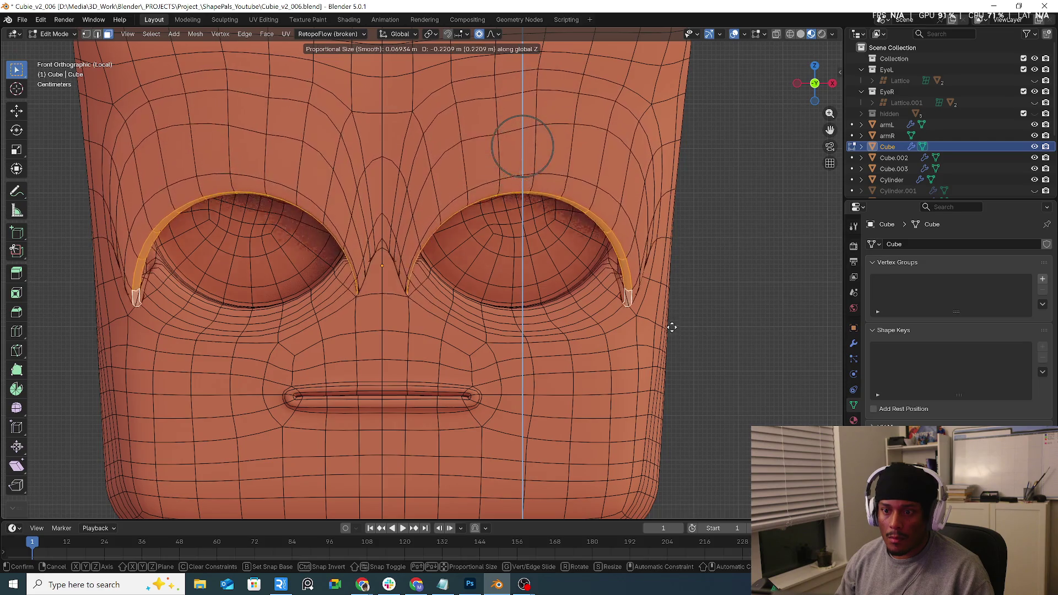
{"action": "left_click", "coordinate": [716, 353]}
Re-flatten the rims, then cancel the move and undo the flattening.
{"action": "key", "text": "s"}
{"action": "key", "text": "z"}
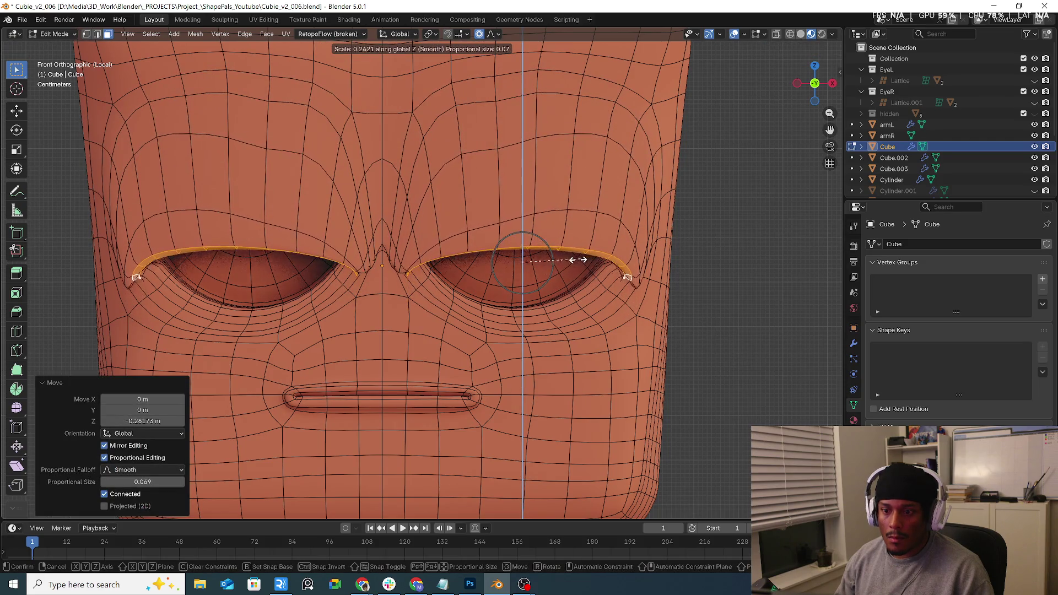
{"action": "left_click", "coordinate": [557, 263]}
{"action": "key", "text": "g"}
{"action": "key", "text": "z"}
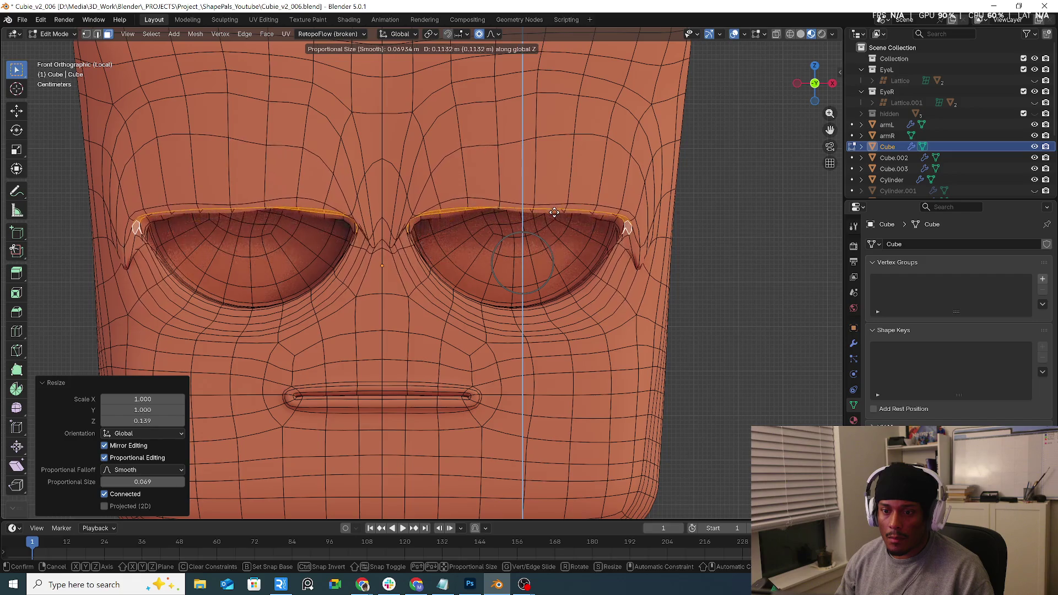
{"action": "scroll", "coordinate": [554, 226], "scroll_direction": "down", "scroll_amount": 4}
{"action": "right_click", "coordinate": [554, 226]}
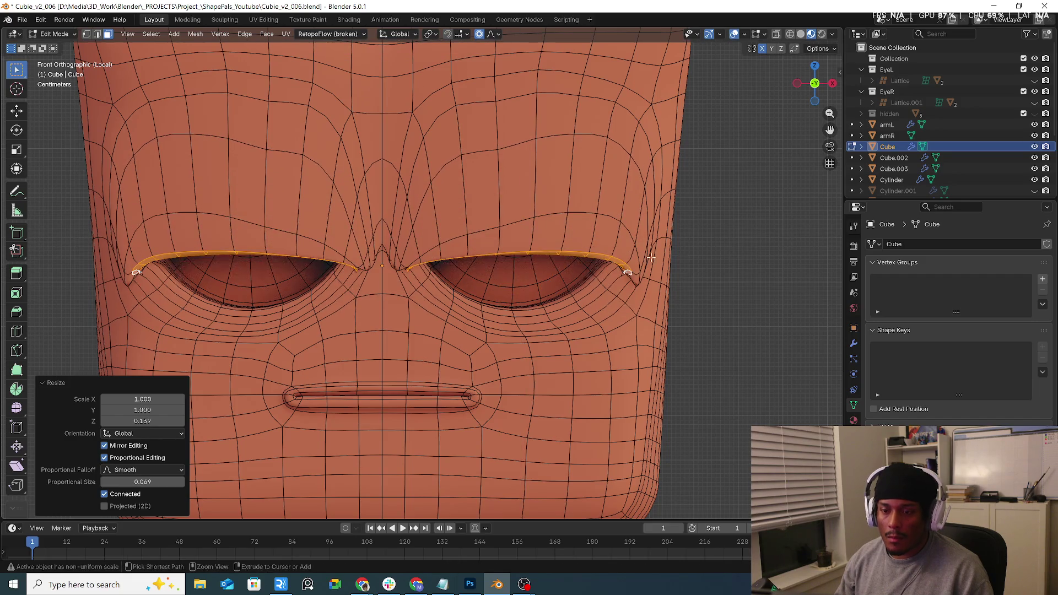
{"action": "key", "text": "ctrl+z"}
{"action": "key", "text": "ctrl+z"}
Flatten the upper rims again, lower them 0.12684 m, then select the brow vertices.
{"action": "key", "text": "s"}
{"action": "key", "text": "z"}
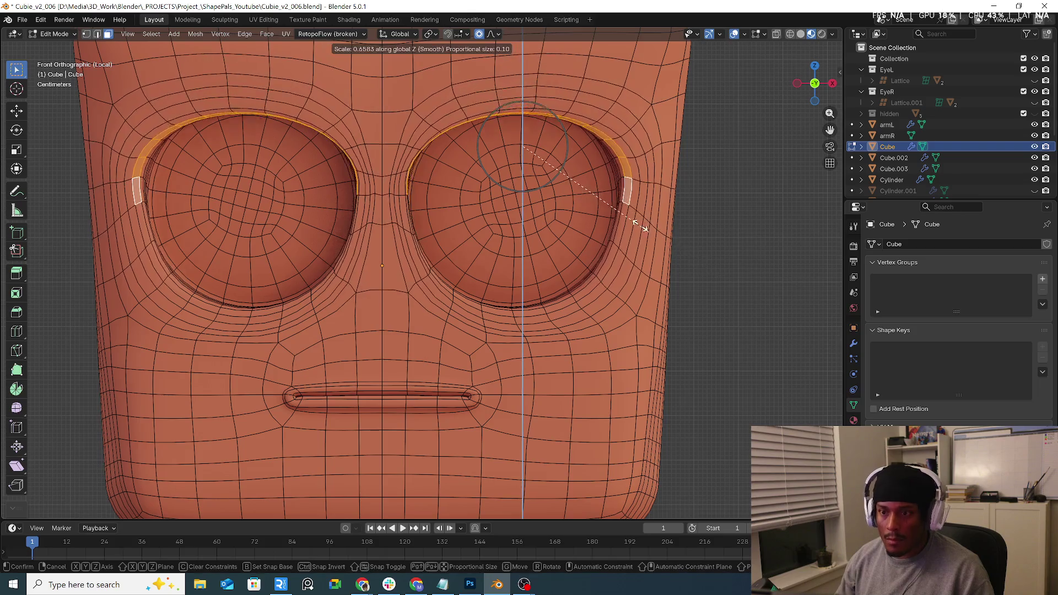
{"action": "left_click", "coordinate": [563, 155]}
{"action": "key", "text": "g"}
{"action": "key", "text": "z"}
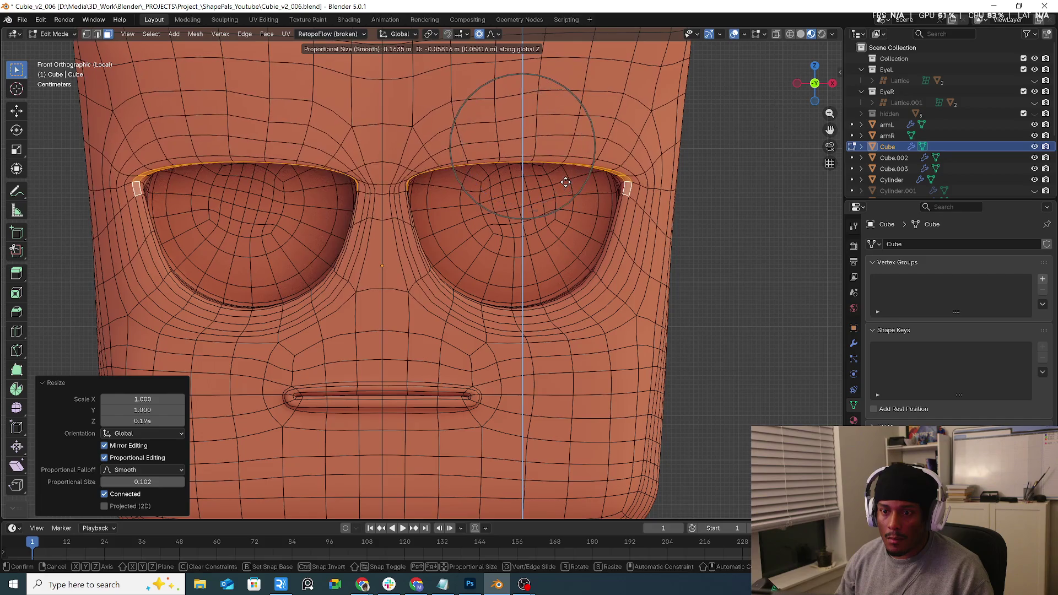
{"action": "scroll", "coordinate": [562, 197], "scroll_direction": "down", "scroll_amount": 7}
{"action": "scroll", "coordinate": [562, 198], "scroll_direction": "down", "scroll_amount": 1}
{"action": "scroll", "coordinate": [563, 203], "scroll_direction": "down", "scroll_amount": 2}
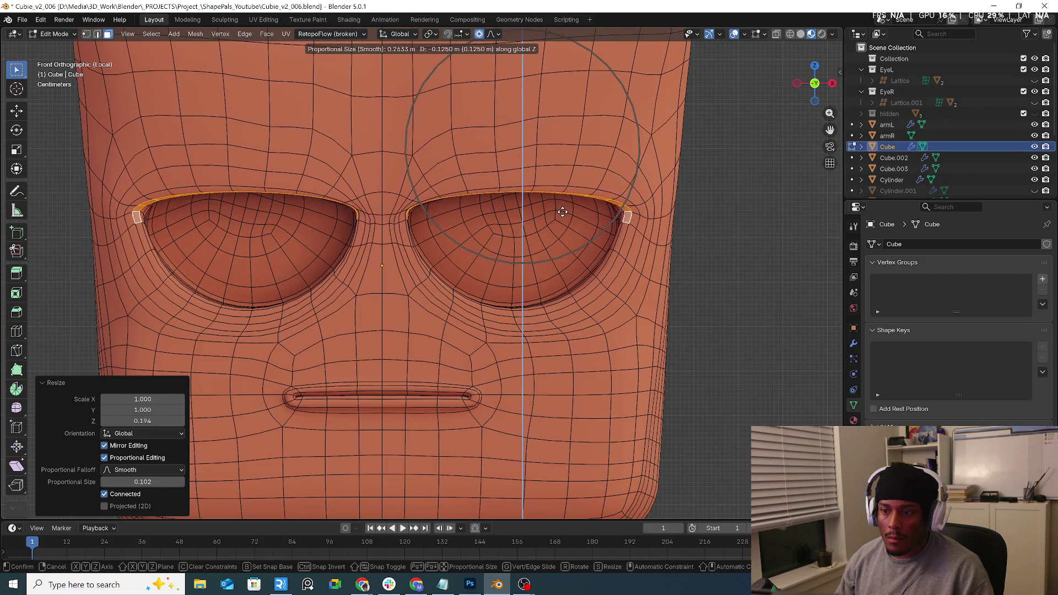
{"action": "left_click", "coordinate": [560, 212]}
{"action": "scroll", "coordinate": [554, 218], "scroll_direction": "down", "scroll_amount": 1}
{"action": "scroll", "coordinate": [540, 232], "scroll_direction": "down", "scroll_amount": 1}
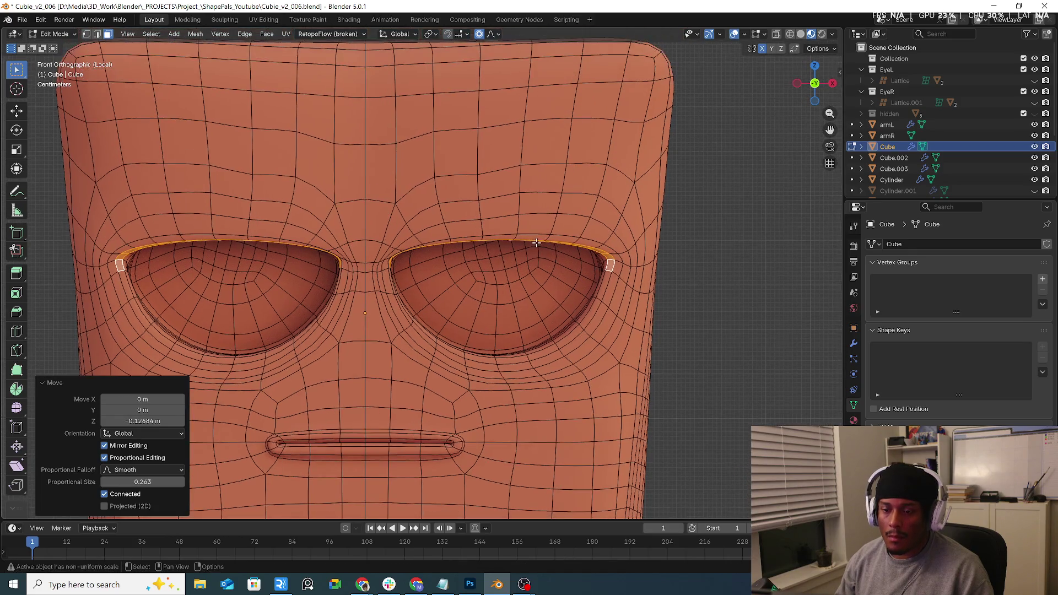
{"action": "scroll", "coordinate": [539, 231], "scroll_direction": "down", "scroll_amount": 1}
{"action": "key", "text": "1"}
{"action": "left_click", "coordinate": [488, 205]}
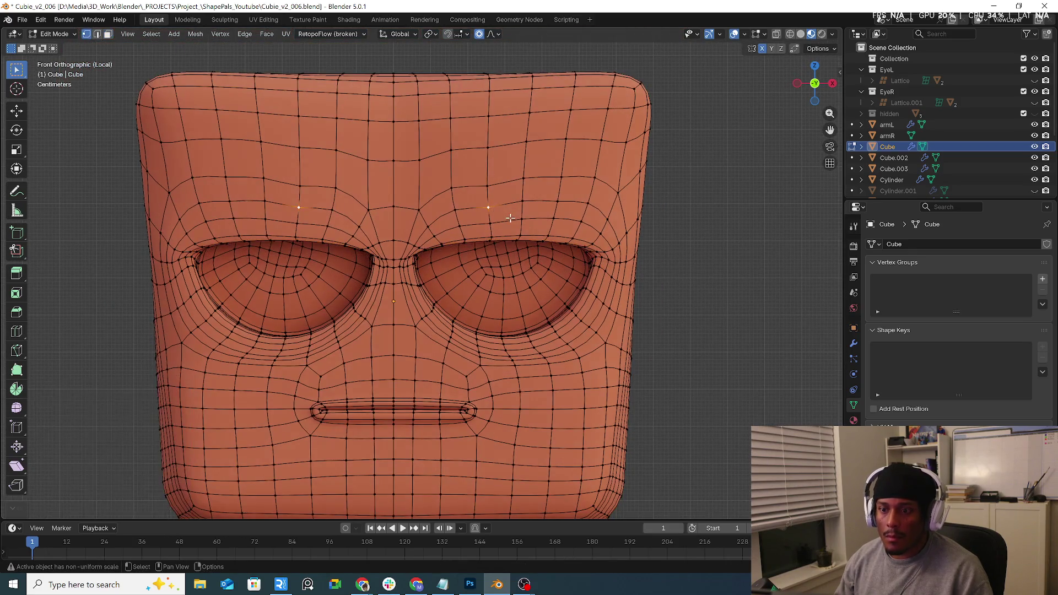
Vertex-slide the two brow vertices down and inward to a 0.281 factor.
{"action": "key", "text": "g"}
{"action": "key", "text": "z"}
{"action": "scroll", "coordinate": [510, 210], "scroll_direction": "up", "scroll_amount": 4}
{"action": "scroll", "coordinate": [512, 210], "scroll_direction": "up", "scroll_amount": 7}
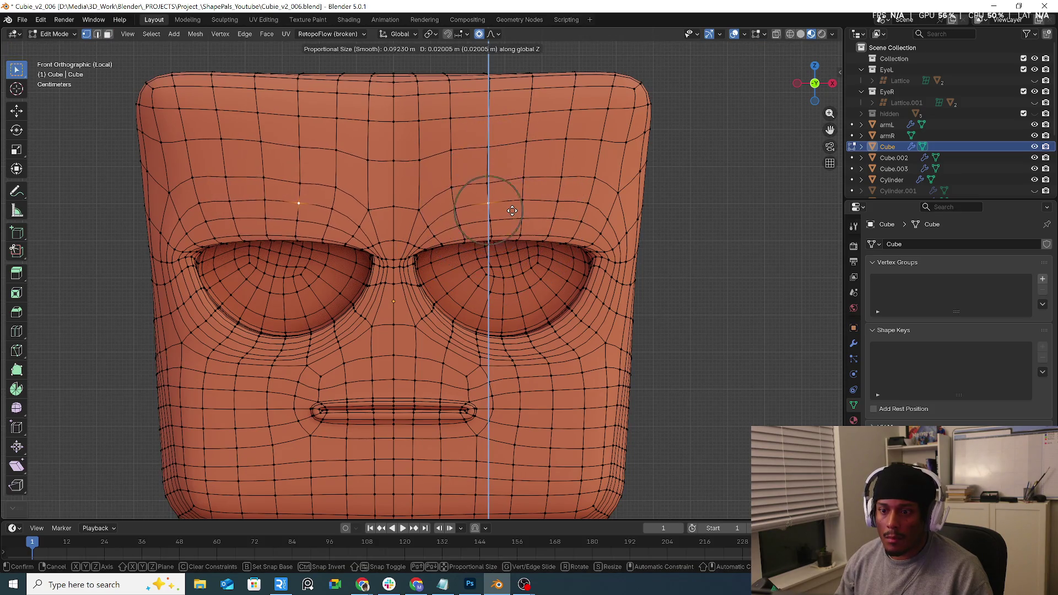
{"action": "right_click", "coordinate": [513, 210]}
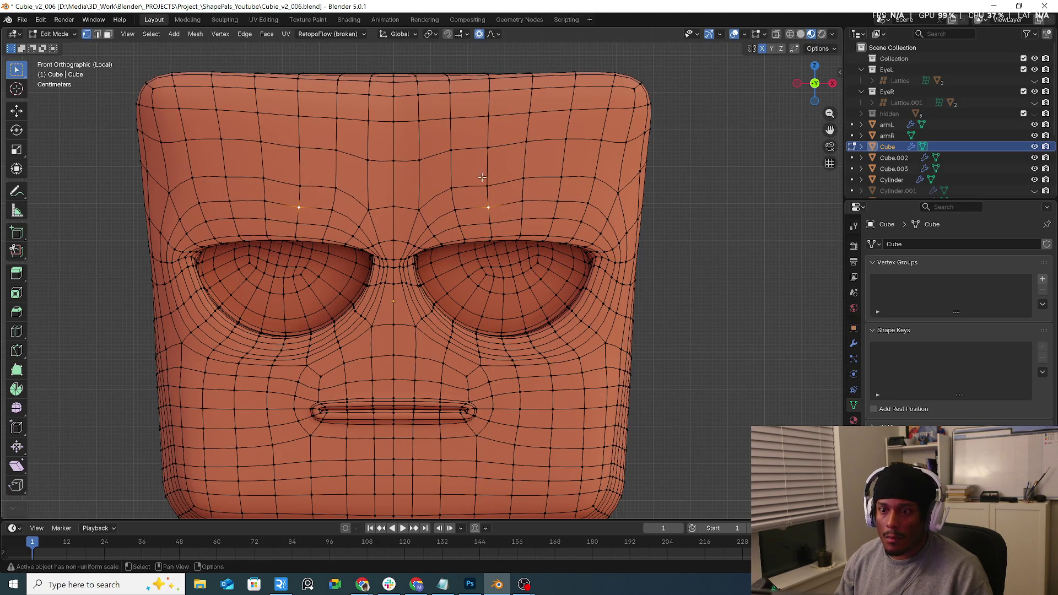
{"action": "key", "text": "g"}
{"action": "key", "text": "g"}
{"action": "left_click", "coordinate": [577, 191]}
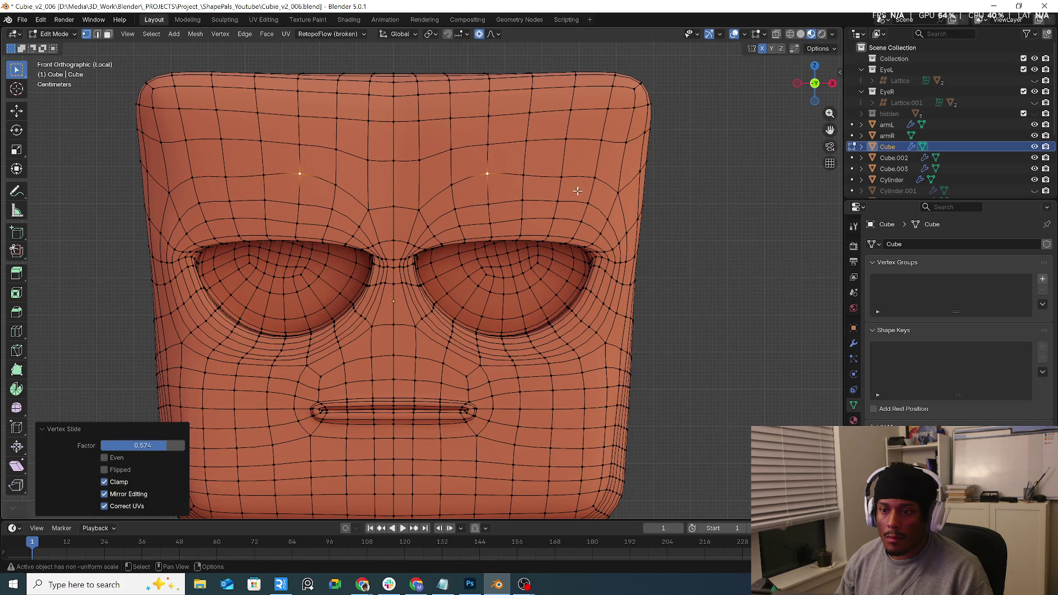
{"action": "key", "text": "g"}
{"action": "left_click", "coordinate": [558, 175]}
{"action": "key", "text": "g"}
{"action": "key", "text": "g"}
{"action": "left_click", "coordinate": [526, 192]}
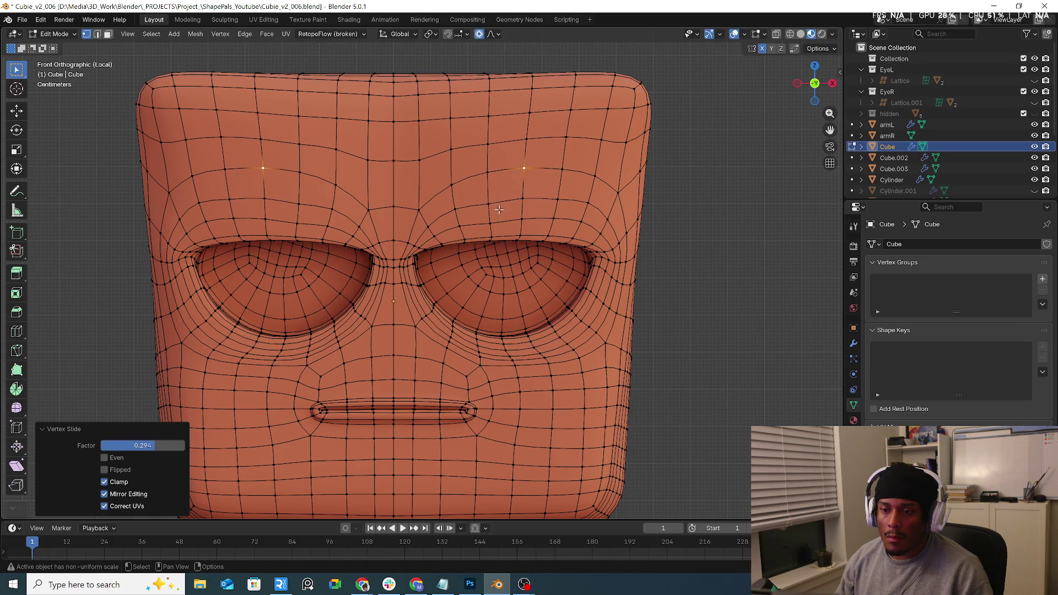
{"action": "key", "text": "g"}
{"action": "key", "text": "g"}
{"action": "left_click", "coordinate": [595, 234]}
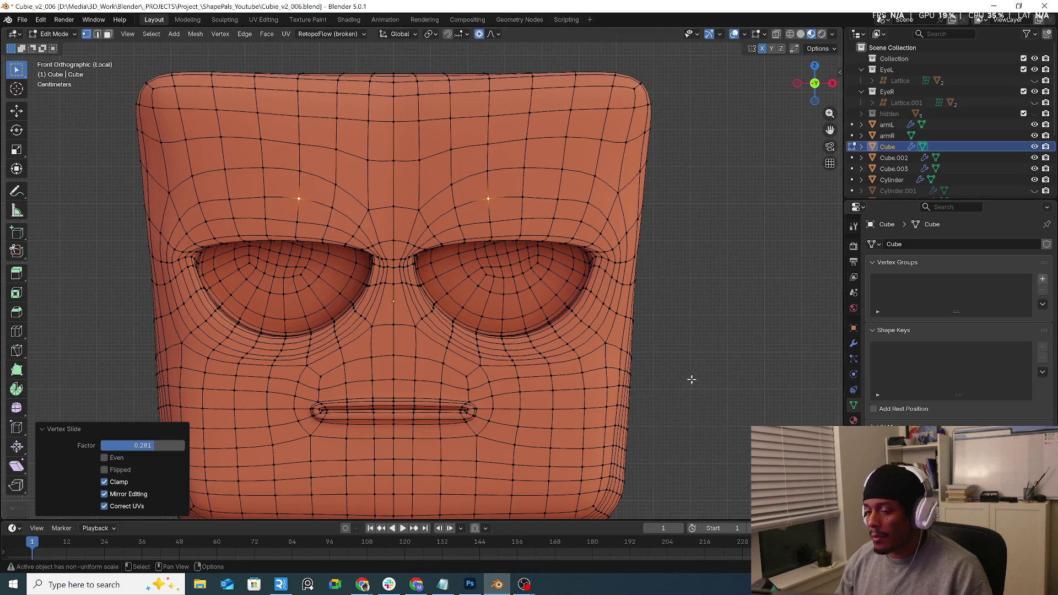
Exit Local View to show the whole character and switch to Object Mode.
{"action": "key", "text": "KP_Divide"}
{"action": "mouse_move", "coordinate": [680, 378]}
{"action": "middle_mouse_down"}
{"action": "mouse_move", "coordinate": [419, 298]}
{"action": "mouse_move", "coordinate": [457, 303]}
{"action": "middle_mouse_up"}
{"action": "left_click", "coordinate": [53, 34]}
{"action": "left_click", "coordinate": [50, 44]}
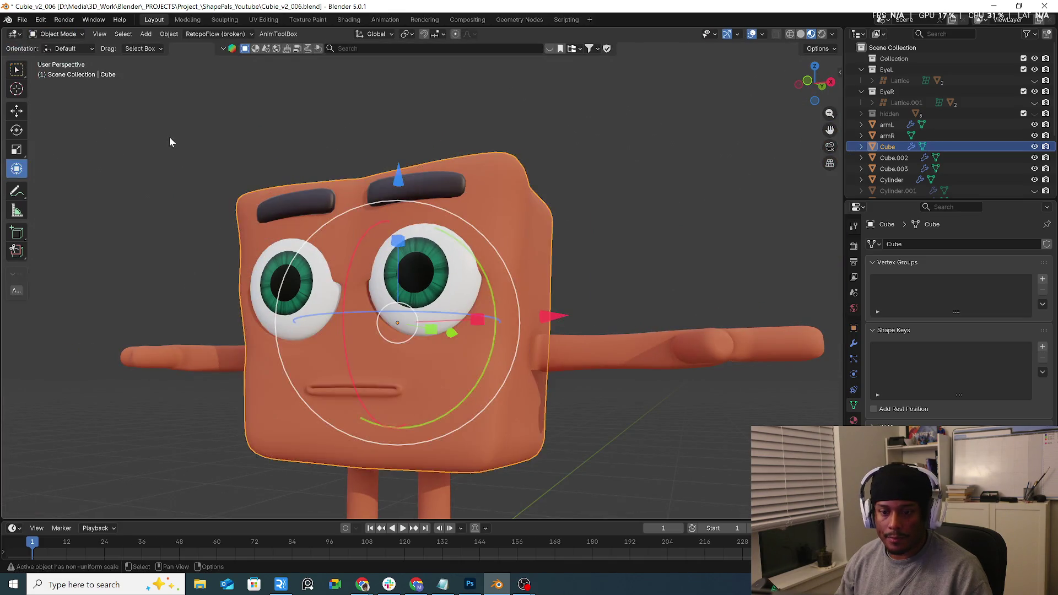
{"action": "middle_click_drag", "start_coordinate": [250, 184], "coordinate": [306, 226]}
{"action": "left_click", "coordinate": [308, 228]}
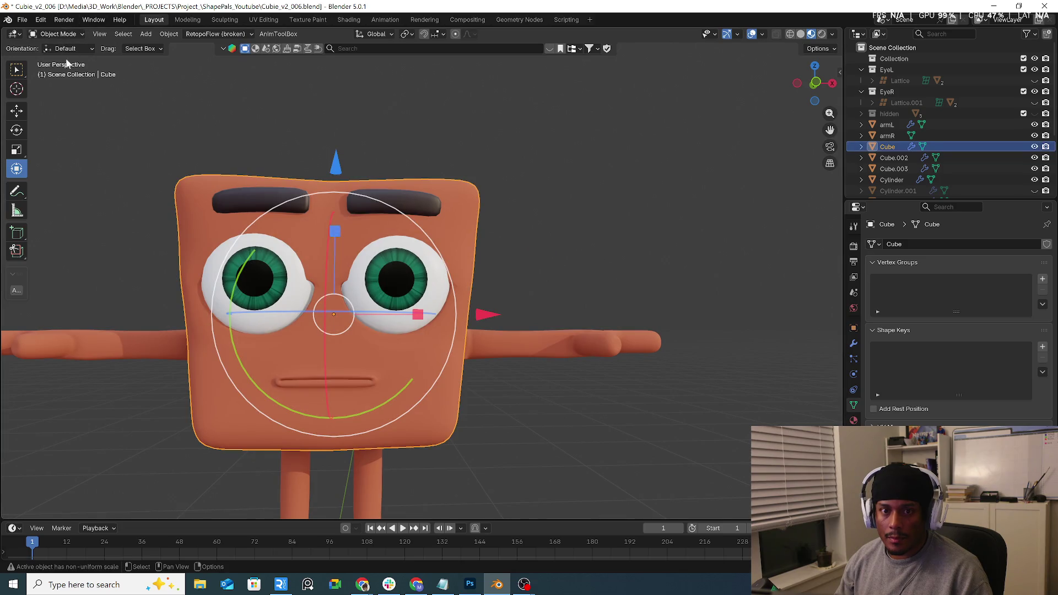
{"action": "left_click", "coordinate": [68, 34]}
{"action": "left_click", "coordinate": [60, 59]}
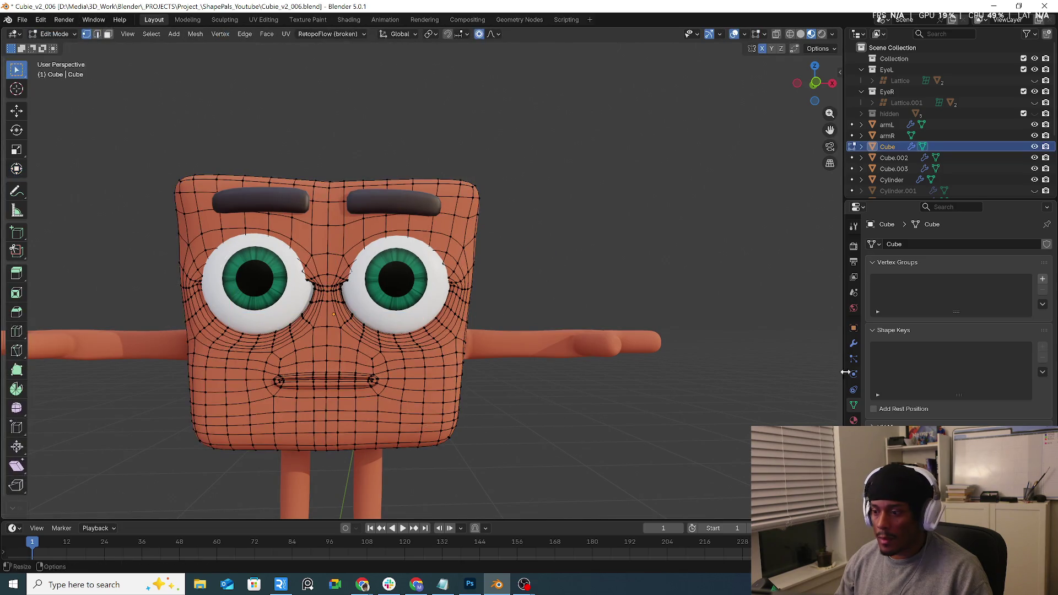
{"action": "key", "text": "Tab"}
{"action": "left_click", "coordinate": [491, 259]}
{"action": "key", "text": "Tab"}
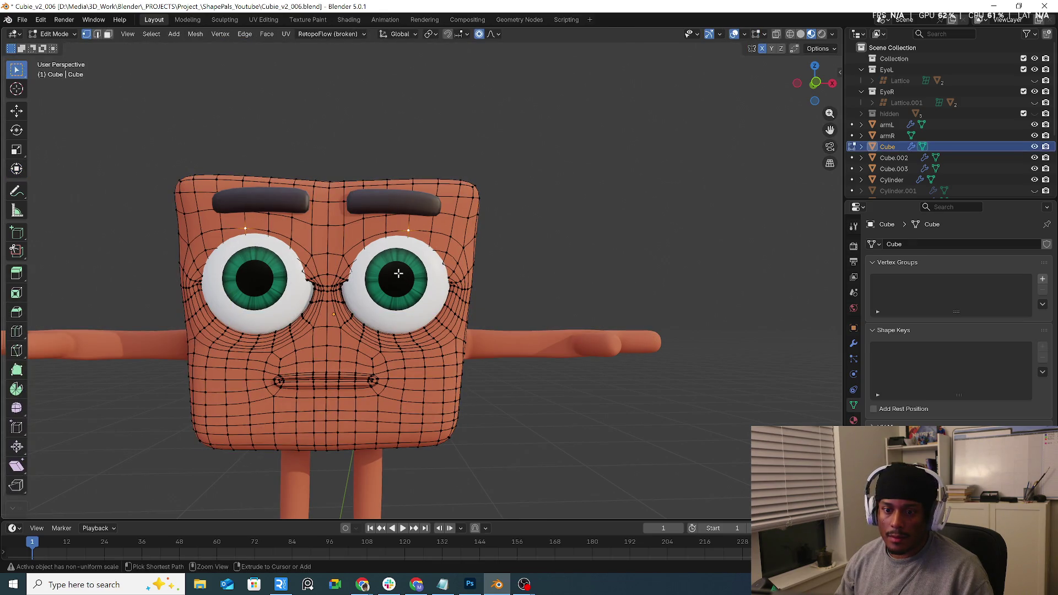
{"action": "key", "text": "3"}
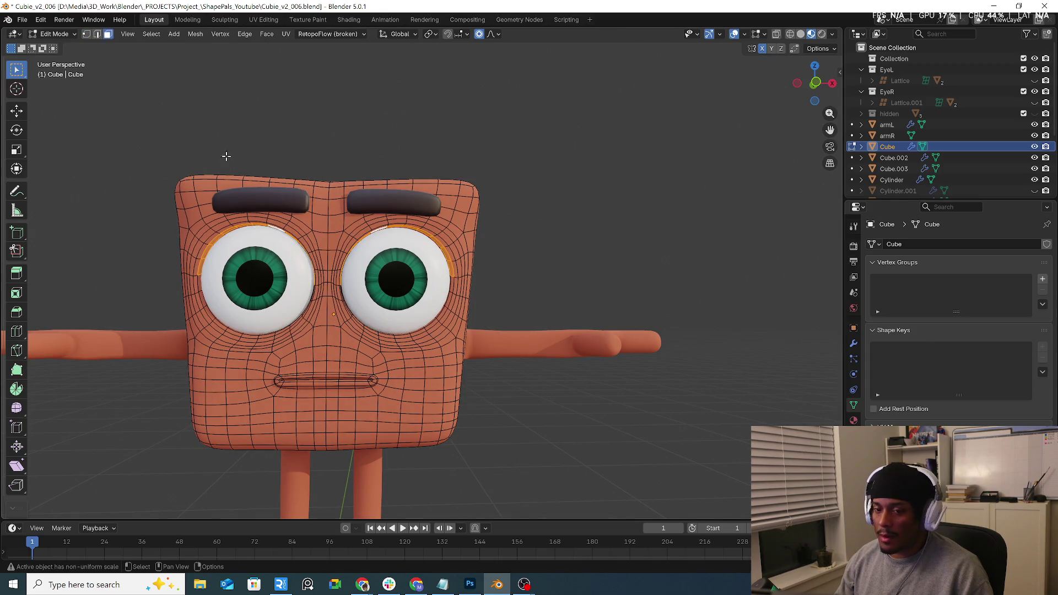
{"action": "left_click", "coordinate": [55, 33]}
{"action": "left_click", "coordinate": [57, 47]}
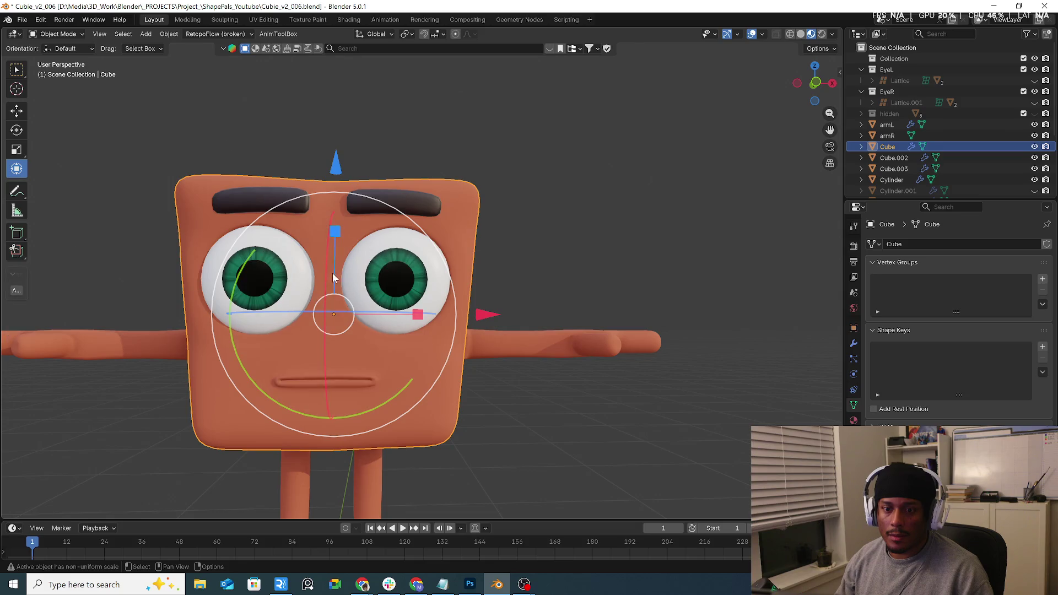
{"action": "middle_click_drag", "start_coordinate": [332, 273], "coordinate": [405, 230]}
{"action": "scroll", "coordinate": [405, 230], "scroll_direction": "up", "scroll_amount": 3}
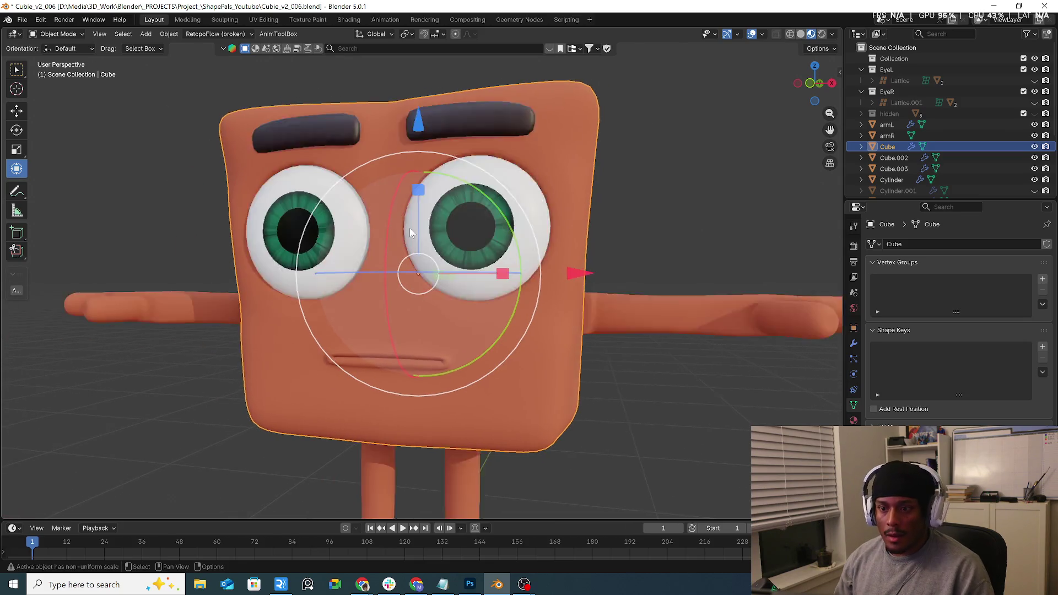
{"action": "scroll", "coordinate": [410, 232], "scroll_direction": "down", "scroll_amount": 3}
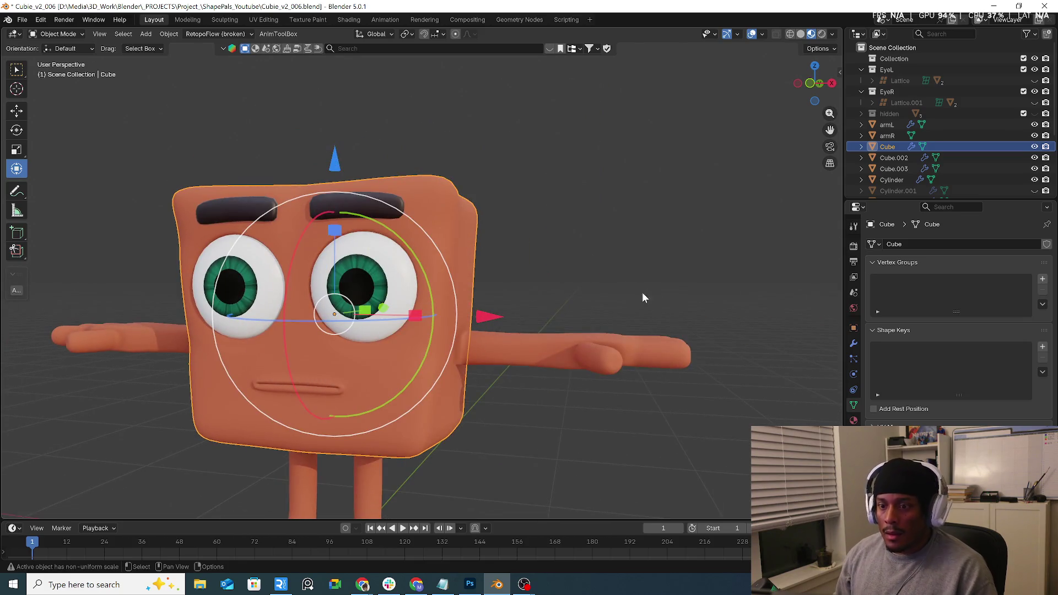
{"action": "left_click", "coordinate": [1042, 347]}
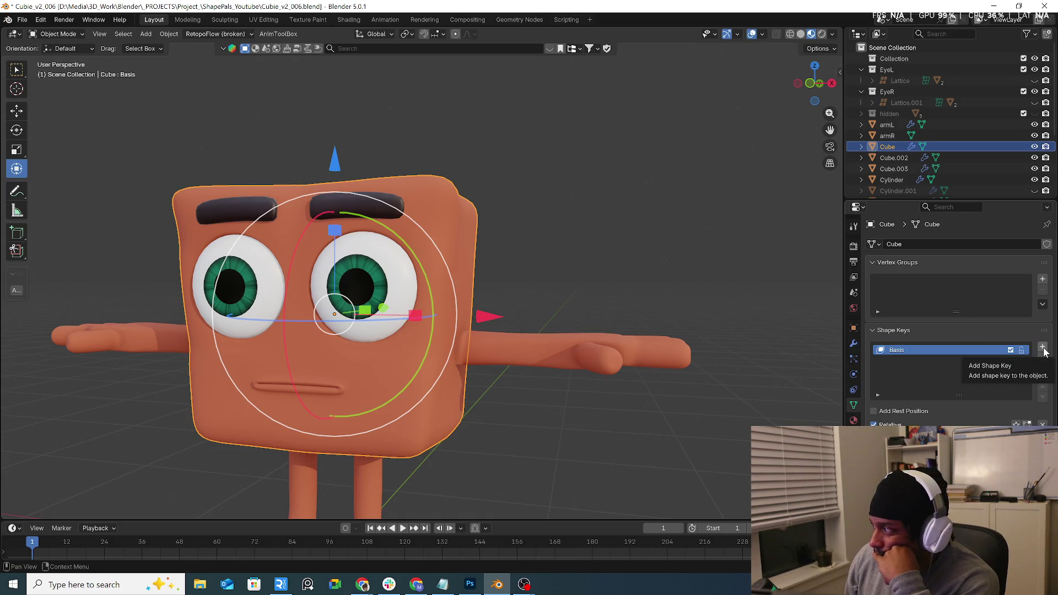
Add the Key 1 shape key and switch the cube into Edit Mode.
{"action": "left_click", "coordinate": [1043, 347]}
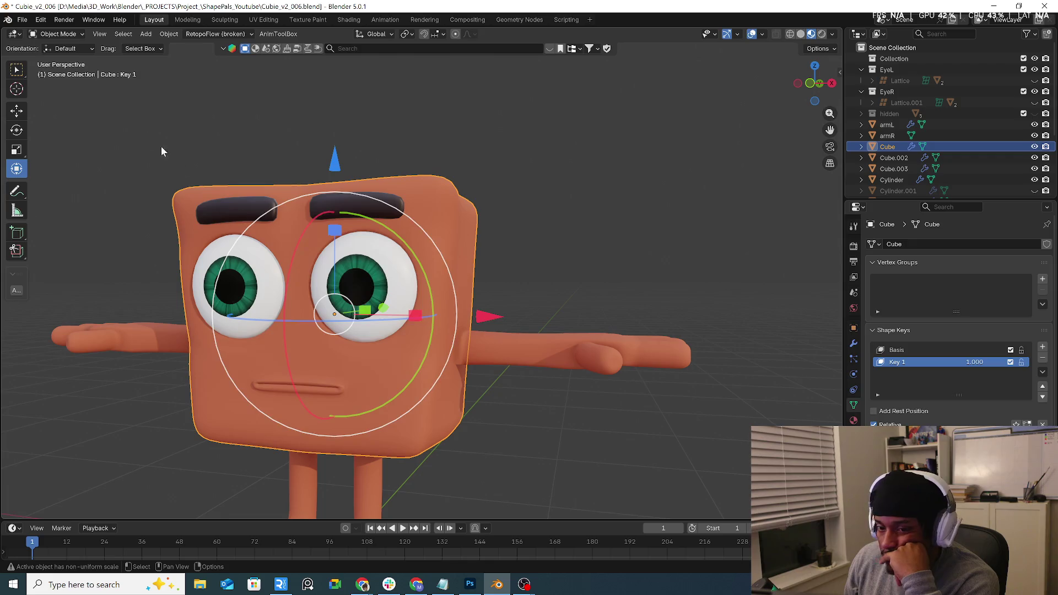
{"action": "left_click", "coordinate": [57, 33]}
{"action": "left_click", "coordinate": [52, 58]}
Flatten the eye-rim faces vertically and lower them along Z.
{"action": "middle_click_drag", "start_coordinate": [425, 265], "coordinate": [401, 268]}
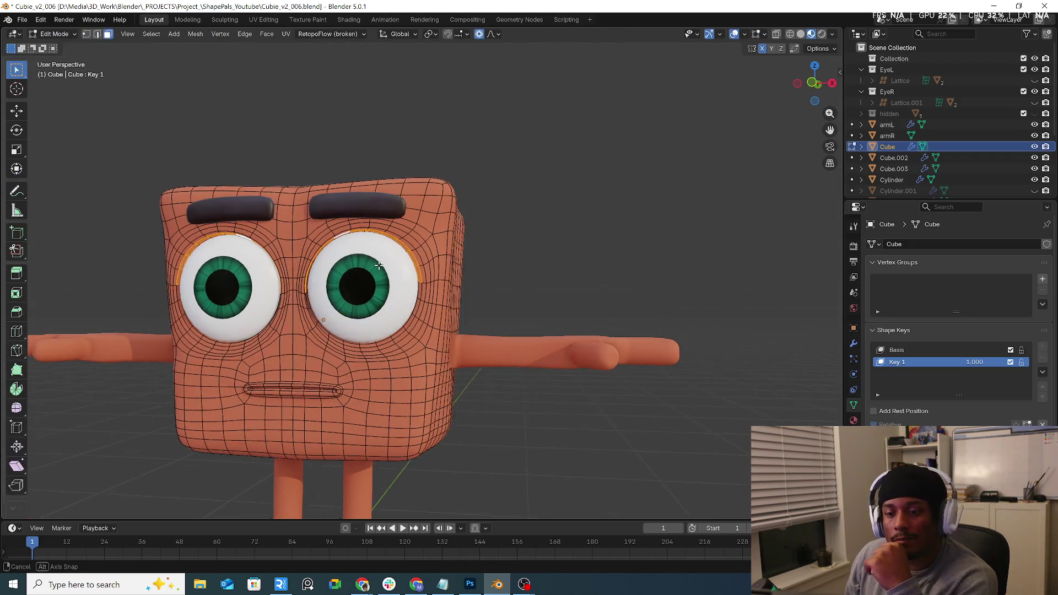
{"action": "key", "text": "s"}
{"action": "key", "text": "z"}
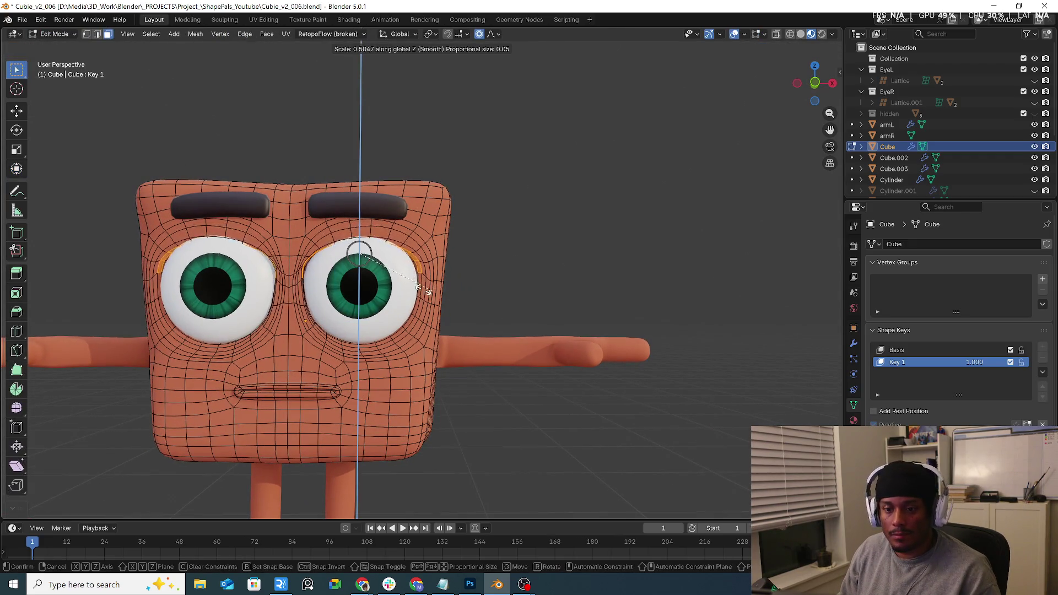
{"action": "left_click", "coordinate": [370, 258]}
{"action": "key", "text": "g"}
{"action": "key", "text": "z"}
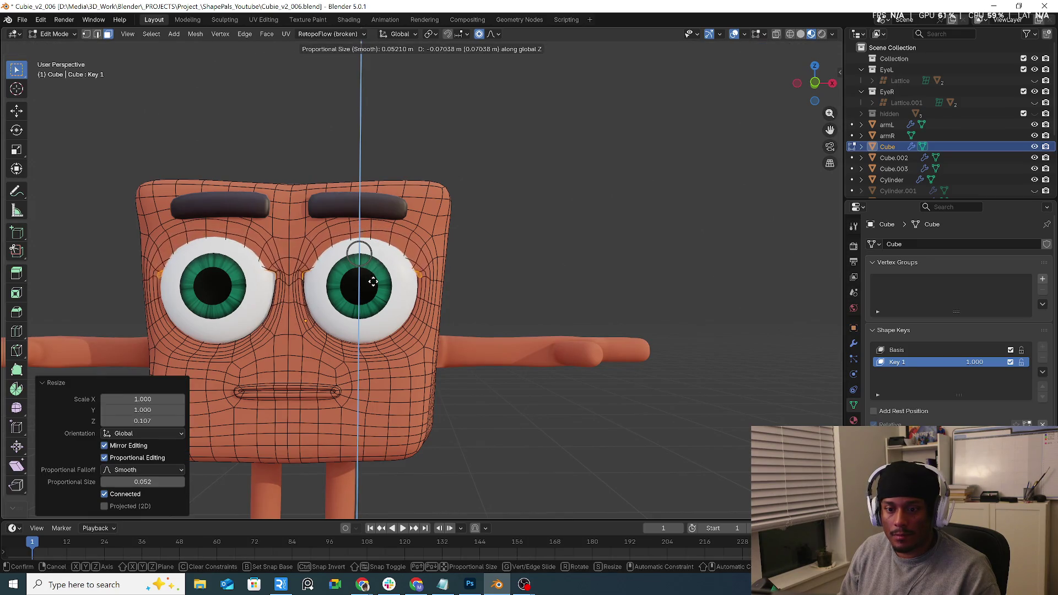
{"action": "left_click", "coordinate": [373, 294]}
Push the eye rims and eyelids along Y twice to adjust their depth.
{"action": "middle_click_drag", "start_coordinate": [372, 295], "coordinate": [414, 293]}
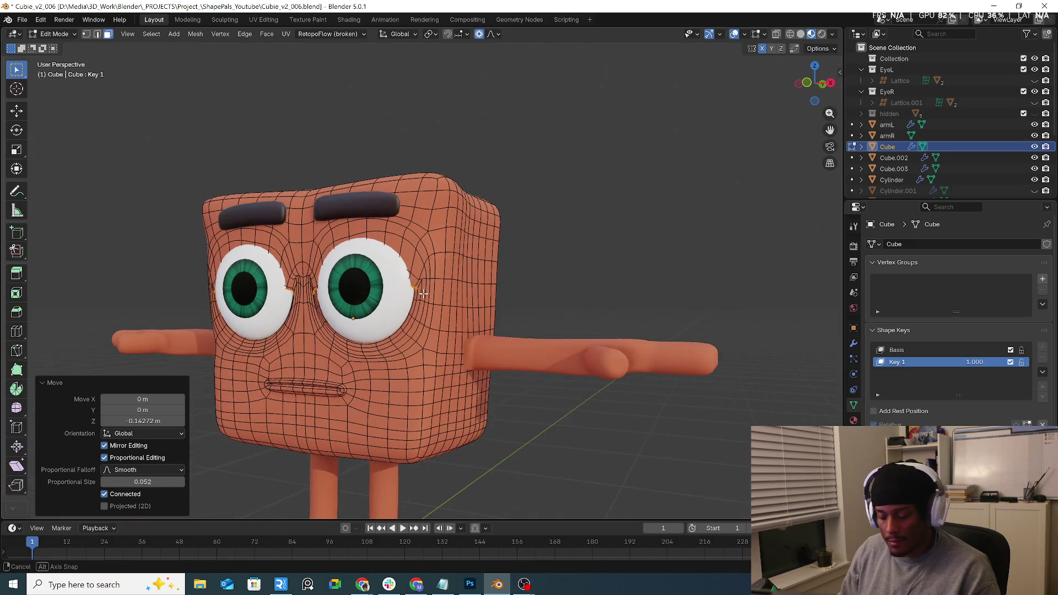
{"action": "key", "text": "g"}
{"action": "key", "text": "y"}
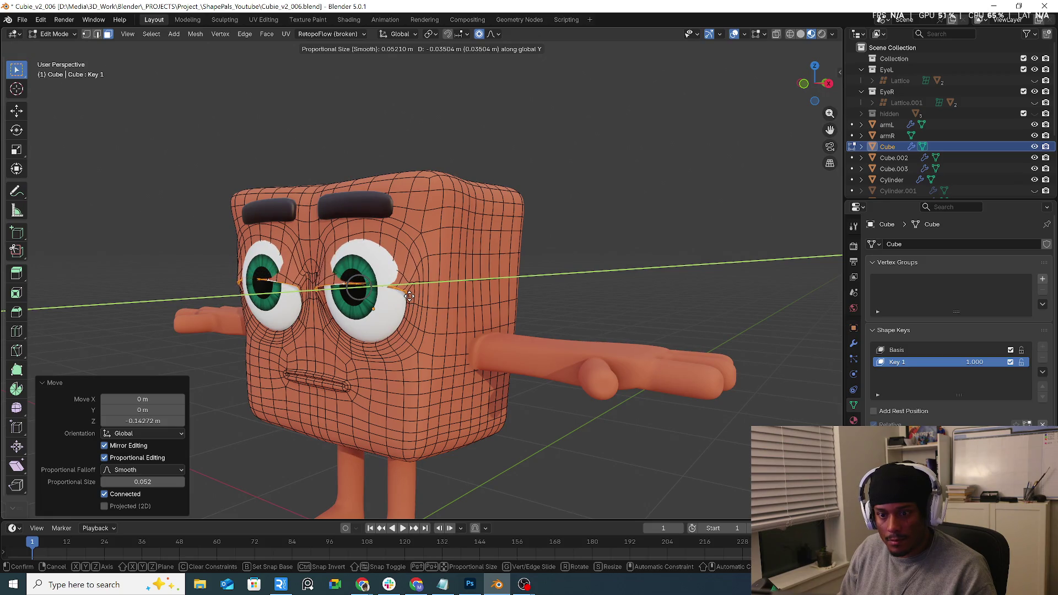
{"action": "left_click", "coordinate": [412, 296]}
{"action": "mouse_move", "coordinate": [412, 296]}
{"action": "middle_mouse_down"}
{"action": "mouse_move", "coordinate": [453, 263]}
{"action": "mouse_move", "coordinate": [409, 272]}
{"action": "middle_mouse_up"}
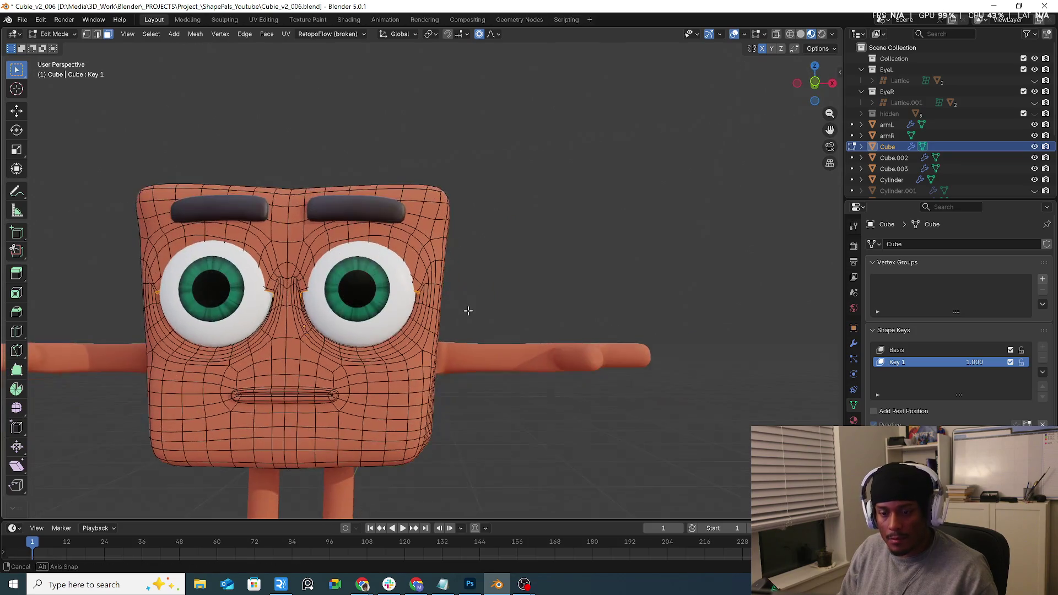
{"action": "key", "text": "g"}
{"action": "key", "text": "y"}
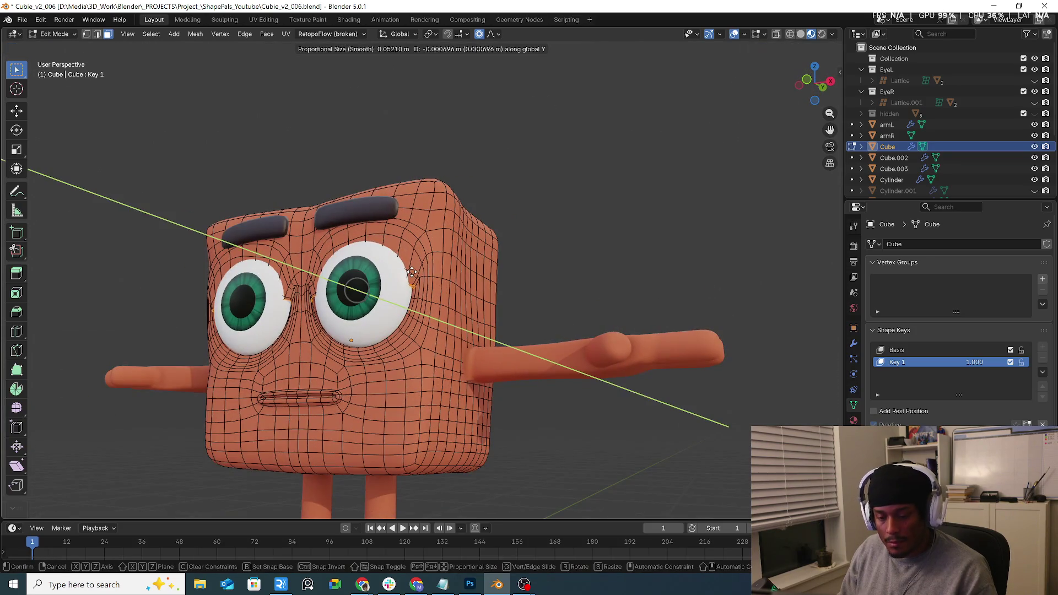
{"action": "left_click", "coordinate": [406, 274]}
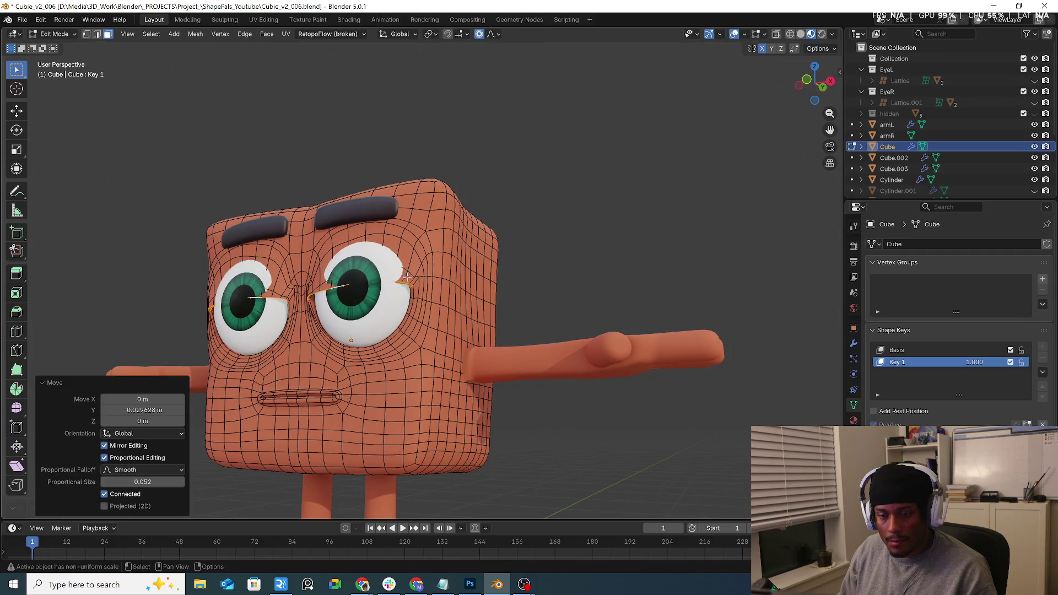
Isolate the Cube body and deselect part of the right eye-rim loop.
{"action": "middle_click_drag", "start_coordinate": [406, 274], "coordinate": [433, 260]}
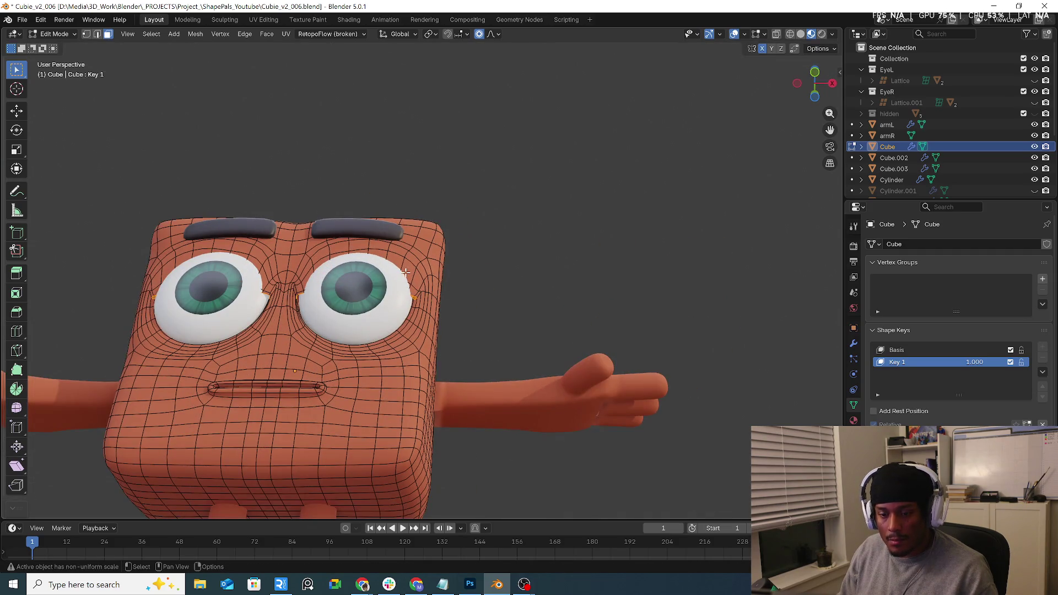
{"action": "key", "text": "KP_Divide"}
{"action": "middle_click_drag", "start_coordinate": [496, 177], "coordinate": [378, 167]}
{"action": "scroll", "coordinate": [515, 165], "scroll_direction": "up", "scroll_amount": 5}
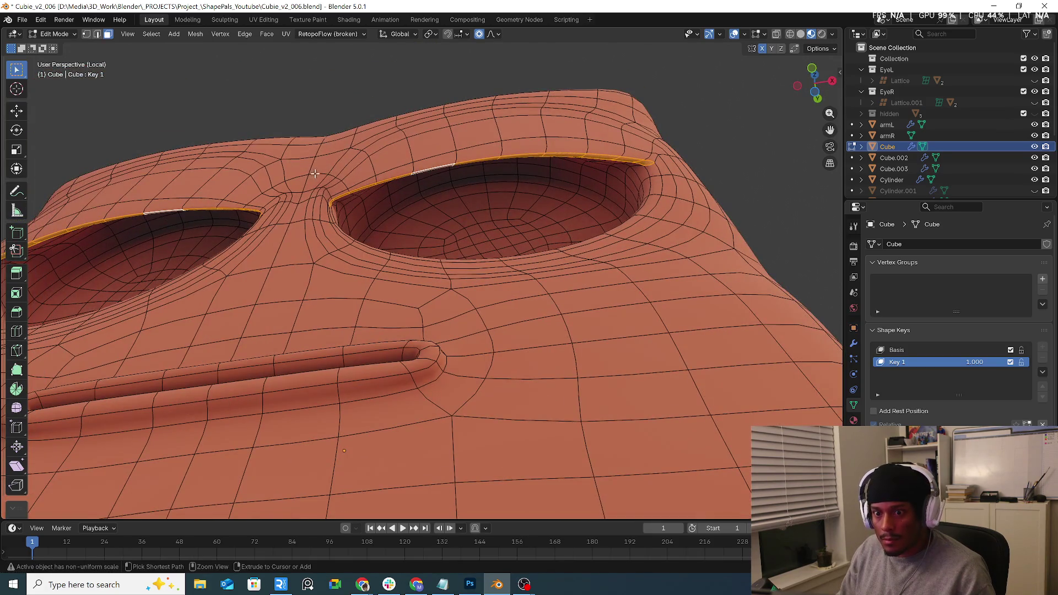
{"action": "left_click", "coordinate": [336, 199], "text": "ctrl"}
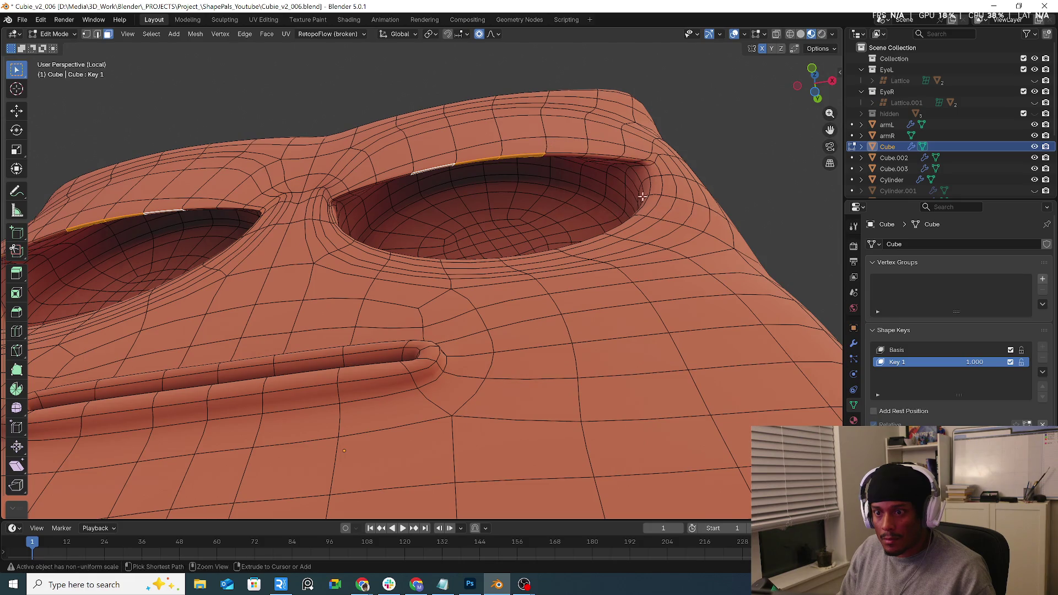
{"action": "key", "text": "KP_Divide"}
Pull the eyelid vertices along Y down over the eyes, then check from the front.
{"action": "middle_click_drag", "start_coordinate": [609, 208], "coordinate": [447, 273]}
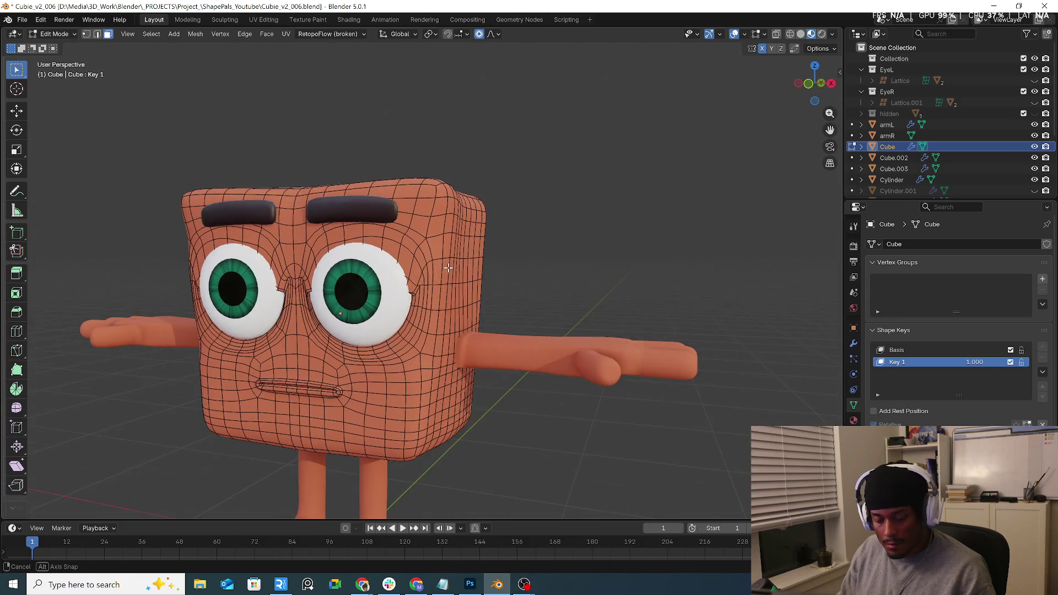
{"action": "key", "text": "g"}
{"action": "key", "text": "y"}
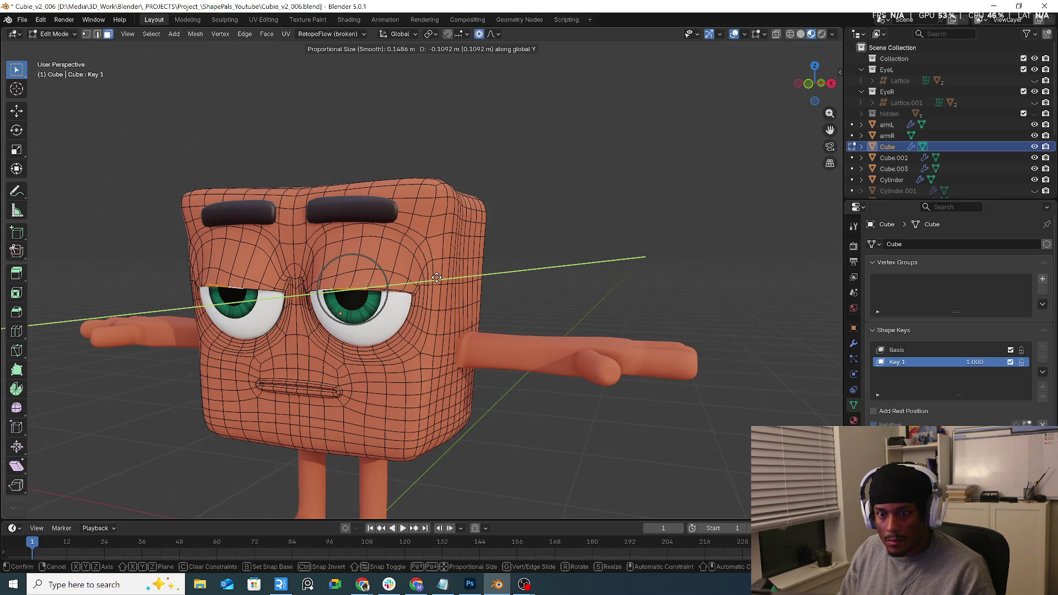
{"action": "scroll", "coordinate": [437, 277], "scroll_direction": "down", "scroll_amount": 1}
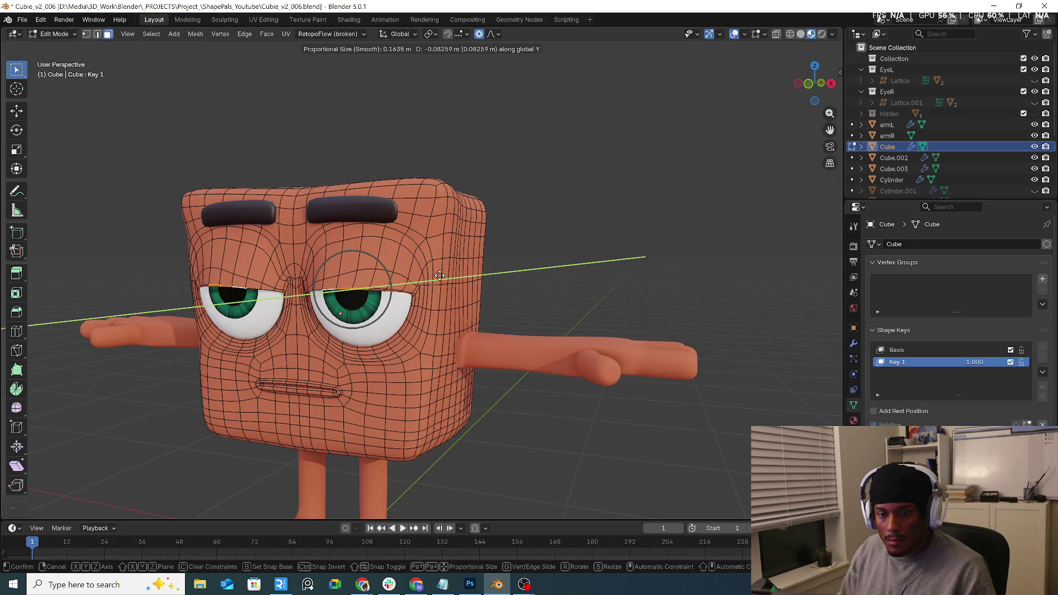
{"action": "left_click", "coordinate": [439, 275]}
{"action": "key", "text": "KP_1"}
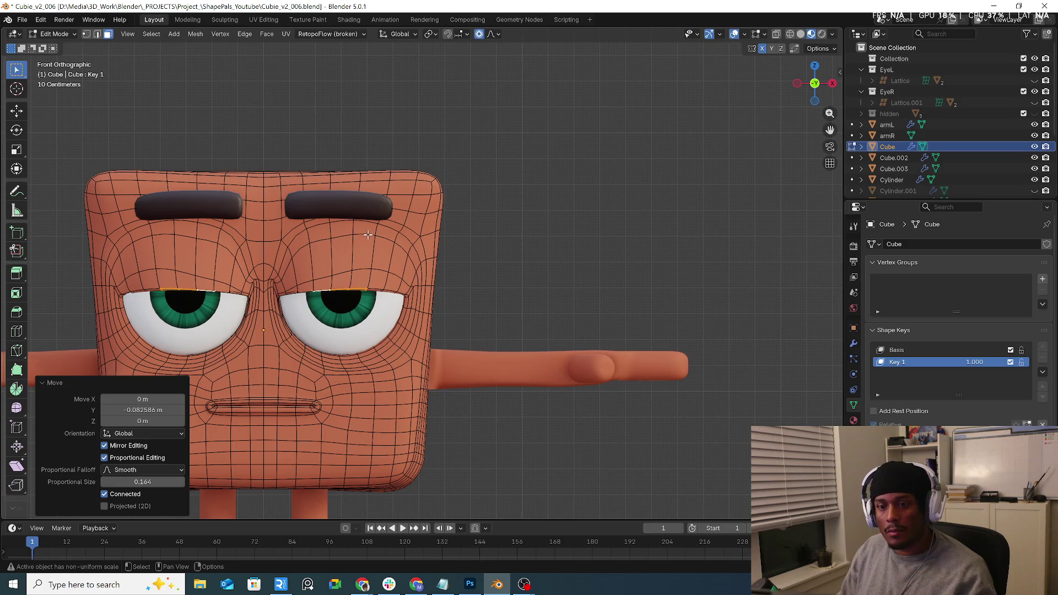
Select the mirrored edges above the eyes and edge-slide them twice.
{"action": "left_click", "coordinate": [363, 251]}
{"action": "key", "text": "2"}
{"action": "left_click", "coordinate": [398, 243]}
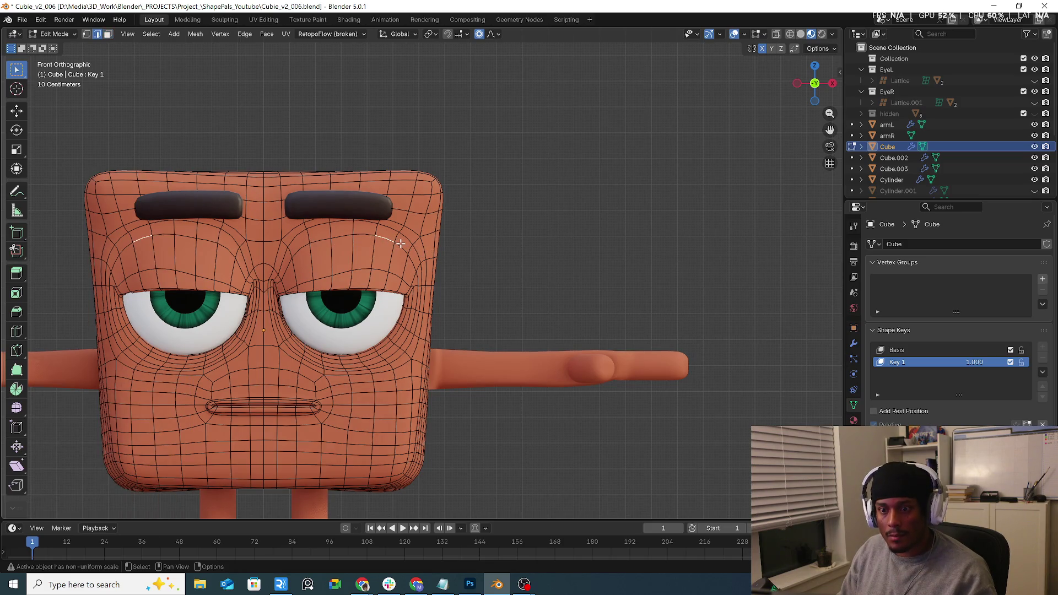
{"action": "key", "text": "g"}
{"action": "key", "text": "g"}
{"action": "left_click", "coordinate": [399, 250]}
{"action": "key", "text": "g"}
{"action": "key", "text": "g"}
{"action": "left_click", "coordinate": [393, 257]}
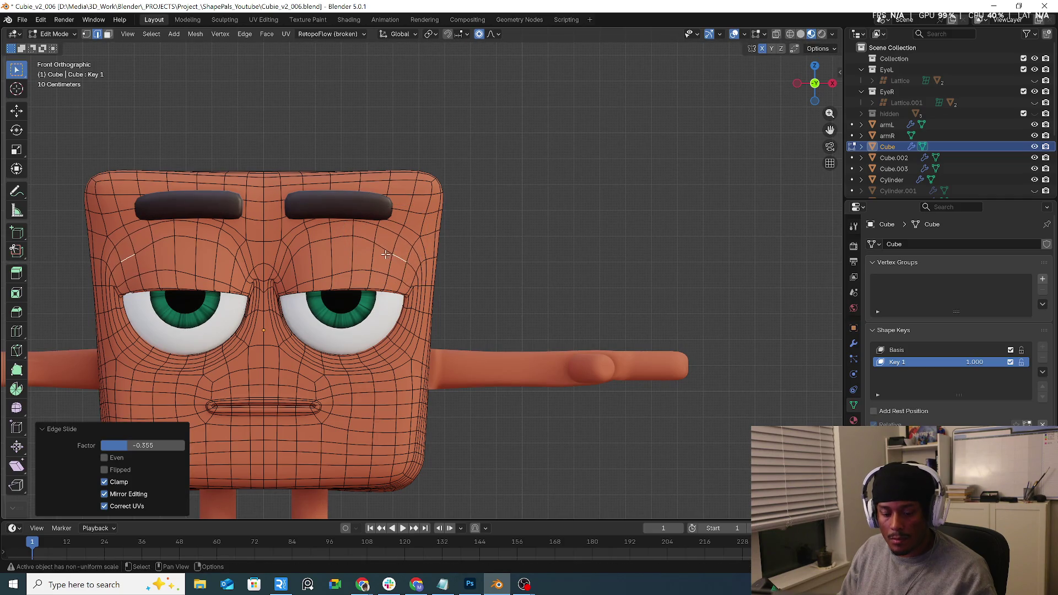
Vertex-slide the mirrored brow vertices above the eyes into new positions.
{"action": "key", "text": "1"}
{"action": "key", "text": "g"}
{"action": "key", "text": "g"}
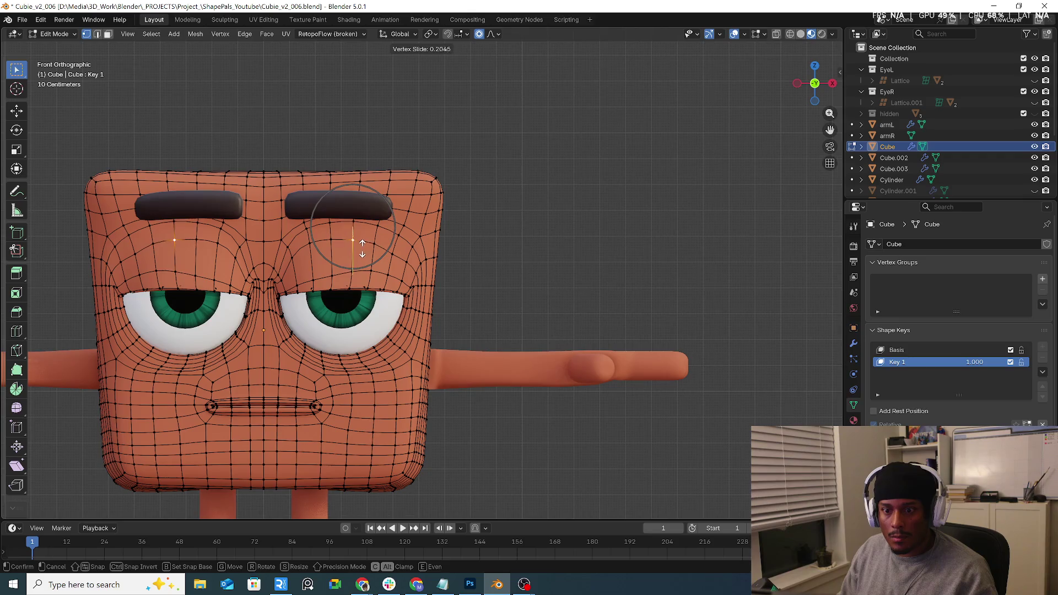
{"action": "left_click", "coordinate": [363, 248]}
{"action": "left_click", "coordinate": [294, 256]}
{"action": "key", "text": "g"}
{"action": "key", "text": "g"}
{"action": "left_click", "coordinate": [298, 265]}
{"action": "key", "text": "g"}
{"action": "key", "text": "g"}
{"action": "left_click", "coordinate": [371, 262]}
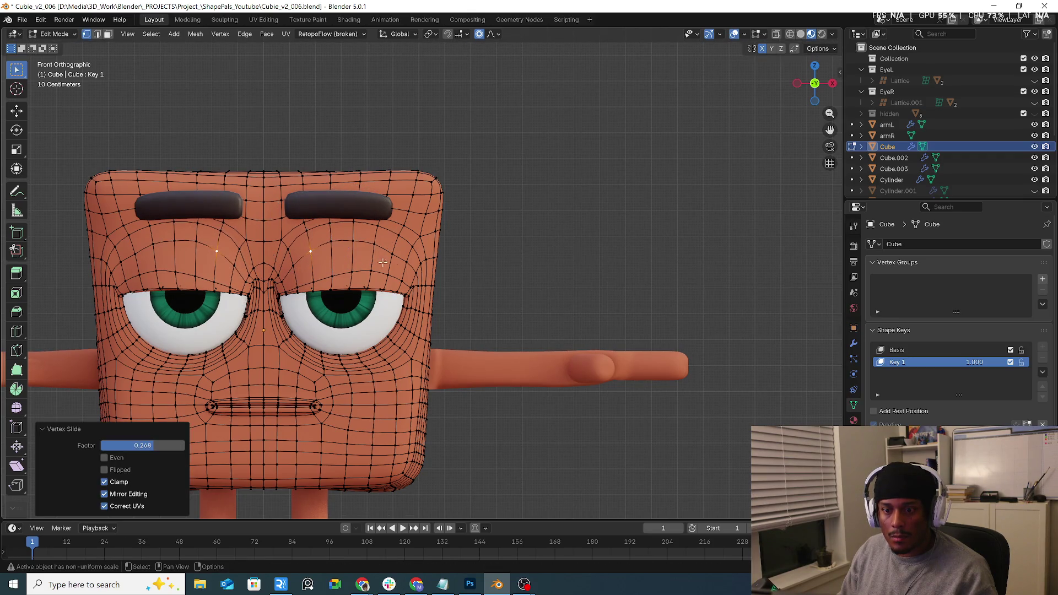
{"action": "left_click", "coordinate": [369, 271]}
{"action": "key", "text": "g"}
{"action": "key", "text": "g"}
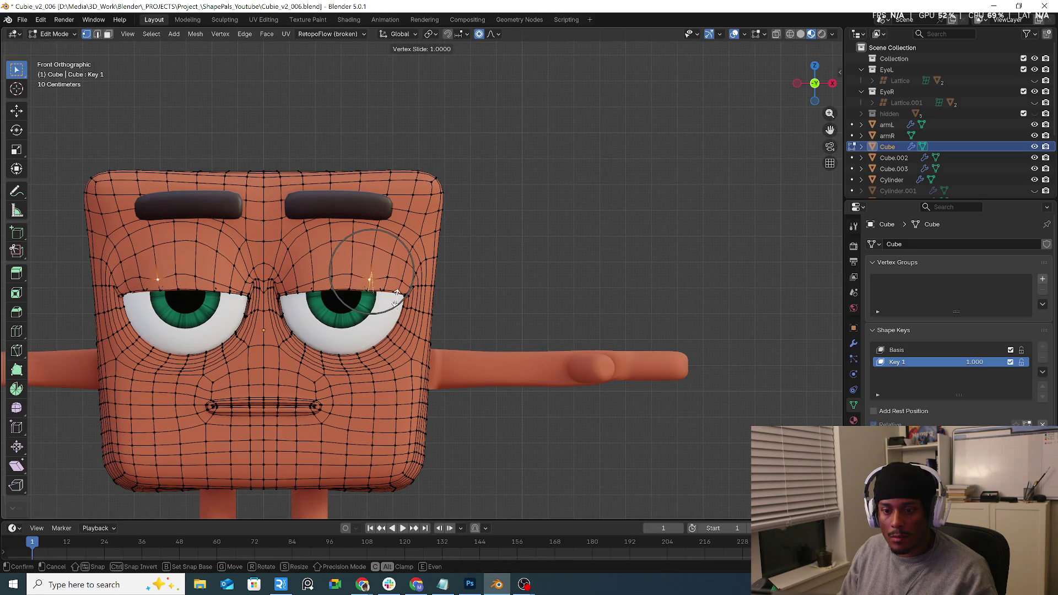
{"action": "right_click", "coordinate": [395, 307]}
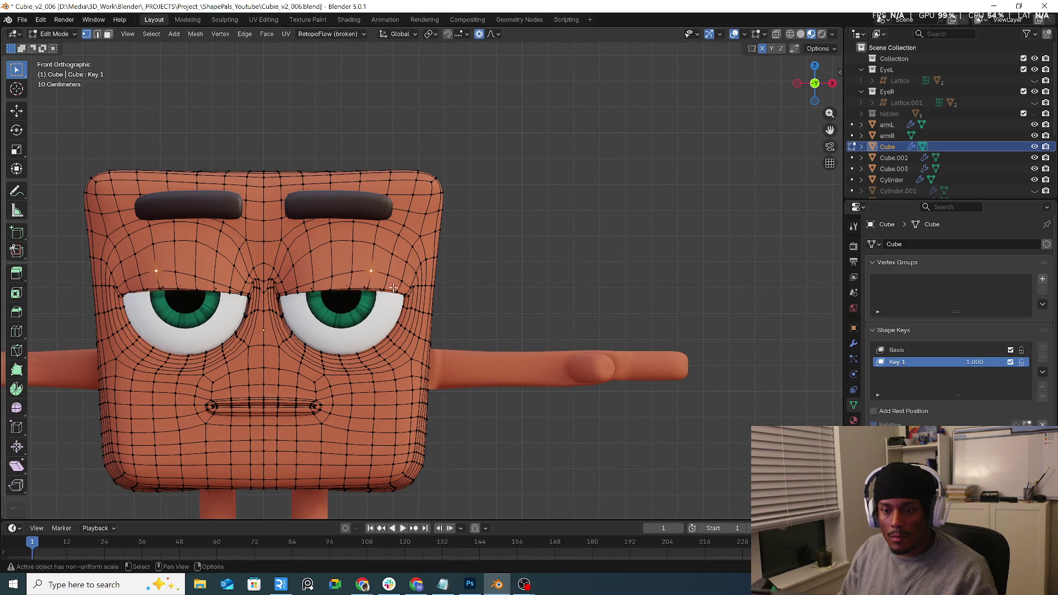
Edge-slide the loop around both eyes, ending at factors -1.000 and -0.618.
{"action": "key", "text": "2"}
{"action": "left_click", "coordinate": [370, 274], "text": "alt"}
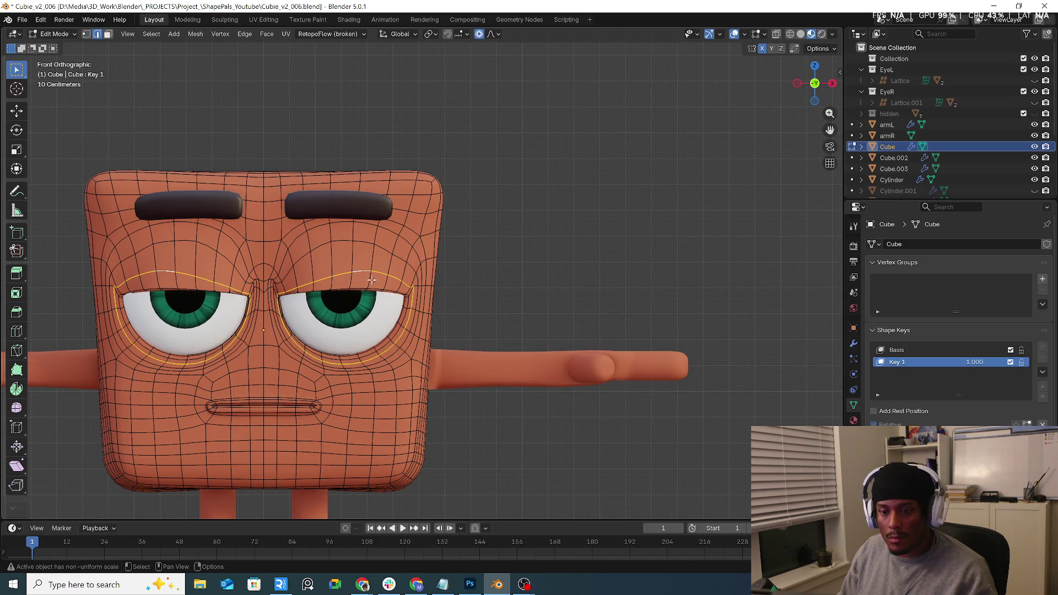
{"action": "key", "text": "g"}
{"action": "key", "text": "g"}
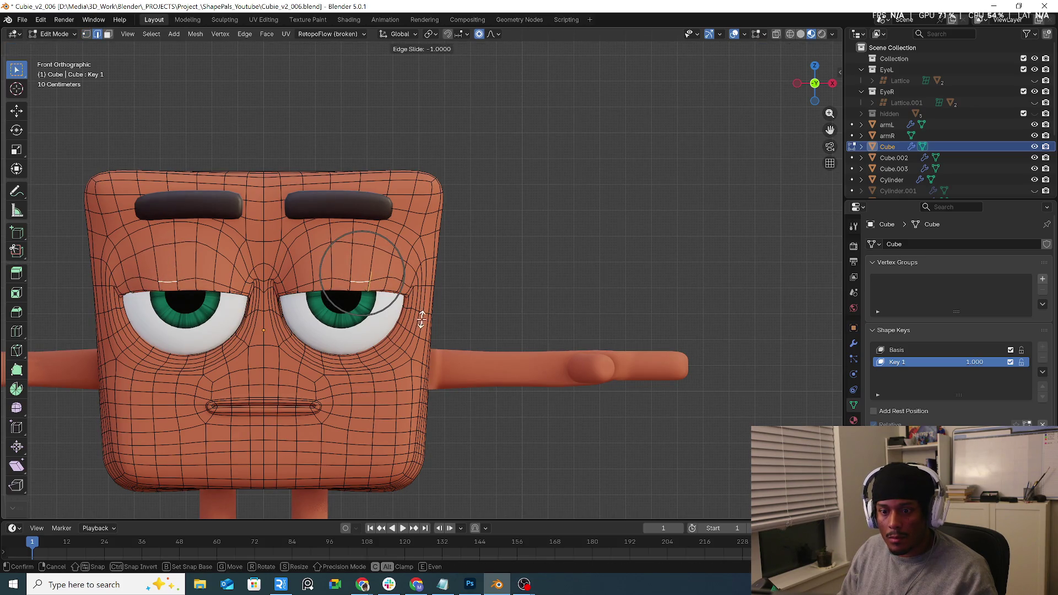
{"action": "left_click", "coordinate": [422, 318]}
{"action": "key", "text": "g"}
{"action": "key", "text": "g"}
{"action": "left_click", "coordinate": [438, 311]}
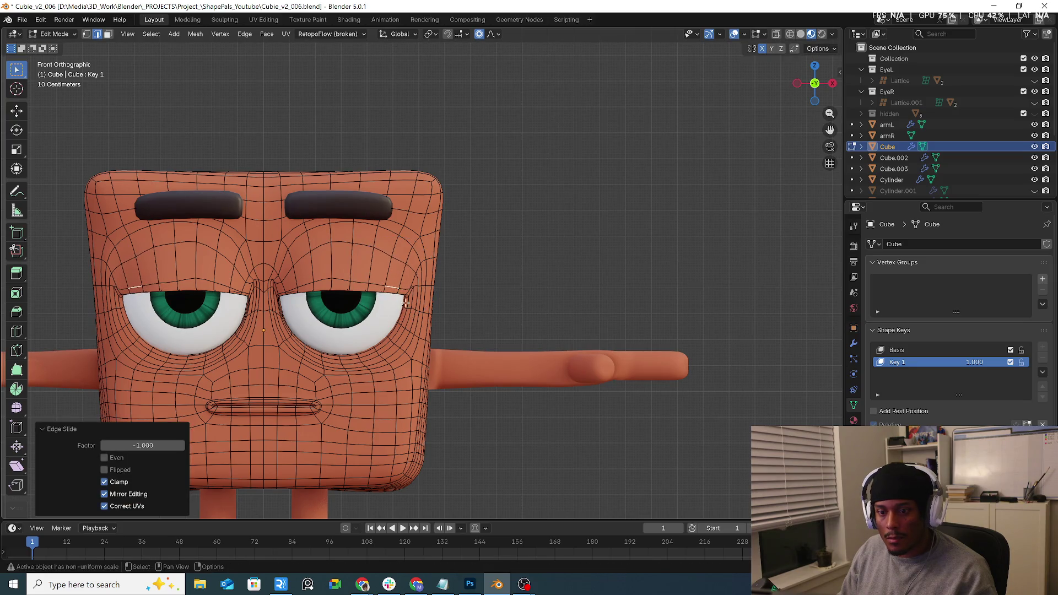
{"action": "key", "text": "g"}
{"action": "key", "text": "g"}
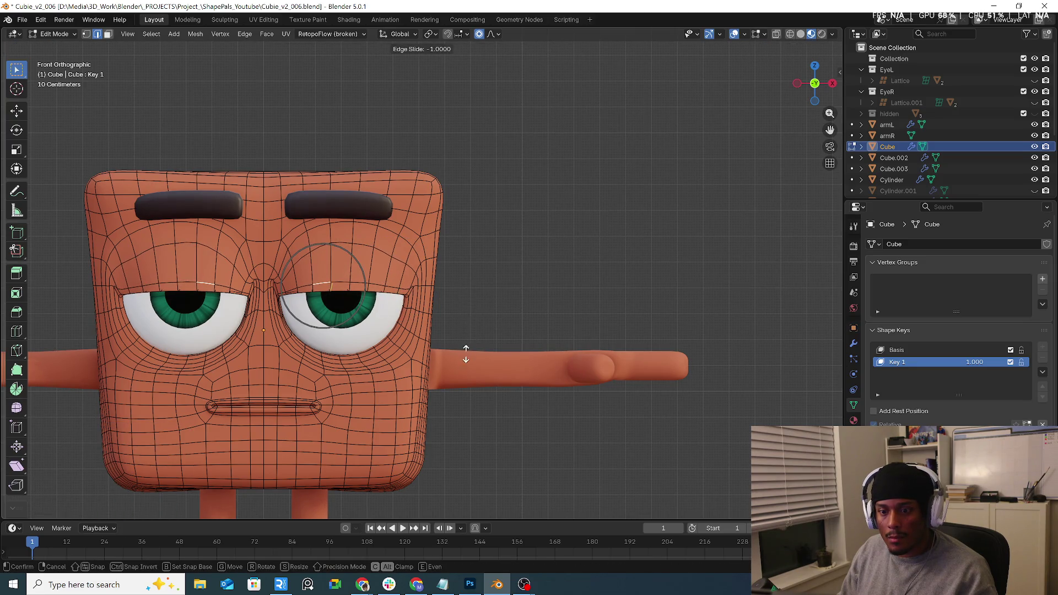
{"action": "left_click", "coordinate": [466, 353]}
{"action": "key", "text": "g"}
{"action": "key", "text": "g"}
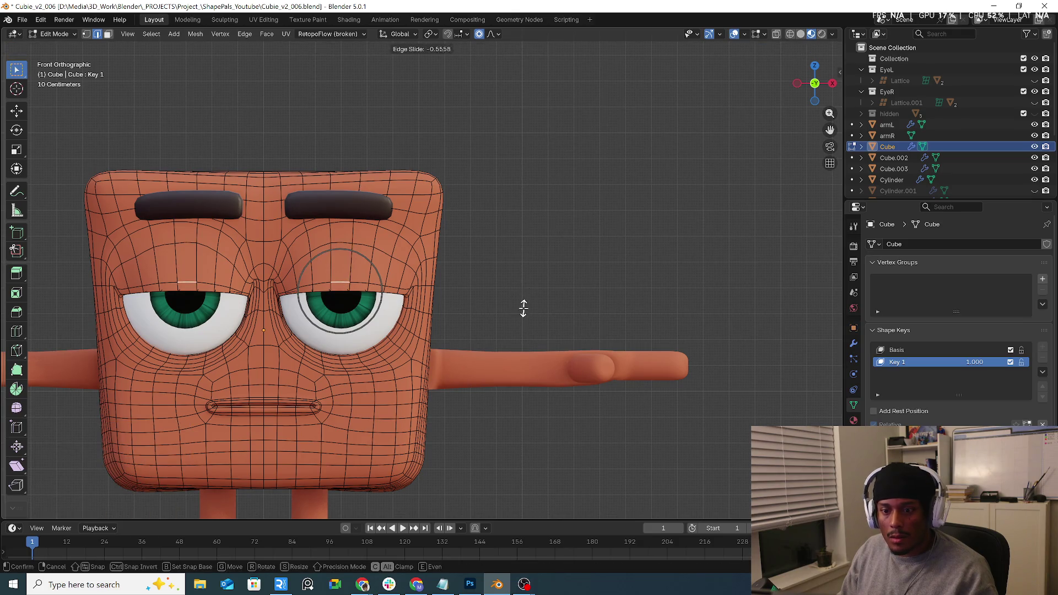
{"action": "left_click", "coordinate": [522, 306]}
{"action": "key", "text": "g"}
{"action": "key", "text": "g"}
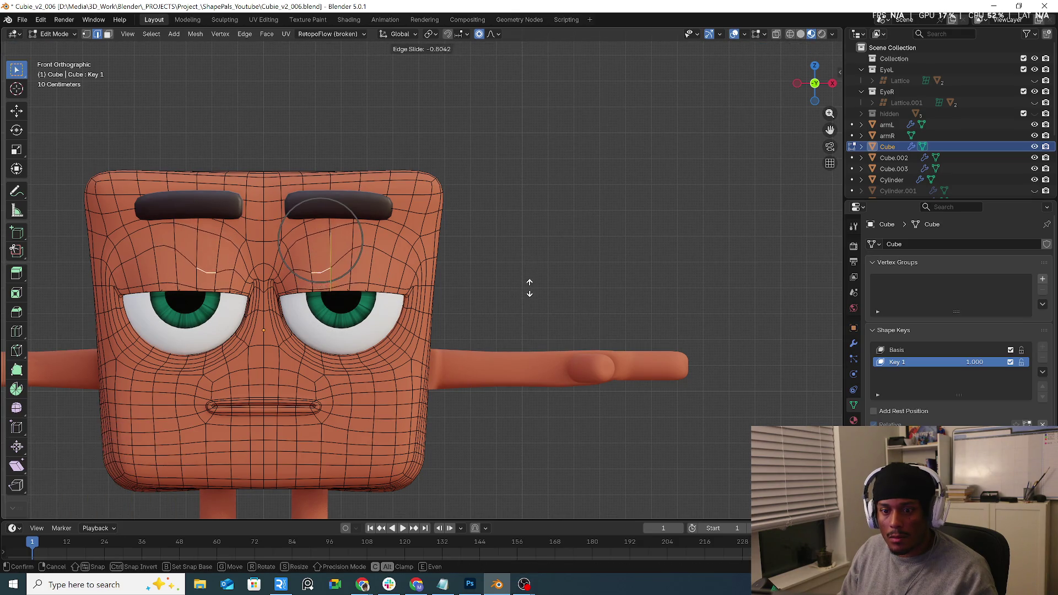
{"action": "right_click", "coordinate": [533, 270]}
{"action": "mouse_move", "coordinate": [533, 270]}
{"action": "middle_mouse_down"}
{"action": "mouse_move", "coordinate": [421, 237]}
{"action": "mouse_move", "coordinate": [345, 240]}
{"action": "mouse_move", "coordinate": [358, 245]}
{"action": "middle_mouse_up"}
Move the selection along Y with proportional editing and shrink the falloff on an eyelid edge.
{"action": "key", "text": "g"}
{"action": "key", "text": "y"}
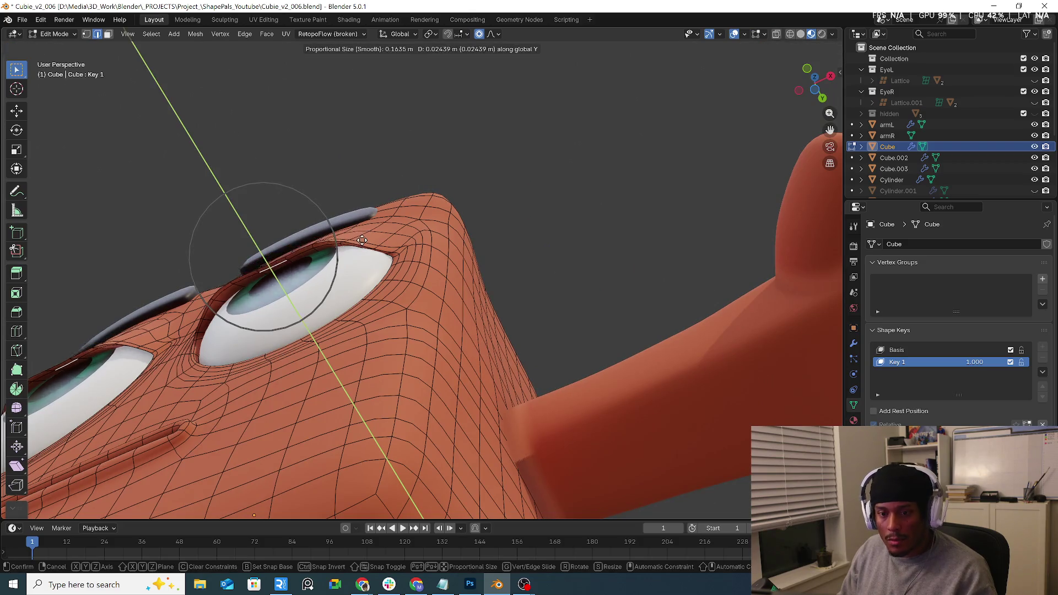
{"action": "left_click", "coordinate": [364, 245]}
{"action": "left_click", "coordinate": [383, 252]}
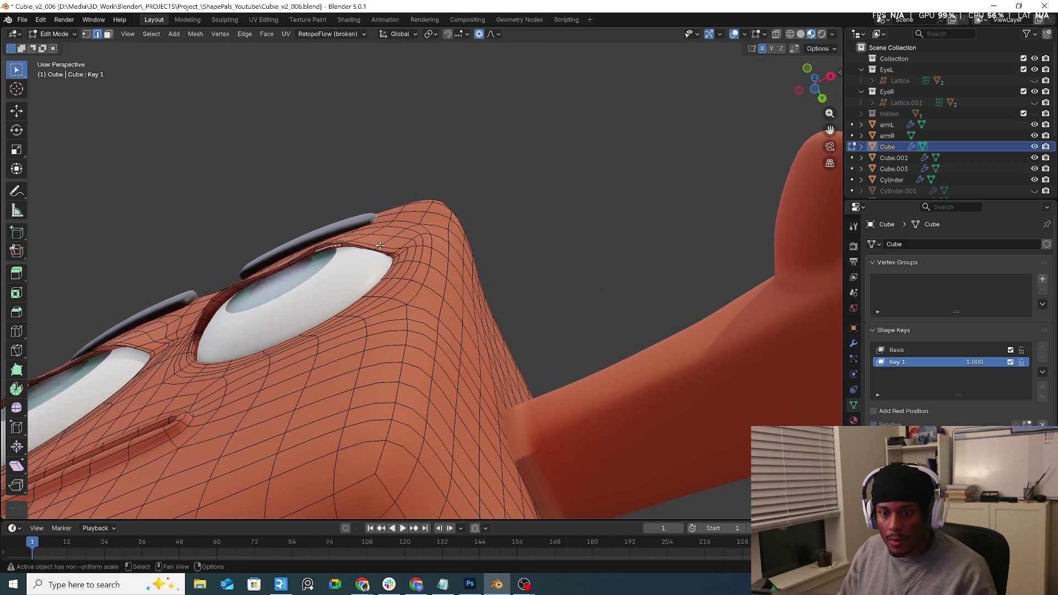
{"action": "key", "text": "g"}
{"action": "scroll", "coordinate": [383, 252], "scroll_direction": "up", "scroll_amount": 3}
{"action": "left_click", "coordinate": [383, 253]}
{"action": "scroll", "coordinate": [383, 252], "scroll_direction": "up", "scroll_amount": 1}
{"action": "scroll", "coordinate": [383, 253], "scroll_direction": "up", "scroll_amount": 2}
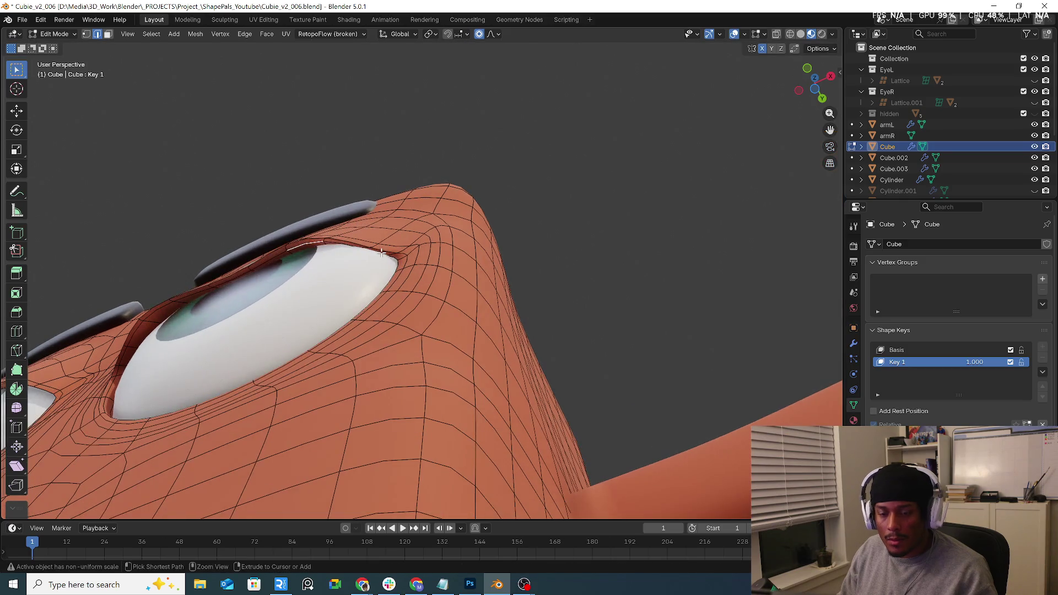
Push three upper-eyelid edges along Y with proportional falloff.
{"action": "left_click", "coordinate": [303, 238]}
{"action": "key", "text": "g"}
{"action": "key", "text": "y"}
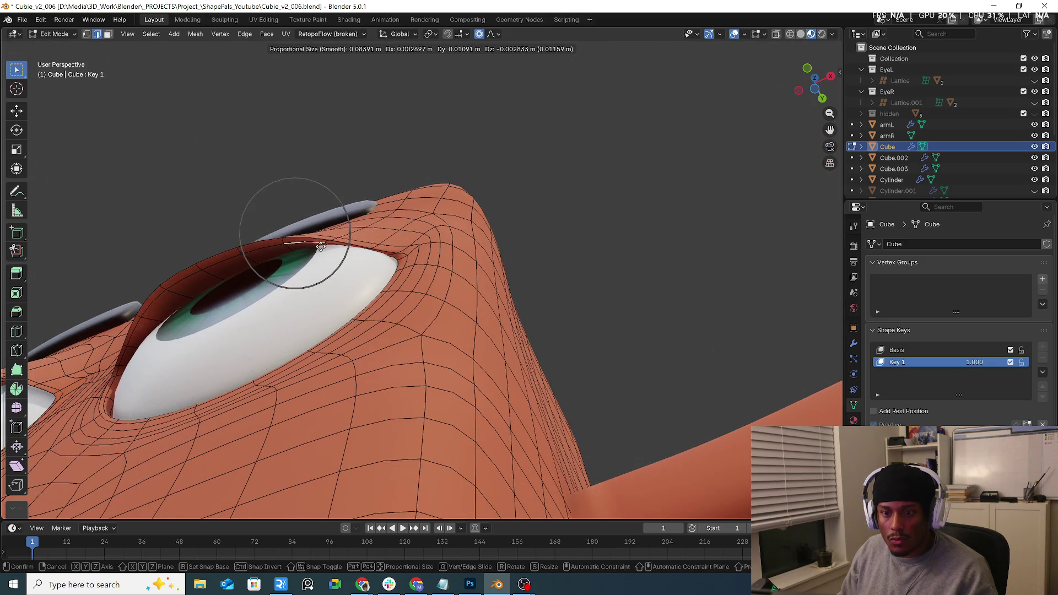
{"action": "left_click", "coordinate": [327, 248]}
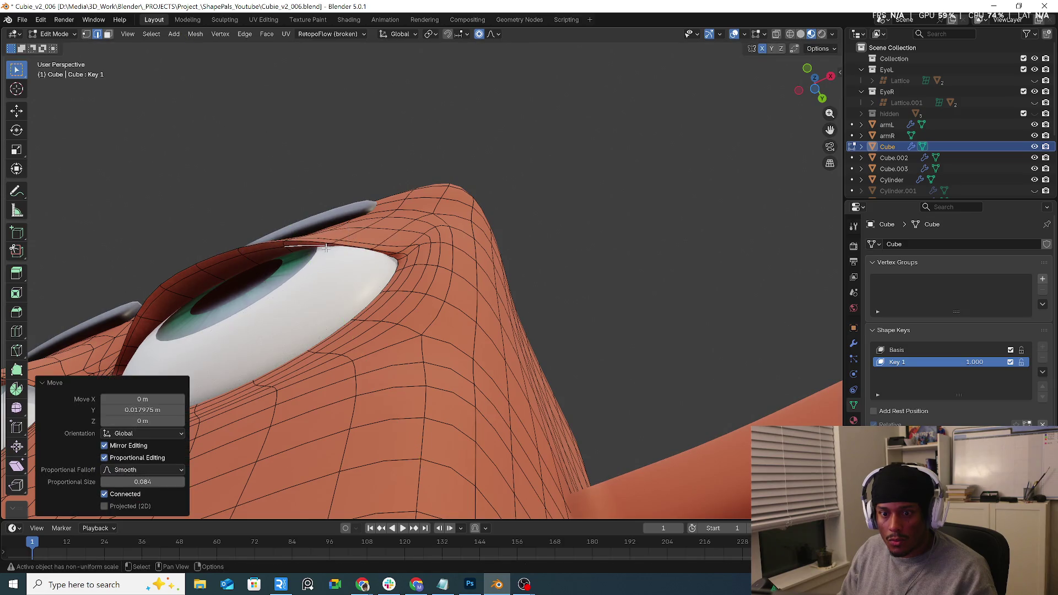
{"action": "left_click", "coordinate": [233, 259]}
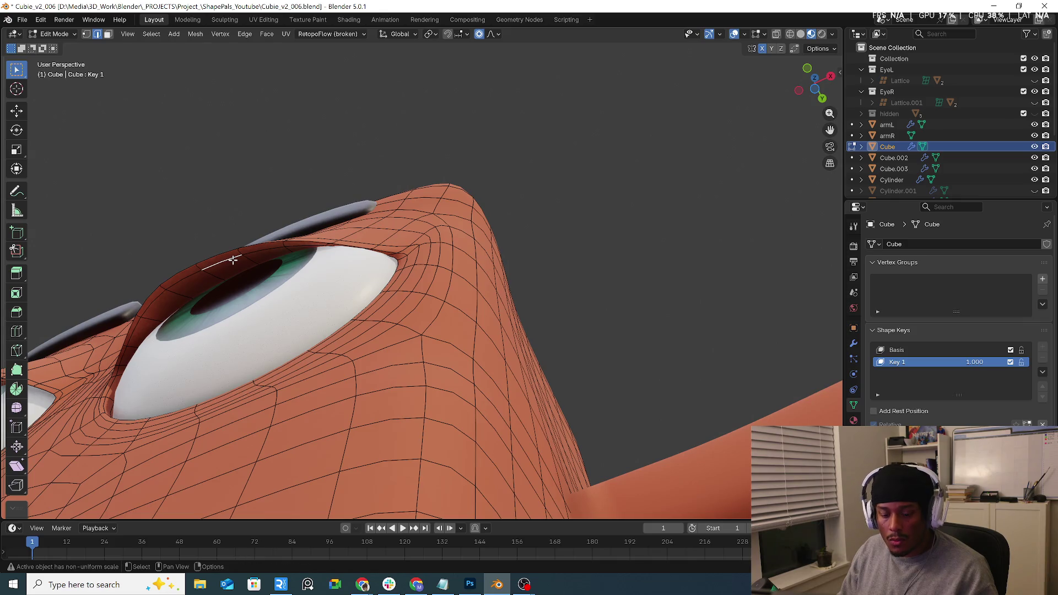
{"action": "key", "text": "g"}
{"action": "key", "text": "y"}
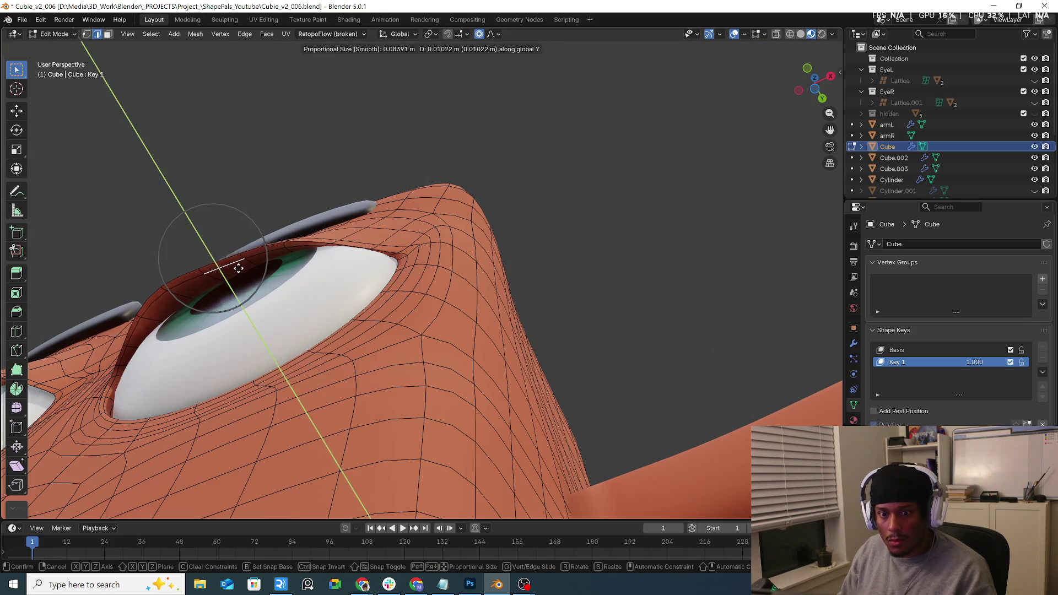
{"action": "left_click", "coordinate": [272, 257]}
{"action": "left_click", "coordinate": [287, 250]}
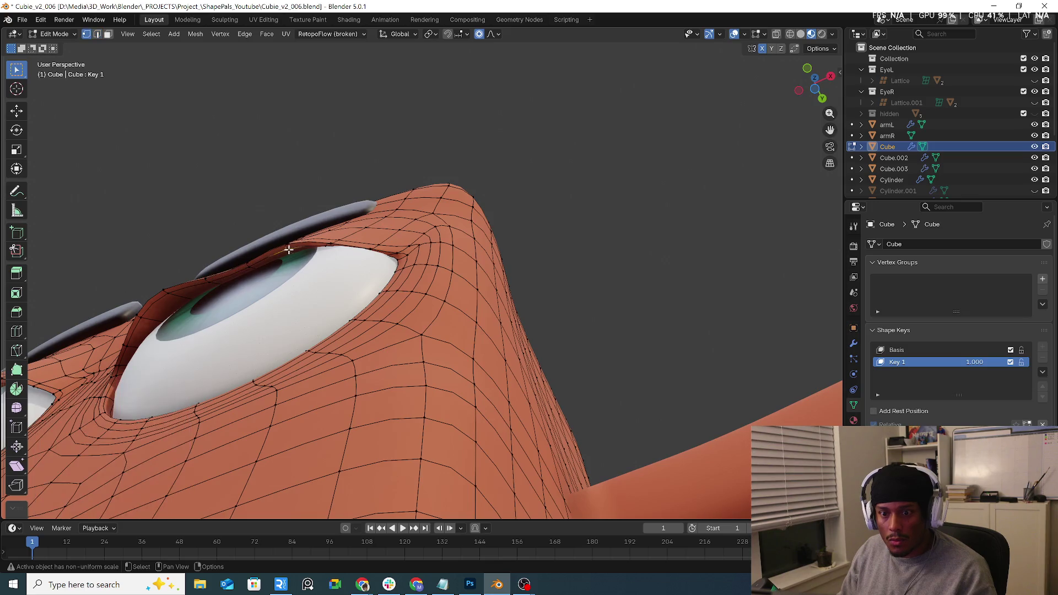
{"action": "key", "text": "g"}
{"action": "key", "text": "y"}
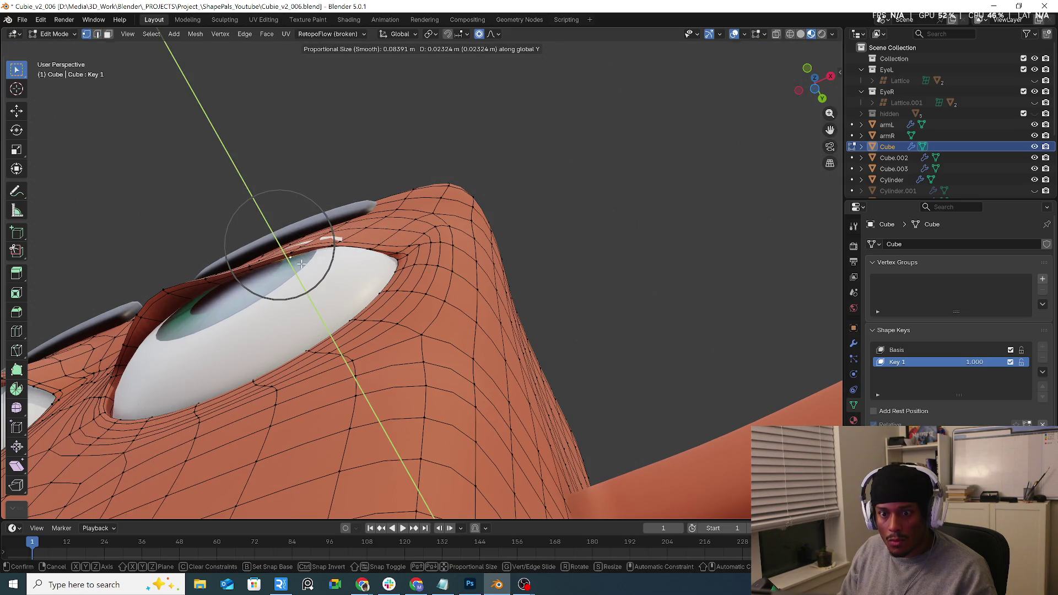
{"action": "left_click", "coordinate": [300, 263]}
{"action": "key", "text": "g"}
{"action": "key", "text": "Escape"}
Push the lower eyelid edges and a nearby vertex along Y, reaching 0.046208 m at falloff size 0.084.
{"action": "left_click", "coordinate": [171, 293]}
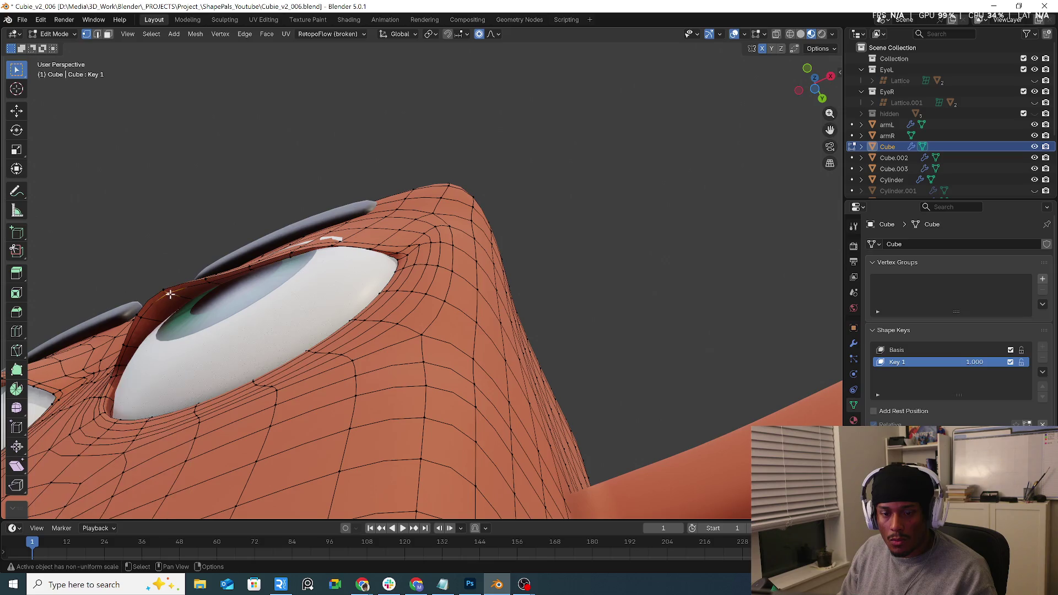
{"action": "key", "text": "g"}
{"action": "key", "text": "y"}
{"action": "left_click", "coordinate": [150, 322]}
{"action": "left_click", "coordinate": [148, 325]}
{"action": "key", "text": "g"}
{"action": "key", "text": "y"}
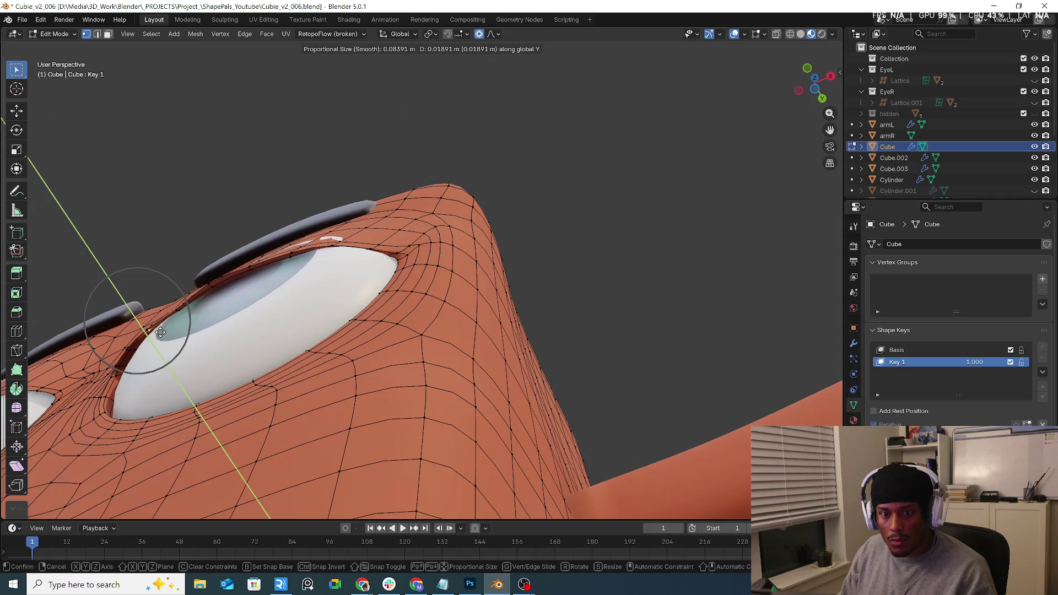
{"action": "left_click", "coordinate": [160, 332]}
{"action": "left_click", "coordinate": [135, 355]}
{"action": "key", "text": "g"}
{"action": "key", "text": "y"}
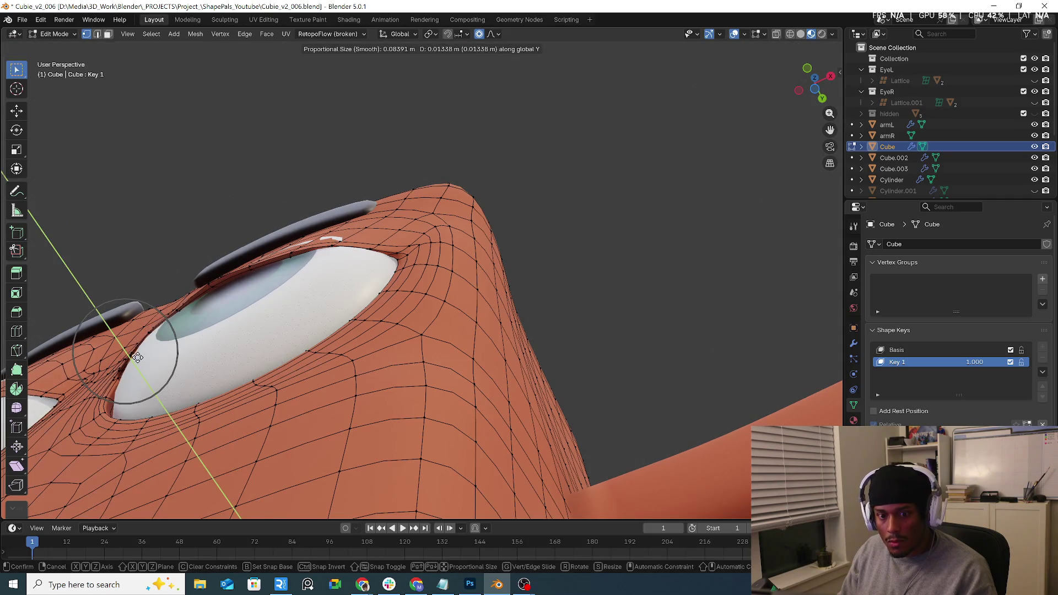
{"action": "left_click", "coordinate": [137, 357]}
{"action": "middle_click_drag", "start_coordinate": [138, 357], "coordinate": [305, 275]}
Push two eyelid edges along Y by -0.004367 m and -0.015993 m.
{"action": "key", "text": "2"}
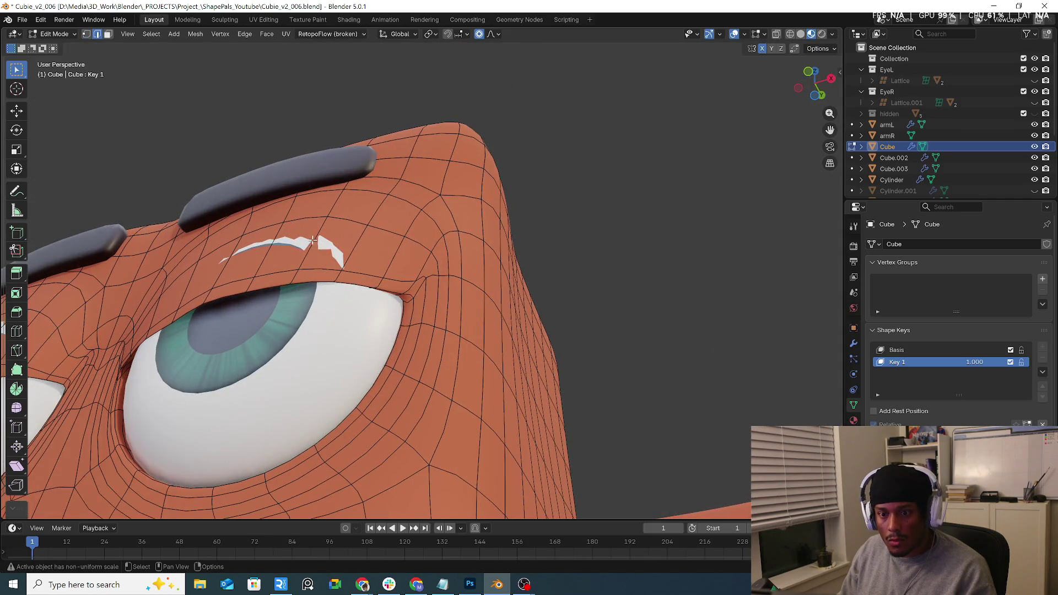
{"action": "left_click", "coordinate": [314, 246]}
{"action": "key", "text": "g"}
{"action": "key", "text": "y"}
{"action": "left_click", "coordinate": [330, 231]}
{"action": "left_click", "coordinate": [229, 252]}
{"action": "key", "text": "g"}
{"action": "key", "text": "y"}
{"action": "left_click", "coordinate": [229, 252]}
Start a Y move on the edge loop beside the eyelid, then select the eyelid faces on both eyes.
{"action": "middle_click_drag", "start_coordinate": [229, 253], "coordinate": [306, 244]}
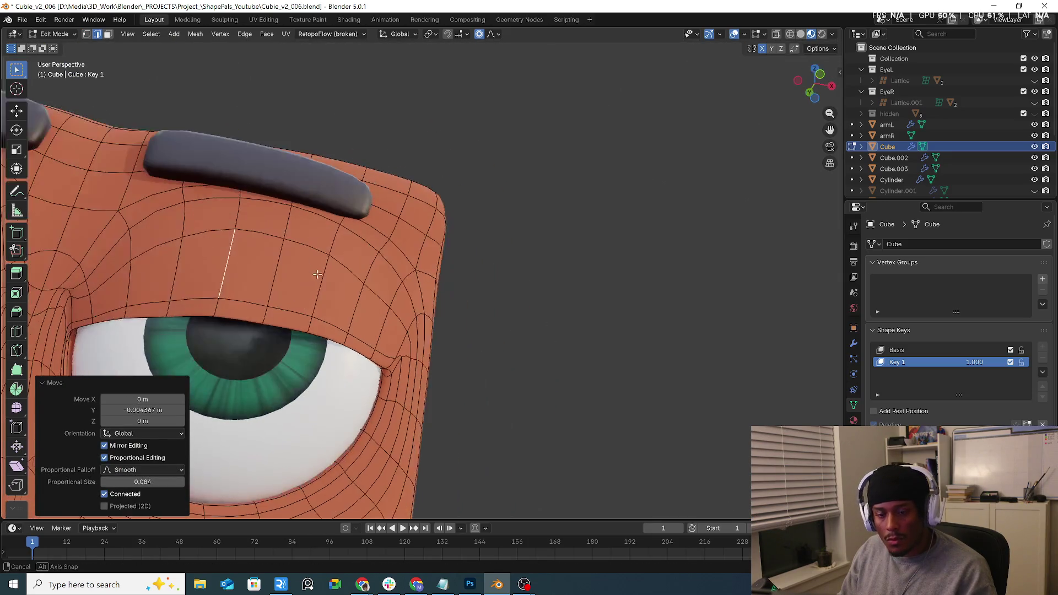
{"action": "scroll", "coordinate": [246, 220], "scroll_direction": "down", "scroll_amount": 5}
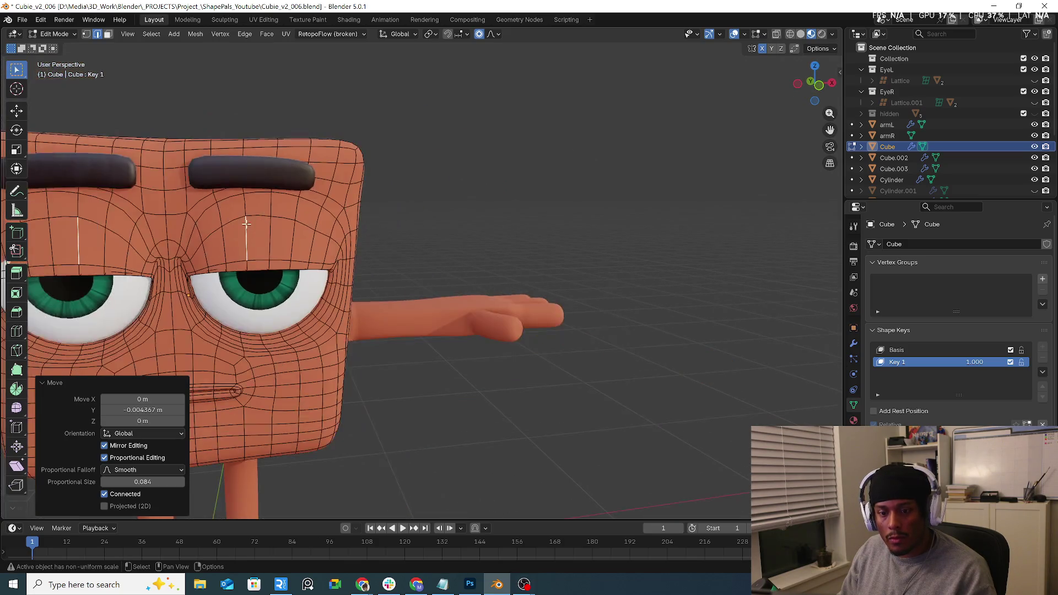
{"action": "mouse_move", "coordinate": [213, 252]}
{"action": "middle_mouse_down"}
{"action": "mouse_move", "coordinate": [494, 253]}
{"action": "mouse_move", "coordinate": [489, 170]}
{"action": "mouse_move", "coordinate": [498, 192]}
{"action": "middle_mouse_up"}
{"action": "left_click", "coordinate": [471, 247], "text": "alt"}
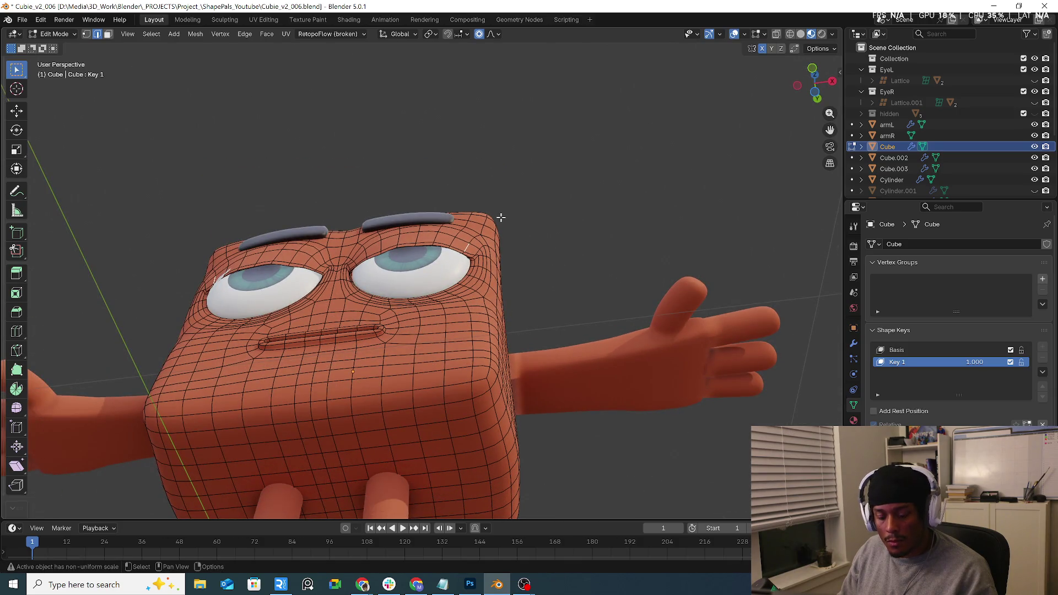
{"action": "key", "text": "g"}
{"action": "key", "text": "y"}
{"action": "mouse_move", "coordinate": [501, 214]}
{"action": "middle_mouse_down"}
{"action": "mouse_move", "coordinate": [392, 261]}
{"action": "mouse_move", "coordinate": [422, 242]}
{"action": "middle_mouse_up"}
{"action": "scroll", "coordinate": [390, 269], "scroll_direction": "up", "scroll_amount": 4}
{"action": "key", "text": "3"}
{"action": "left_click", "coordinate": [390, 268]}
Nudge the eyelid faces slightly along Y with proportional falloff.
{"action": "key", "text": "g"}
{"action": "key", "text": "y"}
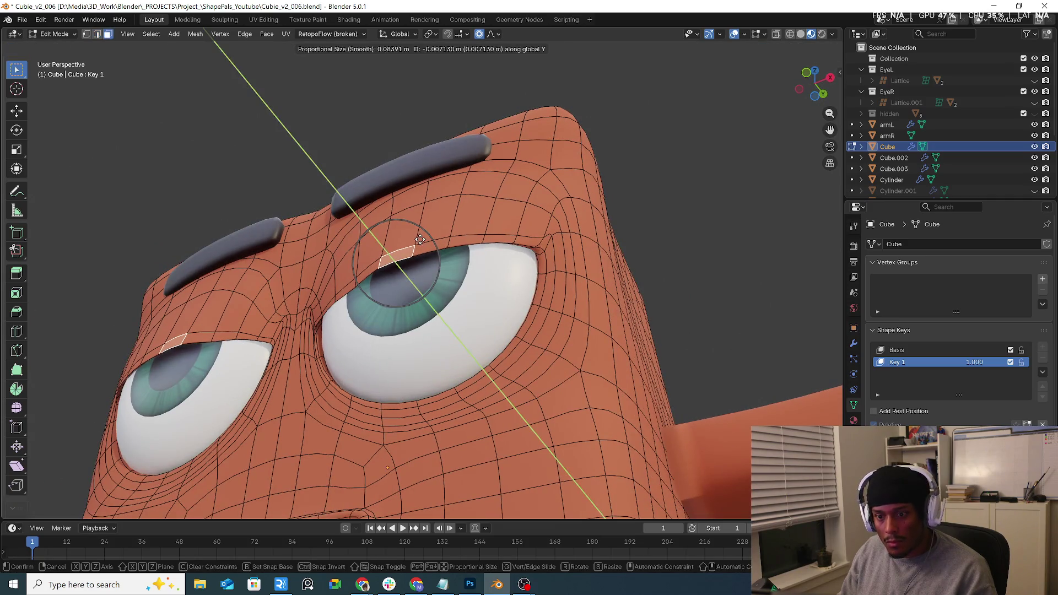
{"action": "key", "text": "Escape"}
{"action": "middle_click_drag", "start_coordinate": [341, 292], "coordinate": [385, 248]}
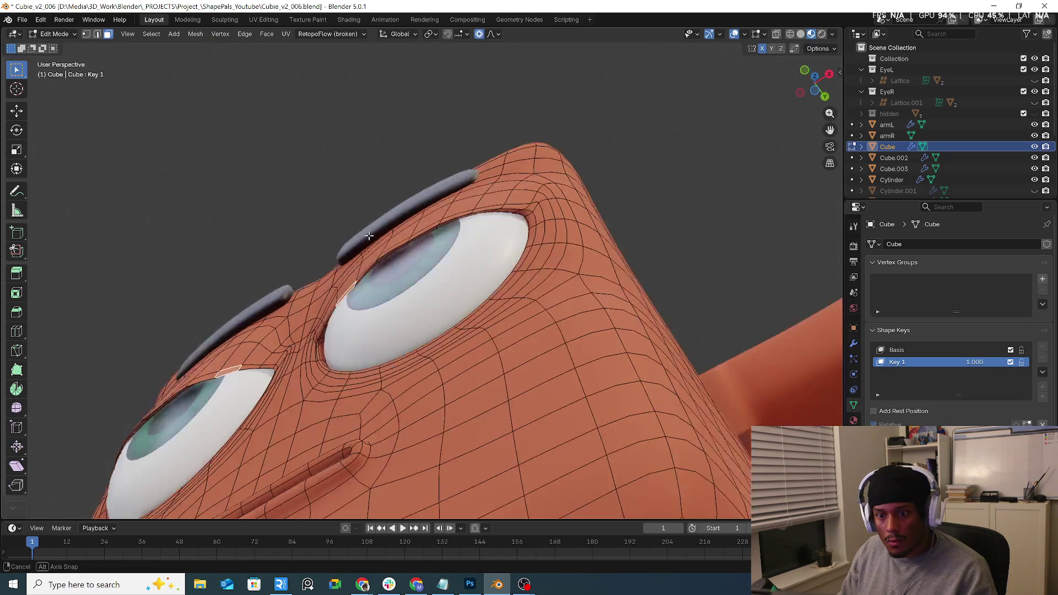
{"action": "scroll", "coordinate": [386, 249], "scroll_direction": "up", "scroll_amount": 3}
{"action": "key", "text": "g"}
{"action": "key", "text": "y"}
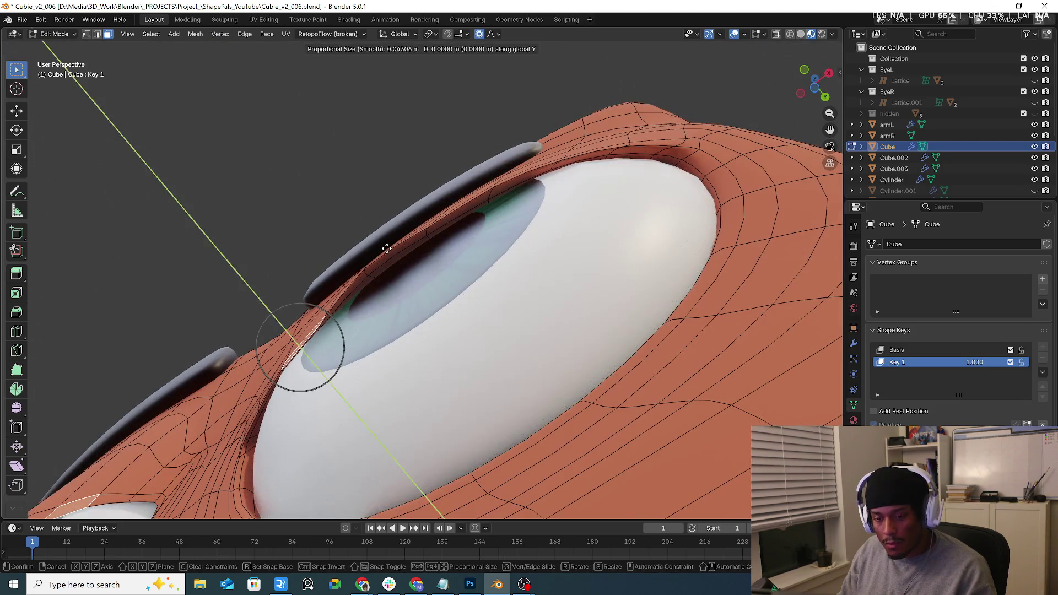
{"action": "scroll", "coordinate": [382, 243], "scroll_direction": "up", "scroll_amount": 10}
{"action": "scroll", "coordinate": [382, 242], "scroll_direction": "up", "scroll_amount": 6}
{"action": "left_click", "coordinate": [382, 242]}
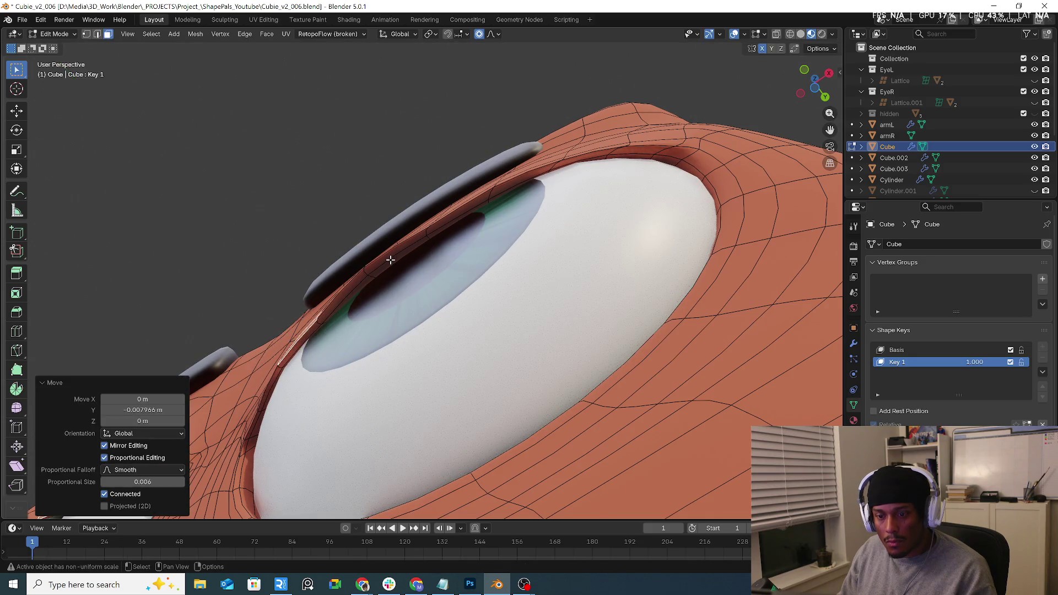
Lift an eyelid rim edge slightly along Y.
{"action": "key", "text": "2"}
{"action": "left_click", "coordinate": [390, 258]}
{"action": "key", "text": "g"}
{"action": "key", "text": "y"}
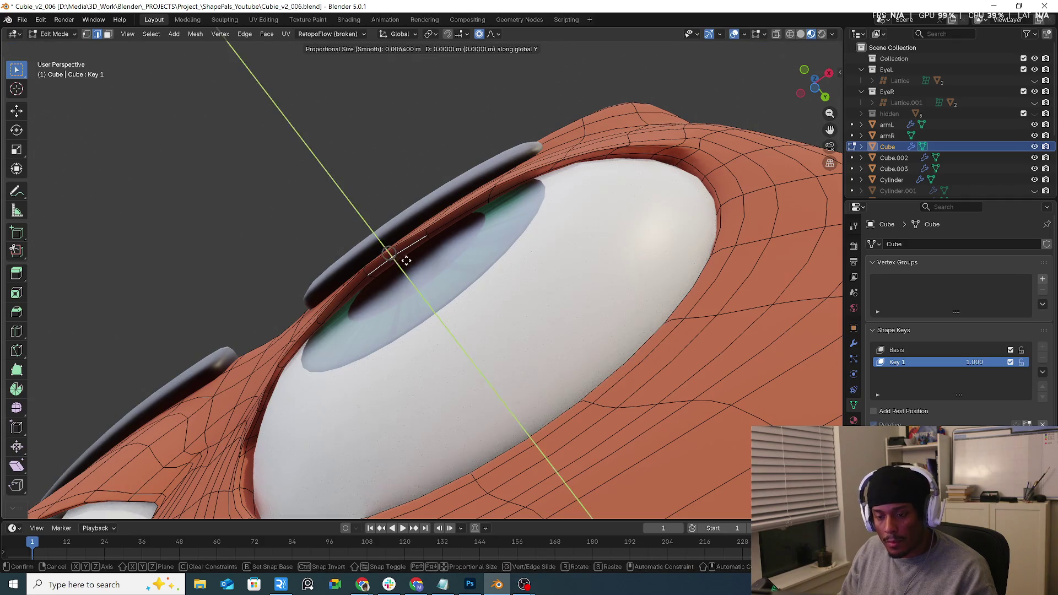
{"action": "left_click", "coordinate": [413, 267]}
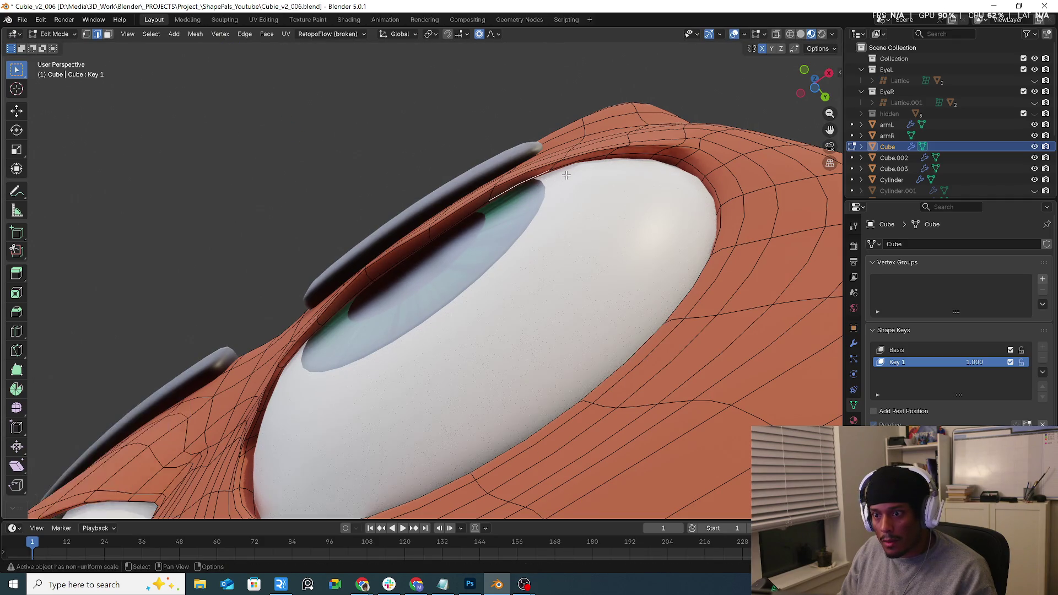
Slide an eyelid vertex along its edges to tighten it over the eyeball.
{"action": "middle_click_drag", "start_coordinate": [539, 177], "coordinate": [401, 207]}
{"action": "scroll", "coordinate": [402, 207], "scroll_direction": "up", "scroll_amount": 3}
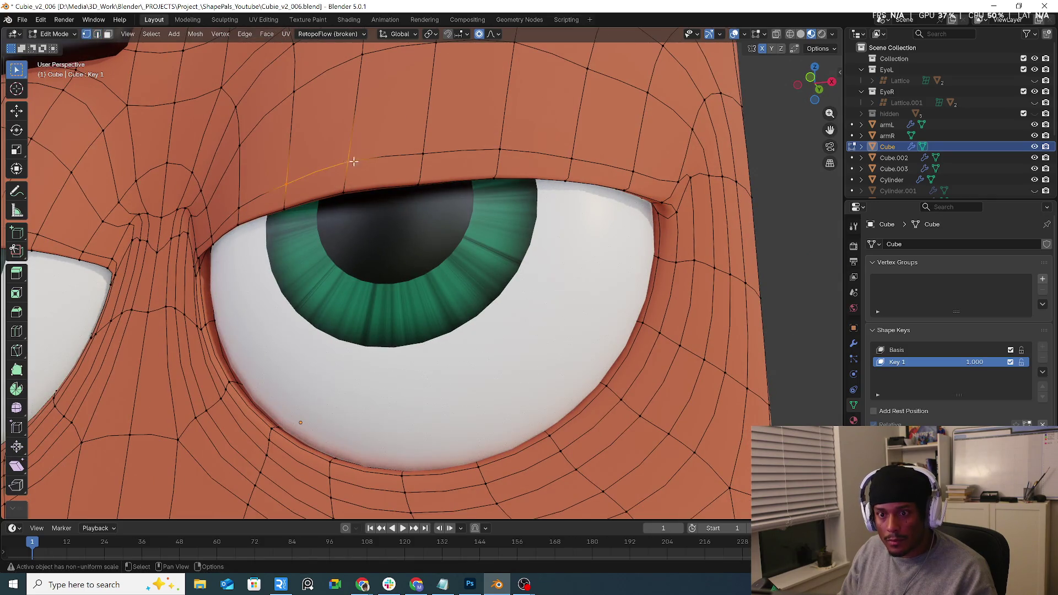
{"action": "key", "text": "shift+v"}
{"action": "left_click", "coordinate": [363, 183]}
{"action": "middle_click_drag", "start_coordinate": [363, 184], "coordinate": [389, 182]}
Move an eyelid vertex freely with proportional editing turned off.
{"action": "key", "text": "g"}
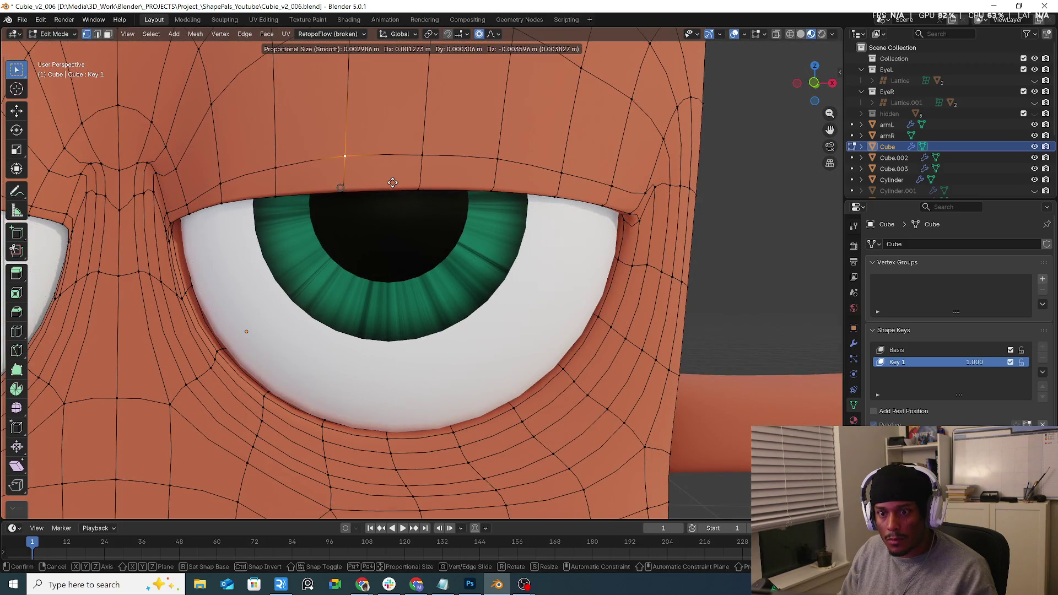
{"action": "key", "text": "o"}
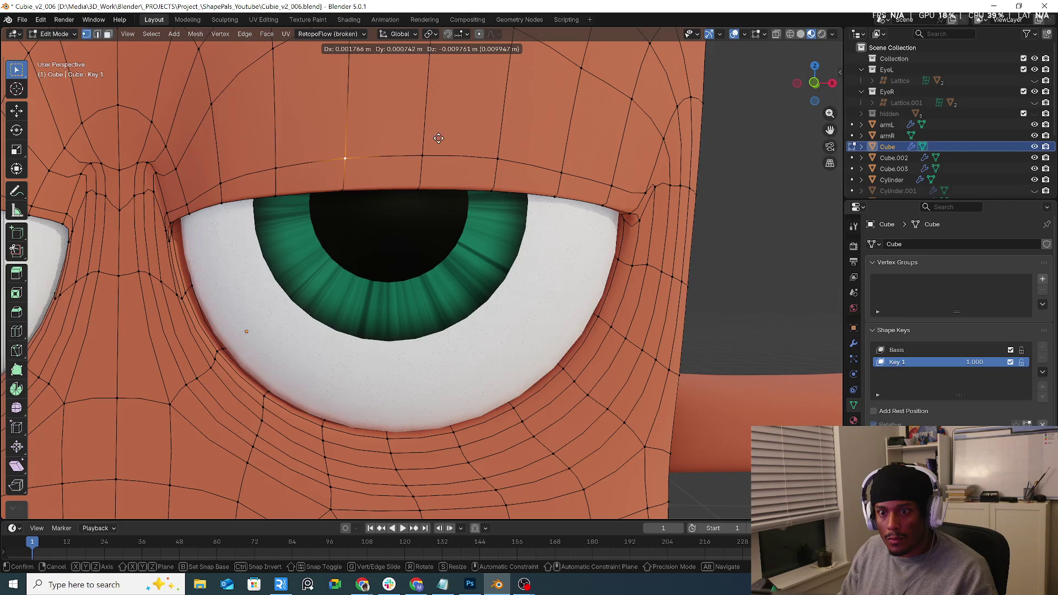
{"action": "left_click", "coordinate": [429, 135]}
Move the next vertex 0.010117 m in X and 0.022534 m in Z, checking in front view.
{"action": "left_click", "coordinate": [498, 161]}
{"action": "key", "text": "g"}
{"action": "left_click", "coordinate": [504, 153]}
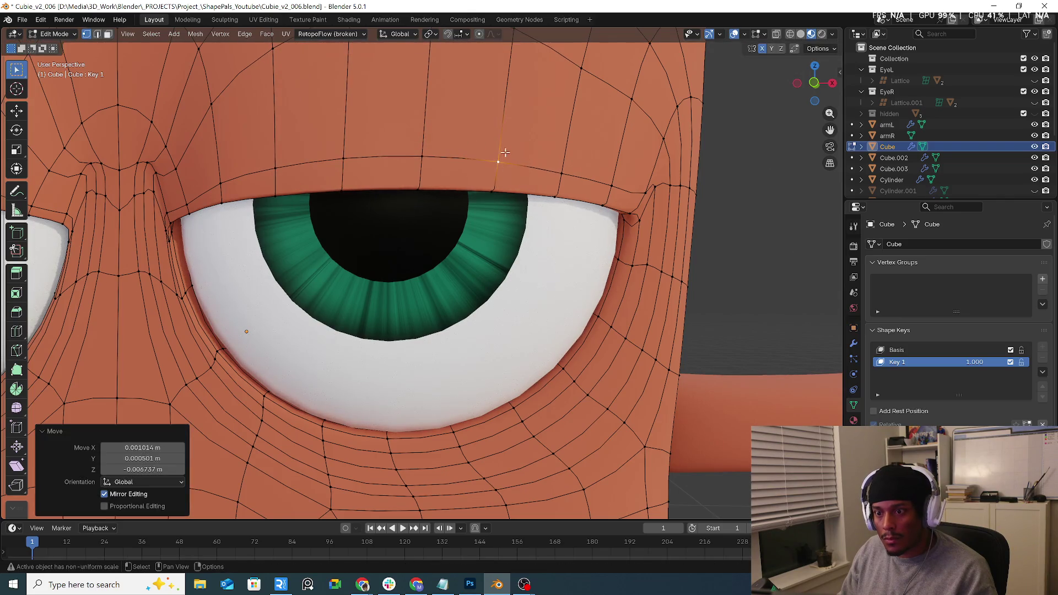
{"action": "scroll", "coordinate": [504, 153], "scroll_direction": "down", "scroll_amount": 3}
{"action": "key", "text": "KP_1"}
{"action": "mouse_move", "coordinate": [504, 153]}
{"action": "middle_mouse_down", "text": "shift"}
{"action": "mouse_move", "coordinate": [549, 143]}
{"action": "mouse_move", "coordinate": [545, 160]}
{"action": "middle_mouse_up", "text": "shift"}
{"action": "left_click", "coordinate": [551, 146]}
Set the Key 1 shape value to 1.0.
{"action": "scroll", "coordinate": [545, 157], "scroll_direction": "down", "scroll_amount": 2}
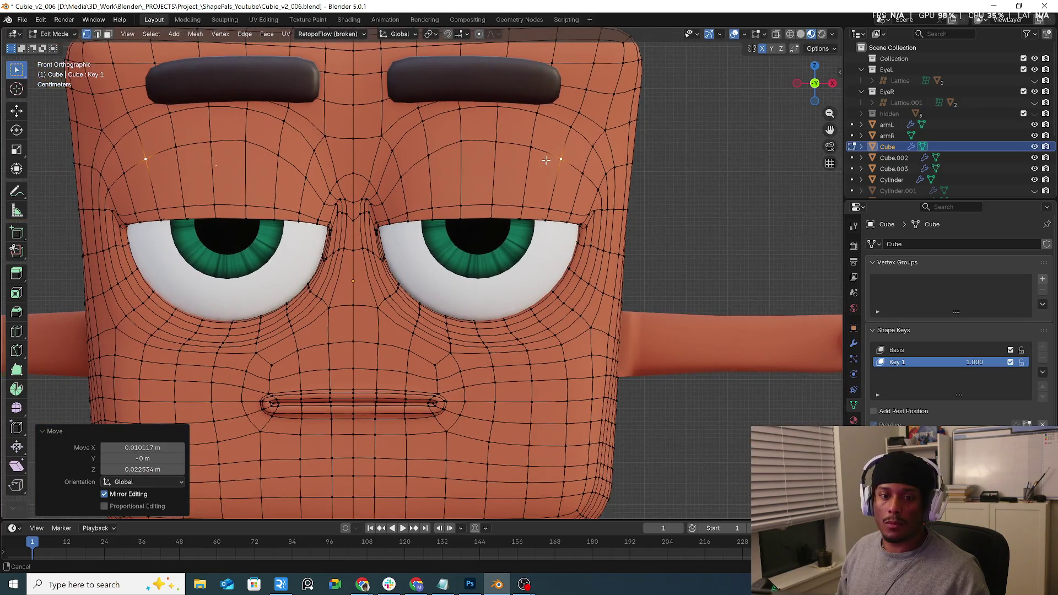
{"action": "scroll", "coordinate": [651, 177], "scroll_direction": "up", "scroll_amount": 2}
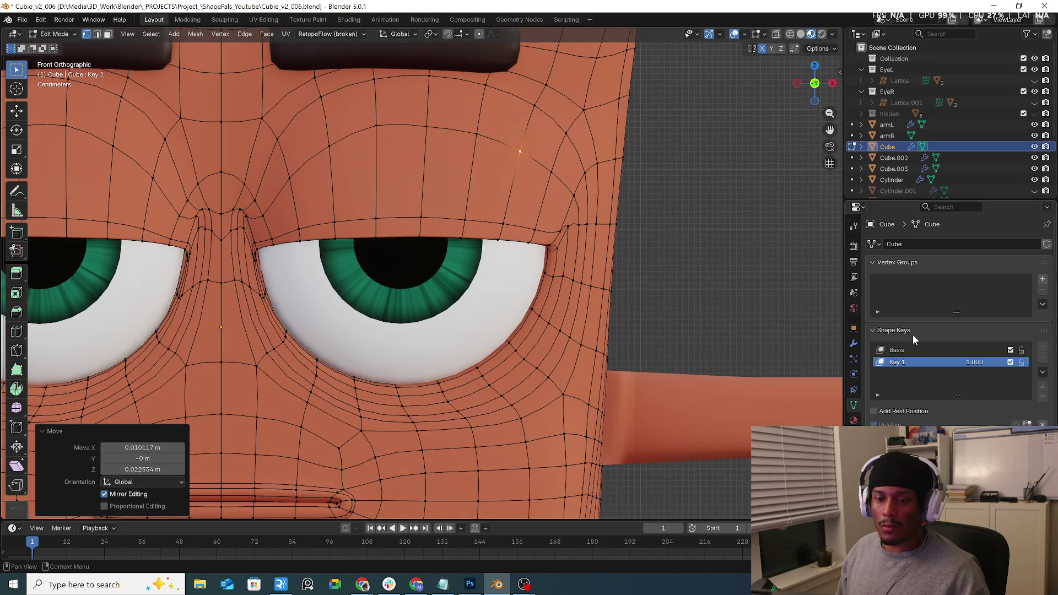
{"action": "left_click", "coordinate": [948, 362]}
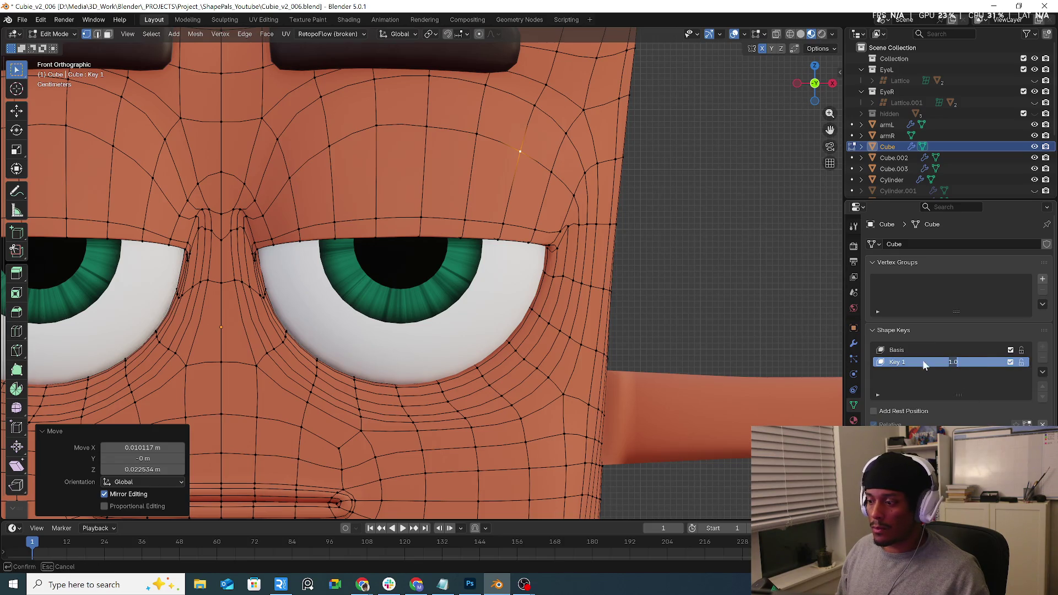
{"action": "key", "text": "Return"}
{"action": "left_click", "coordinate": [59, 35]}
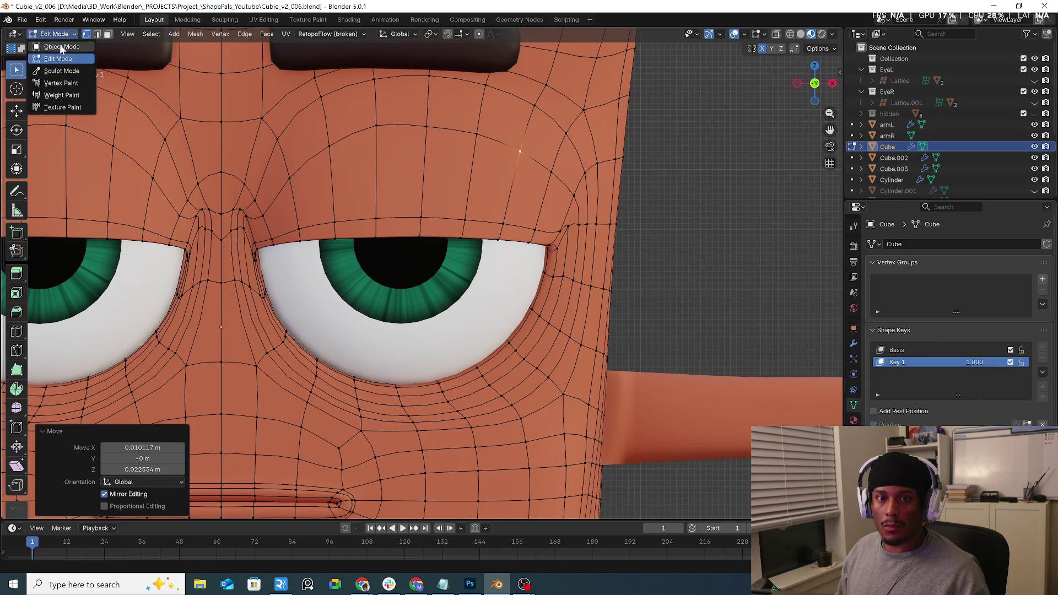
Switch to Object Mode and test the Key 1 eyelid value at different strengths.
{"action": "left_click", "coordinate": [60, 46]}
{"action": "mouse_move", "coordinate": [974, 362]}
{"action": "left_mouse_down"}
{"action": "mouse_move", "coordinate": [936, 362]}
{"action": "mouse_move", "coordinate": [974, 362]}
{"action": "left_mouse_up"}
{"action": "scroll", "coordinate": [540, 267], "scroll_direction": "down", "scroll_amount": 3}
{"action": "mouse_move", "coordinate": [540, 268]}
{"action": "middle_mouse_down"}
{"action": "mouse_move", "coordinate": [441, 249]}
{"action": "mouse_move", "coordinate": [461, 253]}
{"action": "middle_mouse_up"}
{"action": "scroll", "coordinate": [1034, 408], "scroll_direction": "down", "scroll_amount": 1}
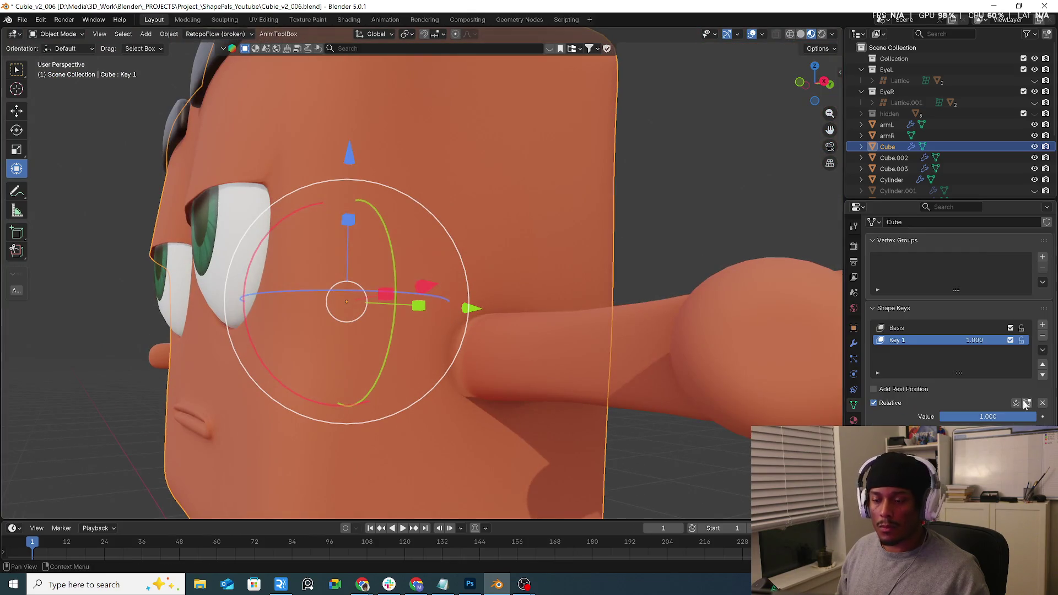
{"action": "mouse_move", "coordinate": [975, 340]}
{"action": "left_mouse_down"}
{"action": "mouse_move", "coordinate": [963, 340]}
{"action": "mouse_move", "coordinate": [974, 340]}
{"action": "left_mouse_up"}
{"action": "mouse_move", "coordinate": [371, 230]}
{"action": "middle_mouse_down"}
{"action": "mouse_move", "coordinate": [255, 164]}
{"action": "mouse_move", "coordinate": [308, 173]}
{"action": "middle_mouse_up"}
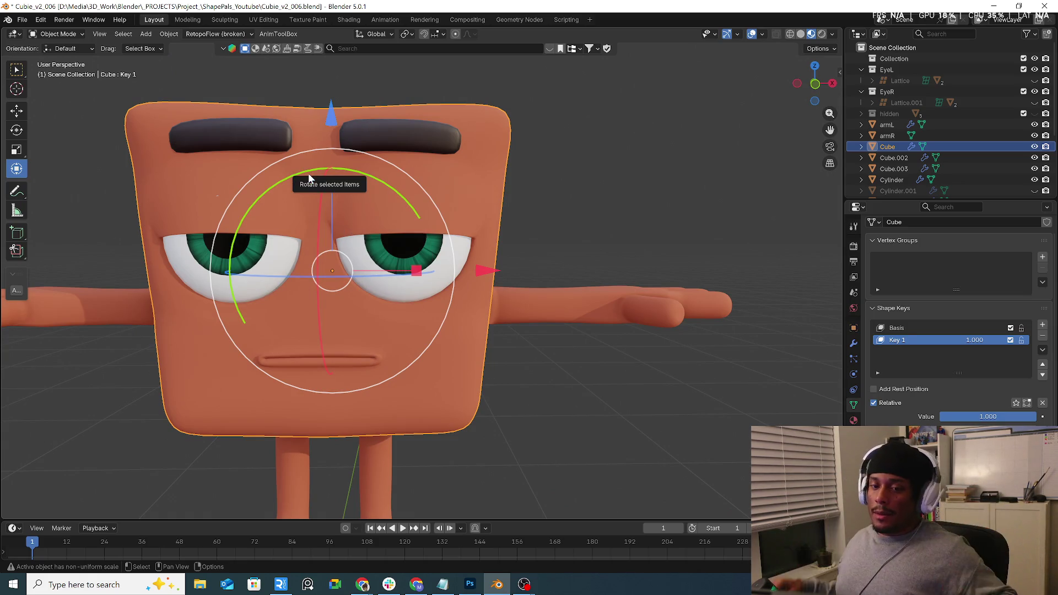
Set Key 1 to 0 so the eyes are wide open.
{"action": "mouse_move", "coordinate": [330, 164]}
{"action": "middle_mouse_down"}
{"action": "mouse_move", "coordinate": [345, 165]}
{"action": "mouse_move", "coordinate": [320, 163]}
{"action": "middle_mouse_up"}
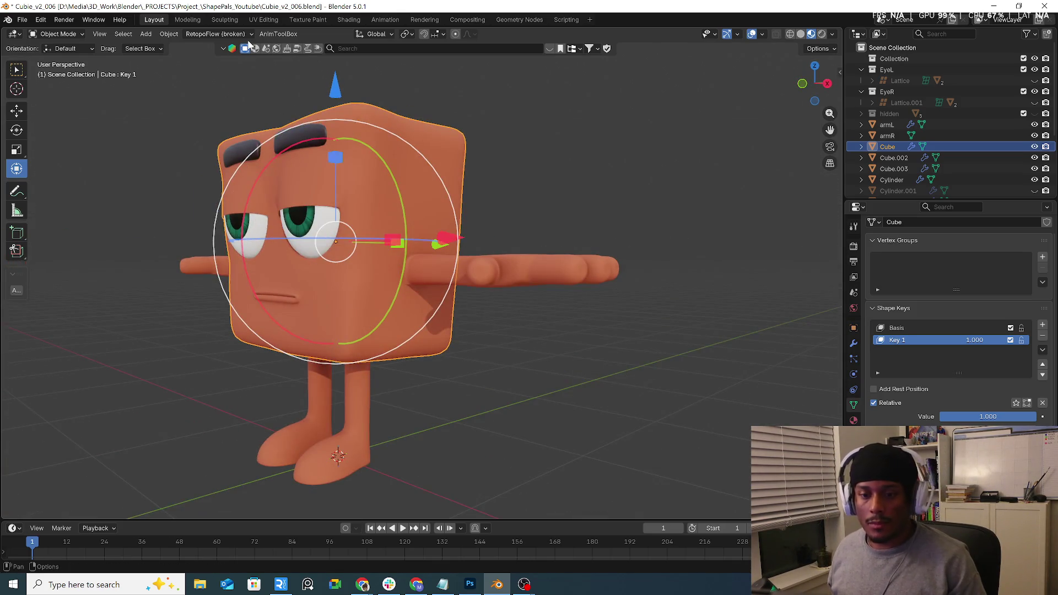
{"action": "left_click", "coordinate": [58, 34]}
{"action": "left_click", "coordinate": [57, 47]}
{"action": "mouse_move", "coordinate": [282, 192]}
{"action": "middle_mouse_down"}
{"action": "mouse_move", "coordinate": [296, 177]}
{"action": "mouse_move", "coordinate": [290, 135]}
{"action": "mouse_move", "coordinate": [470, 127]}
{"action": "middle_mouse_up"}
{"action": "scroll", "coordinate": [306, 164], "scroll_direction": "up", "scroll_amount": 4}
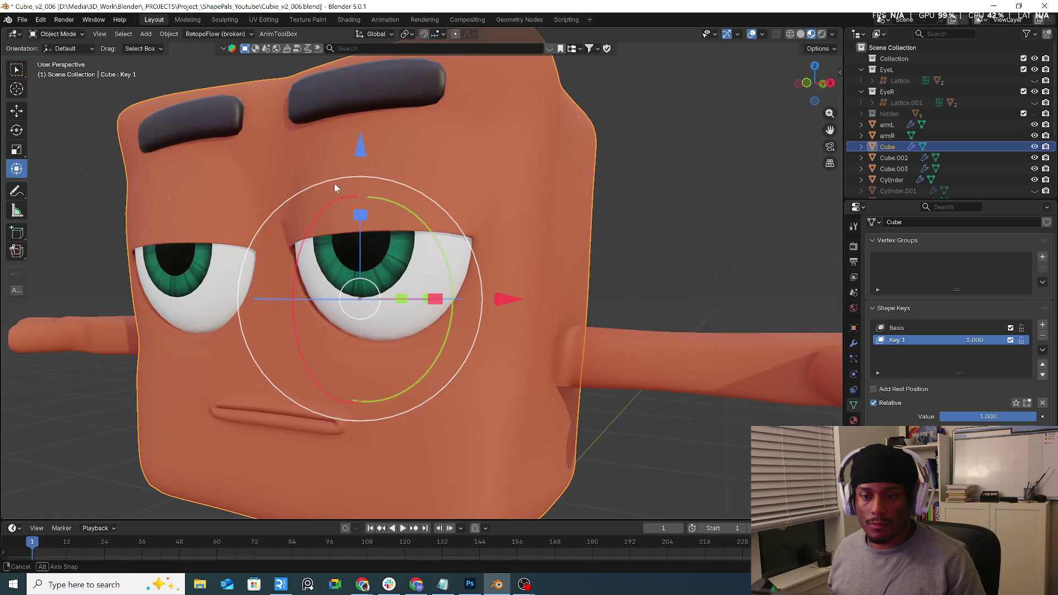
{"action": "middle_click_drag", "start_coordinate": [470, 127], "coordinate": [419, 168]}
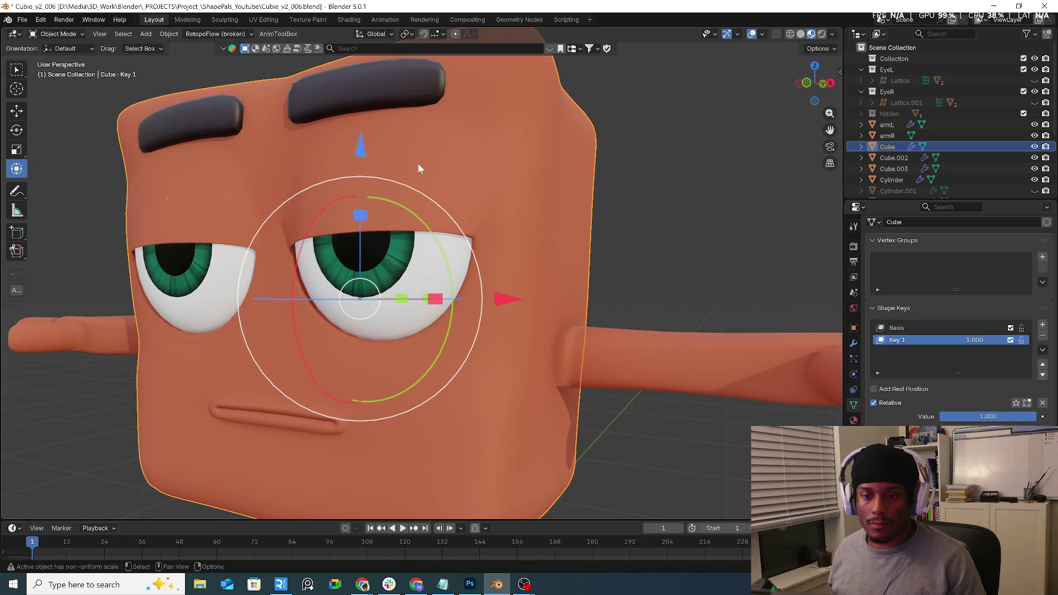
{"action": "mouse_move", "coordinate": [1014, 419]}
{"action": "left_mouse_down"}
{"action": "mouse_move", "coordinate": [943, 419]}
{"action": "mouse_move", "coordinate": [973, 416]}
{"action": "left_mouse_up"}
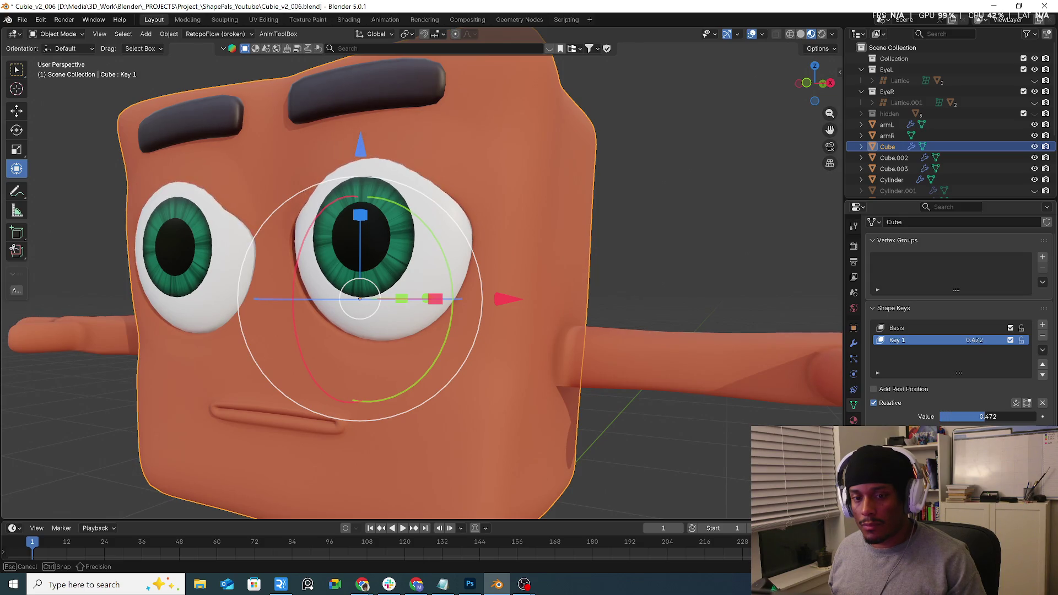
{"action": "left_click_drag", "start_coordinate": [972, 416], "coordinate": [943, 416]}
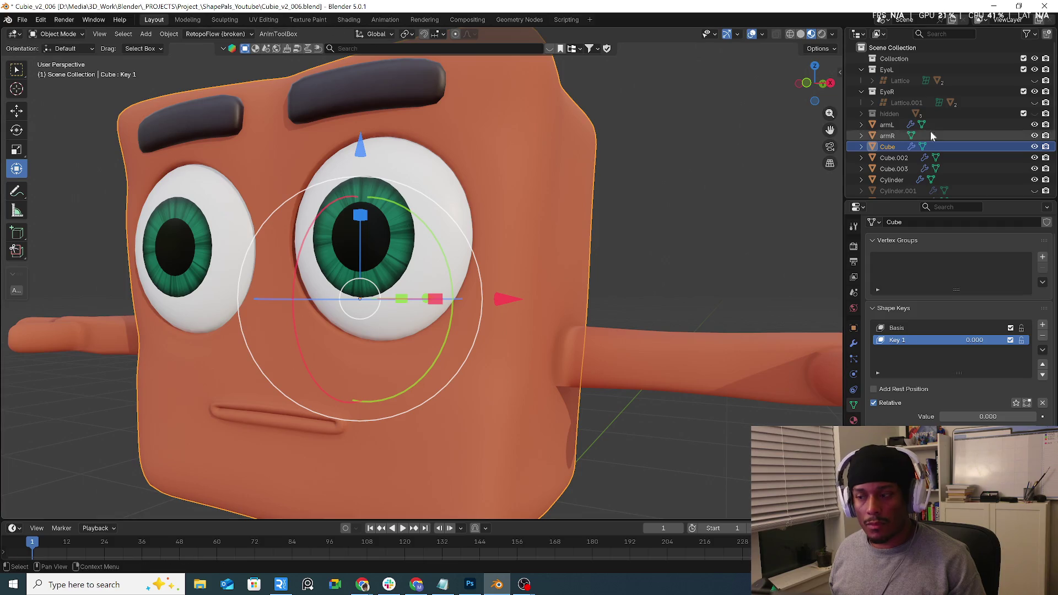
Make both eye lattices visible in the Outliner and select Lattice.001.
{"action": "left_click", "coordinate": [1034, 103]}
{"action": "left_click", "coordinate": [1035, 81]}
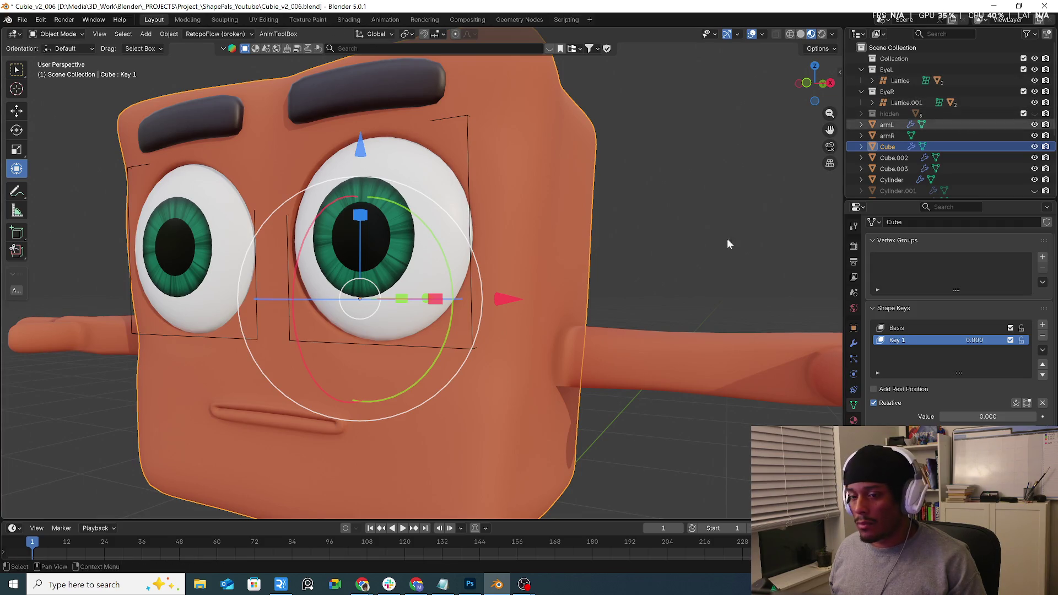
{"action": "left_click", "coordinate": [468, 121]}
{"action": "left_click", "coordinate": [132, 170]}
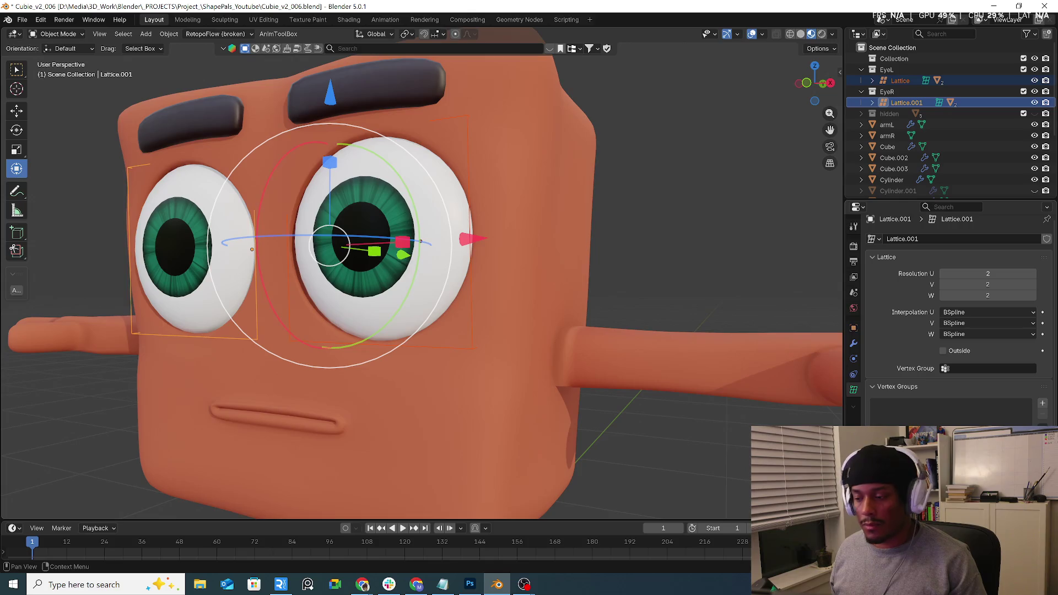
Nudge Lattice.001 slightly along Y, then reselect the Cube body.
{"action": "middle_click_drag", "start_coordinate": [550, 268], "coordinate": [377, 187]}
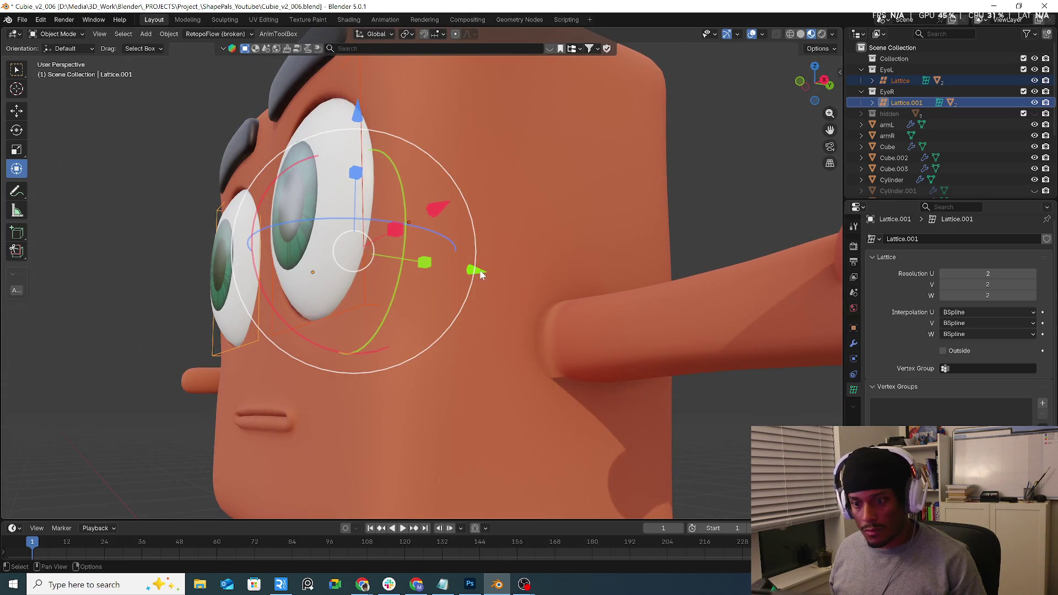
{"action": "left_click_drag", "start_coordinate": [481, 273], "coordinate": [486, 274]}
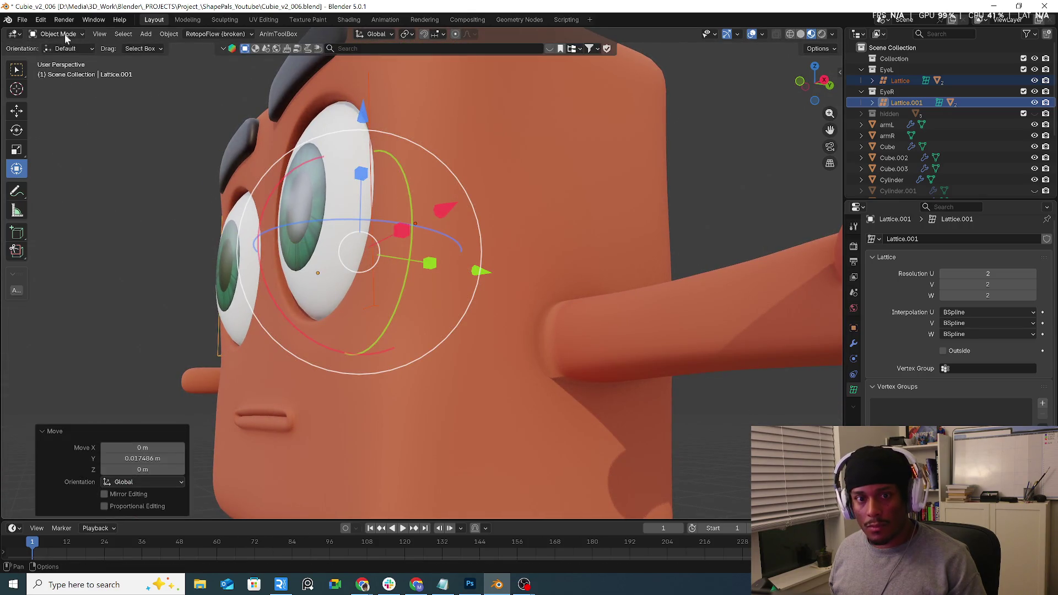
{"action": "left_click", "coordinate": [595, 177]}
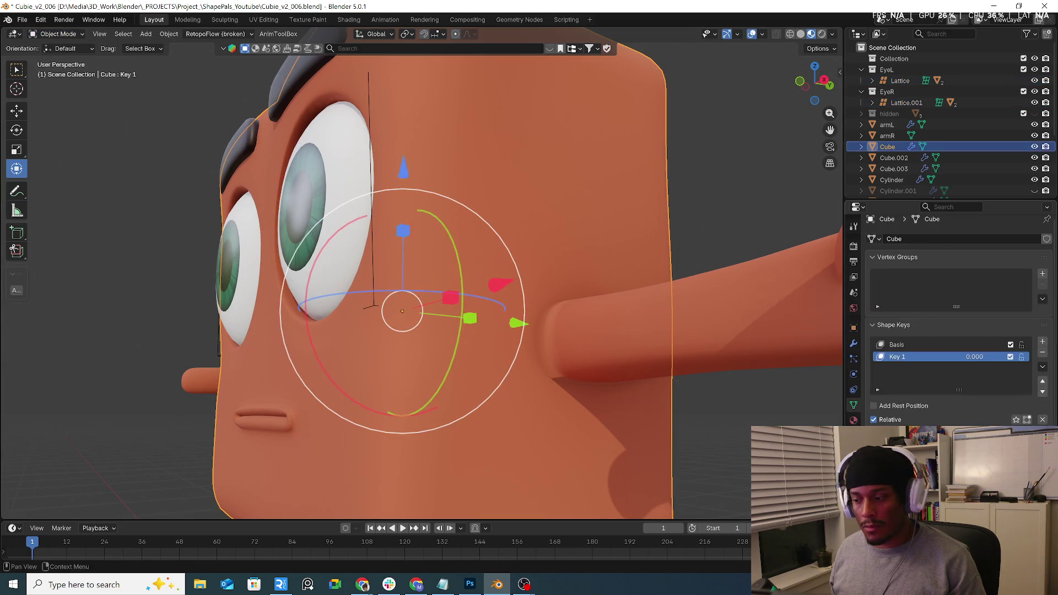
Return Key 1 to 1.000 for half-lidded eyes, then deselect and zoom out.
{"action": "mouse_move", "coordinate": [975, 356]}
{"action": "left_mouse_down"}
{"action": "mouse_move", "coordinate": [1014, 357]}
{"action": "mouse_move", "coordinate": [974, 357]}
{"action": "left_mouse_up"}
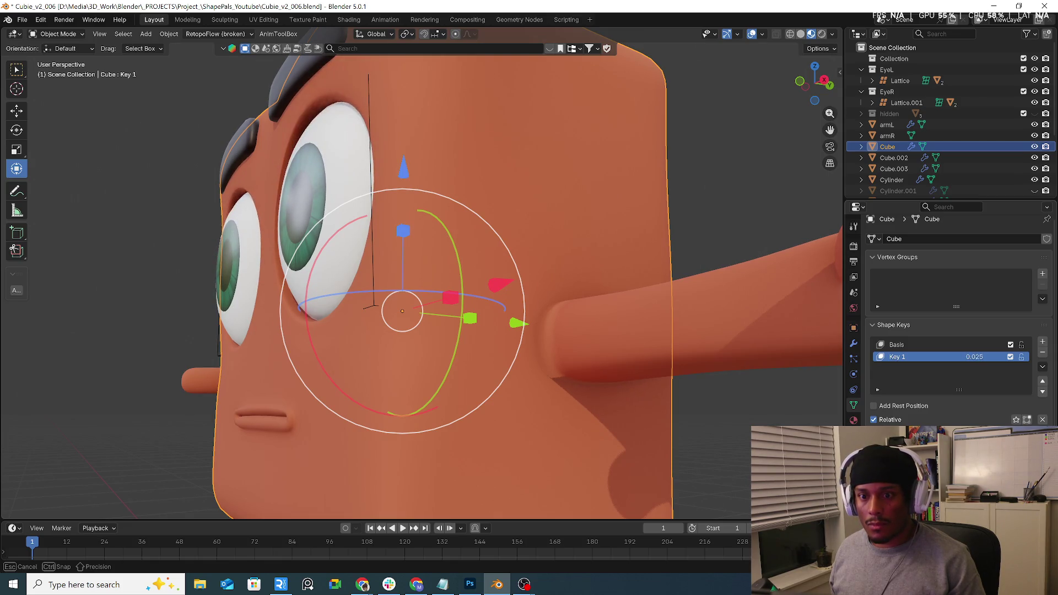
{"action": "left_click_drag", "start_coordinate": [974, 356], "coordinate": [1014, 357]}
{"action": "middle_click_drag", "start_coordinate": [479, 262], "coordinate": [499, 282]}
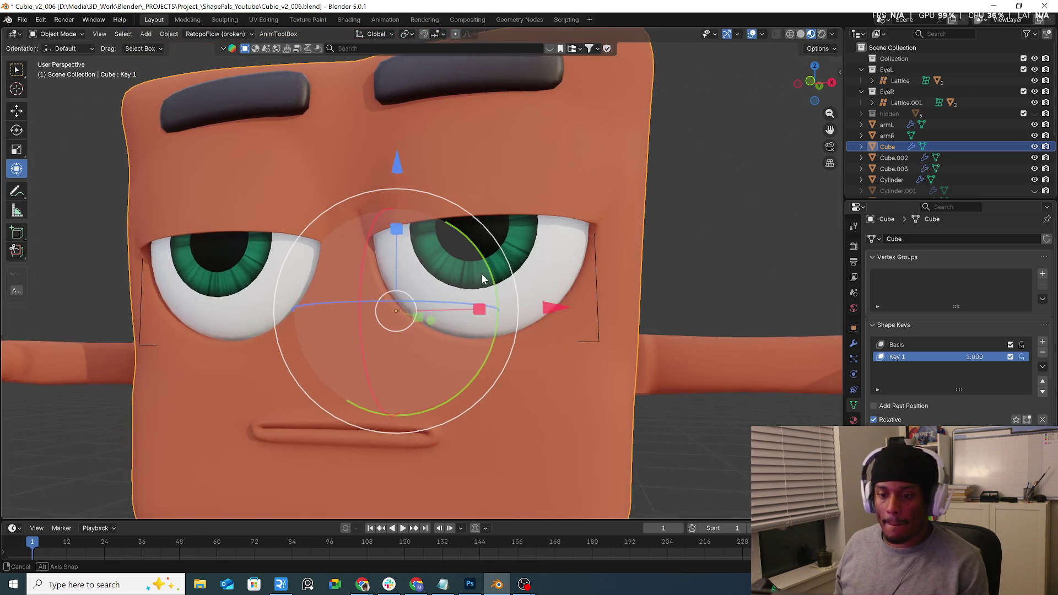
{"action": "mouse_move", "coordinate": [499, 282]}
{"action": "middle_mouse_down"}
{"action": "mouse_move", "coordinate": [601, 291]}
{"action": "mouse_move", "coordinate": [626, 282]}
{"action": "mouse_move", "coordinate": [563, 335]}
{"action": "mouse_move", "coordinate": [572, 345]}
{"action": "mouse_move", "coordinate": [415, 317]}
{"action": "middle_mouse_up"}
{"action": "left_click", "coordinate": [627, 287]}
{"action": "scroll", "coordinate": [624, 296], "scroll_direction": "down", "scroll_amount": 6}
{"action": "scroll", "coordinate": [573, 342], "scroll_direction": "down", "scroll_amount": 3}
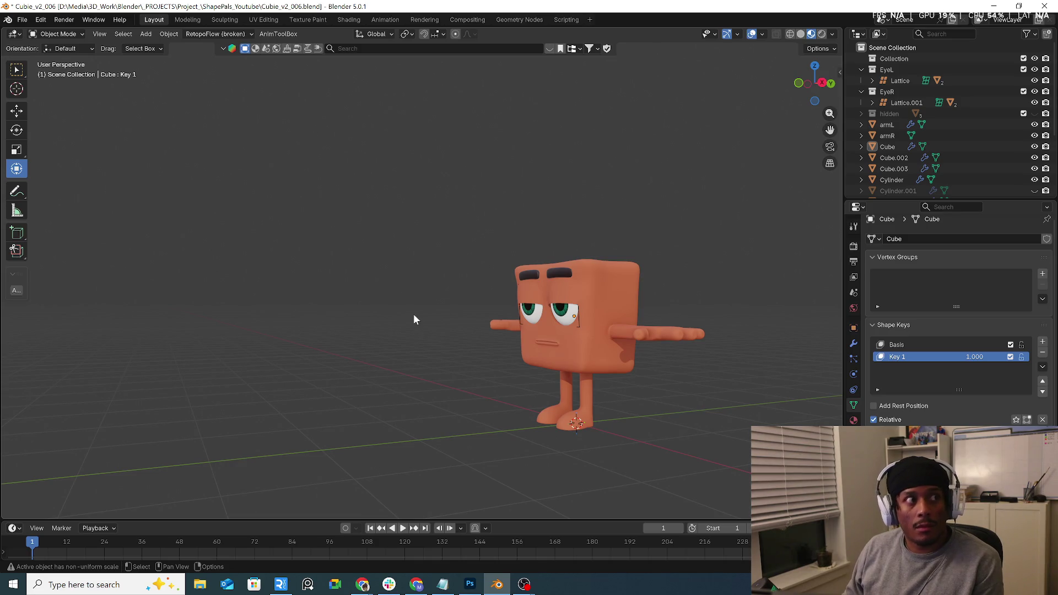
{"action": "mouse_move", "coordinate": [560, 326]}
{"action": "middle_mouse_down"}
{"action": "mouse_move", "coordinate": [596, 317]}
{"action": "mouse_move", "coordinate": [480, 307]}
{"action": "mouse_move", "coordinate": [489, 306]}
{"action": "middle_mouse_up"}
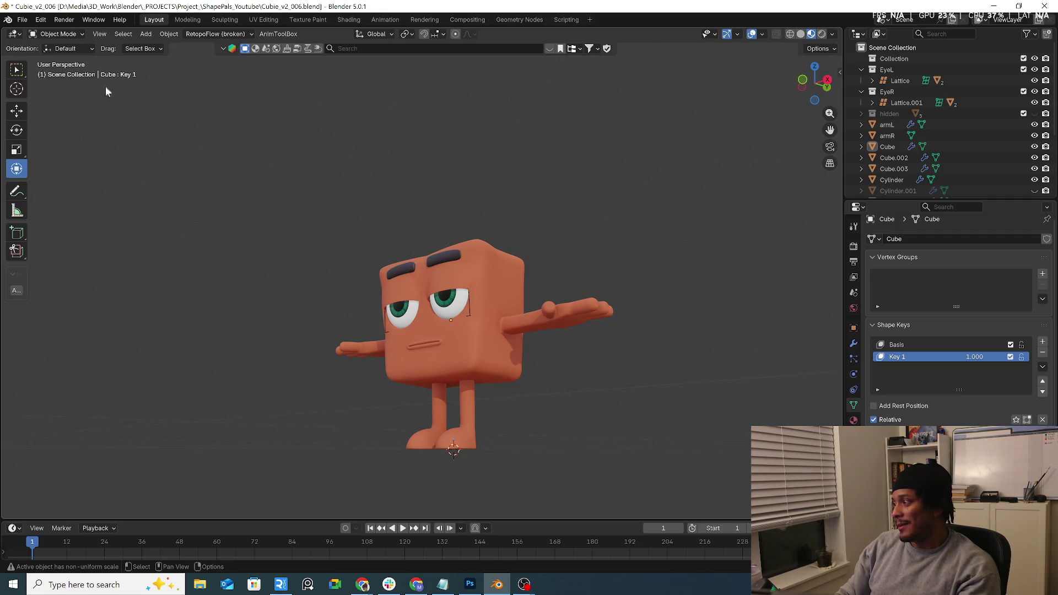
Select the cube body, make Basis its active shape key, then deselect.
{"action": "middle_click_drag", "start_coordinate": [428, 298], "coordinate": [444, 336]}
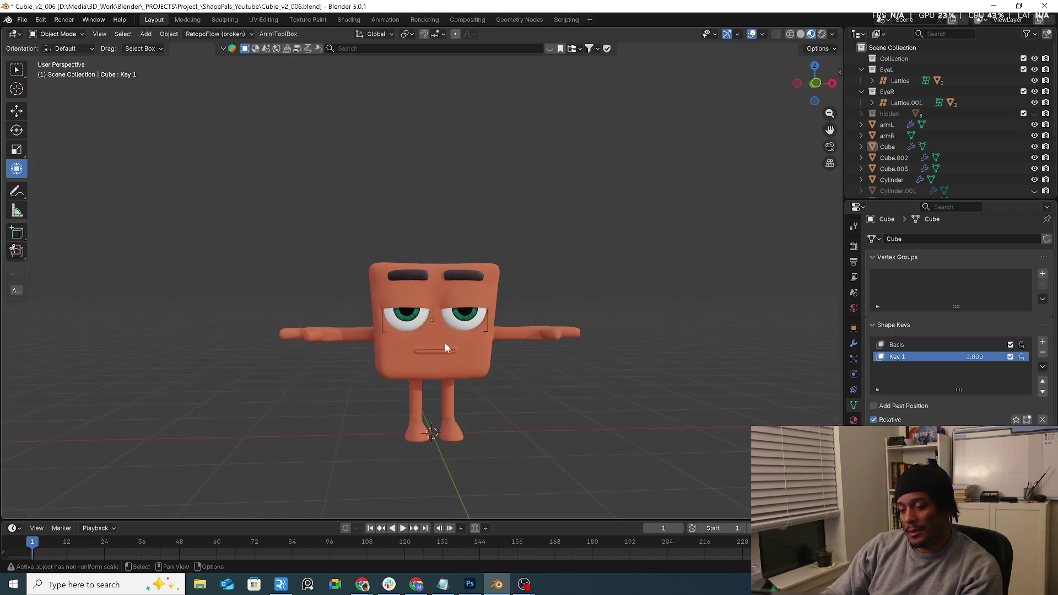
{"action": "scroll", "coordinate": [445, 334], "scroll_direction": "up", "scroll_amount": 3}
{"action": "scroll", "coordinate": [516, 350], "scroll_direction": "up", "scroll_amount": 2}
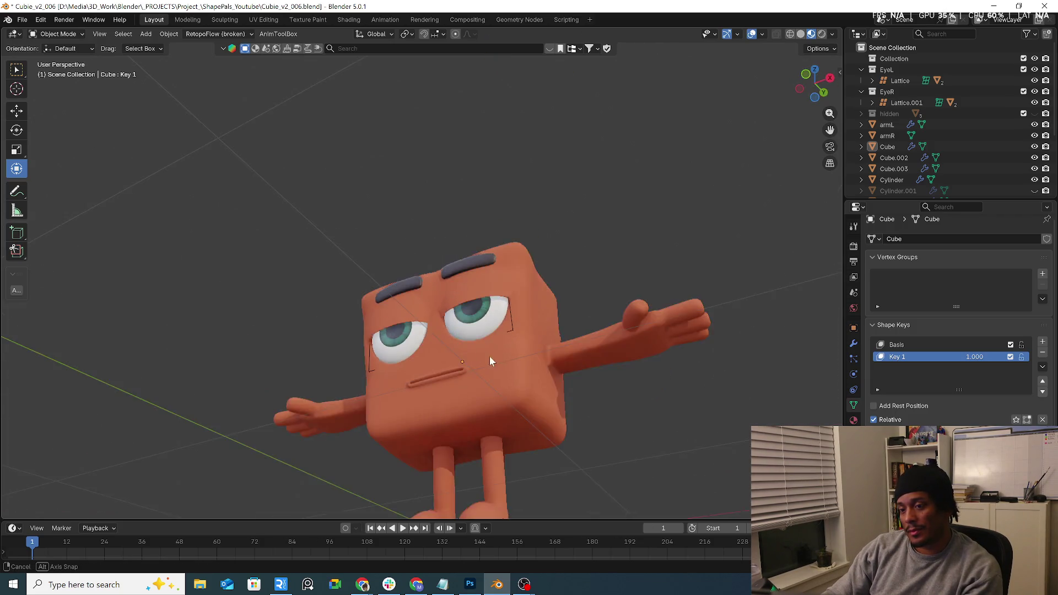
{"action": "middle_click_drag", "start_coordinate": [514, 308], "coordinate": [509, 312]}
{"action": "left_click", "coordinate": [508, 297]}
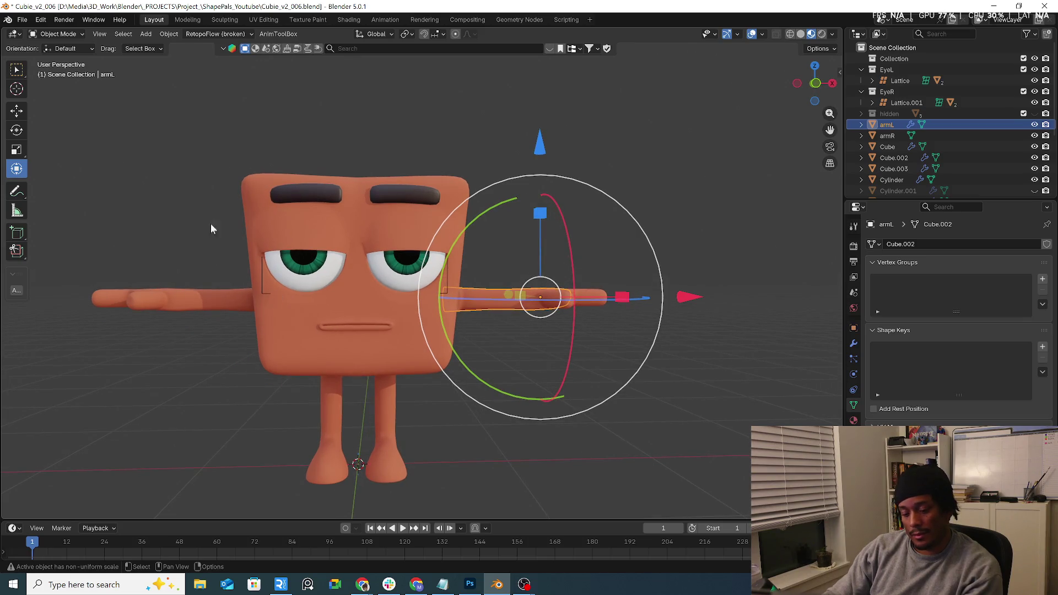
{"action": "left_click", "coordinate": [197, 214]}
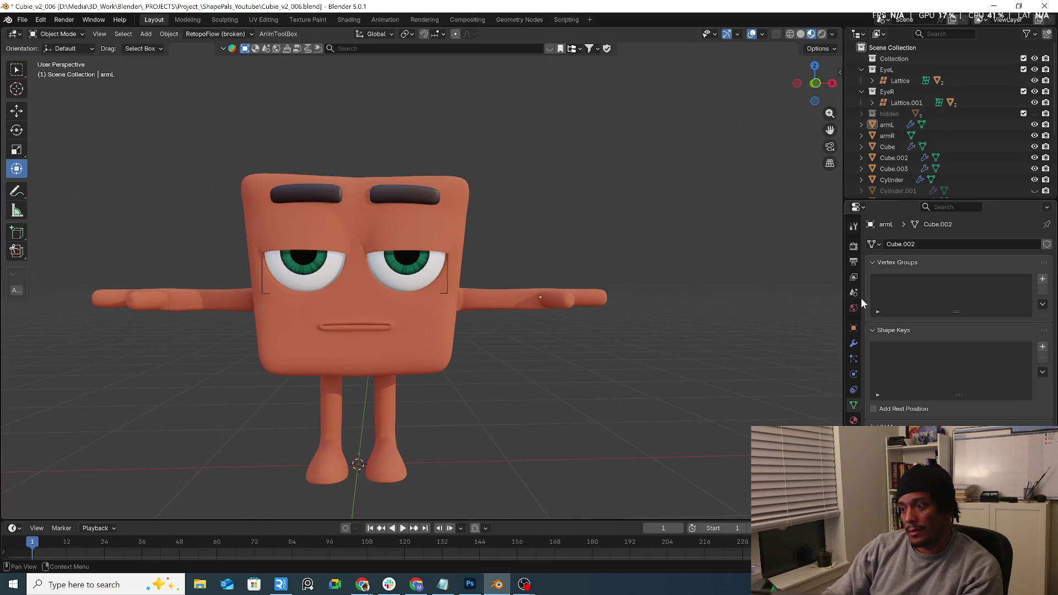
{"action": "left_click", "coordinate": [444, 347]}
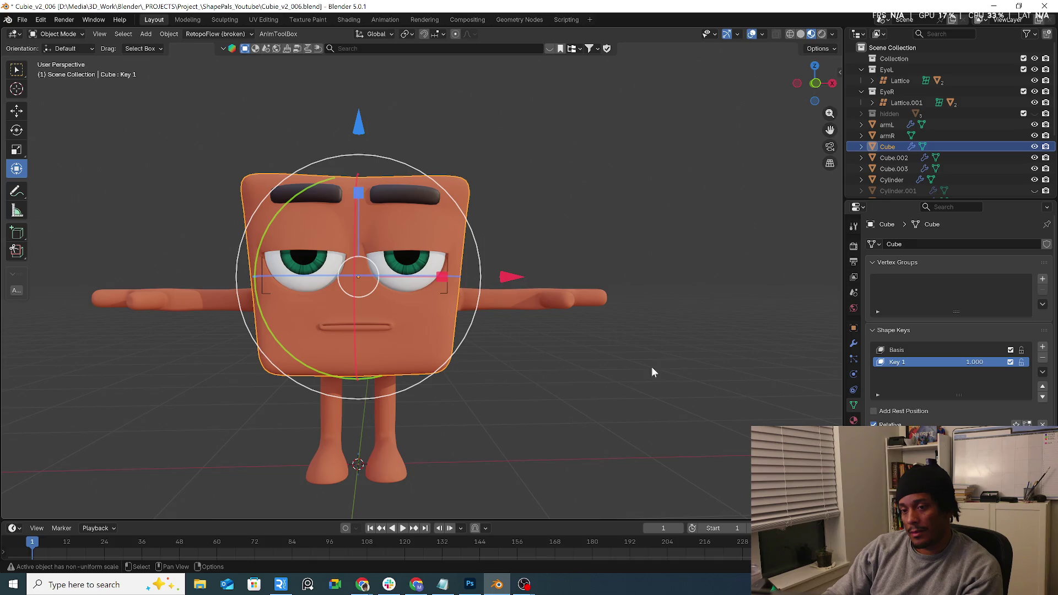
{"action": "left_click", "coordinate": [896, 350]}
{"action": "left_click", "coordinate": [577, 347]}
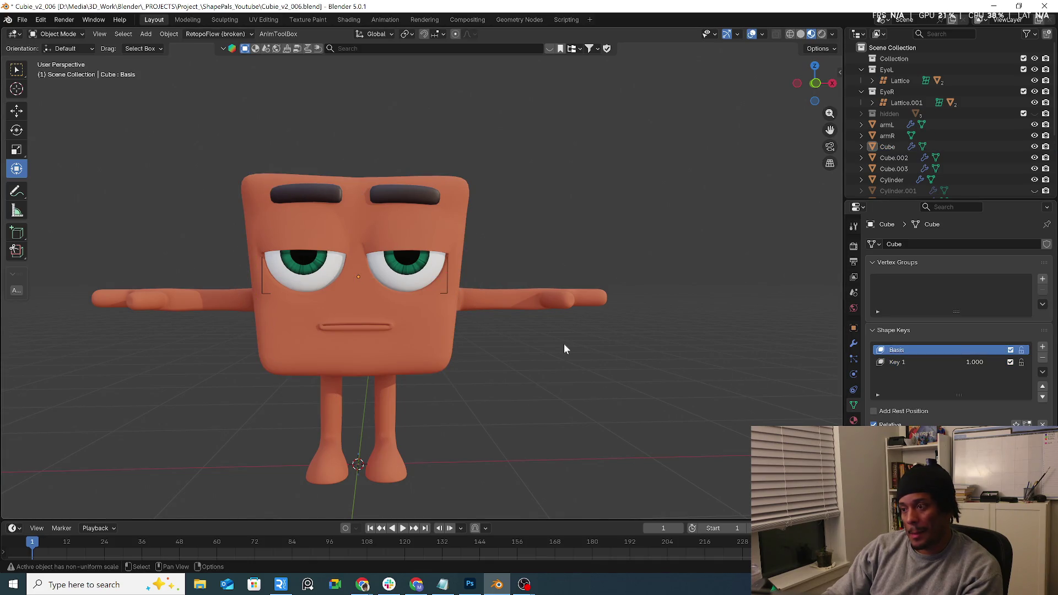
Open the viewport sidebar and switch to the Auto-Rig Pro tab.
{"action": "key", "text": "n"}
{"action": "scroll", "coordinate": [836, 364], "scroll_direction": "down", "scroll_amount": 5}
{"action": "scroll", "coordinate": [836, 363], "scroll_direction": "down", "scroll_amount": 5}
{"action": "scroll", "coordinate": [836, 275], "scroll_direction": "down", "scroll_amount": 4}
{"action": "scroll", "coordinate": [836, 276], "scroll_direction": "down", "scroll_amount": 4}
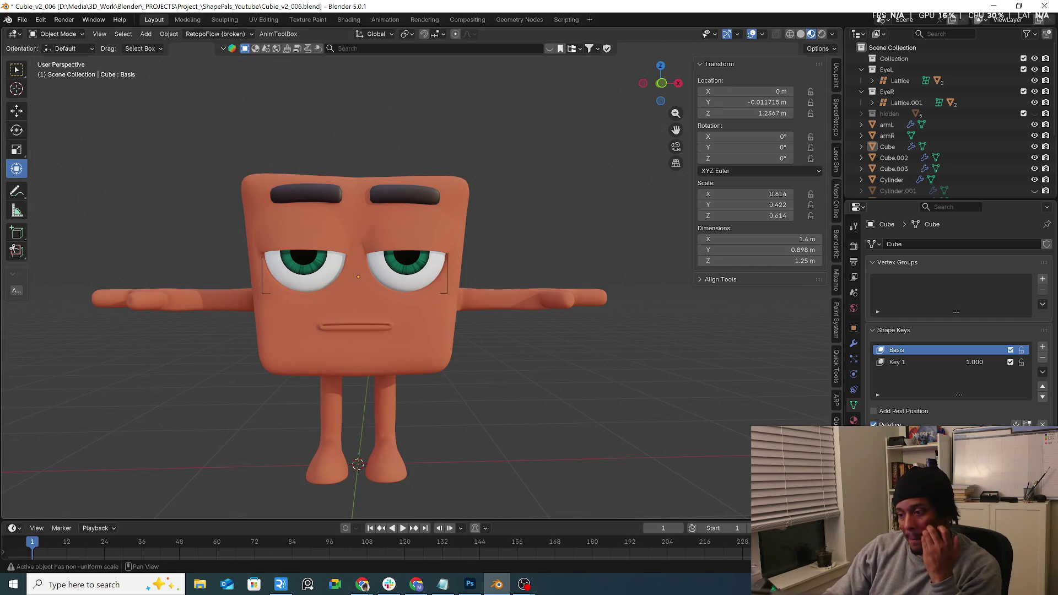
{"action": "left_click", "coordinate": [838, 405]}
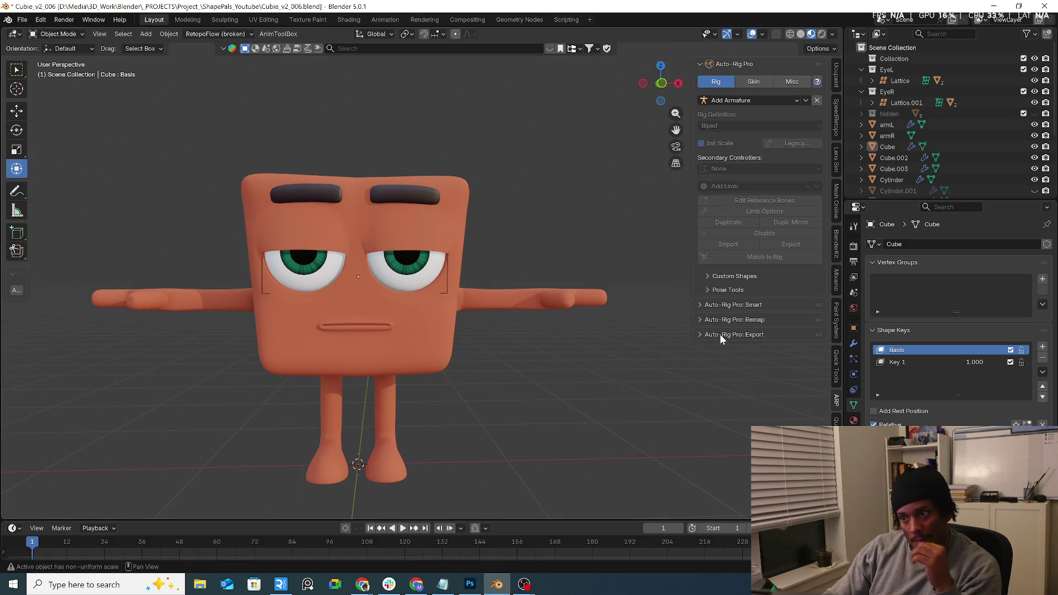
Add an empty Auto-Rig Pro armature with Bendy Bones secondary controllers.
{"action": "mouse_move", "coordinate": [501, 364]}
{"action": "middle_mouse_down"}
{"action": "mouse_move", "coordinate": [404, 363]}
{"action": "mouse_move", "coordinate": [481, 362]}
{"action": "middle_mouse_up"}
{"action": "left_click", "coordinate": [758, 100]}
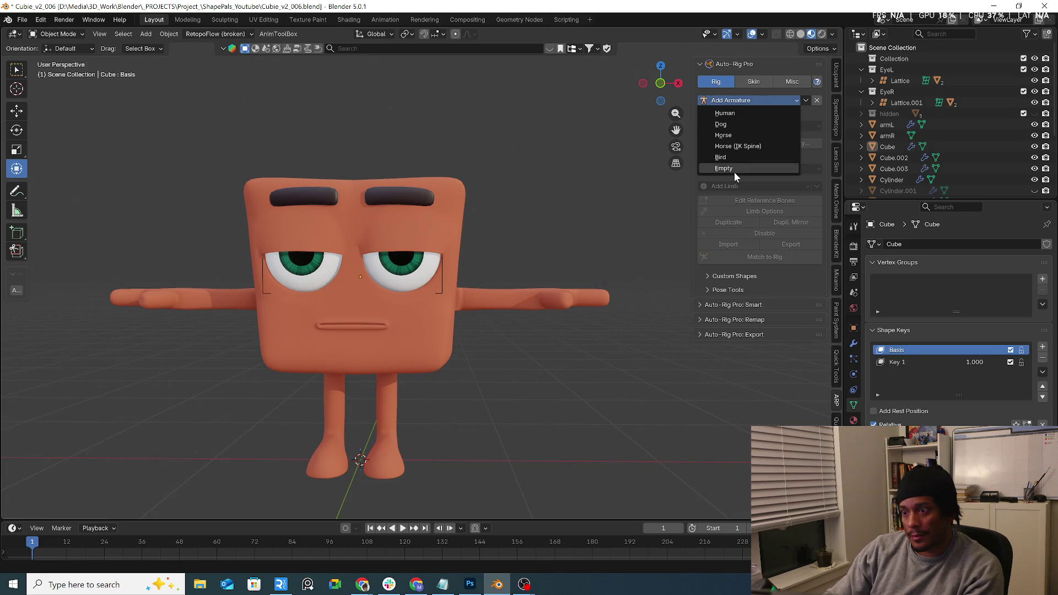
{"action": "left_click", "coordinate": [734, 170]}
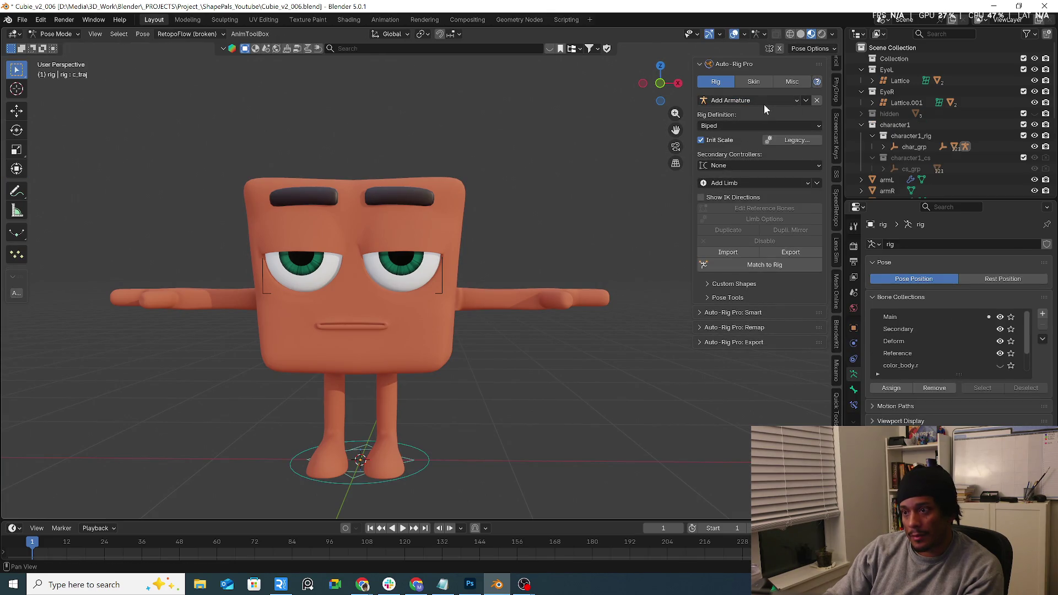
{"action": "left_click", "coordinate": [753, 129]}
{"action": "left_click", "coordinate": [771, 166]}
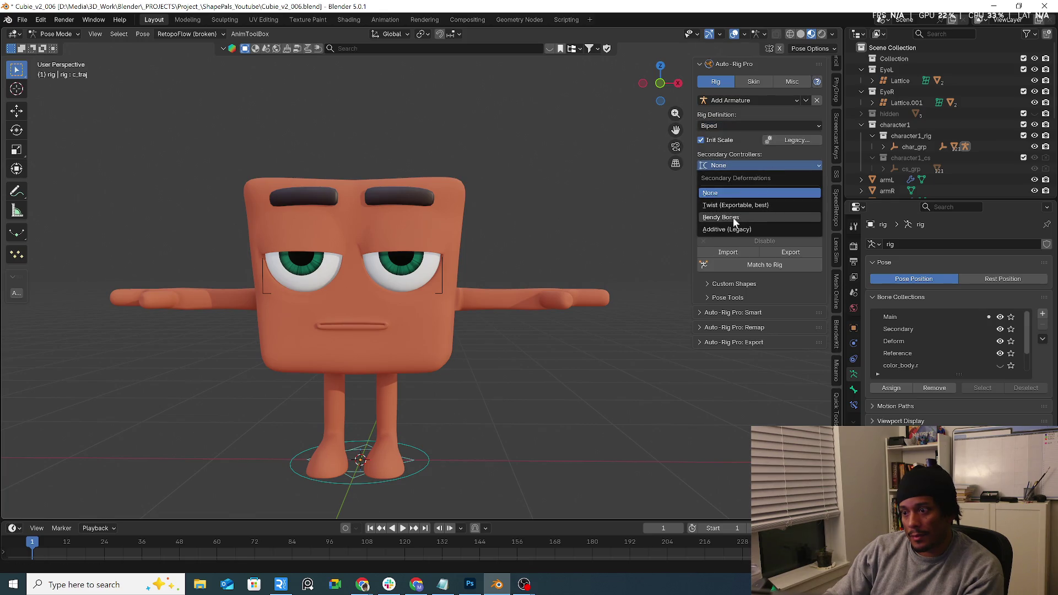
{"action": "left_click", "coordinate": [735, 221]}
Add a Spine limb to the armature and view it from the front.
{"action": "left_click", "coordinate": [769, 185]}
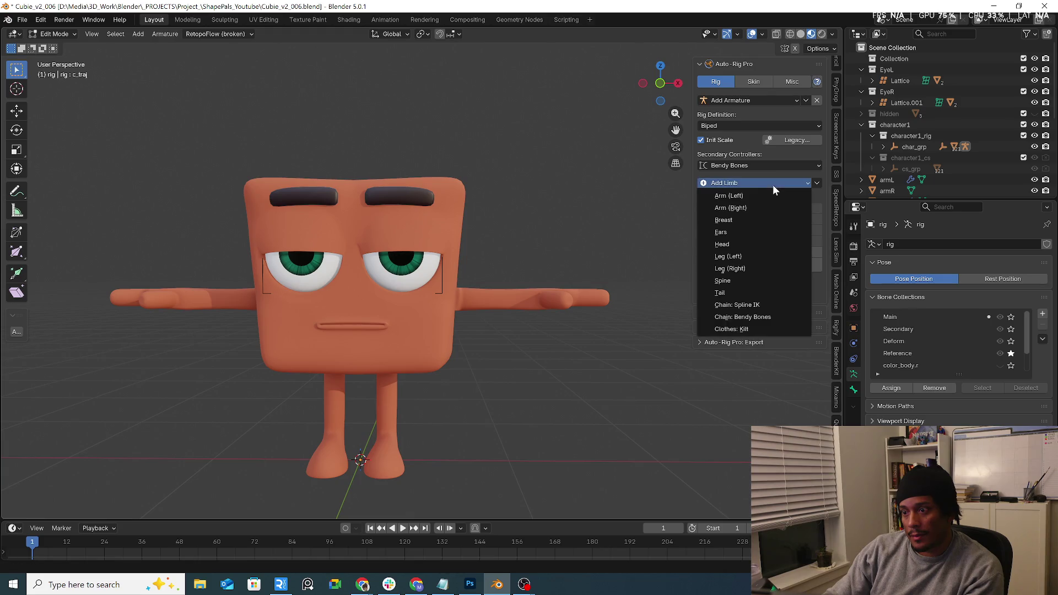
{"action": "left_click", "coordinate": [767, 281]}
{"action": "key", "text": "KP_1"}
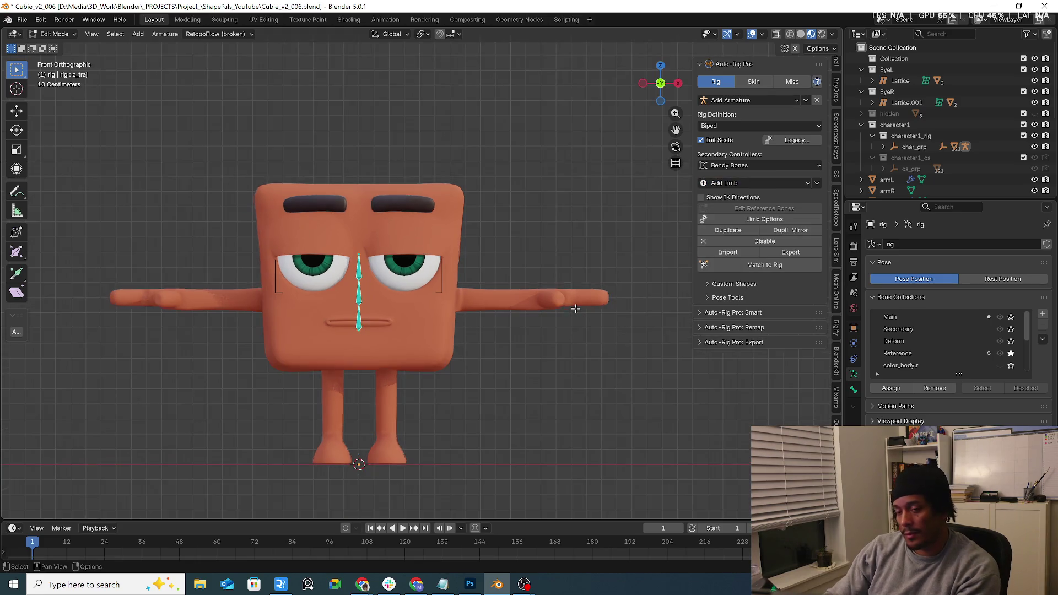
Set the spine limb to a single bone with Spine Master Controller enabled.
{"action": "left_click", "coordinate": [752, 219]}
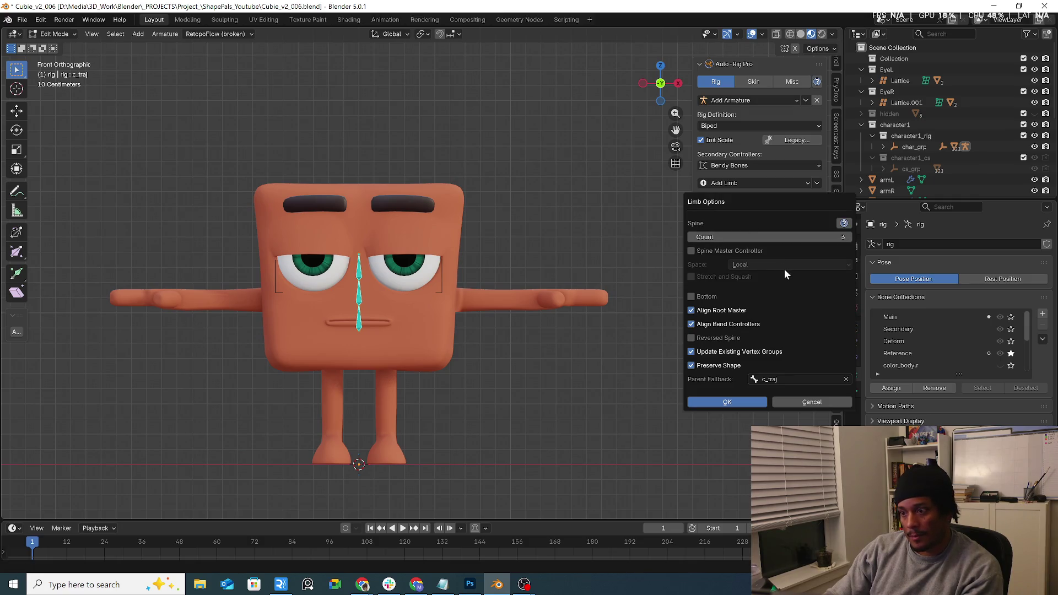
{"action": "left_click", "coordinate": [692, 237]}
{"action": "left_click", "coordinate": [692, 237]}
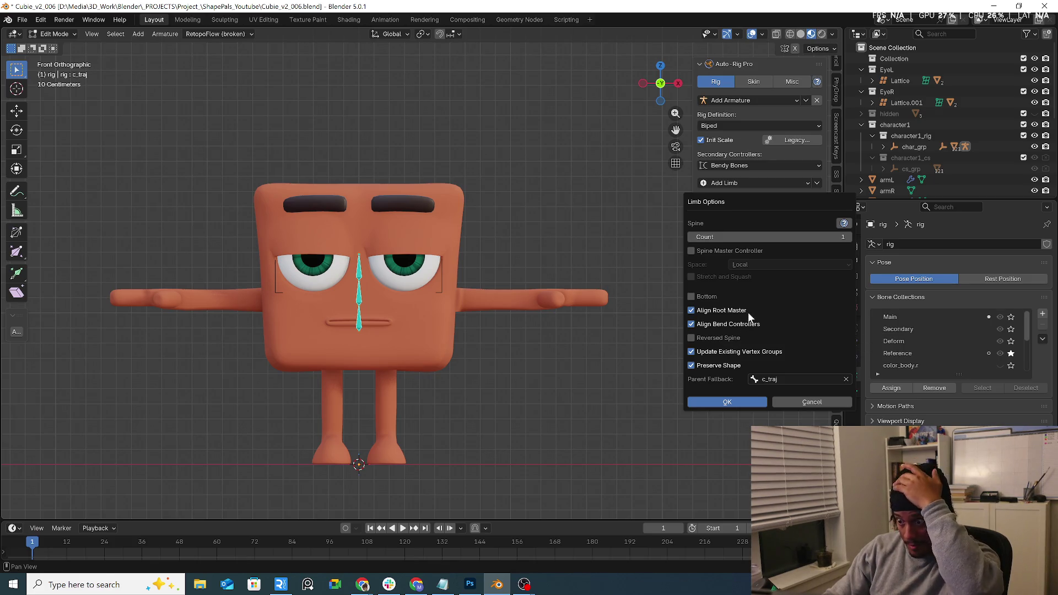
{"action": "left_click", "coordinate": [717, 250]}
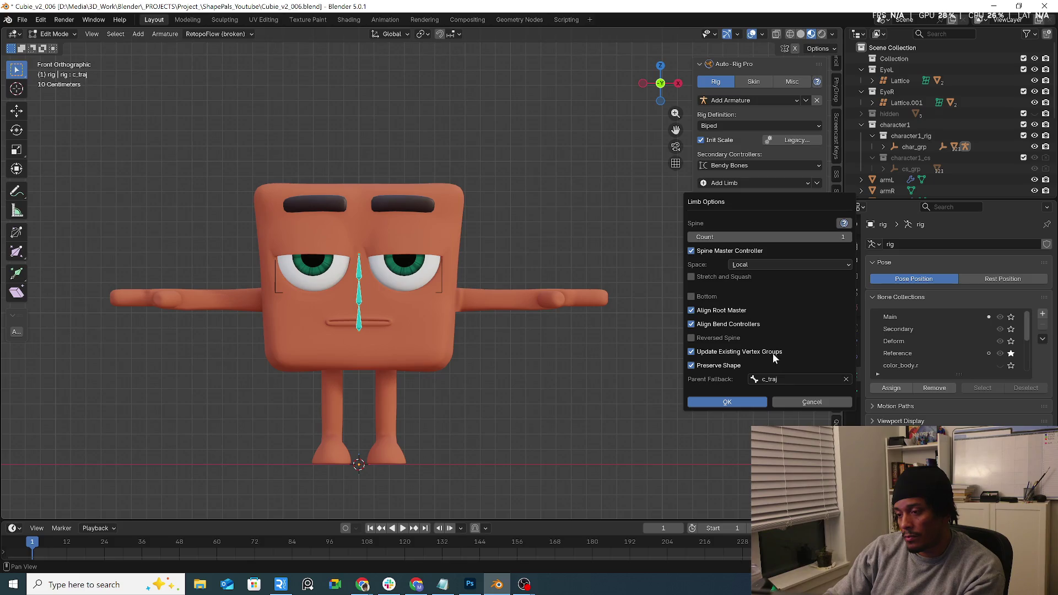
{"action": "left_click", "coordinate": [727, 402]}
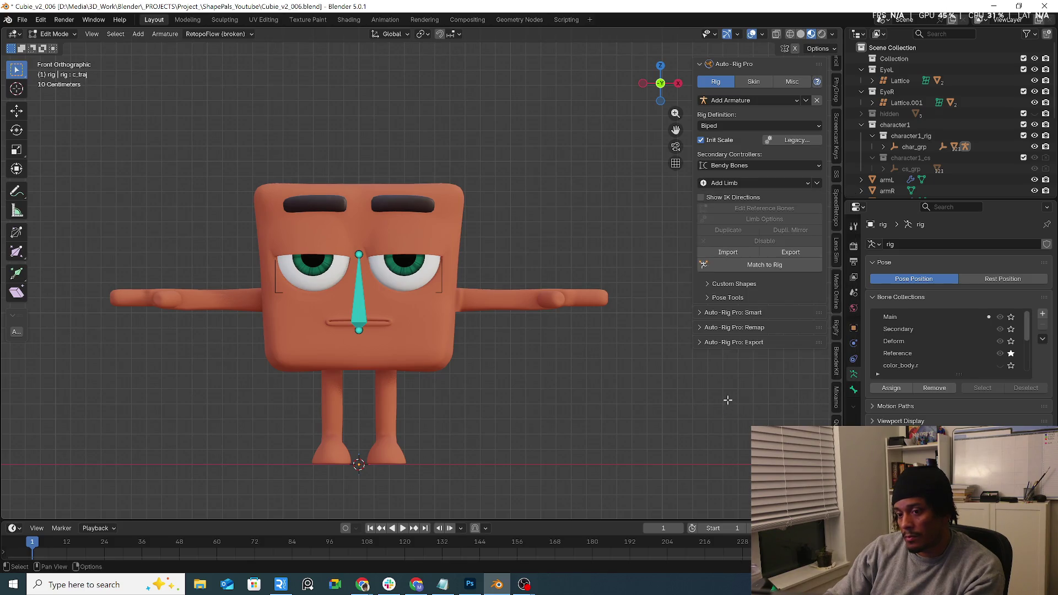
Move the spine reference bone 0.098091 m down along Z to hip level, below the mouth.
{"action": "left_click", "coordinate": [361, 305]}
{"action": "key", "text": "g"}
{"action": "key", "text": "z"}
{"action": "left_click", "coordinate": [364, 352]}
{"action": "key", "text": "s"}
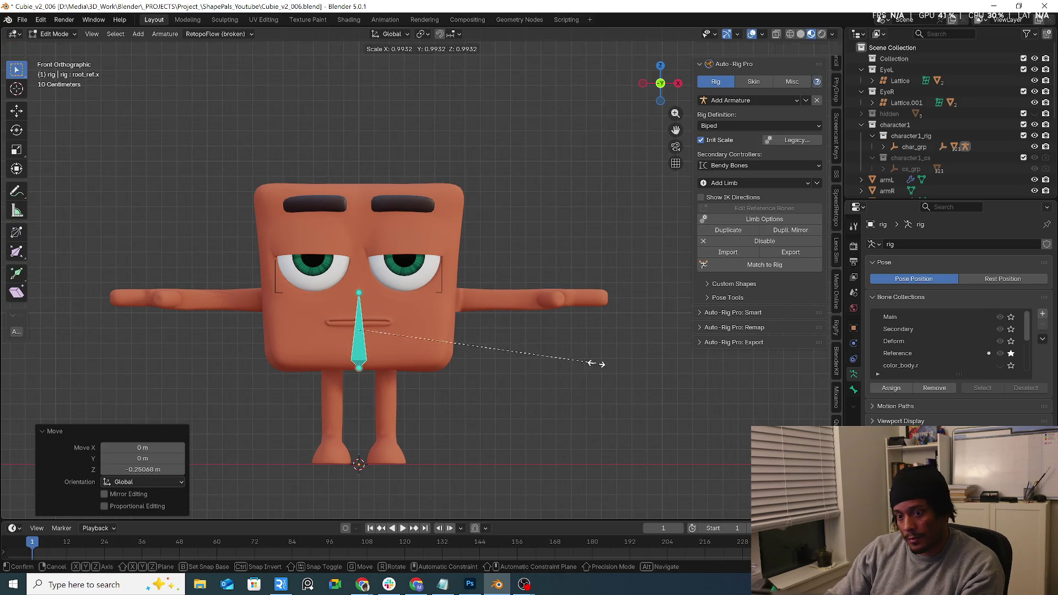
{"action": "key", "text": "g"}
{"action": "key", "text": "z"}
{"action": "left_click", "coordinate": [508, 355]}
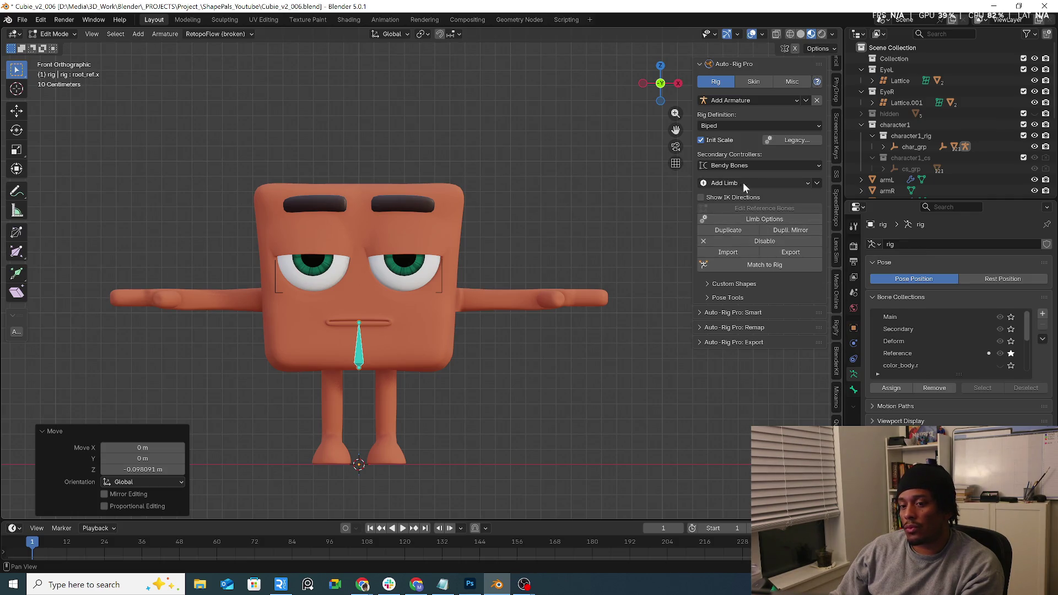
{"action": "left_click", "coordinate": [770, 184]}
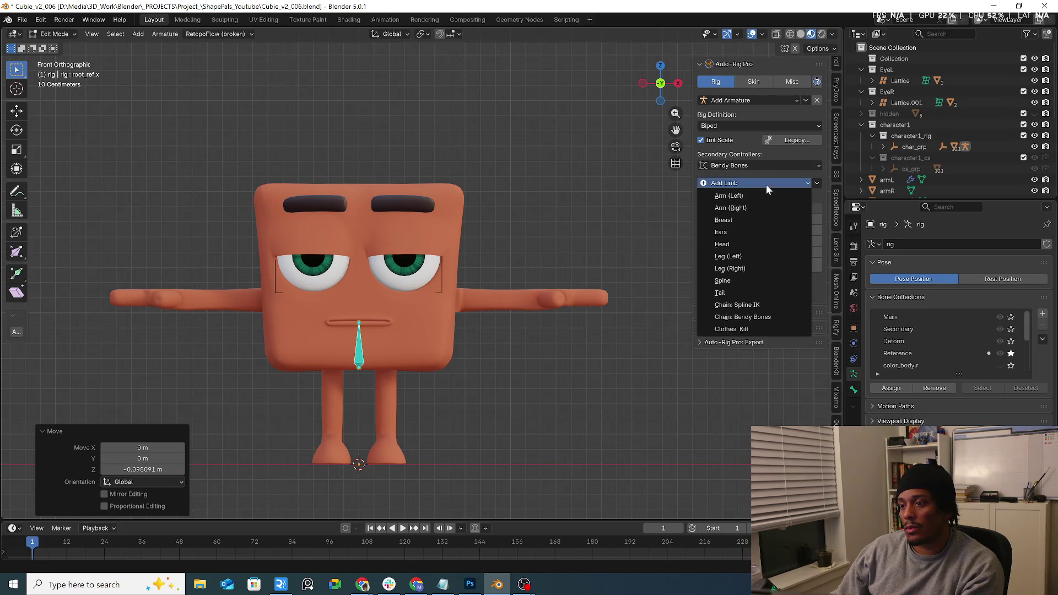
Add a Leg (Left) limb and frame its bones in right side view.
{"action": "left_click", "coordinate": [754, 257]}
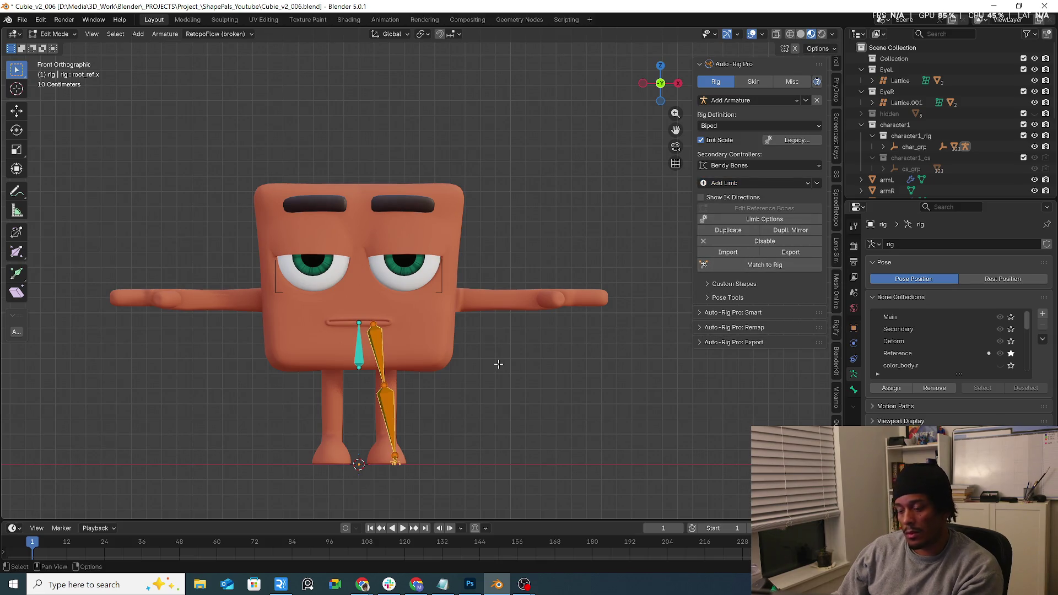
{"action": "key", "text": "KP_3"}
{"action": "scroll", "coordinate": [424, 392], "scroll_direction": "up", "scroll_amount": 6}
{"action": "mouse_move", "coordinate": [367, 457]}
{"action": "middle_mouse_down", "text": "shift"}
{"action": "mouse_move", "coordinate": [377, 342]}
{"action": "mouse_move", "coordinate": [714, 300]}
{"action": "middle_mouse_up", "text": "shift"}
{"action": "scroll", "coordinate": [714, 300], "scroll_direction": "up", "scroll_amount": 2}
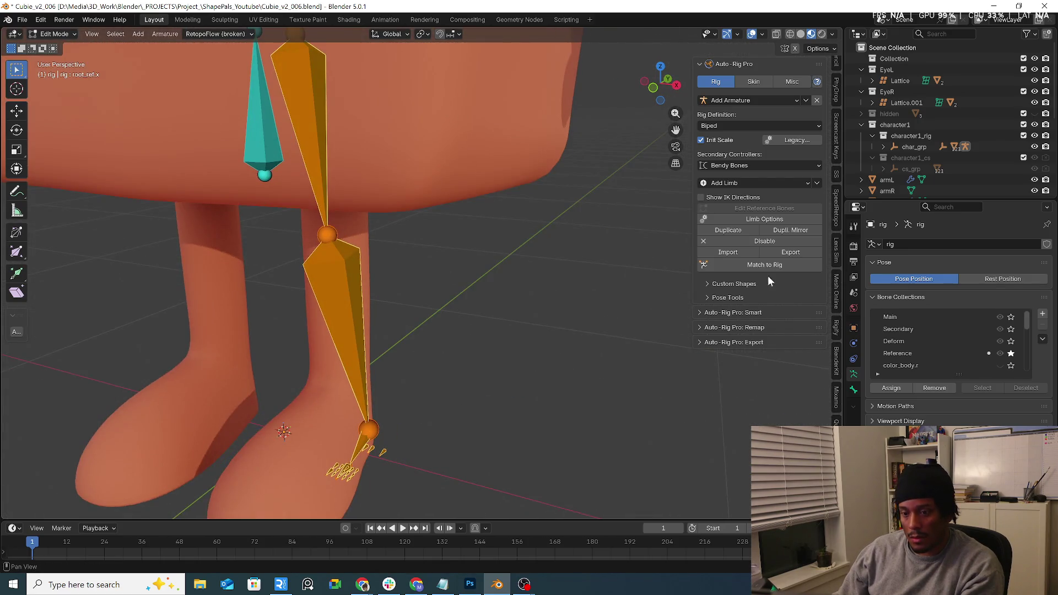
Disable the leg's toes in Limb Options, leaving a simple foot.
{"action": "left_click", "coordinate": [758, 220]}
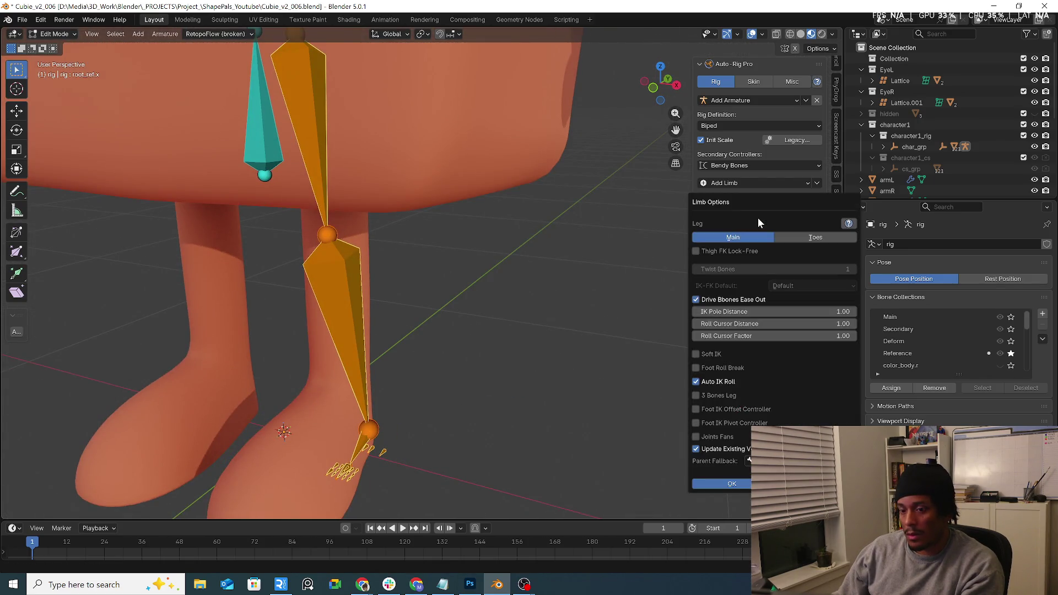
{"action": "left_click", "coordinate": [810, 238]}
{"action": "left_click", "coordinate": [780, 265]}
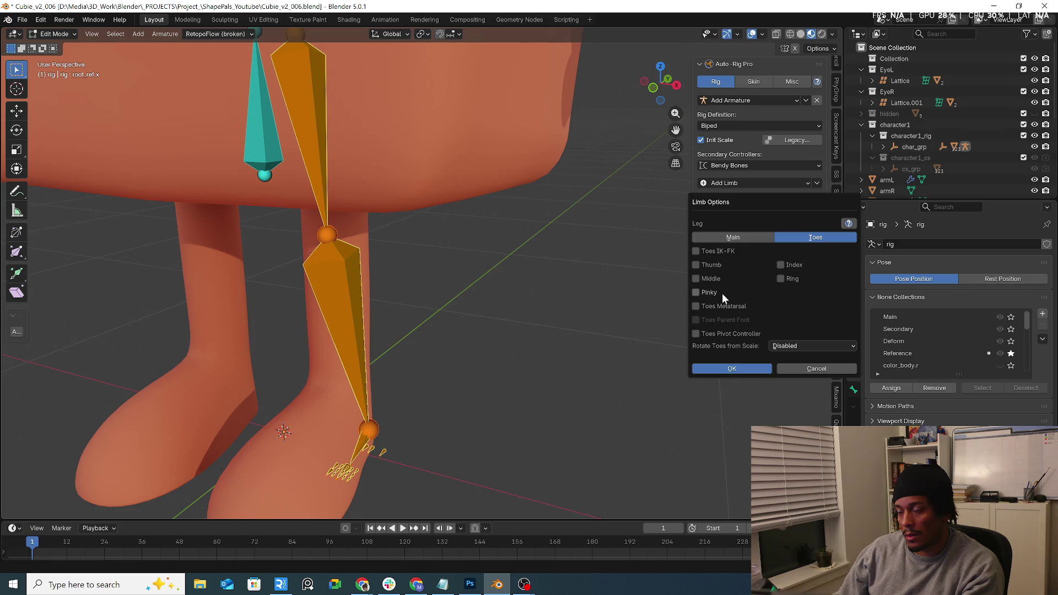
{"action": "left_click", "coordinate": [743, 240]}
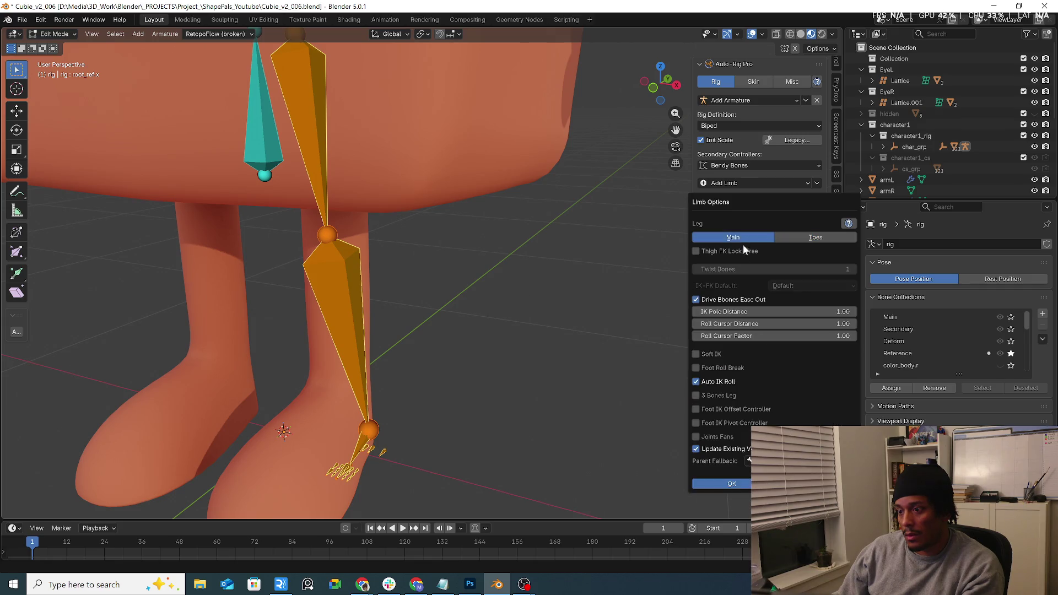
{"action": "left_click", "coordinate": [744, 484]}
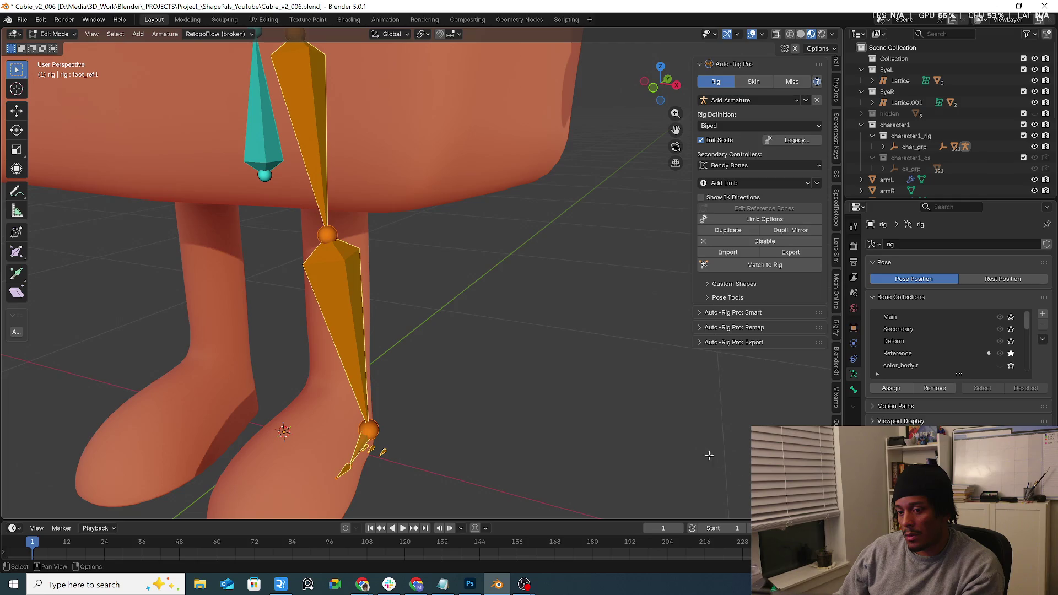
Show the mesh wireframe overlay and fit the knee and thigh joints inside the leg.
{"action": "key", "text": "KP_3"}
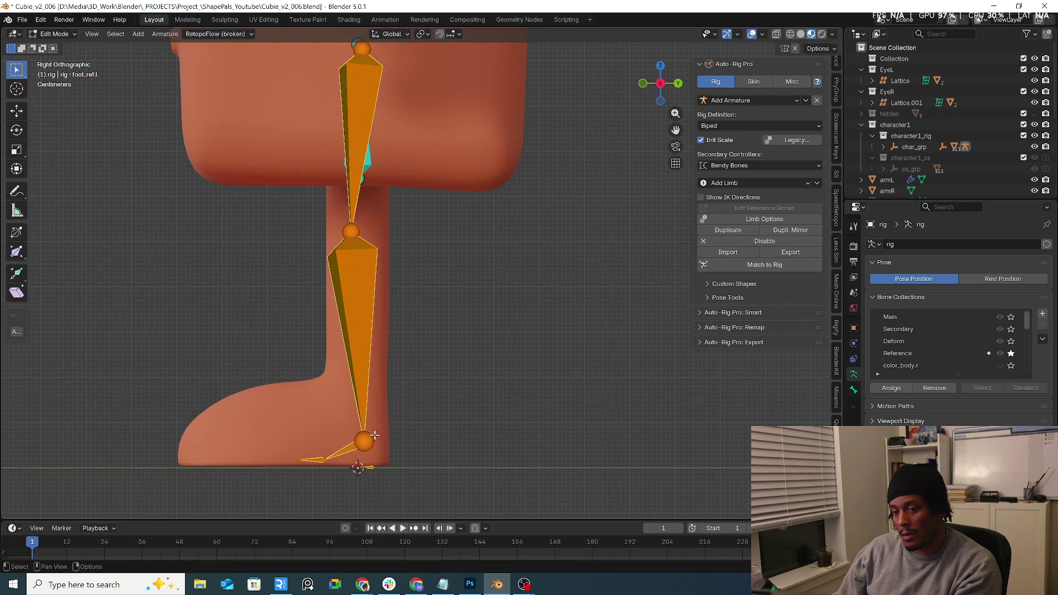
{"action": "left_click", "coordinate": [763, 34]}
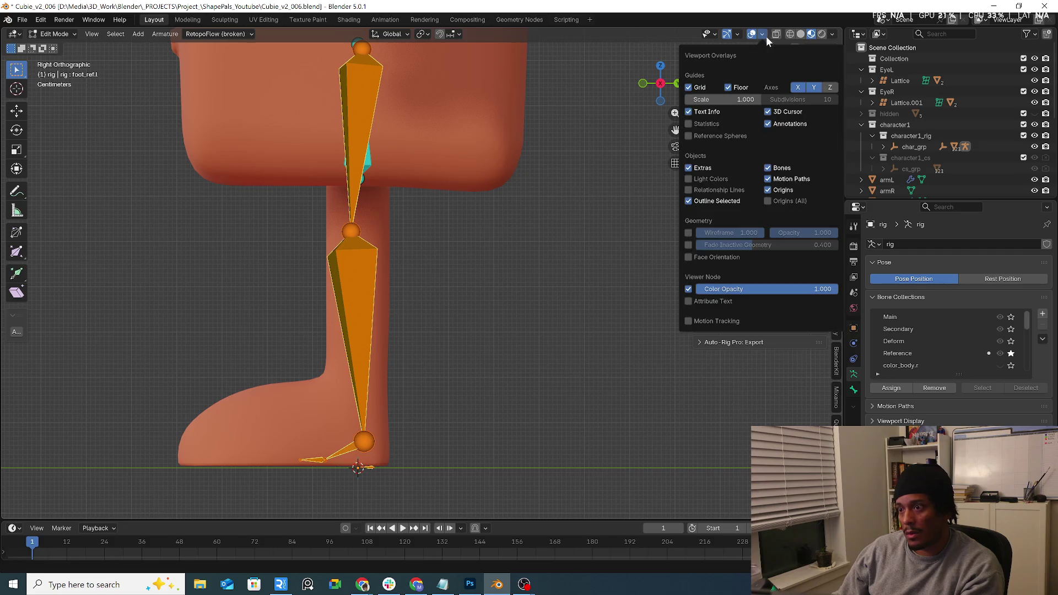
{"action": "left_click", "coordinate": [688, 234]}
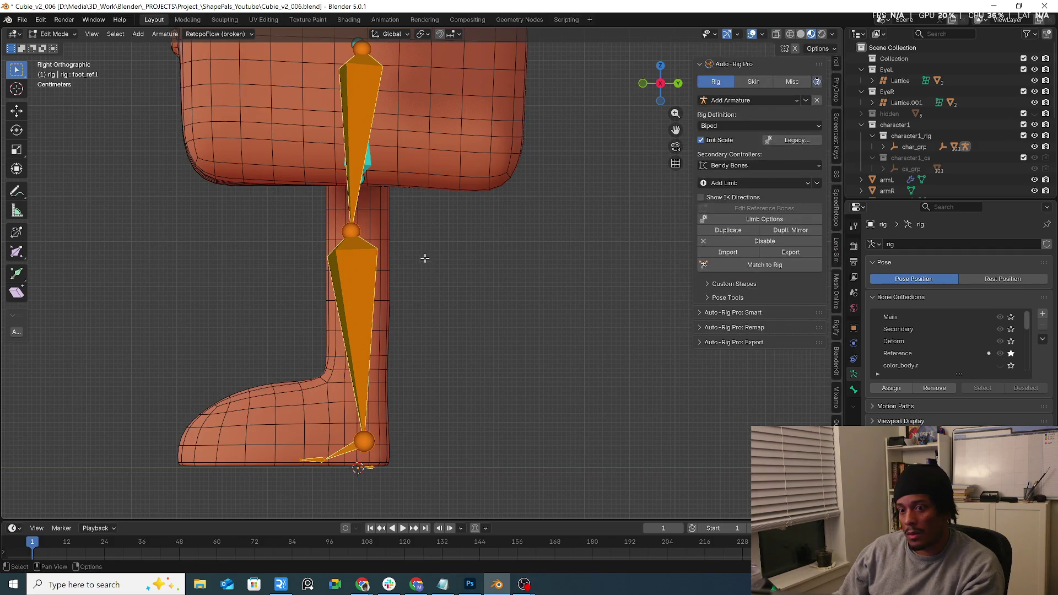
{"action": "left_click_drag", "start_coordinate": [353, 245], "coordinate": [340, 287]}
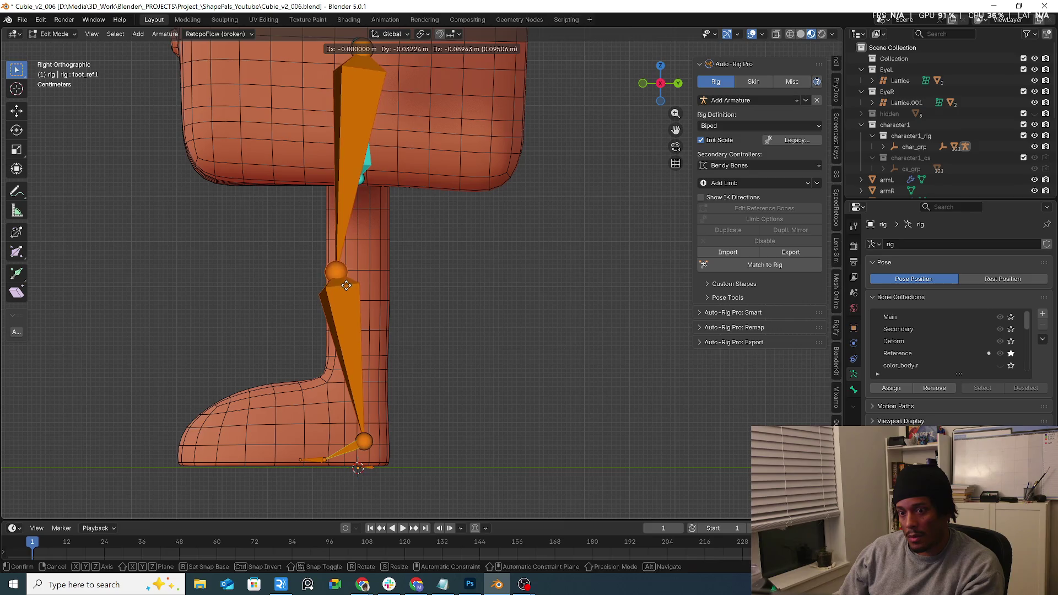
{"action": "scroll", "coordinate": [360, 99], "scroll_direction": "down", "scroll_amount": 1}
{"action": "left_click", "coordinate": [349, 64]}
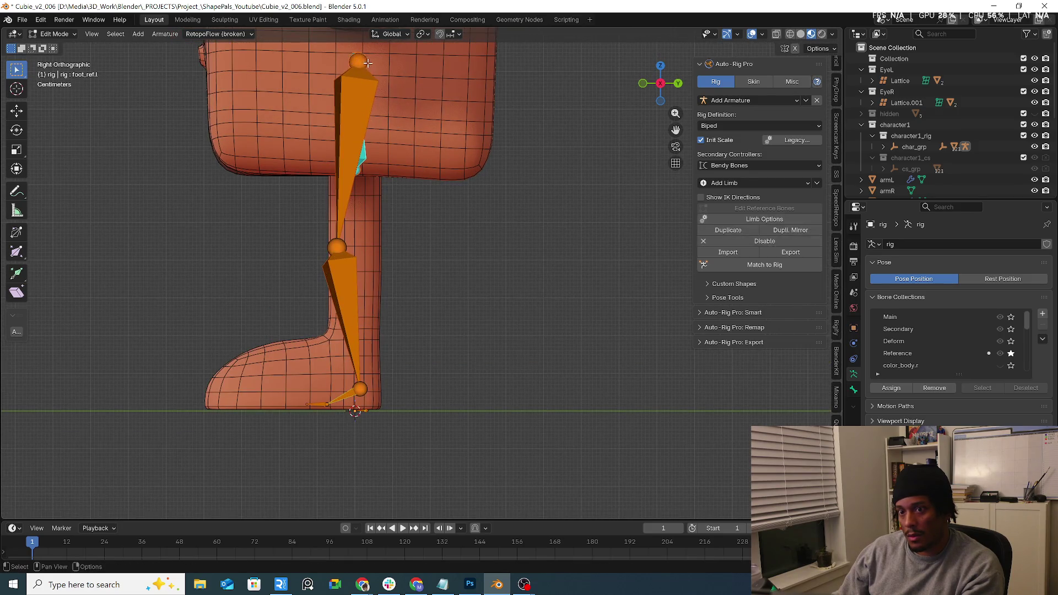
{"action": "left_click_drag", "start_coordinate": [363, 63], "coordinate": [348, 230]}
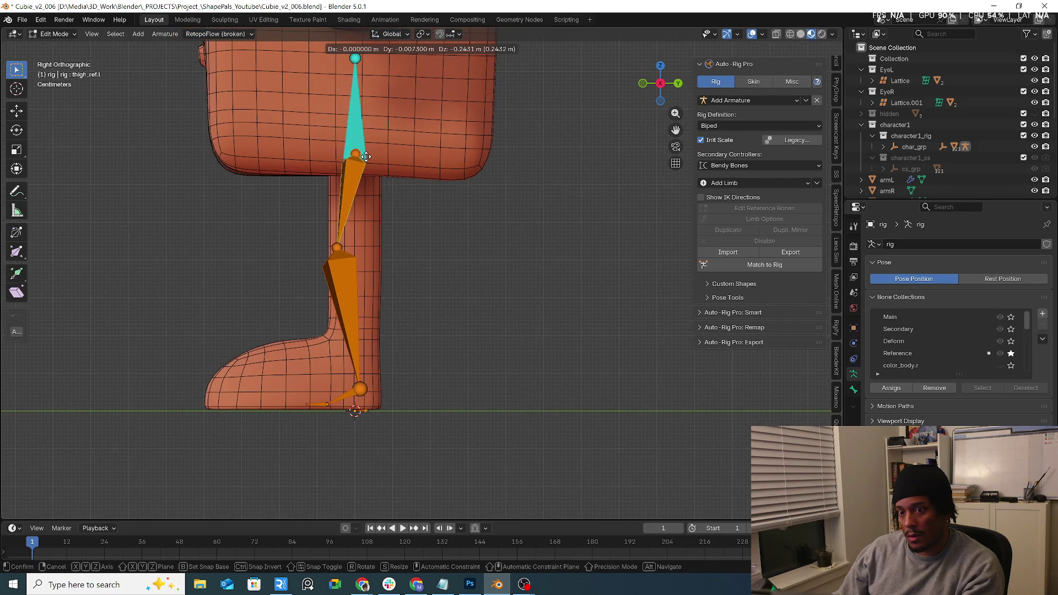
Fit the ankle, toe and foot joints to the boot, then return to Object Mode.
{"action": "left_click_drag", "start_coordinate": [361, 390], "coordinate": [359, 355]}
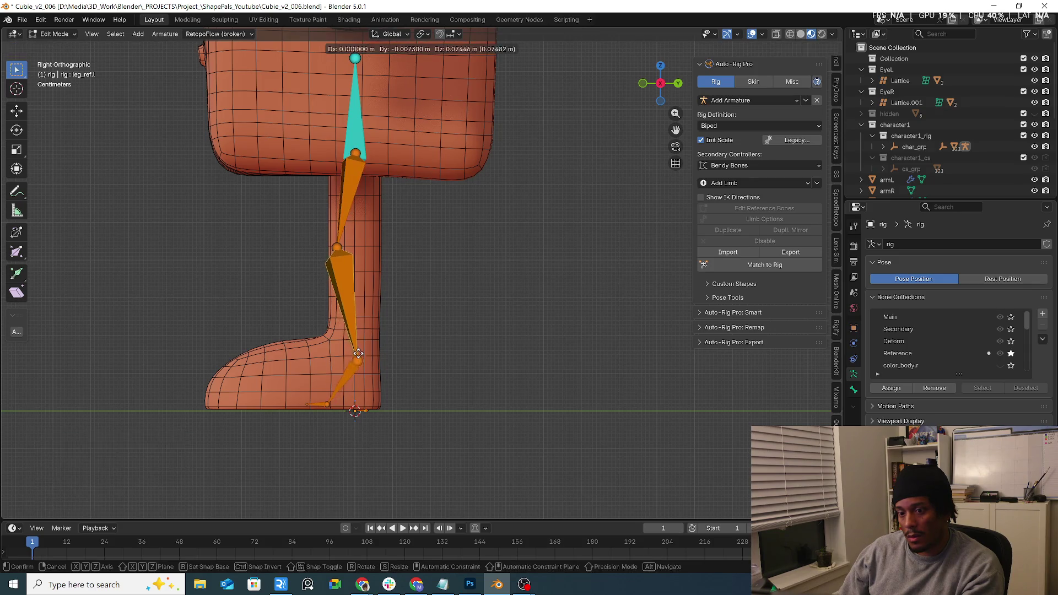
{"action": "mouse_move", "coordinate": [327, 403]}
{"action": "left_mouse_down"}
{"action": "mouse_move", "coordinate": [316, 423]}
{"action": "mouse_move", "coordinate": [213, 417]}
{"action": "left_mouse_up"}
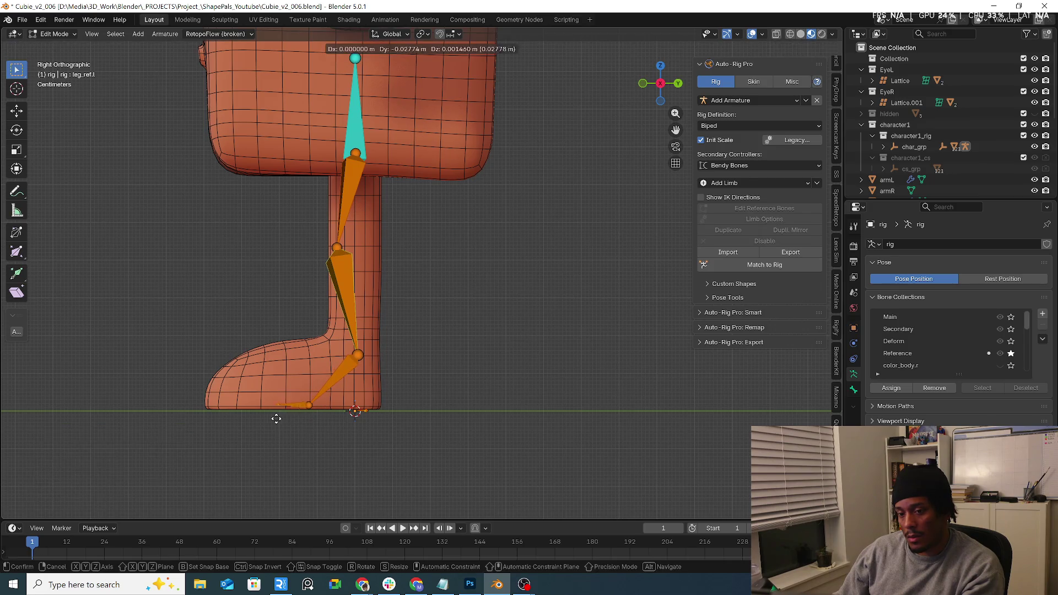
{"action": "left_click_drag", "start_coordinate": [328, 422], "coordinate": [321, 417]}
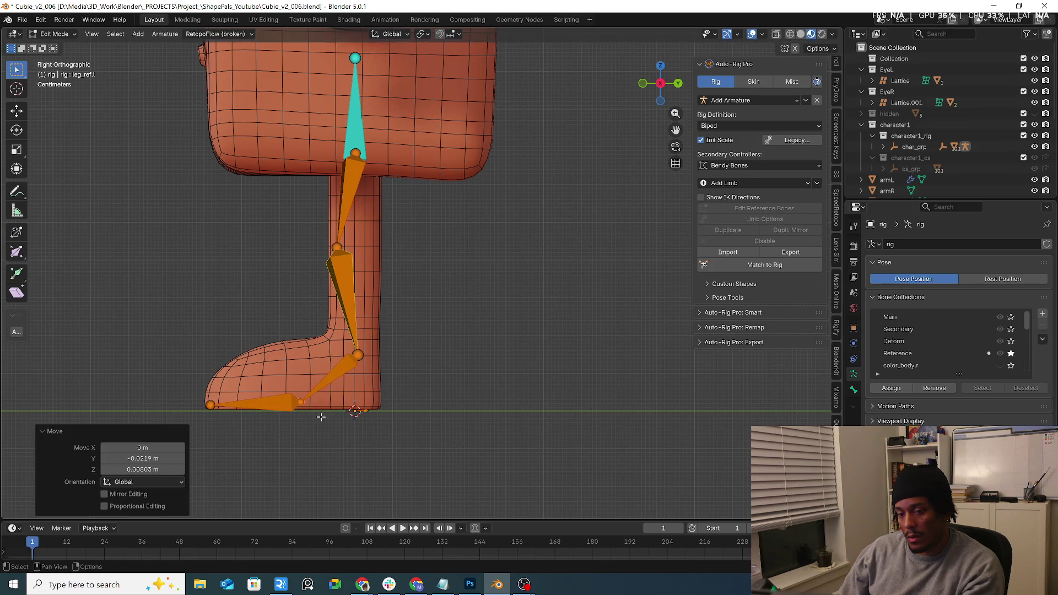
{"action": "left_click", "coordinate": [54, 34]}
{"action": "left_click", "coordinate": [55, 46]}
Put the leg cylinder into Edit Mode and add a centred edge loop near the ankle.
{"action": "left_click", "coordinate": [306, 353]}
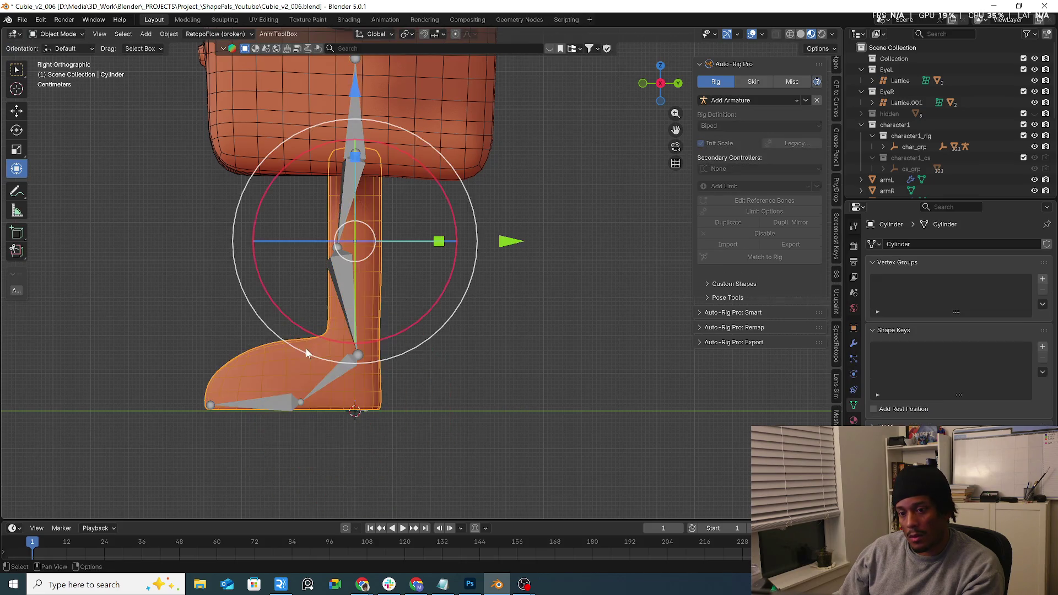
{"action": "left_click", "coordinate": [60, 34]}
{"action": "left_click", "coordinate": [63, 57]}
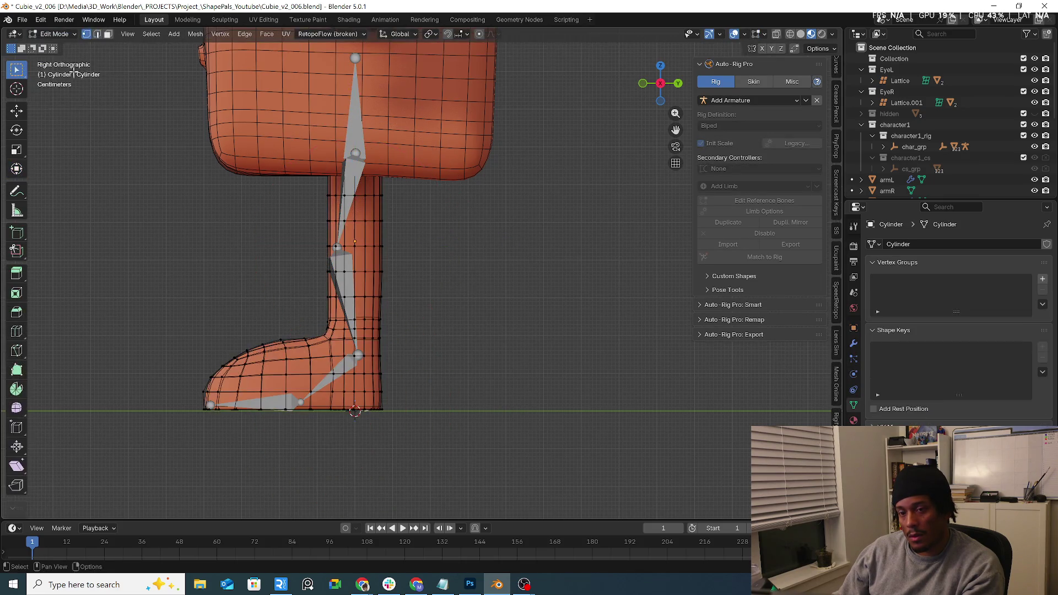
{"action": "key", "text": "ctrl+r"}
{"action": "left_click", "coordinate": [324, 353]}
{"action": "right_click", "coordinate": [309, 358]}
Add two more centred edge loops higher up the leg around the knee.
{"action": "key", "text": "ctrl+r"}
{"action": "left_click", "coordinate": [366, 258]}
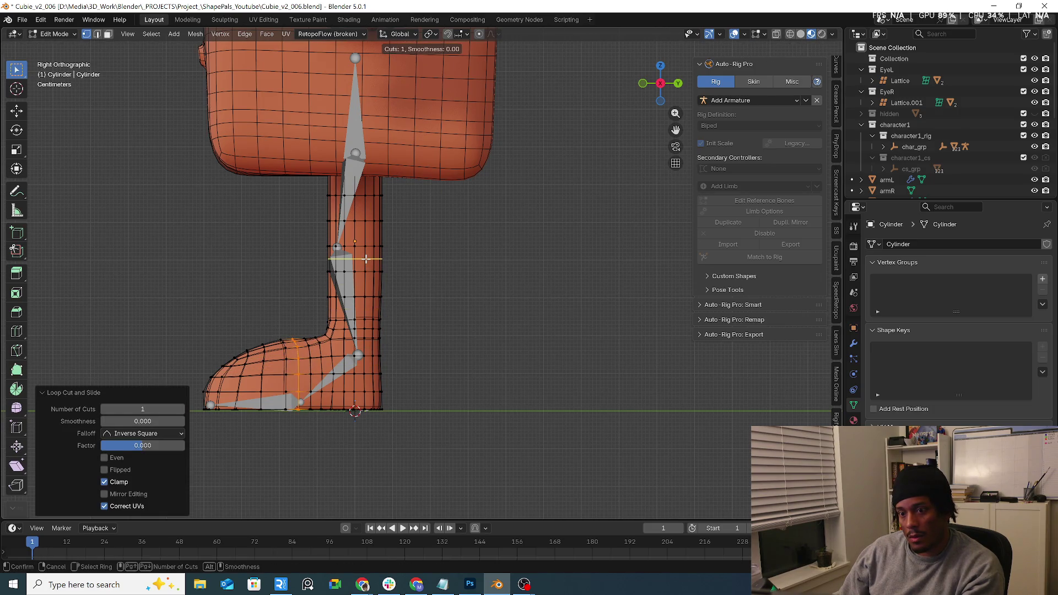
{"action": "right_click", "coordinate": [366, 258]}
{"action": "key", "text": "ctrl+r"}
{"action": "left_click", "coordinate": [366, 233]}
{"action": "right_click", "coordinate": [458, 279]}
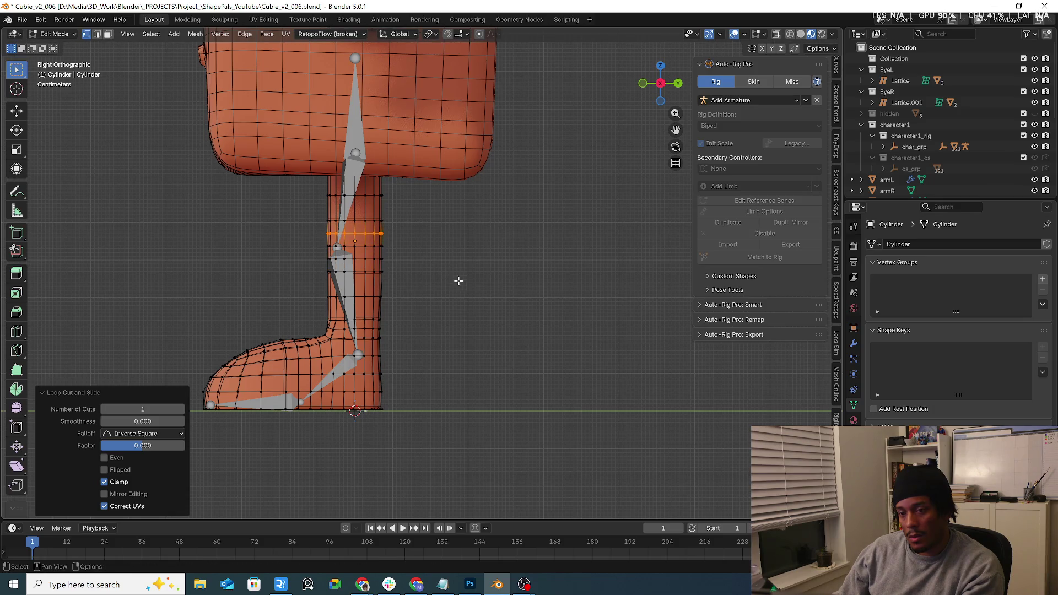
Return the leg mesh to Object Mode and check it in perspective.
{"action": "left_click", "coordinate": [55, 33]}
{"action": "left_click", "coordinate": [55, 45]}
{"action": "mouse_move", "coordinate": [223, 180]}
{"action": "middle_mouse_down"}
{"action": "mouse_move", "coordinate": [308, 184]}
{"action": "mouse_move", "coordinate": [374, 209]}
{"action": "mouse_move", "coordinate": [345, 210]}
{"action": "middle_mouse_up"}
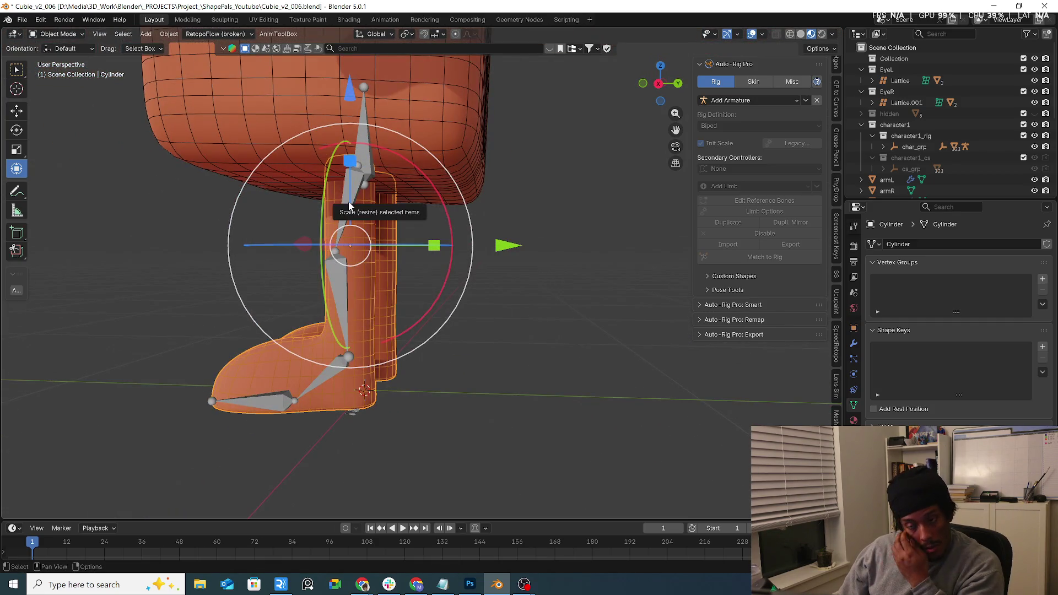
{"action": "left_click", "coordinate": [70, 35]}
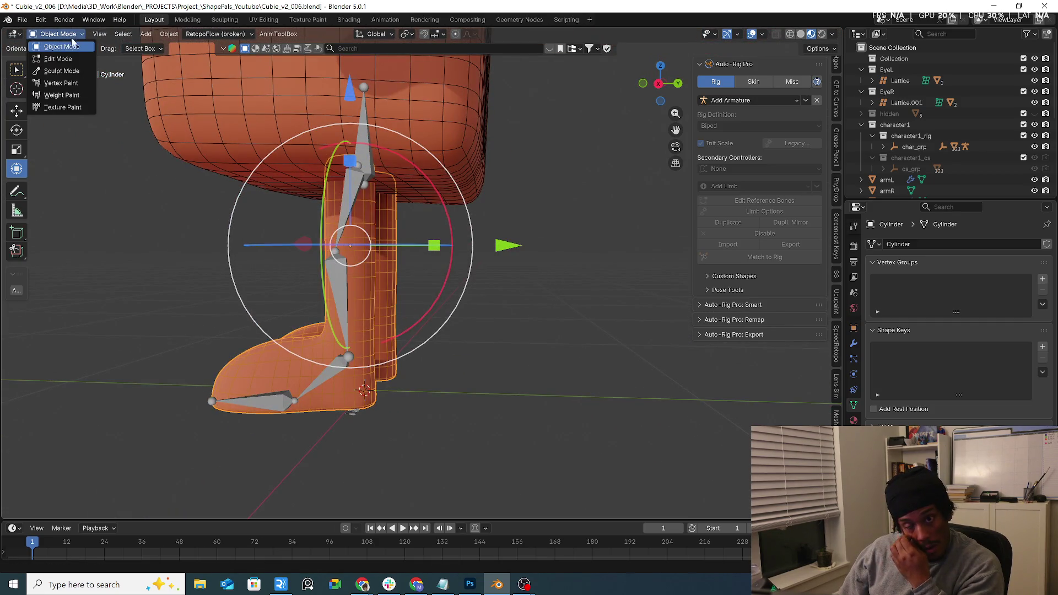
Put the rig into Edit Mode and switch to front orthographic view.
{"action": "left_click", "coordinate": [350, 286]}
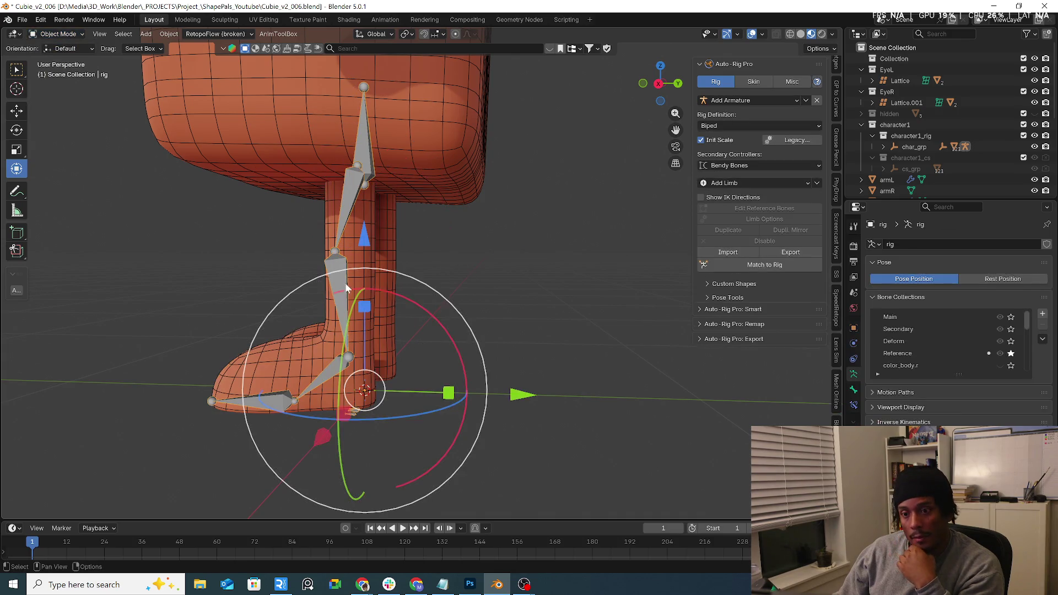
{"action": "left_click", "coordinate": [63, 34]}
{"action": "left_click", "coordinate": [66, 59]}
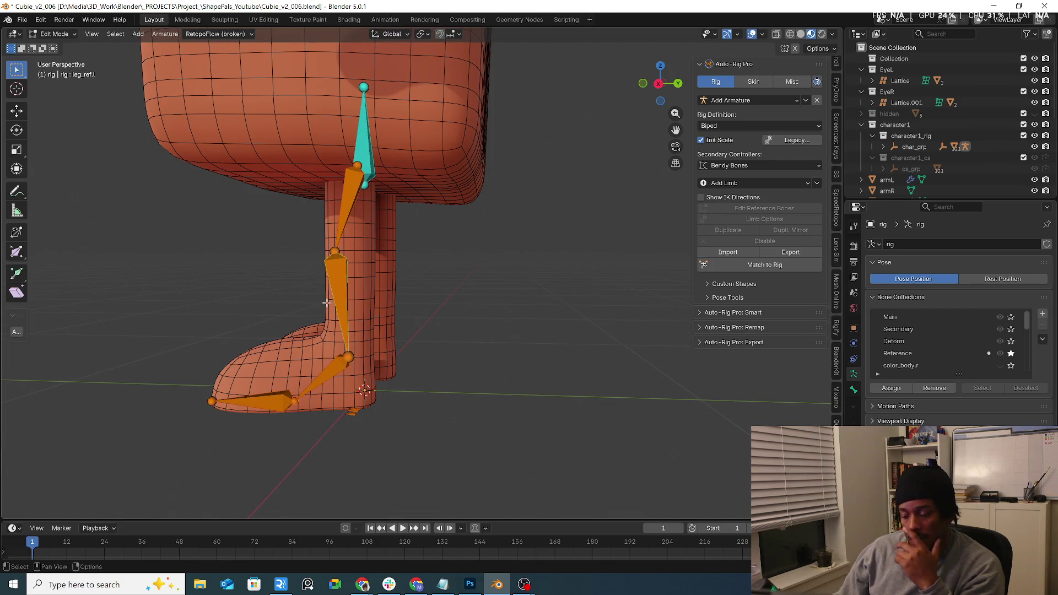
{"action": "mouse_move", "coordinate": [327, 302]}
{"action": "middle_mouse_down"}
{"action": "mouse_move", "coordinate": [354, 300]}
{"action": "mouse_move", "coordinate": [361, 333]}
{"action": "middle_mouse_up"}
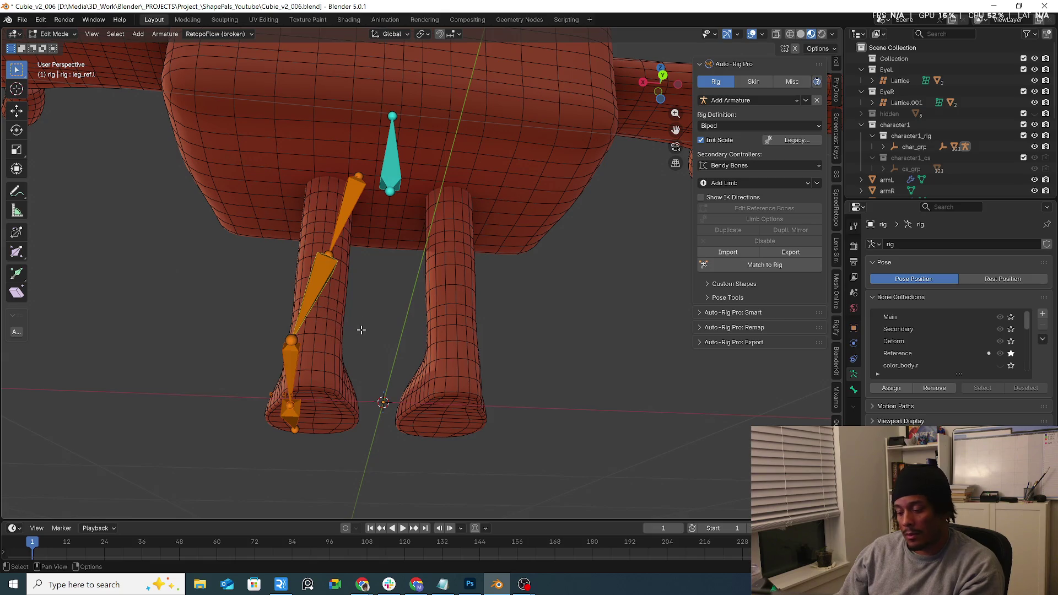
{"action": "key", "text": "KP_1"}
Slide the left foot bone and hip joint along X so the thigh stands vertical.
{"action": "left_click_drag", "start_coordinate": [341, 342], "coordinate": [264, 436]}
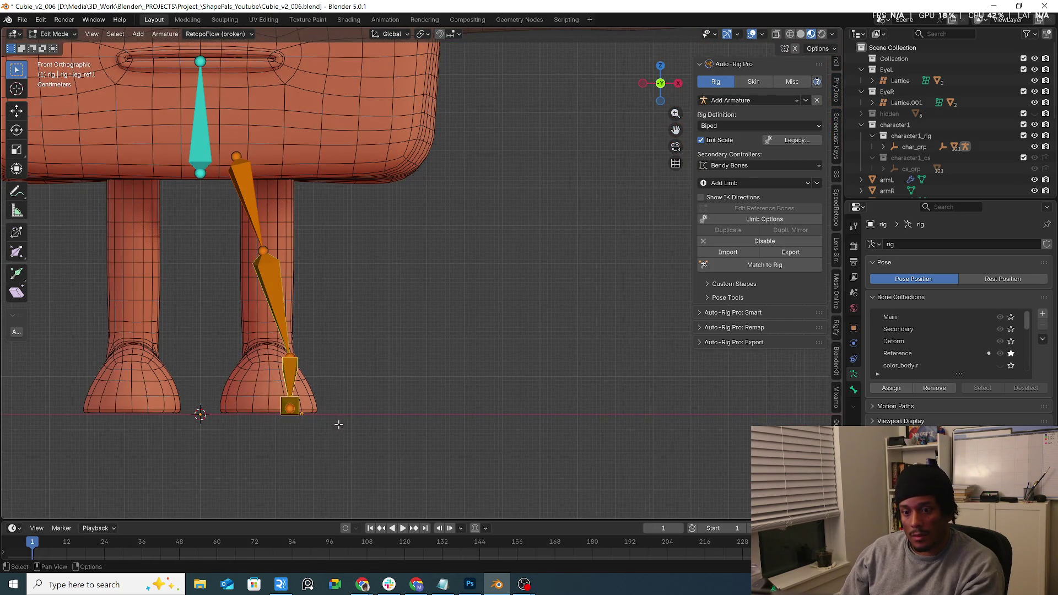
{"action": "key", "text": "g"}
{"action": "key", "text": "x"}
{"action": "left_click", "coordinate": [321, 420]}
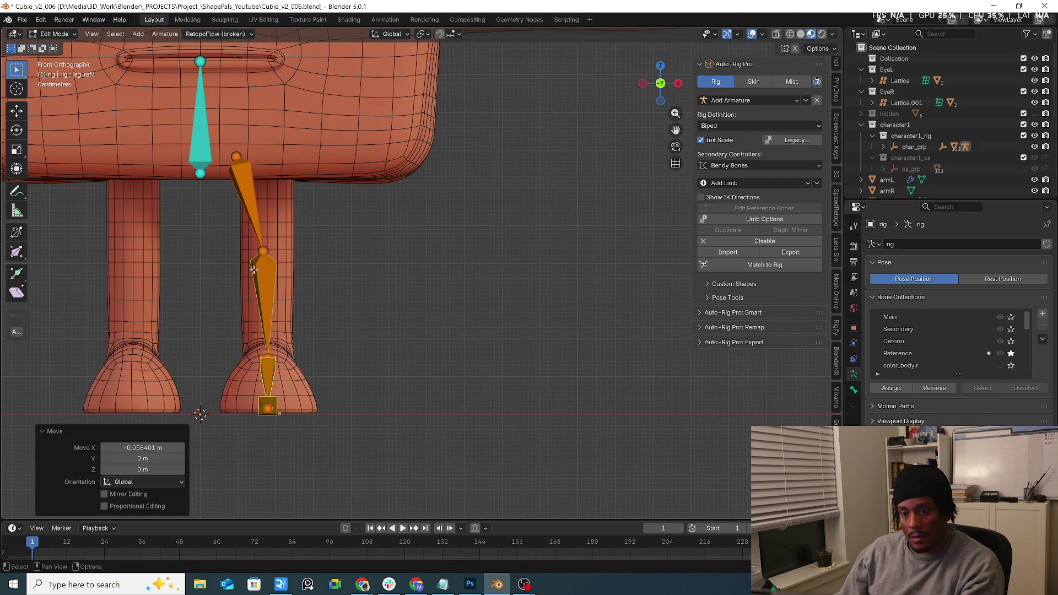
{"action": "left_click", "coordinate": [232, 151]}
{"action": "key", "text": "g"}
{"action": "key", "text": "x"}
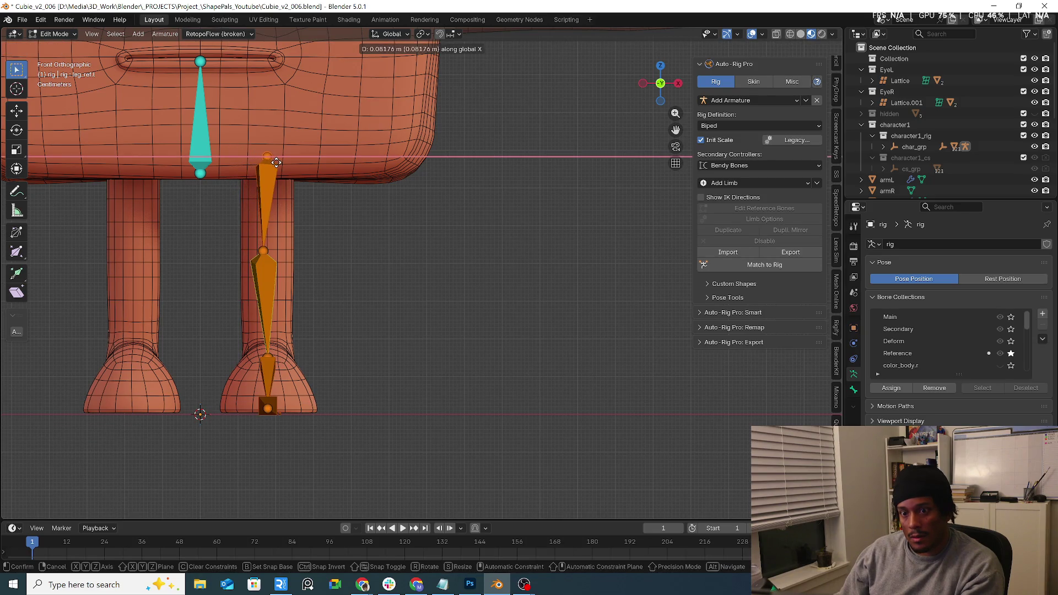
{"action": "left_click", "coordinate": [275, 162]}
Move the knee joint sideways along X, then lower it slightly along Z.
{"action": "left_click", "coordinate": [264, 251]}
{"action": "key", "text": "g"}
{"action": "key", "text": "x"}
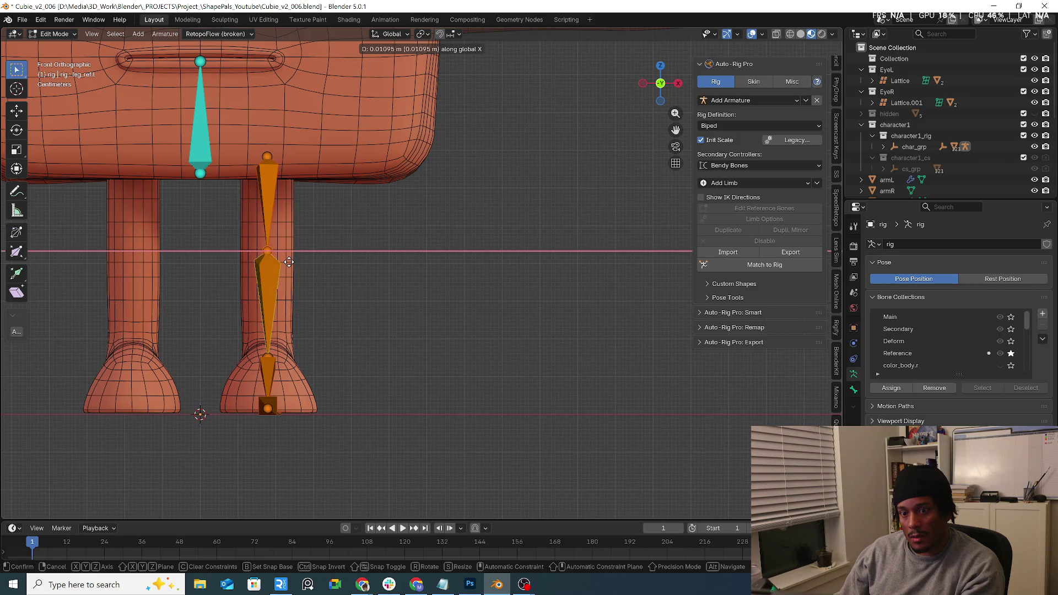
{"action": "left_click", "coordinate": [288, 262]}
{"action": "key", "text": "g"}
{"action": "key", "text": "z"}
{"action": "left_click", "coordinate": [289, 268]}
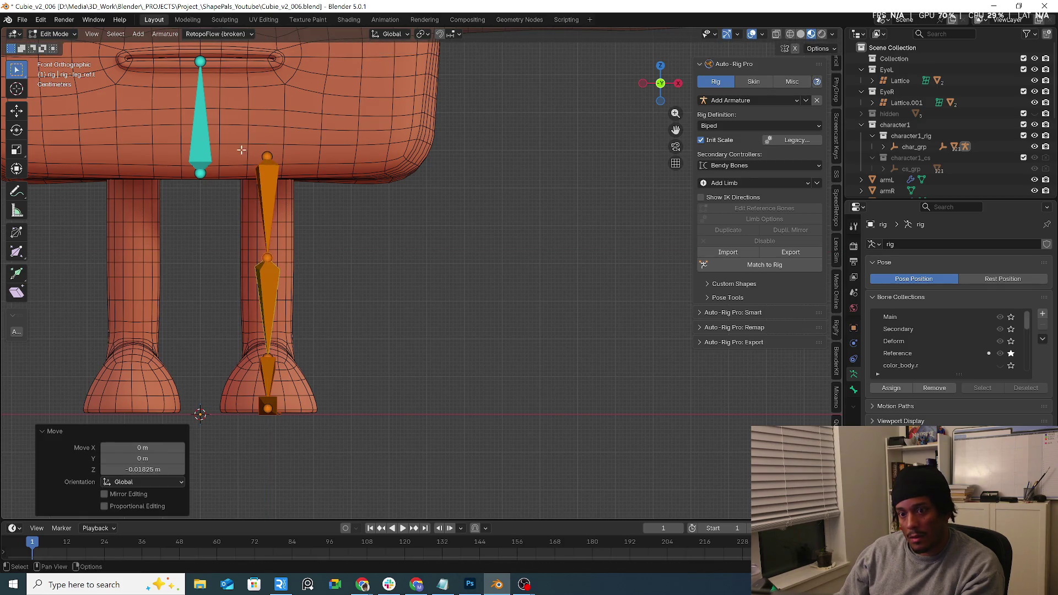
In right side view, shift both foot bank bones along X to the foot's edges.
{"action": "key", "text": "KP_3"}
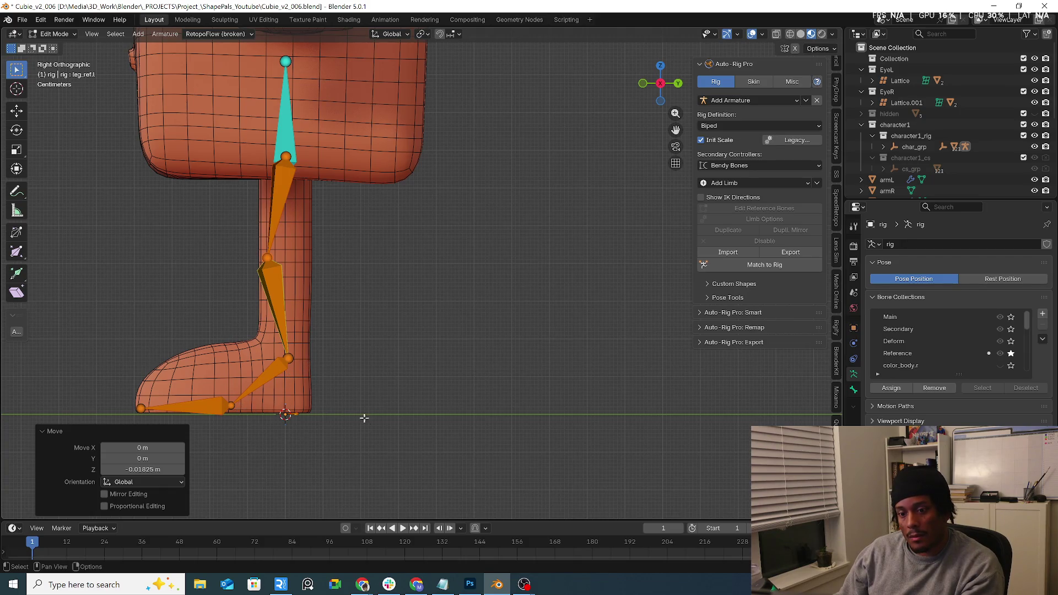
{"action": "middle_click_drag", "start_coordinate": [367, 422], "coordinate": [248, 366]}
{"action": "left_click", "coordinate": [234, 348]}
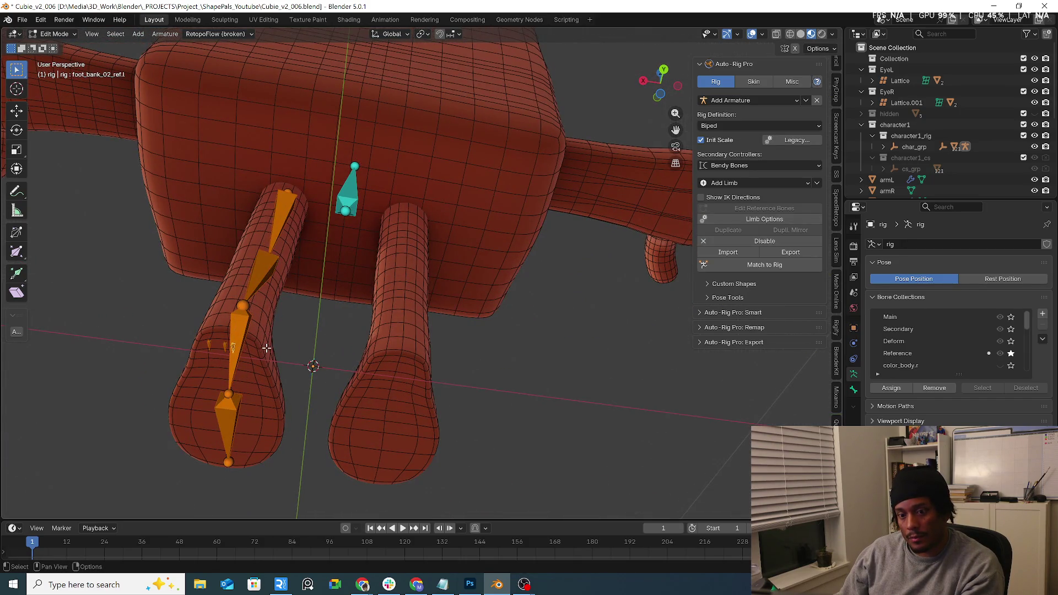
{"action": "key", "text": "g"}
{"action": "key", "text": "x"}
{"action": "left_click", "coordinate": [302, 357]}
{"action": "left_click", "coordinate": [208, 345]}
{"action": "key", "text": "g"}
{"action": "key", "text": "x"}
{"action": "left_click", "coordinate": [193, 345]}
Move the heel bone along Y to the back of the foot.
{"action": "left_click", "coordinate": [237, 350]}
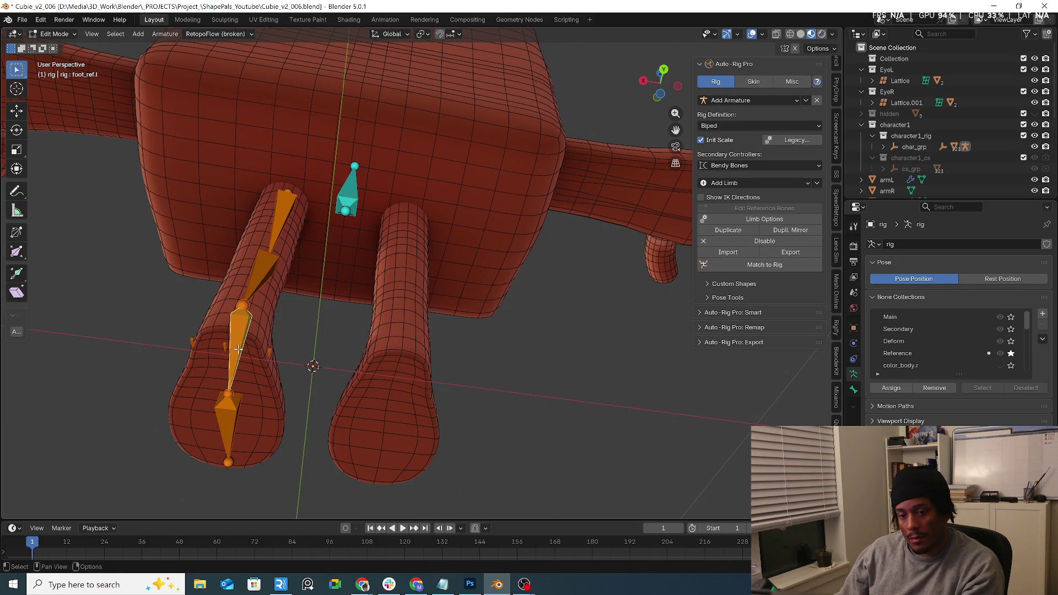
{"action": "left_click", "coordinate": [225, 346]}
{"action": "mouse_move", "coordinate": [225, 346]}
{"action": "middle_mouse_down"}
{"action": "mouse_move", "coordinate": [359, 394]}
{"action": "mouse_move", "coordinate": [303, 322]}
{"action": "middle_mouse_up"}
{"action": "key", "text": "g"}
{"action": "key", "text": "y"}
{"action": "left_click", "coordinate": [380, 394]}
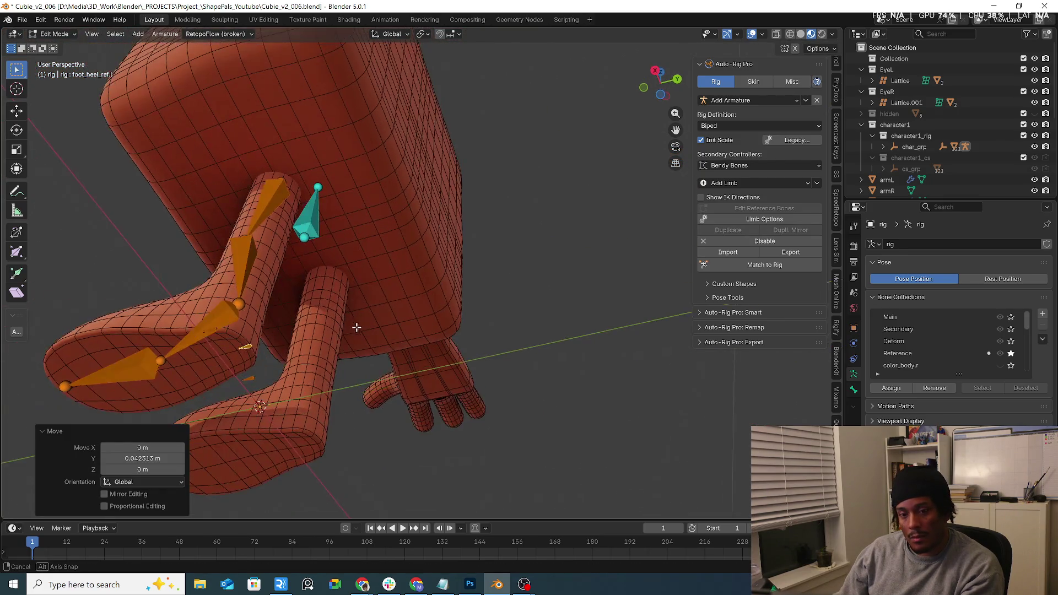
Select the left leg's thigh bone and mirror the leg limb to the other side.
{"action": "middle_click_drag", "start_coordinate": [371, 336], "coordinate": [347, 334]}
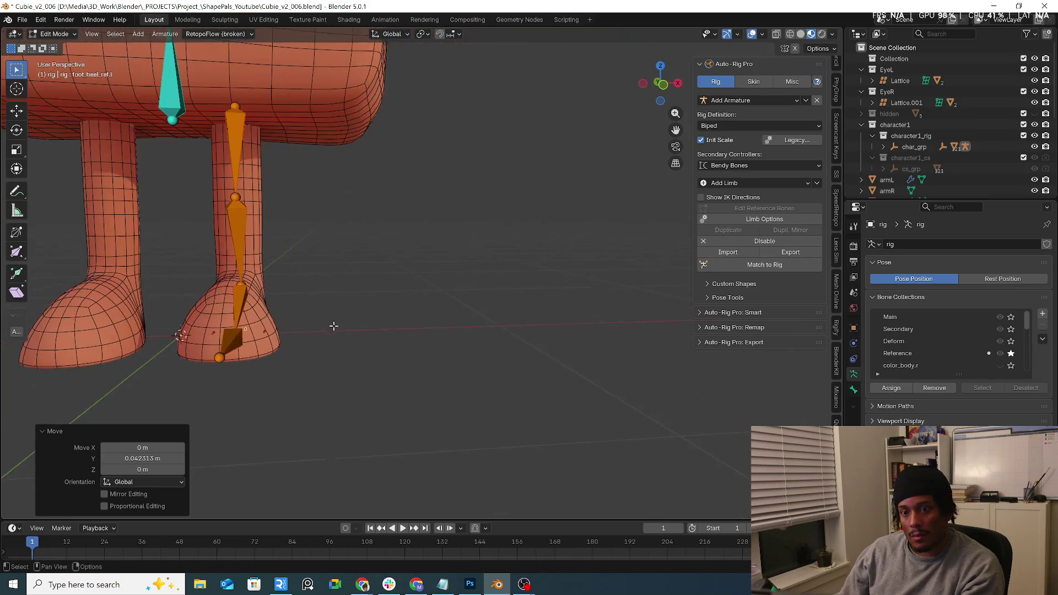
{"action": "left_click", "coordinate": [237, 147]}
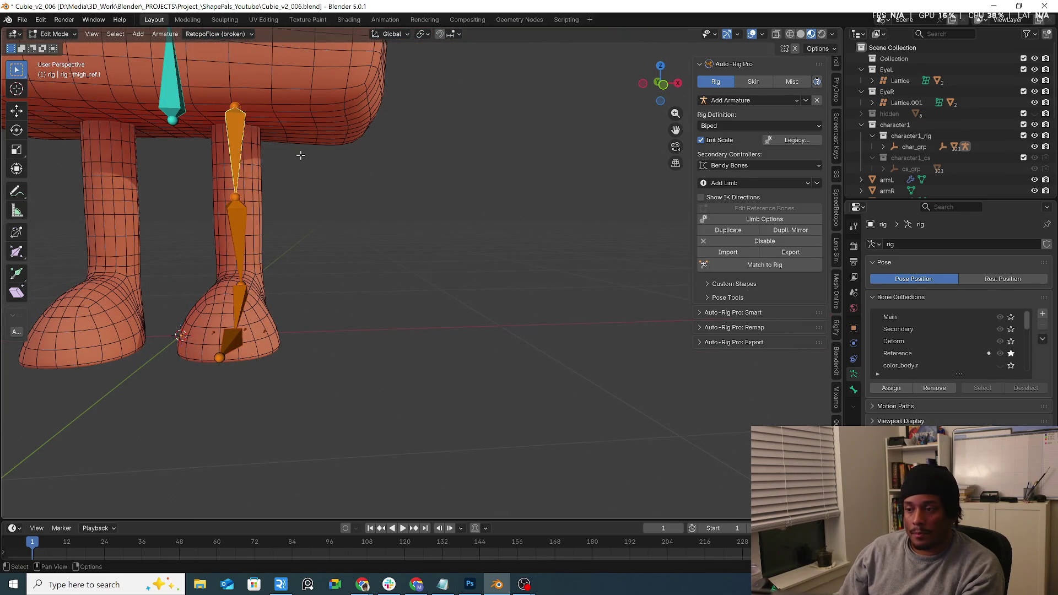
{"action": "left_click", "coordinate": [799, 230]}
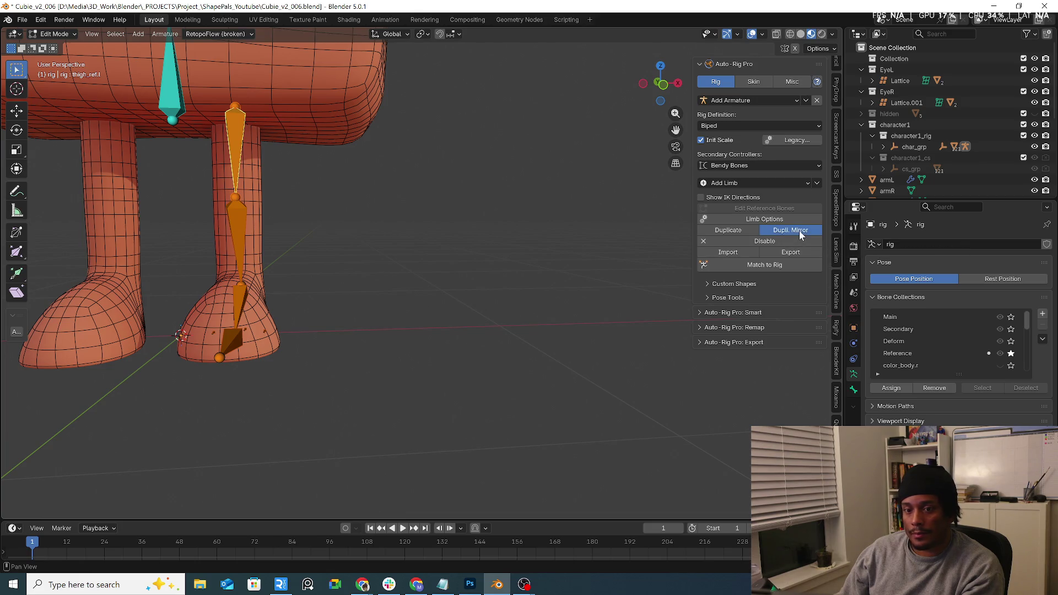
Add a left arm limb to the Auto-Rig Pro rig.
{"action": "mouse_move", "coordinate": [584, 270]}
{"action": "middle_mouse_down"}
{"action": "mouse_move", "coordinate": [631, 282]}
{"action": "mouse_move", "coordinate": [484, 265]}
{"action": "middle_mouse_up"}
{"action": "scroll", "coordinate": [632, 283], "scroll_direction": "down", "scroll_amount": 4}
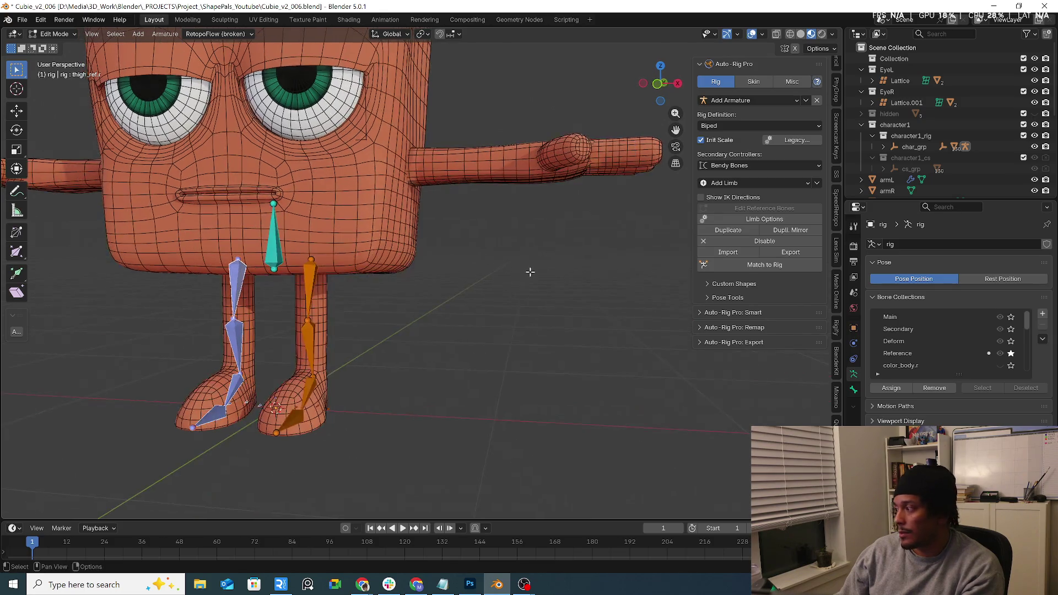
{"action": "scroll", "coordinate": [589, 277], "scroll_direction": "up", "scroll_amount": 4}
{"action": "left_click", "coordinate": [782, 184]}
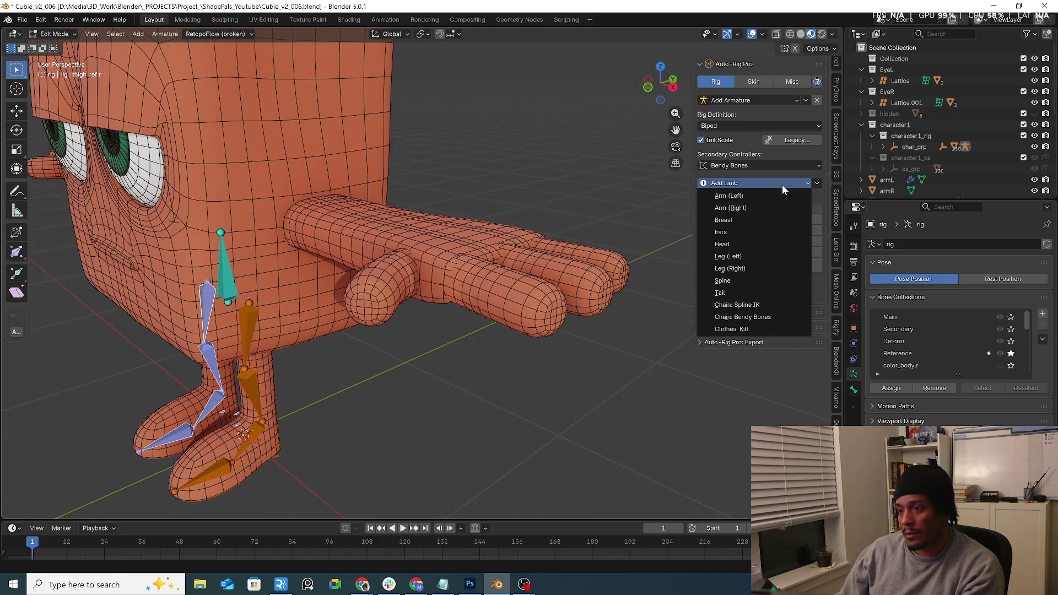
{"action": "left_click", "coordinate": [774, 198]}
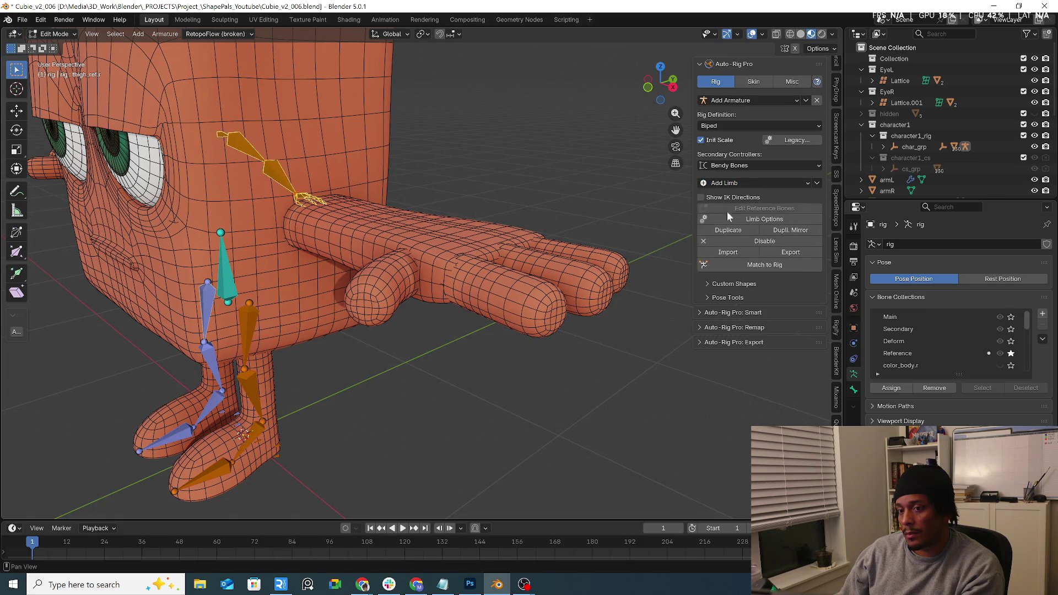
Review the arm's finger limb options, confirm with OK, and switch to Top Orthographic view.
{"action": "mouse_move", "coordinate": [551, 275]}
{"action": "middle_mouse_down"}
{"action": "mouse_move", "coordinate": [507, 311]}
{"action": "mouse_move", "coordinate": [529, 297]}
{"action": "middle_mouse_up"}
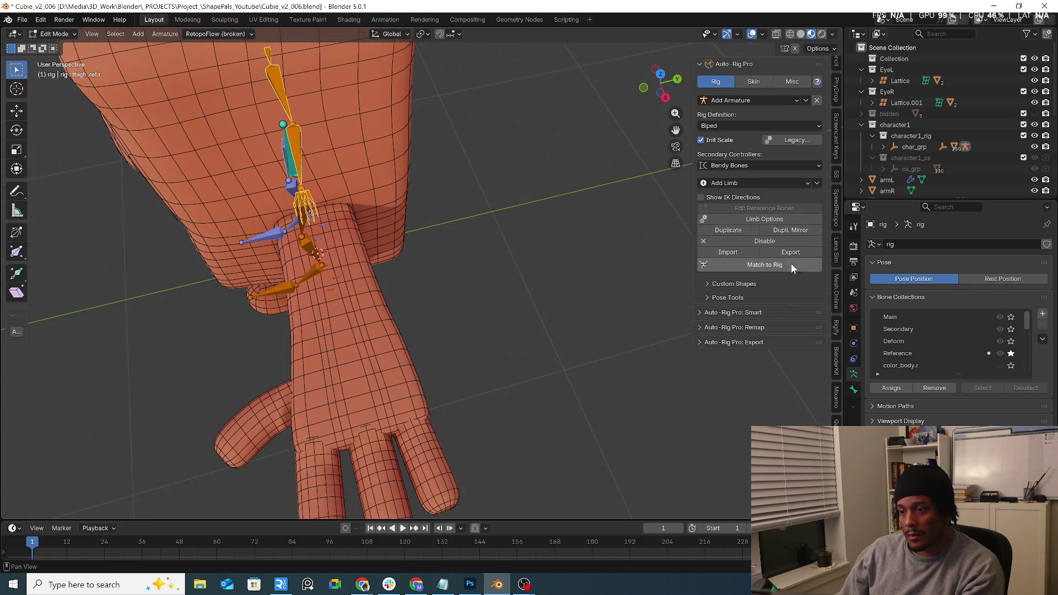
{"action": "left_click", "coordinate": [797, 219]}
{"action": "left_click", "coordinate": [813, 242]}
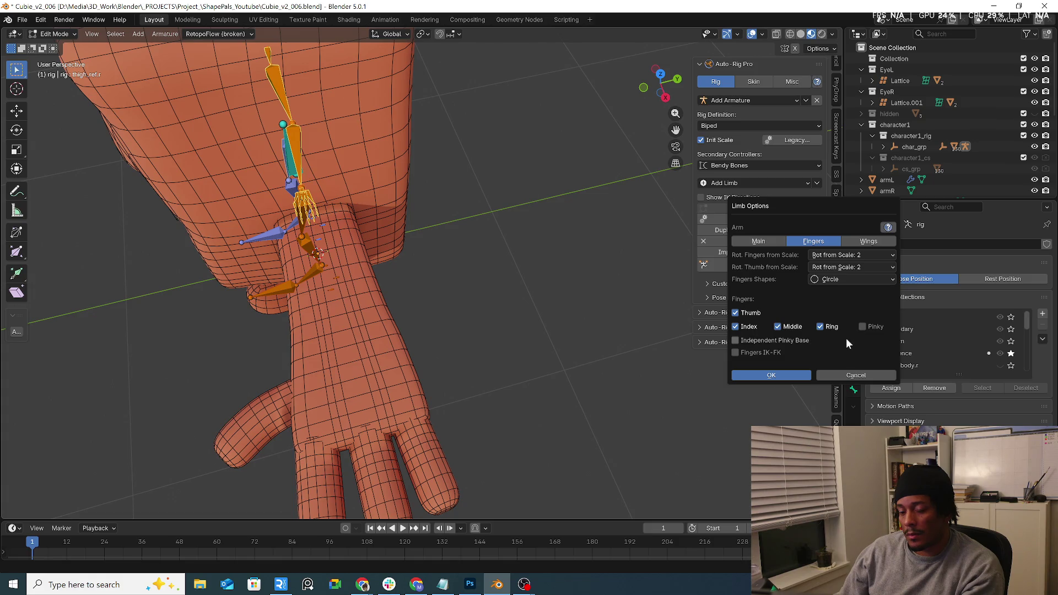
{"action": "left_click", "coordinate": [789, 376]}
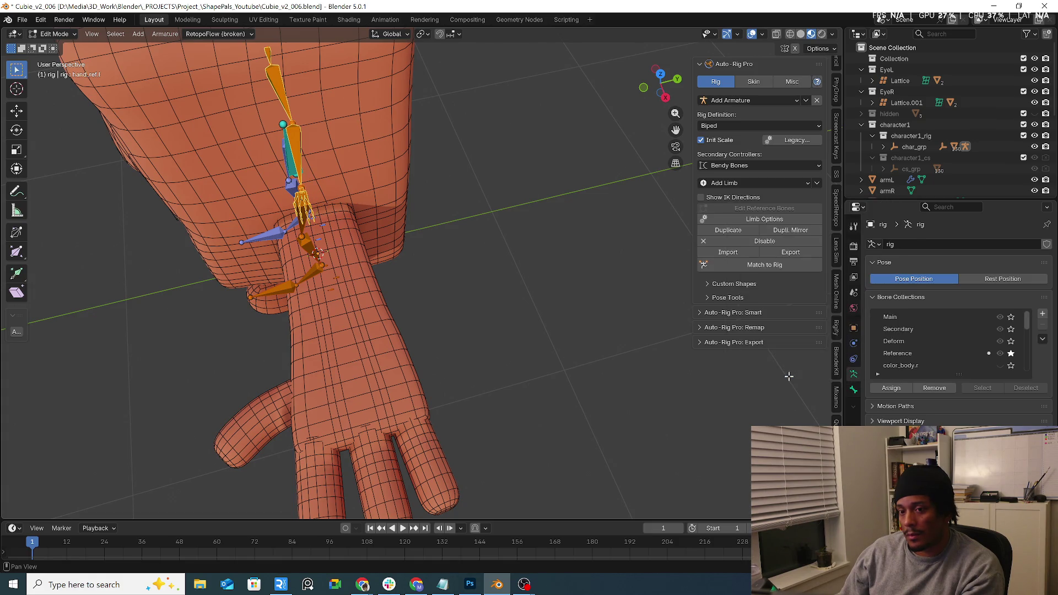
{"action": "key", "text": "KP_7"}
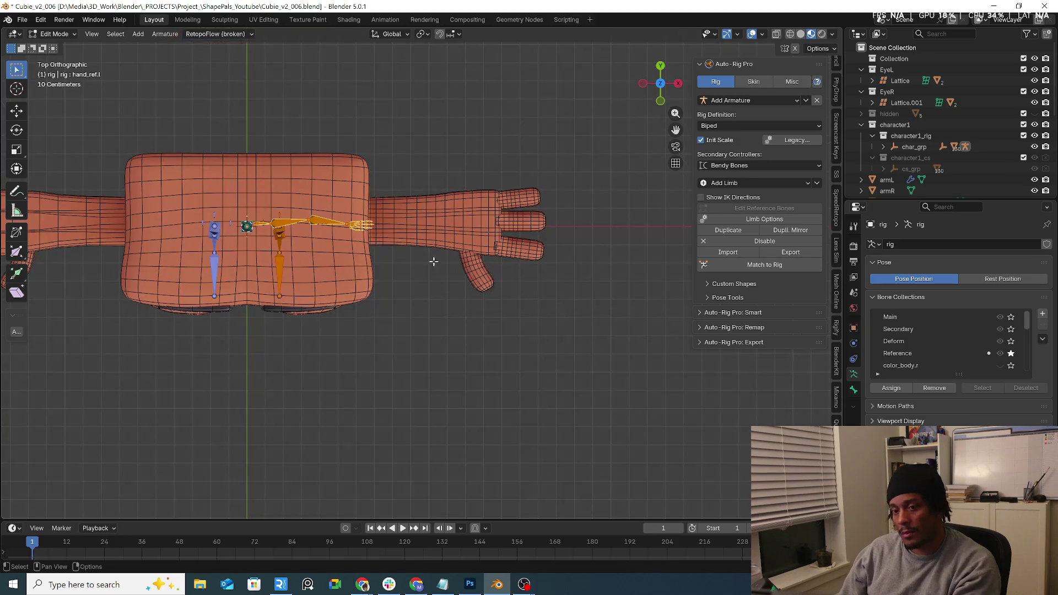
Move the arm reference bones out along X and scale them to span the arm.
{"action": "key", "text": "g"}
{"action": "key", "text": "x"}
{"action": "left_click", "coordinate": [529, 269]}
{"action": "key", "text": "s"}
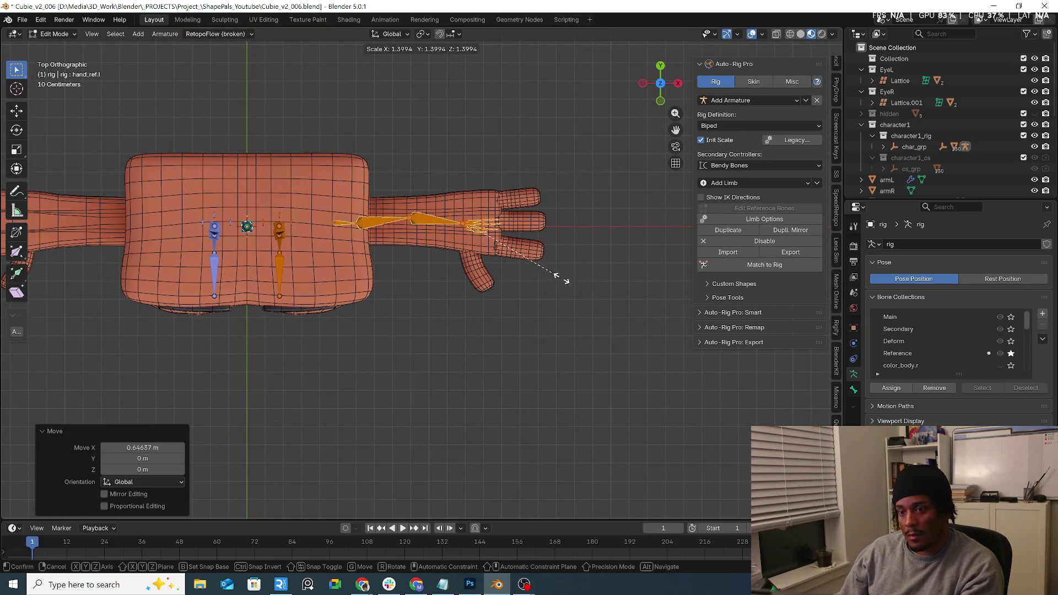
{"action": "left_click", "coordinate": [626, 337]}
Enable Arm FK Lock-Free and set Rot Fingers and Thumb from Scale to Disabled.
{"action": "left_click", "coordinate": [769, 220]}
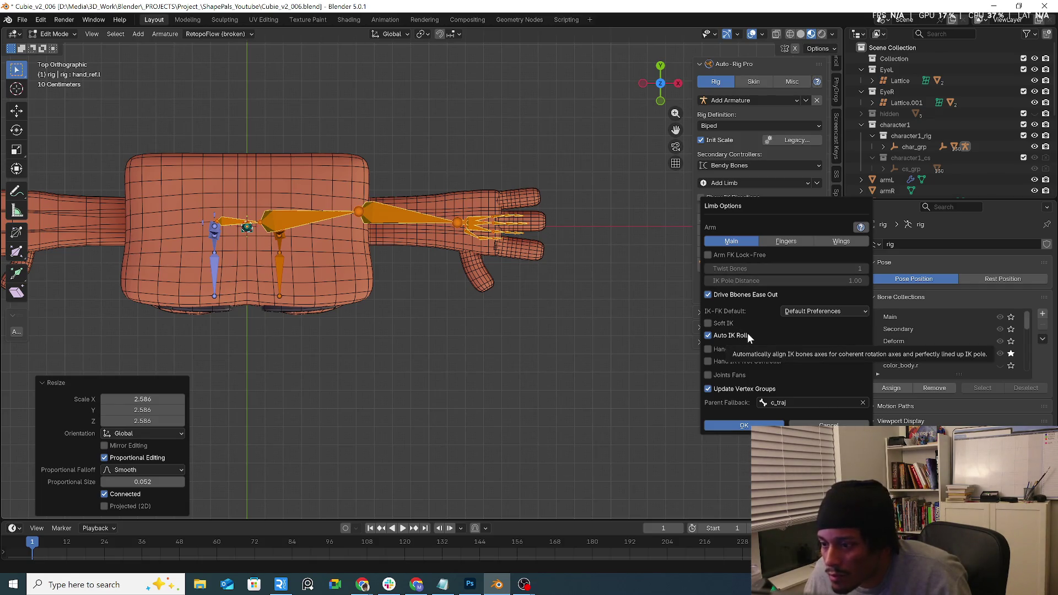
{"action": "left_click", "coordinate": [718, 254]}
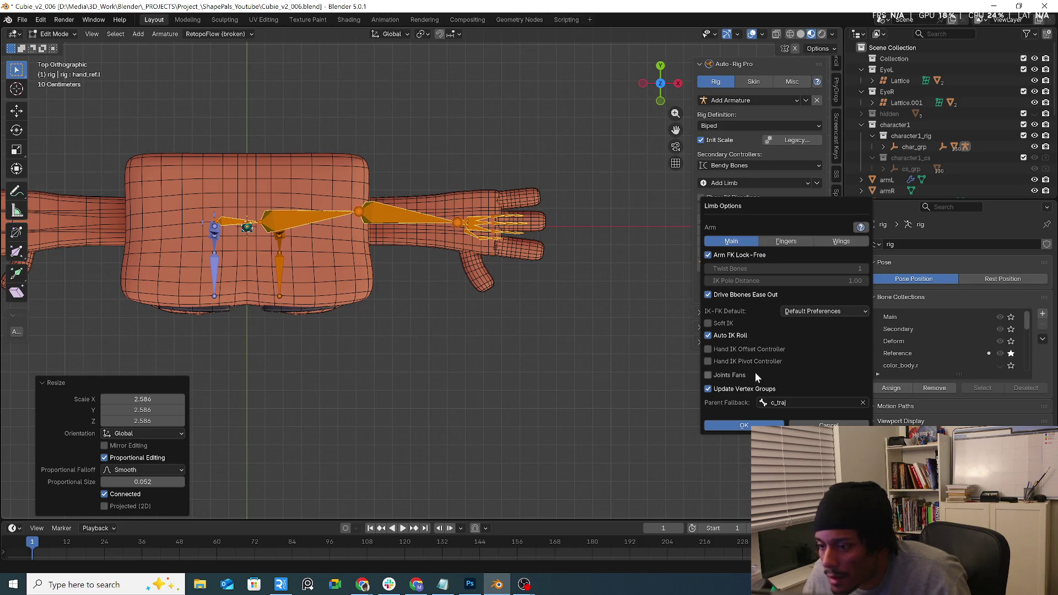
{"action": "left_click", "coordinate": [799, 243]}
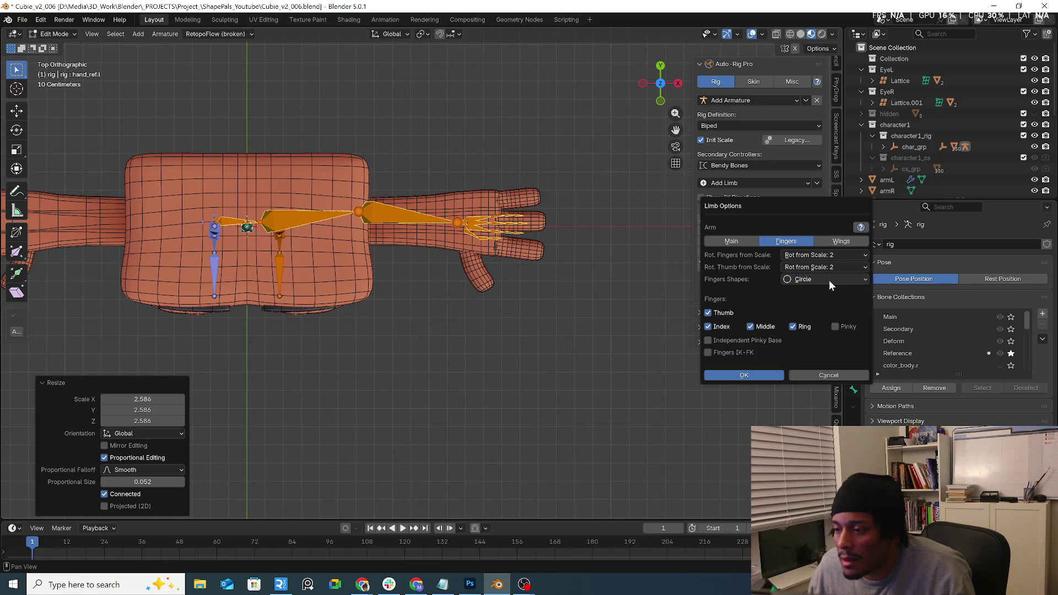
{"action": "left_click", "coordinate": [863, 255]}
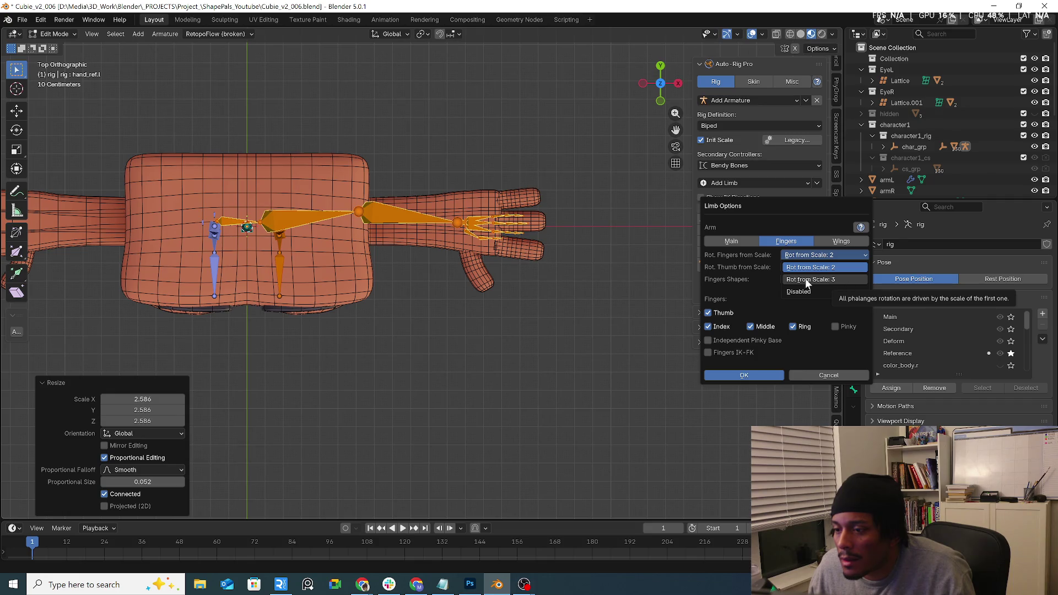
{"action": "left_click", "coordinate": [743, 259]}
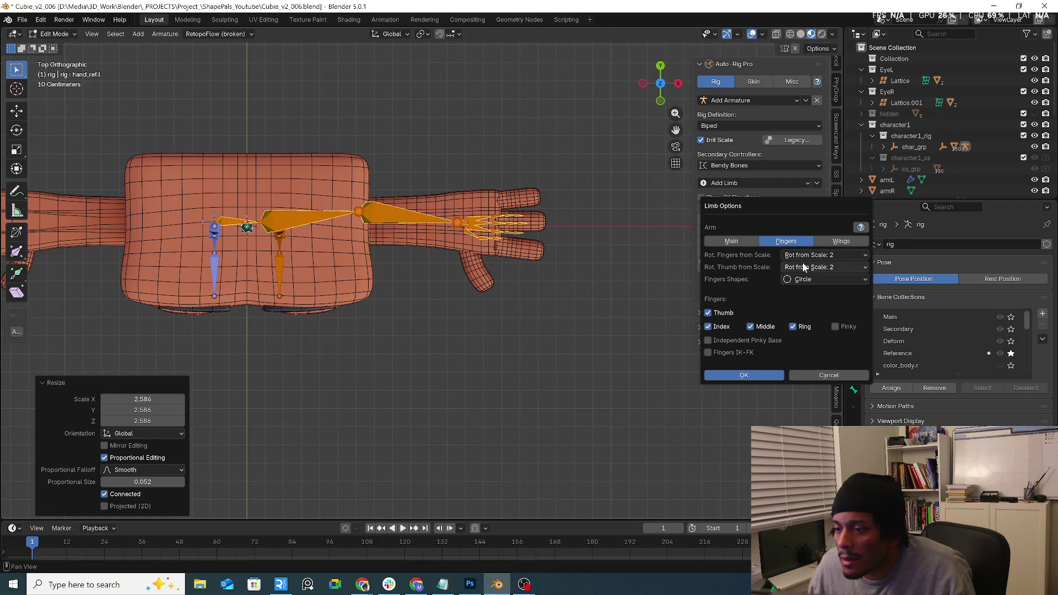
{"action": "left_click", "coordinate": [845, 255]}
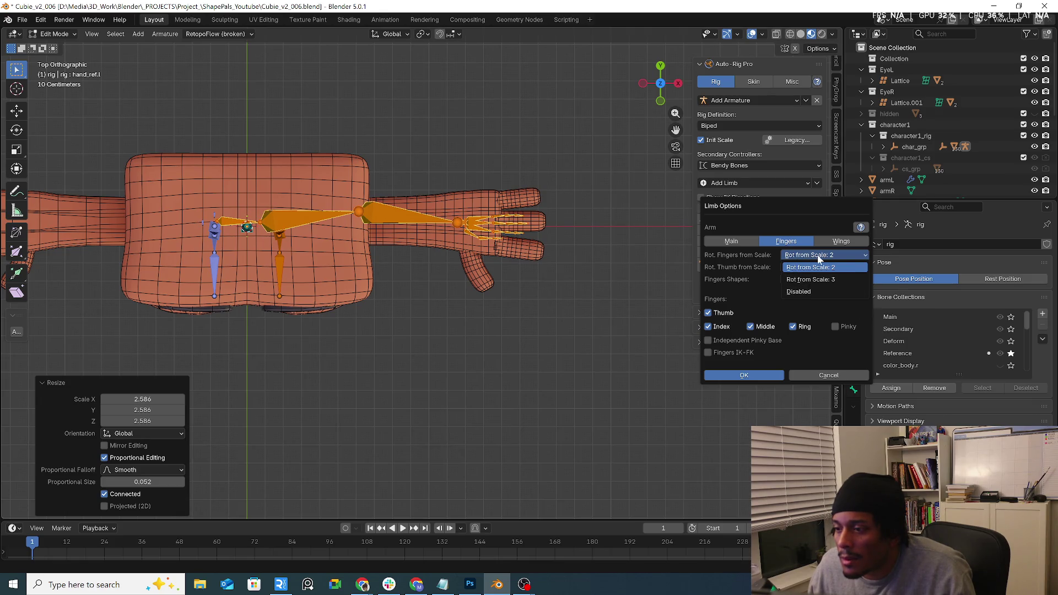
{"action": "left_click", "coordinate": [813, 291]}
{"action": "left_click", "coordinate": [830, 267]}
{"action": "left_click", "coordinate": [817, 304]}
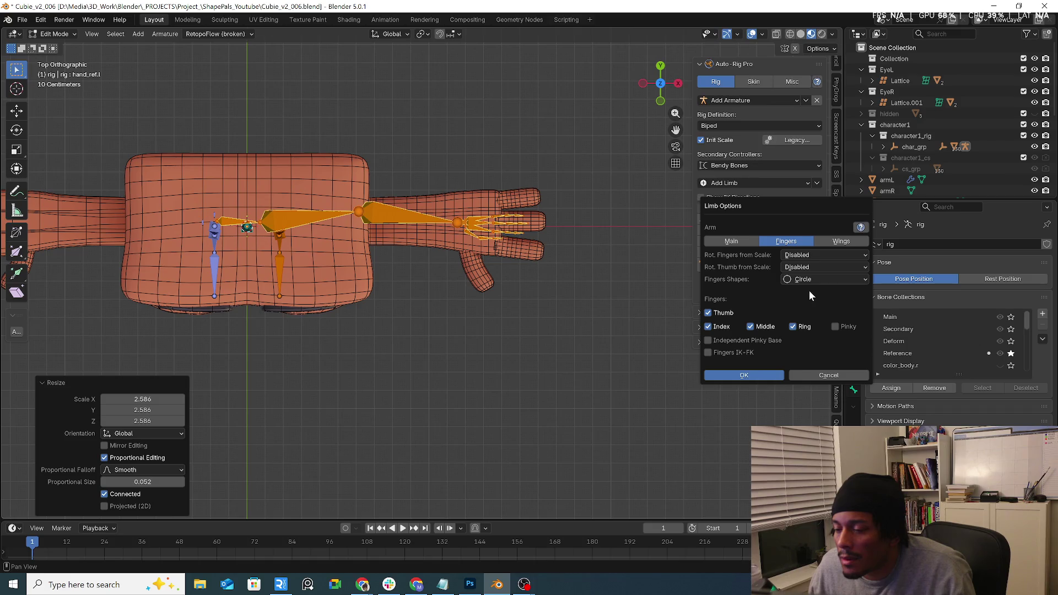
{"action": "left_click", "coordinate": [739, 240]}
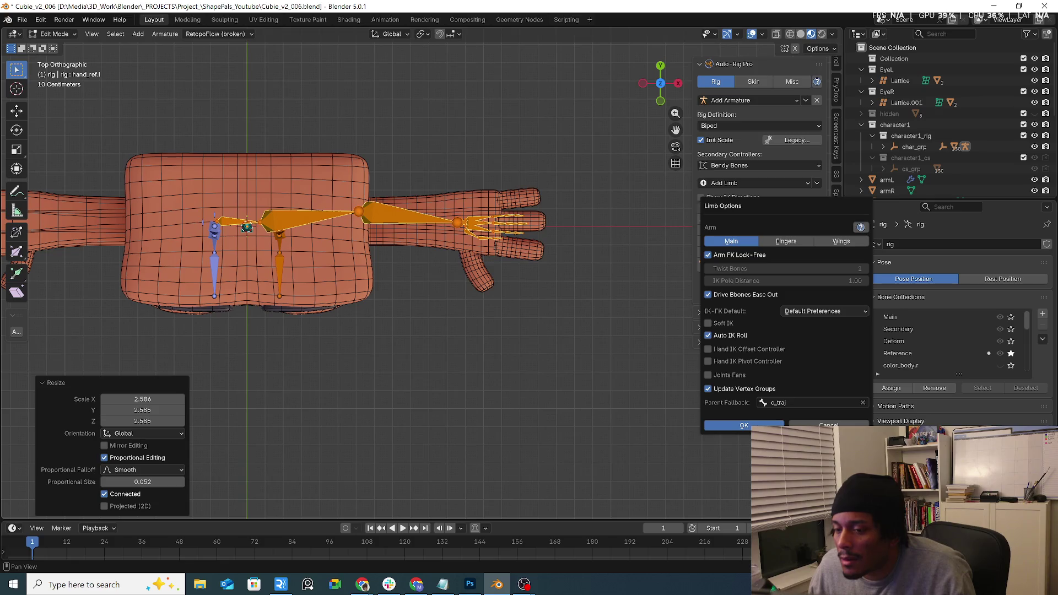
{"action": "left_click", "coordinate": [771, 426]}
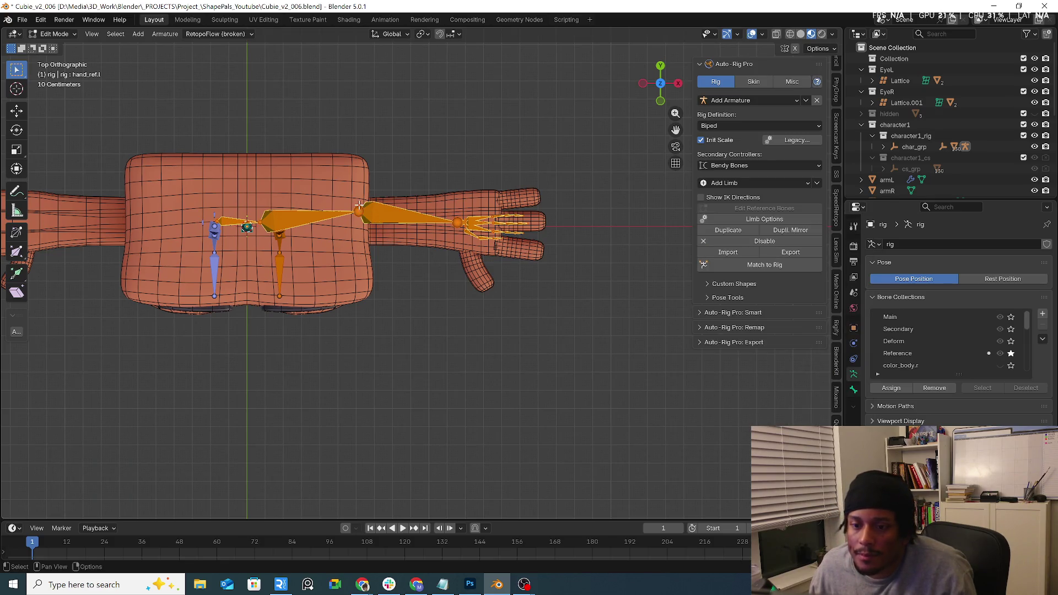
In top view, reposition the elbow joint, shoulder bone and shoulder head joint.
{"action": "key", "text": "g"}
{"action": "left_click", "coordinate": [413, 201]}
{"action": "left_click", "coordinate": [259, 219]}
{"action": "key", "text": "g"}
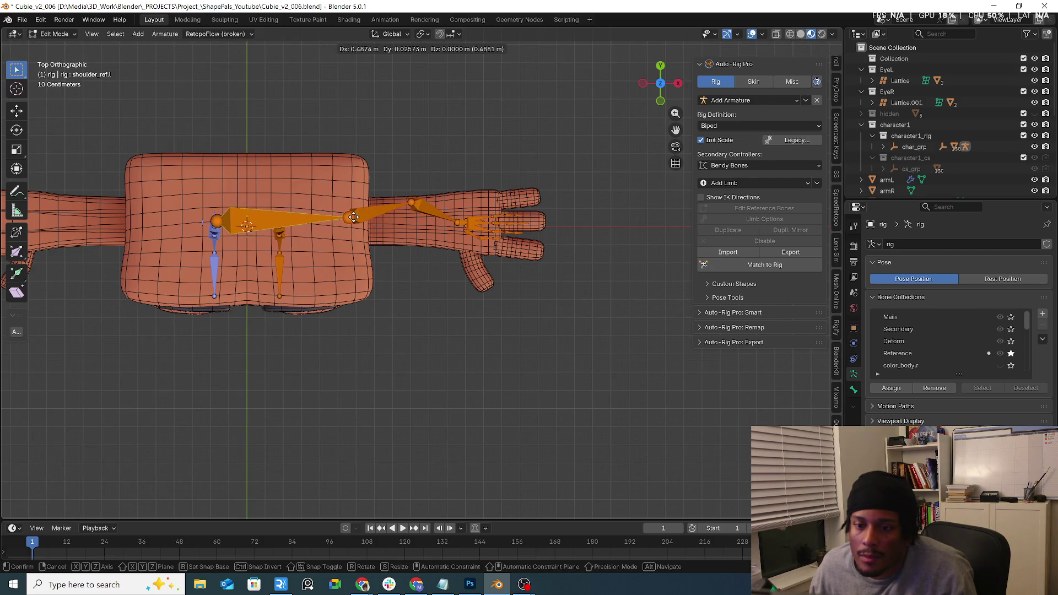
{"action": "left_click", "coordinate": [320, 220]}
{"action": "left_click", "coordinate": [211, 221]}
{"action": "key", "text": "g"}
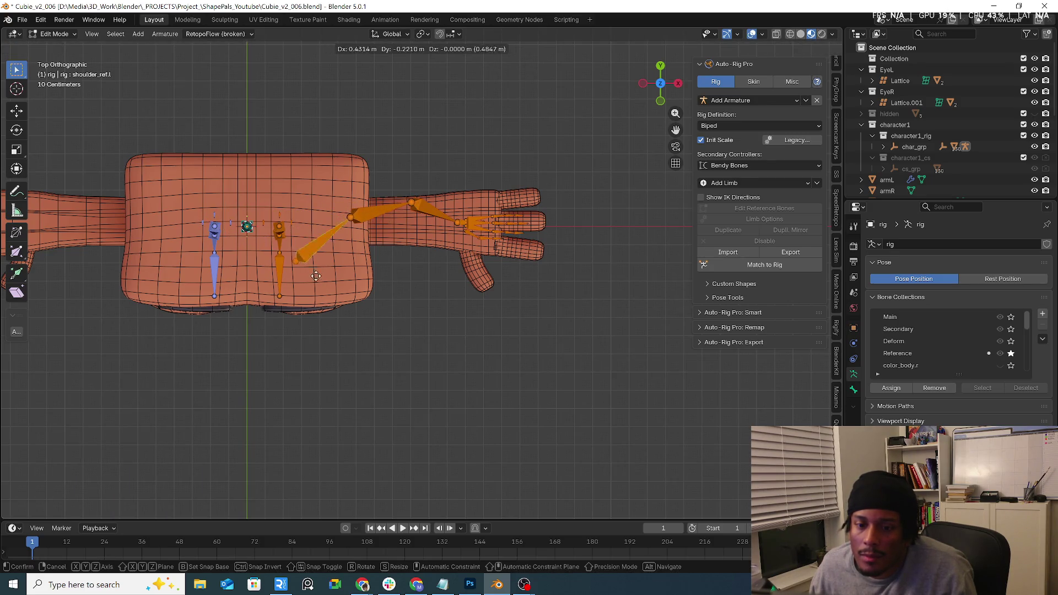
{"action": "left_click", "coordinate": [313, 296]}
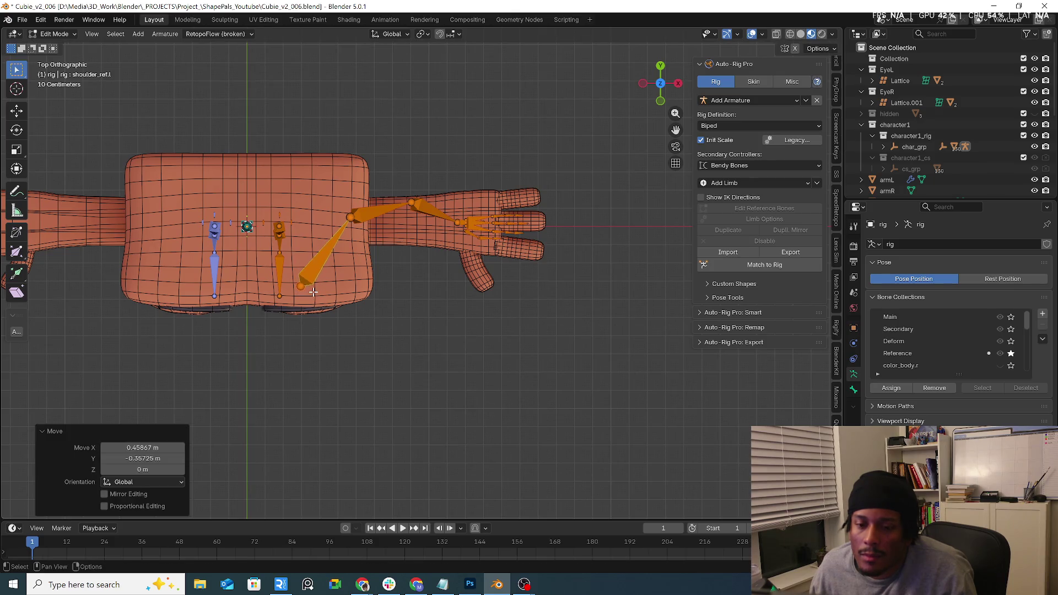
In front view, box-select the forearm and hand bones and lower them along Z.
{"action": "key", "text": "KP_3"}
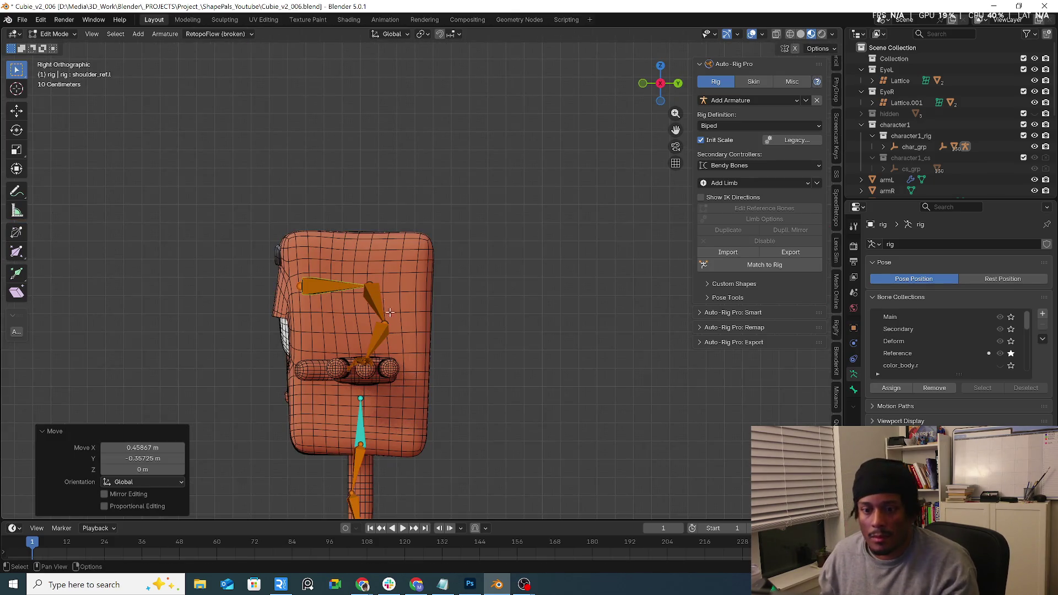
{"action": "key", "text": "KP_1"}
{"action": "left_click", "coordinate": [407, 329]}
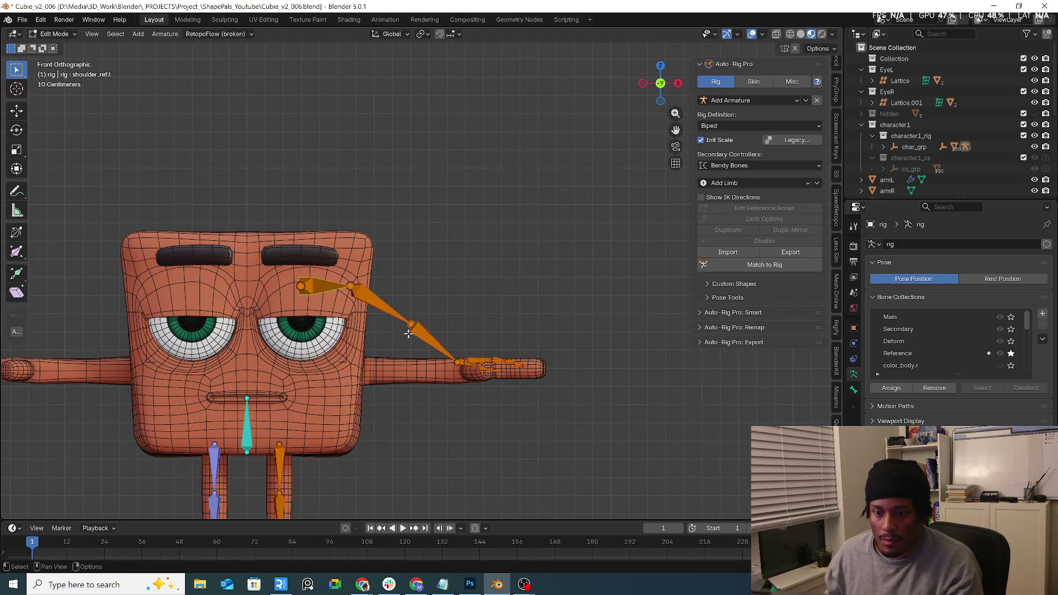
{"action": "left_click_drag", "start_coordinate": [406, 304], "coordinate": [552, 394]}
{"action": "key", "text": "g"}
{"action": "key", "text": "z"}
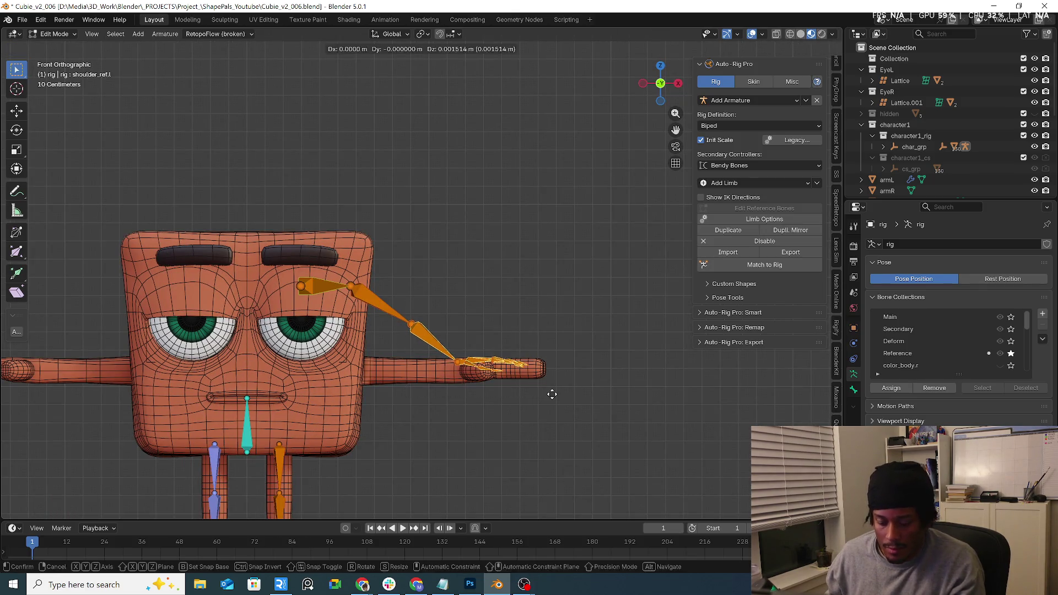
{"action": "left_click", "coordinate": [554, 402]}
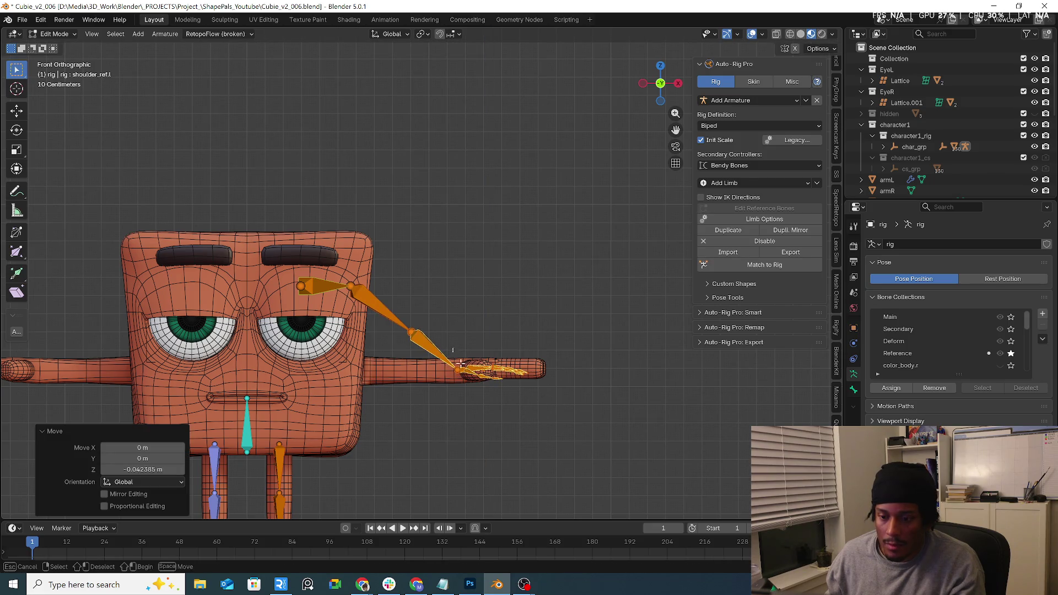
{"action": "key", "text": "g"}
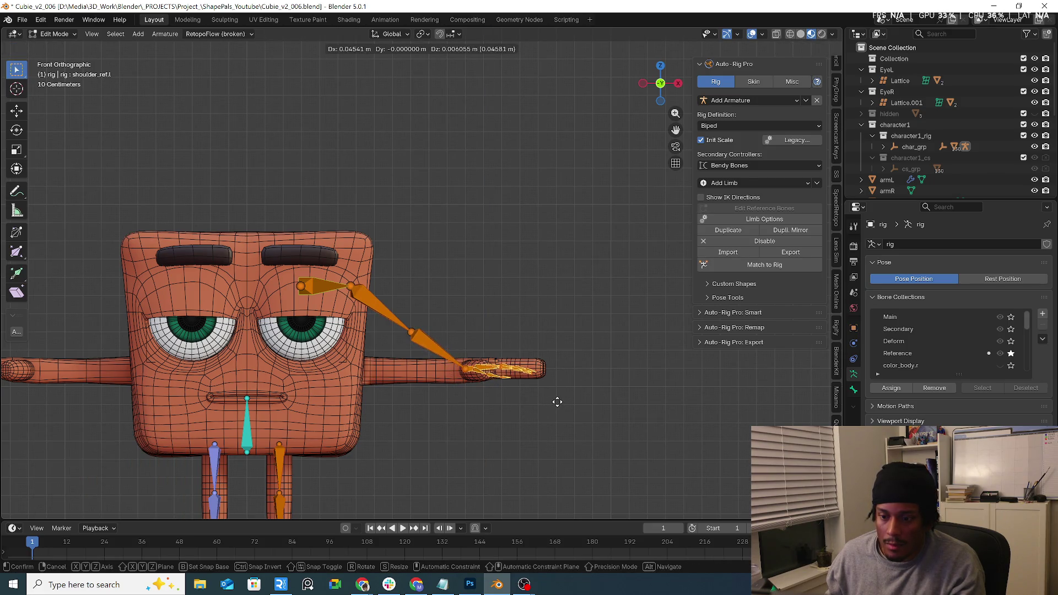
{"action": "left_click", "coordinate": [549, 402]}
Move the elbow and shoulder joints down inside the arm and body.
{"action": "left_click_drag", "start_coordinate": [546, 332], "coordinate": [466, 396]}
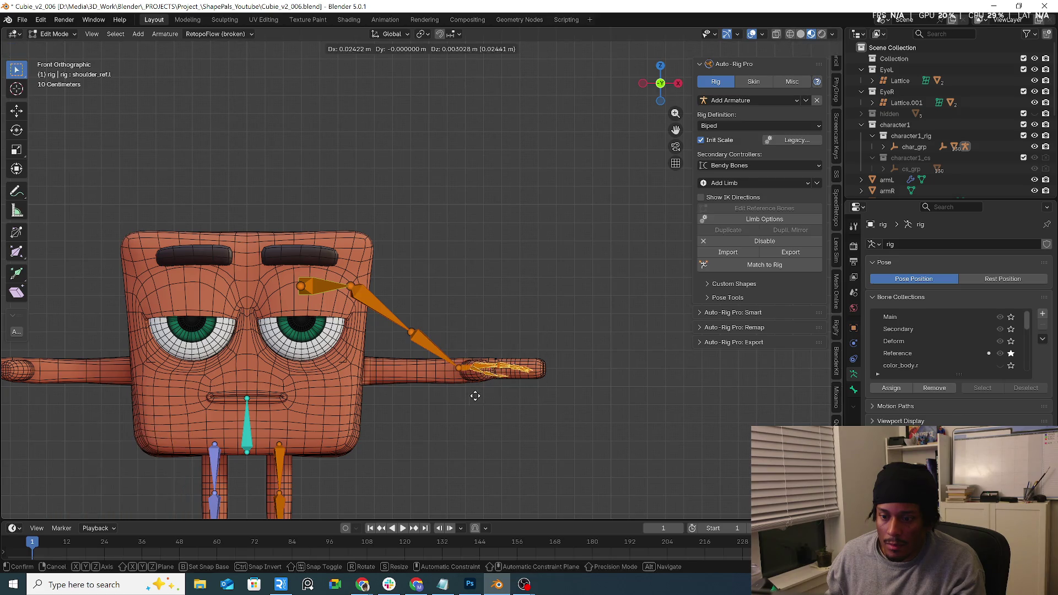
{"action": "left_click", "coordinate": [400, 359]}
{"action": "key", "text": "g"}
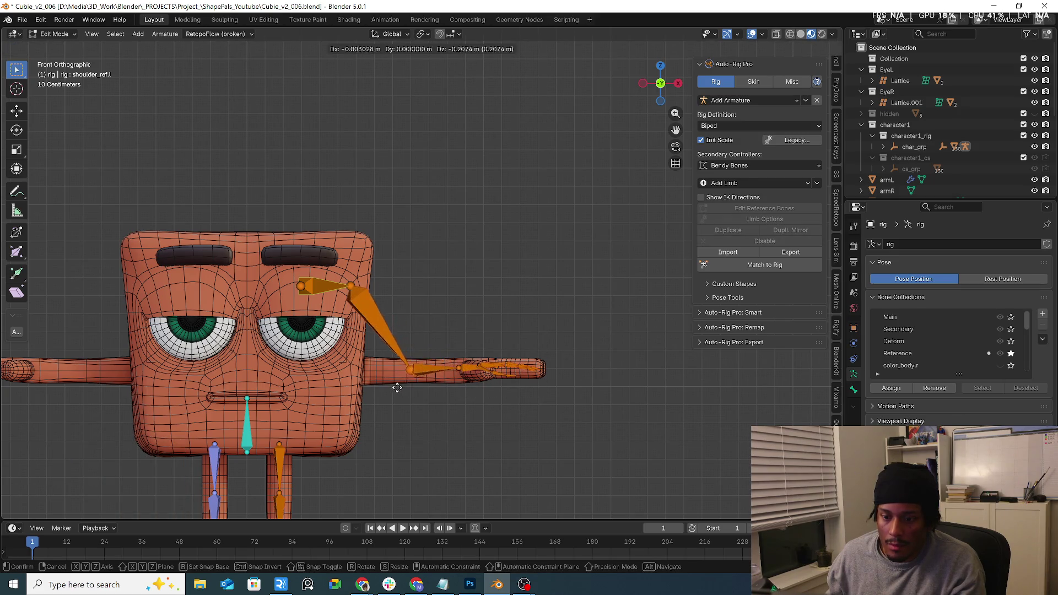
{"action": "left_click", "coordinate": [385, 385]}
{"action": "key", "text": "g"}
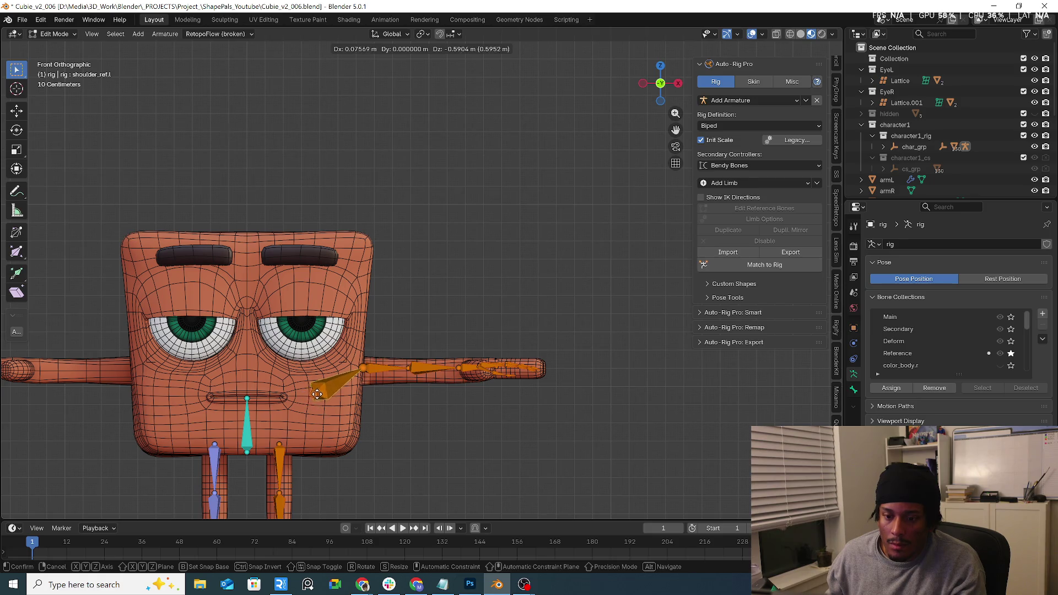
{"action": "left_click", "coordinate": [330, 384]}
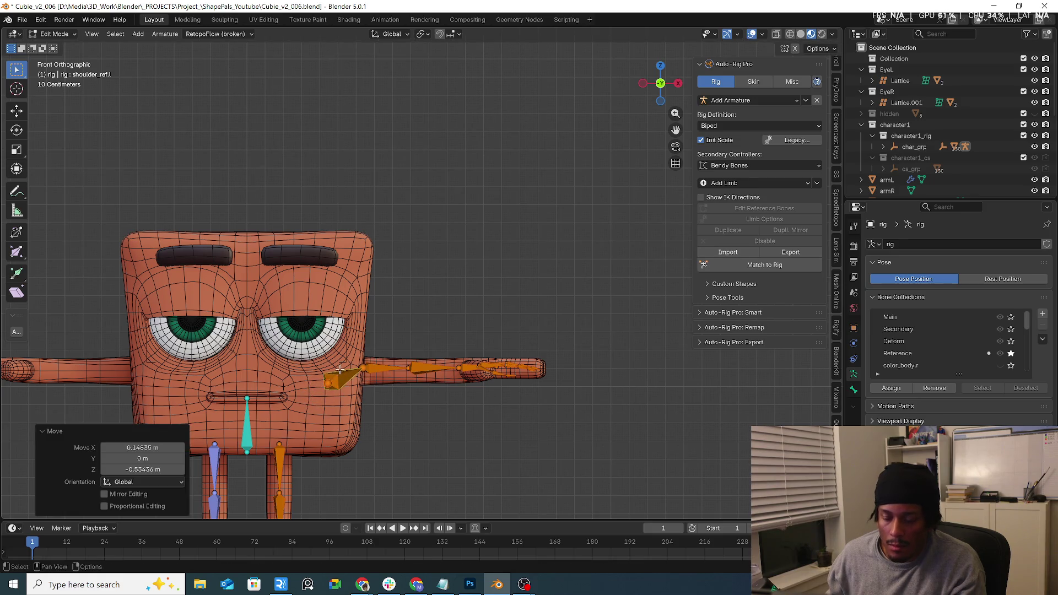
Back in top view, box-select and reposition the shoulder bone's end.
{"action": "key", "text": "KP_7"}
{"action": "key", "text": "b"}
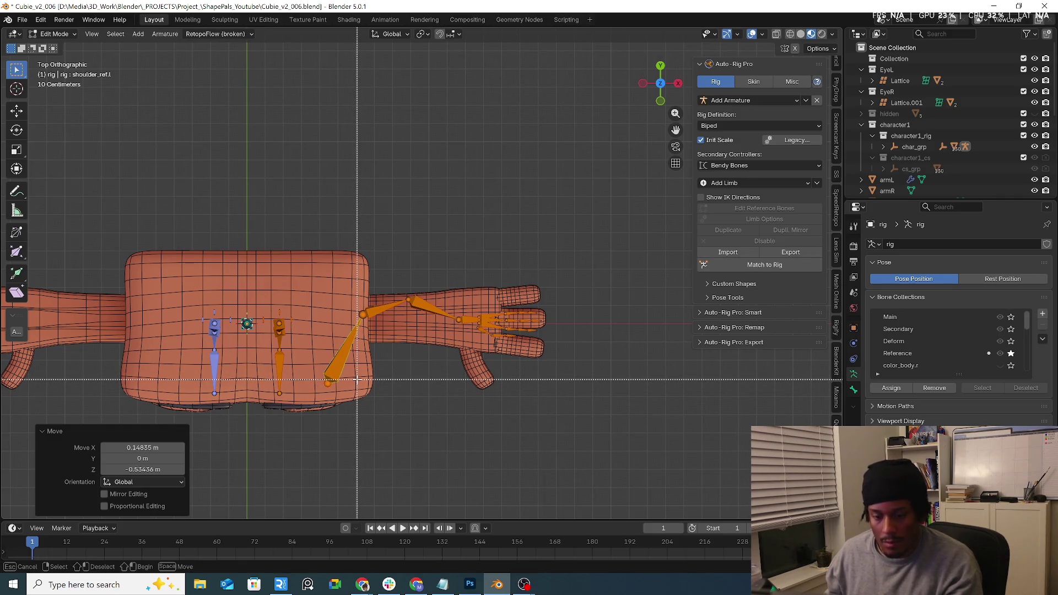
{"action": "key", "text": "g"}
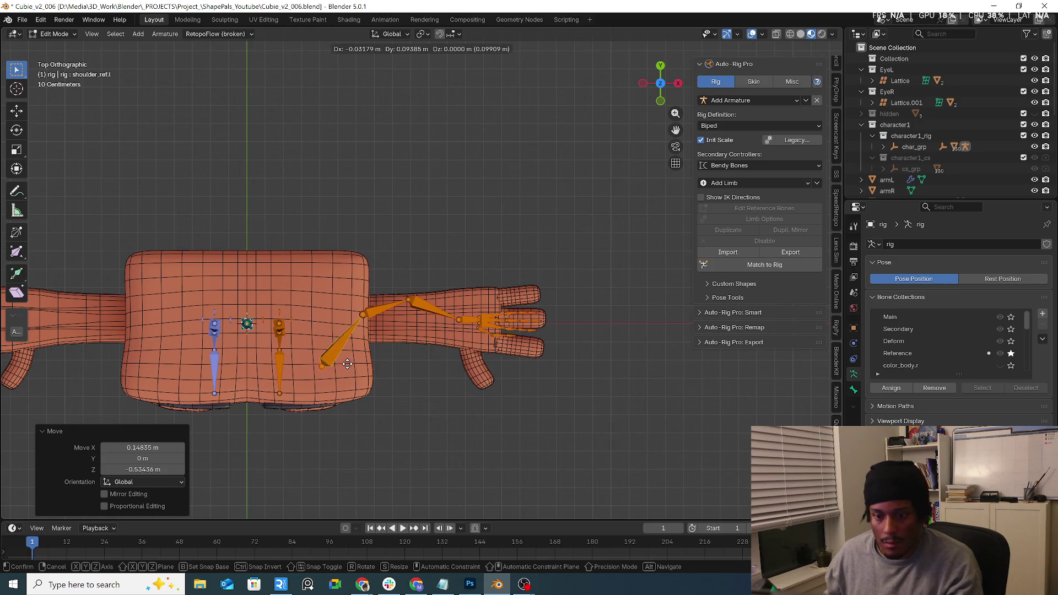
{"action": "left_click", "coordinate": [388, 291]}
Nudge the arm bones slightly into place and zoom in on the hand.
{"action": "key", "text": "g"}
{"action": "left_click", "coordinate": [413, 322]}
{"action": "scroll", "coordinate": [506, 316], "scroll_direction": "up", "scroll_amount": 5}
{"action": "scroll", "coordinate": [507, 314], "scroll_direction": "up", "scroll_amount": 2}
Move the ring and middle finger bone chains into their fingers.
{"action": "left_click", "coordinate": [477, 273]}
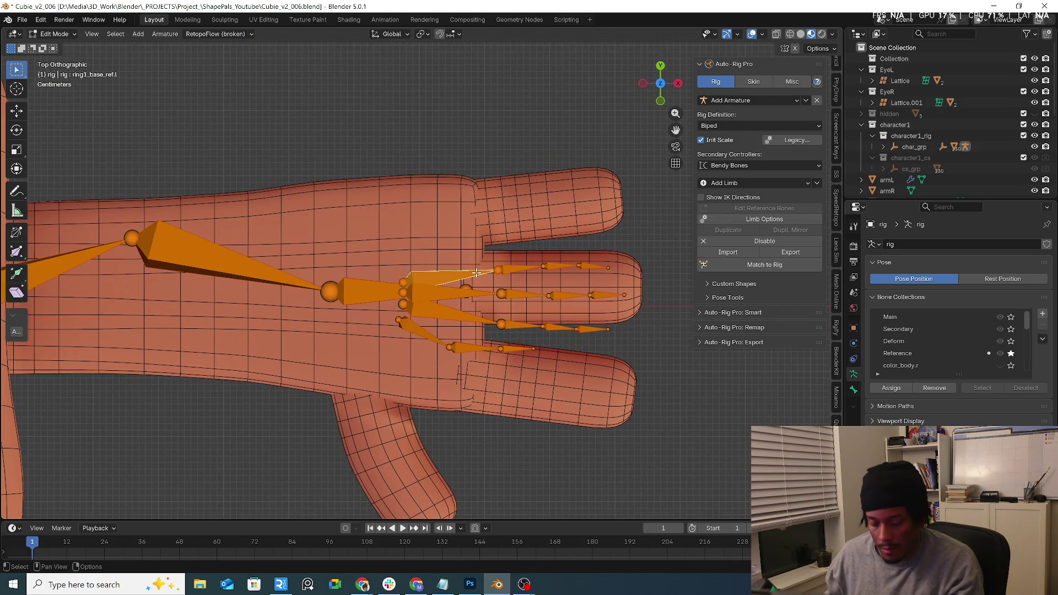
{"action": "key", "text": "g"}
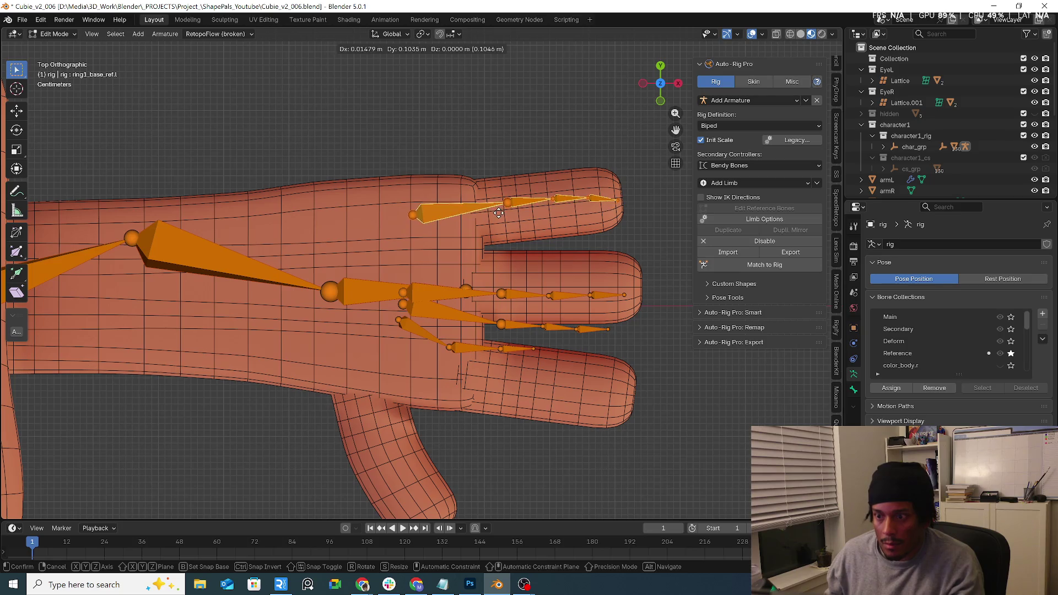
{"action": "left_click", "coordinate": [498, 213]}
{"action": "left_click", "coordinate": [518, 296]}
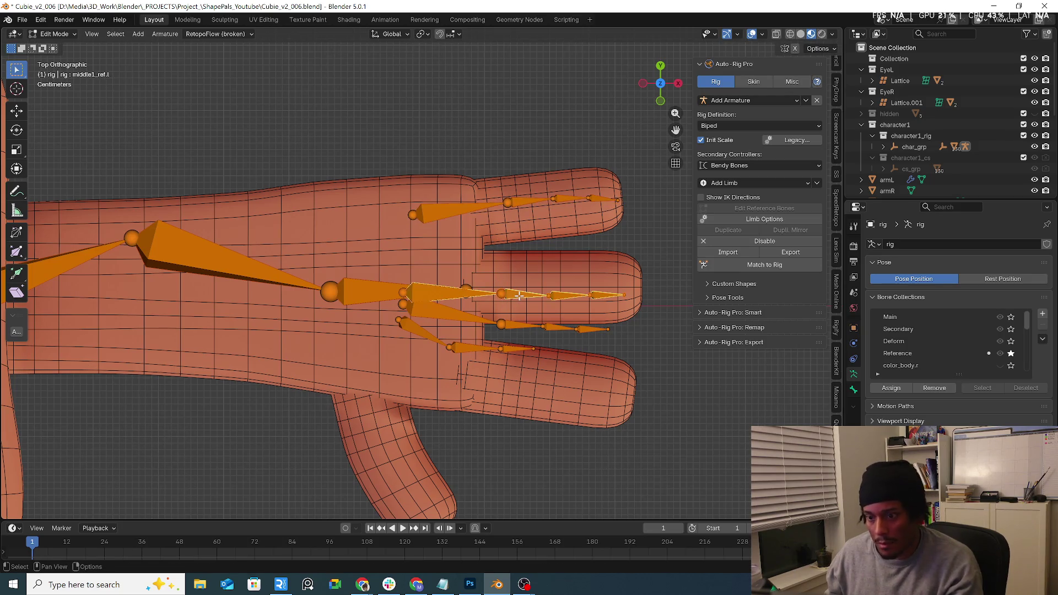
{"action": "key", "text": "g"}
{"action": "left_click", "coordinate": [538, 288]}
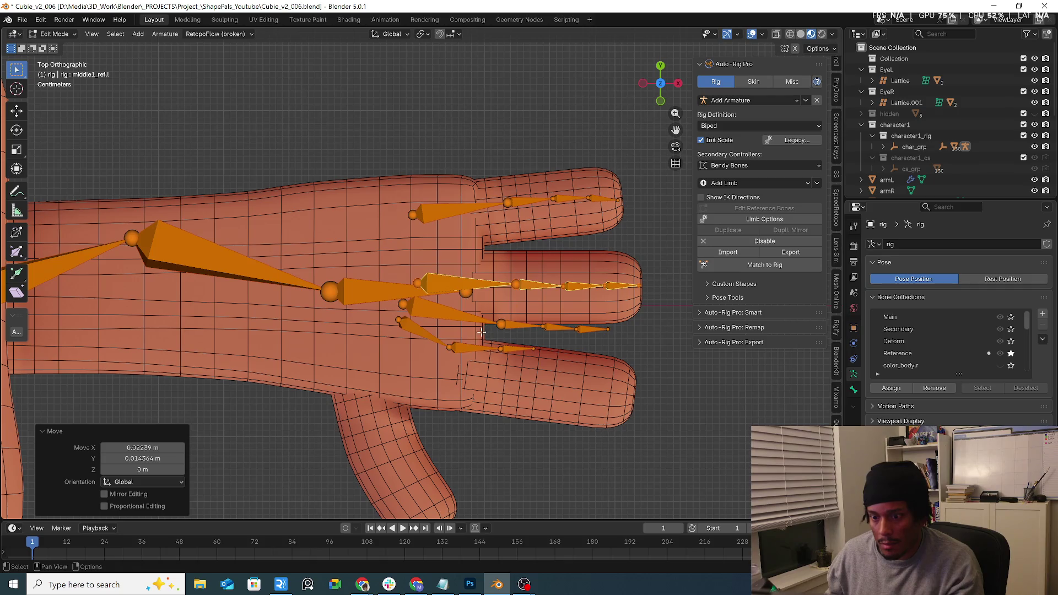
Move the thumb bone chain down, rotate and slightly enlarge it to fit the thumb.
{"action": "left_click", "coordinate": [424, 337]}
{"action": "middle_click_drag", "start_coordinate": [414, 335], "coordinate": [414, 302], "text": "shift"}
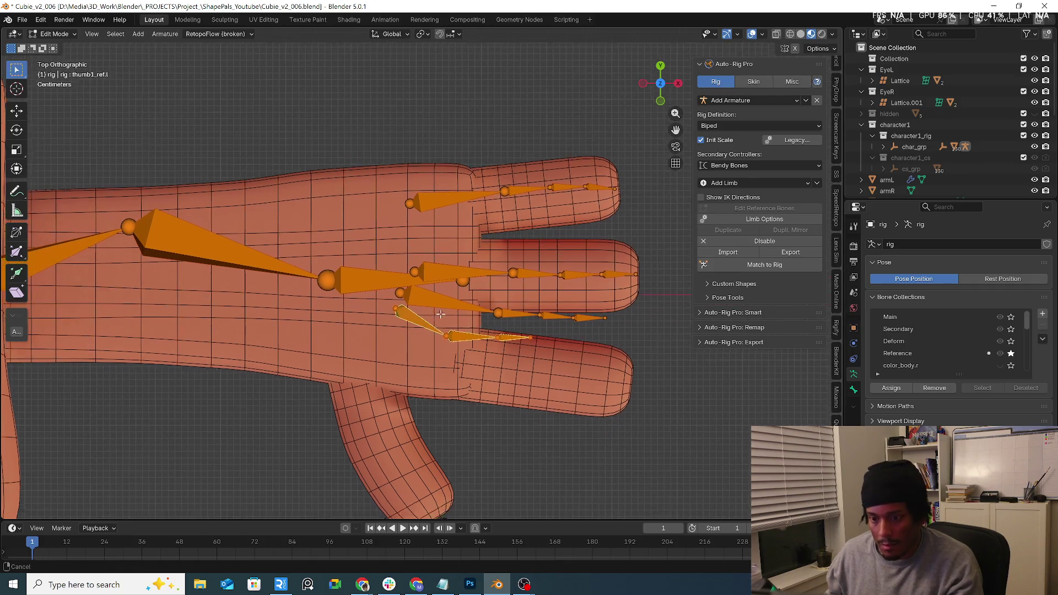
{"action": "key", "text": "g"}
{"action": "left_click", "coordinate": [490, 374]}
{"action": "key", "text": "r"}
{"action": "left_click", "coordinate": [496, 403]}
{"action": "key", "text": "r"}
{"action": "left_click", "coordinate": [517, 433]}
{"action": "key", "text": "s"}
{"action": "key", "text": "Escape"}
{"action": "key", "text": "g"}
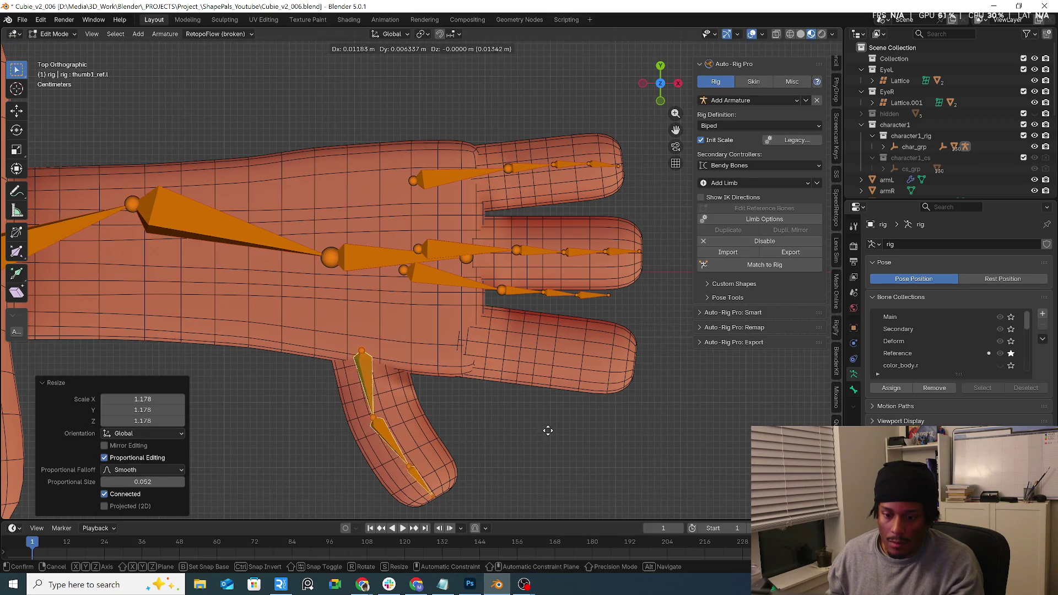
{"action": "left_click", "coordinate": [546, 420]}
{"action": "left_click", "coordinate": [460, 279]}
Fit the index finger bone chain into its finger by moving, enlarging and rotating it.
{"action": "key", "text": "ctrl+l"}
{"action": "key", "text": "g"}
{"action": "left_click", "coordinate": [473, 341]}
{"action": "key", "text": "s"}
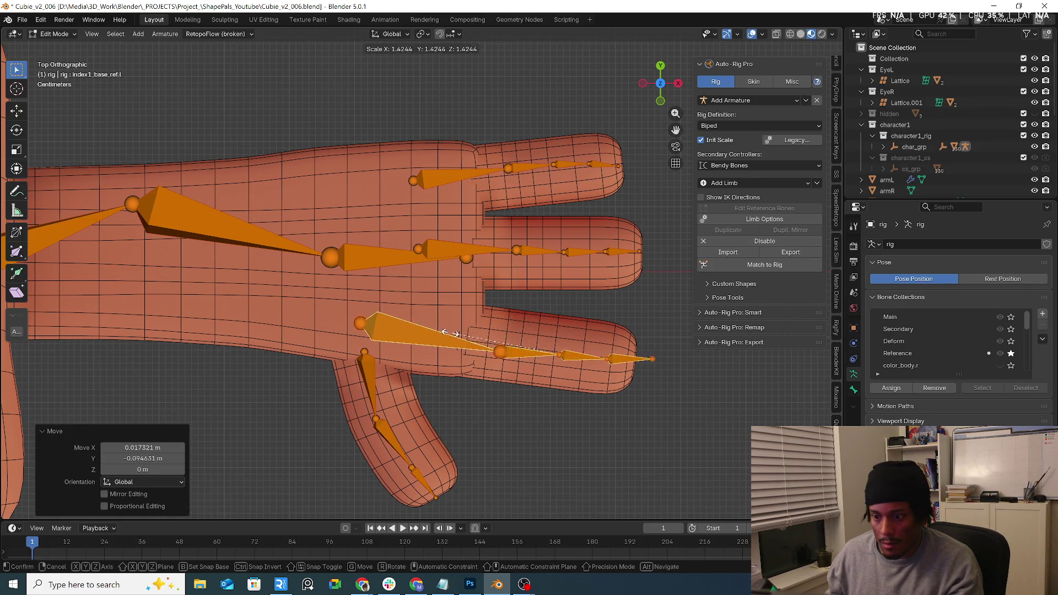
{"action": "left_click", "coordinate": [462, 337]}
{"action": "key", "text": "g"}
{"action": "left_click", "coordinate": [490, 319]}
{"action": "key", "text": "r"}
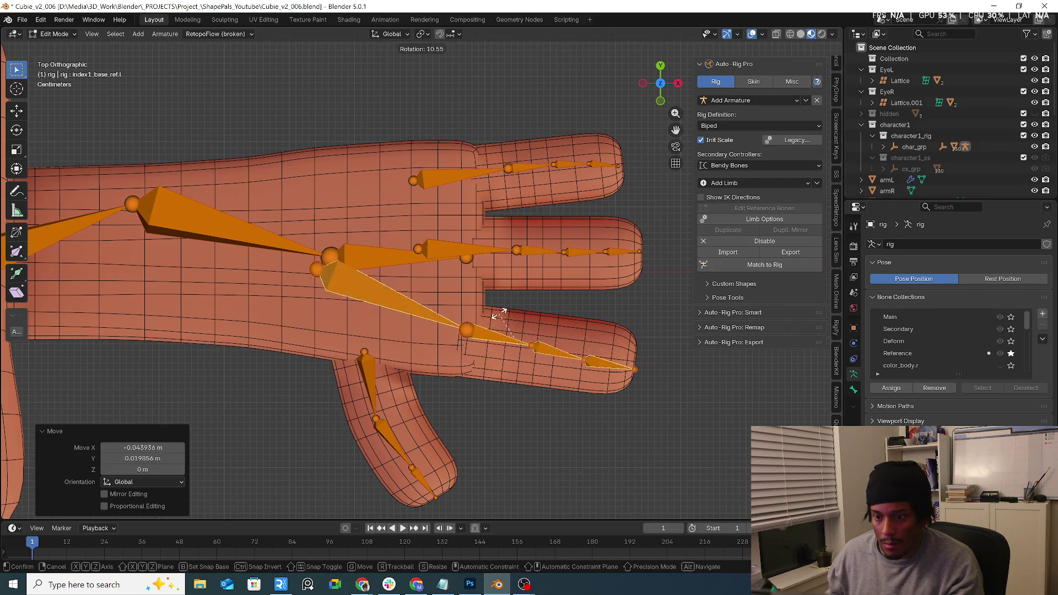
{"action": "left_click", "coordinate": [493, 318]}
{"action": "key", "text": "g"}
{"action": "left_click", "coordinate": [494, 320]}
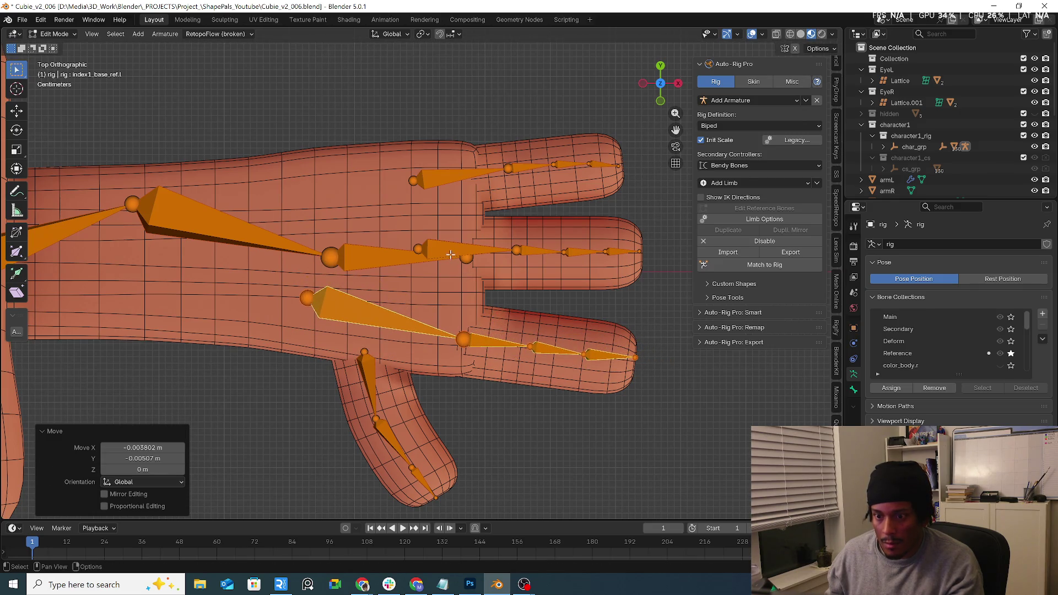
Enlarge the middle finger bone chain and move it into the middle finger.
{"action": "left_click", "coordinate": [450, 254]}
{"action": "key", "text": "s"}
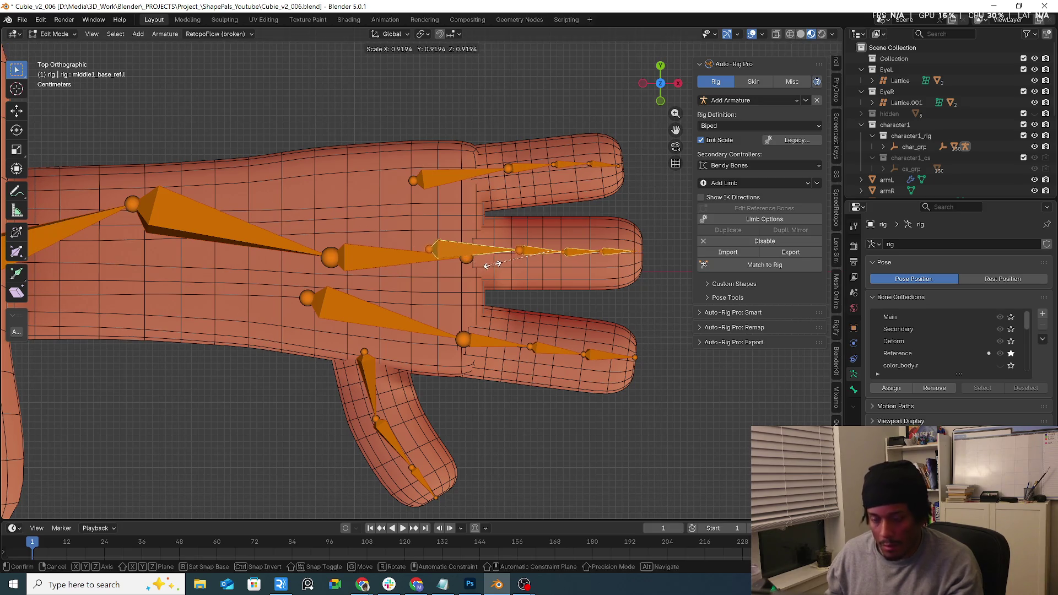
{"action": "left_click", "coordinate": [440, 266]}
{"action": "key", "text": "g"}
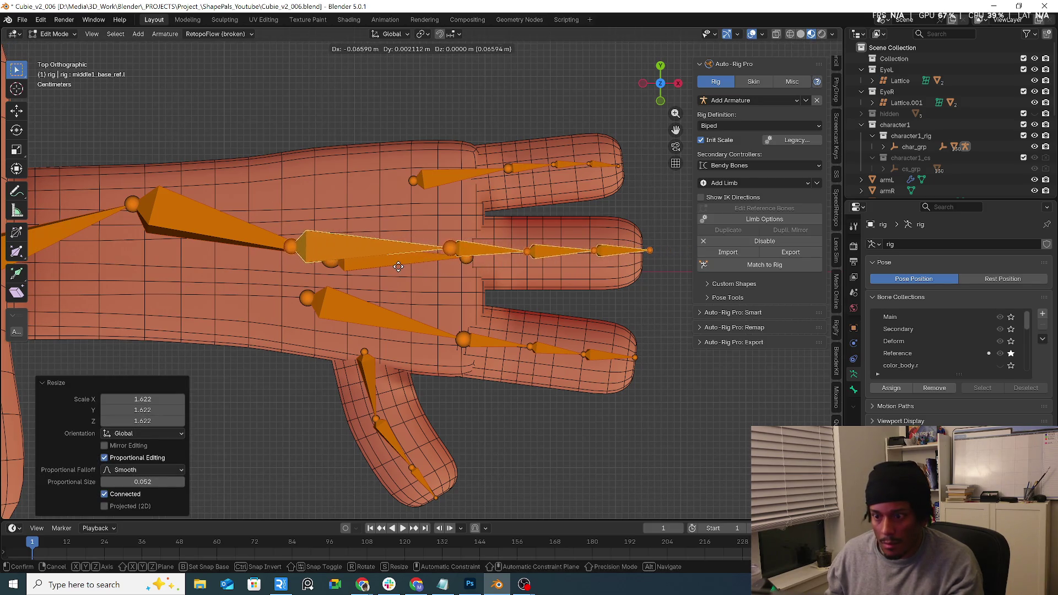
{"action": "left_click", "coordinate": [387, 268]}
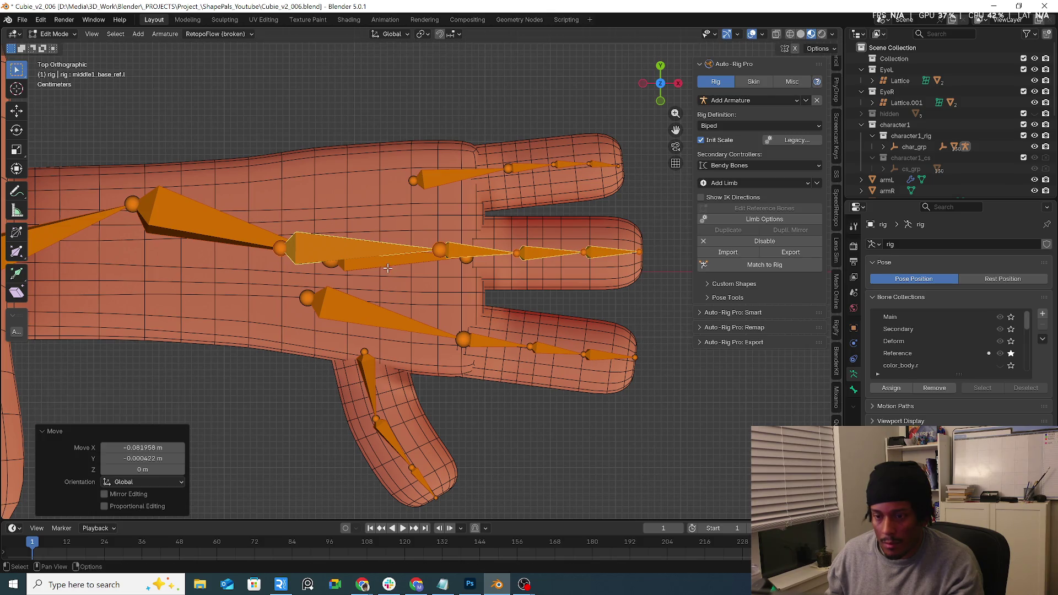
Enlarge the top finger bone chain and shift it into place along the top finger.
{"action": "left_click", "coordinate": [437, 179]}
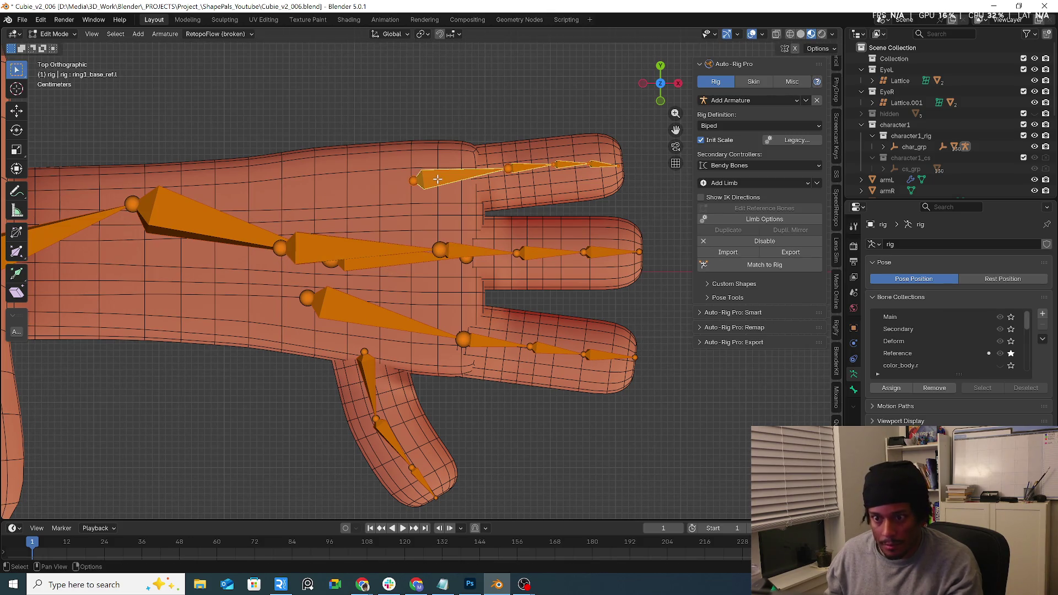
{"action": "key", "text": "s"}
{"action": "left_click", "coordinate": [400, 183]}
{"action": "key", "text": "g"}
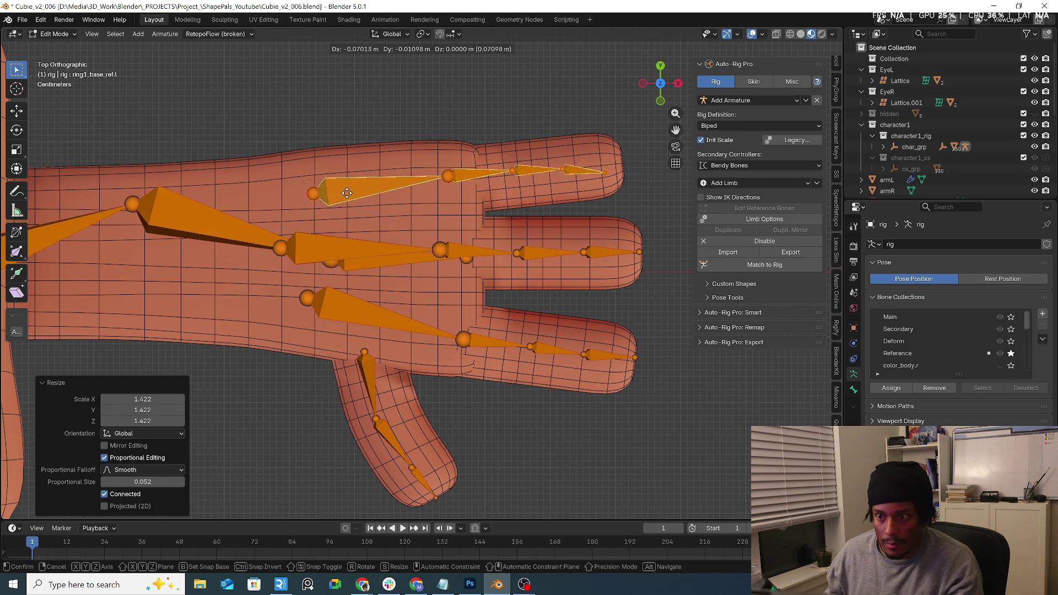
{"action": "left_click", "coordinate": [346, 192]}
{"action": "key", "text": "g"}
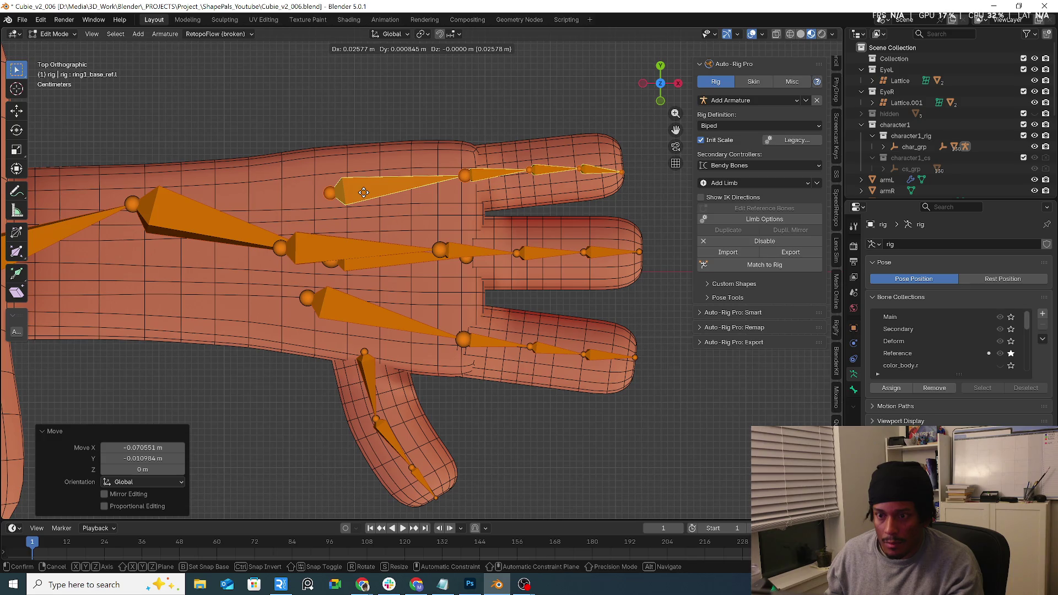
{"action": "left_click", "coordinate": [626, 177]}
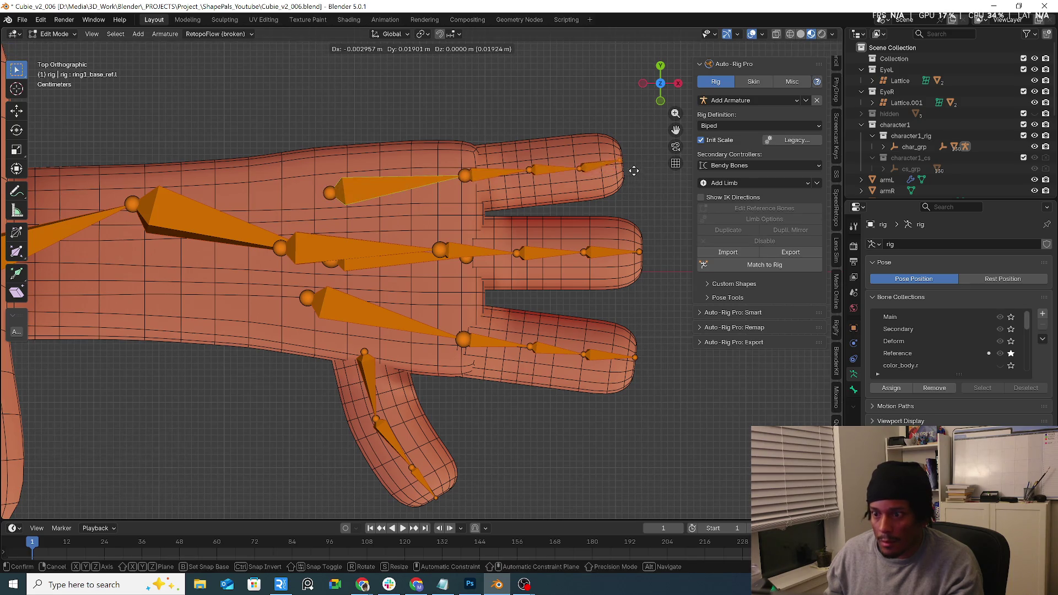
Drag the middle and top finger joints and the forearm end joint to match the fingers.
{"action": "left_click", "coordinate": [529, 175]}
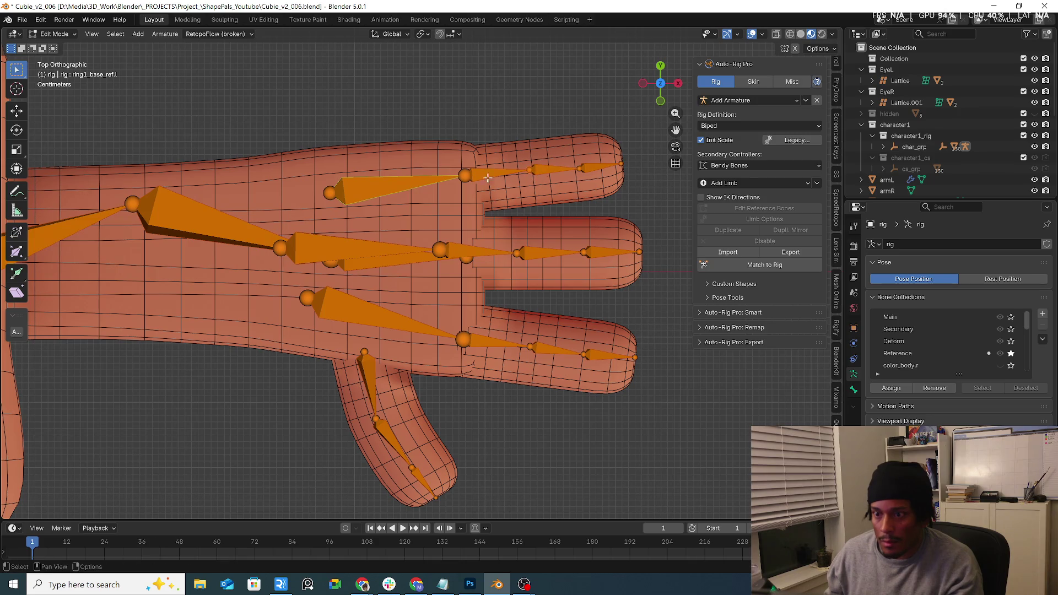
{"action": "left_click", "coordinate": [441, 248]}
{"action": "key", "text": "g"}
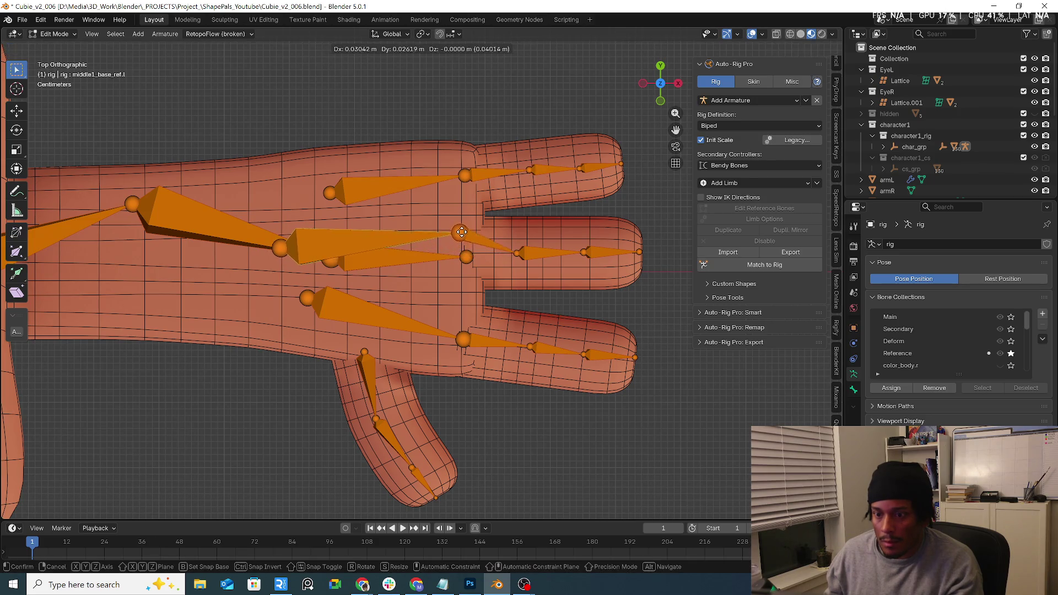
{"action": "left_click", "coordinate": [473, 249]}
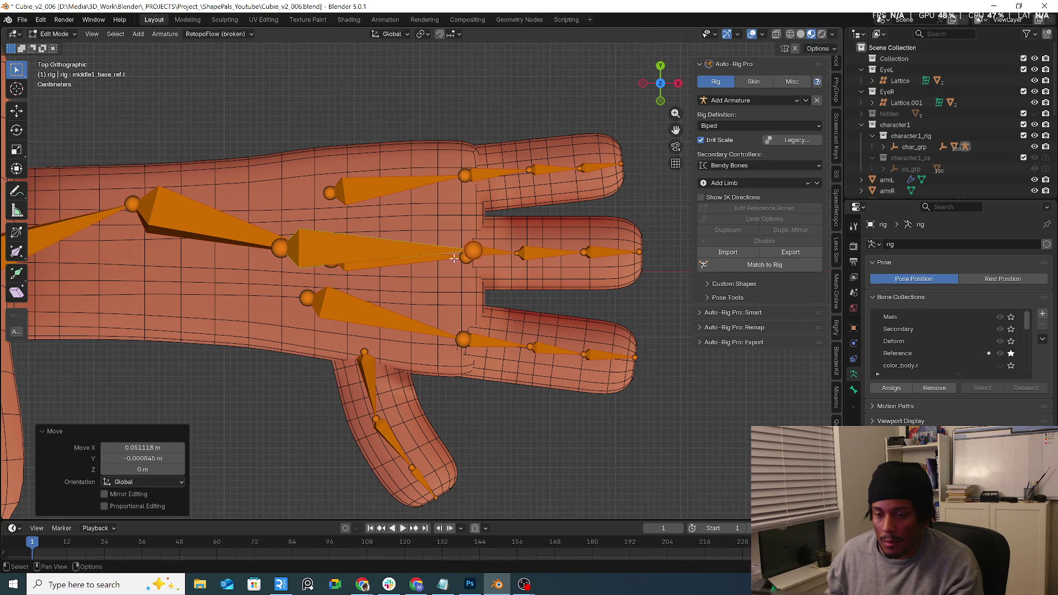
{"action": "left_click", "coordinate": [431, 262]}
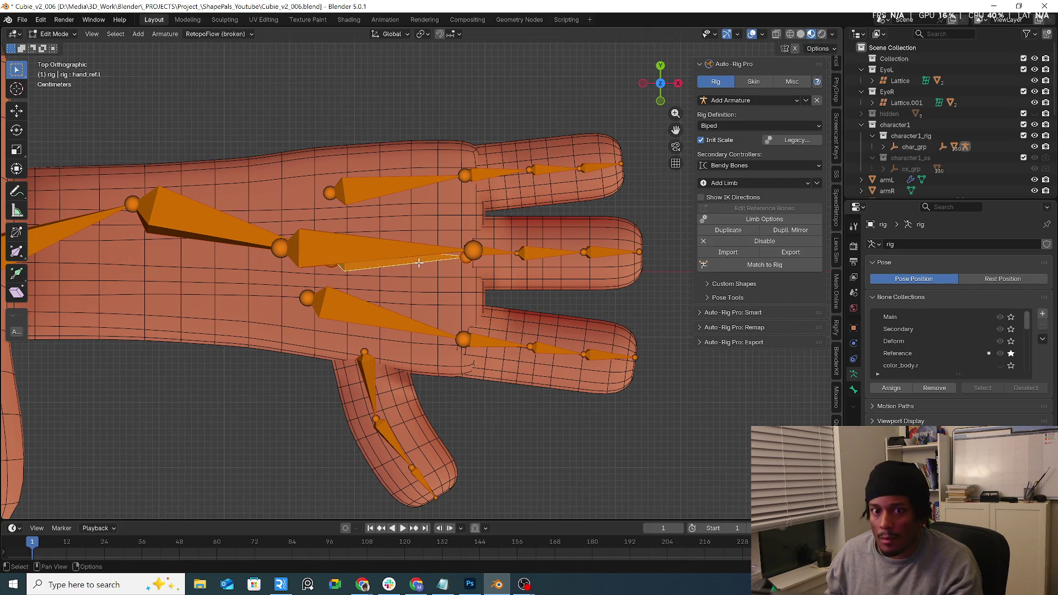
{"action": "mouse_move", "coordinate": [330, 267]}
{"action": "left_mouse_down"}
{"action": "mouse_move", "coordinate": [295, 267]}
{"action": "mouse_move", "coordinate": [286, 254]}
{"action": "mouse_move", "coordinate": [328, 260]}
{"action": "mouse_move", "coordinate": [359, 302]}
{"action": "left_mouse_up"}
{"action": "left_click", "coordinate": [330, 257]}
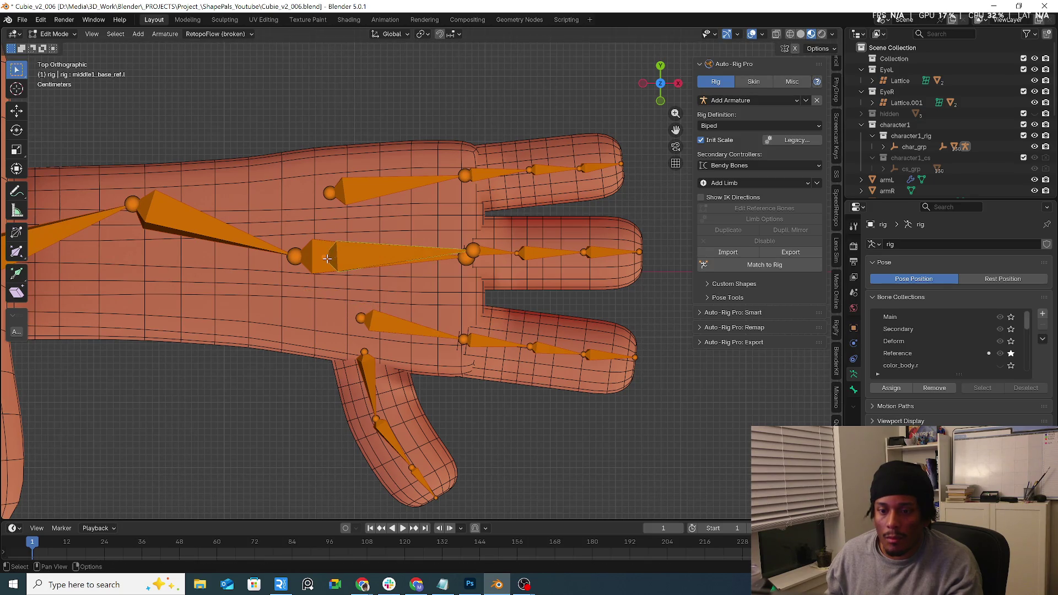
{"action": "left_click_drag", "start_coordinate": [330, 257], "coordinate": [366, 251]}
{"action": "left_click_drag", "start_coordinate": [336, 195], "coordinate": [381, 197]}
{"action": "left_click_drag", "start_coordinate": [574, 167], "coordinate": [576, 167]}
{"action": "left_click_drag", "start_coordinate": [585, 252], "coordinate": [544, 253]}
Pull the middle fingertip joint inward and shift the thumb joints, thumb2 by -0.025548 m X.
{"action": "left_click", "coordinate": [520, 253]}
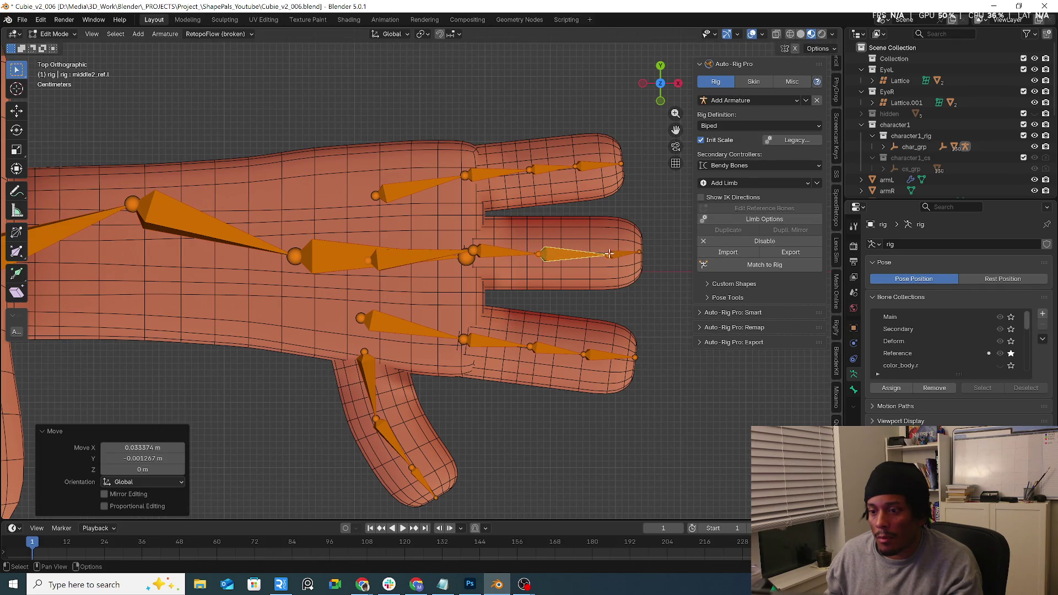
{"action": "key", "text": "alt+a"}
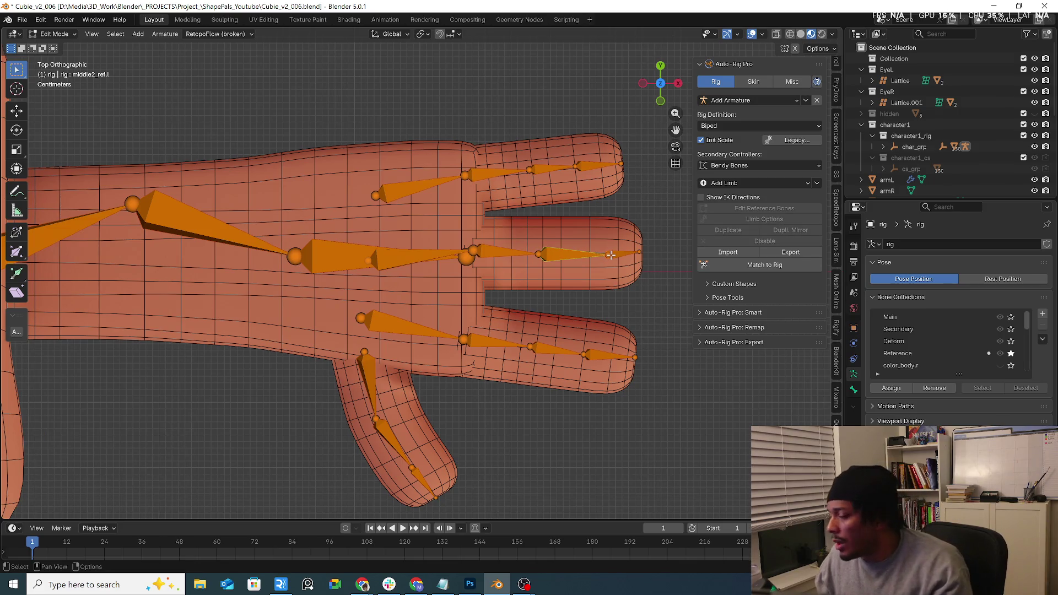
{"action": "left_click_drag", "start_coordinate": [610, 255], "coordinate": [544, 255]}
{"action": "left_click", "coordinate": [540, 255]}
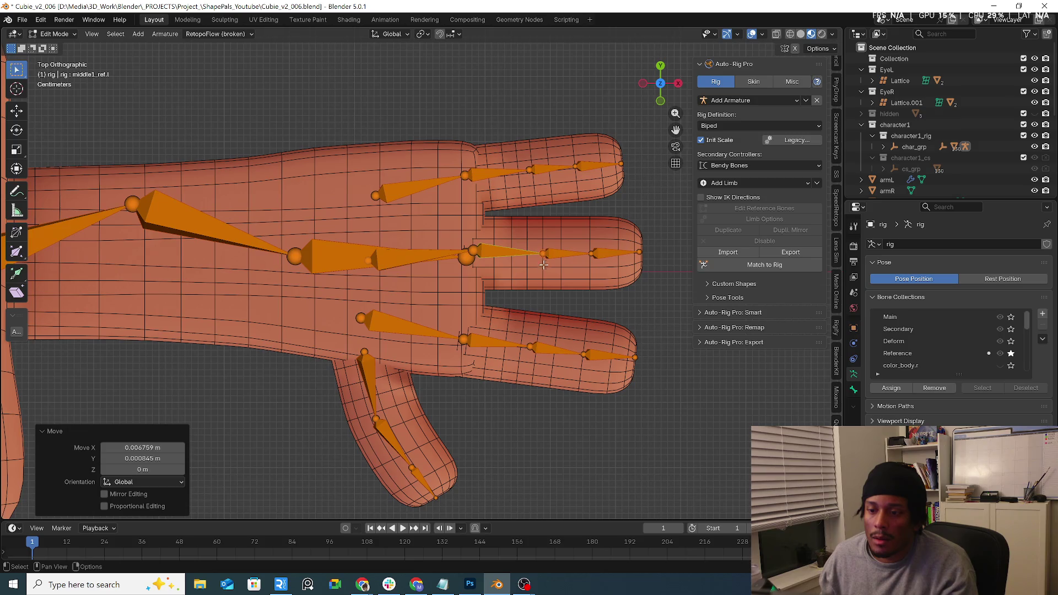
{"action": "left_click", "coordinate": [574, 168]}
{"action": "left_click_drag", "start_coordinate": [479, 251], "coordinate": [480, 255]}
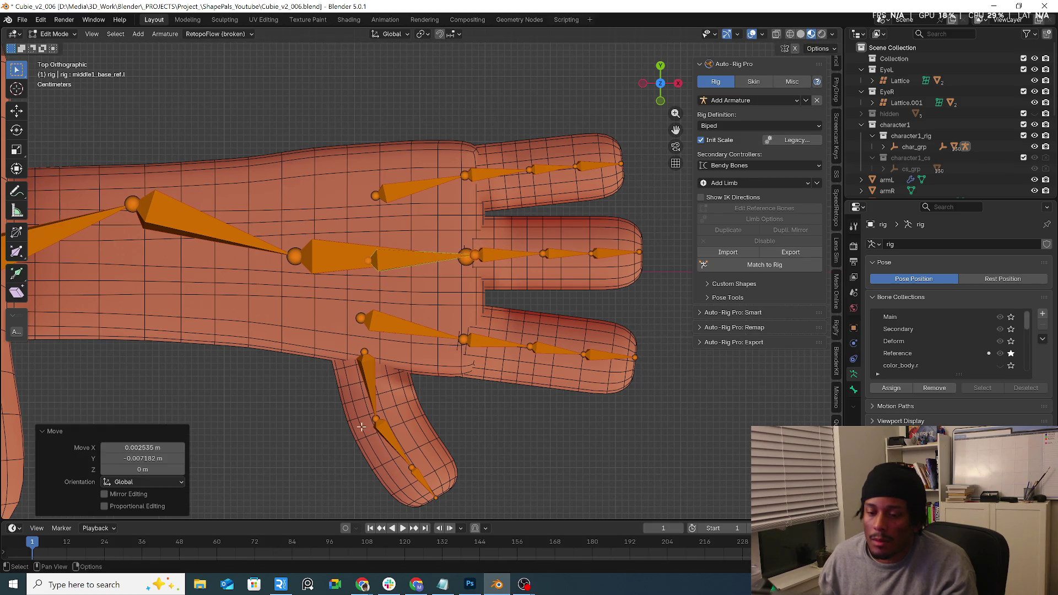
{"action": "left_click_drag", "start_coordinate": [376, 420], "coordinate": [368, 414]}
{"action": "left_click_drag", "start_coordinate": [412, 468], "coordinate": [396, 460]}
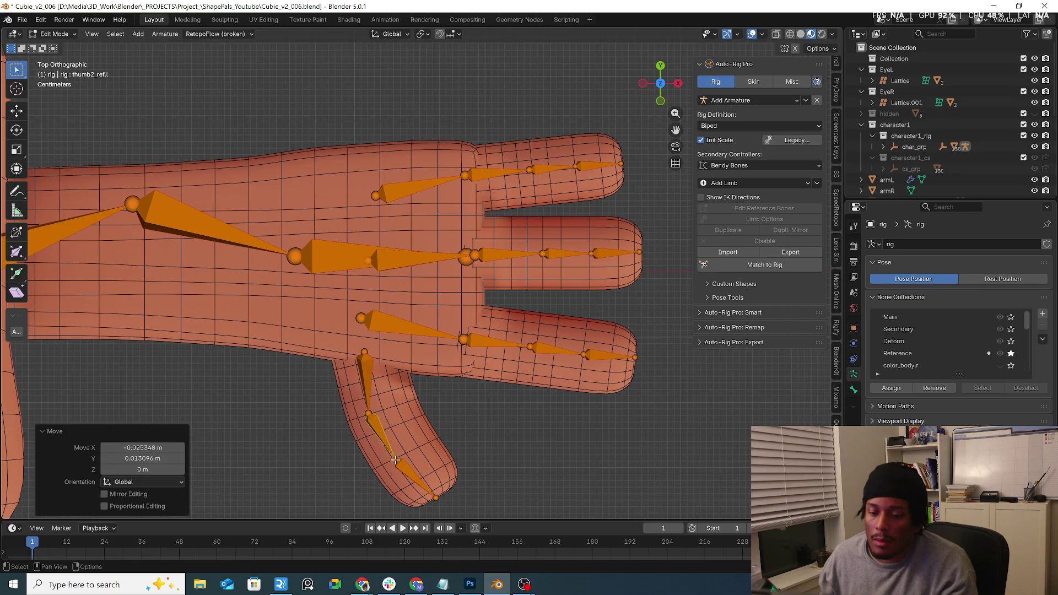
{"action": "key", "text": "KP_1"}
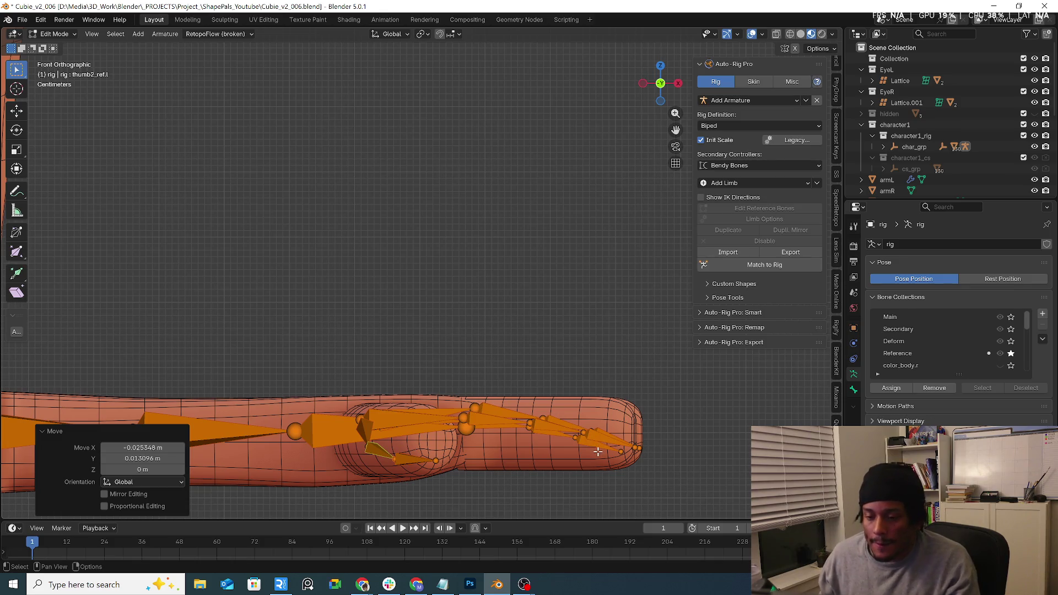
Box-select the finger bones in front view and tilt them slightly into the mesh.
{"action": "left_click_drag", "start_coordinate": [520, 405], "coordinate": [661, 463]}
{"action": "key", "text": "r"}
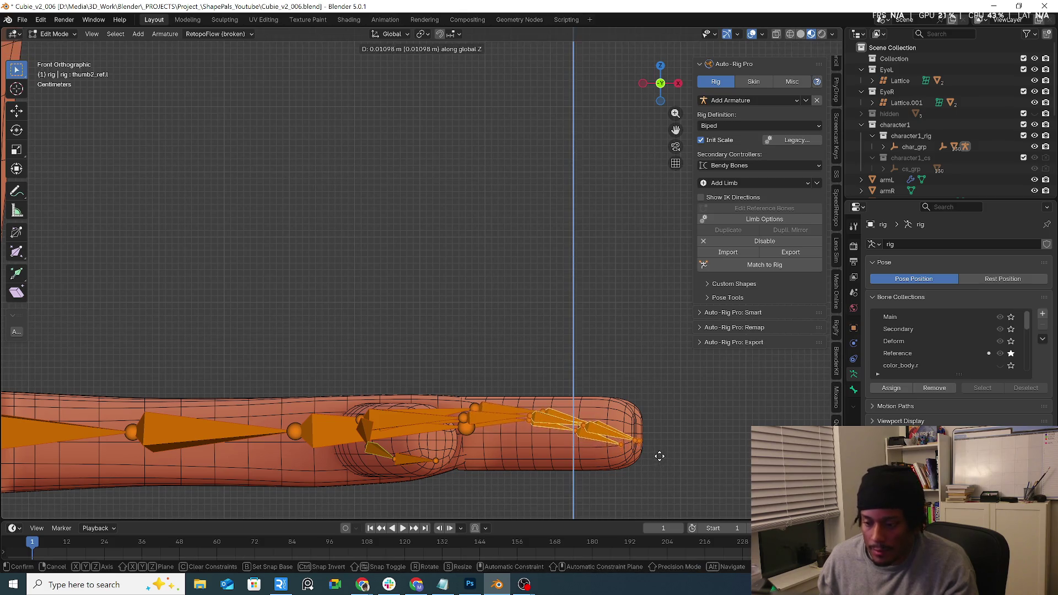
{"action": "left_click", "coordinate": [658, 458]}
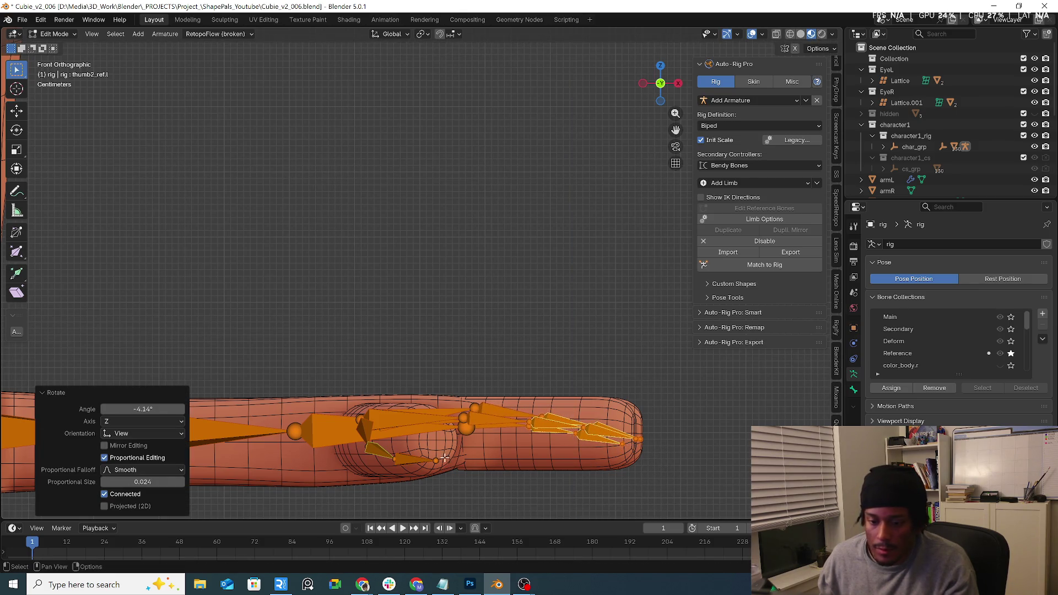
Lower thumb1 along Z and raise thumb3 by 0.015624 m Z into the thumb tip.
{"action": "left_click", "coordinate": [358, 417]}
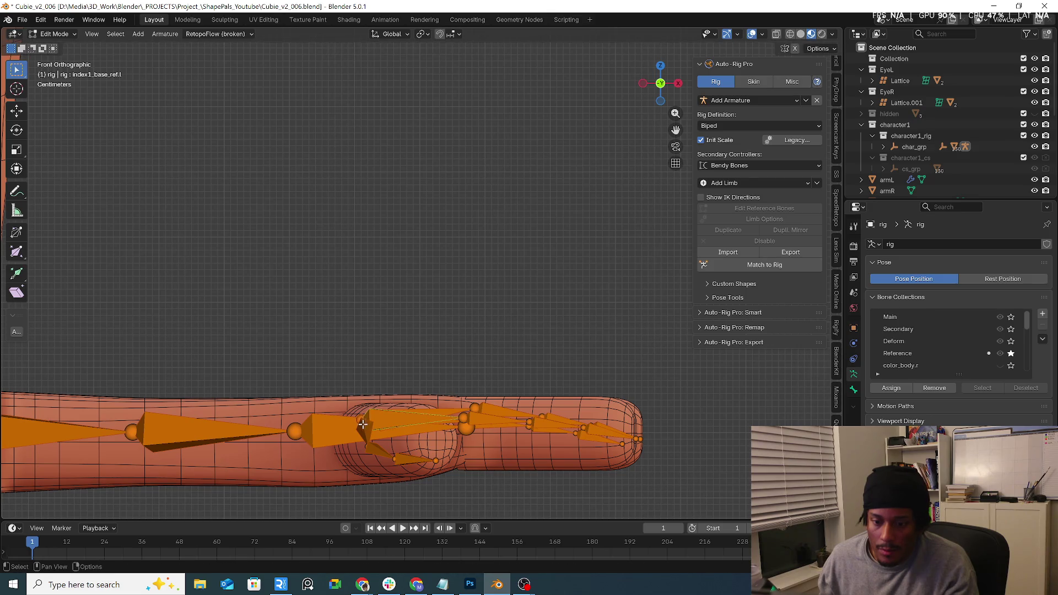
{"action": "mouse_move", "coordinate": [360, 423]}
{"action": "middle_mouse_down"}
{"action": "mouse_move", "coordinate": [413, 427]}
{"action": "mouse_move", "coordinate": [390, 407]}
{"action": "mouse_move", "coordinate": [463, 428]}
{"action": "middle_mouse_up"}
{"action": "key", "text": "g"}
{"action": "key", "text": "z"}
{"action": "left_click", "coordinate": [392, 427]}
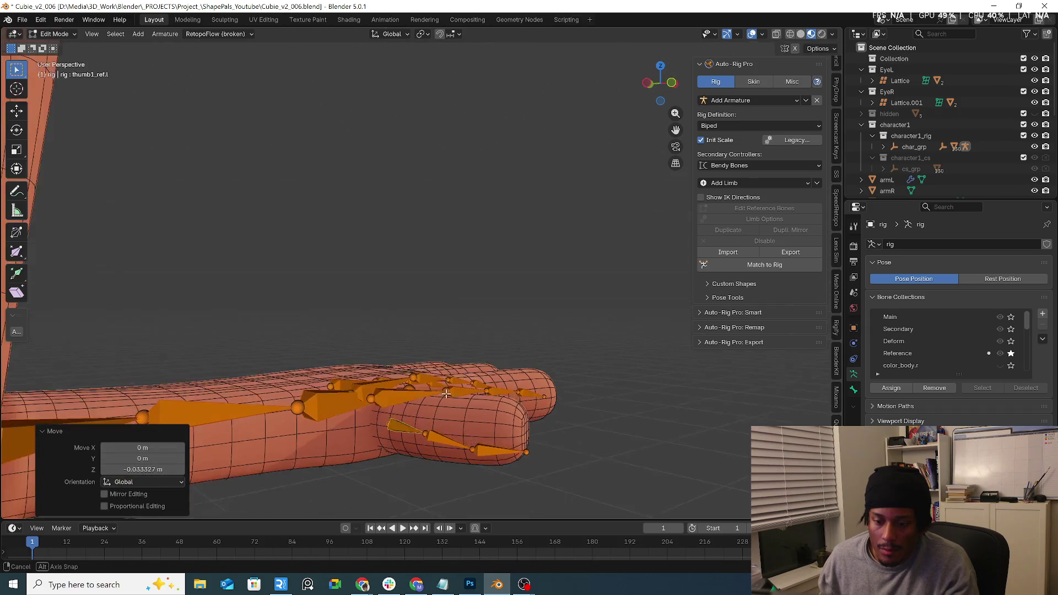
{"action": "left_click", "coordinate": [467, 435]}
{"action": "left_click", "coordinate": [525, 439]}
{"action": "left_click", "coordinate": [527, 439]}
{"action": "key", "text": "g"}
{"action": "key", "text": "z"}
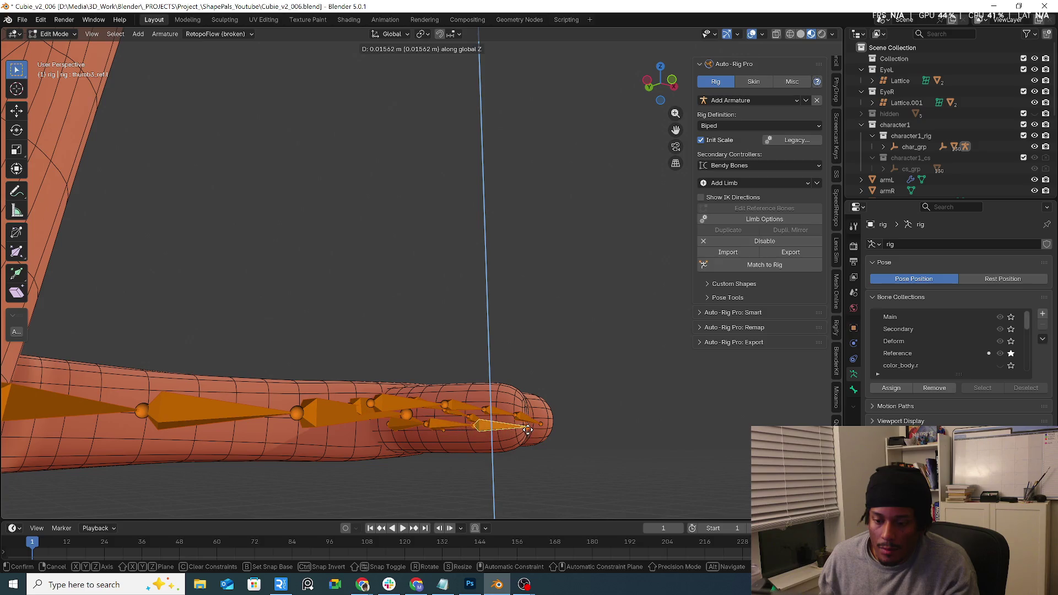
{"action": "left_click", "coordinate": [527, 429]}
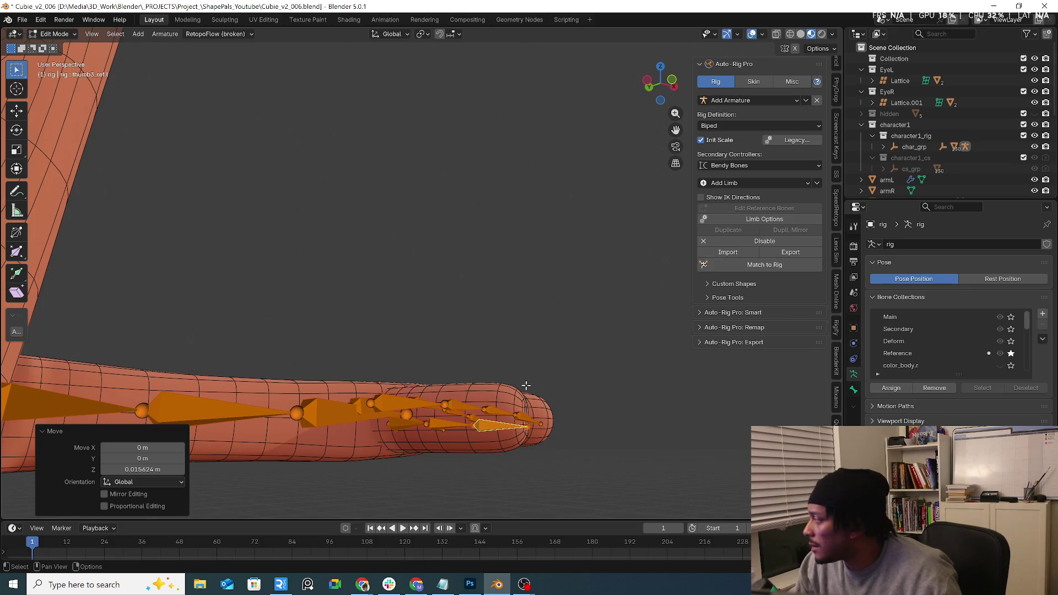
{"action": "mouse_move", "coordinate": [558, 405]}
{"action": "middle_mouse_down"}
{"action": "mouse_move", "coordinate": [512, 430]}
{"action": "mouse_move", "coordinate": [436, 353]}
{"action": "middle_mouse_up"}
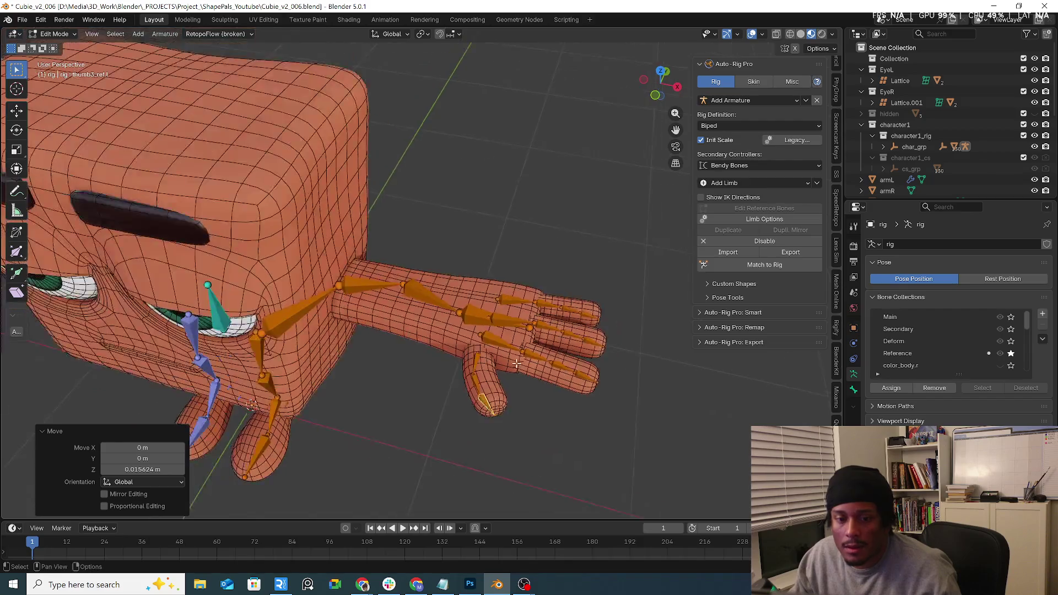
Select the left arm reference bones and use Dupli. Mirror to create matching right-arm bones.
{"action": "left_click", "coordinate": [424, 349]}
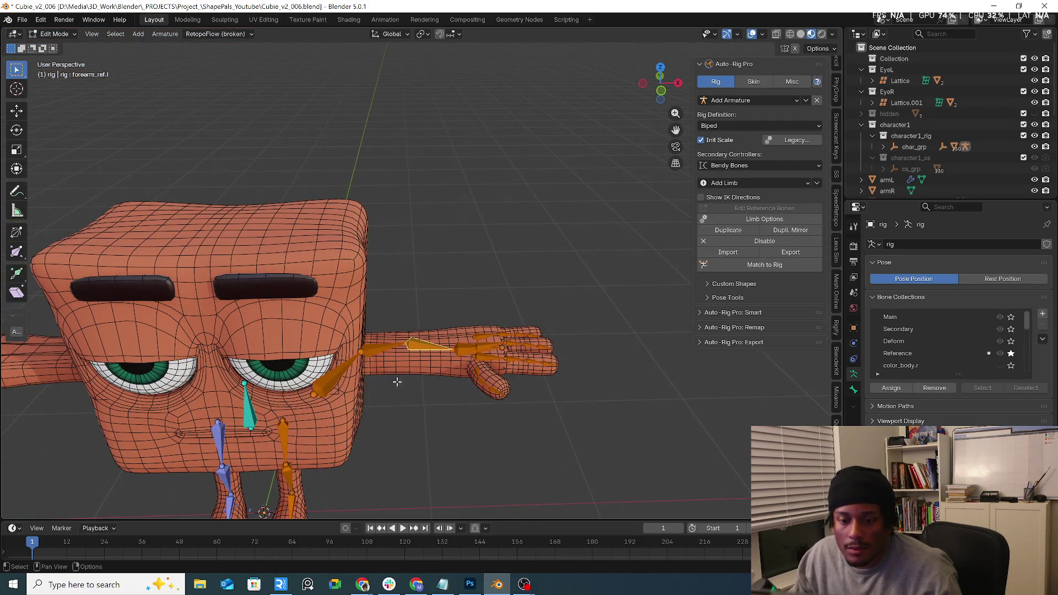
{"action": "middle_click_drag", "start_coordinate": [397, 383], "coordinate": [409, 343]}
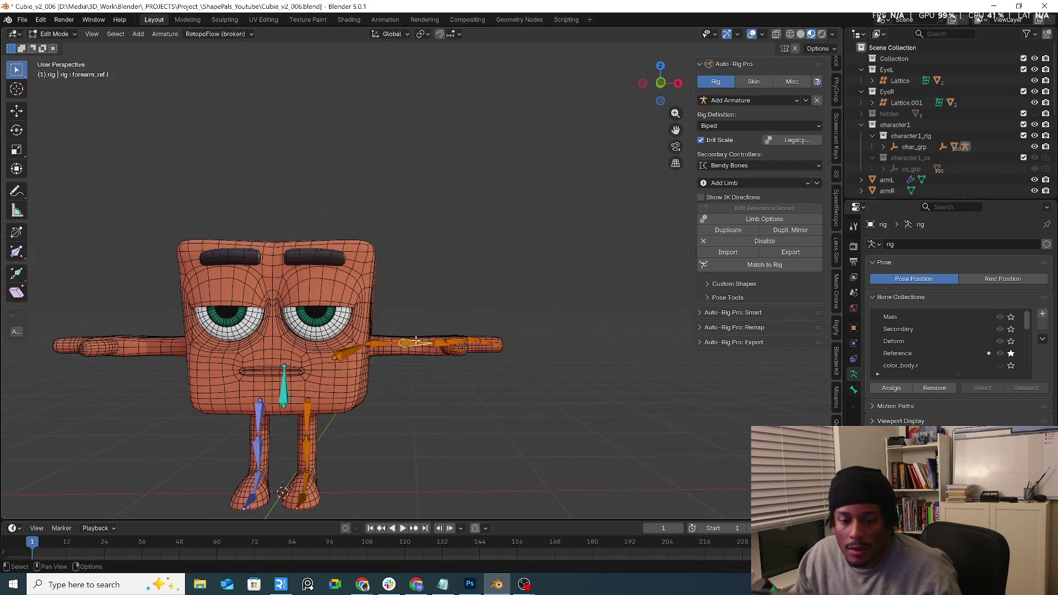
{"action": "left_click", "coordinate": [750, 216]}
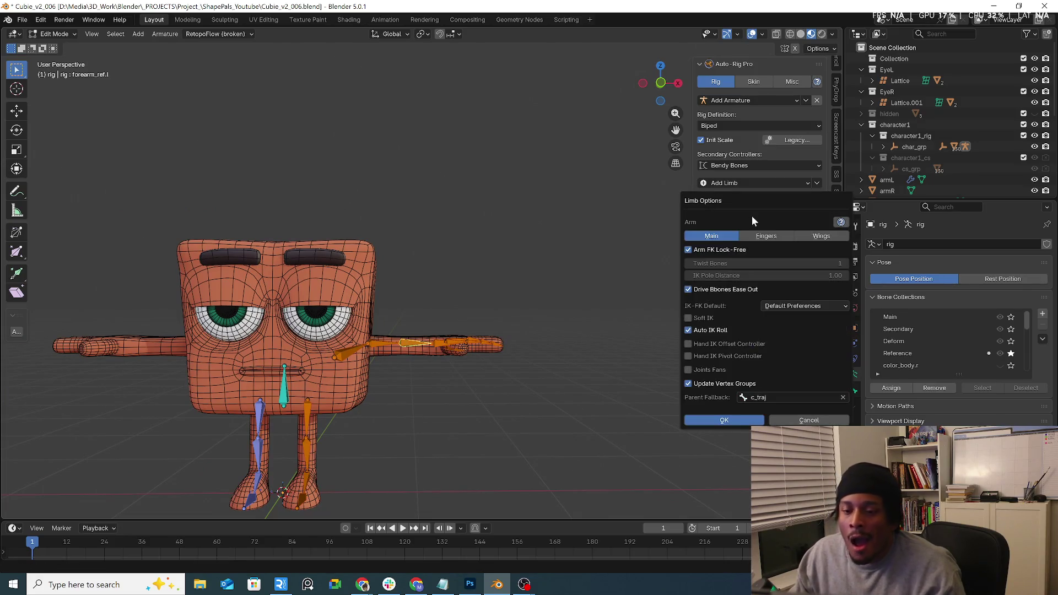
{"action": "left_click", "coordinate": [806, 420]}
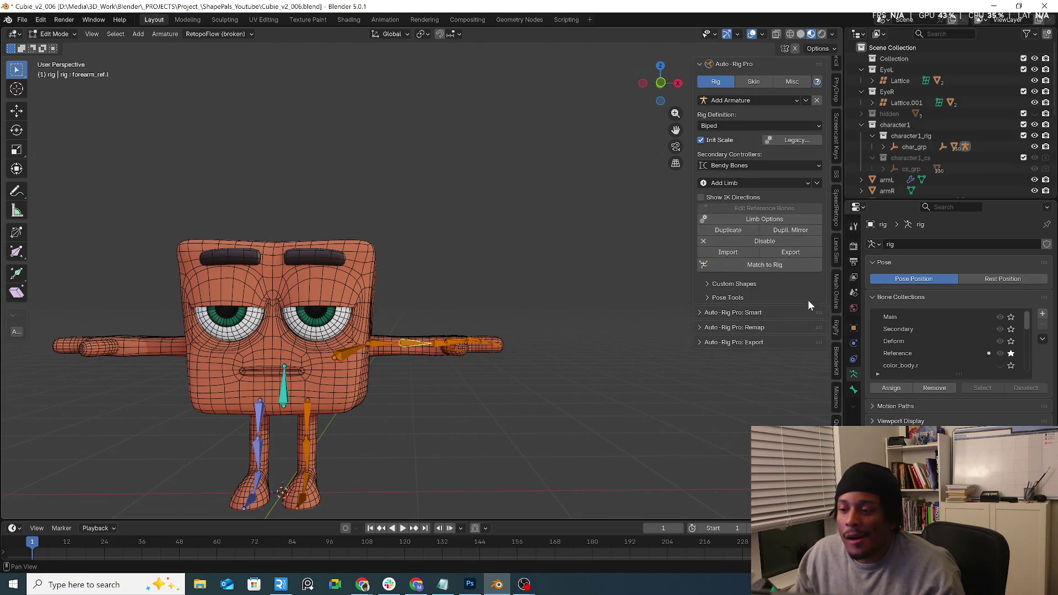
{"action": "left_click", "coordinate": [808, 230]}
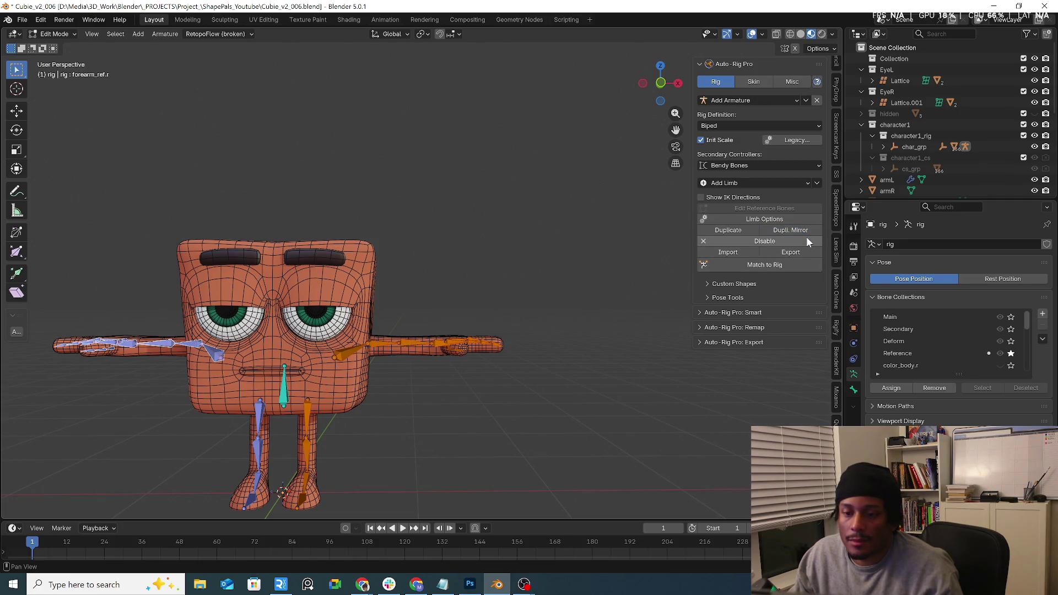
{"action": "middle_click_drag", "start_coordinate": [432, 395], "coordinate": [502, 371], "text": "shift"}
{"action": "scroll", "coordinate": [502, 371], "scroll_direction": "up", "scroll_amount": 3}
{"action": "left_click", "coordinate": [359, 307]}
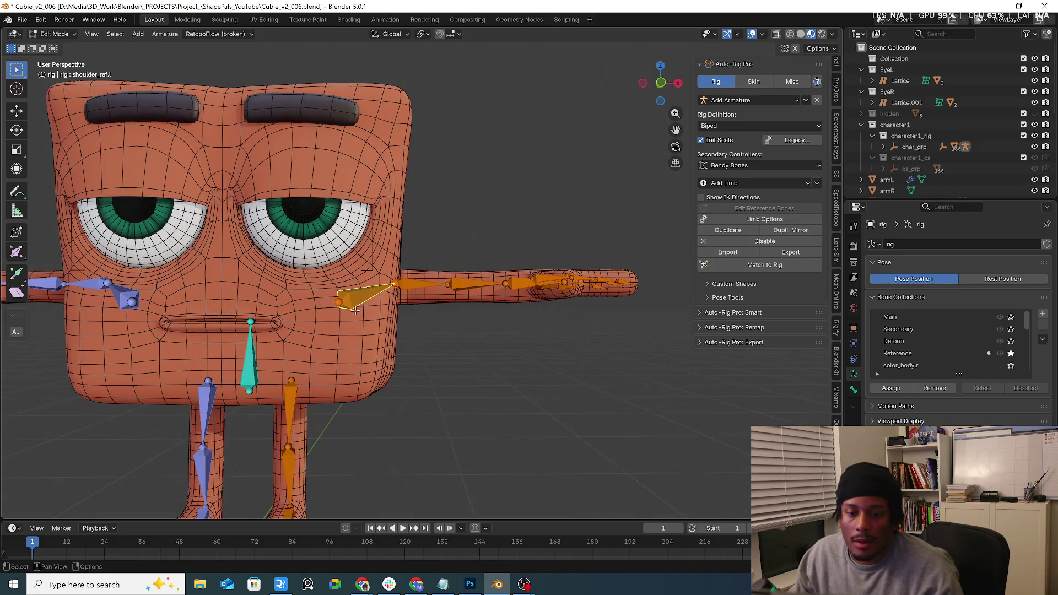
Parent shoulder_ref.l and thigh_ref.l to root_ref.x with Keep Offset.
{"action": "key", "text": "ctrl+p"}
{"action": "left_click", "coordinate": [251, 356]}
{"action": "left_click", "coordinate": [290, 399]}
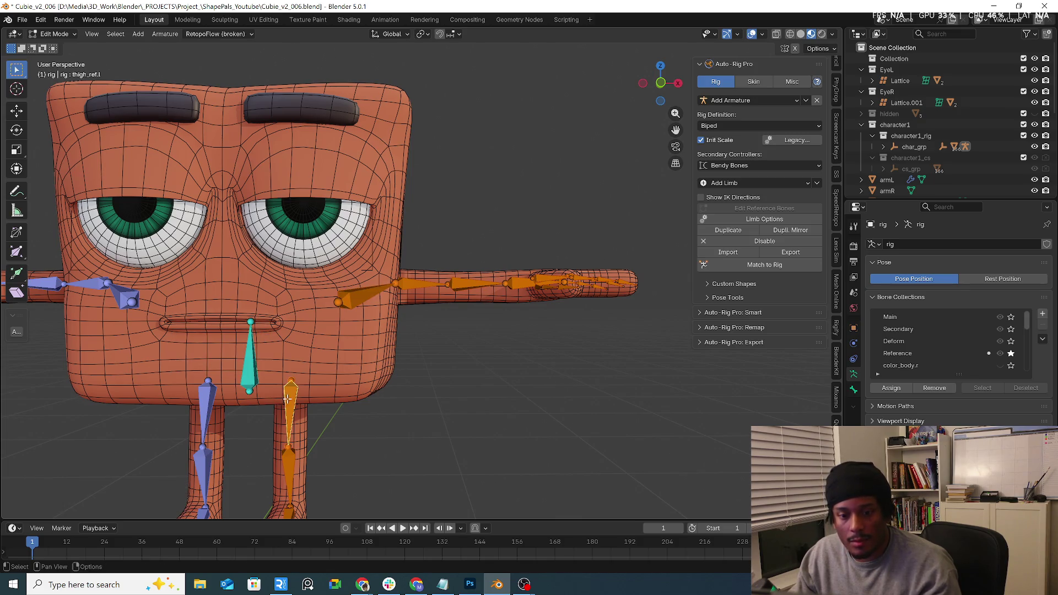
{"action": "key", "text": "ctrl+p"}
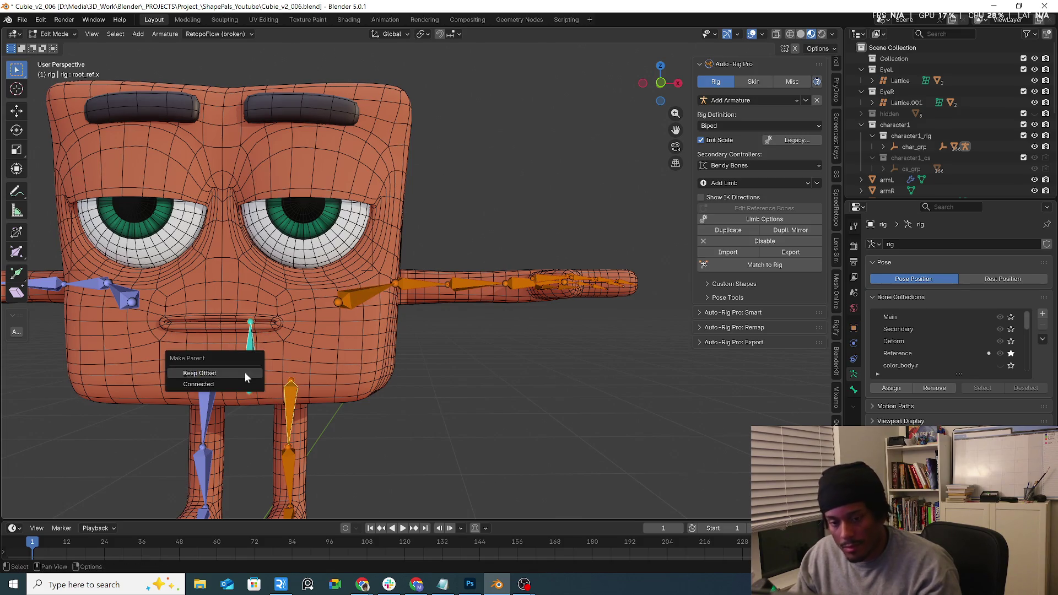
{"action": "left_click", "coordinate": [244, 374]}
Generate the control rig with Match to Rig.
{"action": "scroll", "coordinate": [312, 344], "scroll_direction": "down", "scroll_amount": 3}
{"action": "middle_click_drag", "start_coordinate": [312, 344], "coordinate": [602, 252]}
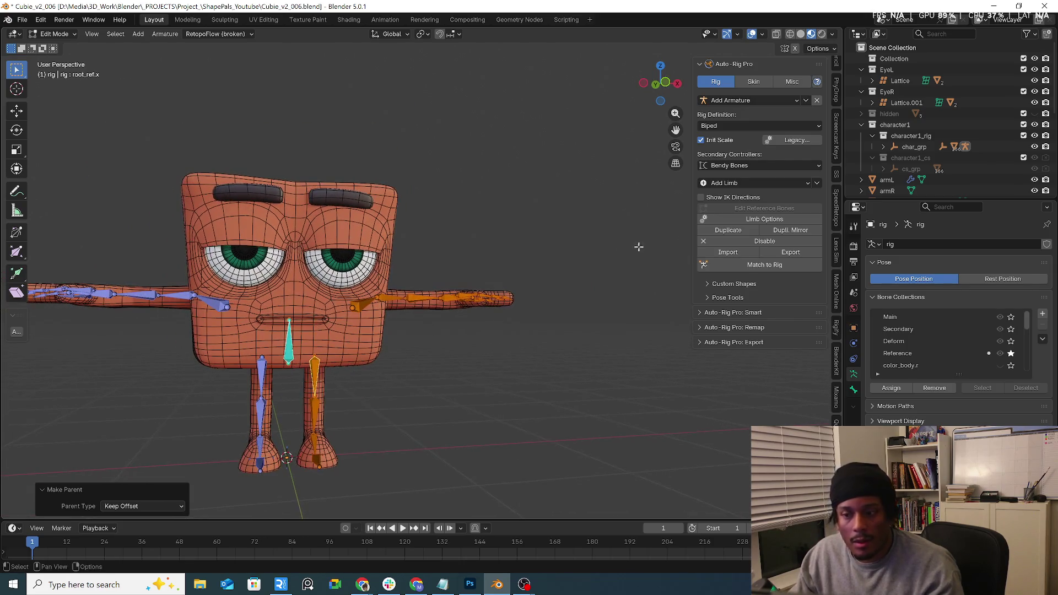
{"action": "left_click", "coordinate": [774, 266]}
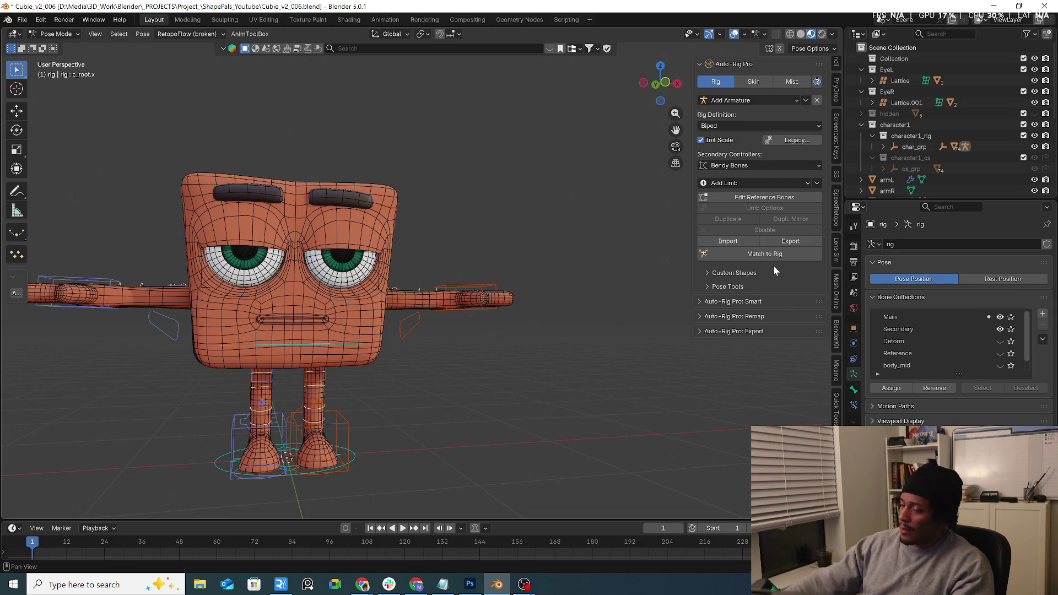
Select the left shoulder control, choose Edit Reference Bones, then select shoulder_ref.l.
{"action": "mouse_move", "coordinate": [492, 337]}
{"action": "middle_mouse_down"}
{"action": "mouse_move", "coordinate": [444, 307]}
{"action": "mouse_move", "coordinate": [461, 323]}
{"action": "middle_mouse_up"}
{"action": "left_click", "coordinate": [442, 309]}
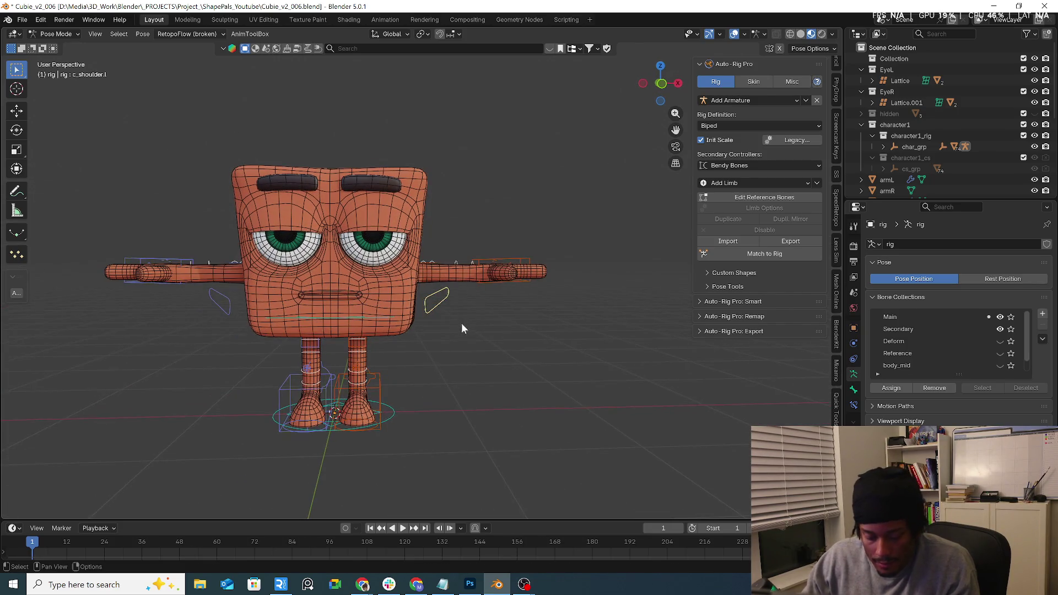
{"action": "left_click", "coordinate": [749, 199]}
{"action": "left_click", "coordinate": [389, 282]}
{"action": "mouse_move", "coordinate": [484, 303]}
{"action": "middle_mouse_down"}
{"action": "mouse_move", "coordinate": [449, 365]}
{"action": "mouse_move", "coordinate": [460, 288]}
{"action": "mouse_move", "coordinate": [409, 283]}
{"action": "middle_mouse_up"}
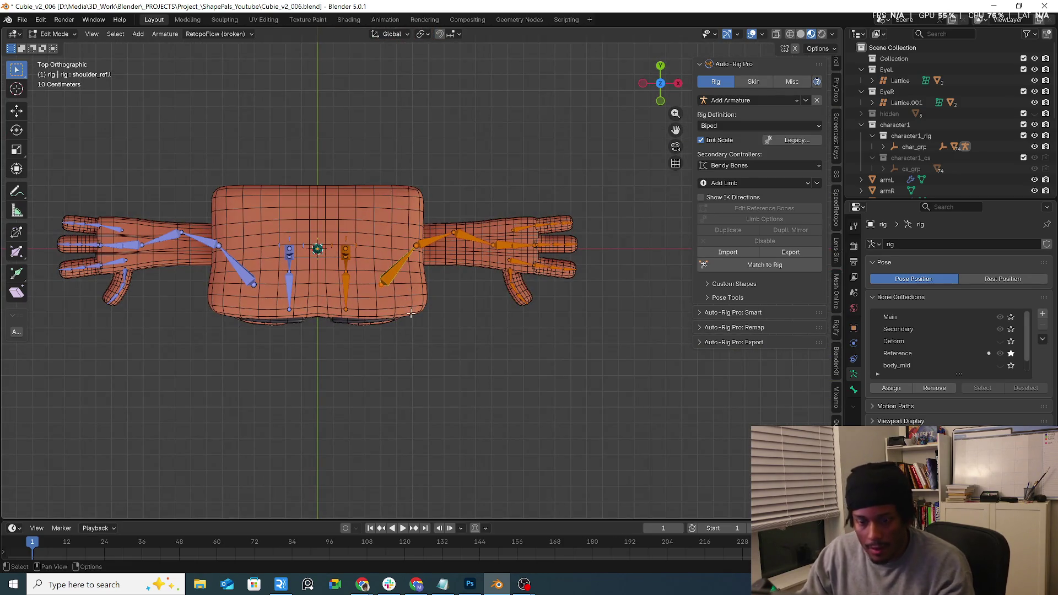
Shift the shoulder reference bones -0.07135 m X, 0.20013 m Y from top view, then rerun Match to Rig.
{"action": "key", "text": "g"}
{"action": "left_click", "coordinate": [401, 290]}
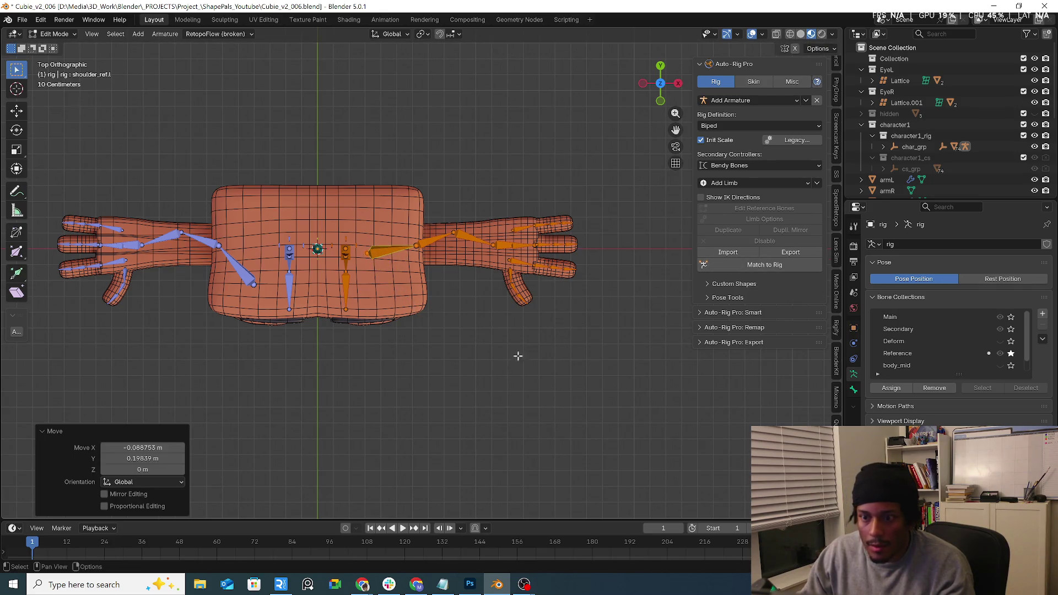
{"action": "key", "text": "ctrl+z"}
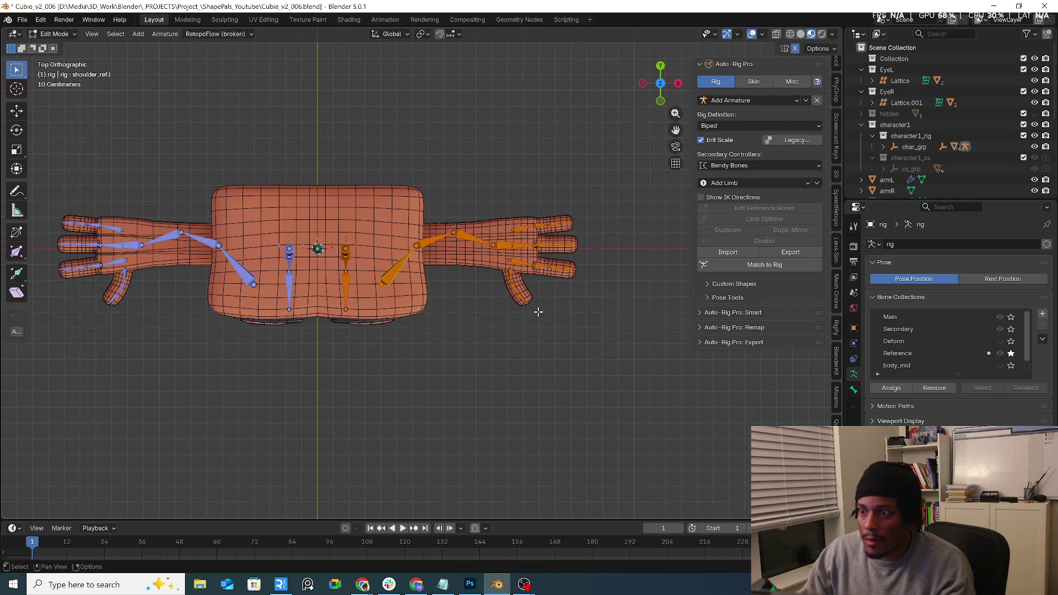
{"action": "key", "text": "g"}
{"action": "left_click", "coordinate": [442, 345]}
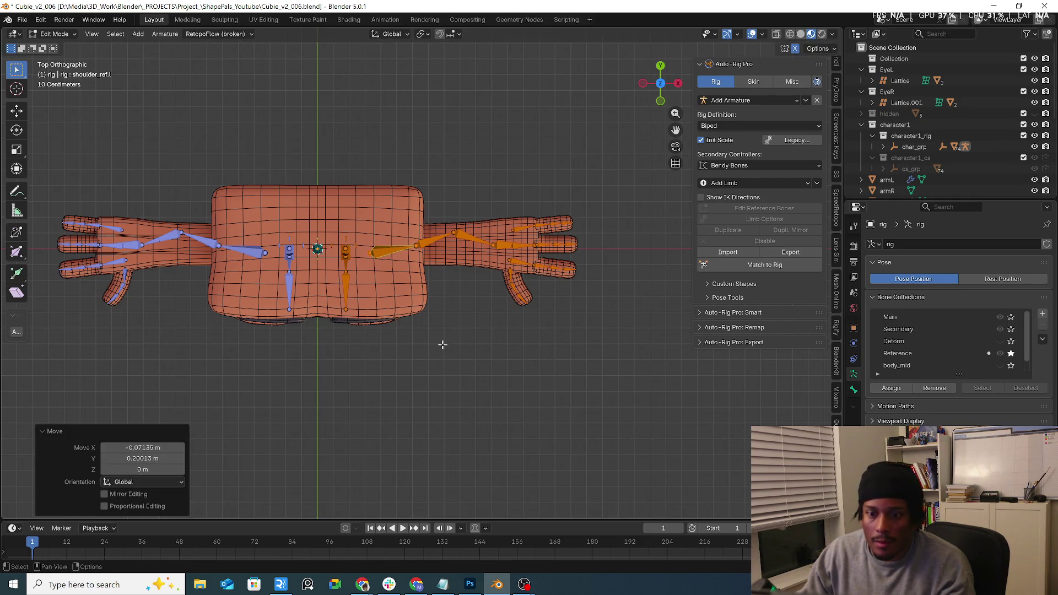
{"action": "key", "text": "KP_1"}
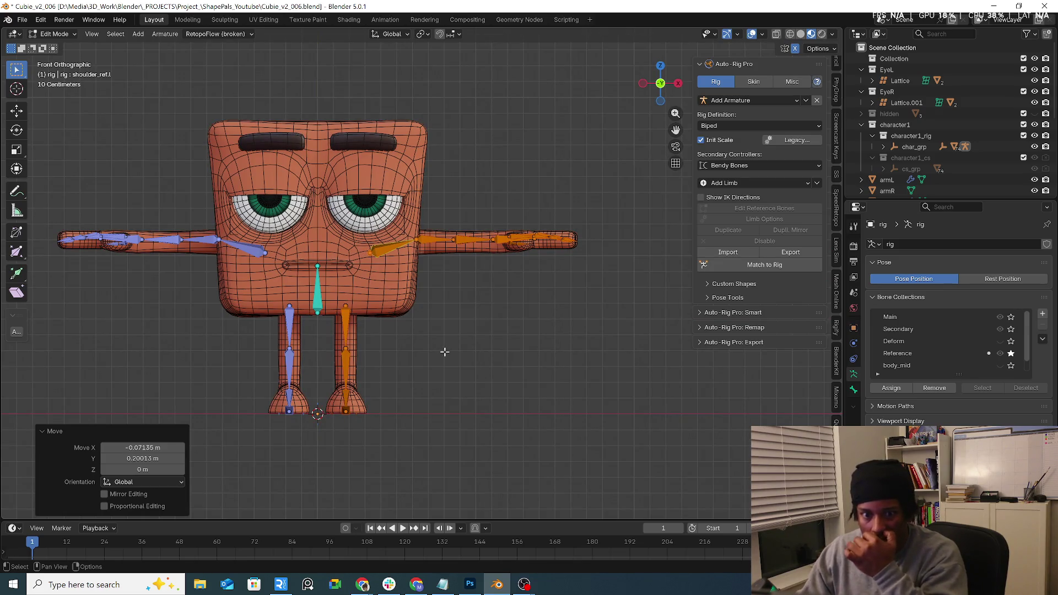
{"action": "left_click", "coordinate": [779, 266]}
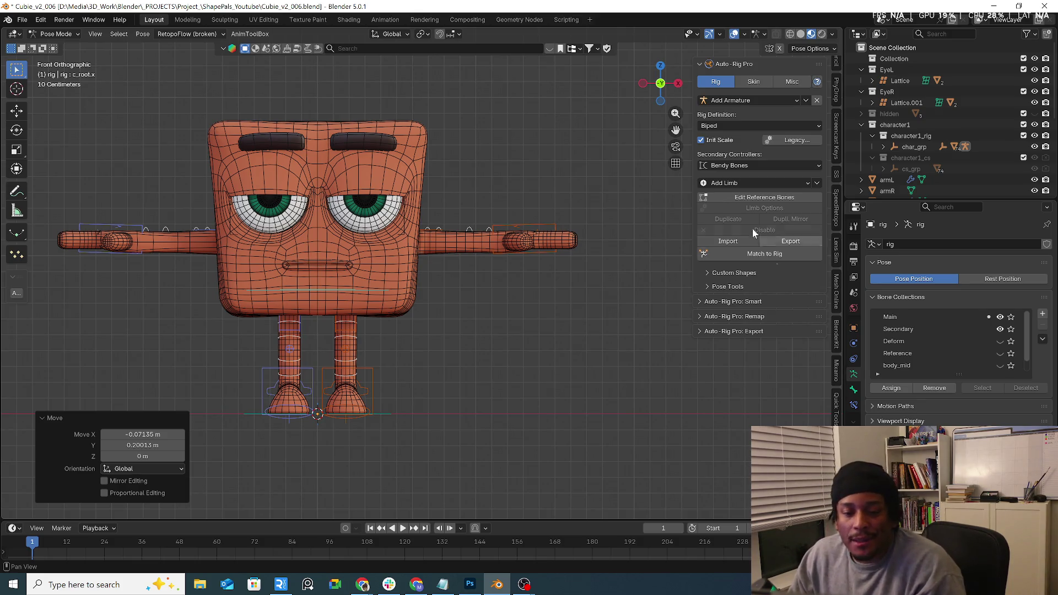
Turn on X-ray with Alt+Z, then test-move c_hand_ik.l and cancel the move.
{"action": "mouse_move", "coordinate": [502, 332]}
{"action": "middle_mouse_down"}
{"action": "mouse_move", "coordinate": [508, 349]}
{"action": "mouse_move", "coordinate": [516, 267]}
{"action": "middle_mouse_up"}
{"action": "key", "text": "alt+z"}
{"action": "mouse_move", "coordinate": [414, 312]}
{"action": "middle_mouse_down"}
{"action": "mouse_move", "coordinate": [393, 282]}
{"action": "mouse_move", "coordinate": [423, 306]}
{"action": "middle_mouse_up"}
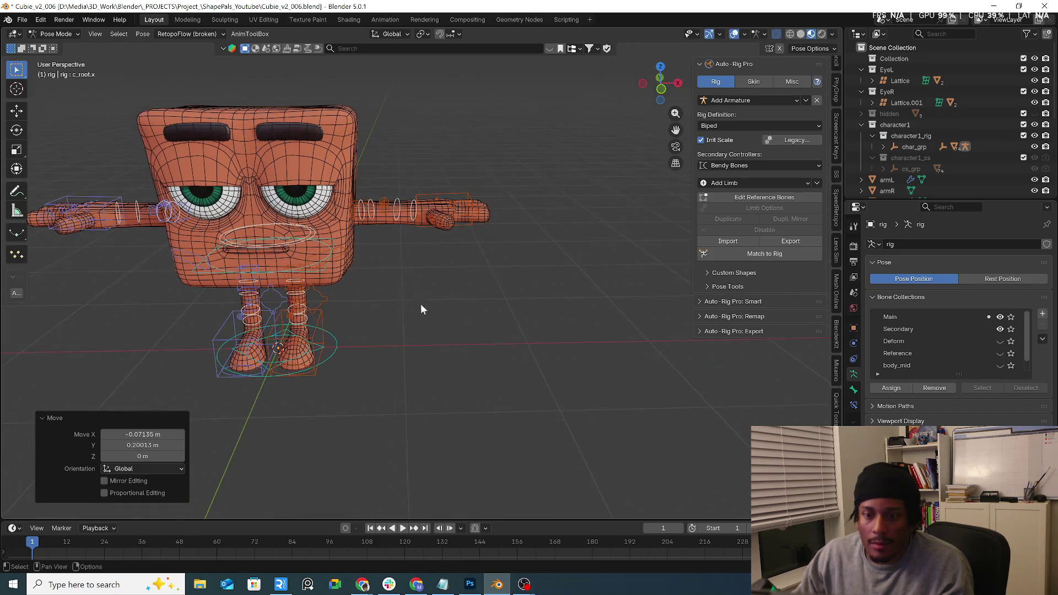
{"action": "left_click", "coordinate": [458, 190]}
{"action": "mouse_move", "coordinate": [459, 189]}
{"action": "middle_mouse_down"}
{"action": "mouse_move", "coordinate": [452, 233]}
{"action": "mouse_move", "coordinate": [460, 229]}
{"action": "middle_mouse_up"}
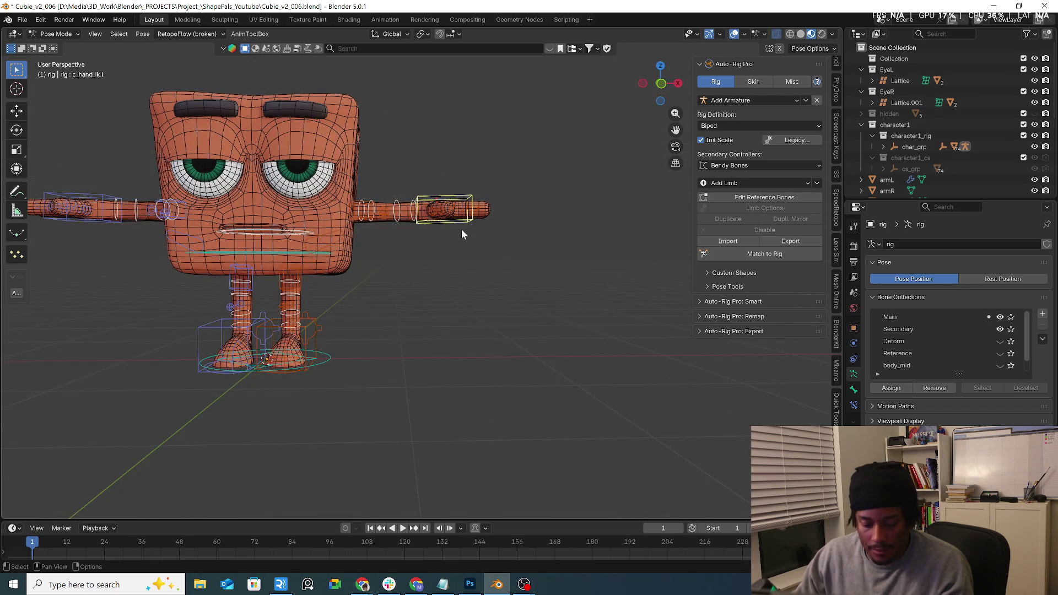
{"action": "key", "text": "g"}
{"action": "key", "text": "Escape"}
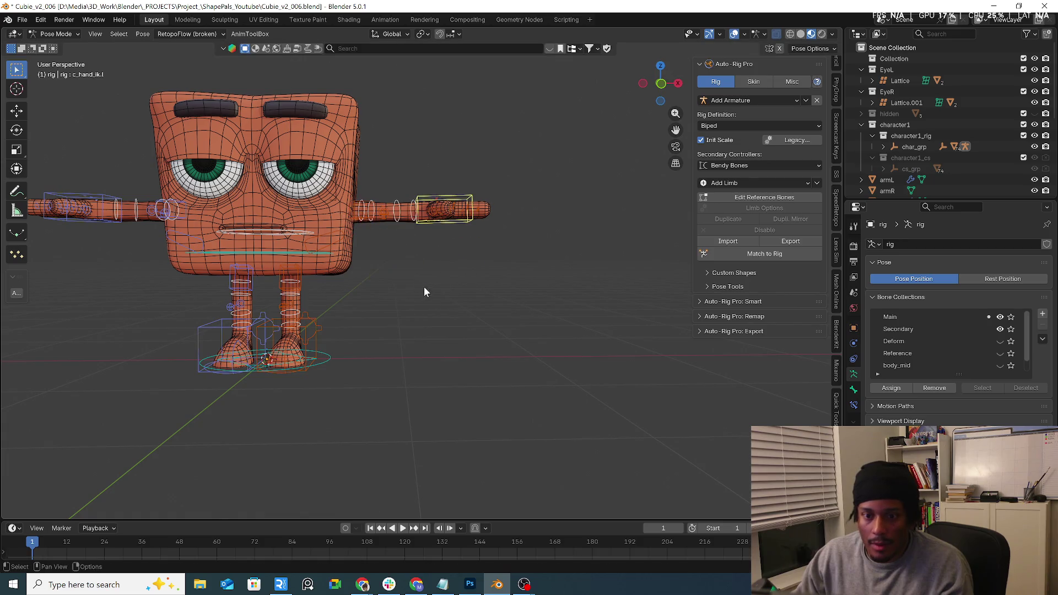
{"action": "middle_click_drag", "start_coordinate": [428, 270], "coordinate": [509, 276]}
Save the file incrementally as Cubie_v2_007.blend.
{"action": "left_click", "coordinate": [23, 20]}
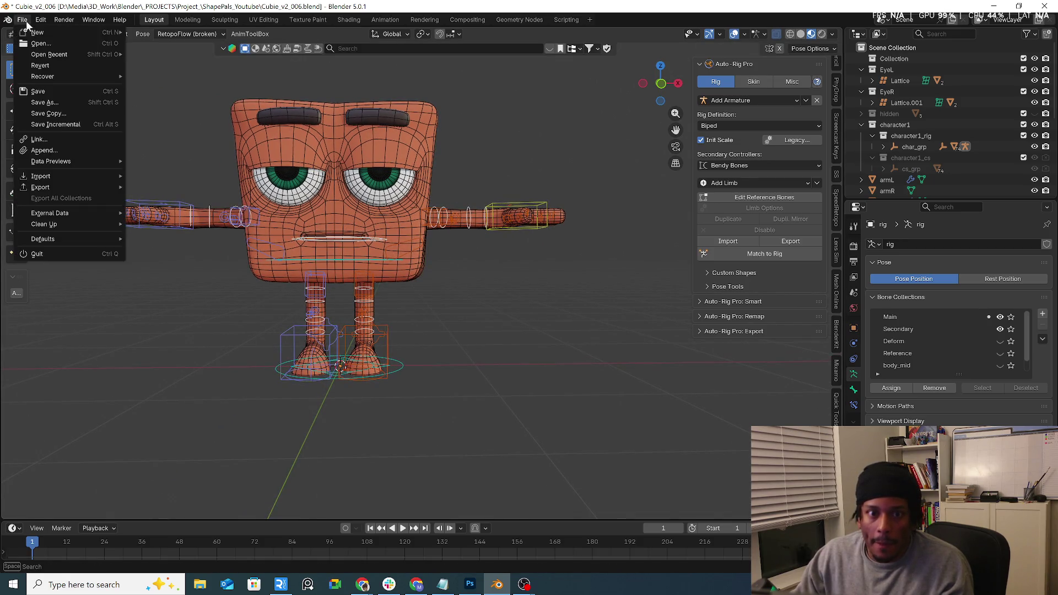
{"action": "left_click", "coordinate": [93, 124]}
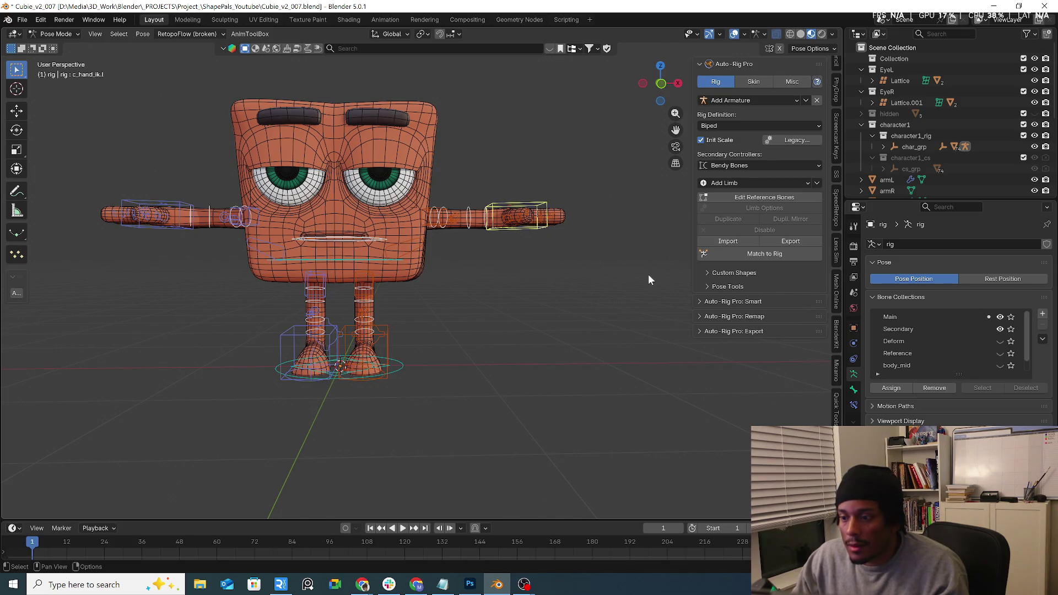
{"action": "left_click", "coordinate": [725, 300]}
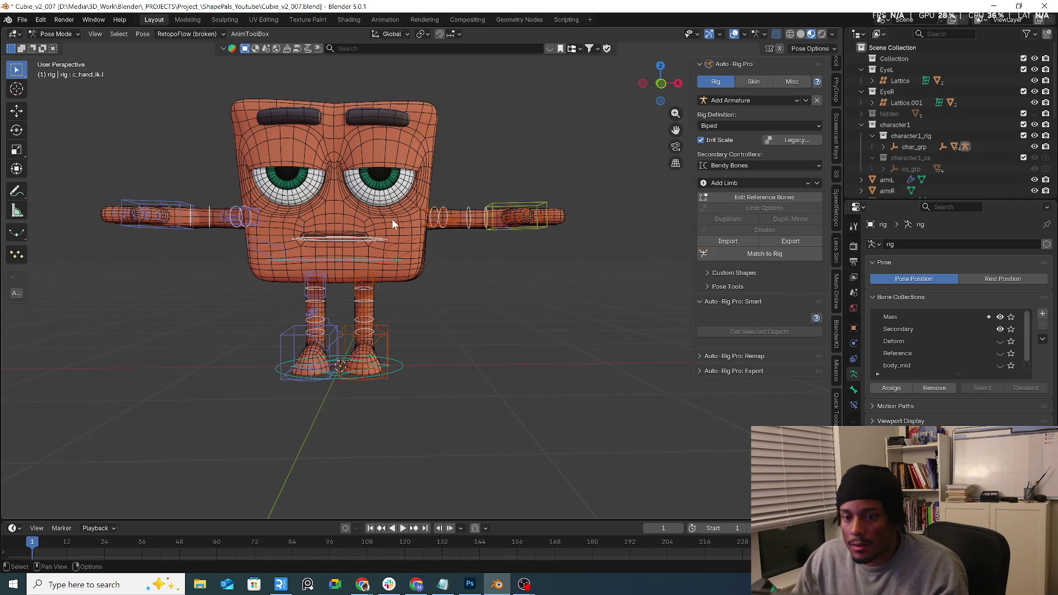
In Object Mode, select the Cube and set its Key 1 shape key to 0.
{"action": "left_click", "coordinate": [43, 30]}
{"action": "left_click", "coordinate": [55, 48]}
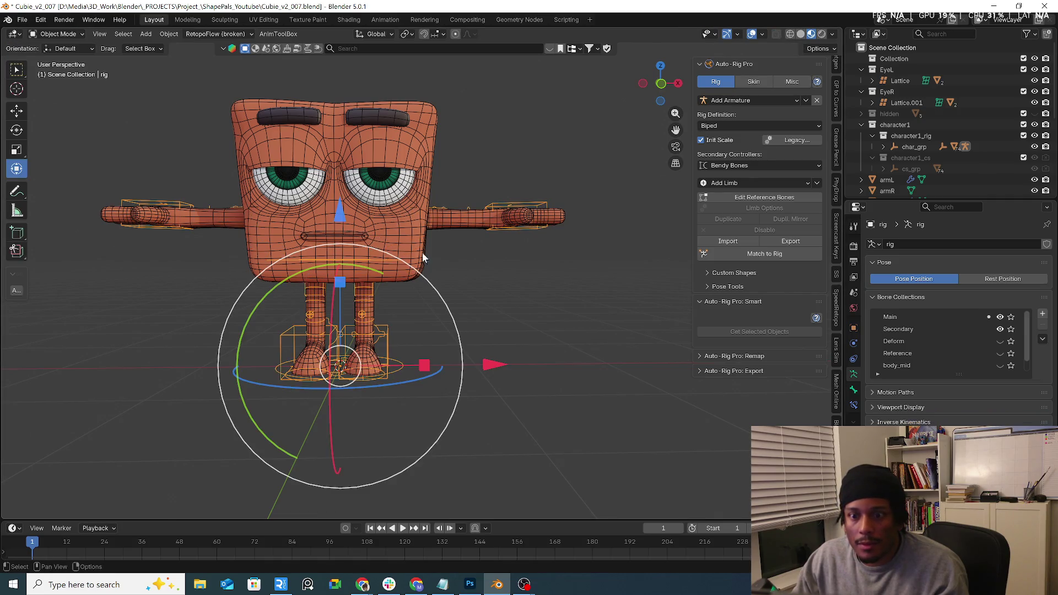
{"action": "left_click", "coordinate": [422, 253]}
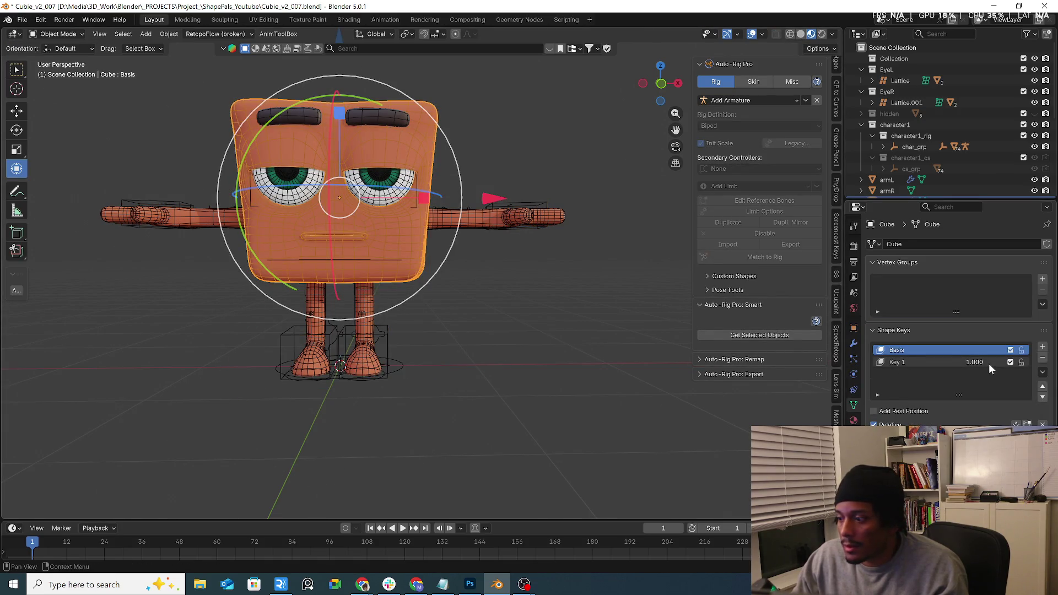
{"action": "left_click_drag", "start_coordinate": [988, 362], "coordinate": [956, 368]}
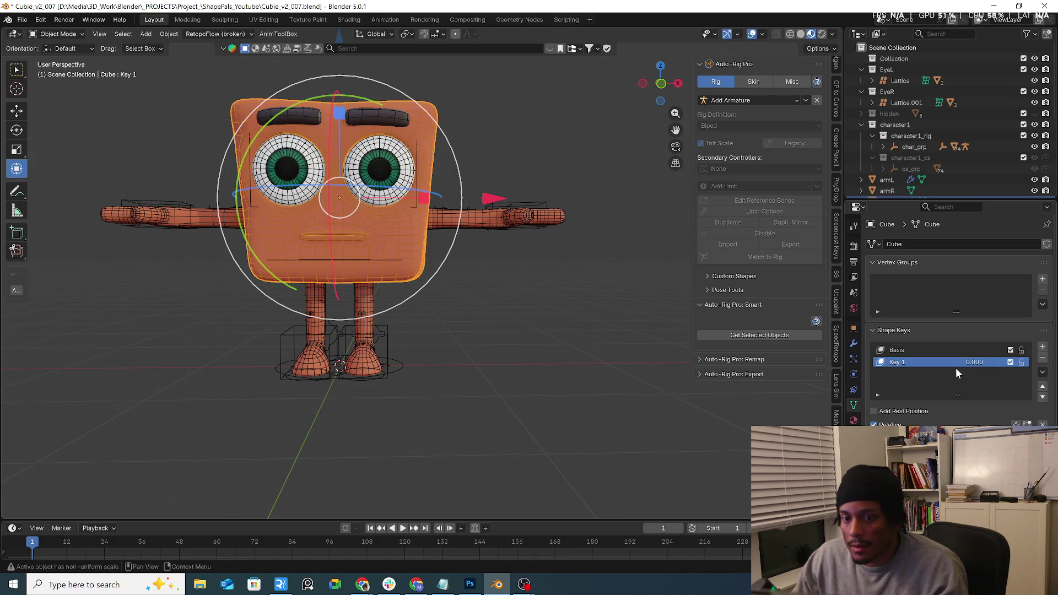